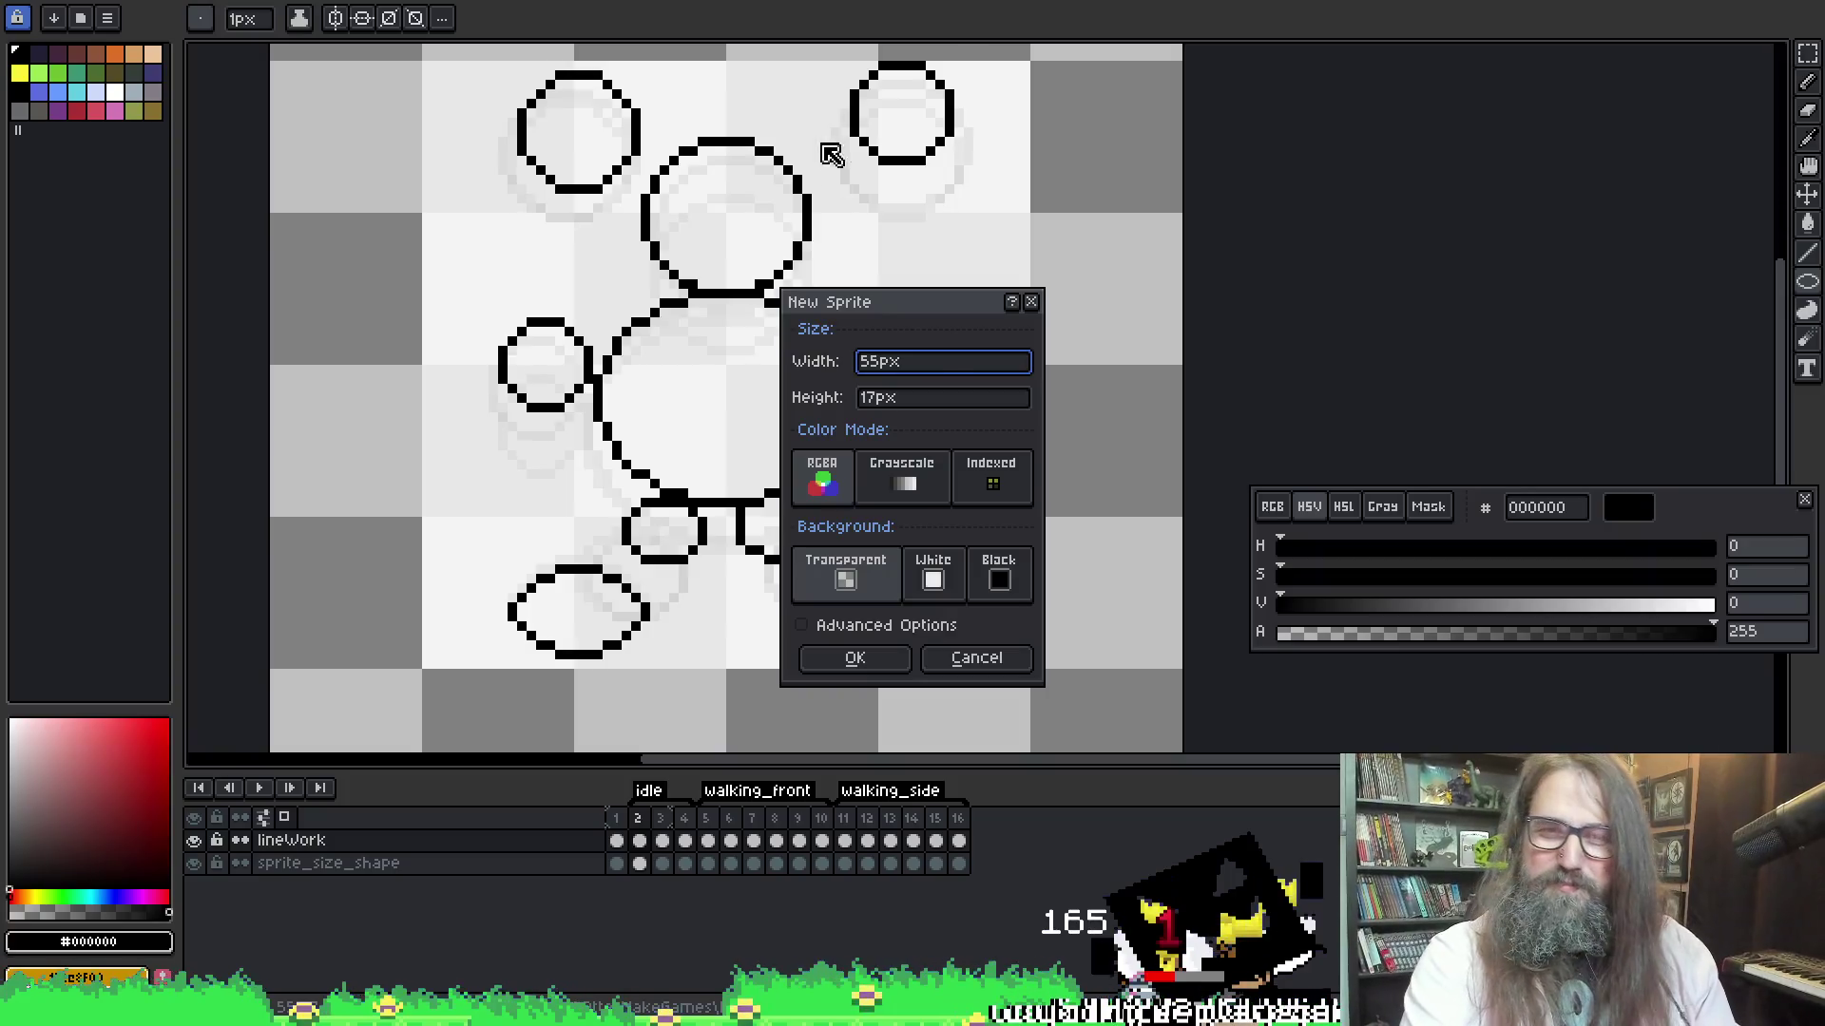
Cancel the New Sprite dialog, preview the idle animation, and select frames 2–4 in the timeline
{"action": "left_click", "coordinate": [1037, 304]}
{"action": "key", "text": "Return"}
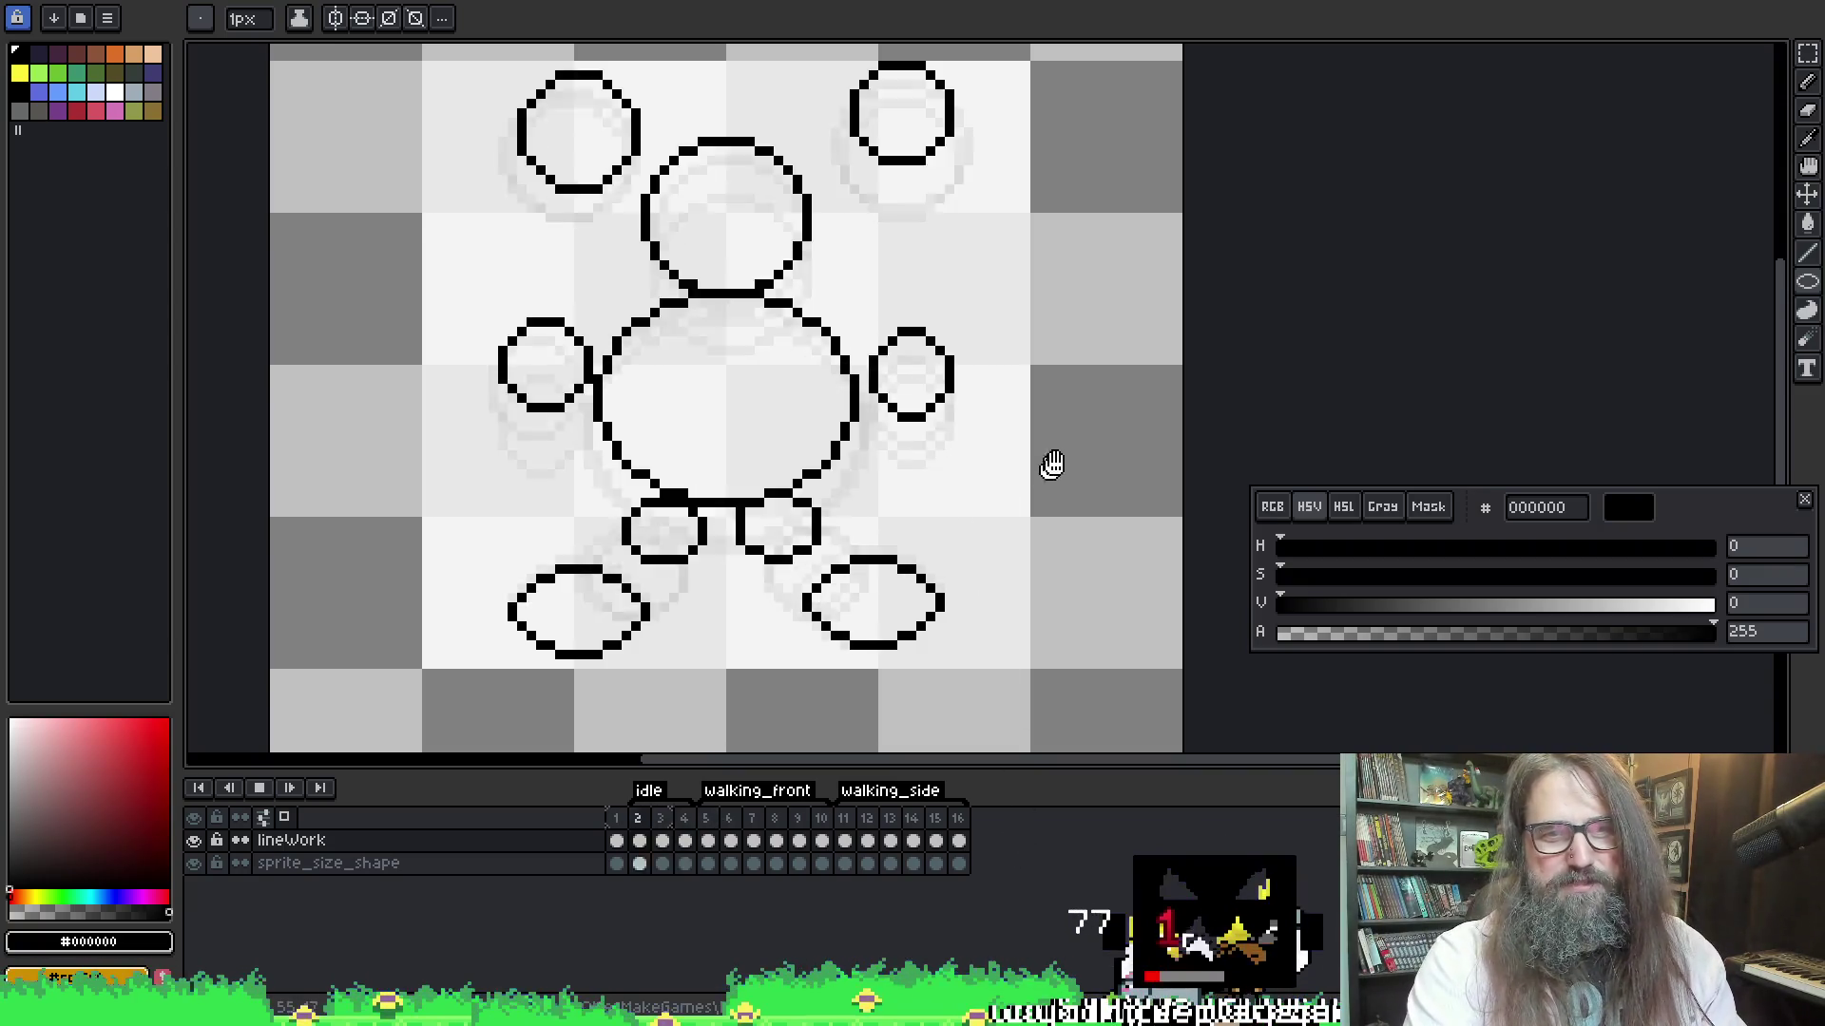
{"action": "scroll", "coordinate": [1043, 471], "scroll_direction": "down", "scroll_amount": 1}
{"action": "key", "text": "Return"}
{"action": "left_click_drag", "start_coordinate": [651, 832], "coordinate": [689, 829]}
Set the duration of frames 2–4 to 200 ms in Frame Properties
{"action": "right_click", "coordinate": [689, 828]}
{"action": "left_click", "coordinate": [803, 832]}
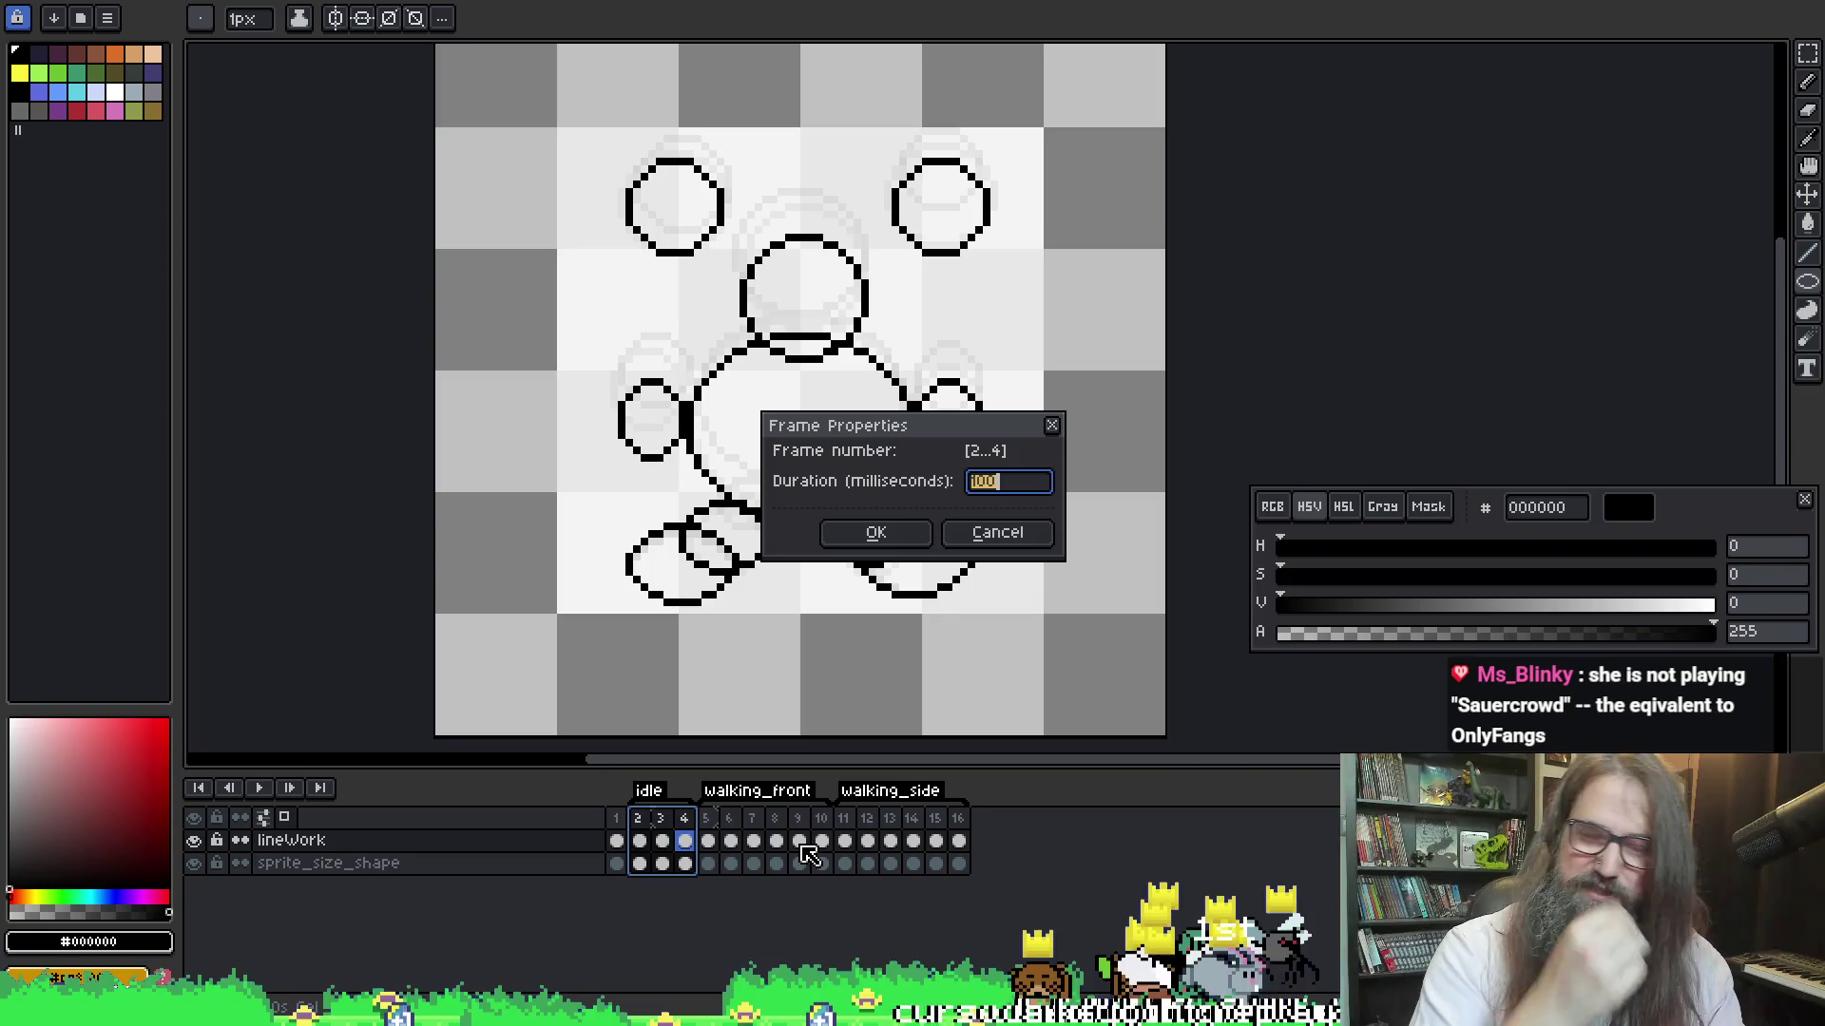
{"action": "type", "text": "200"}
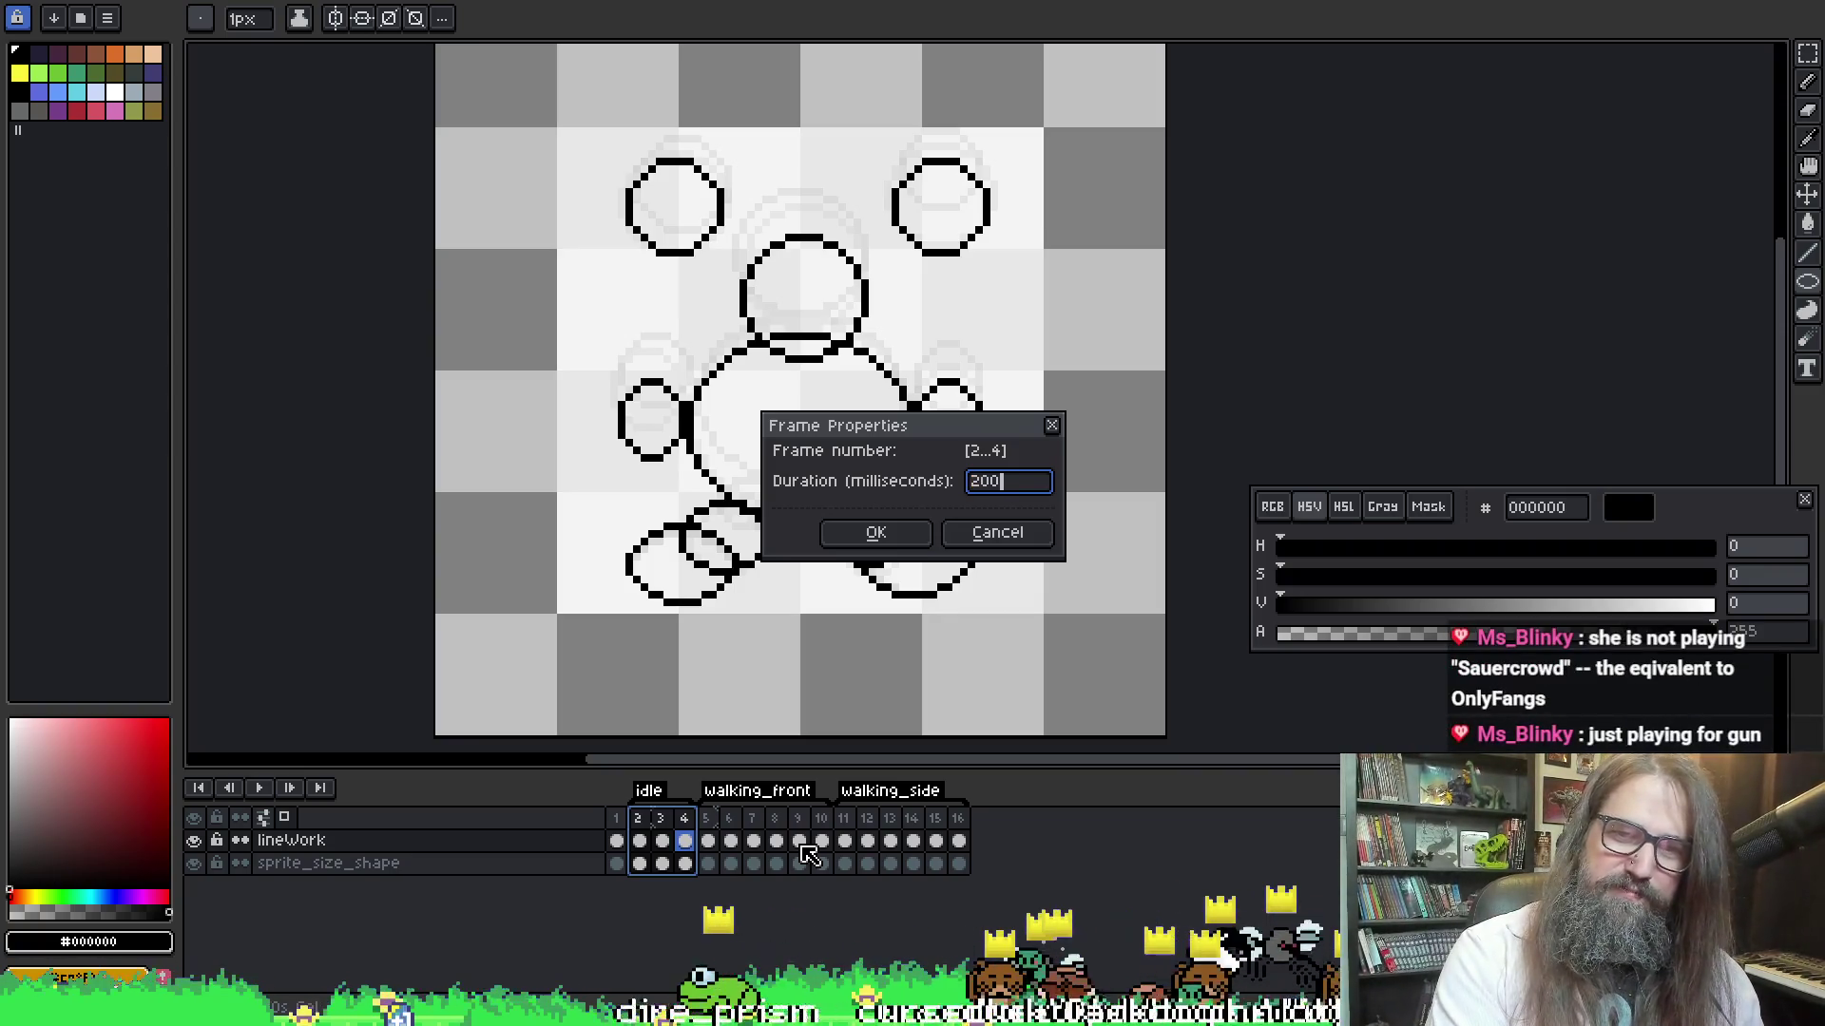
{"action": "key", "text": "Return"}
{"action": "key", "text": "Return"}
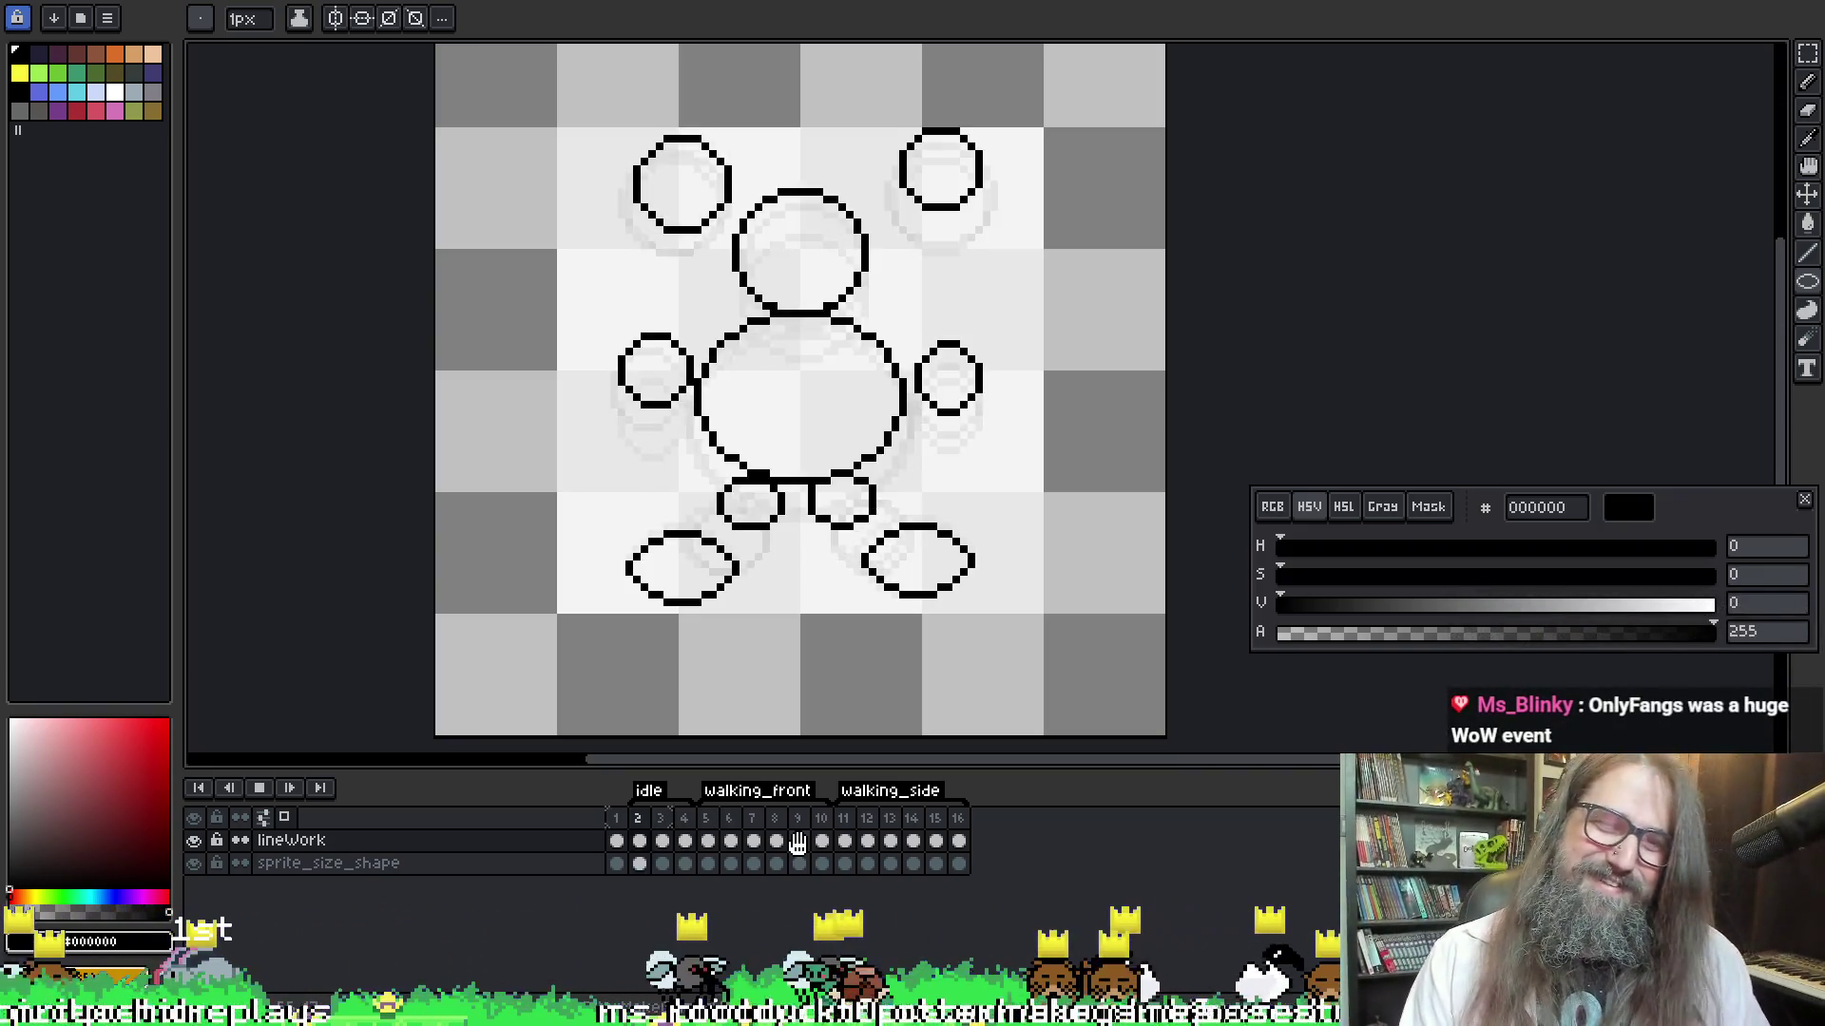
Stop playback, insert a fifth frame after frame 4, and clear its copied lineWork cel
{"action": "key", "text": "Return"}
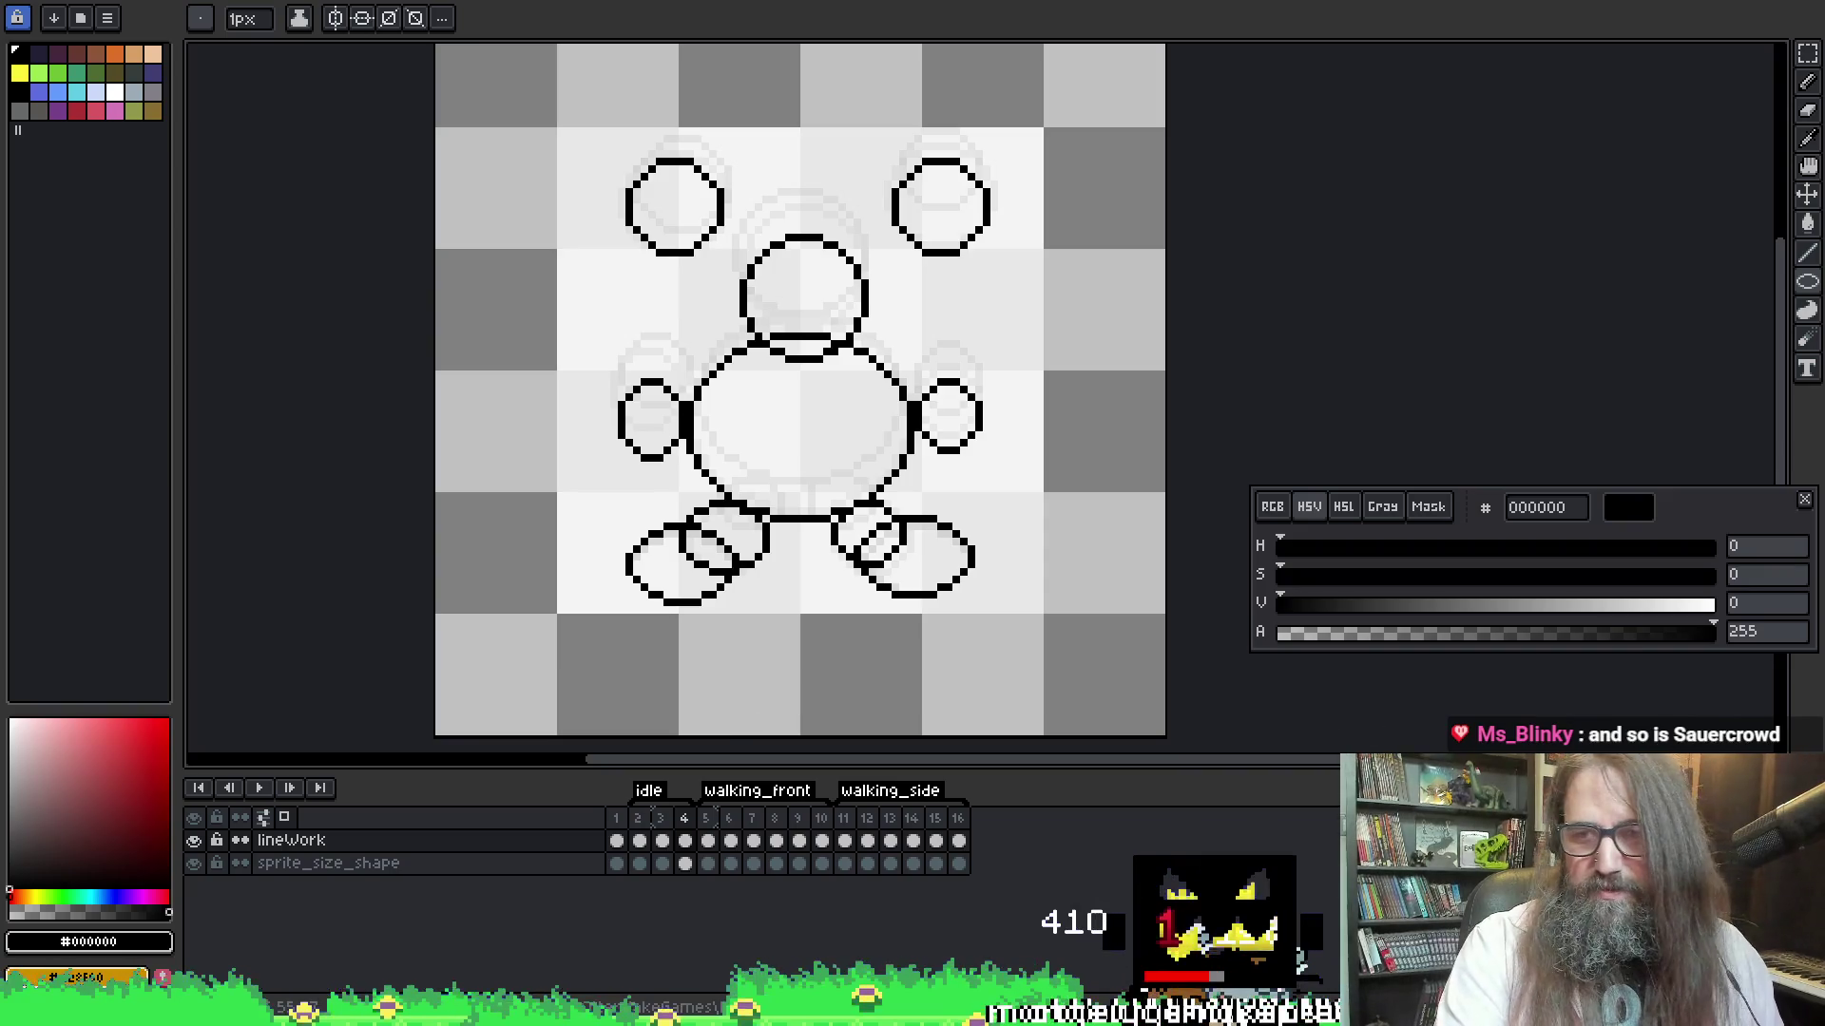
{"action": "key", "text": "alt+n"}
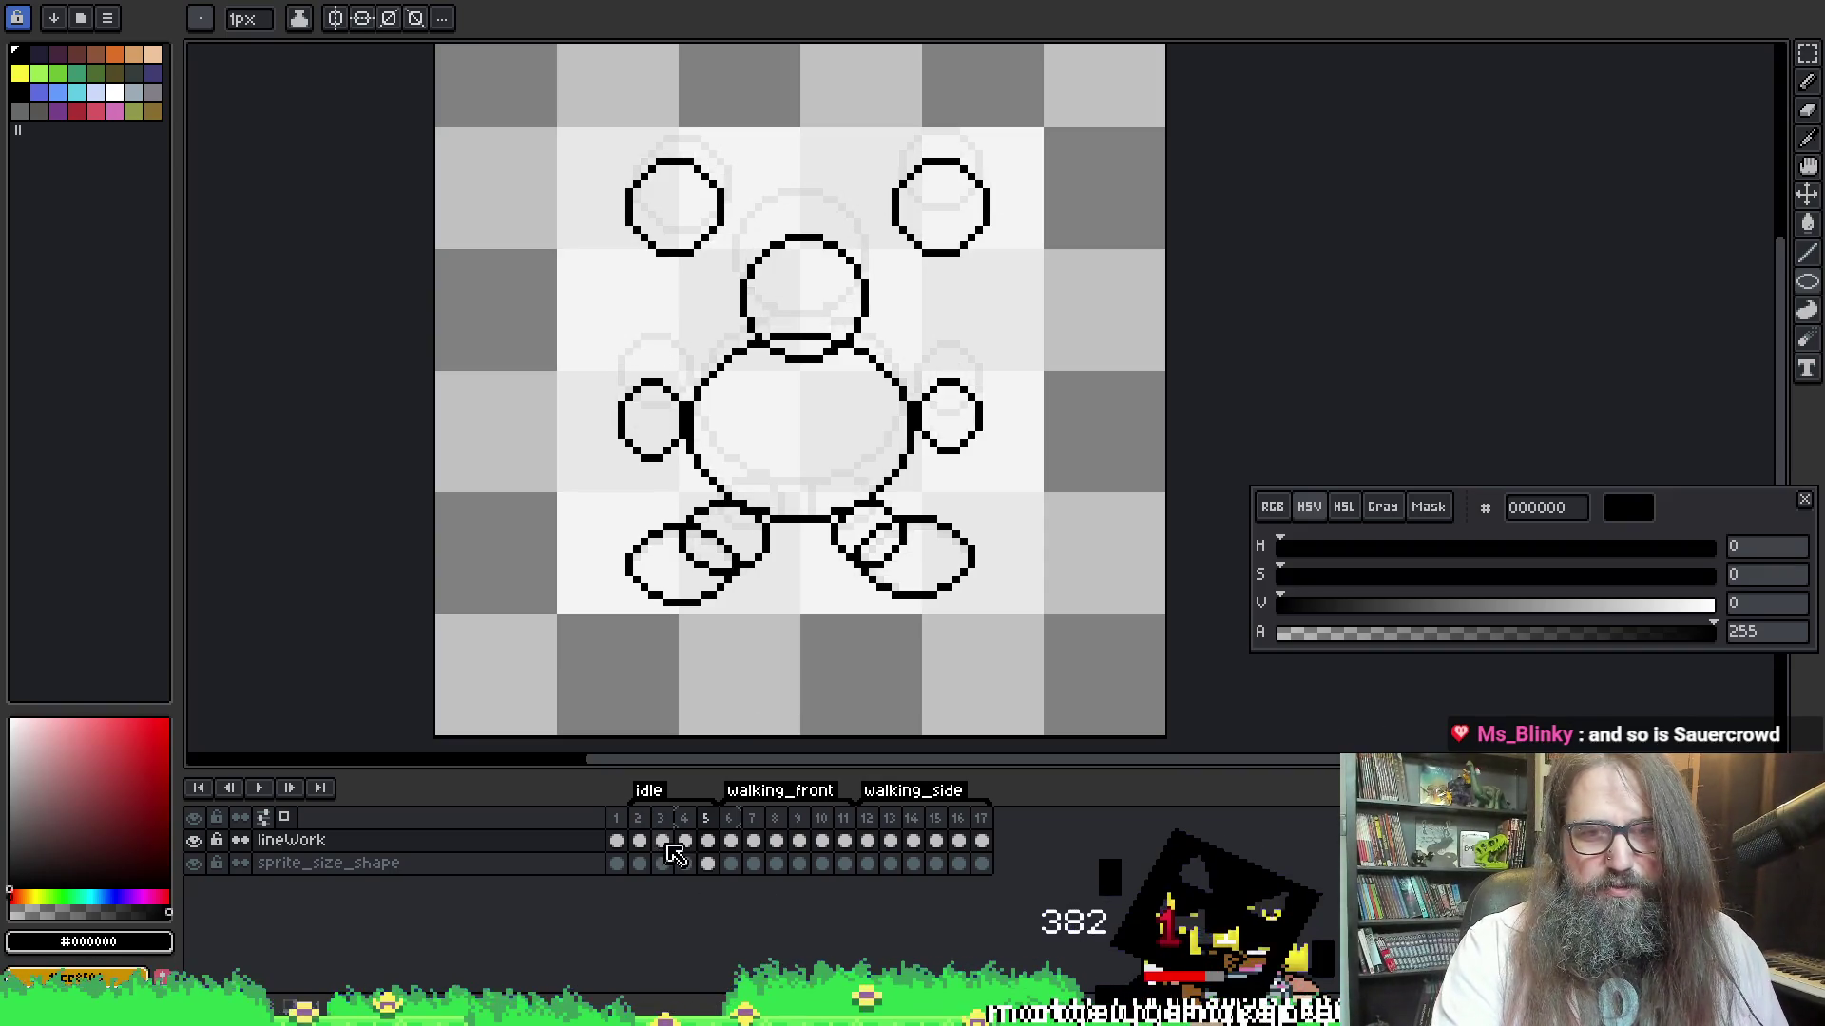
{"action": "left_click", "coordinate": [708, 844]}
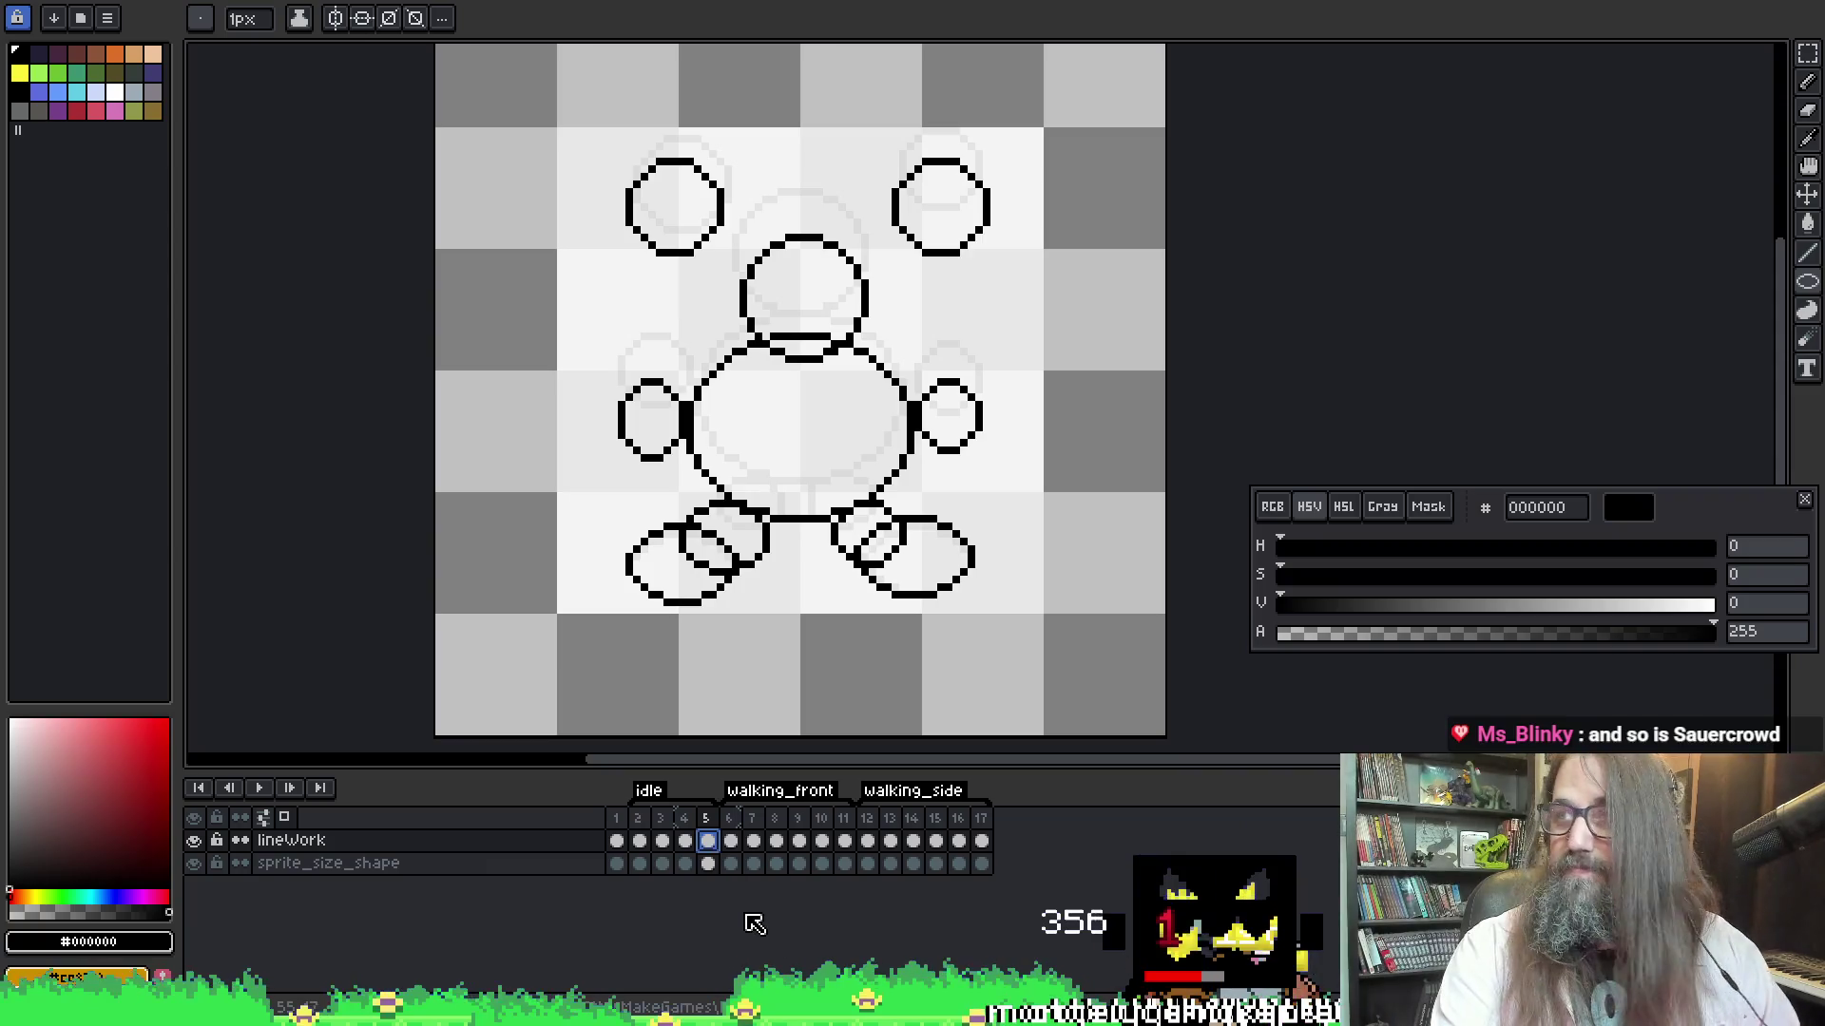
{"action": "key", "text": "Delete"}
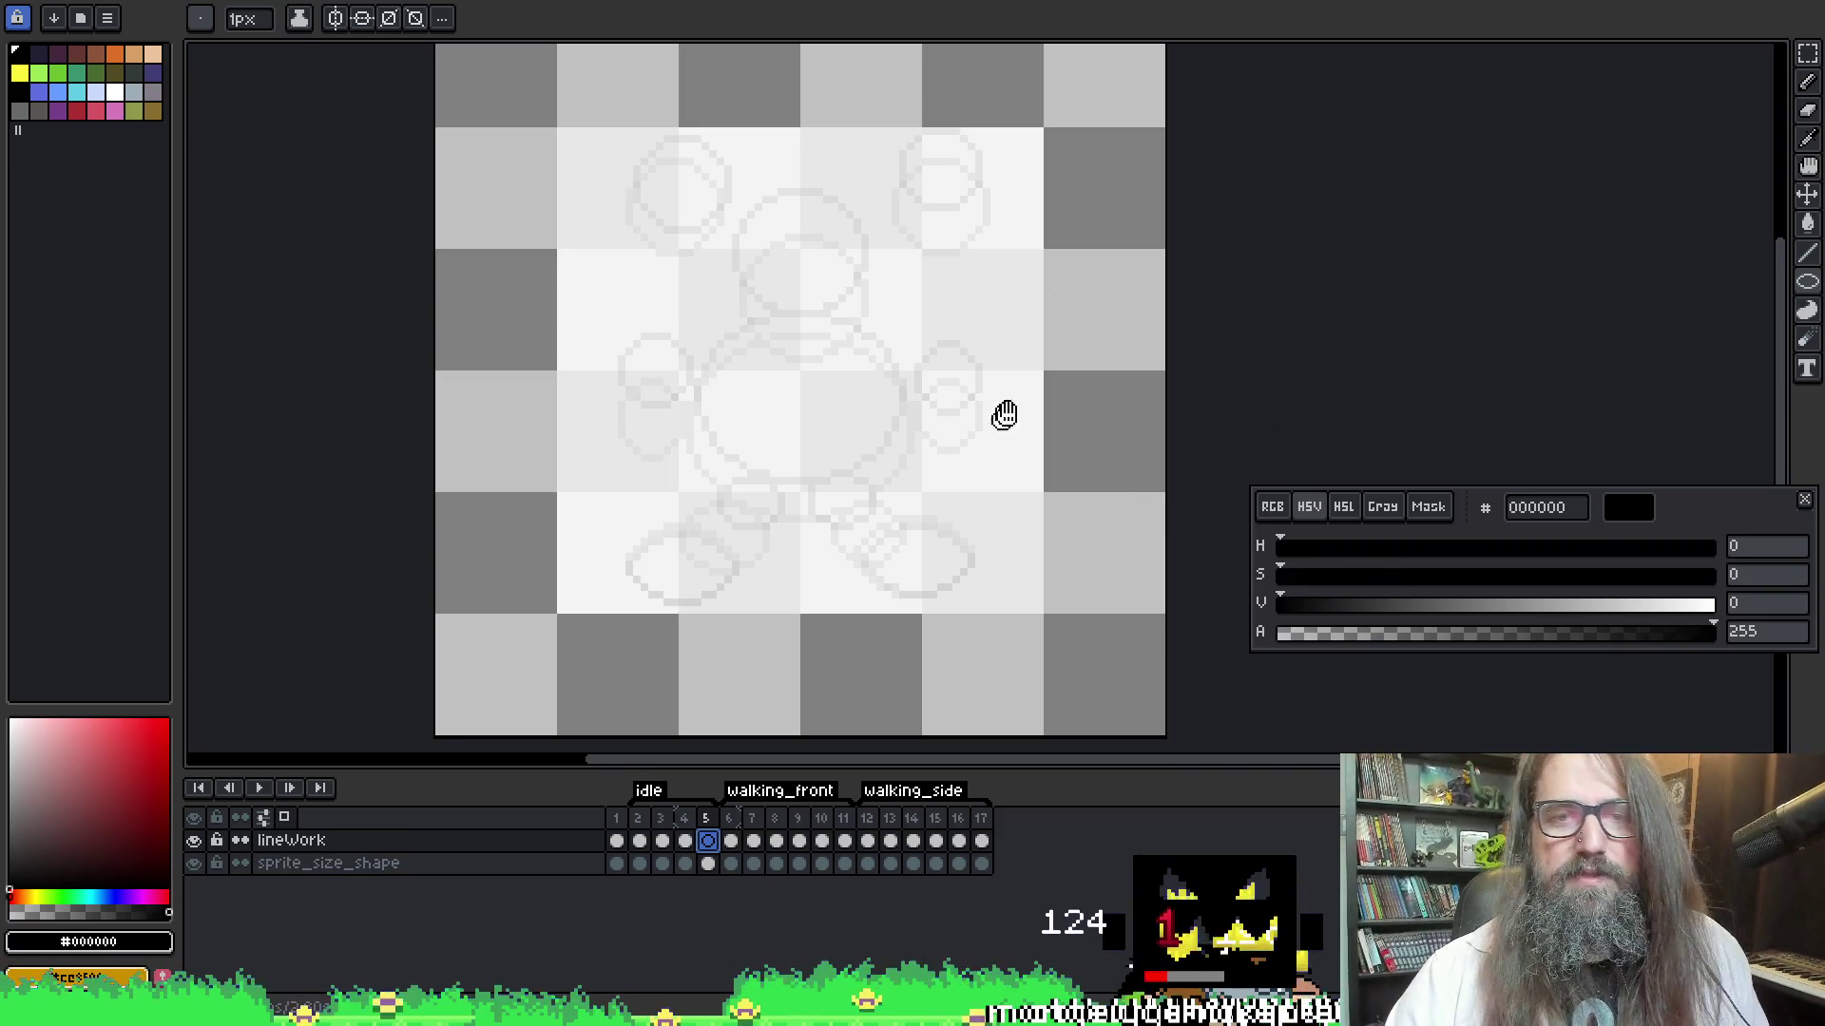
Draw the right ear circle on frame 5, undoing a stray loop stroke
{"action": "left_click_drag", "start_coordinate": [998, 416], "coordinate": [948, 338]}
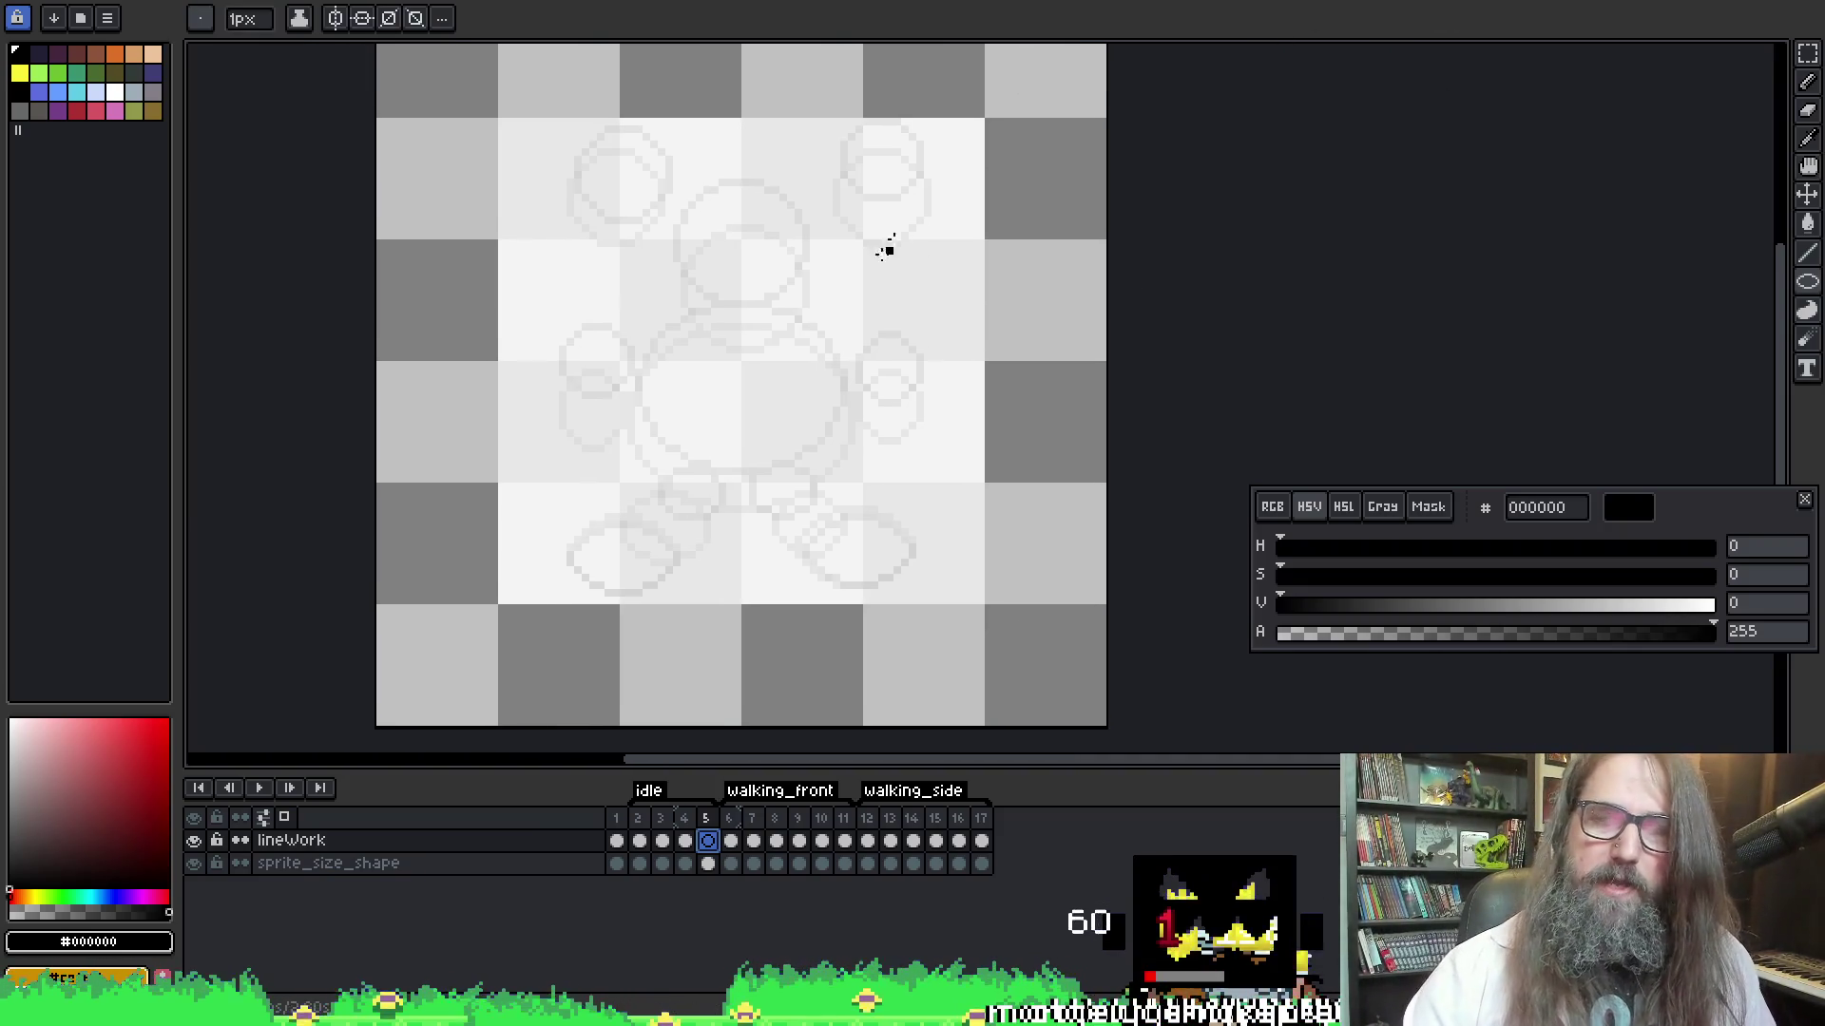
{"action": "key", "text": "space"}
{"action": "left_click_drag", "start_coordinate": [809, 446], "coordinate": [811, 479]}
{"action": "left_click", "coordinate": [826, 173]}
{"action": "left_click_drag", "start_coordinate": [828, 180], "coordinate": [902, 257]}
{"action": "key", "text": "ctrl+z"}
{"action": "mouse_move", "coordinate": [824, 169]}
{"action": "left_mouse_down"}
{"action": "mouse_move", "coordinate": [937, 244]}
{"action": "mouse_move", "coordinate": [913, 258]}
{"action": "mouse_move", "coordinate": [936, 252]}
{"action": "mouse_move", "coordinate": [929, 270]}
{"action": "mouse_move", "coordinate": [922, 250]}
{"action": "mouse_move", "coordinate": [950, 249]}
{"action": "left_mouse_up"}
Draw the left ear circle and the larger head circle between the ears
{"action": "mouse_move", "coordinate": [561, 182]}
{"action": "left_mouse_down"}
{"action": "mouse_move", "coordinate": [668, 279]}
{"action": "mouse_move", "coordinate": [671, 258]}
{"action": "left_mouse_up"}
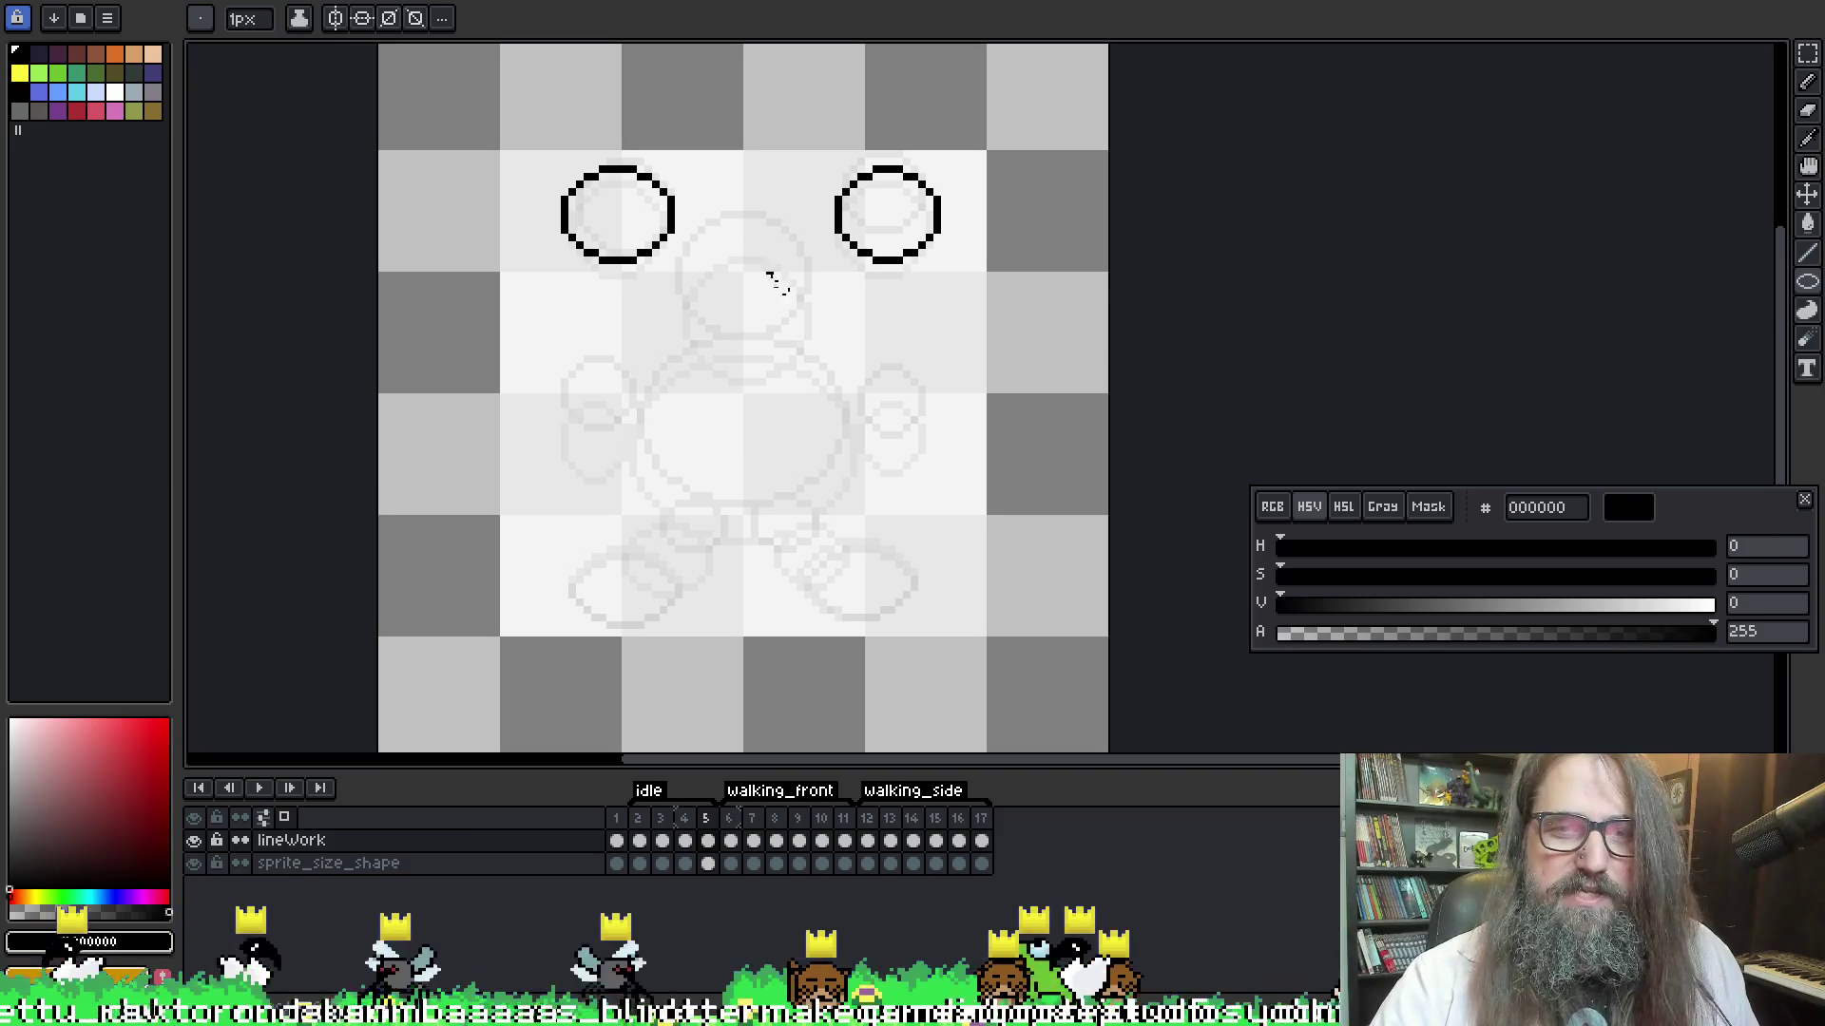
{"action": "scroll", "coordinate": [918, 190], "scroll_direction": "down", "scroll_amount": 1}
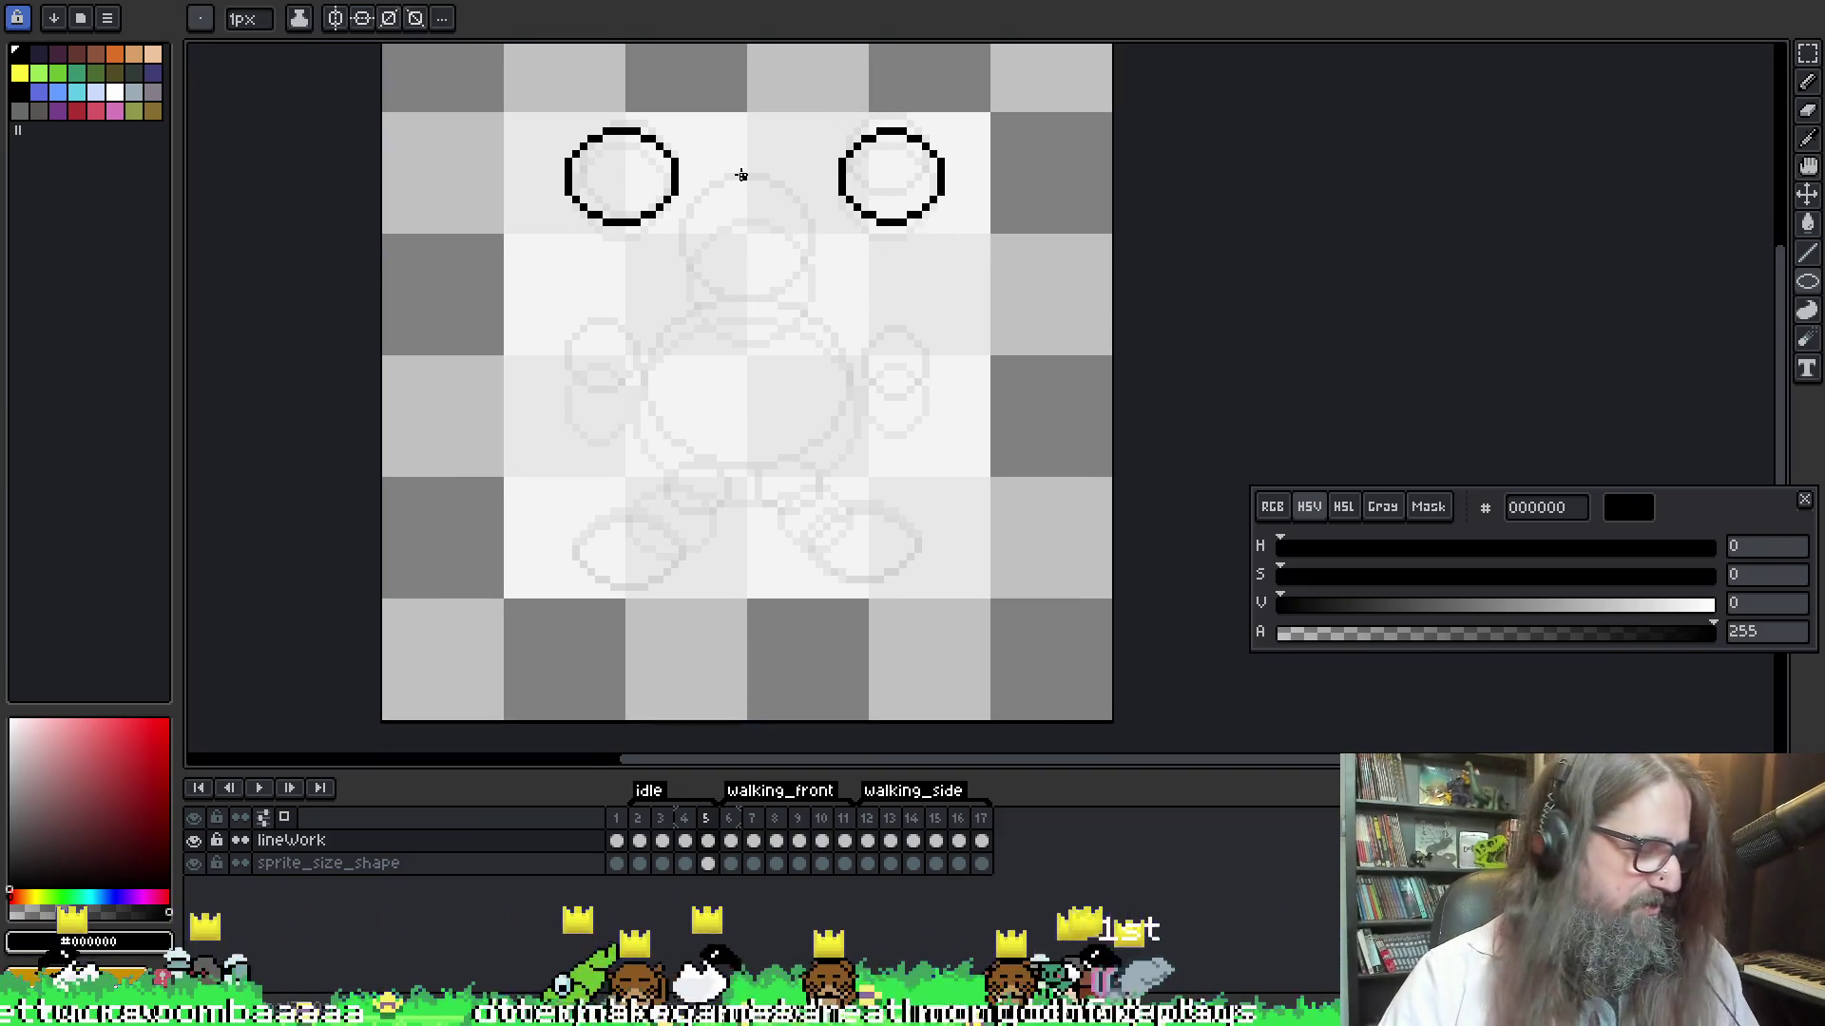
{"action": "mouse_move", "coordinate": [681, 204]}
{"action": "left_mouse_down"}
{"action": "mouse_move", "coordinate": [835, 294]}
{"action": "mouse_move", "coordinate": [811, 342]}
{"action": "mouse_move", "coordinate": [829, 350]}
{"action": "mouse_move", "coordinate": [789, 306]}
{"action": "mouse_move", "coordinate": [824, 311]}
{"action": "mouse_move", "coordinate": [814, 396]}
{"action": "mouse_move", "coordinate": [818, 331]}
{"action": "left_mouse_up"}
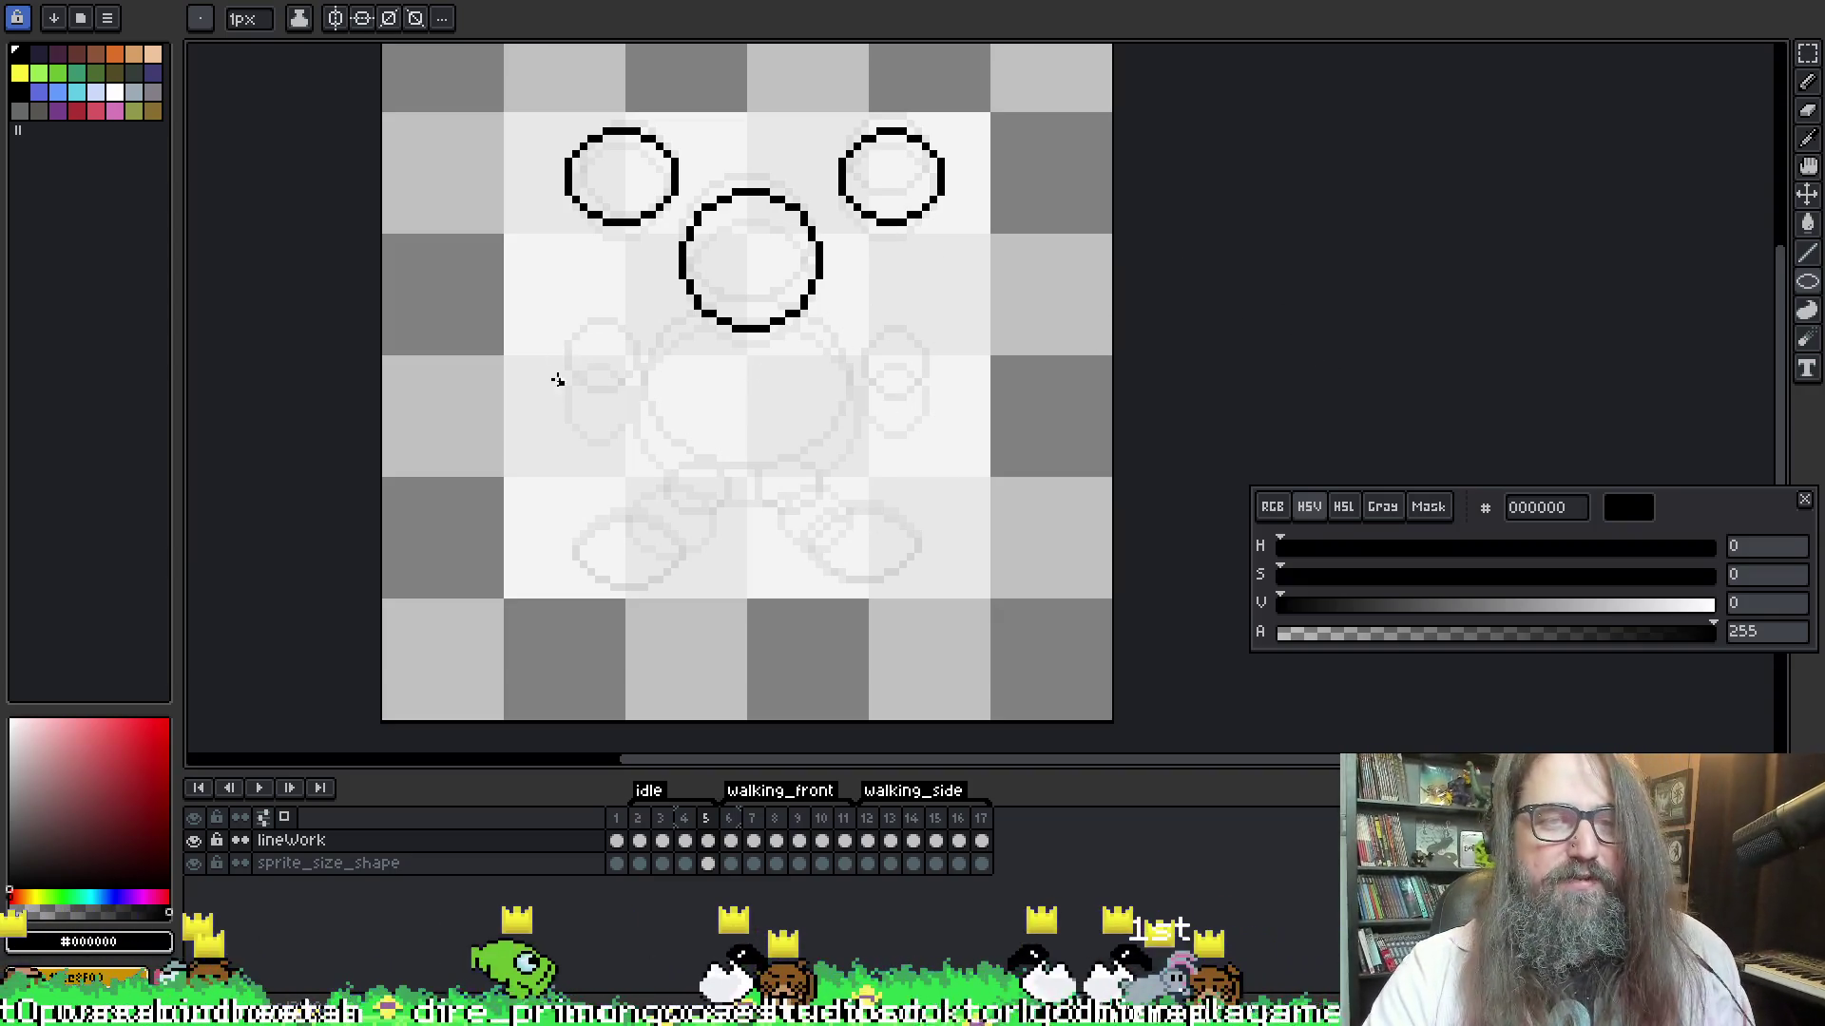
Draw circles for both hands and ellipses for both feet on frame 5
{"action": "mouse_move", "coordinate": [565, 351]}
{"action": "left_mouse_down"}
{"action": "mouse_move", "coordinate": [605, 421]}
{"action": "mouse_move", "coordinate": [633, 416]}
{"action": "left_mouse_up"}
{"action": "left_click_drag", "start_coordinate": [856, 354], "coordinate": [924, 411]}
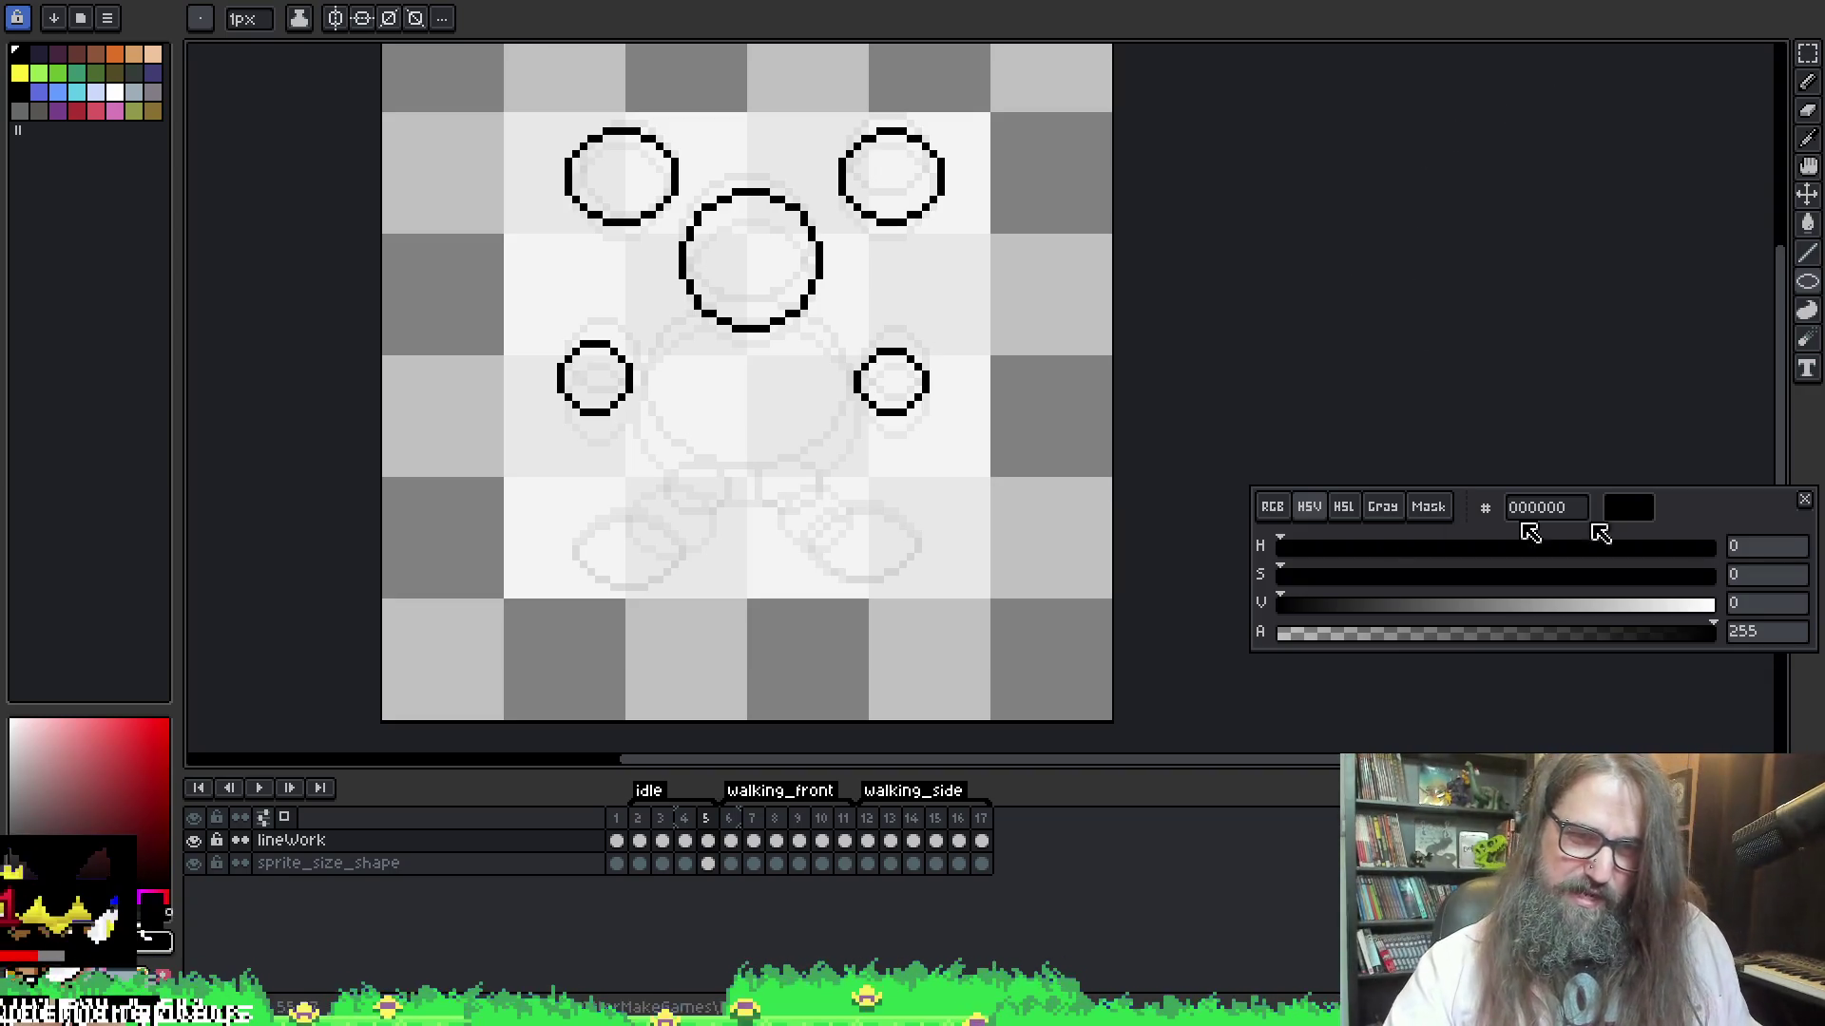
{"action": "left_click_drag", "start_coordinate": [570, 513], "coordinate": [690, 589]}
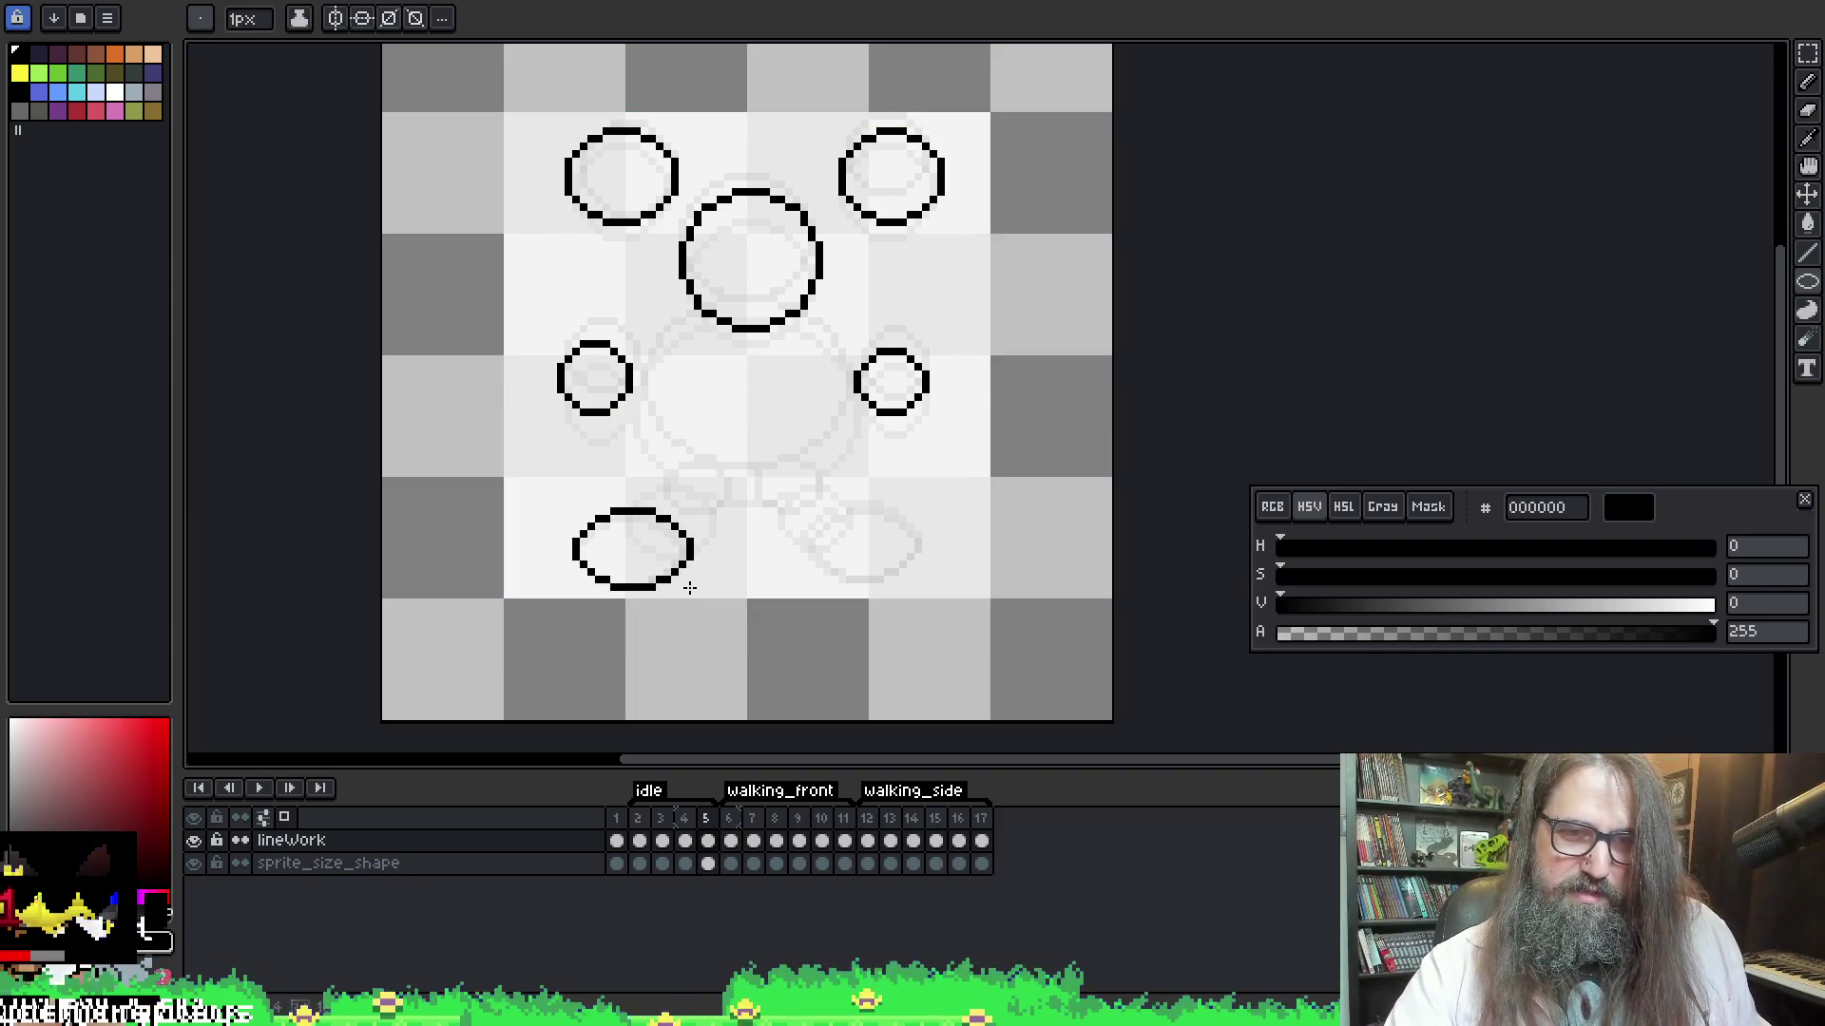
{"action": "mouse_move", "coordinate": [798, 507]}
{"action": "left_mouse_down"}
{"action": "mouse_move", "coordinate": [888, 585]}
{"action": "mouse_move", "coordinate": [912, 580]}
{"action": "left_mouse_up"}
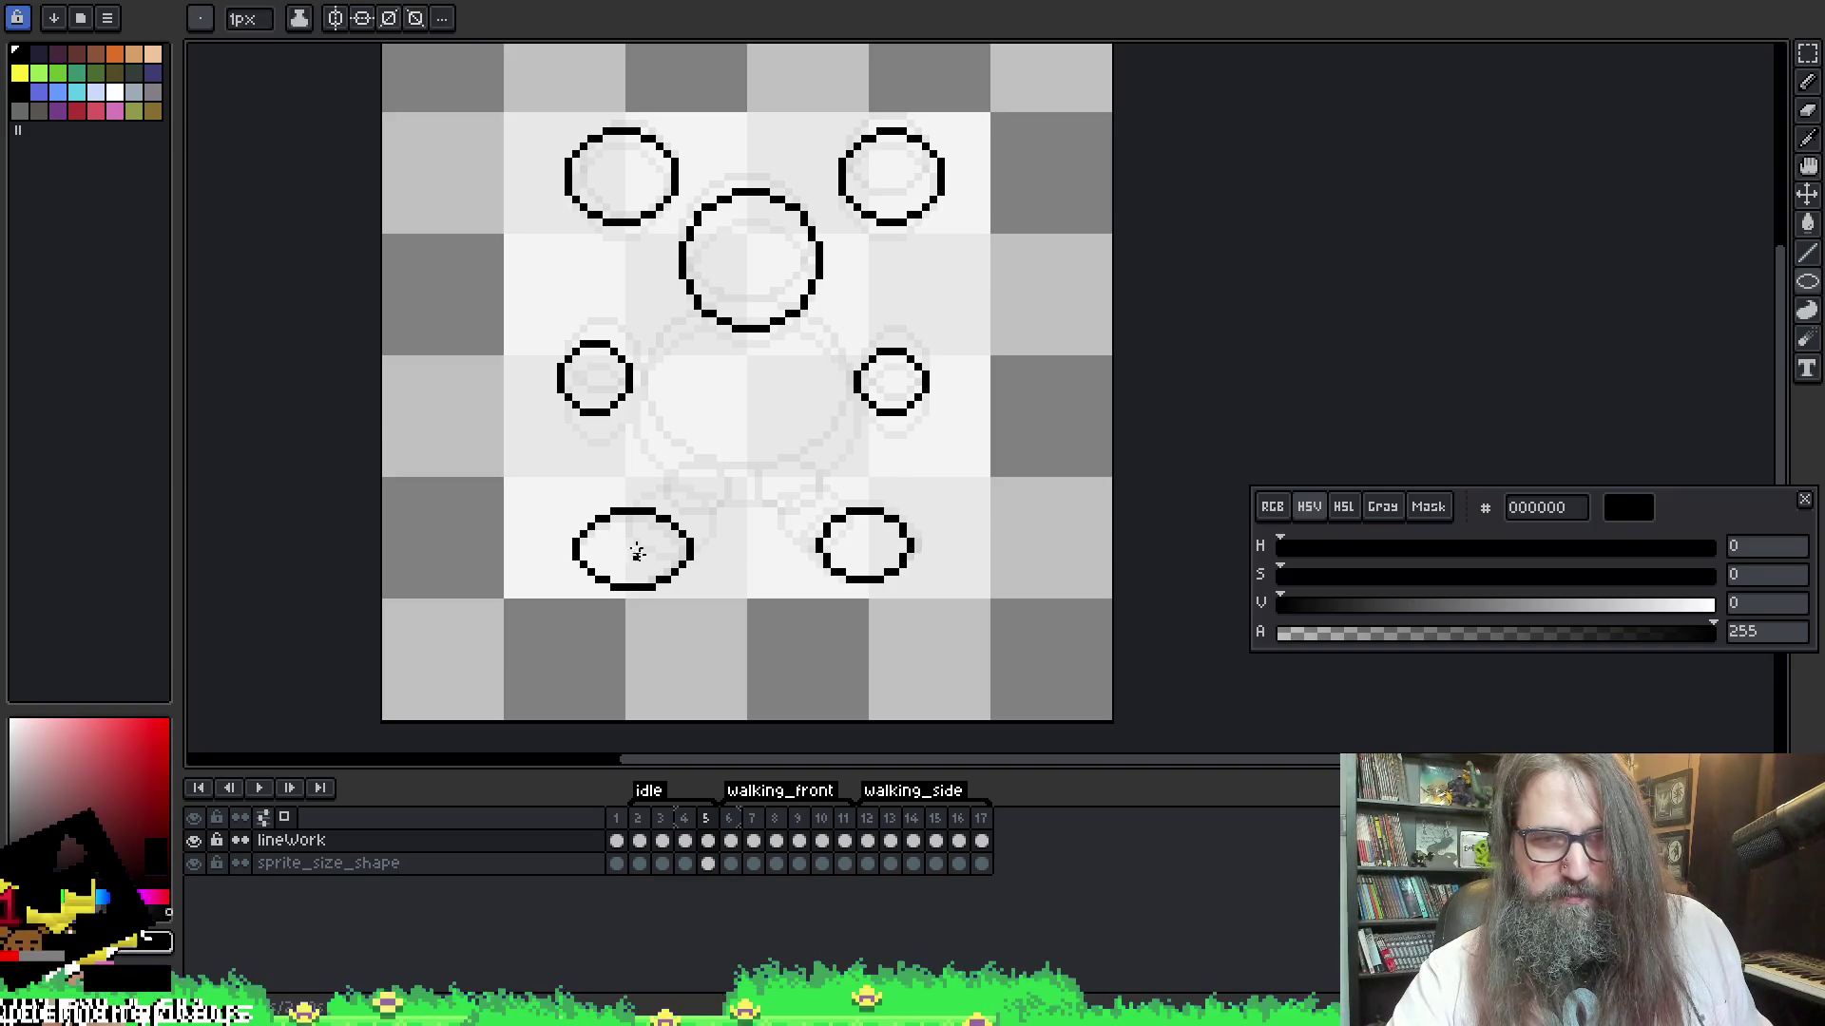
Undo a stray freehand stroke and flip between neighbouring frames to compare
{"action": "key", "text": "b"}
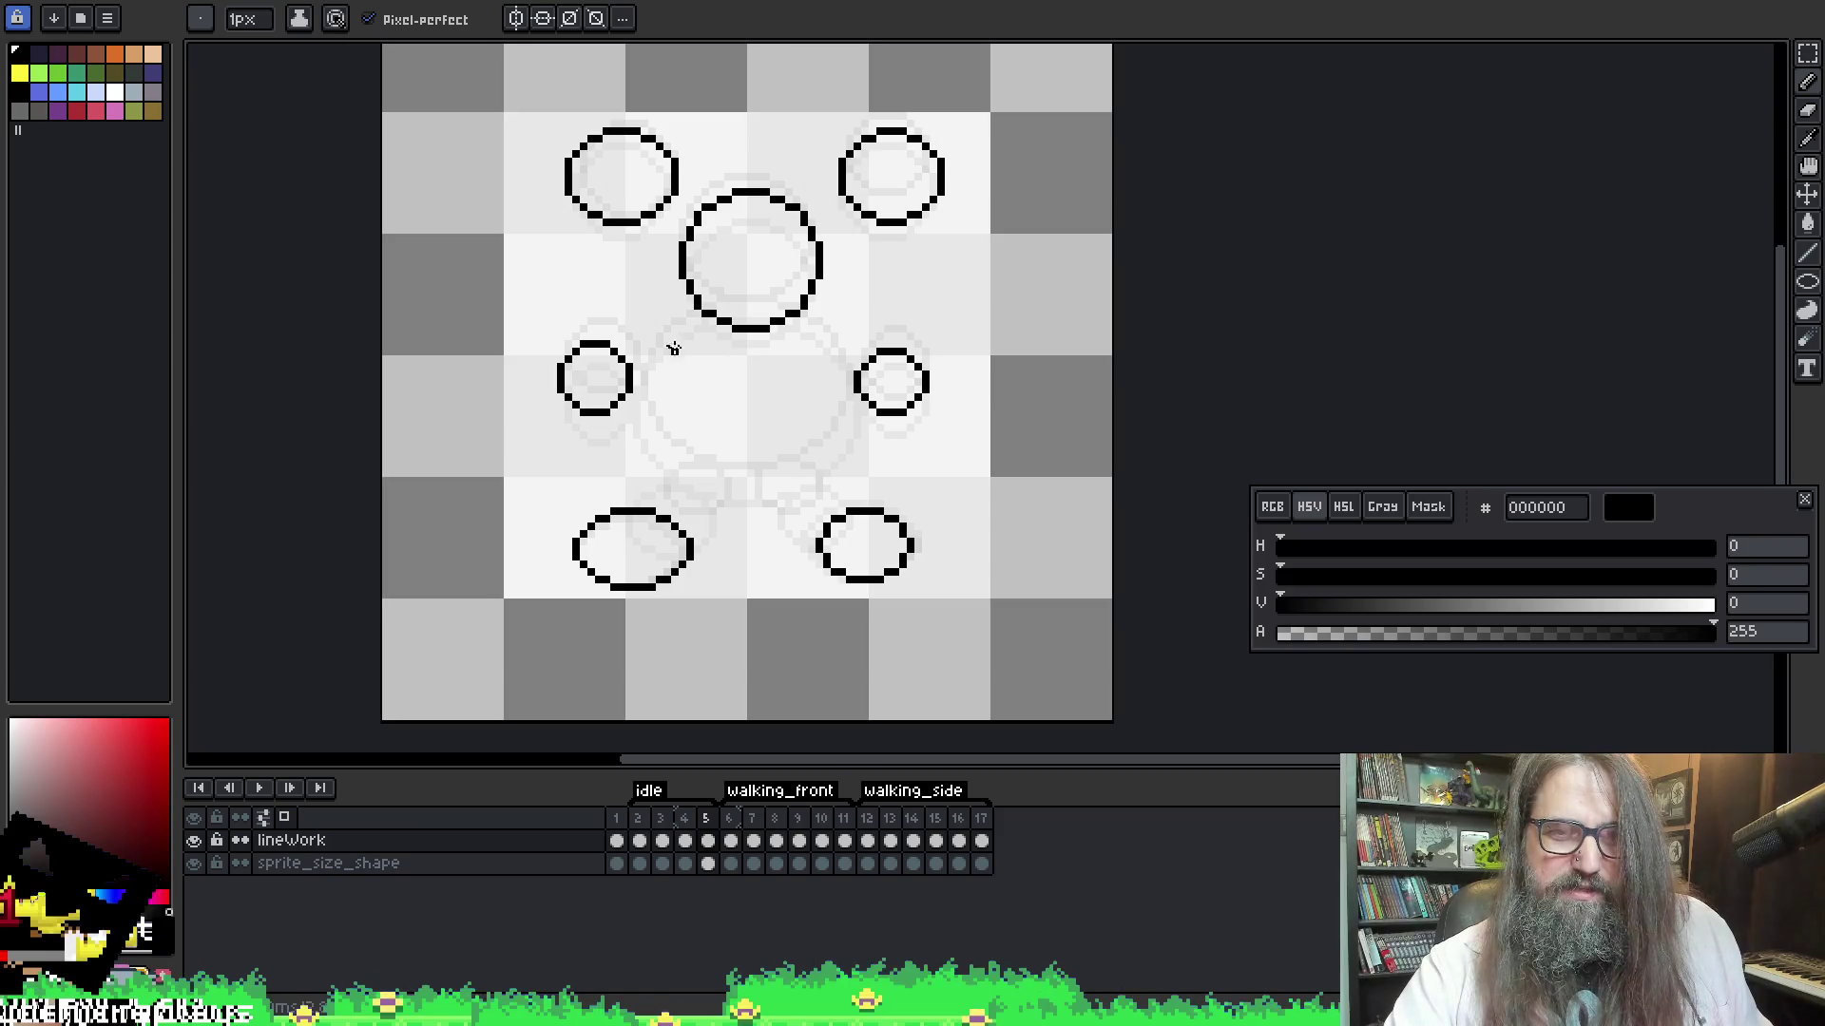
{"action": "left_click_drag", "start_coordinate": [631, 326], "coordinate": [833, 475]}
{"action": "key", "text": "ctrl+z"}
{"action": "key", "text": "Right"}
{"action": "key", "text": "Left"}
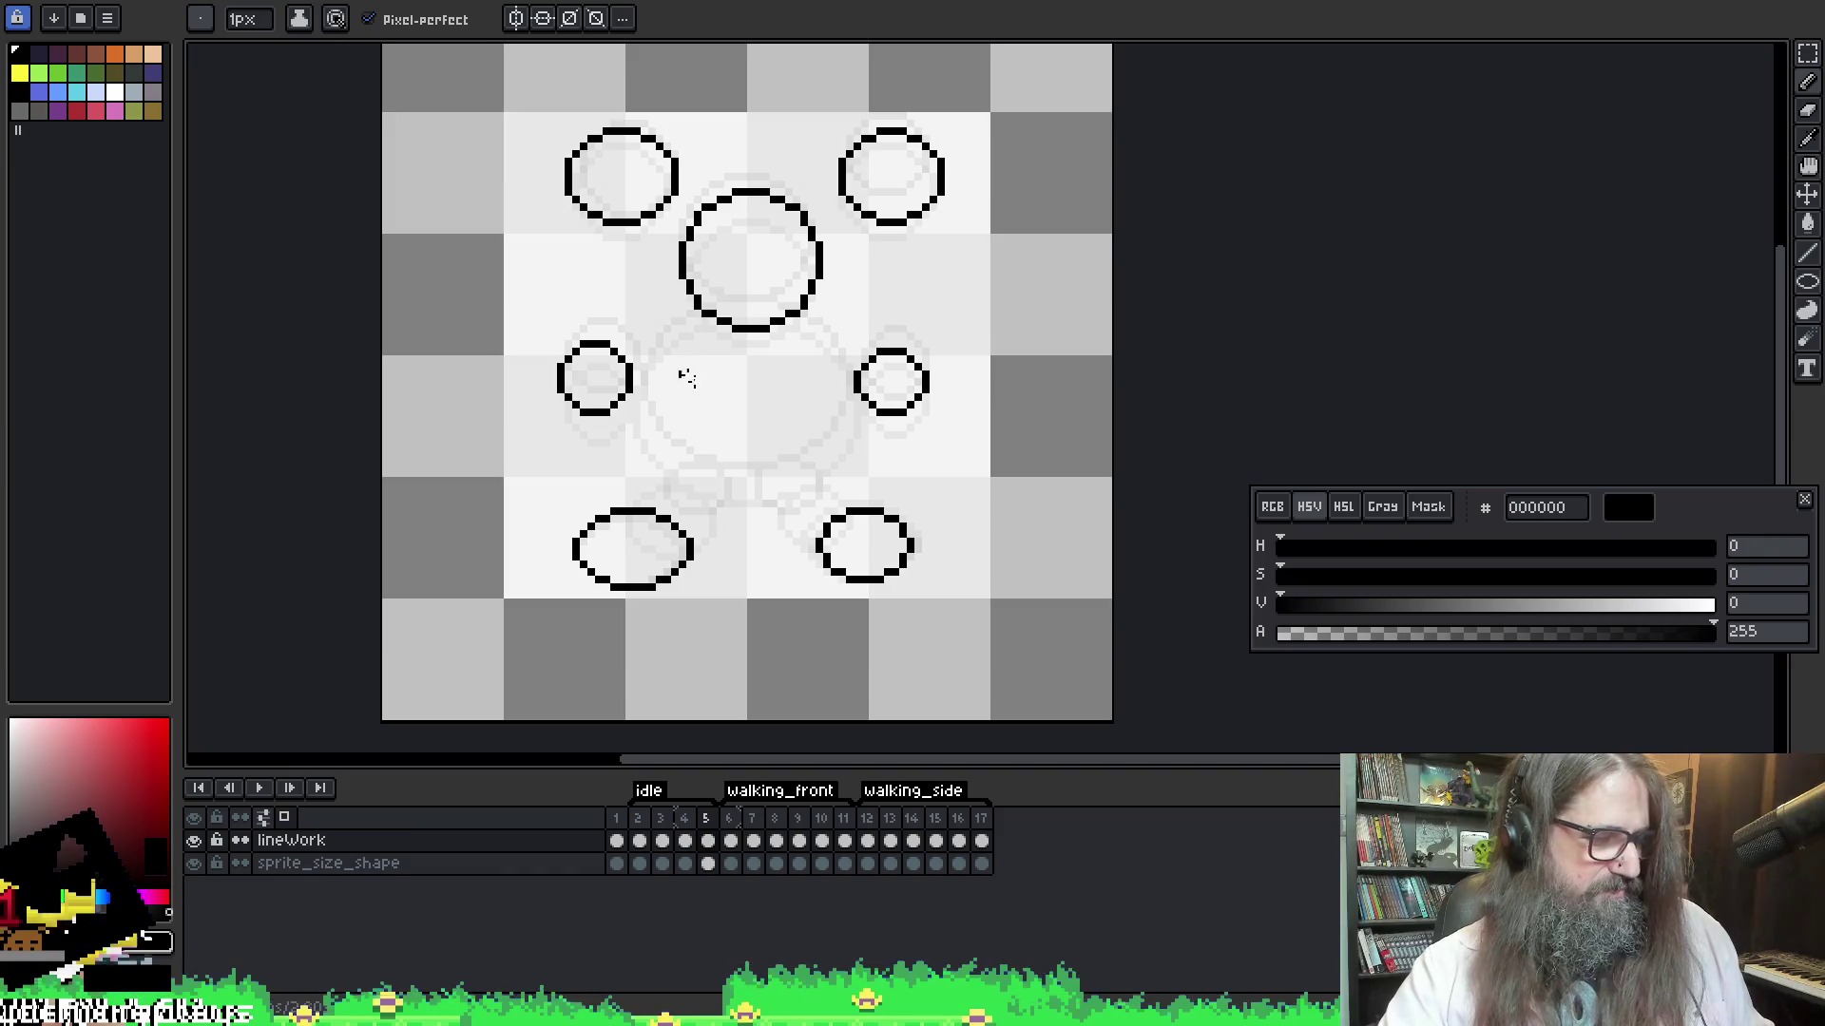
{"action": "key", "text": "Left"}
{"action": "key", "text": "Left"}
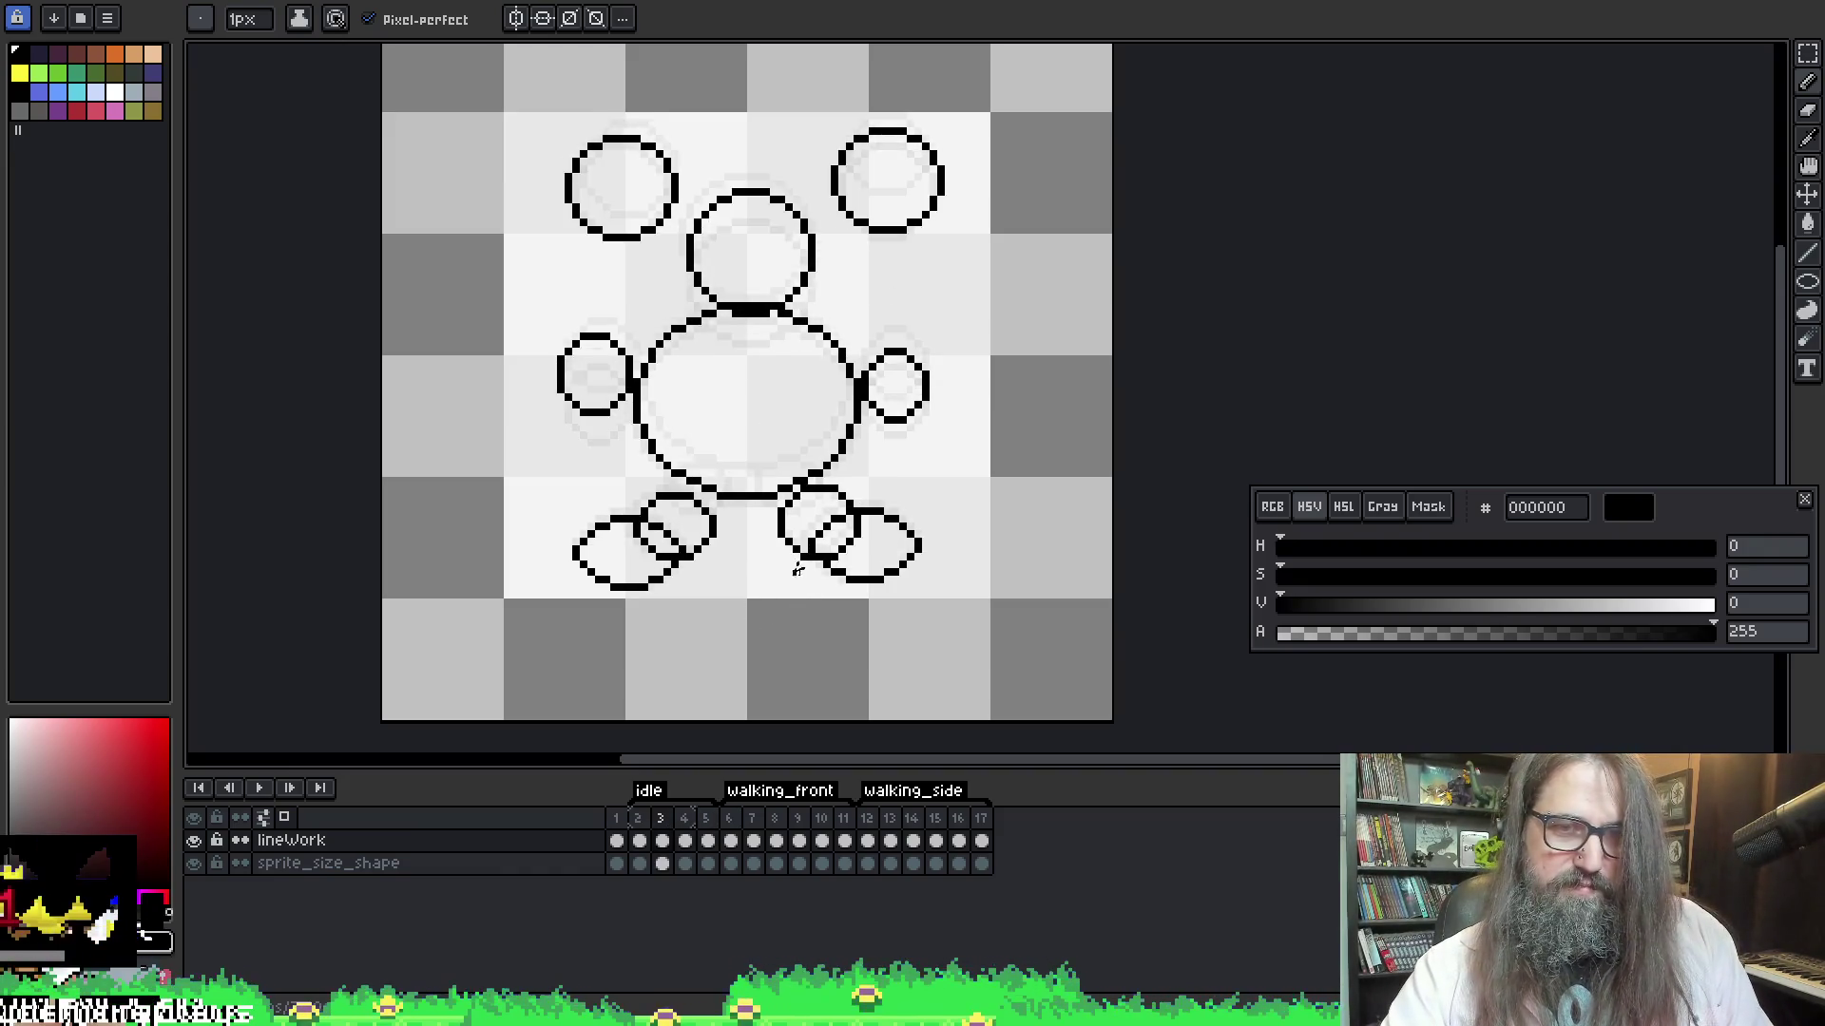
{"action": "key", "text": "Right"}
{"action": "key", "text": "Right"}
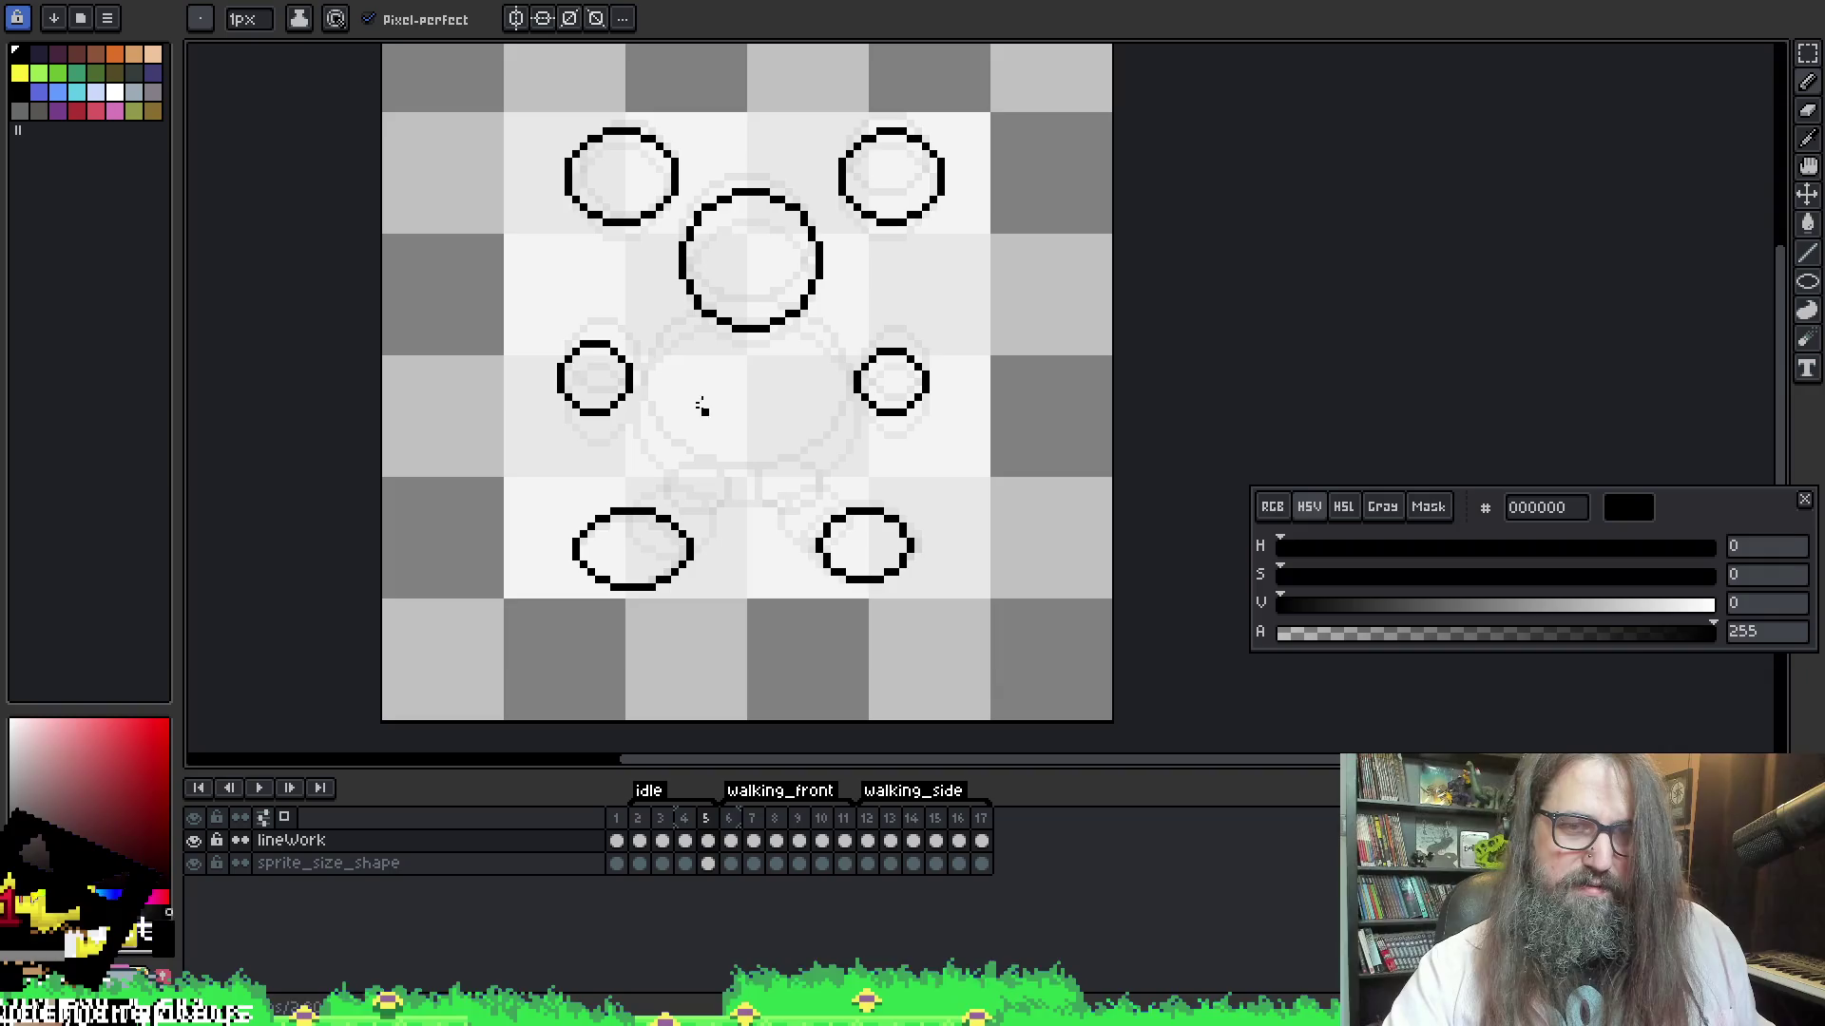
Outline the large body ellipse below the head, undoing the stray and filled attempts
{"action": "key", "text": "m"}
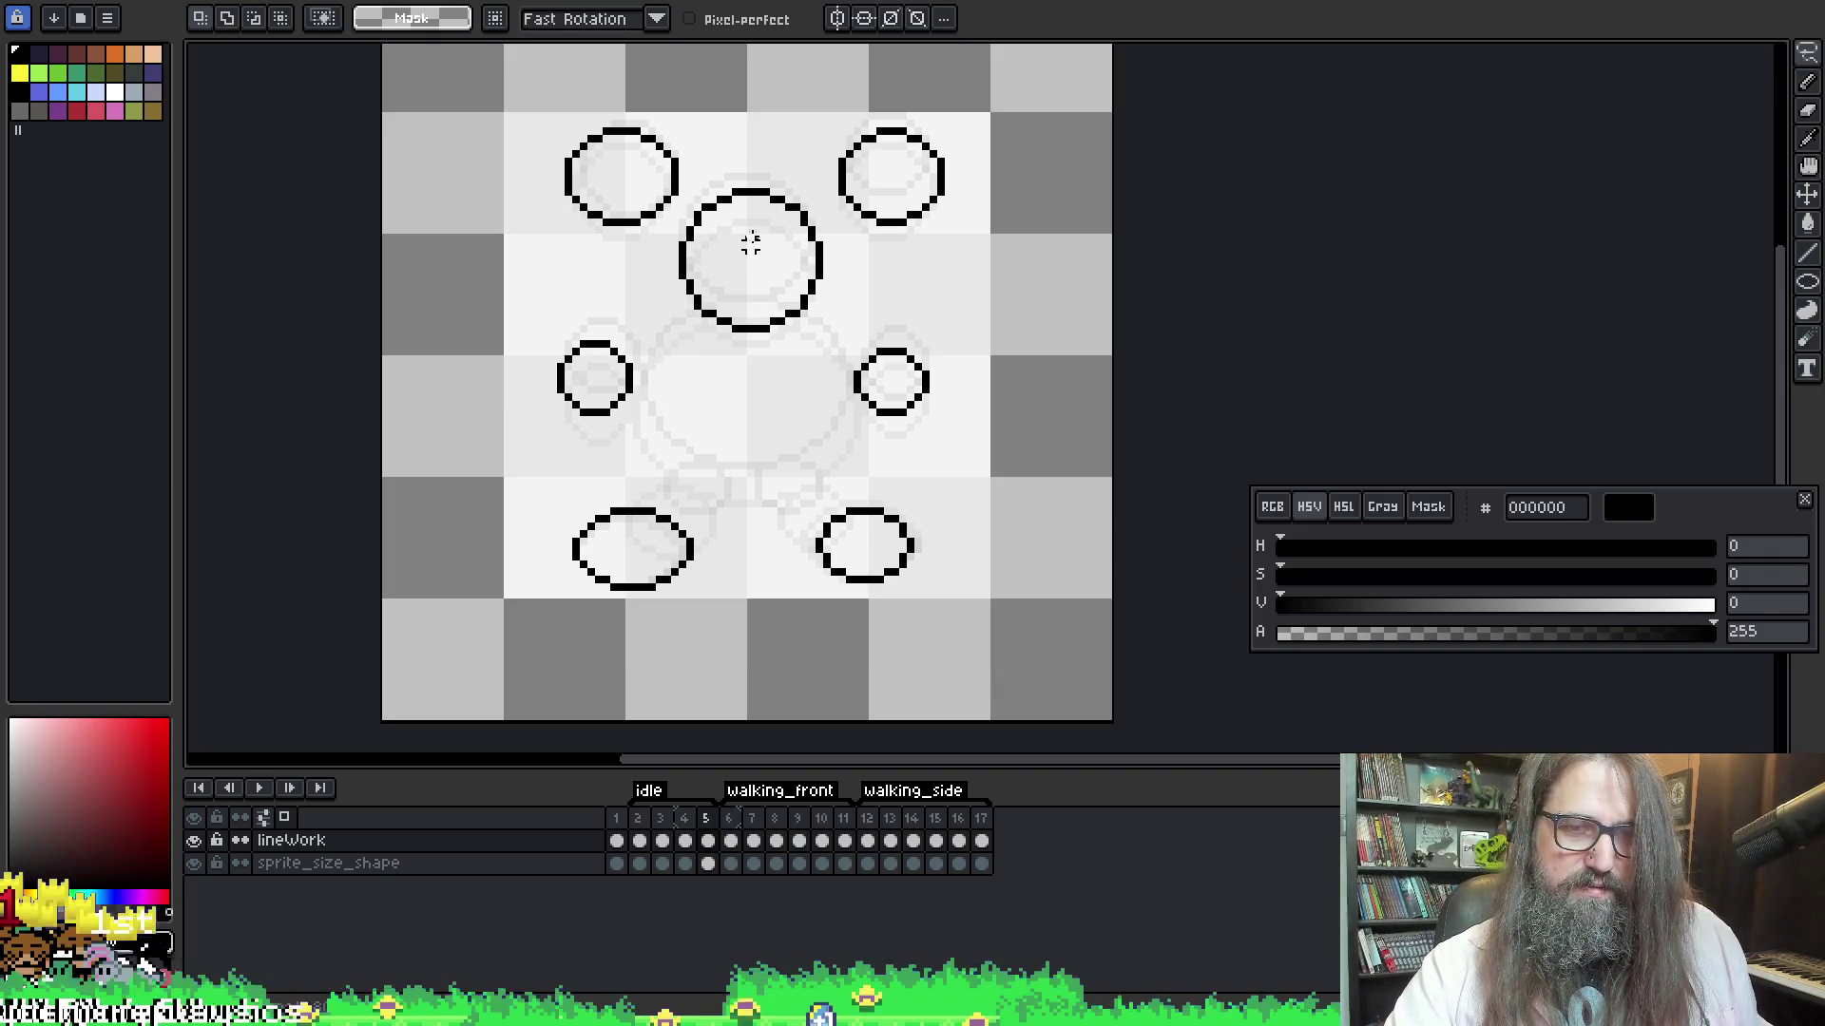
{"action": "key", "text": "b"}
{"action": "mouse_move", "coordinate": [644, 314]}
{"action": "left_mouse_down"}
{"action": "mouse_move", "coordinate": [746, 490]}
{"action": "mouse_move", "coordinate": [849, 437]}
{"action": "left_mouse_up"}
{"action": "key", "text": "ctrl+z"}
{"action": "left_click_drag", "start_coordinate": [1112, 259], "coordinate": [846, 275]}
{"action": "key", "text": "l"}
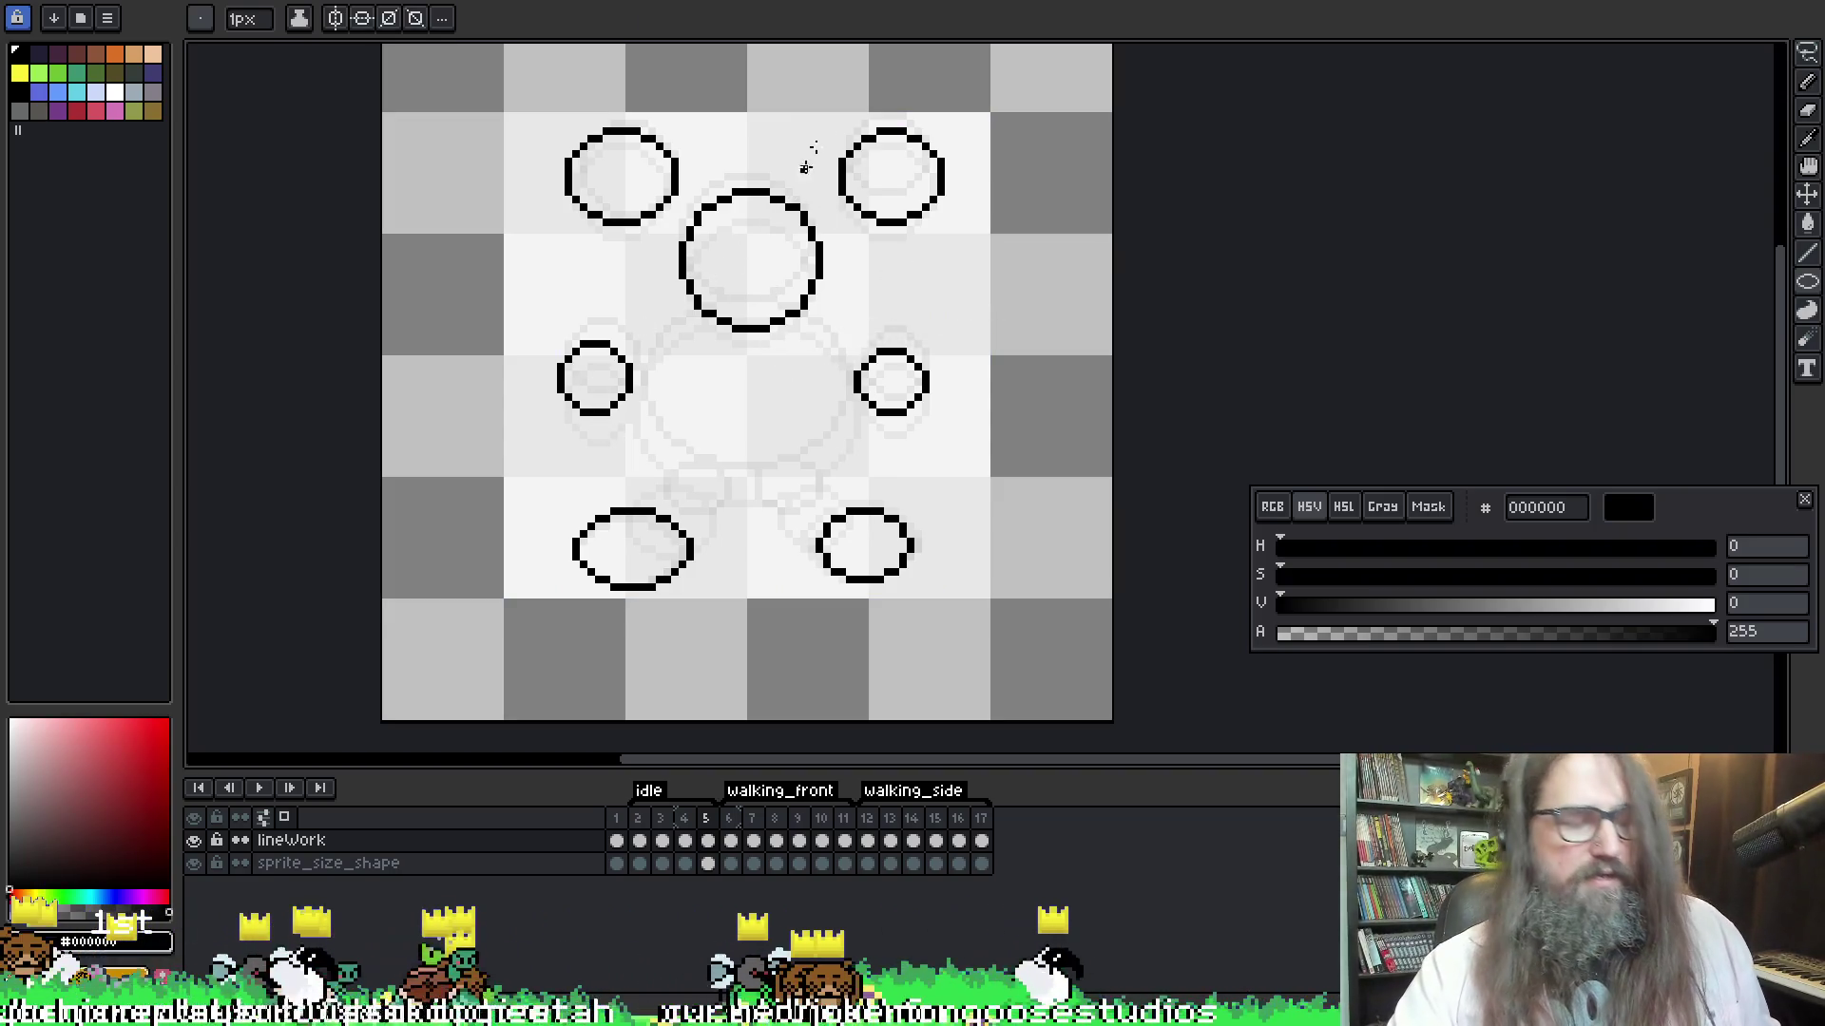
{"action": "left_click_drag", "start_coordinate": [638, 308], "coordinate": [866, 491]}
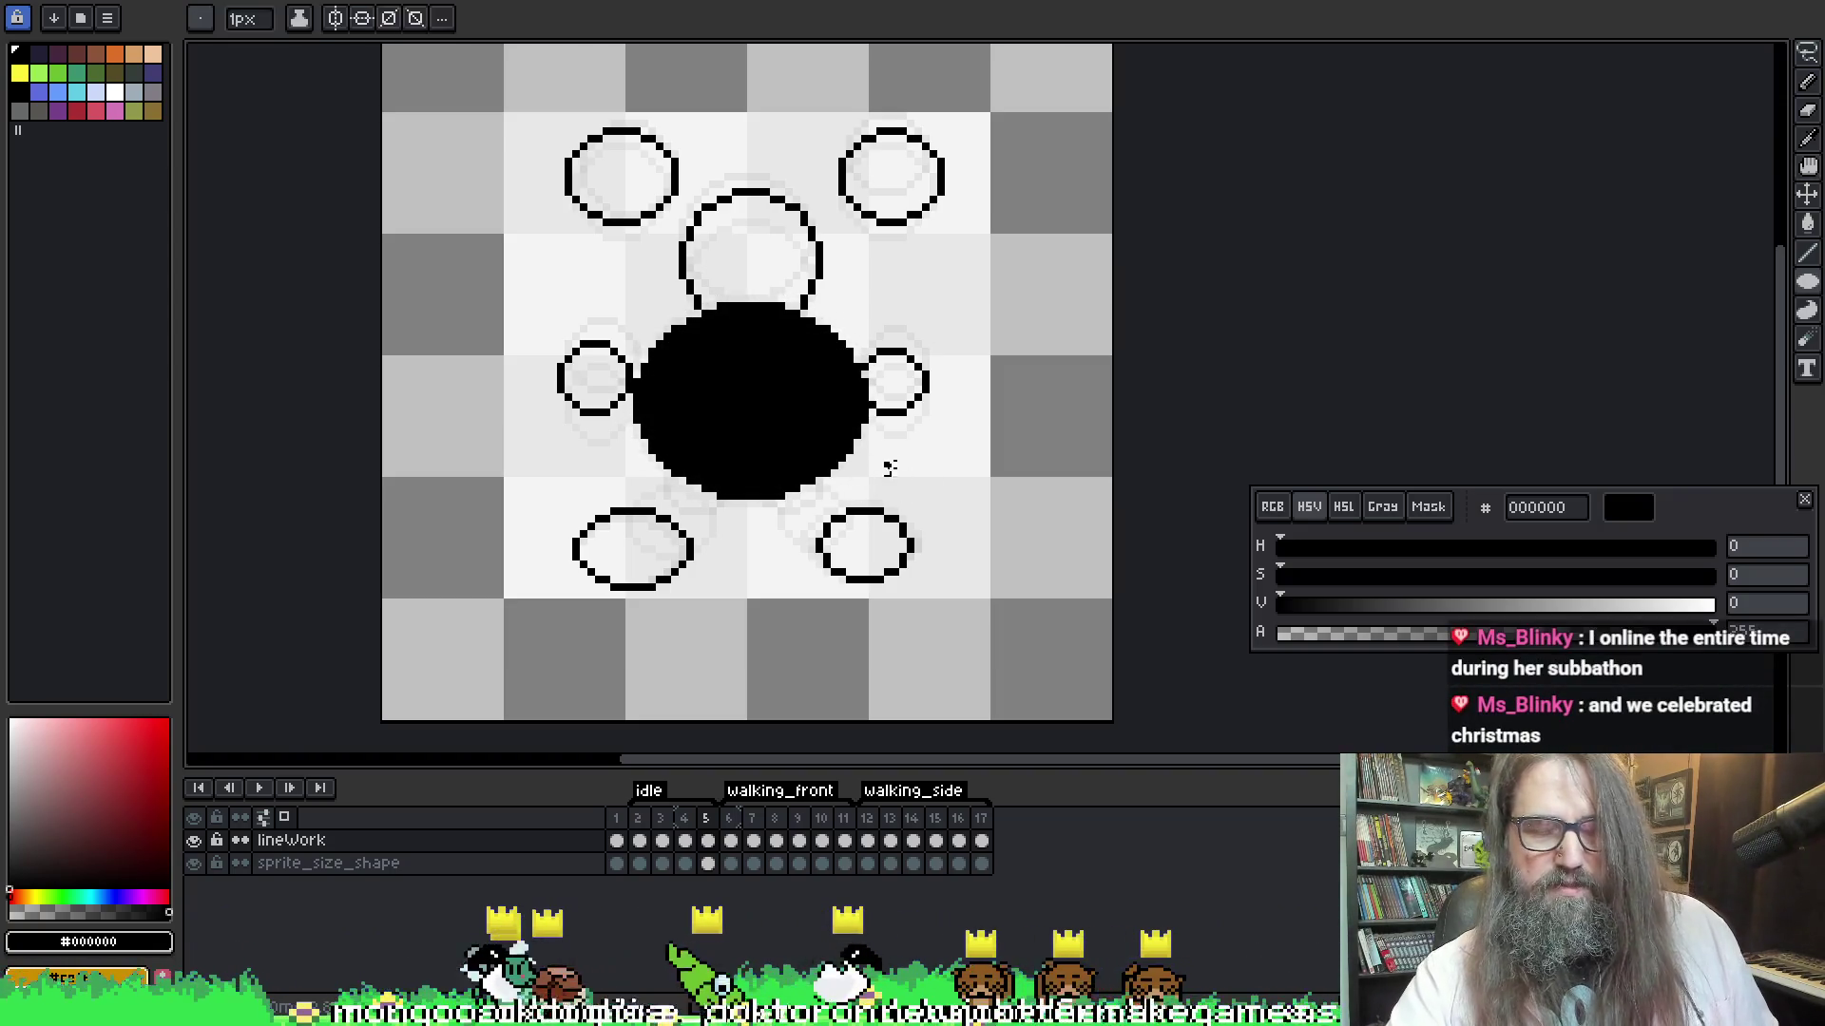
{"action": "key", "text": "ctrl+z"}
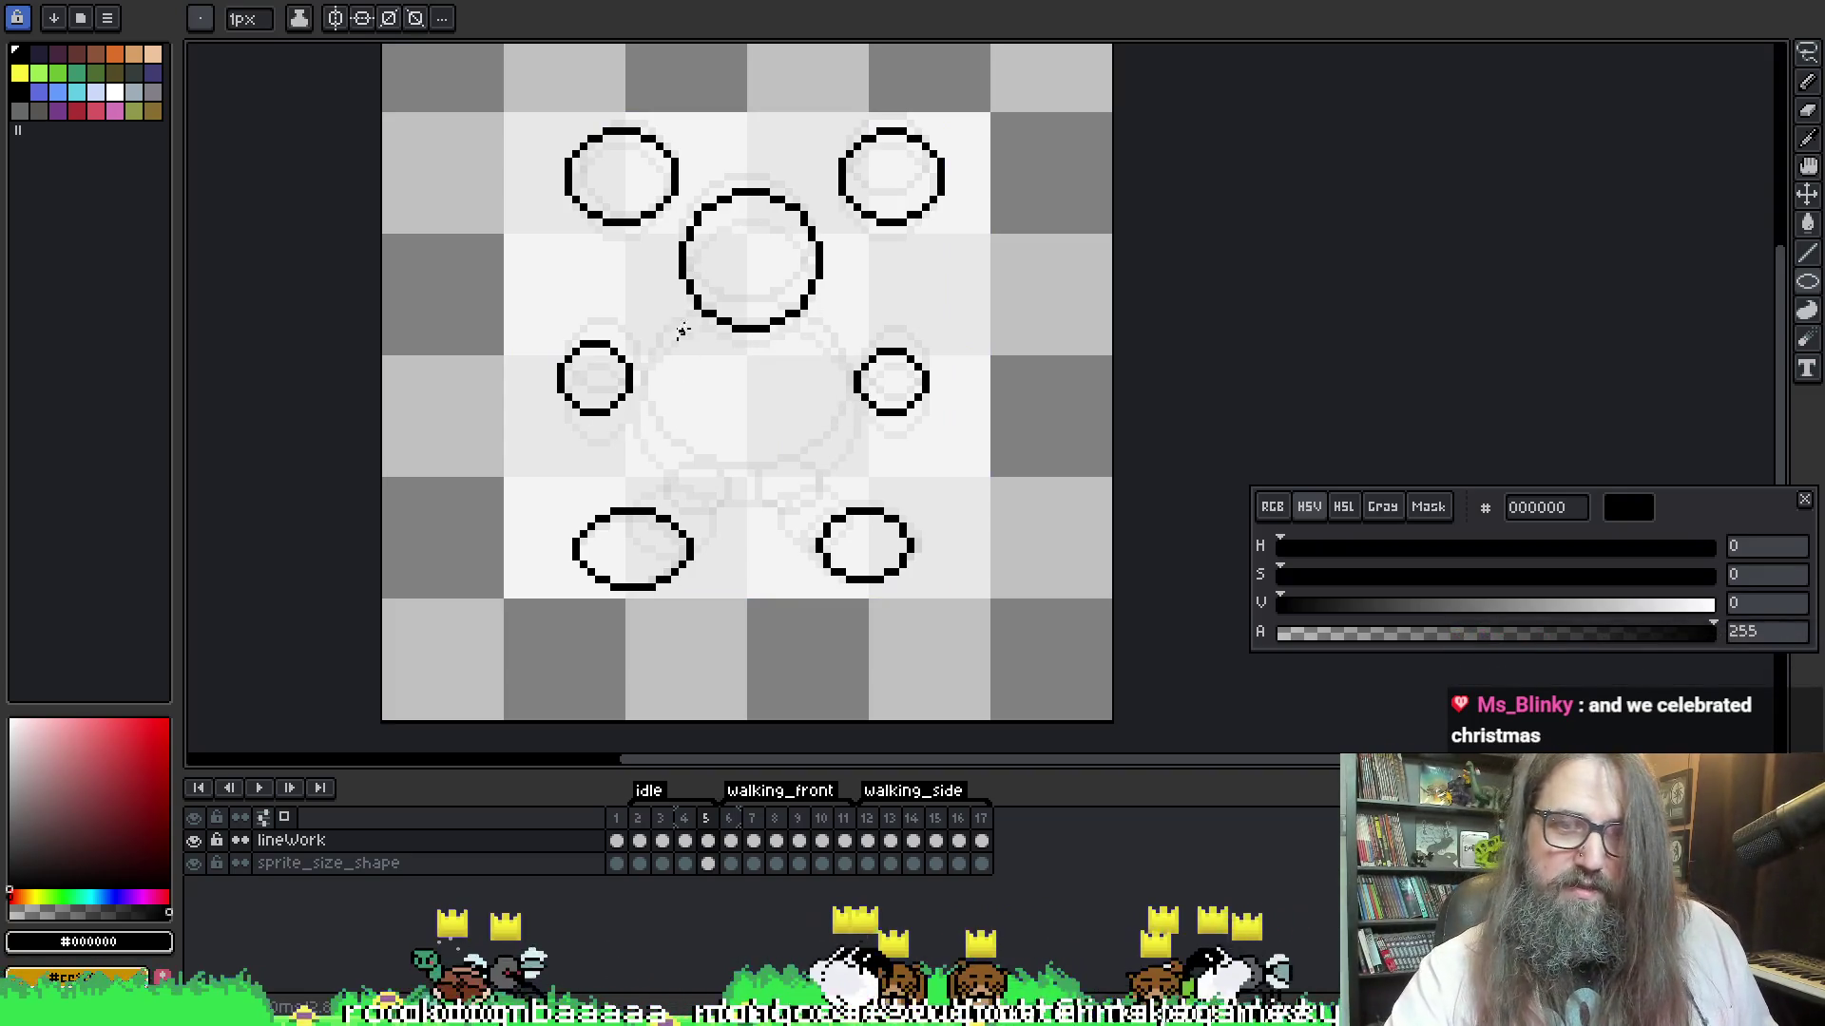
{"action": "left_click_drag", "start_coordinate": [633, 295], "coordinate": [858, 482]}
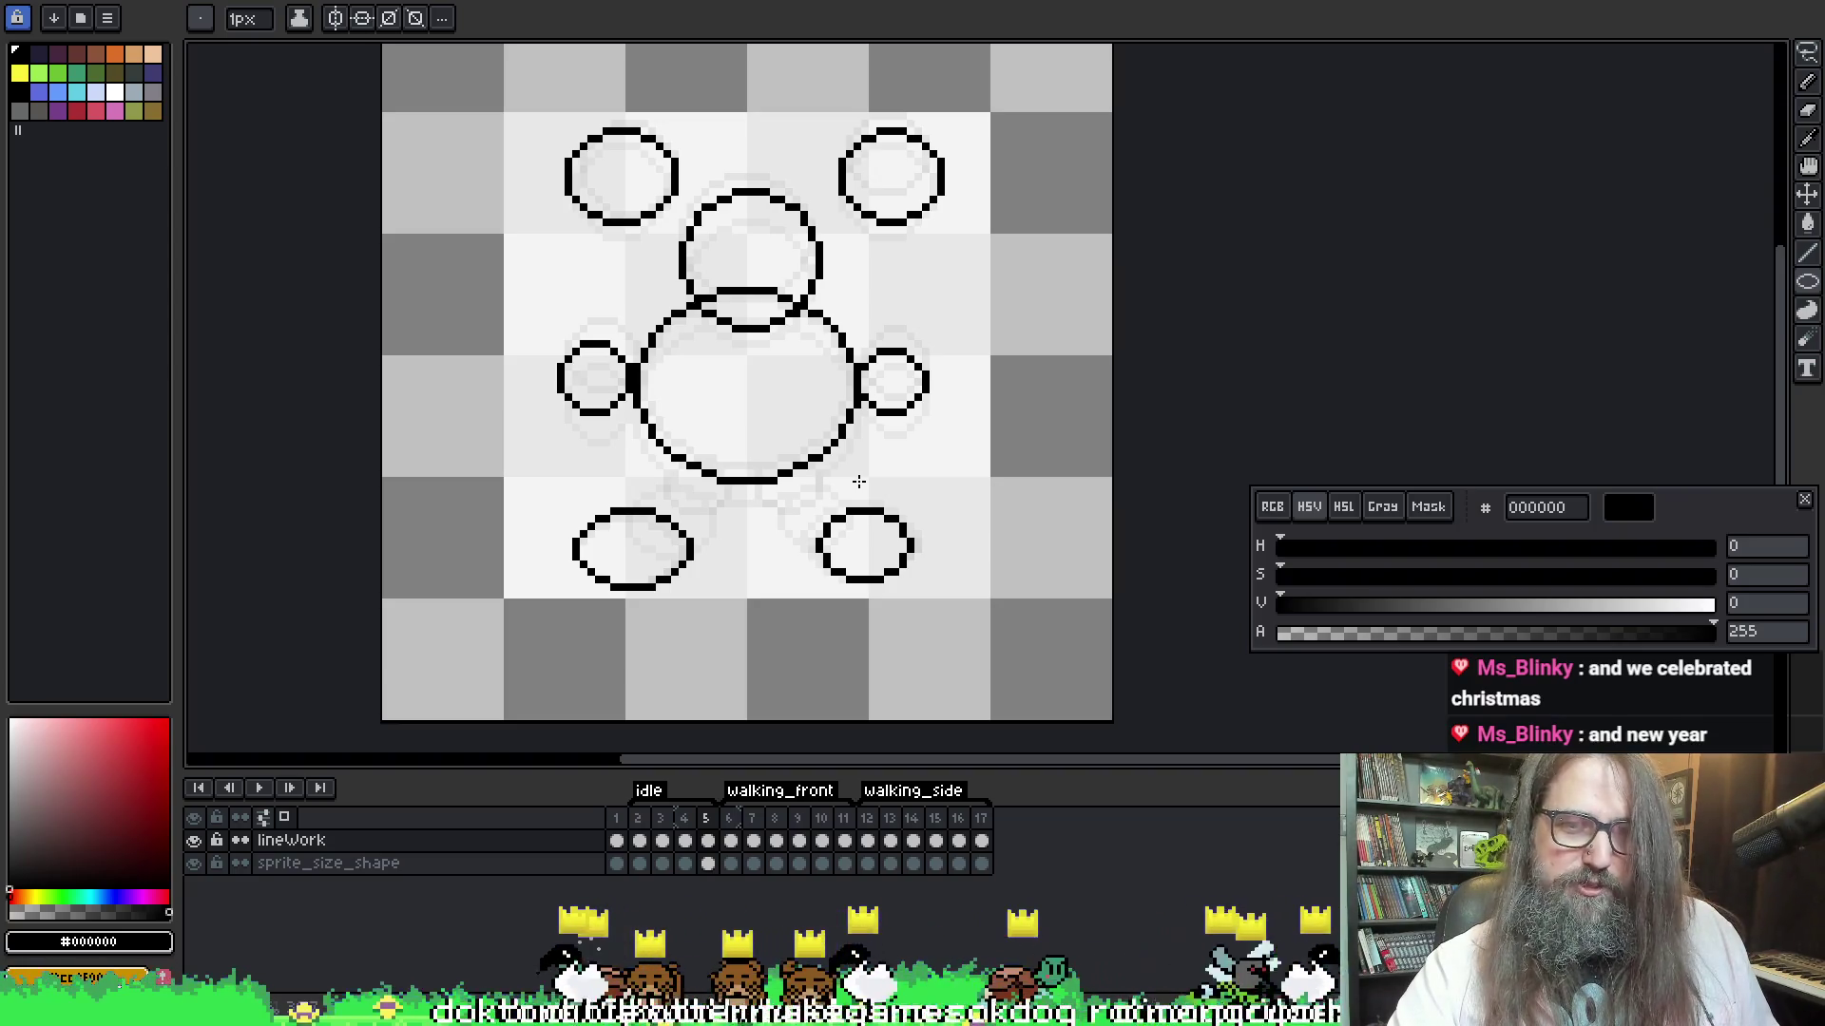
{"action": "key", "text": "b"}
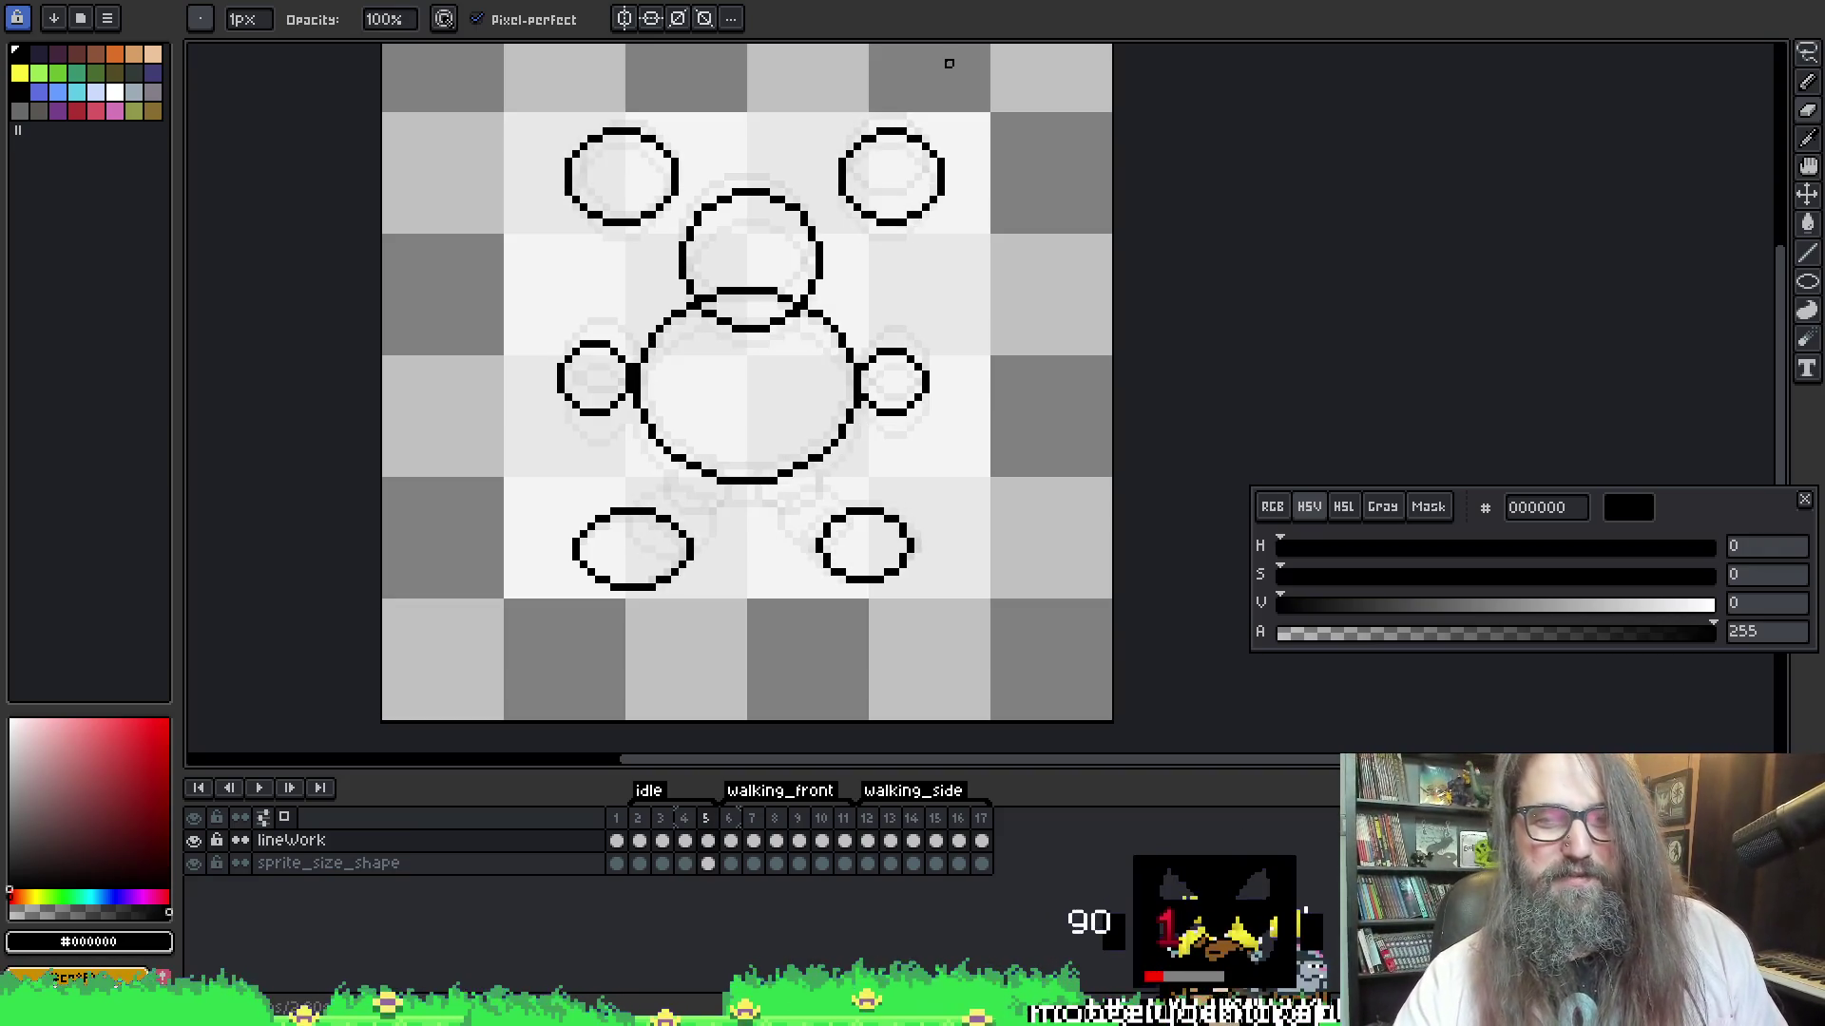
Play and stop the animation to review the new frame, then step to frame 2
{"action": "key", "text": "Return"}
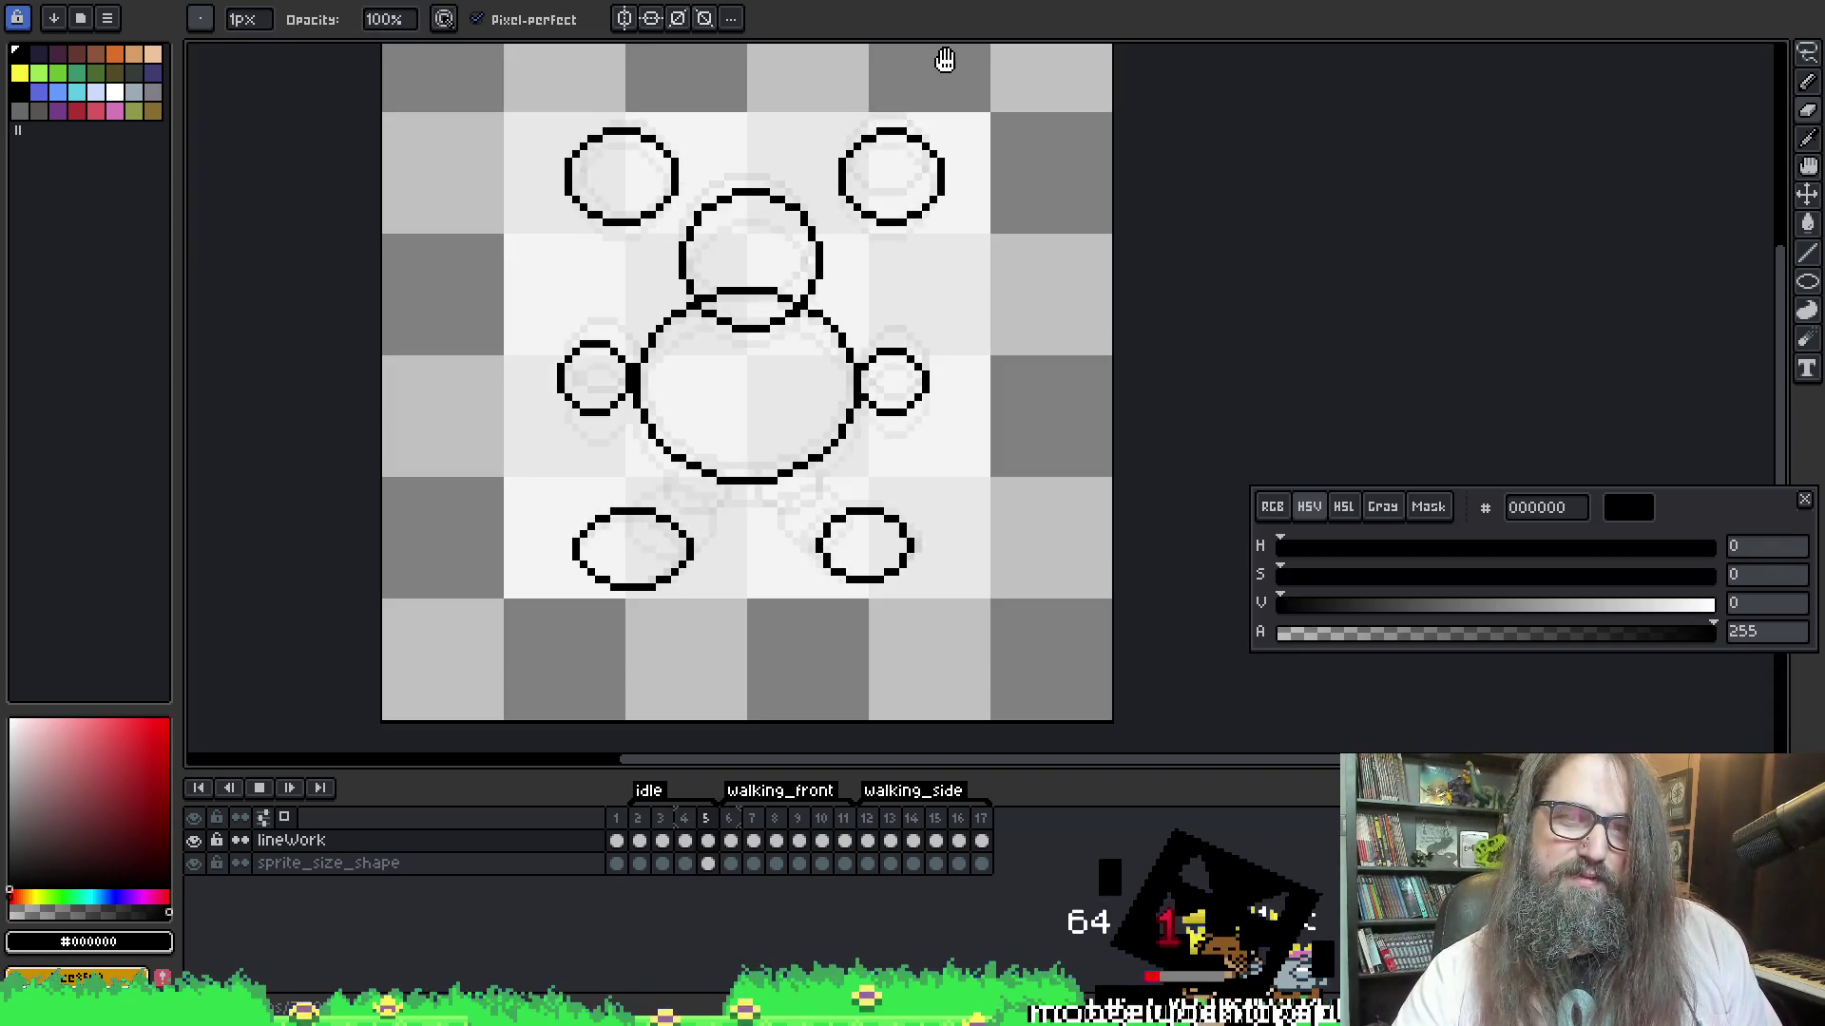
{"action": "key", "text": "Return"}
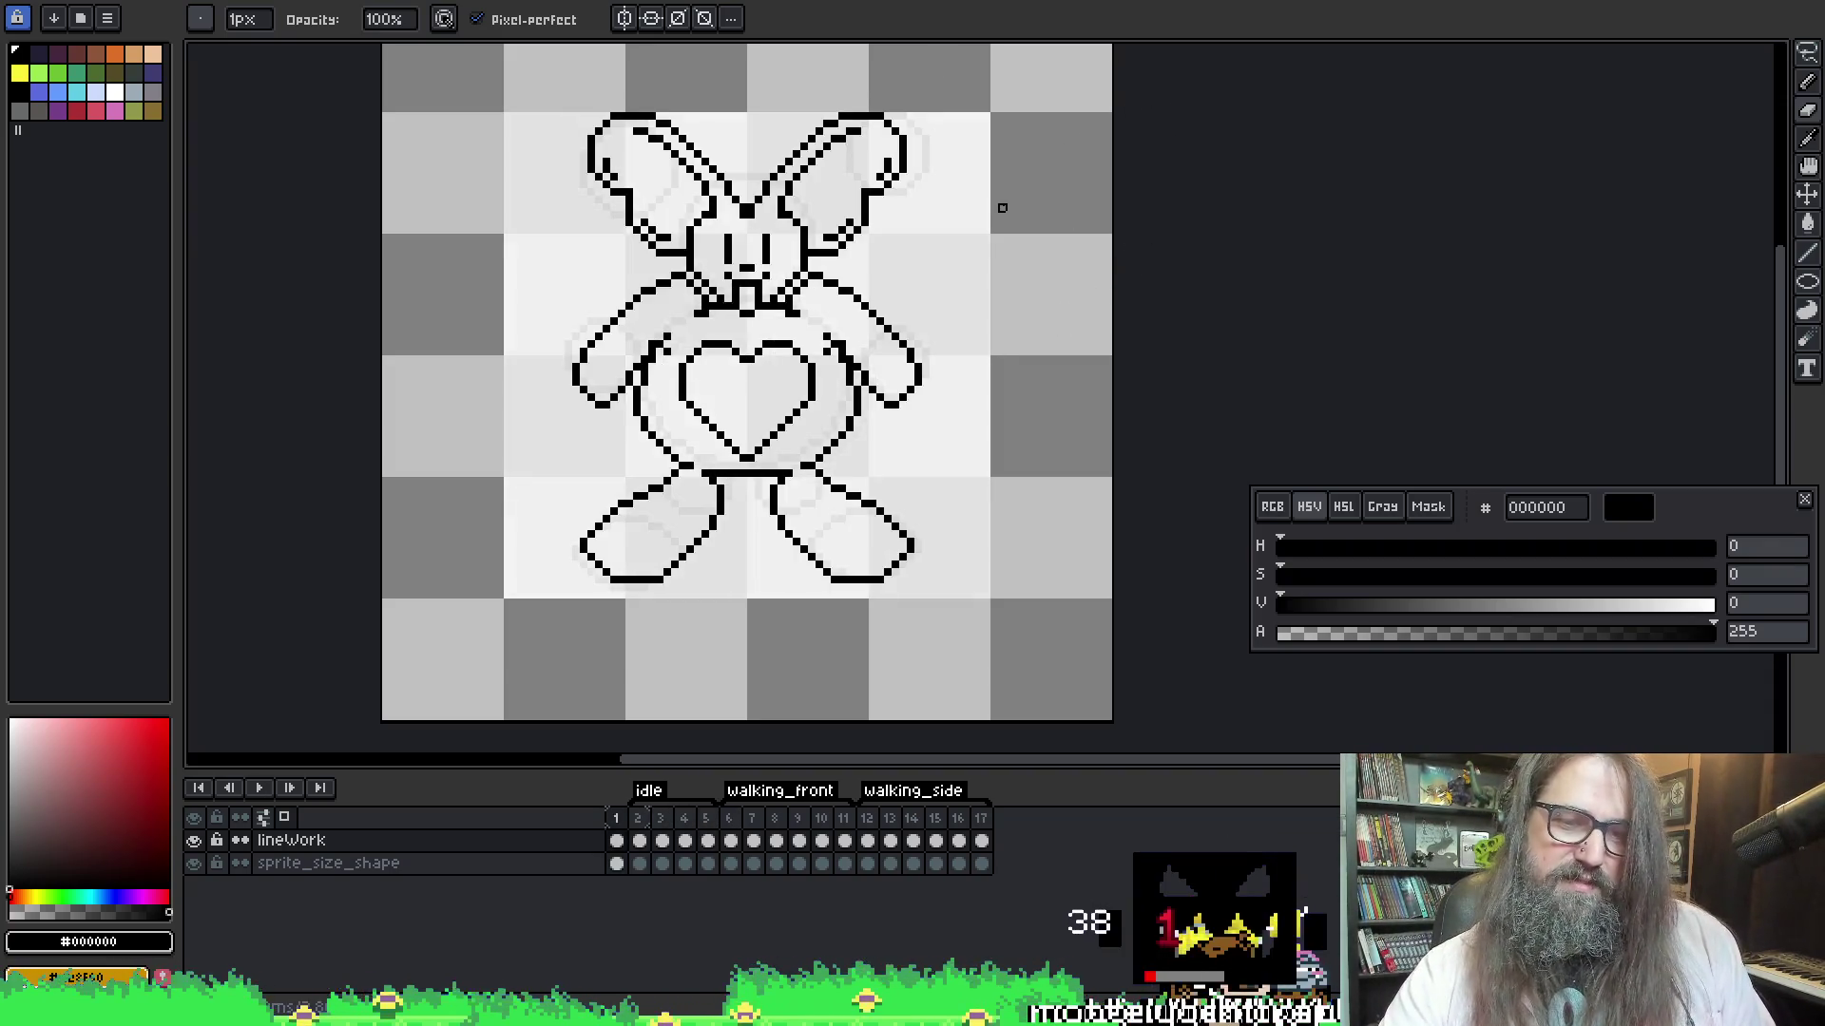
{"action": "key", "text": "Right"}
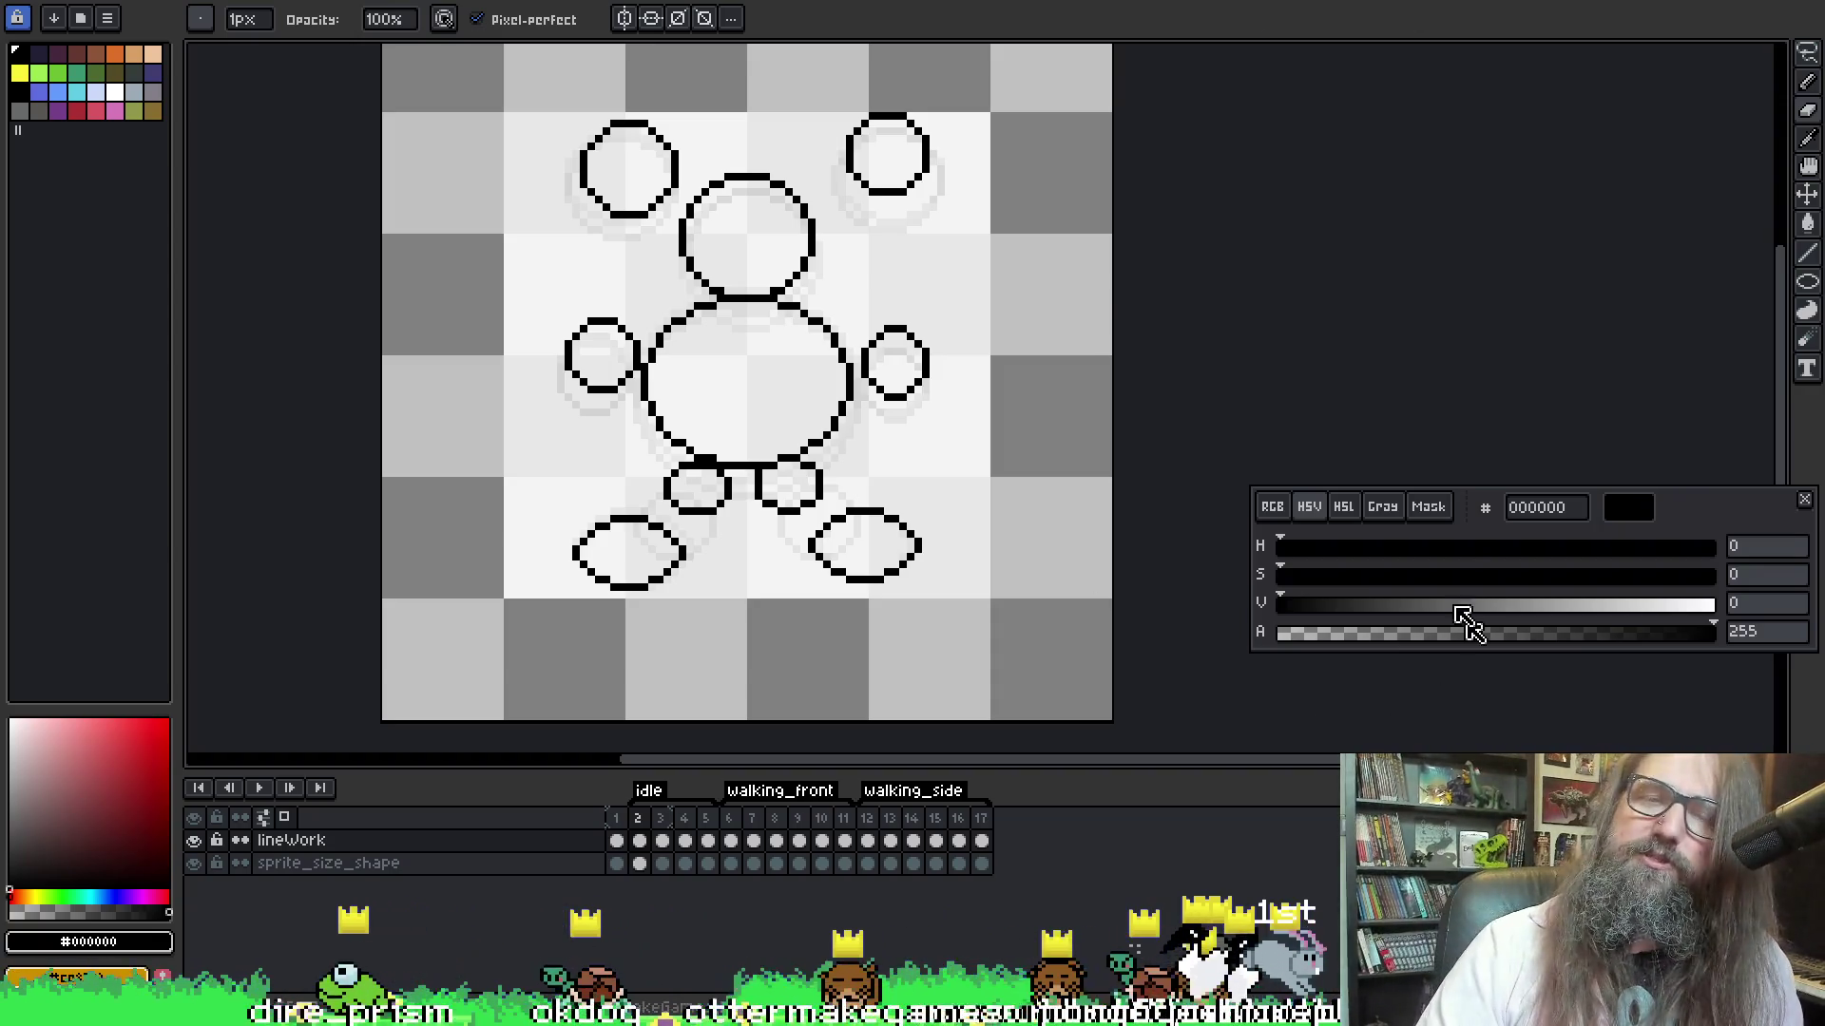
{"action": "key", "text": "e"}
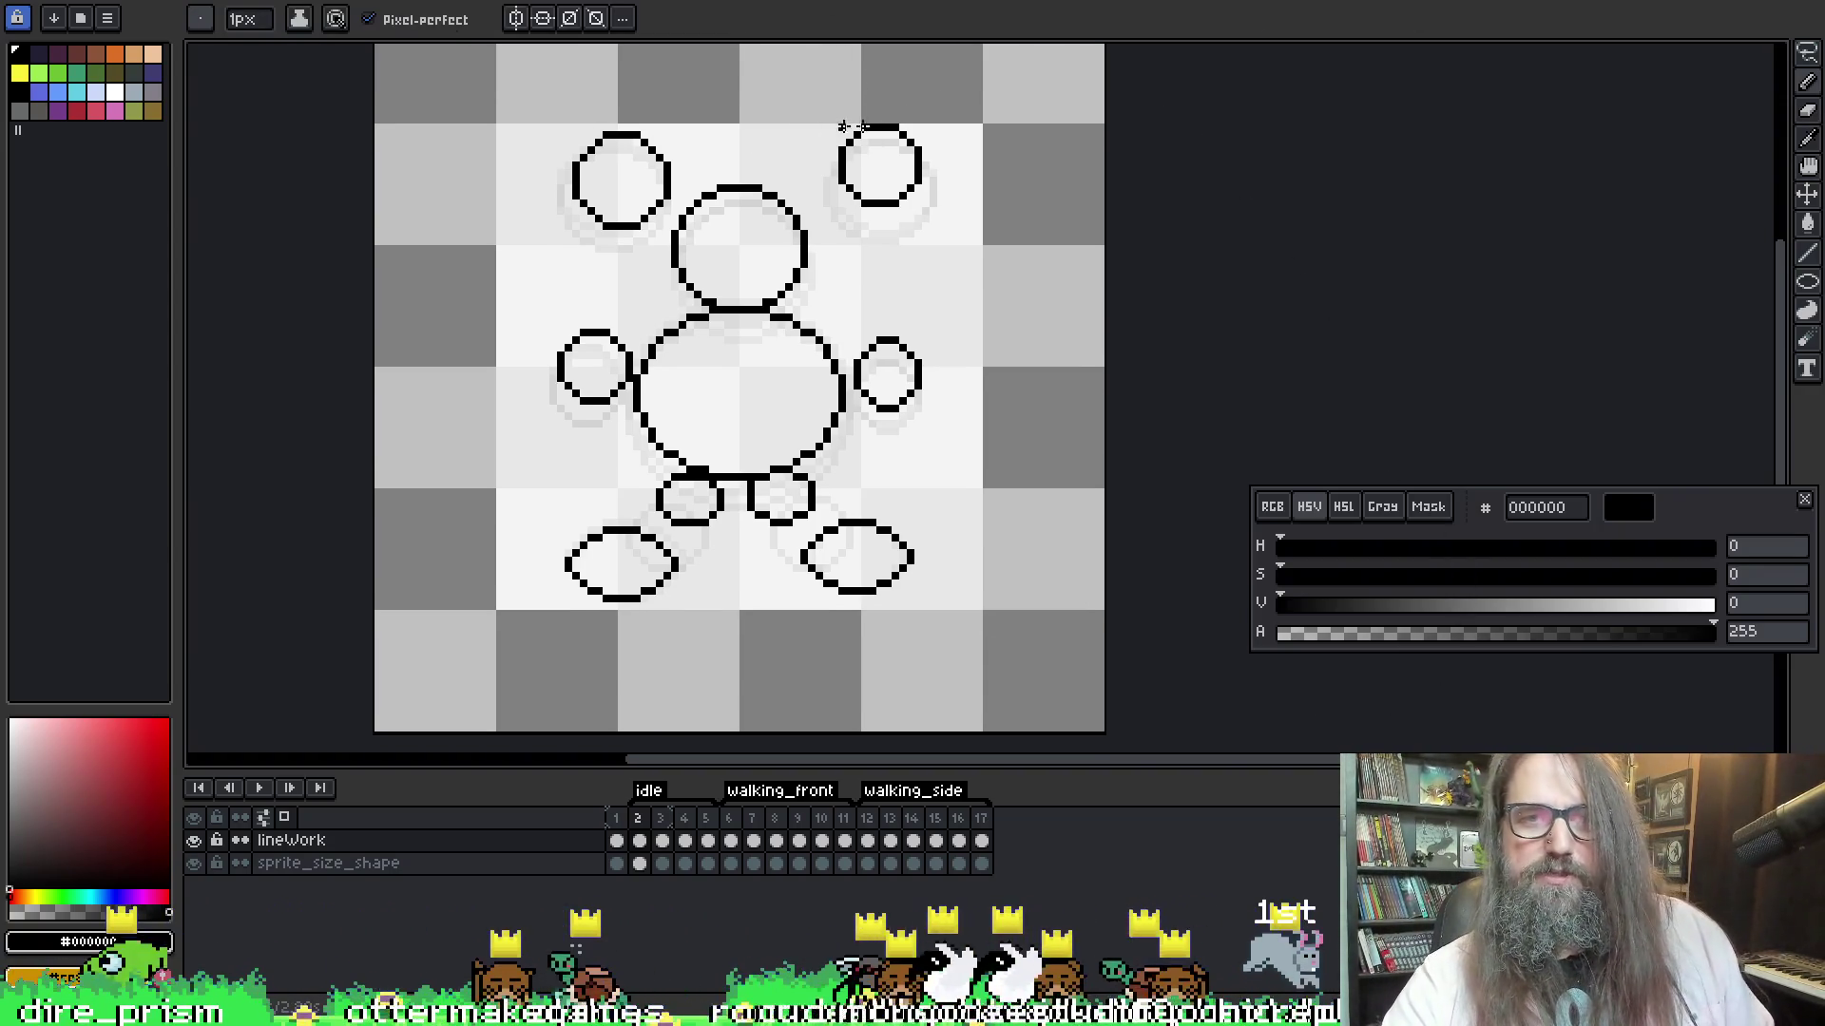
{"action": "key", "text": "w"}
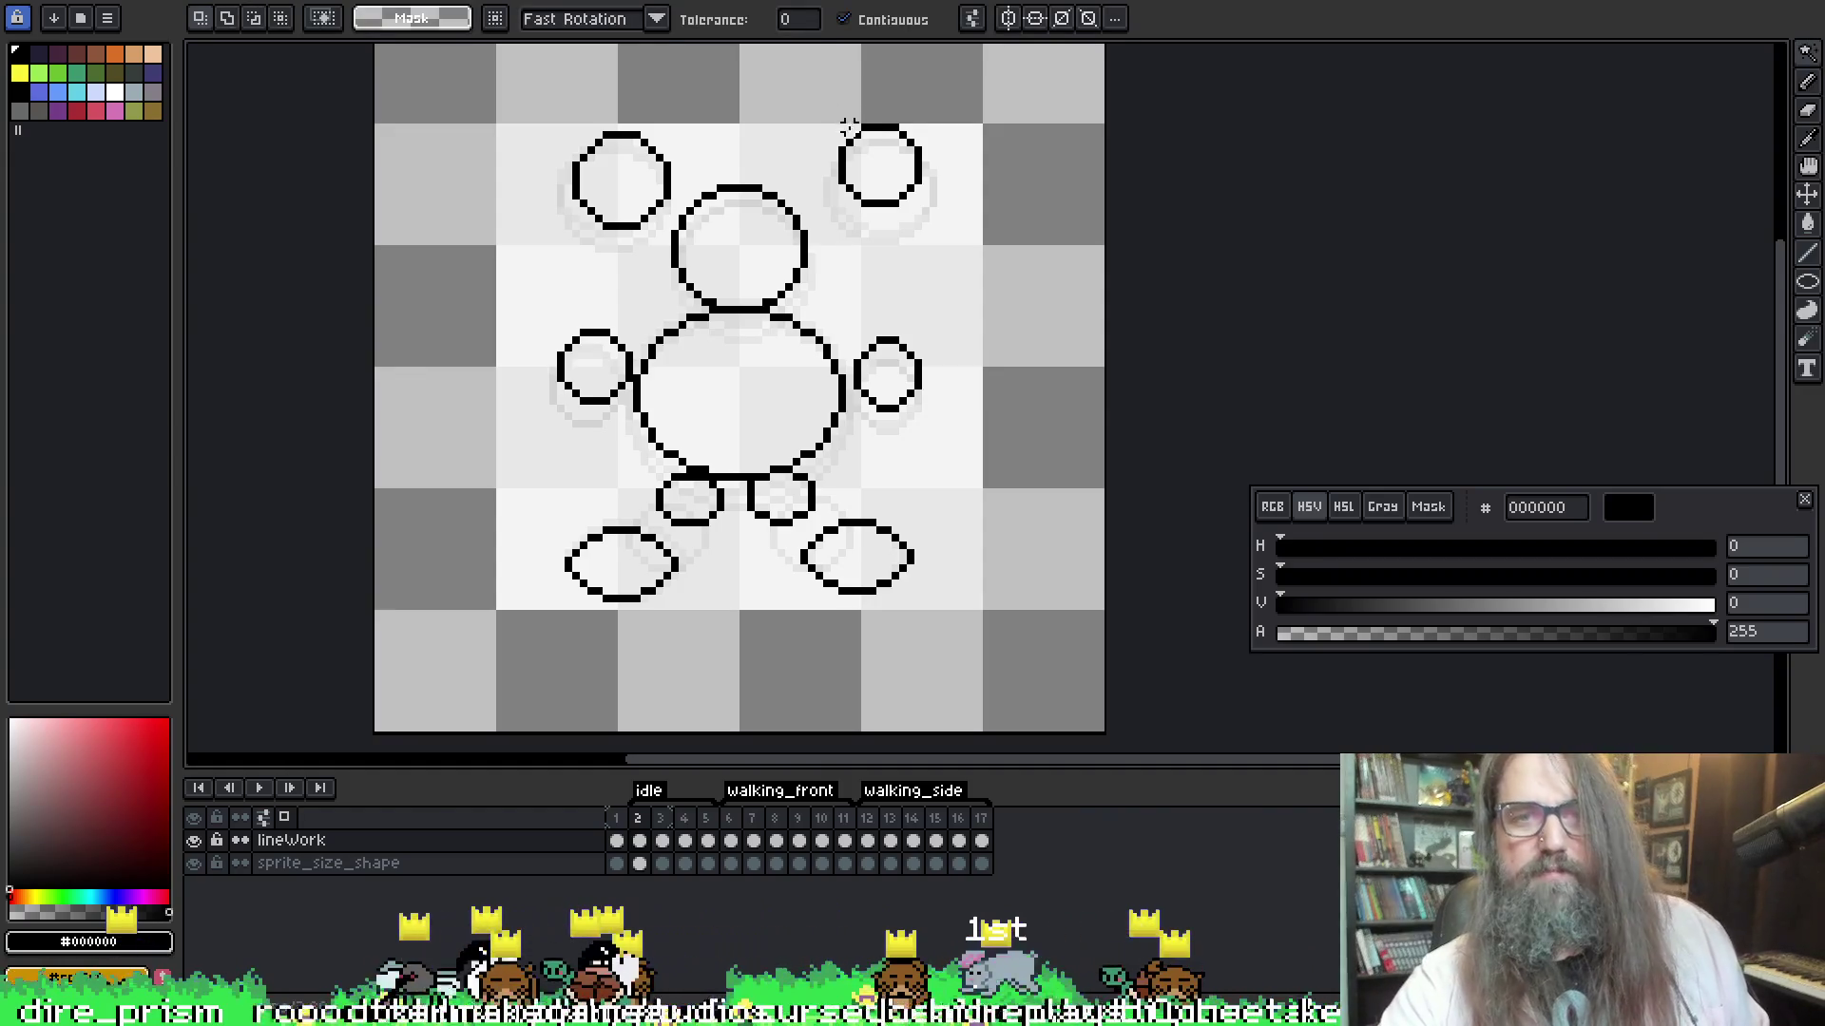
{"action": "key", "text": "Return"}
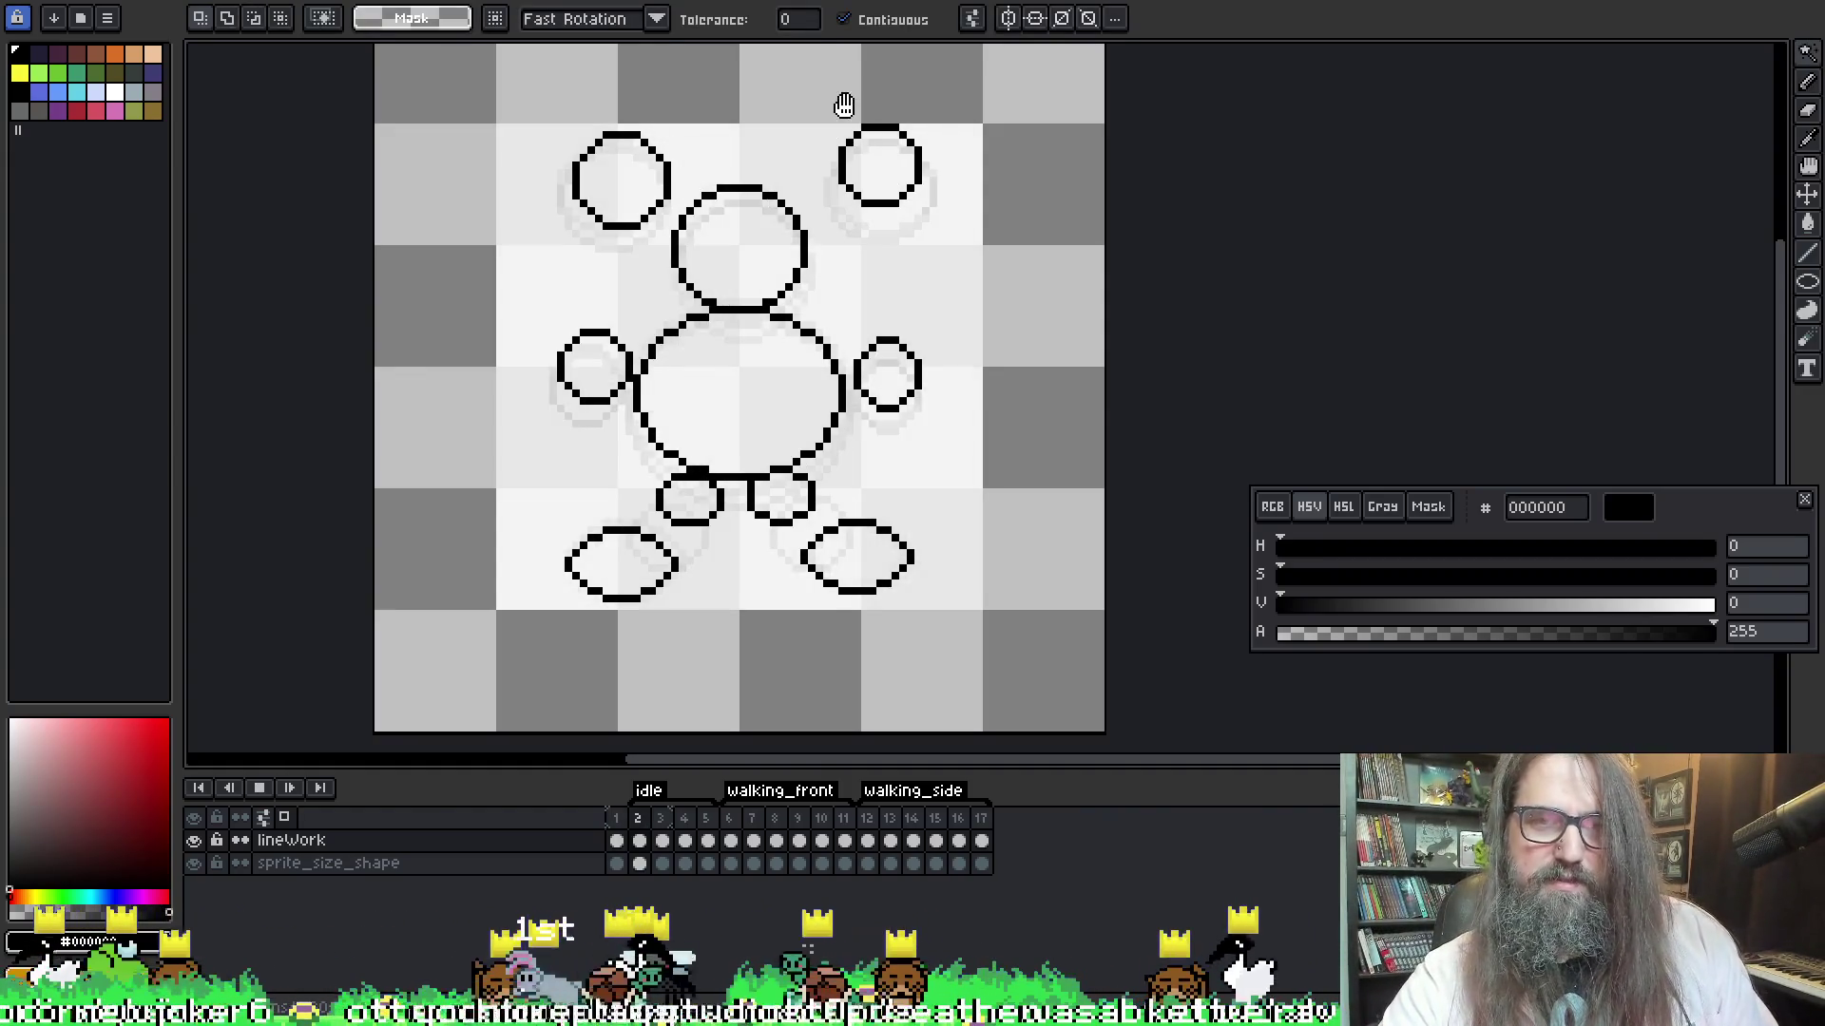
{"action": "key", "text": "Return"}
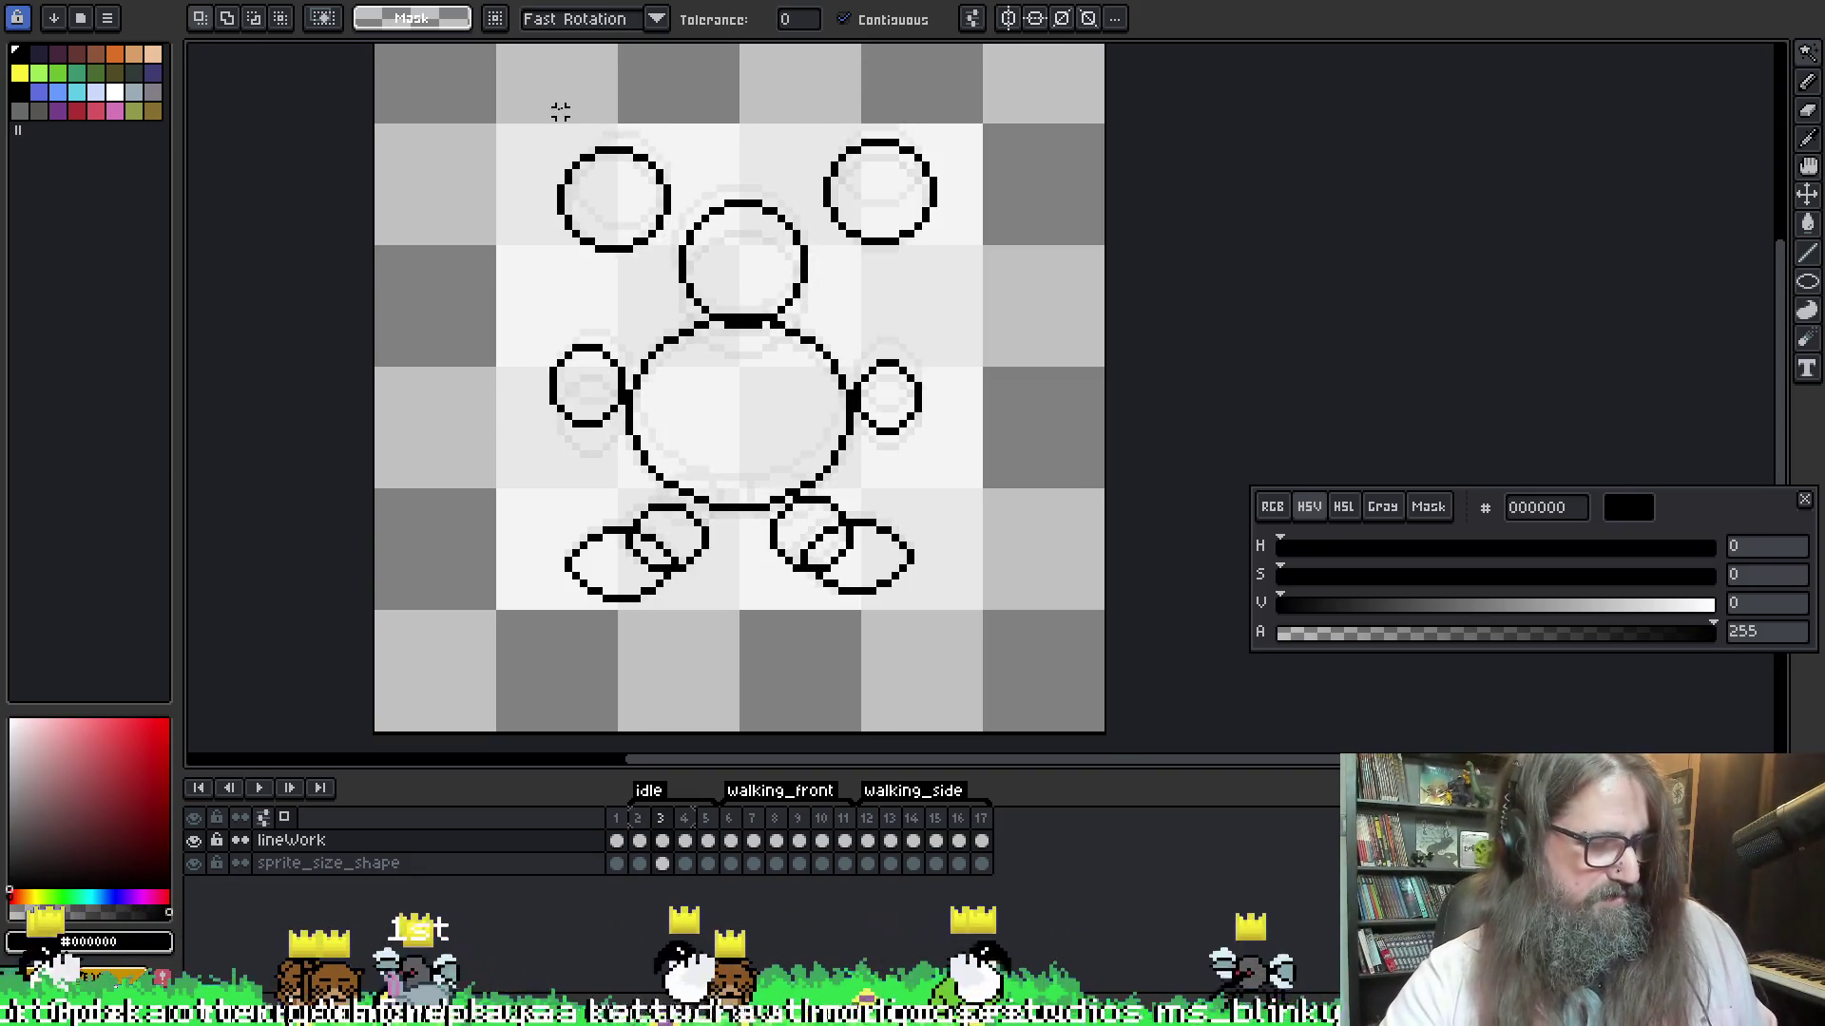
{"action": "key", "text": "r"}
{"action": "left_click_drag", "start_coordinate": [507, 112], "coordinate": [681, 258]}
{"action": "left_click", "coordinate": [507, 118]}
{"action": "left_click_drag", "start_coordinate": [506, 118], "coordinate": [675, 260]}
{"action": "left_click", "coordinate": [676, 261]}
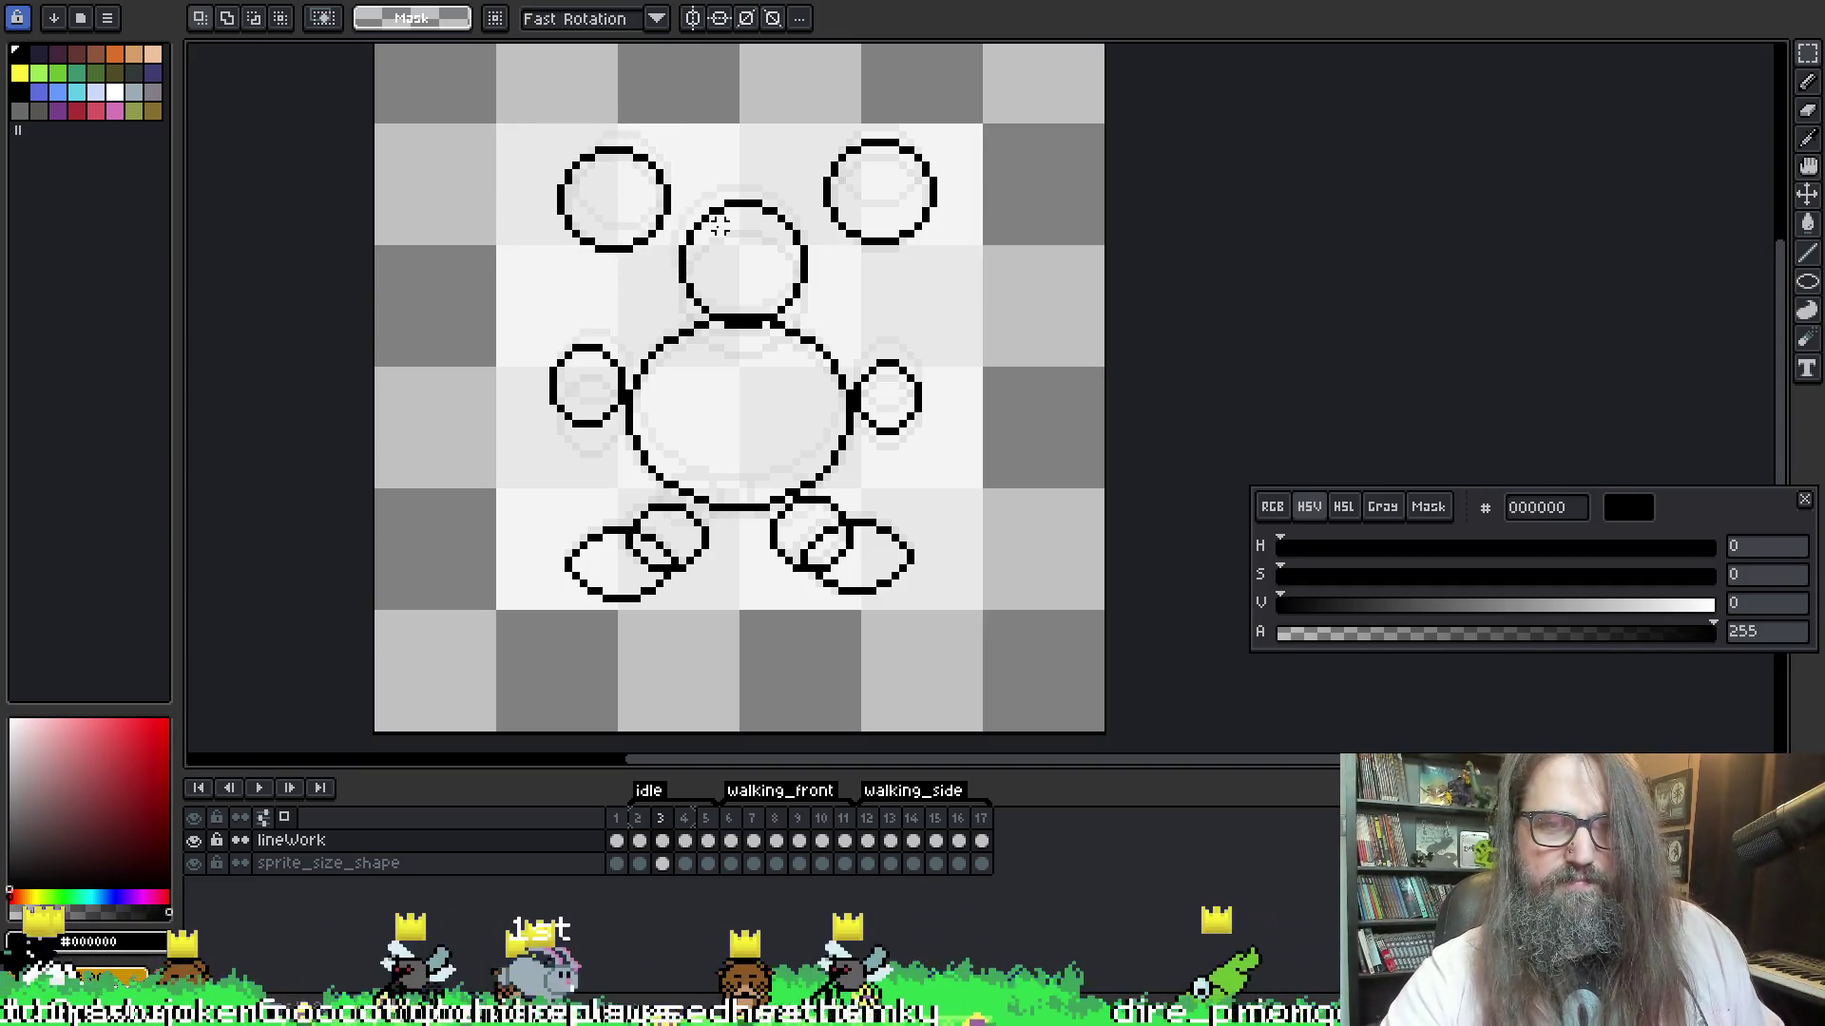
{"action": "key", "text": "Return"}
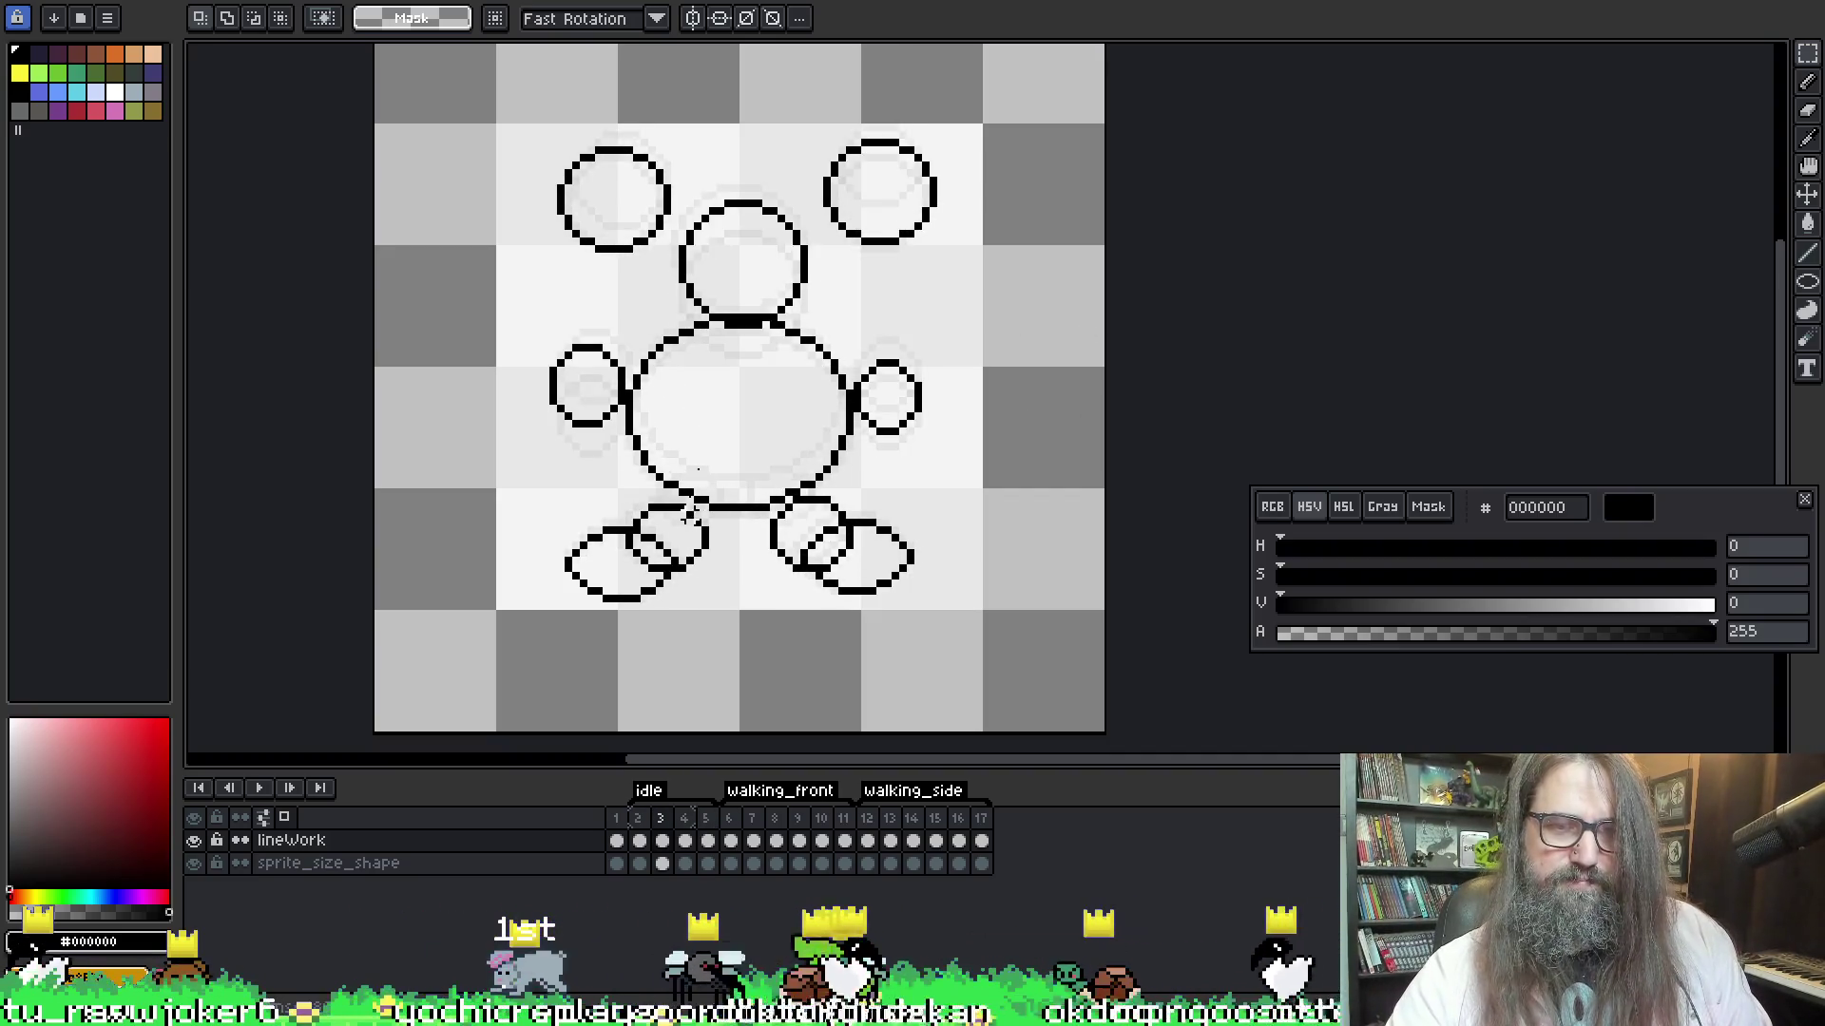
{"action": "key", "text": "p"}
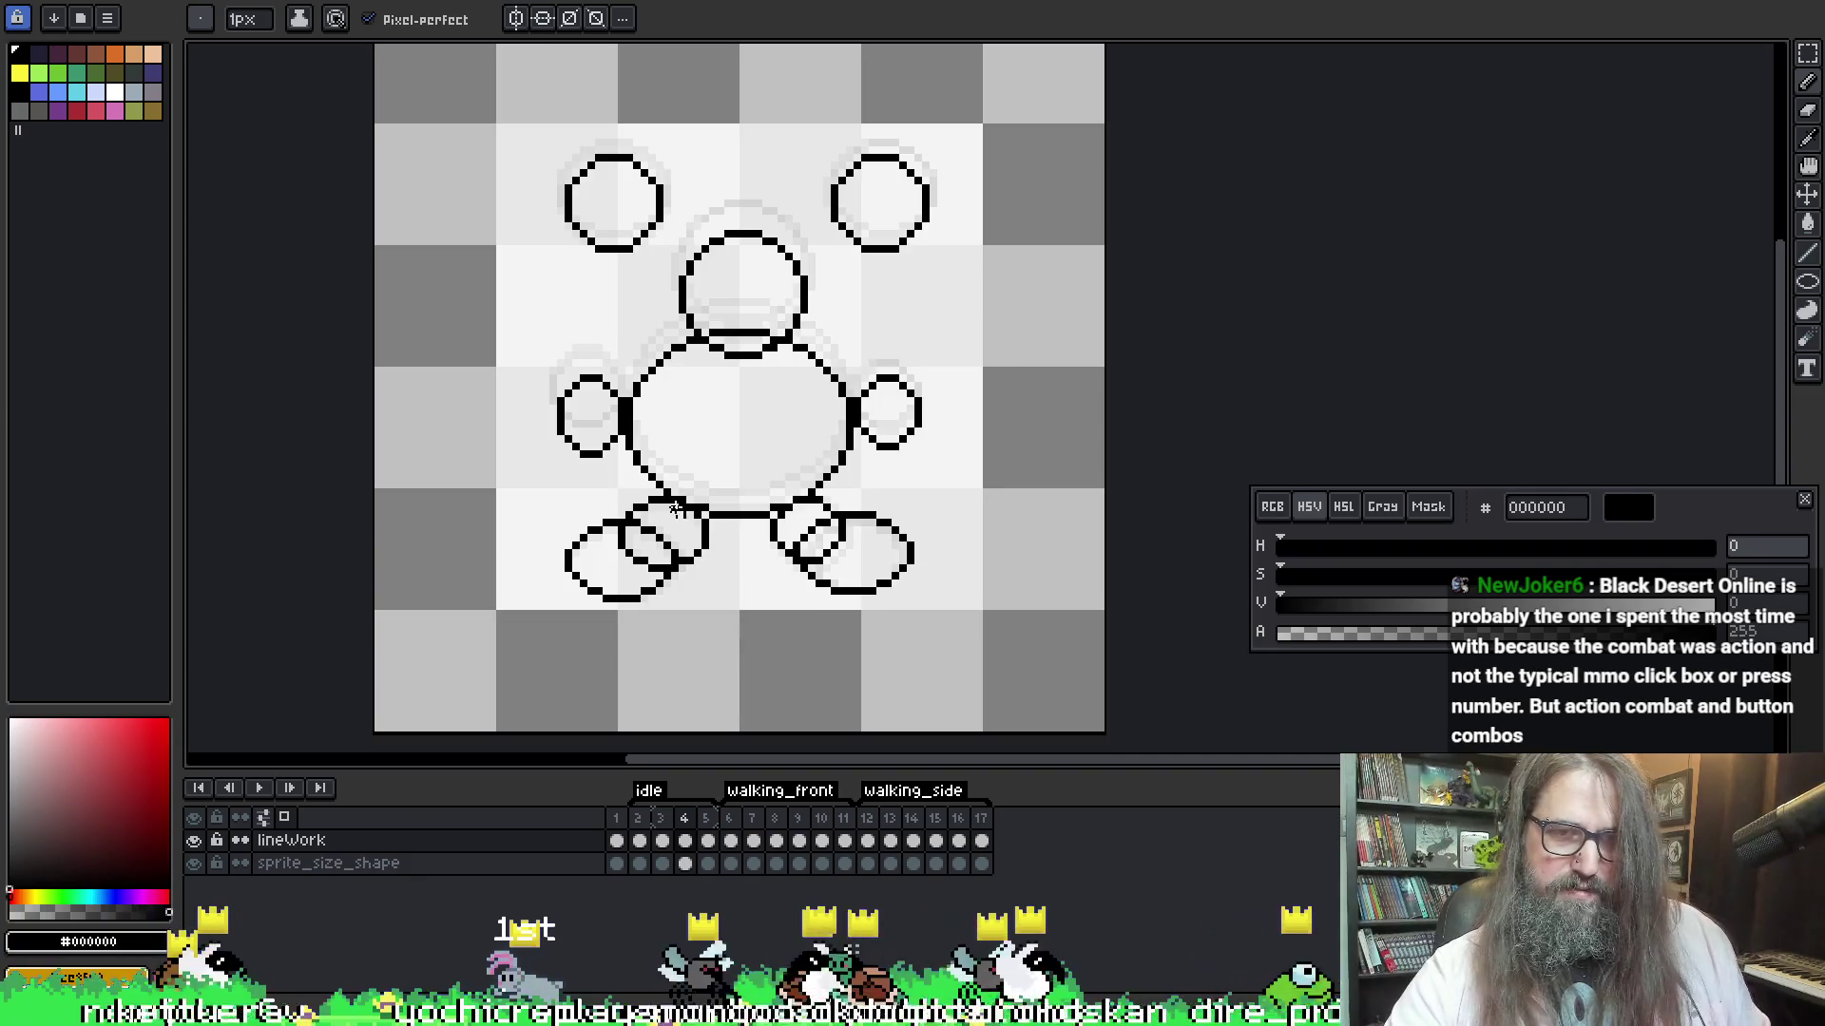
{"action": "key", "text": "l"}
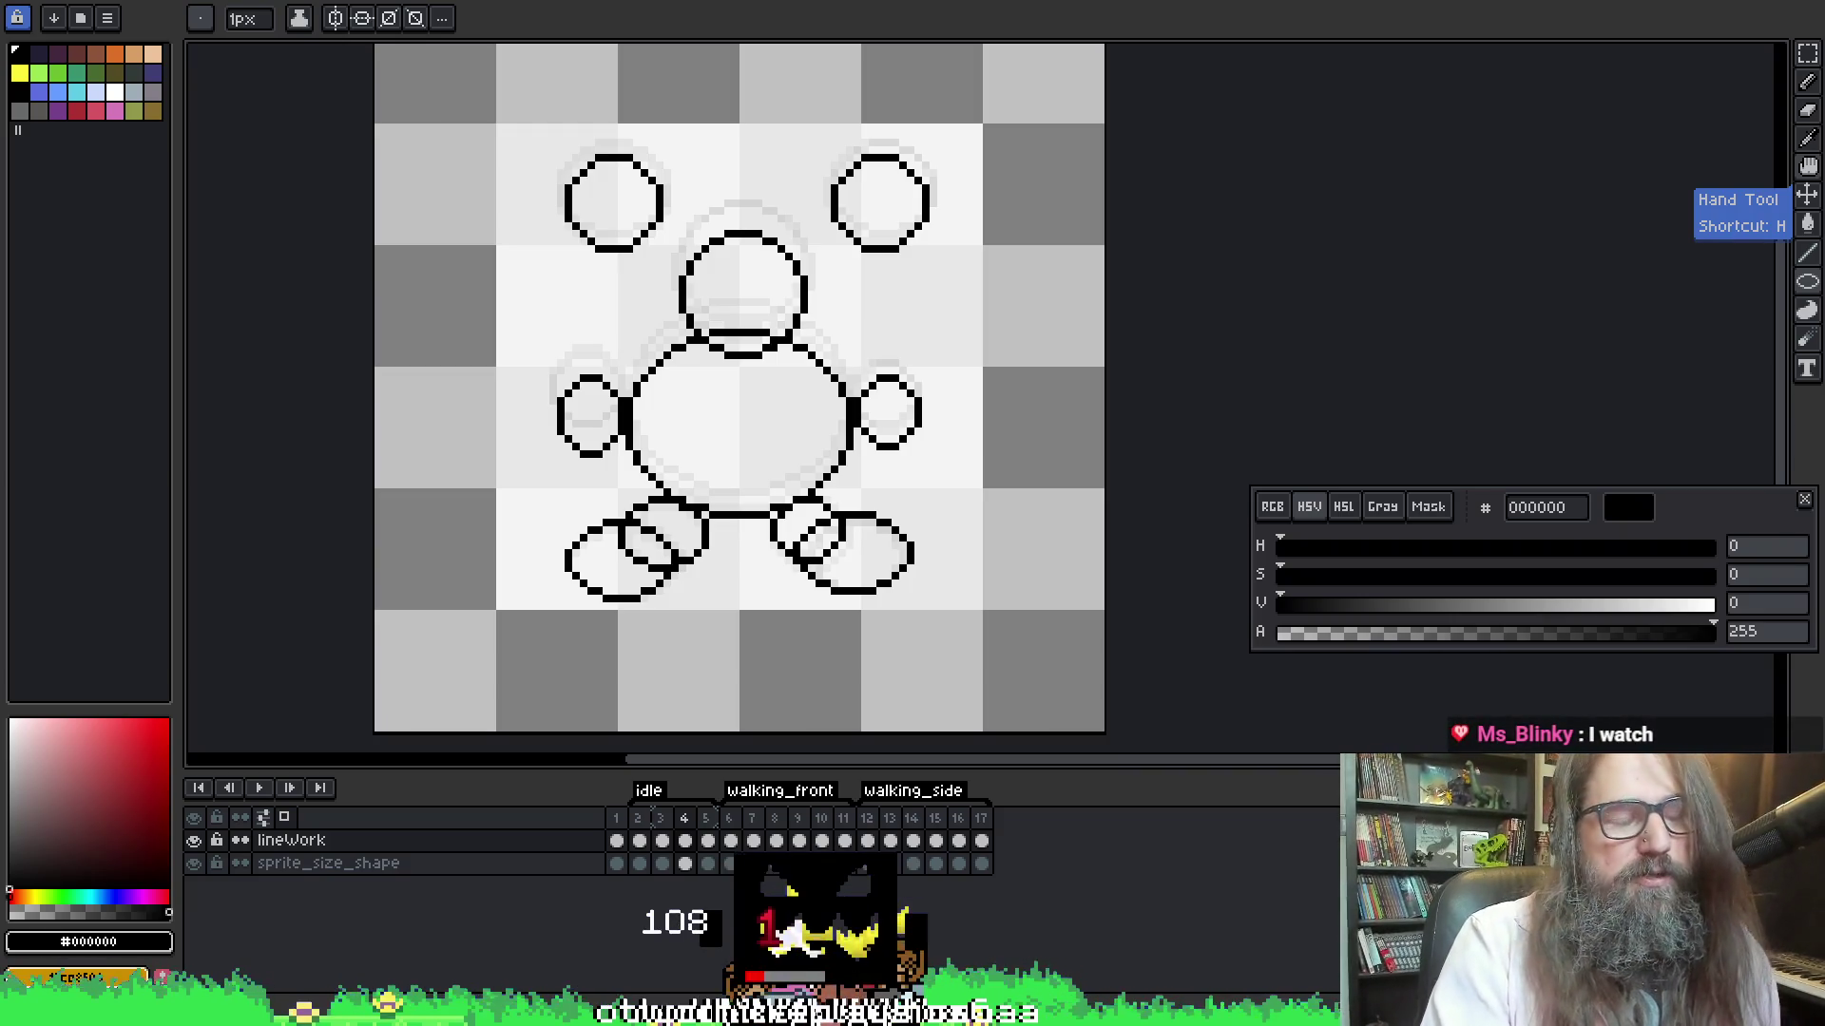
{"action": "mouse_move", "coordinate": [1164, 606]}
{"action": "left_mouse_down"}
{"action": "mouse_move", "coordinate": [1067, 318]}
{"action": "mouse_move", "coordinate": [1092, 389]}
{"action": "left_mouse_up"}
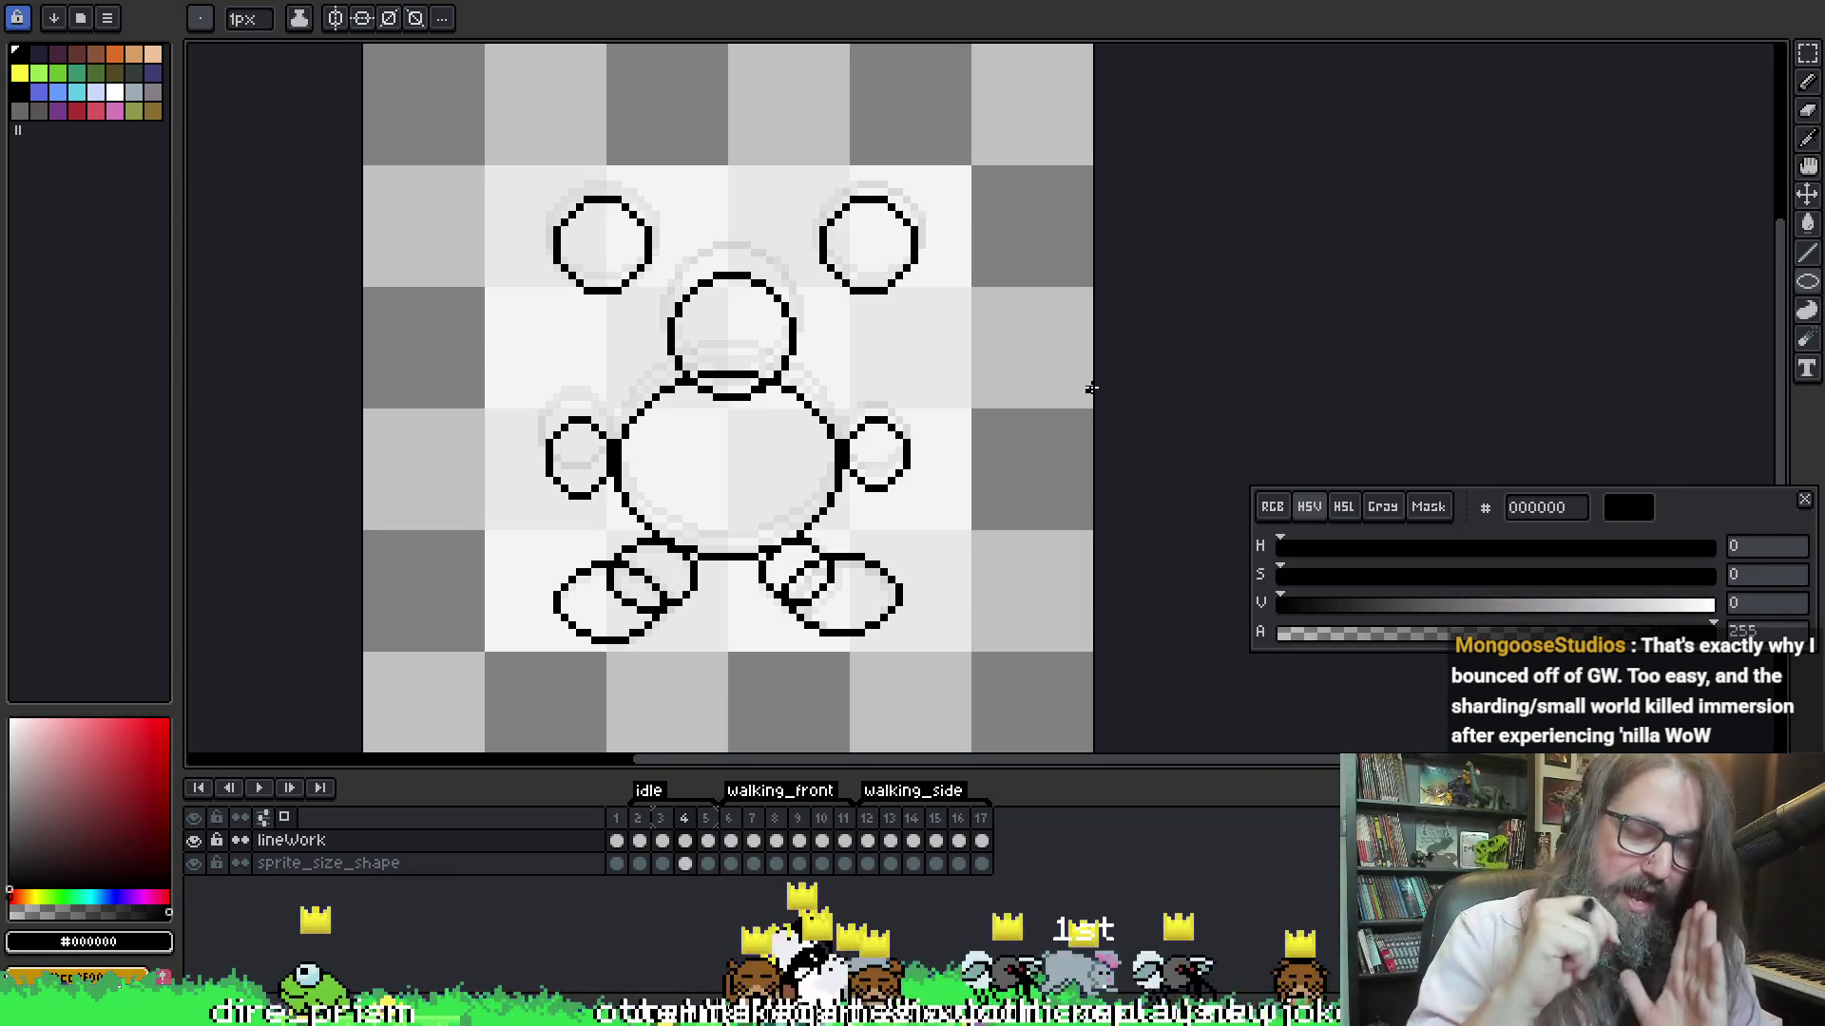
{"action": "key", "text": "Return"}
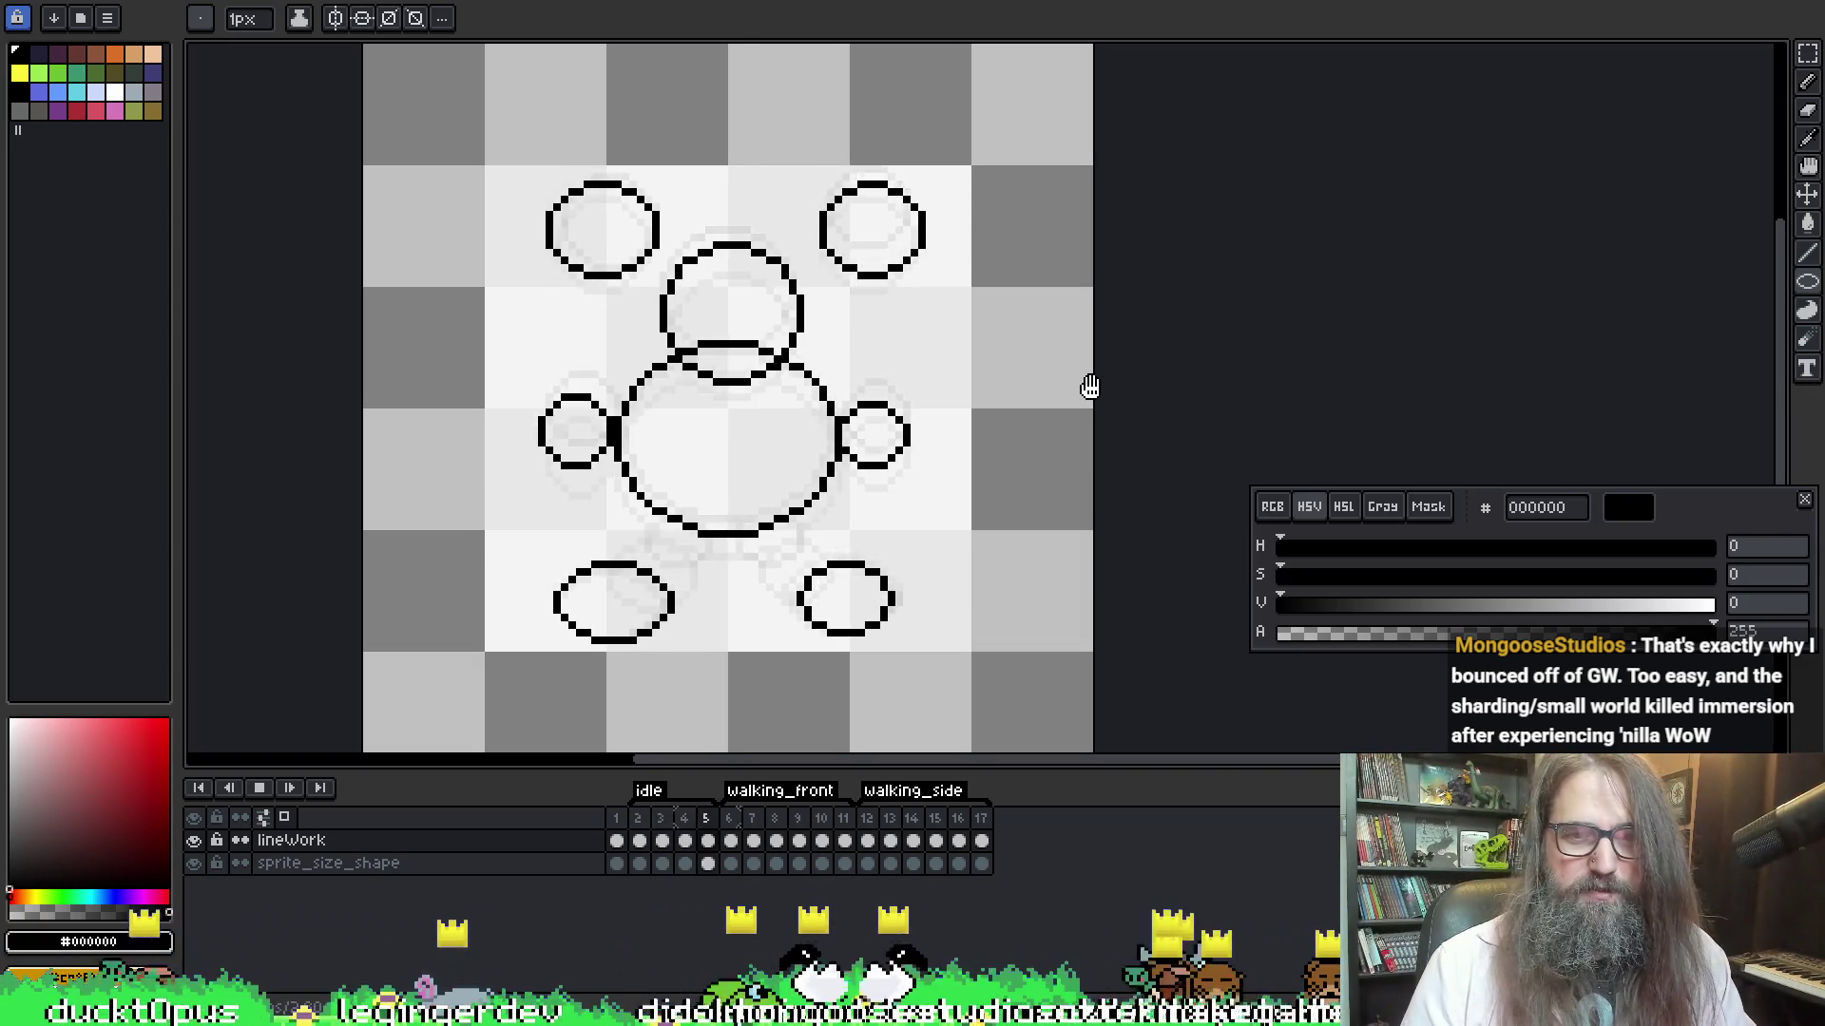
{"action": "key", "text": "Return"}
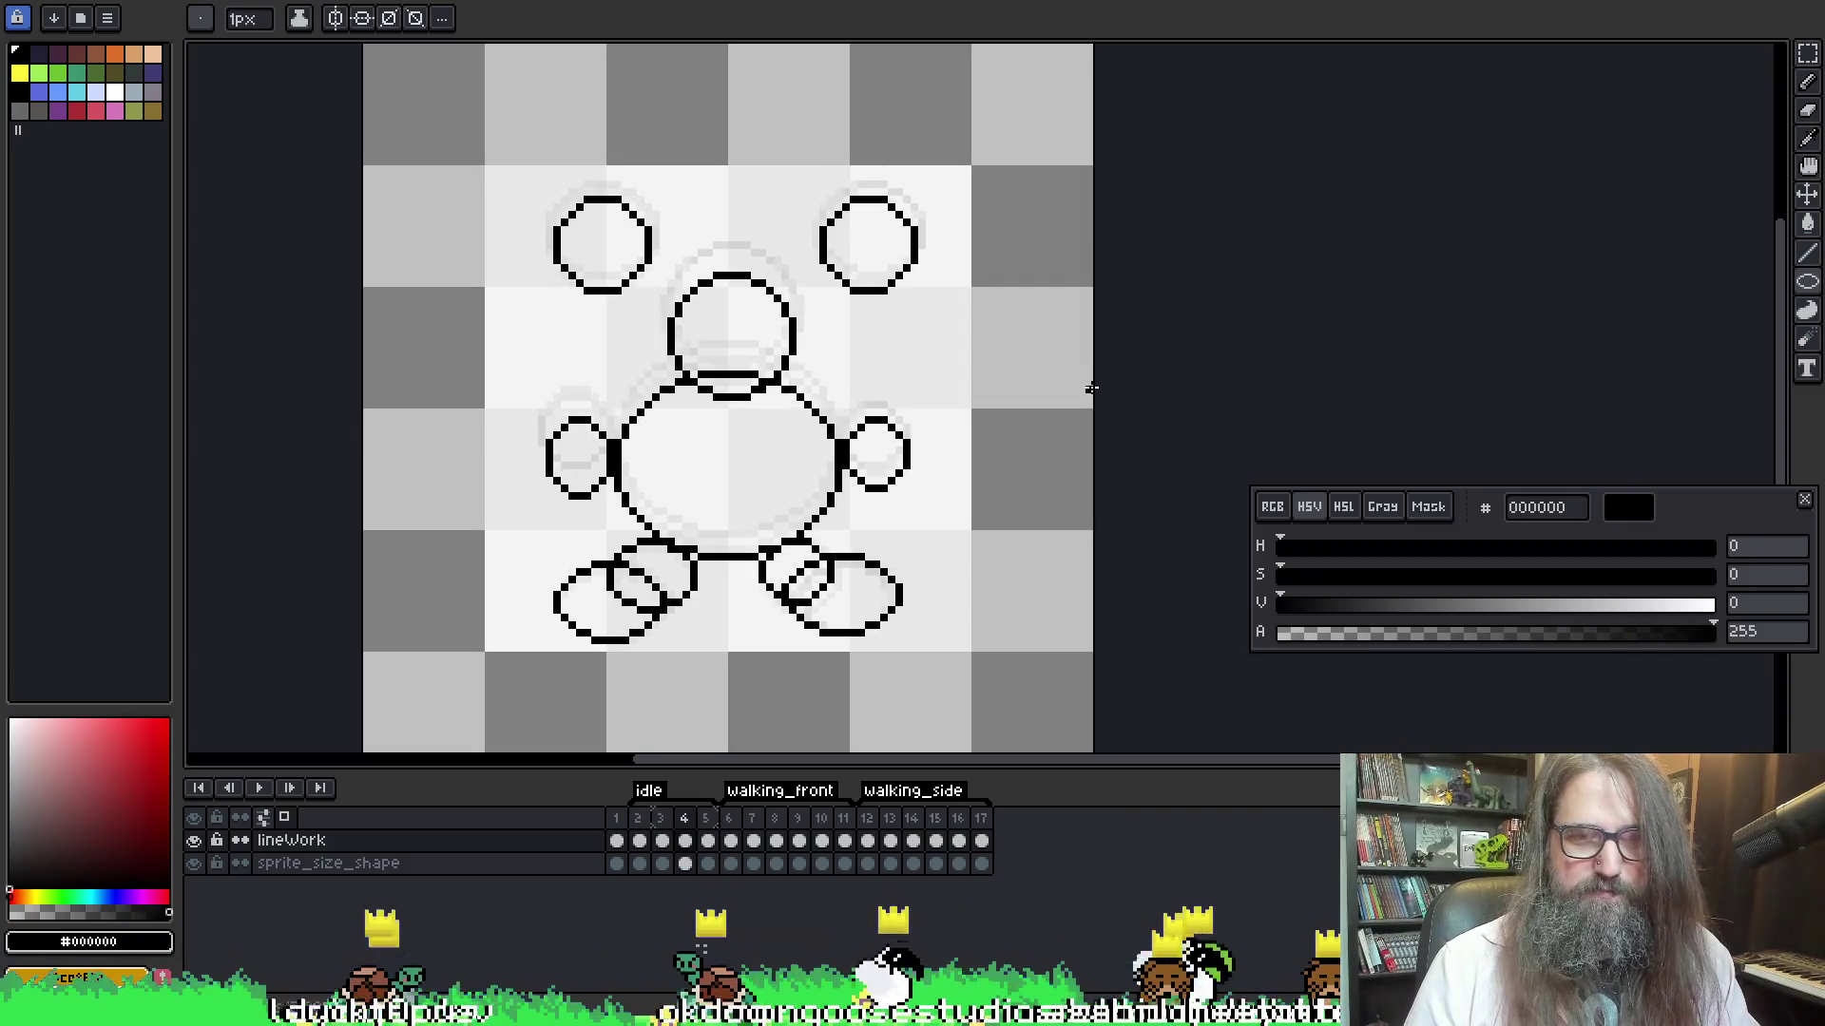
{"action": "key", "text": "Right"}
{"action": "key", "text": "Left"}
{"action": "key", "text": "Left"}
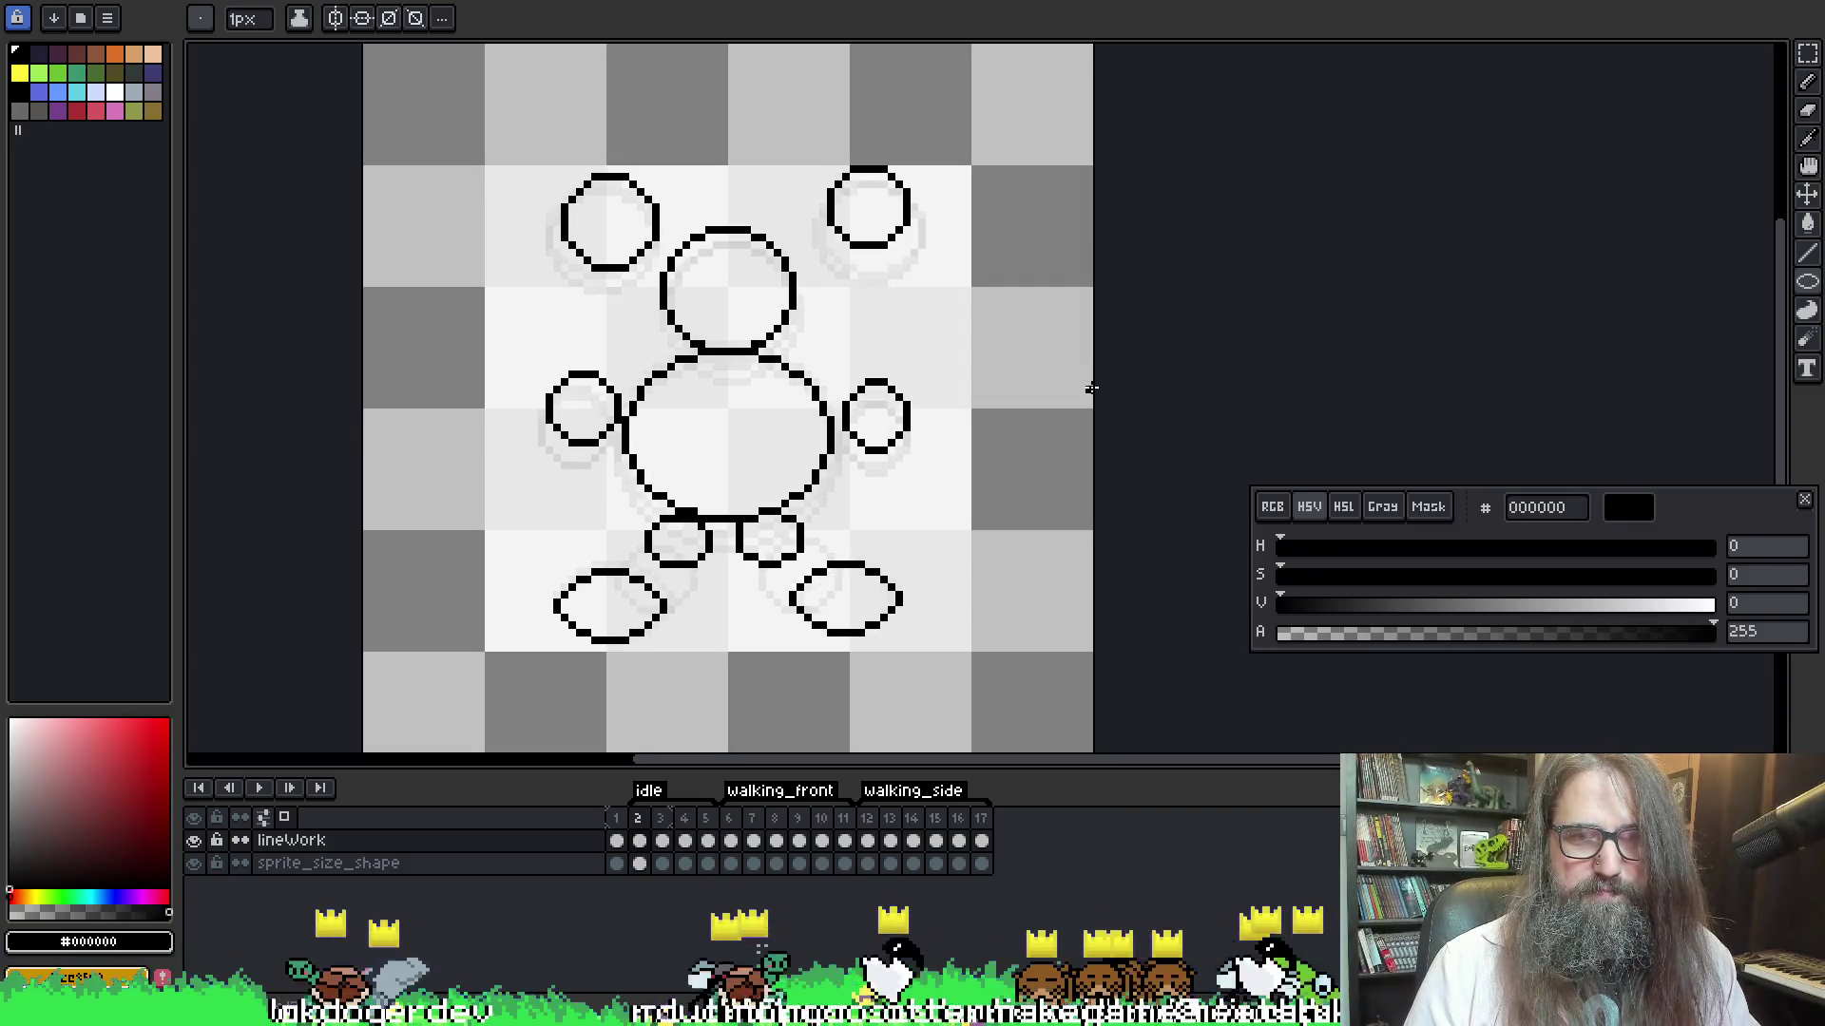
{"action": "key", "text": "Right"}
{"action": "key", "text": "Right"}
{"action": "key", "text": "Right"}
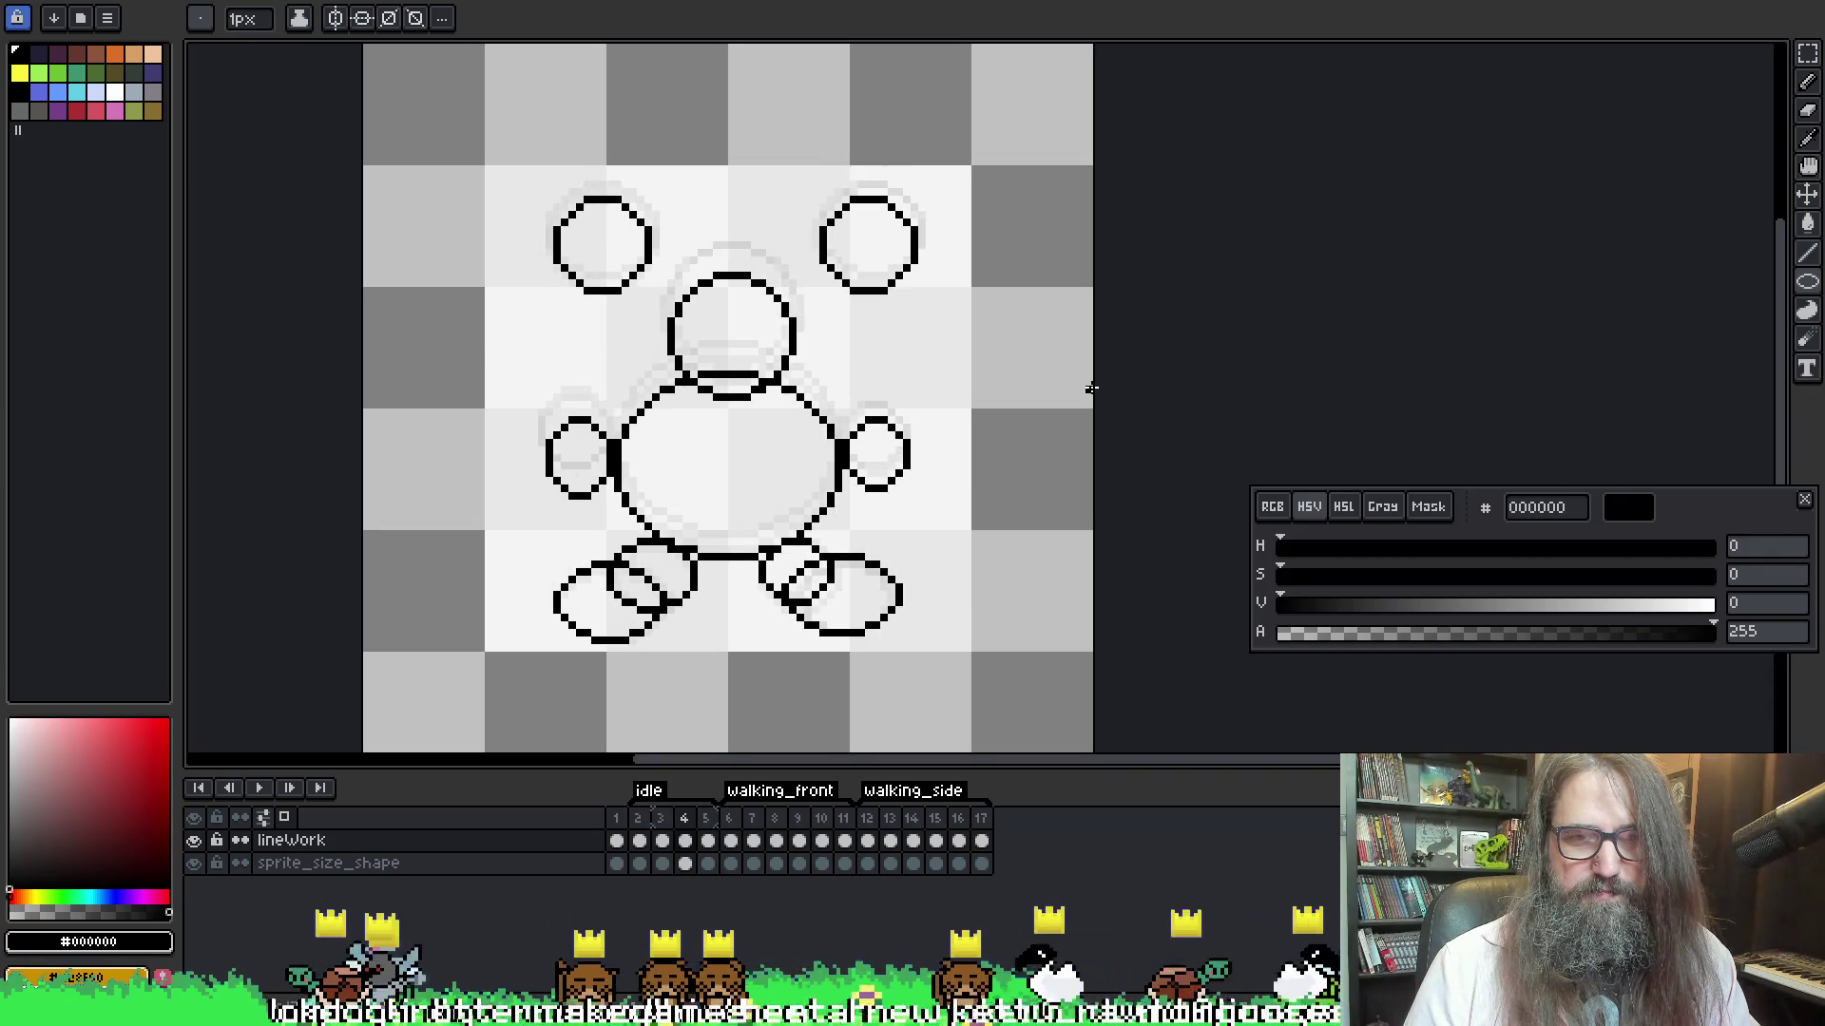
{"action": "scroll", "coordinate": [830, 449], "scroll_direction": "left", "scroll_amount": 5}
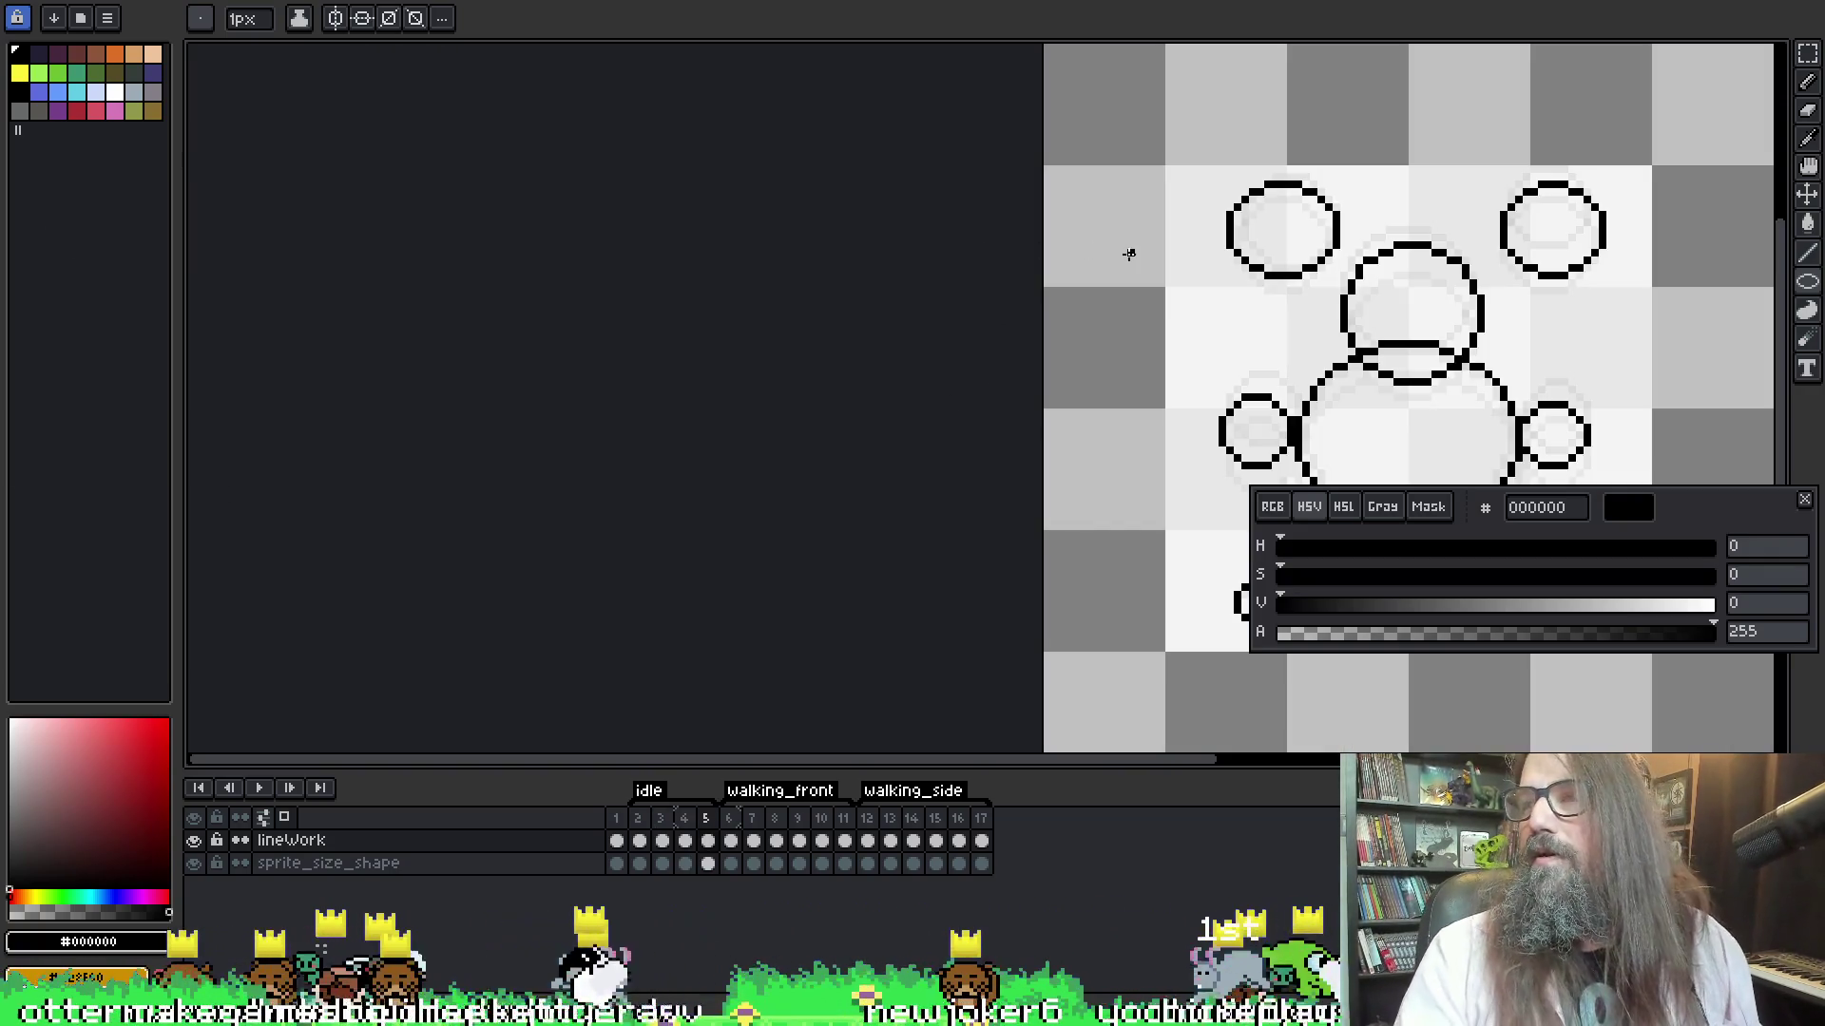
{"action": "mouse_move", "coordinate": [1214, 504]}
{"action": "left_mouse_down"}
{"action": "mouse_move", "coordinate": [1064, 285]}
{"action": "mouse_move", "coordinate": [781, 253]}
{"action": "left_mouse_up"}
{"action": "left_click", "coordinate": [1808, 339]}
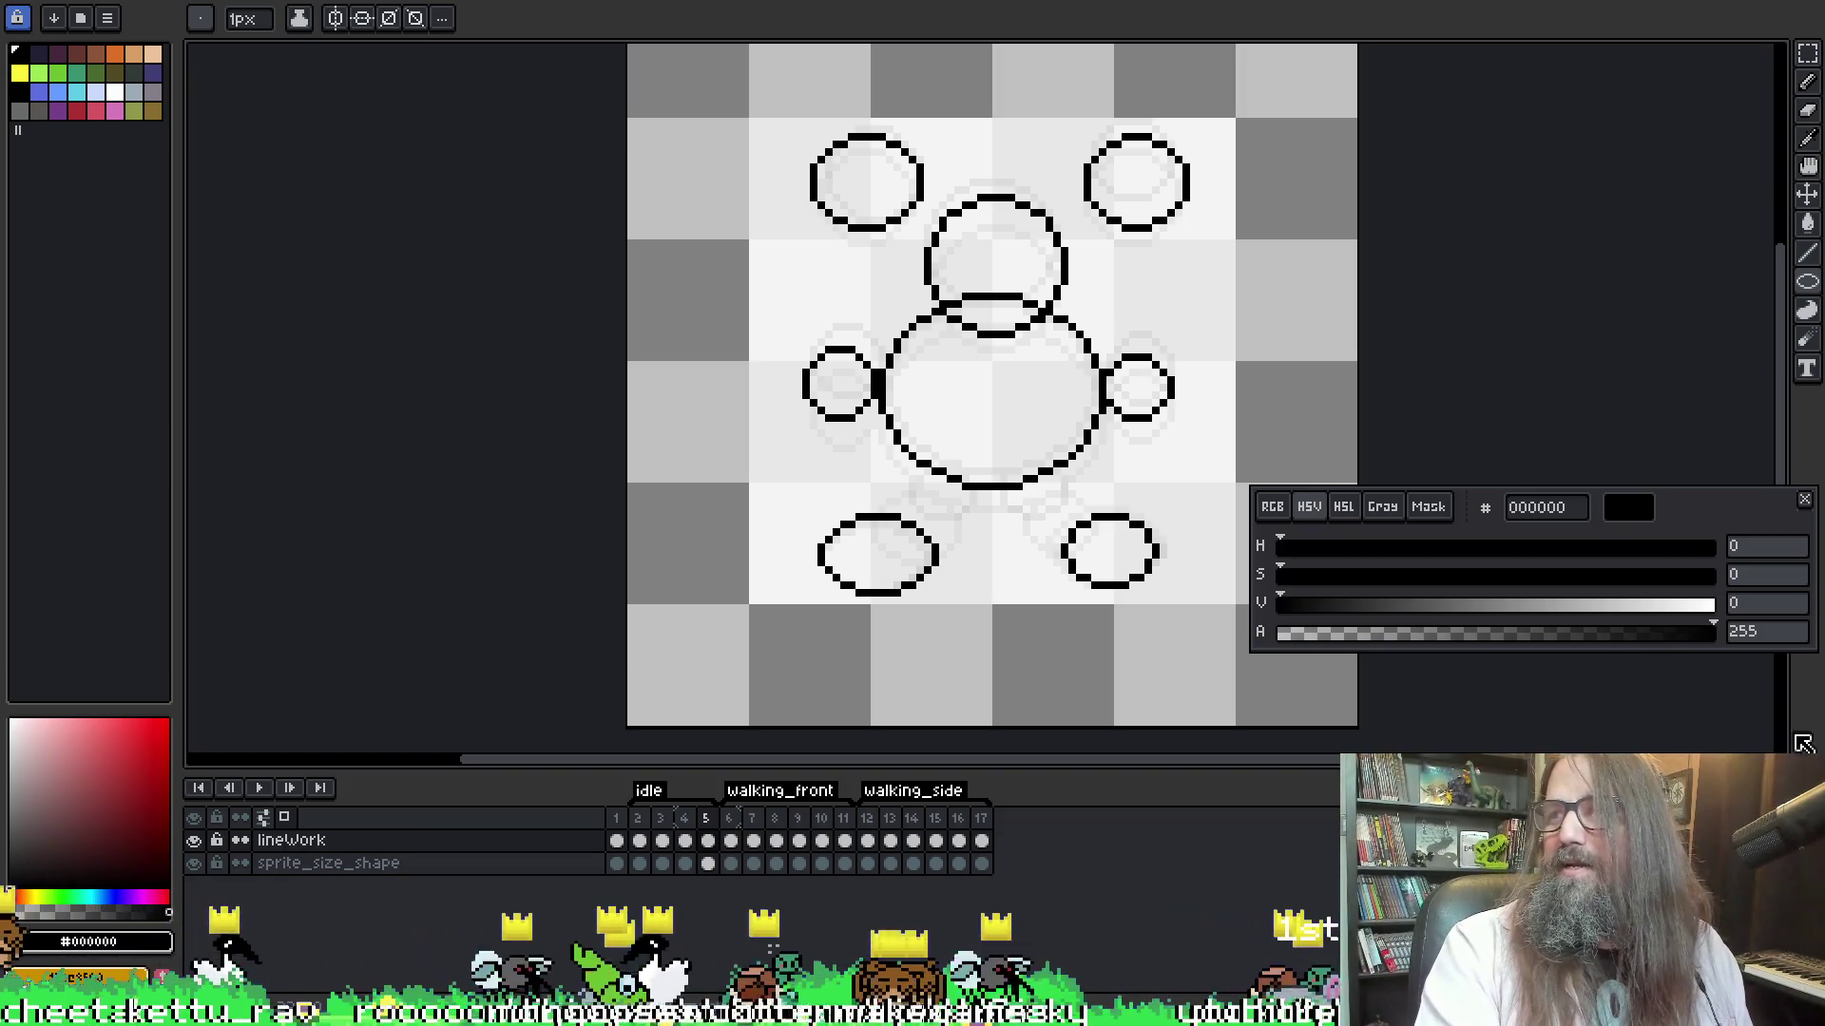
Go to frame 5 and draw a small leg ellipse under the bunny's body
{"action": "mouse_move", "coordinate": [1563, 124]}
{"action": "left_mouse_down"}
{"action": "mouse_move", "coordinate": [1320, 123]}
{"action": "mouse_move", "coordinate": [1340, 122]}
{"action": "left_mouse_up"}
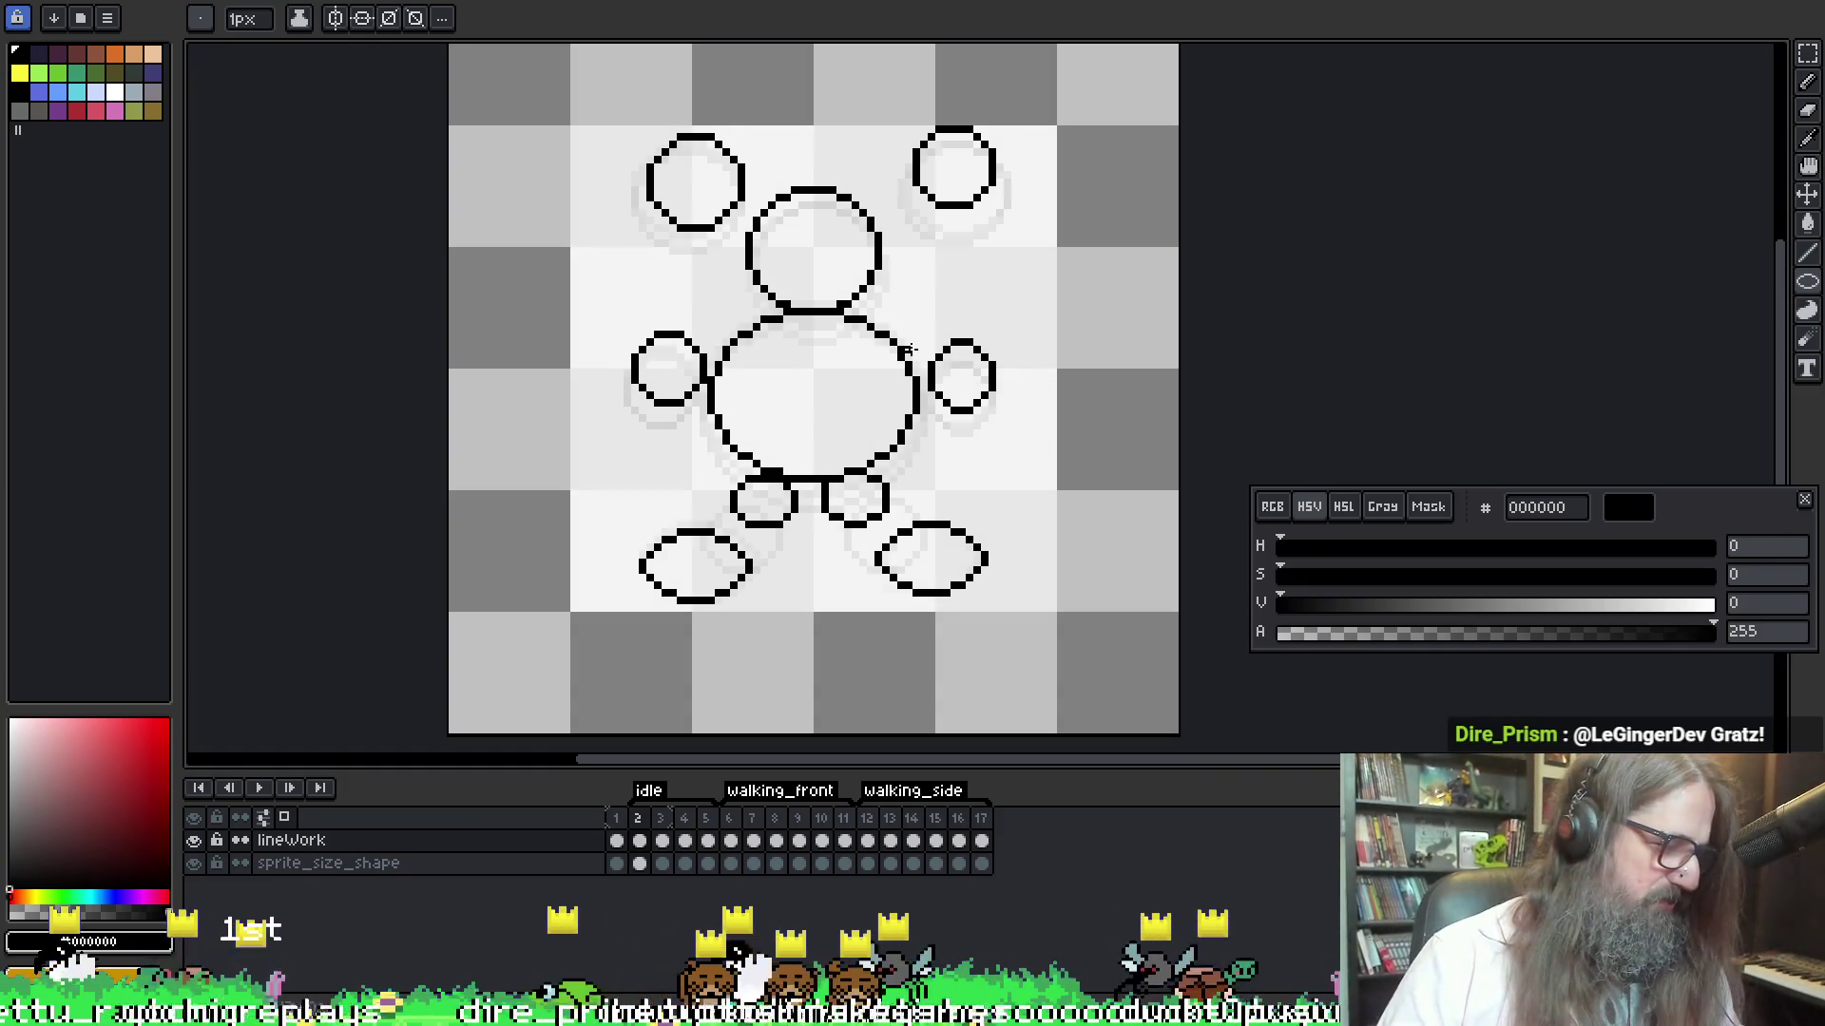
{"action": "key", "text": "b"}
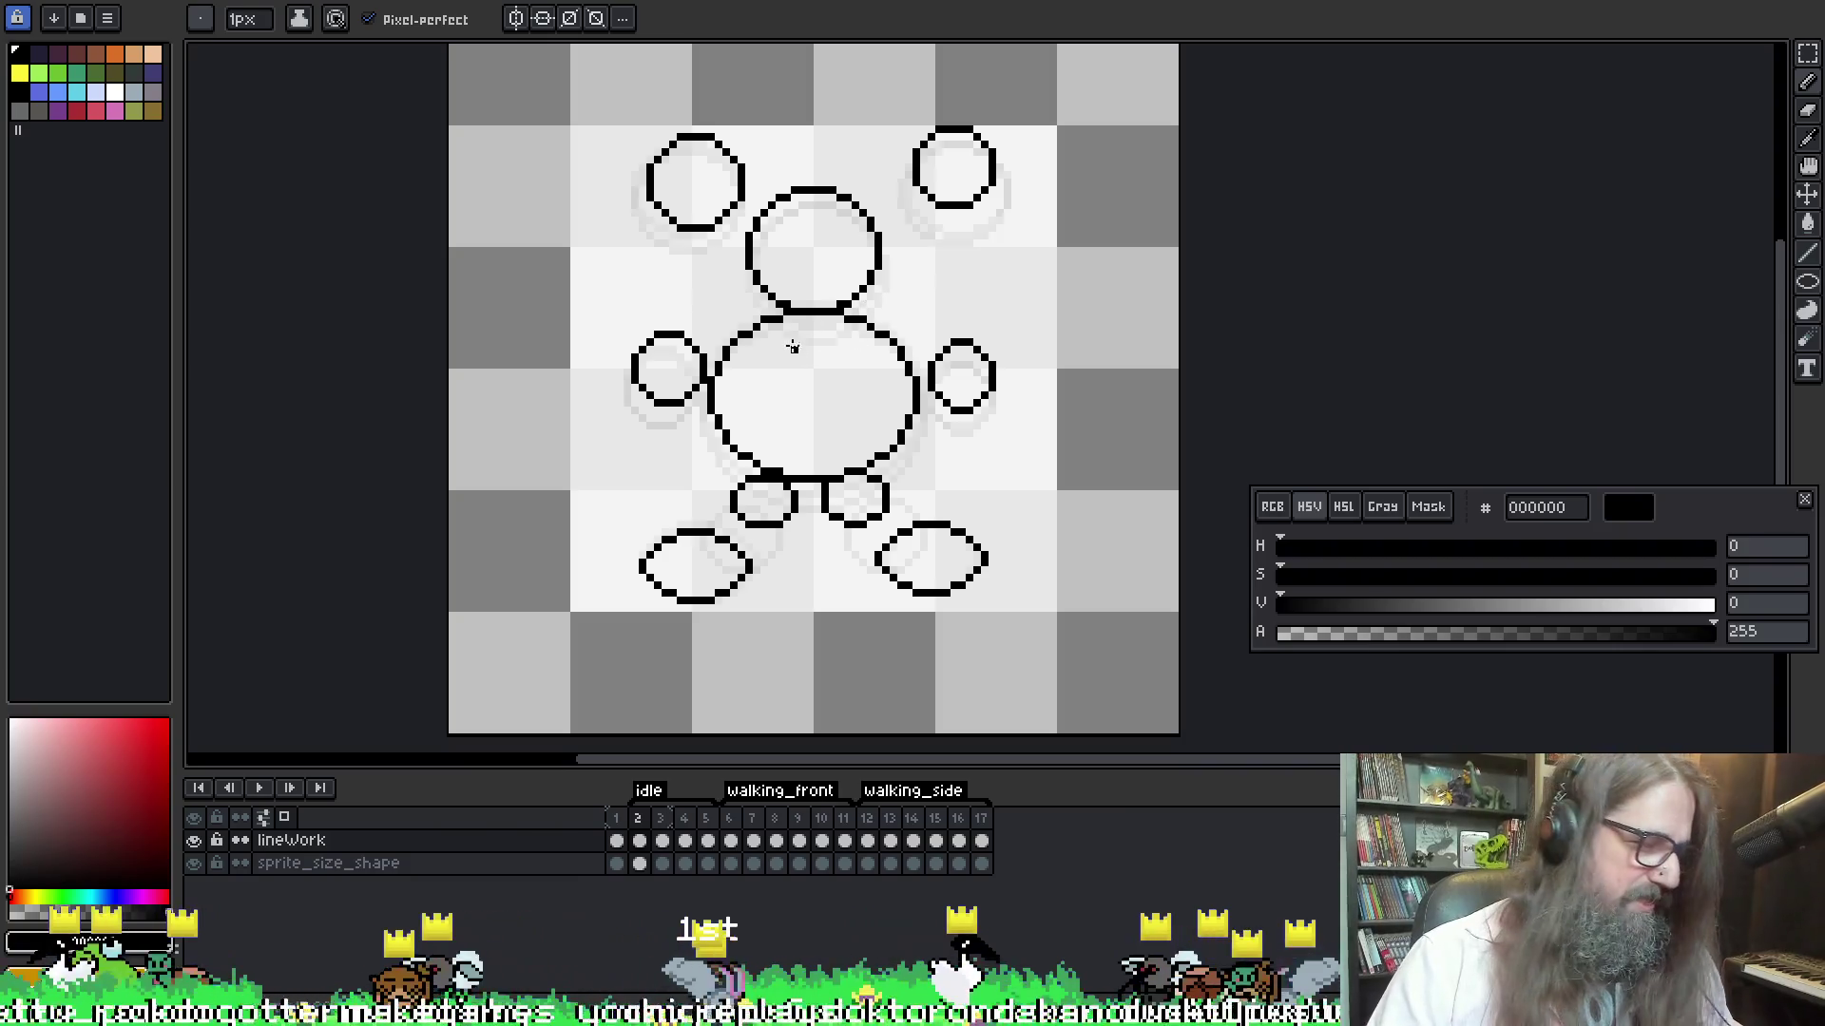
{"action": "left_click_drag", "start_coordinate": [1179, 281], "coordinate": [900, 316]}
{"action": "key", "text": "ctrl+z"}
{"action": "key", "text": "u"}
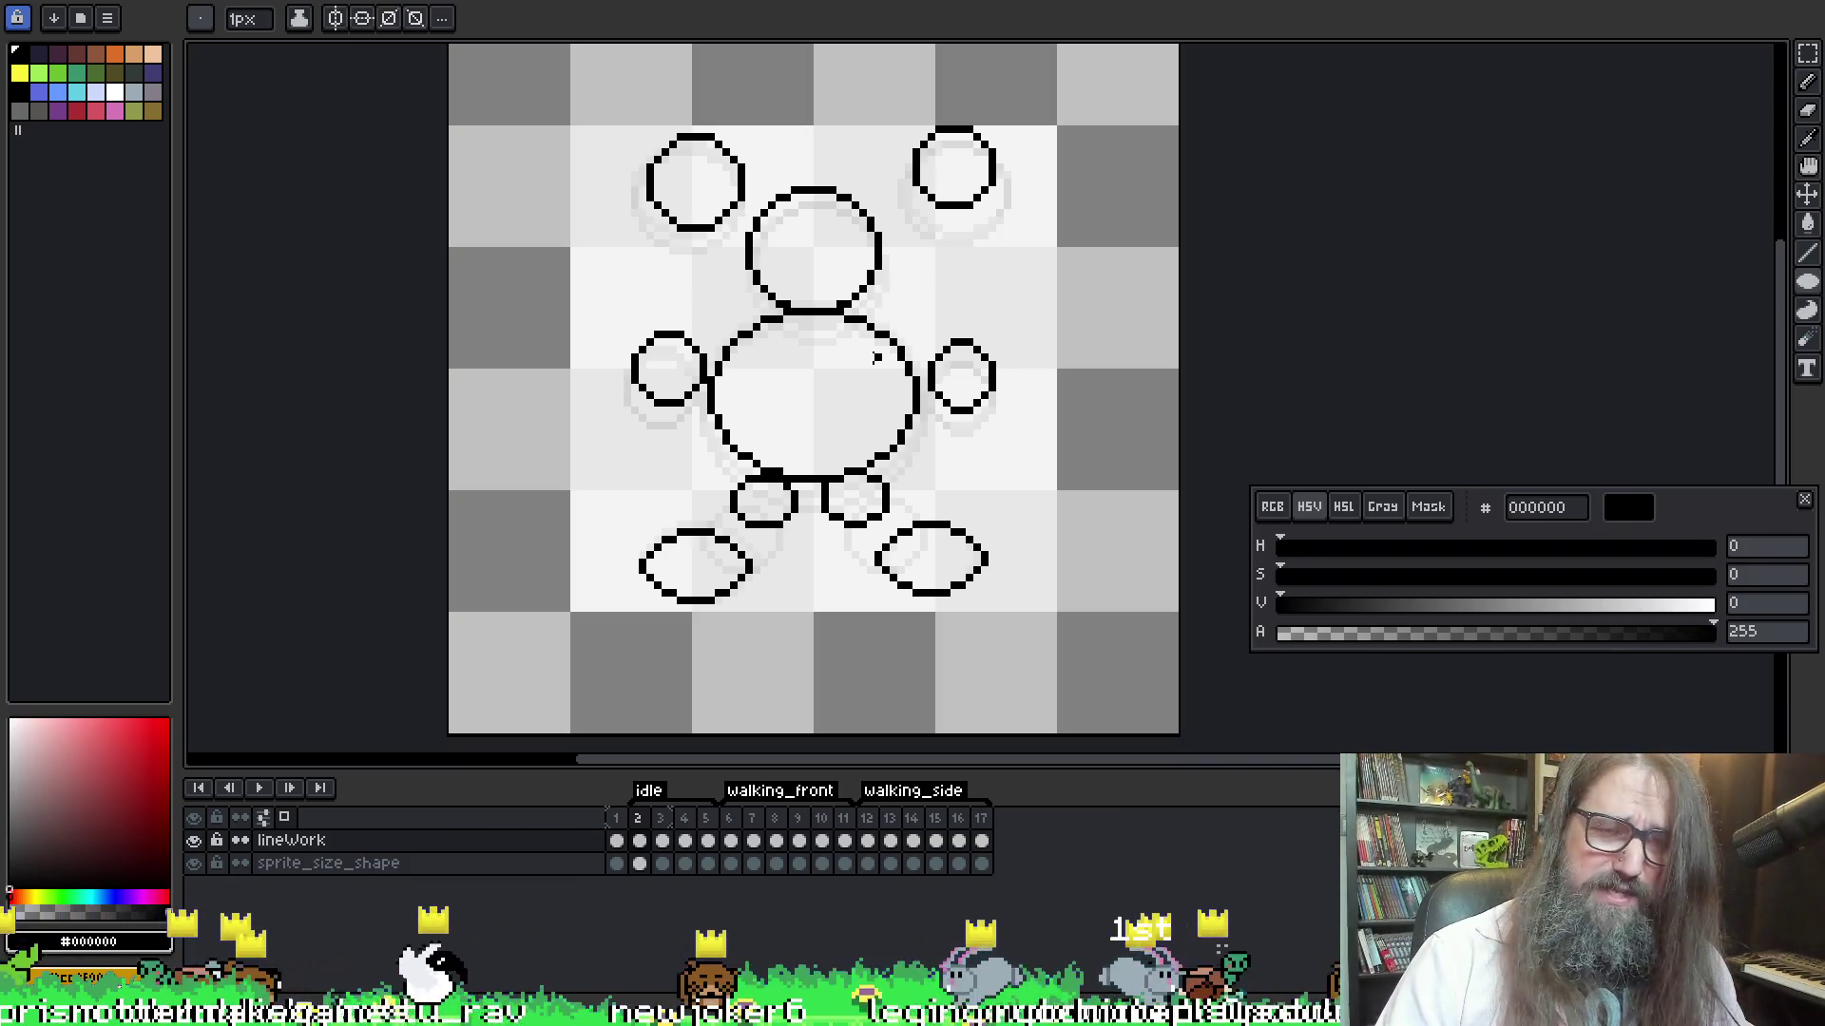
{"action": "key", "text": "Right"}
{"action": "key", "text": "Right"}
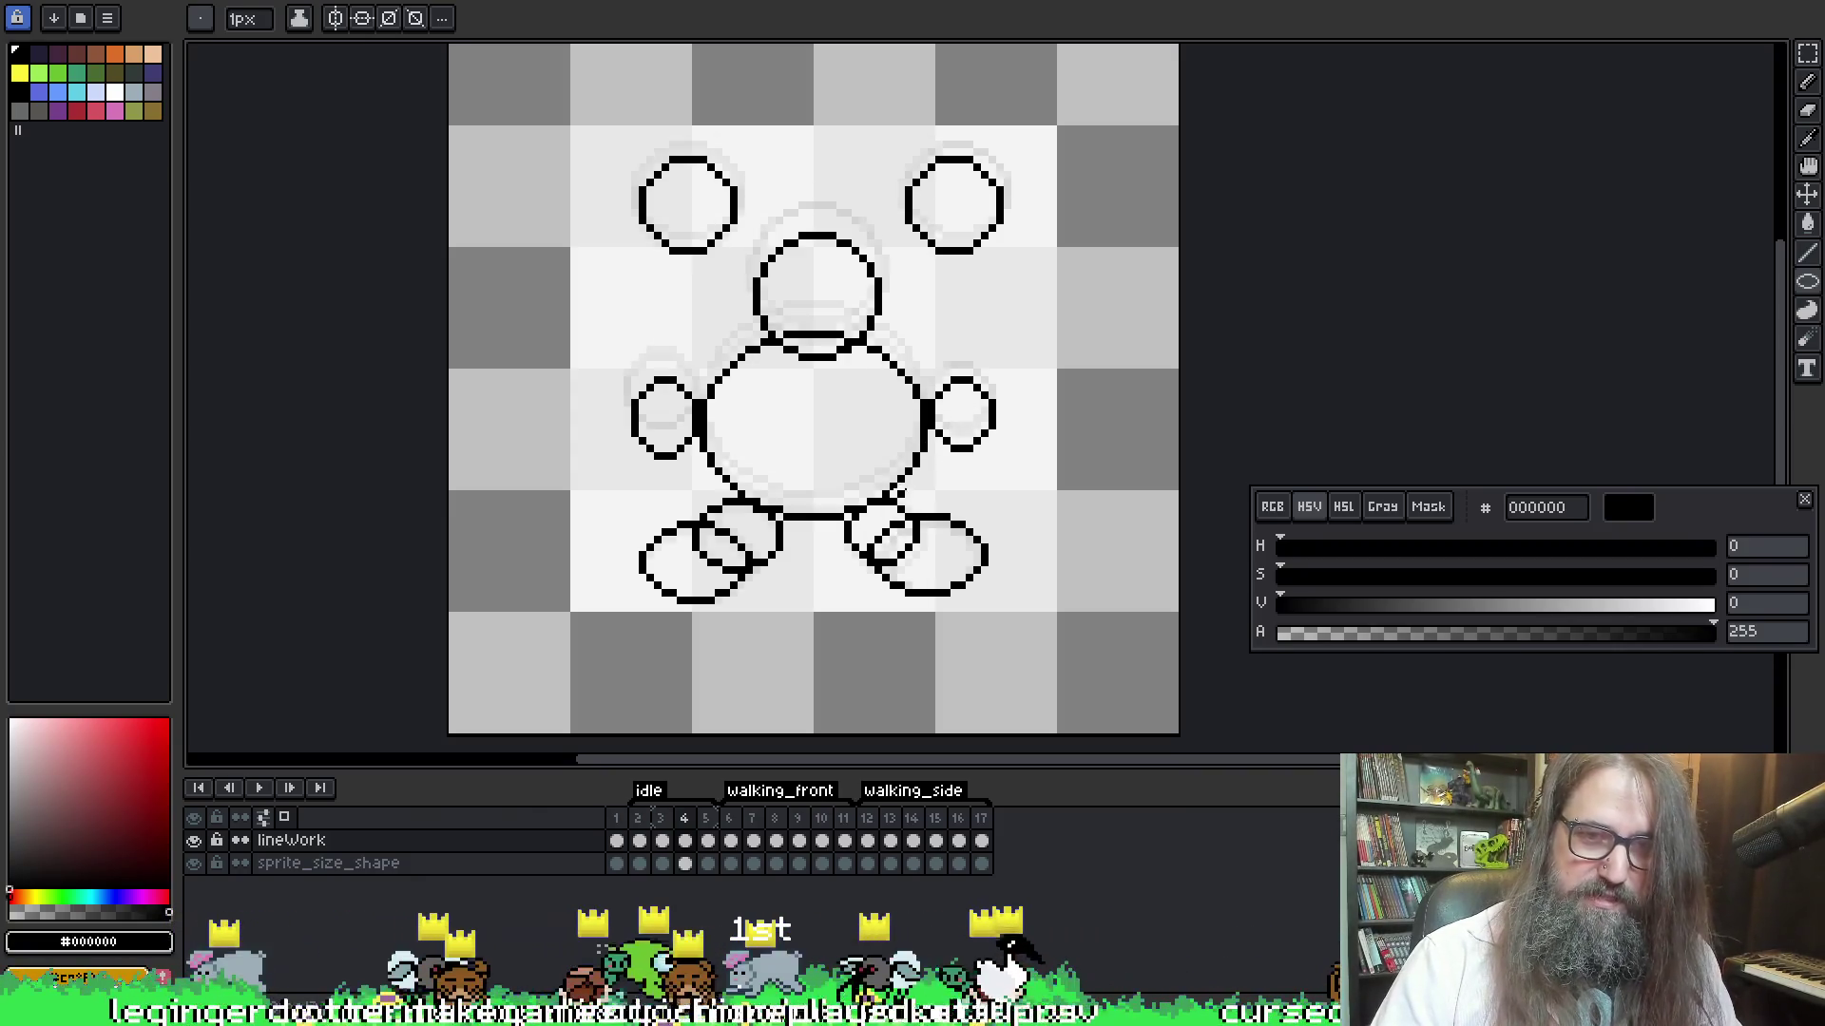
{"action": "key", "text": "Right"}
{"action": "mouse_move", "coordinate": [724, 483]}
{"action": "left_mouse_down"}
{"action": "mouse_move", "coordinate": [792, 532]}
{"action": "mouse_move", "coordinate": [890, 532]}
{"action": "left_mouse_up"}
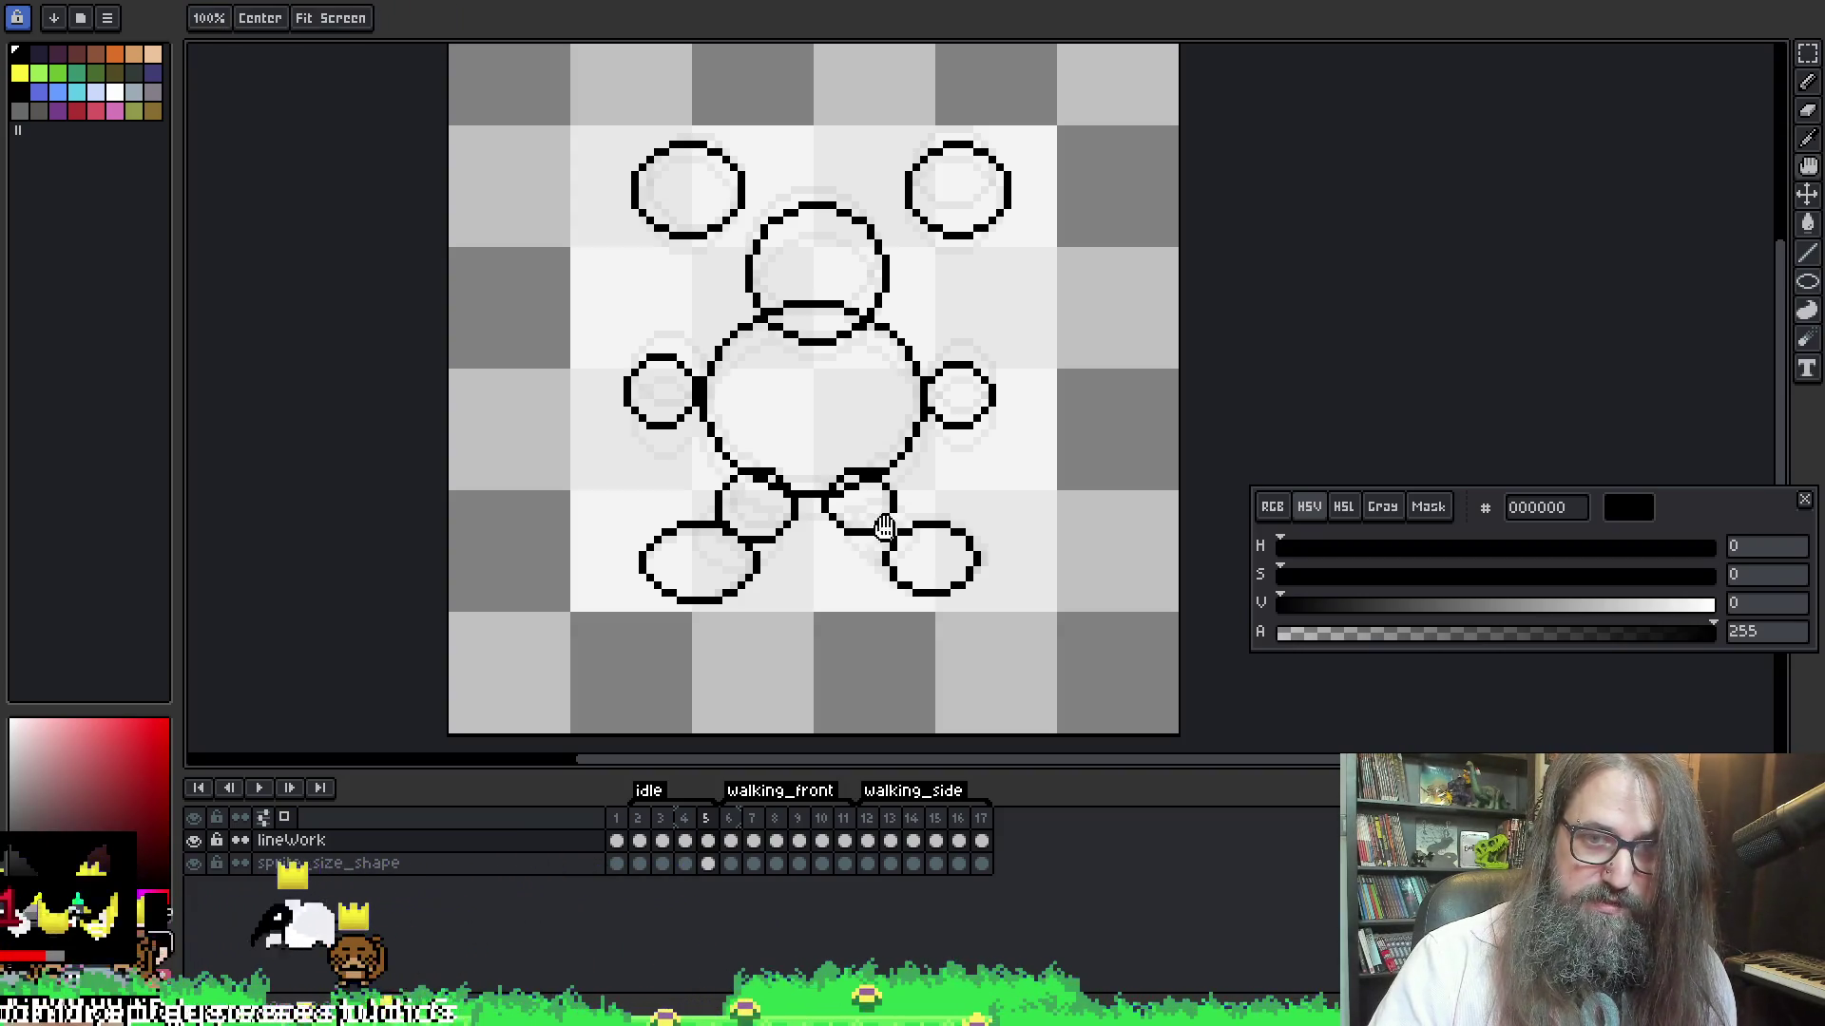
Play and stop the idle animation several times, then select frame 3
{"action": "right_click", "coordinate": [876, 356]}
{"action": "key", "text": "Escape"}
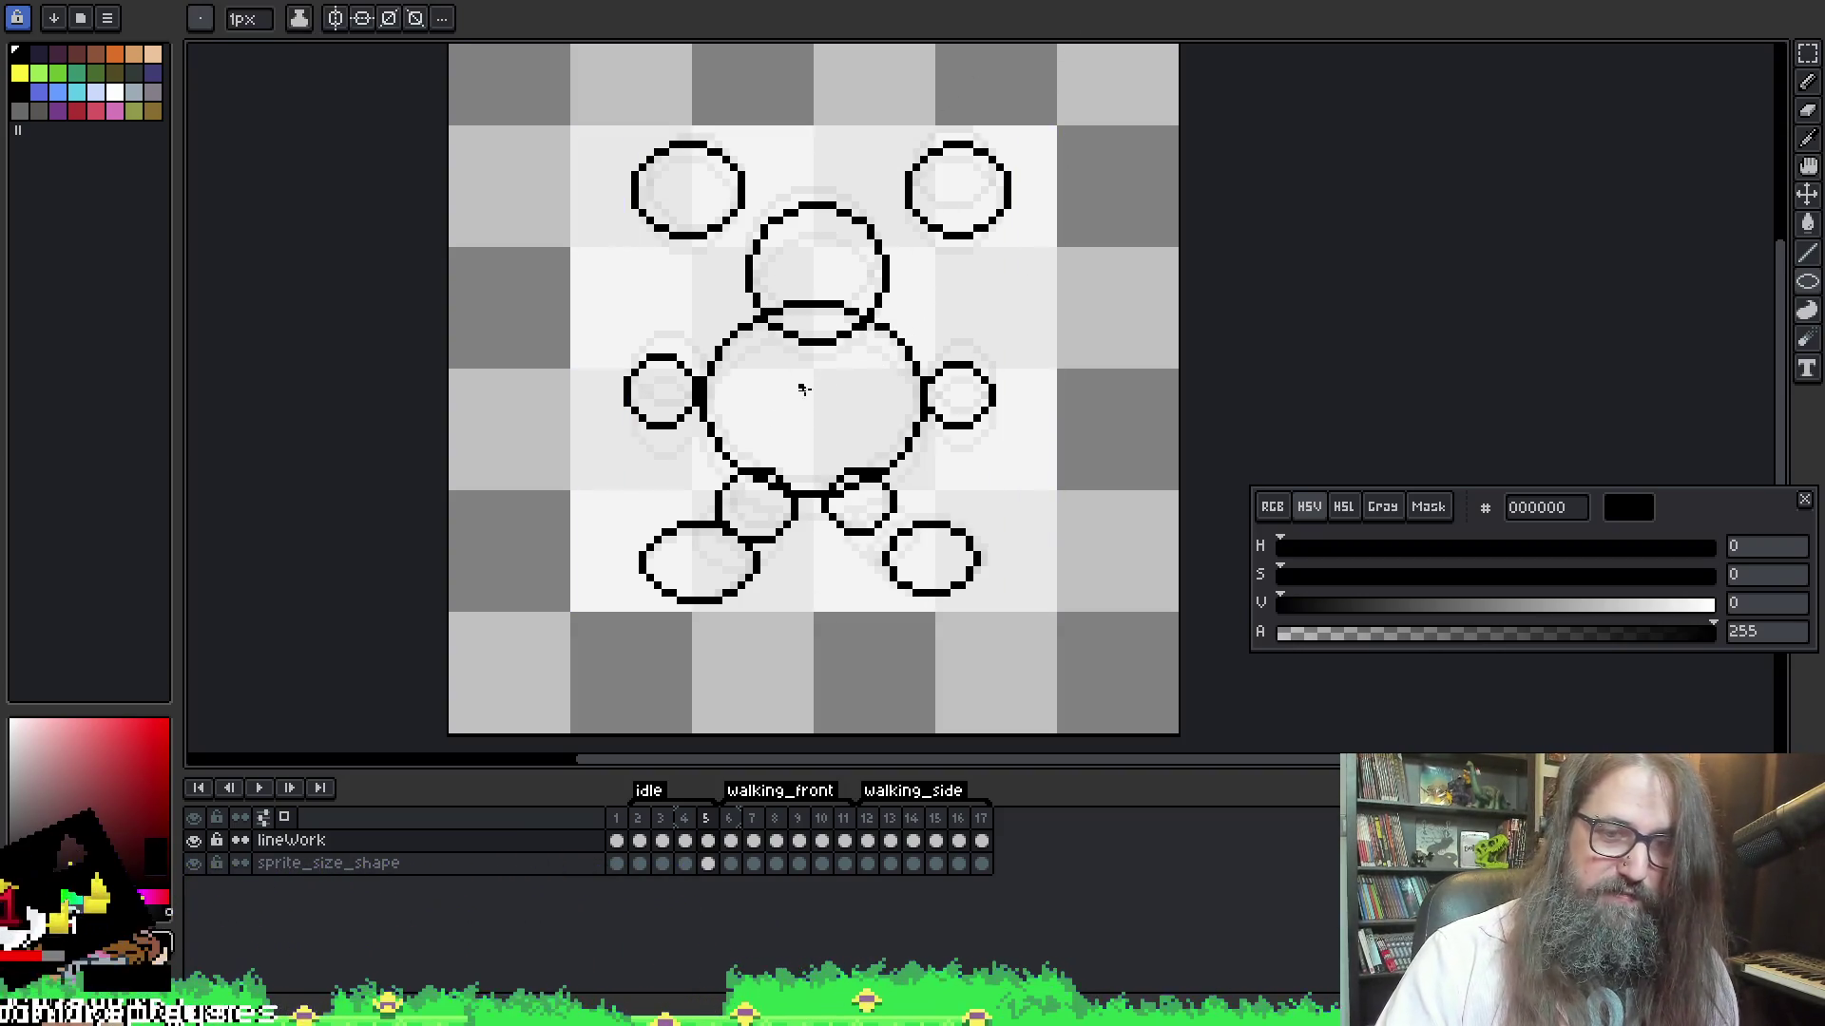
{"action": "key", "text": "Return"}
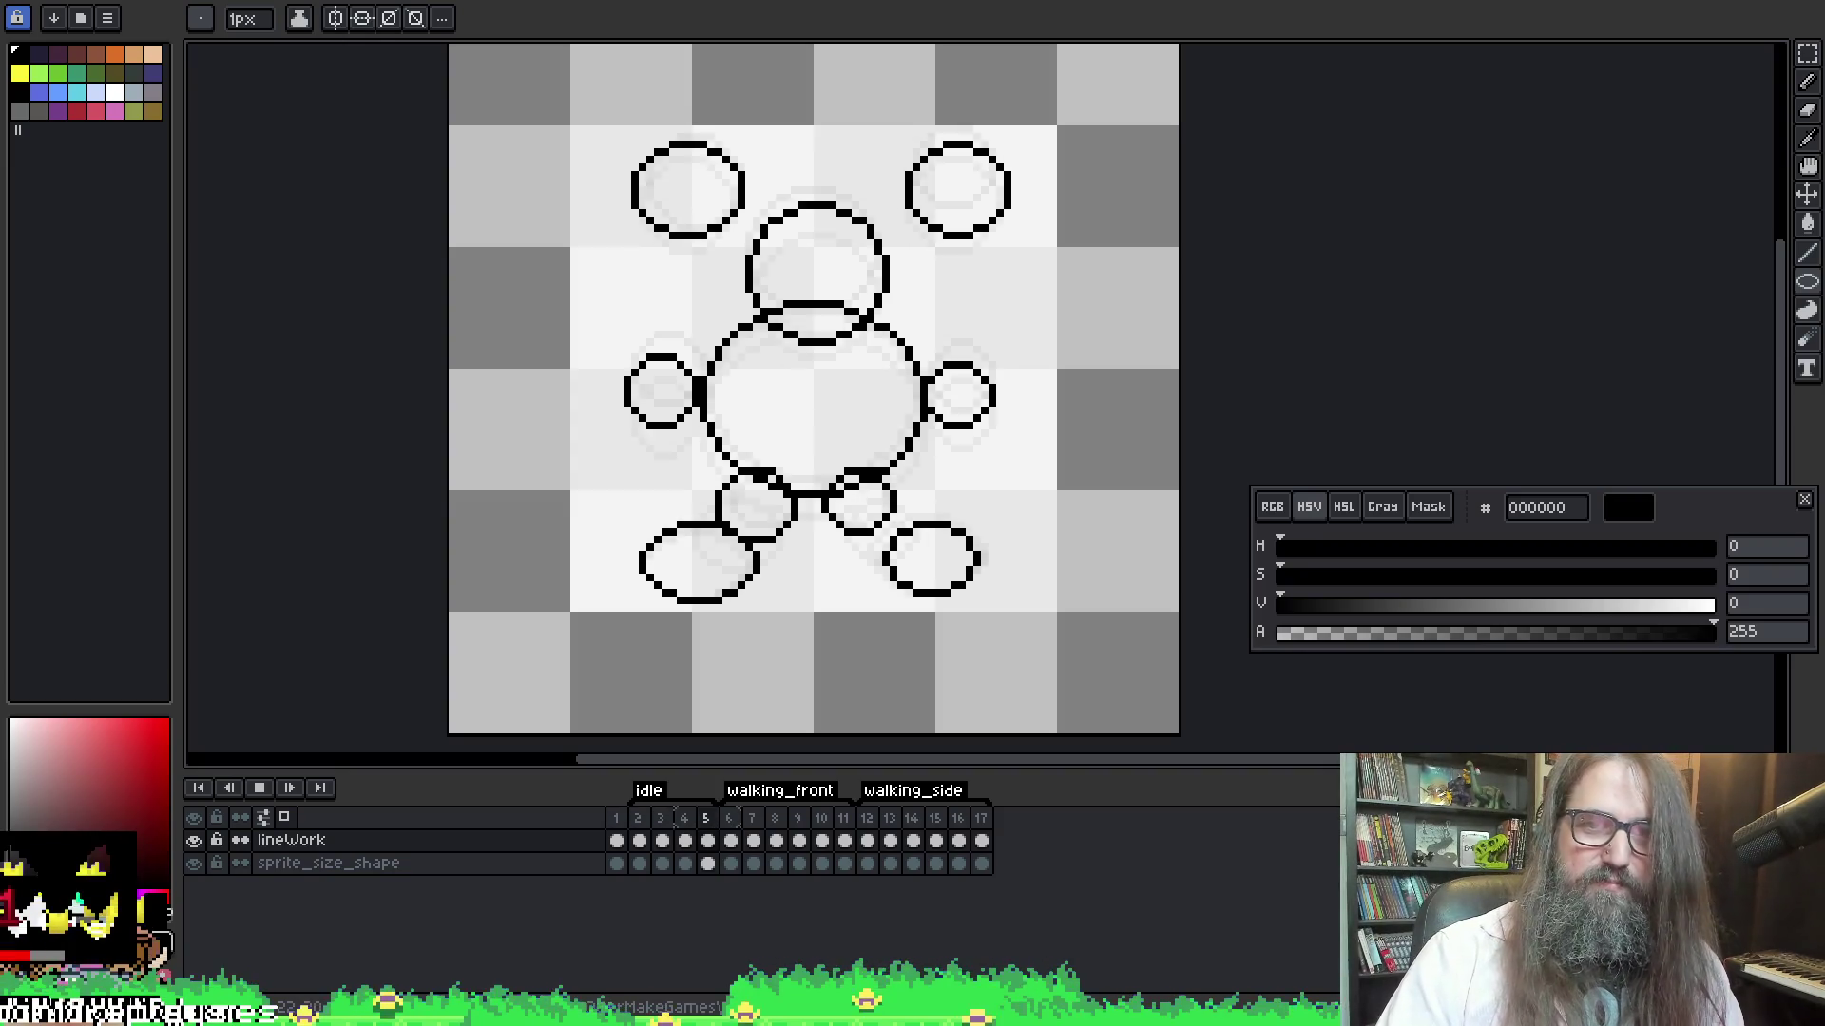
{"action": "key", "text": "Return"}
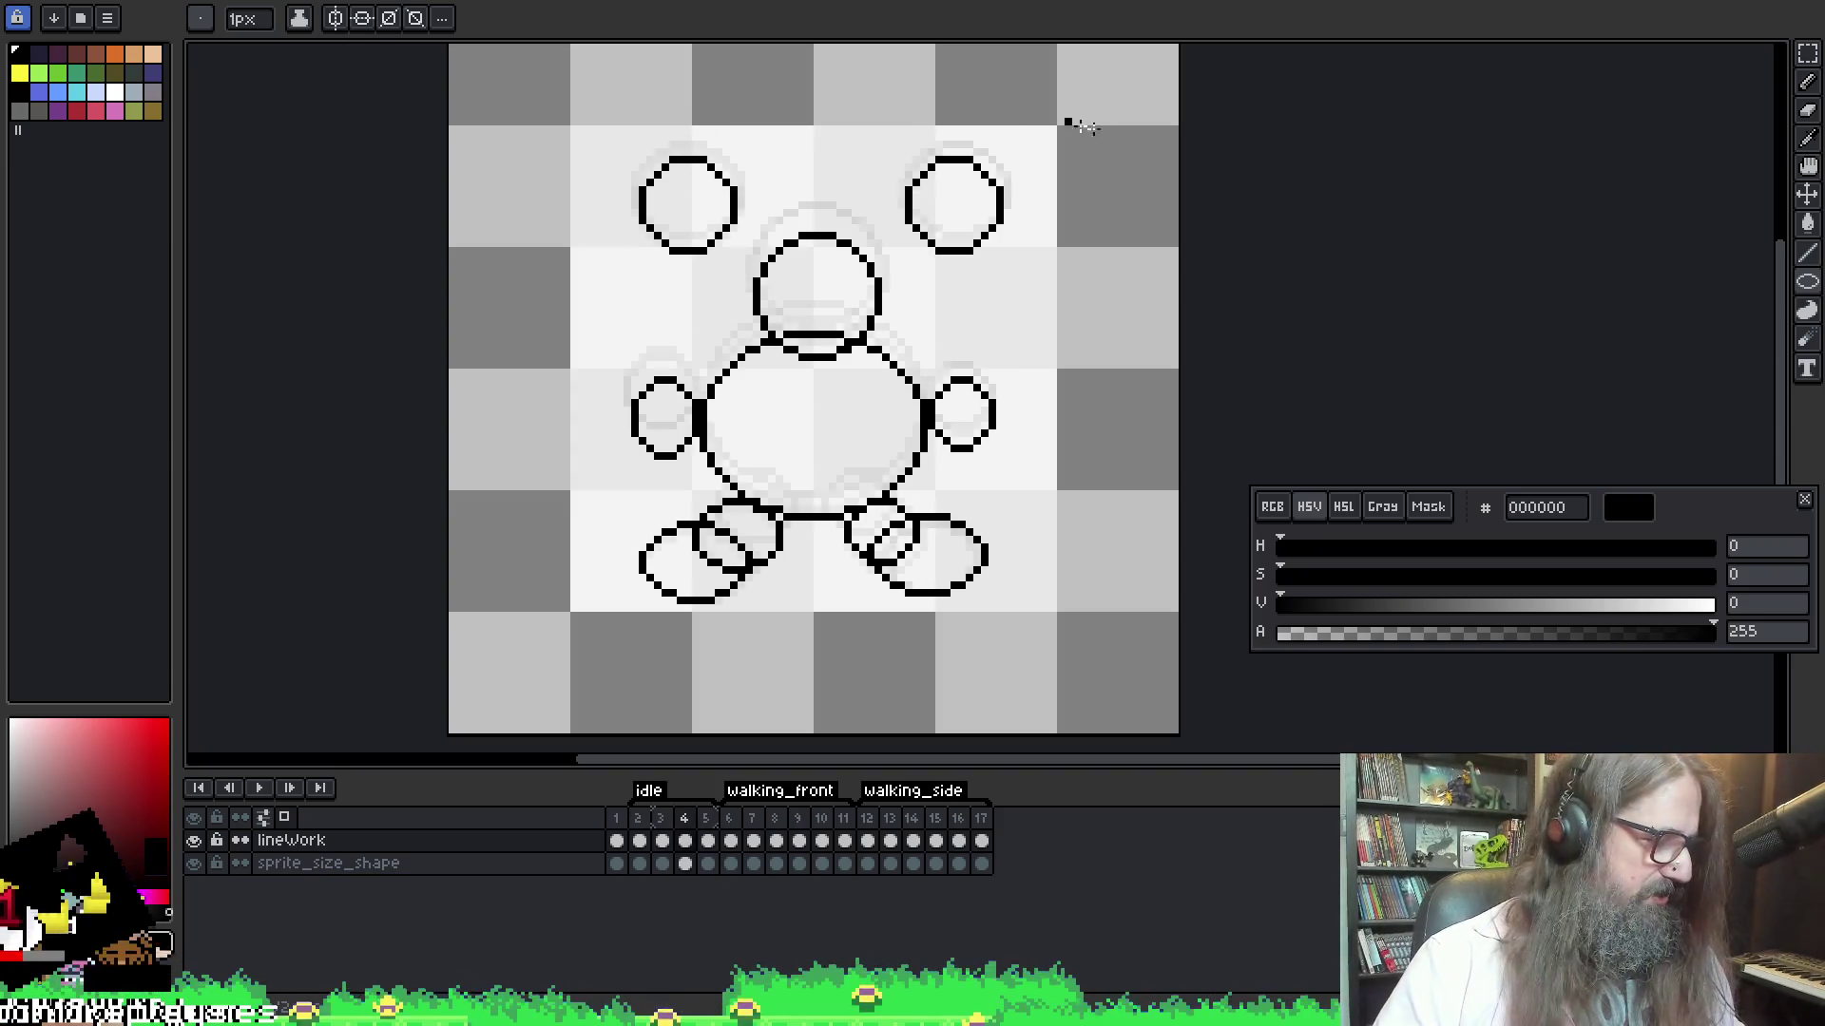
{"action": "key", "text": "Return"}
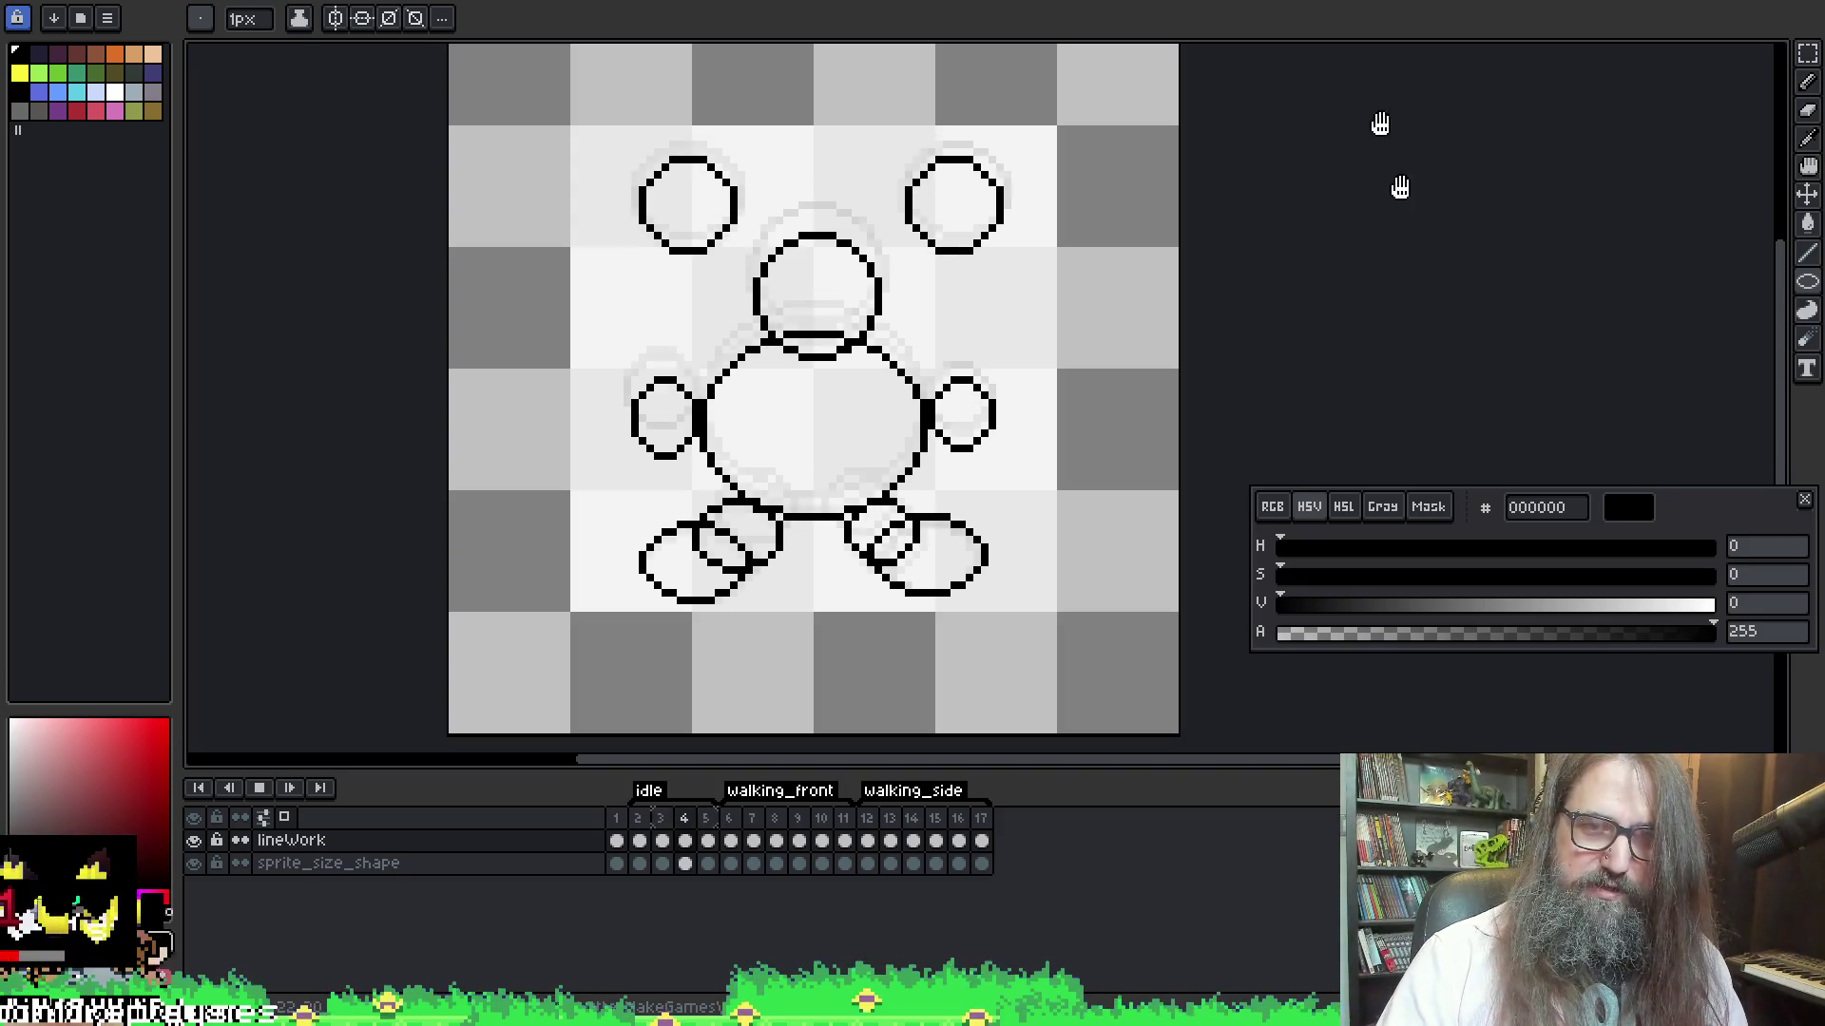
{"action": "key", "text": "Return"}
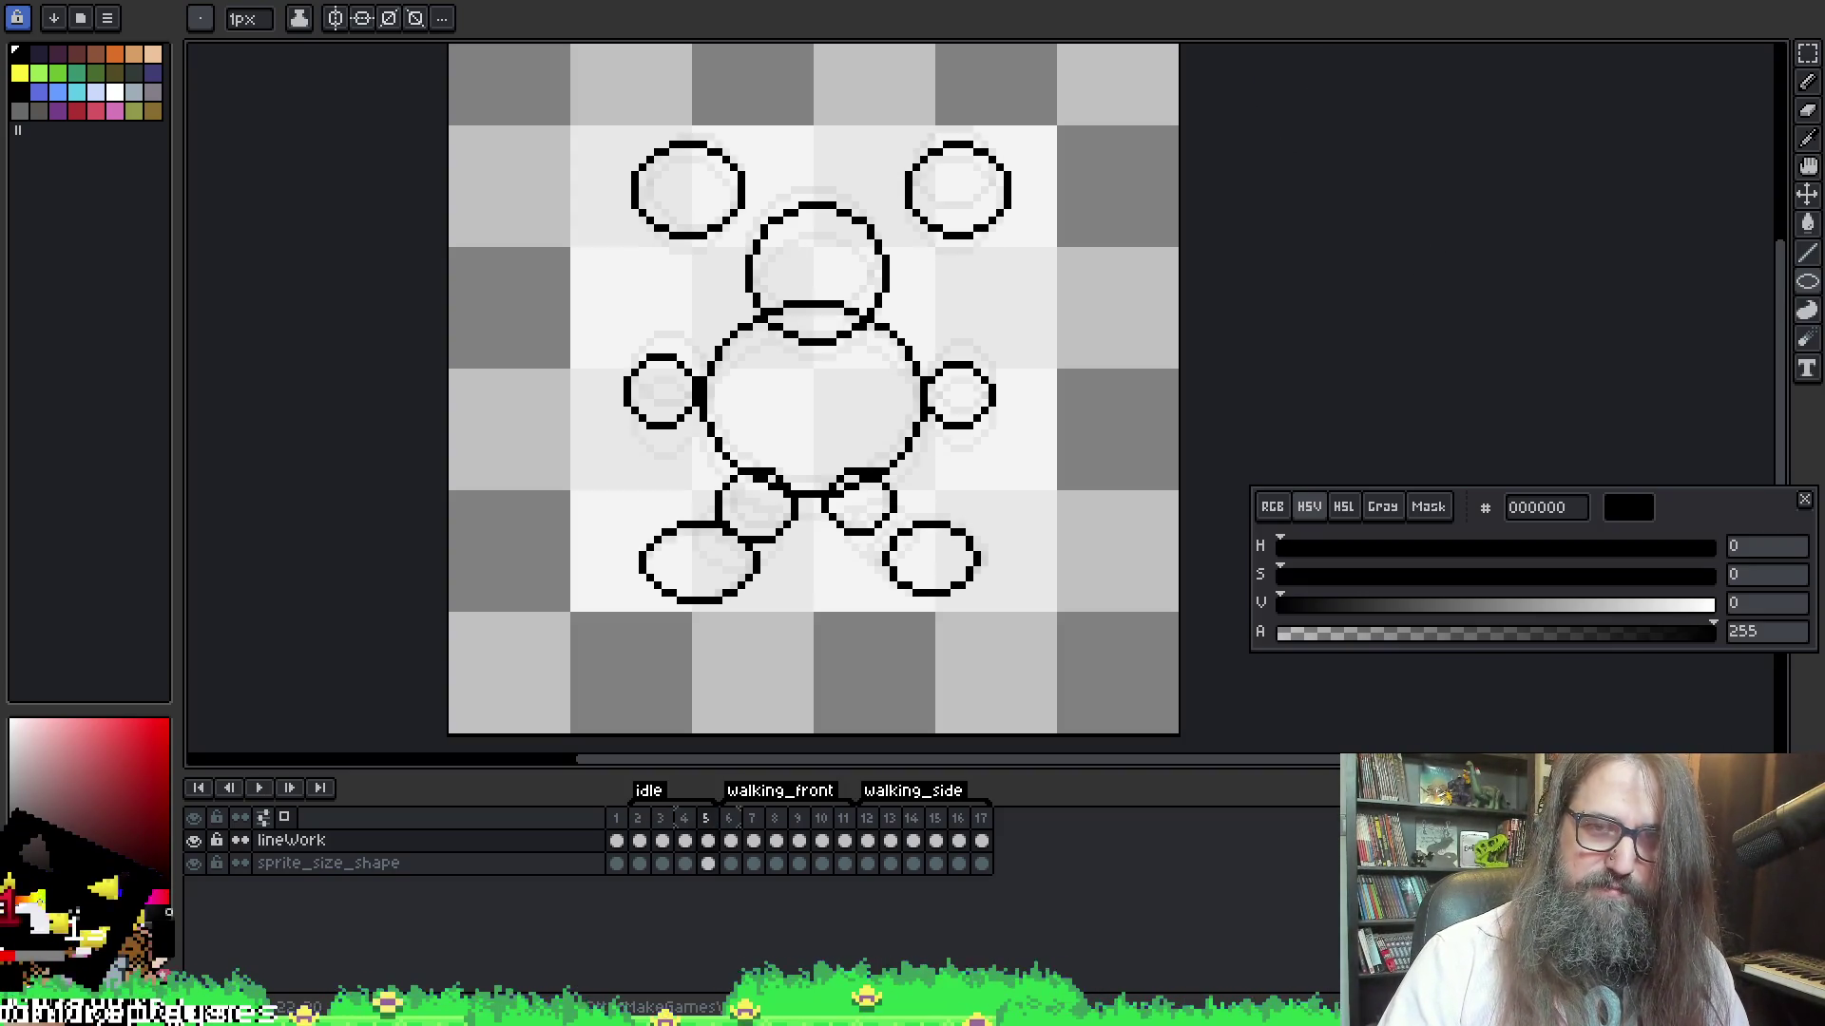
{"action": "key", "text": "Return"}
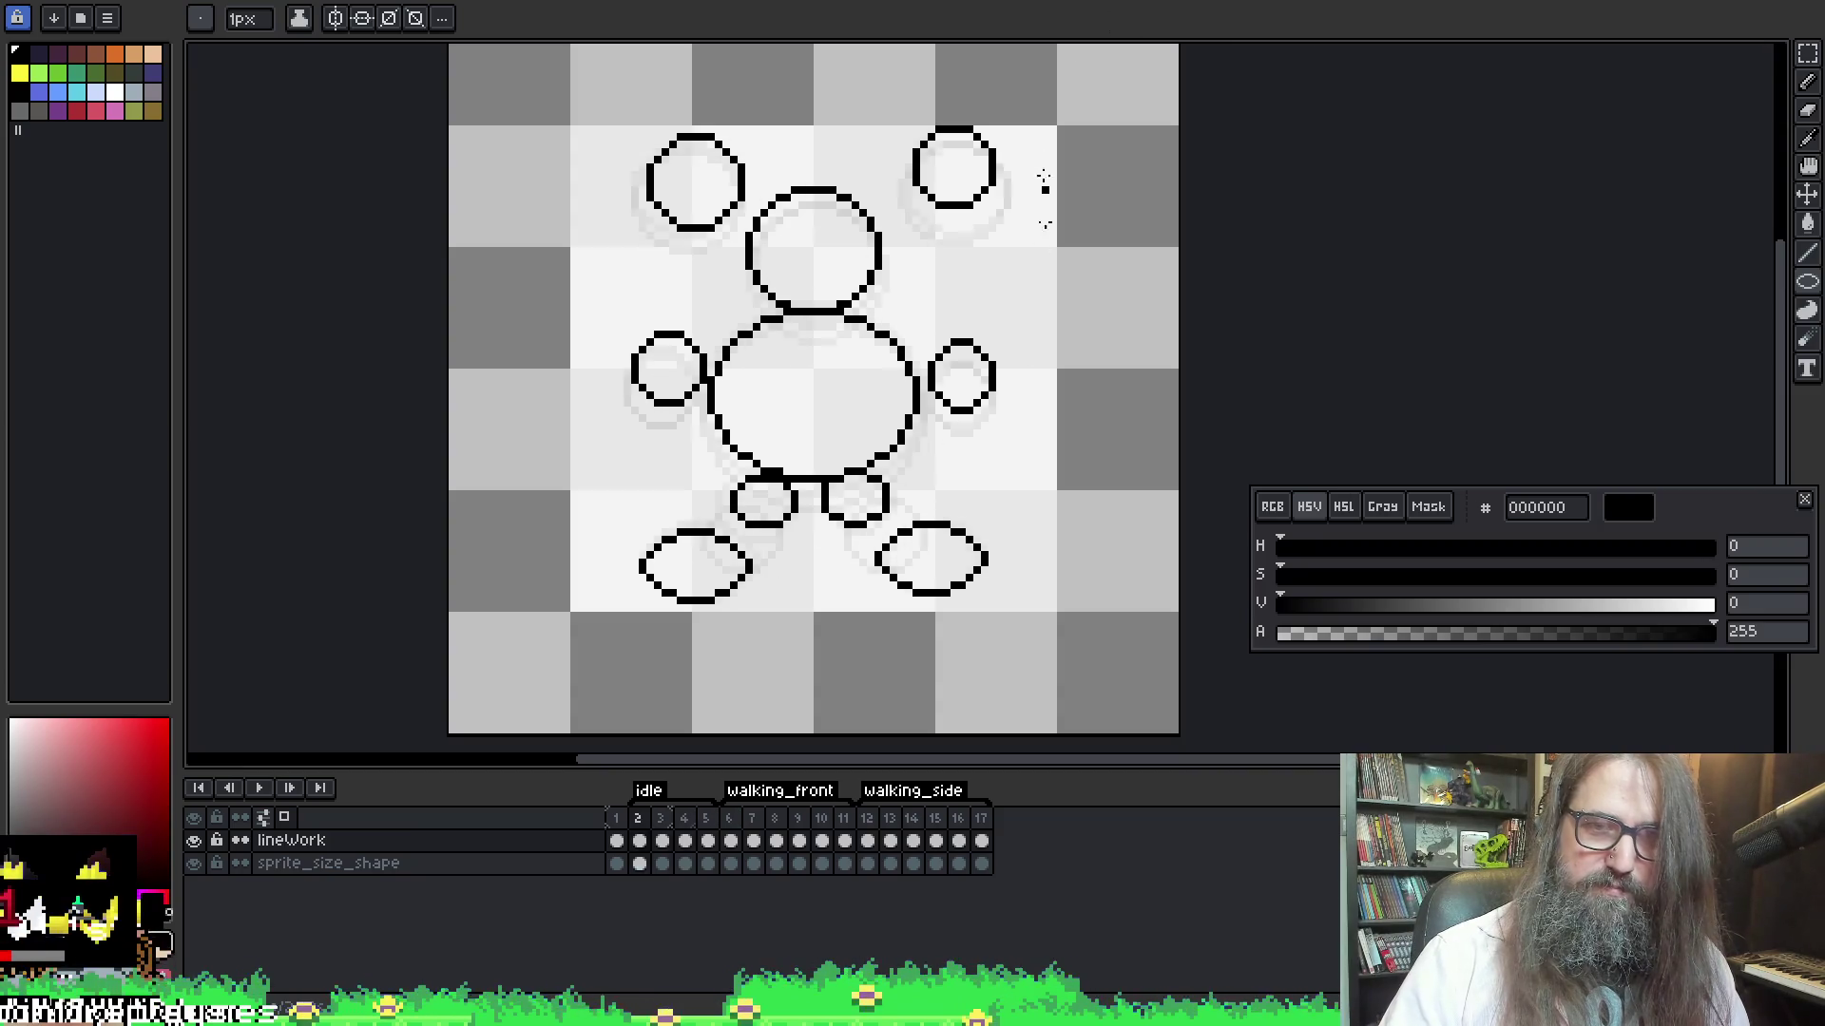
{"action": "key", "text": "Return"}
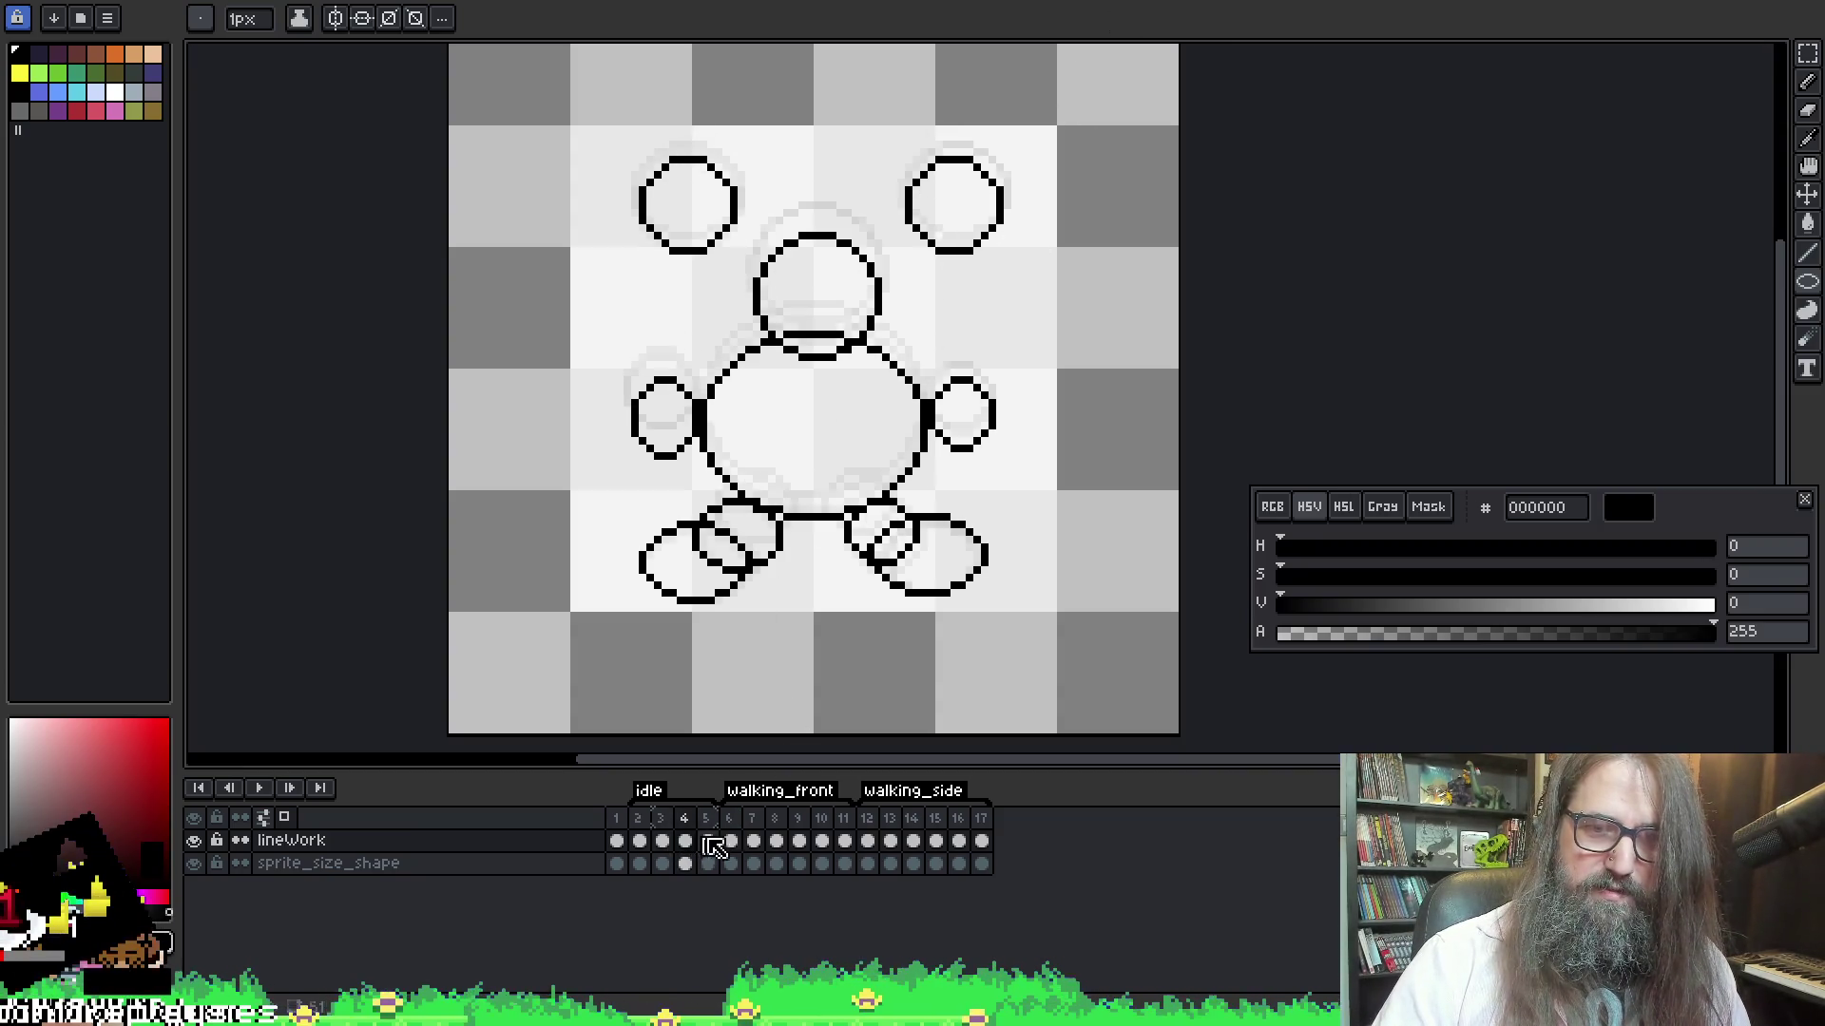
{"action": "left_click", "coordinate": [708, 840]}
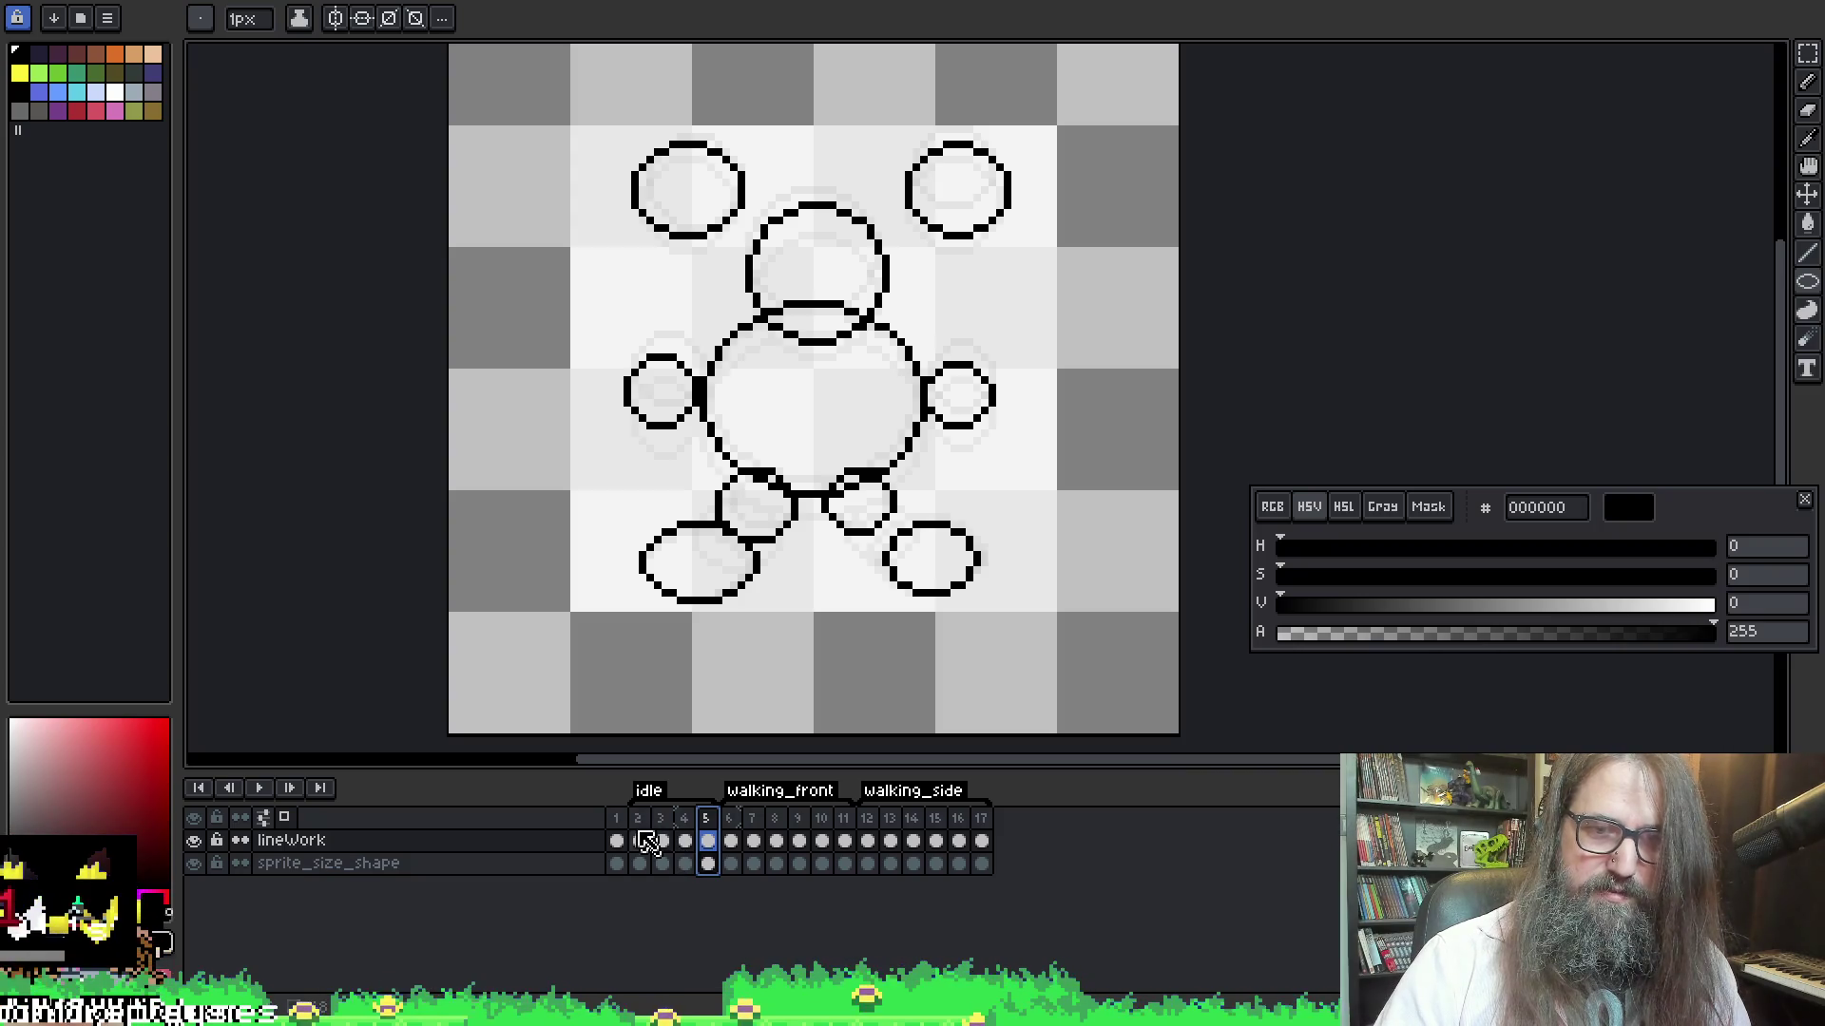
{"action": "left_click", "coordinate": [656, 842]}
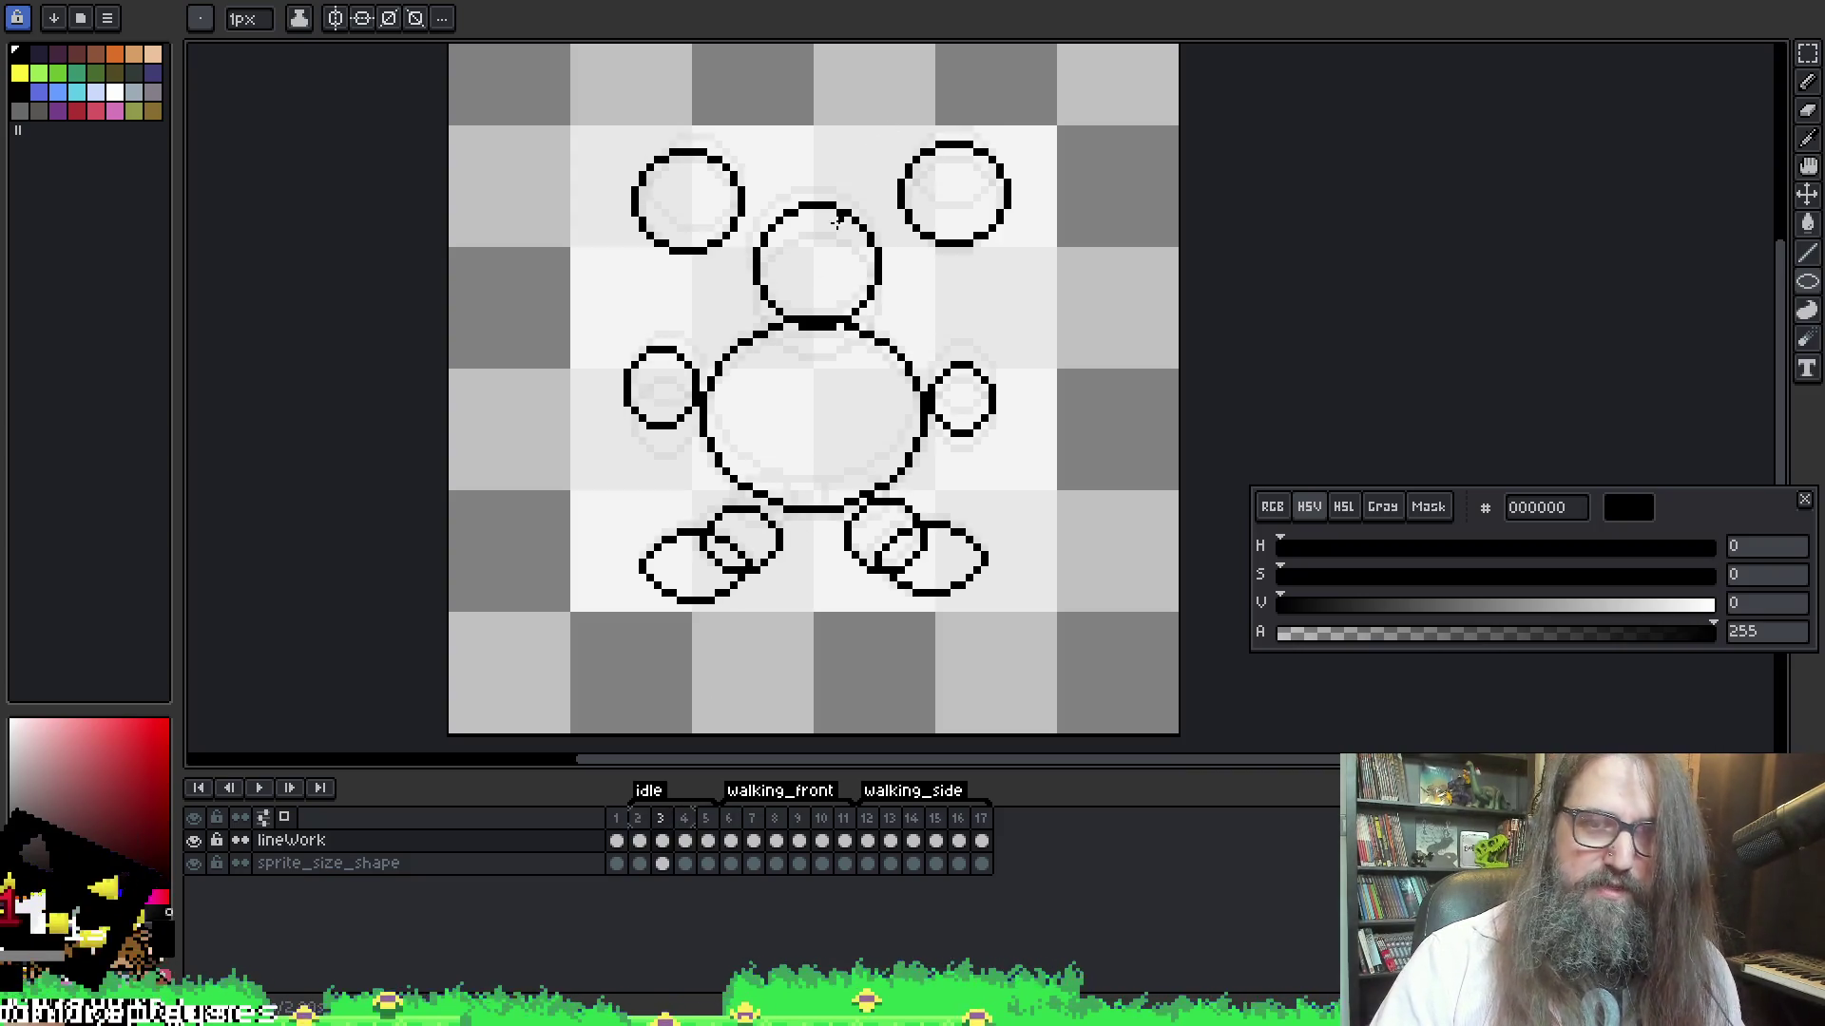
{"action": "key", "text": "q"}
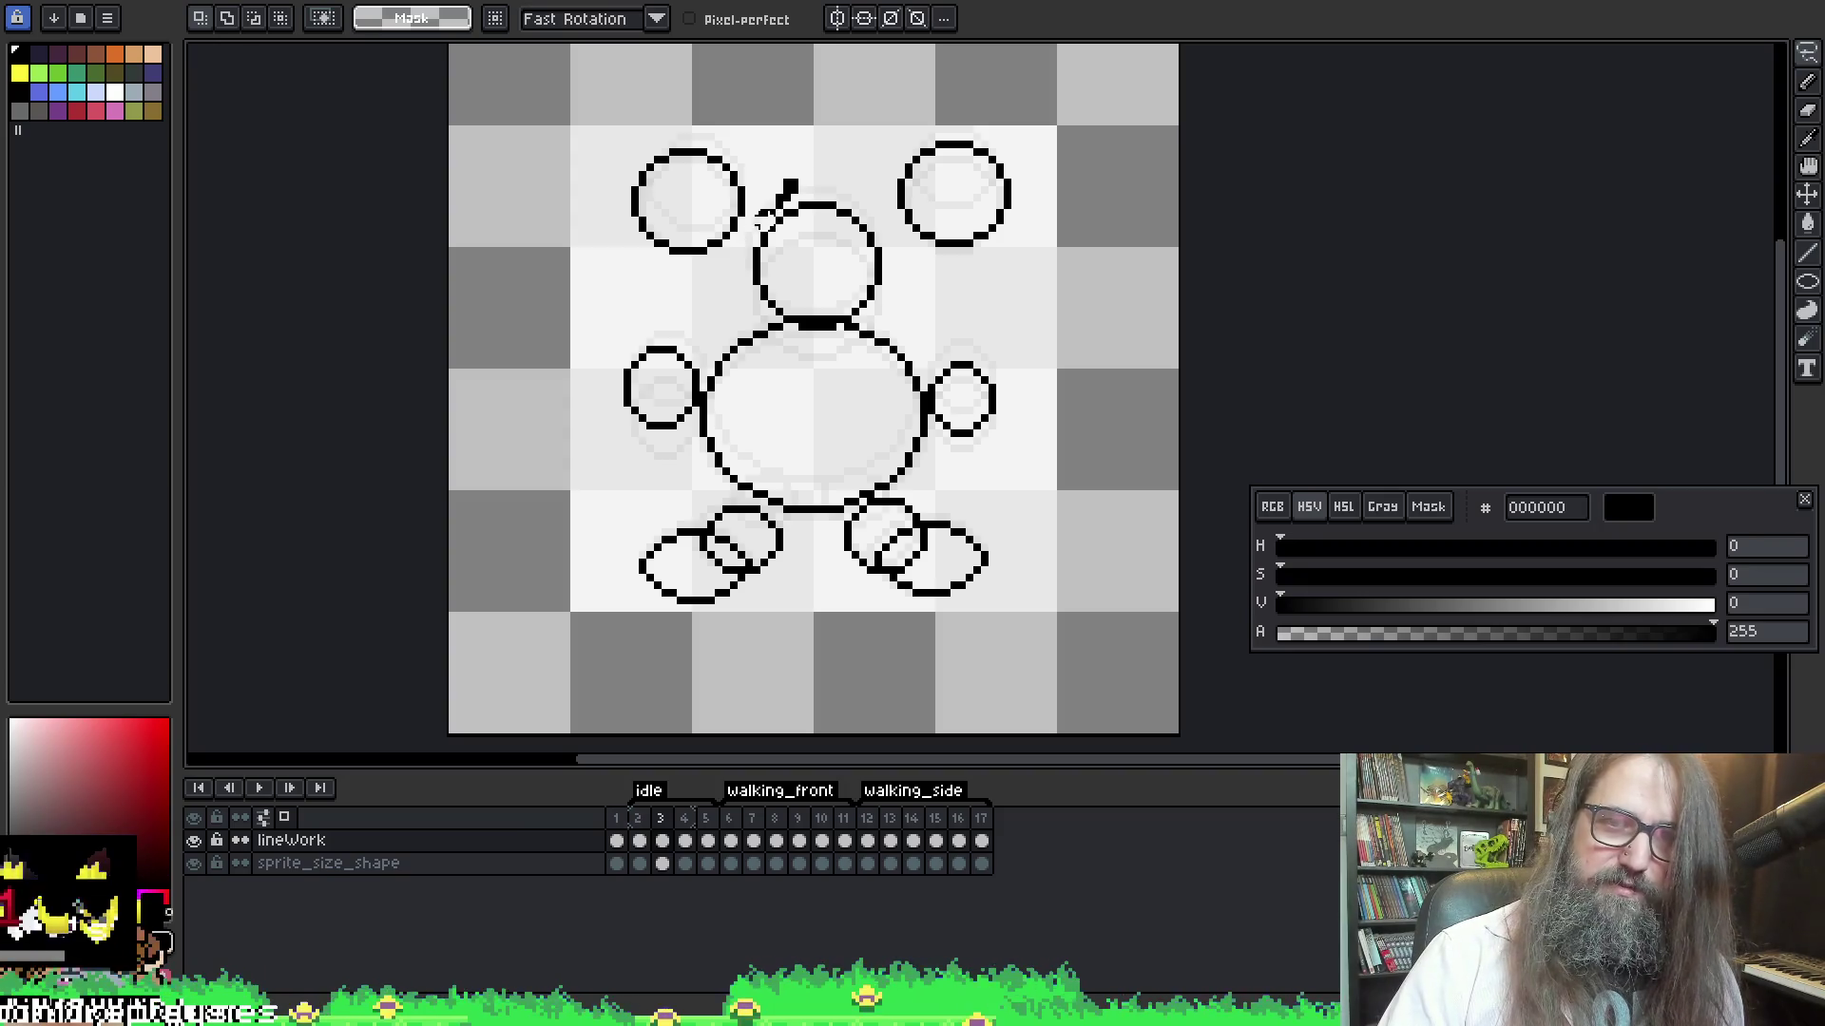
Lasso the head circle on frame 3 and nudge it up a pixel
{"action": "mouse_move", "coordinate": [833, 334]}
{"action": "left_mouse_down"}
{"action": "mouse_move", "coordinate": [898, 233]}
{"action": "mouse_move", "coordinate": [741, 275]}
{"action": "left_mouse_up"}
{"action": "key", "text": "Up"}
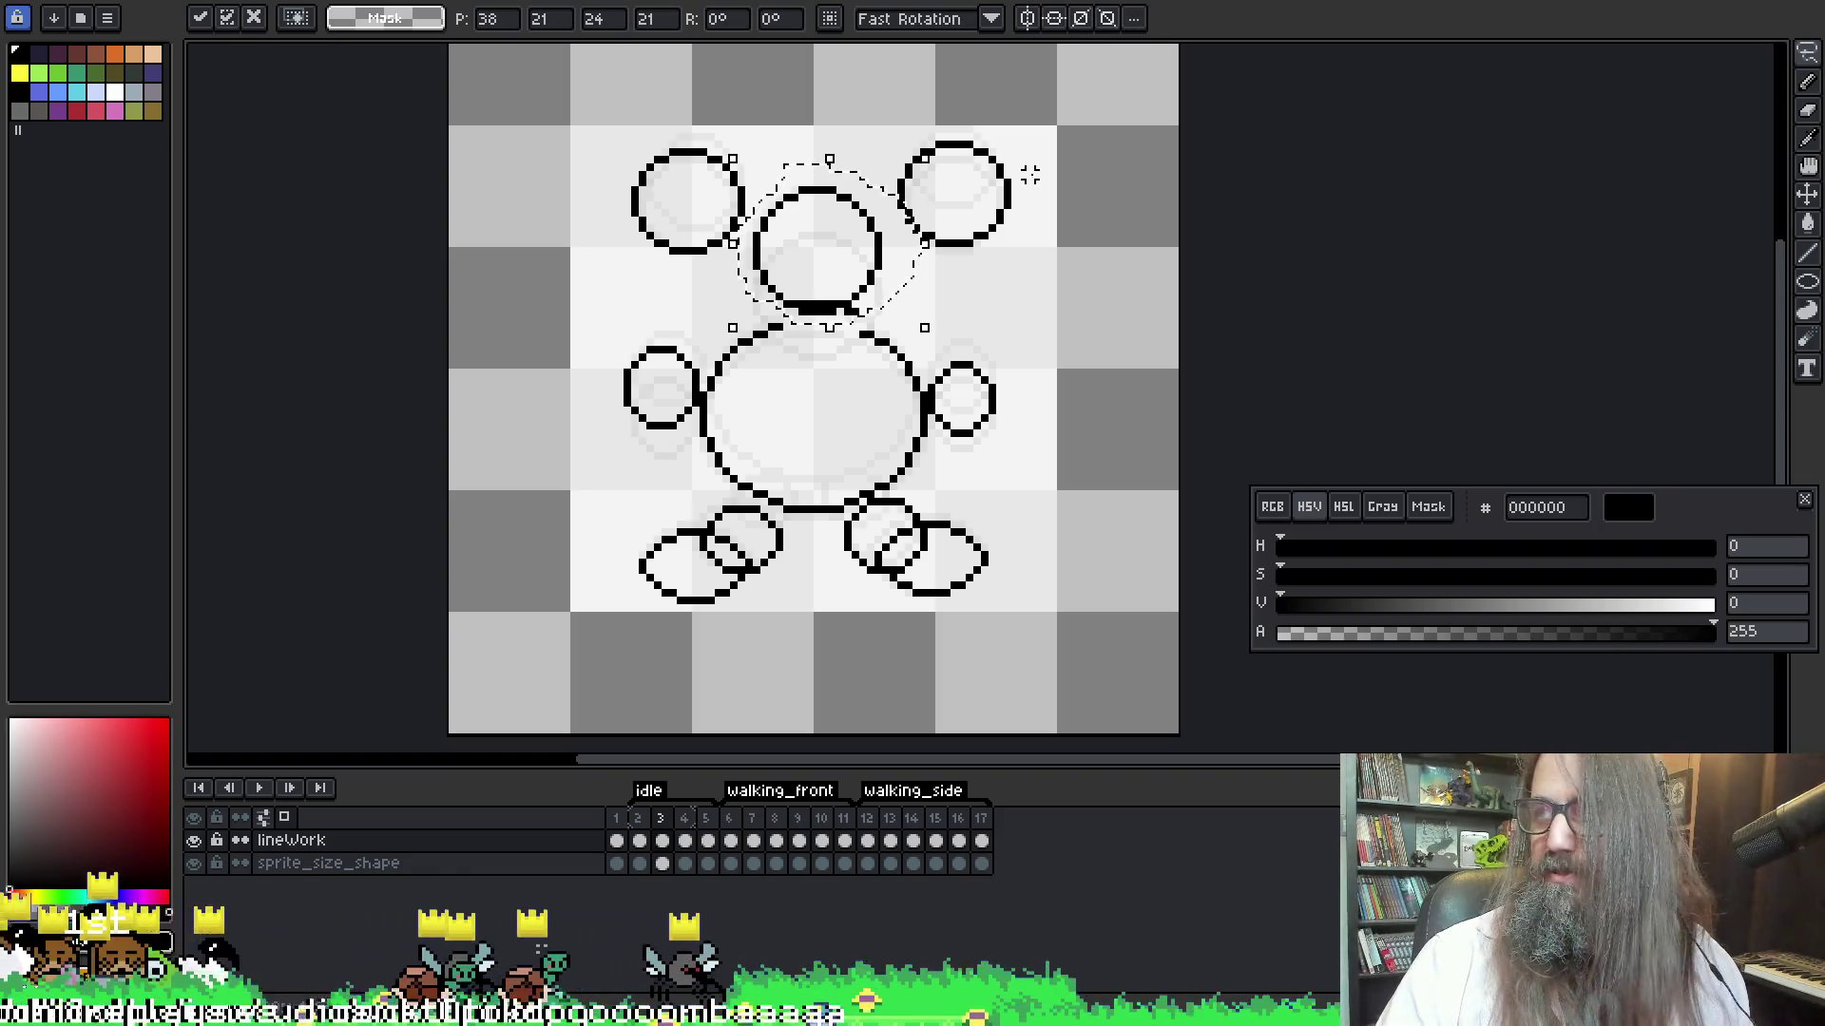
{"action": "left_click", "coordinate": [1018, 138]}
Zoom in on the neck and fix its stray pixels with pencil and eraser
{"action": "scroll", "coordinate": [803, 327], "scroll_direction": "up", "scroll_amount": 3}
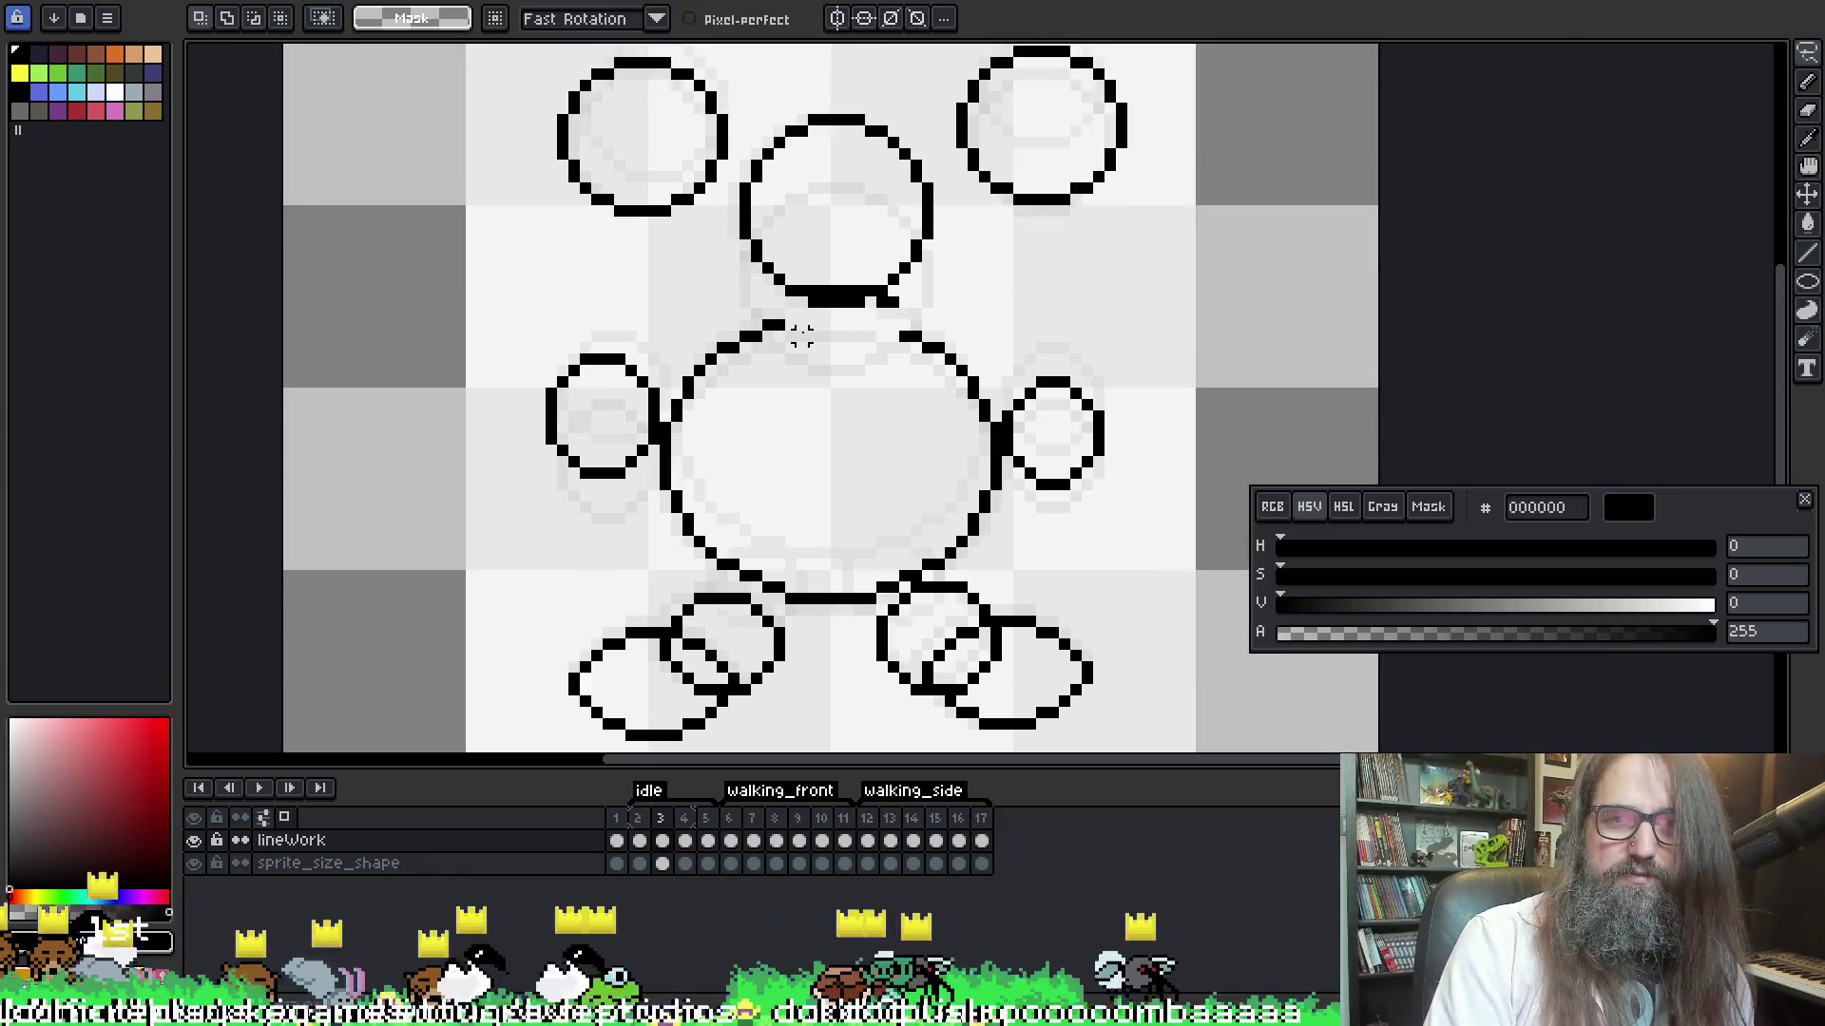
{"action": "key", "text": "b"}
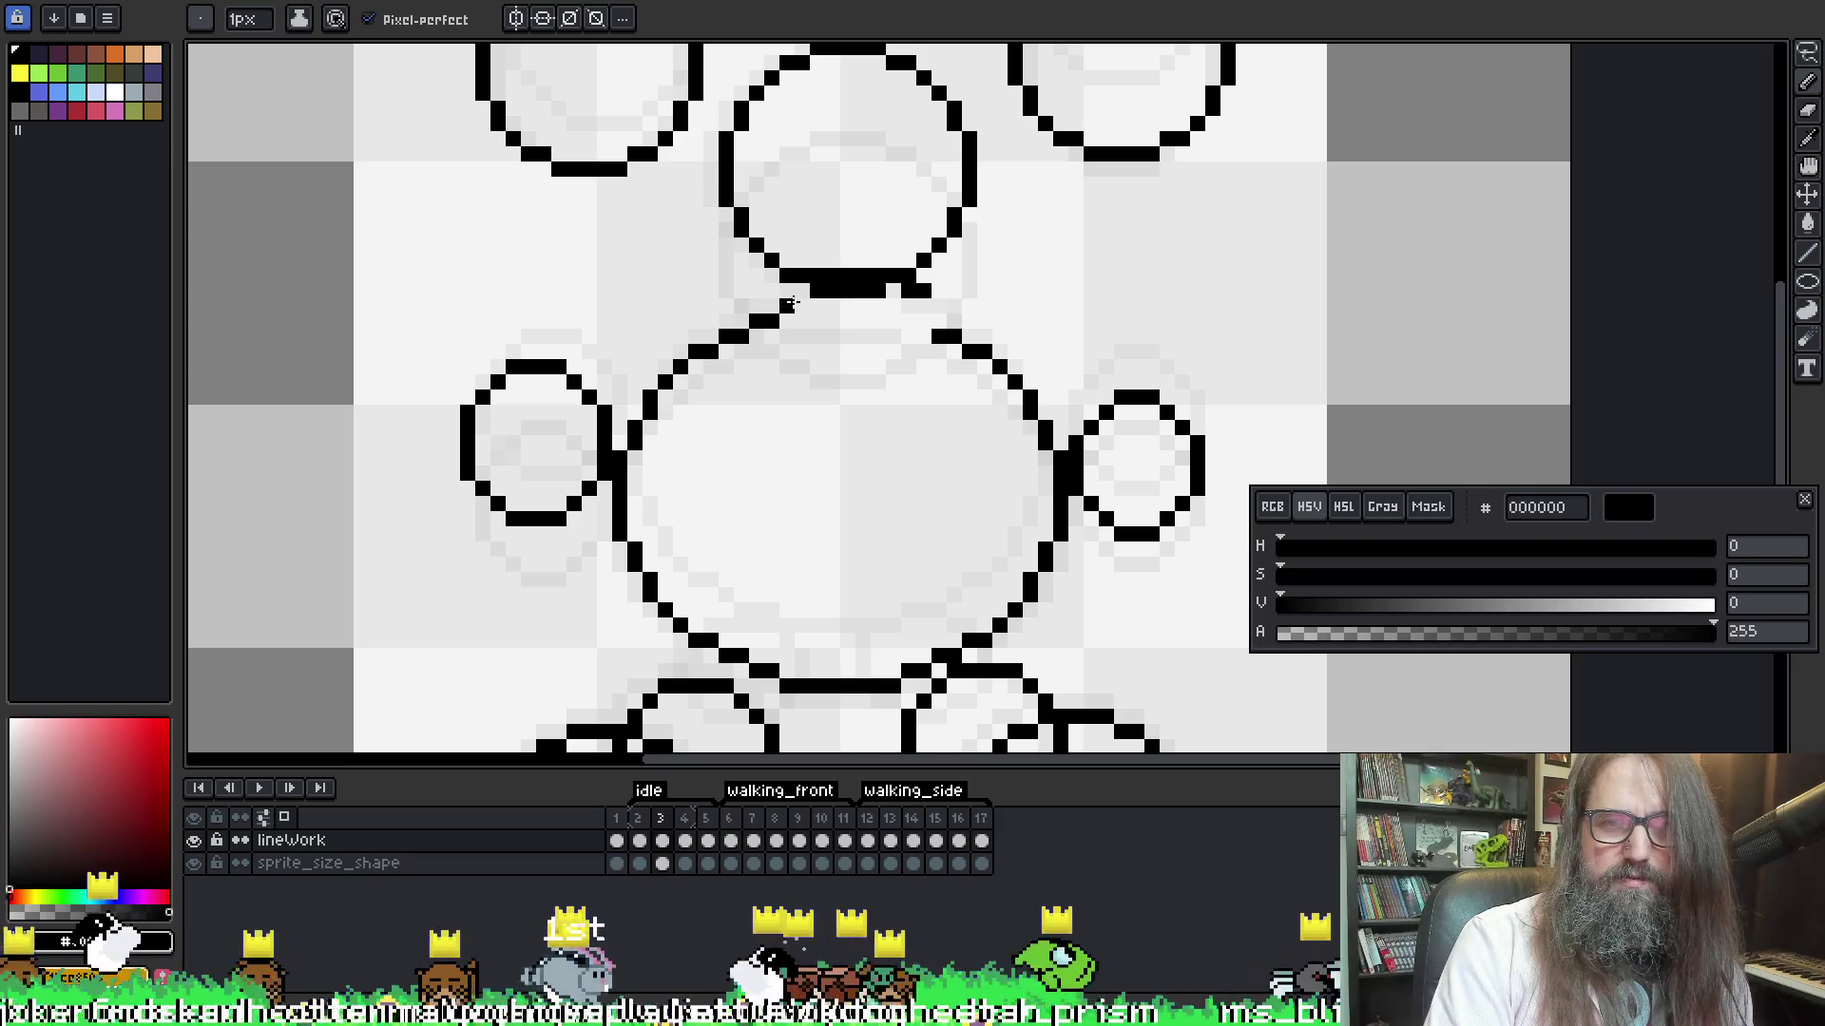
{"action": "key", "text": "e"}
{"action": "key", "text": "b"}
{"action": "key", "text": "e"}
{"action": "left_click", "coordinate": [924, 290]}
{"action": "key", "text": "b"}
{"action": "left_click", "coordinate": [896, 283]}
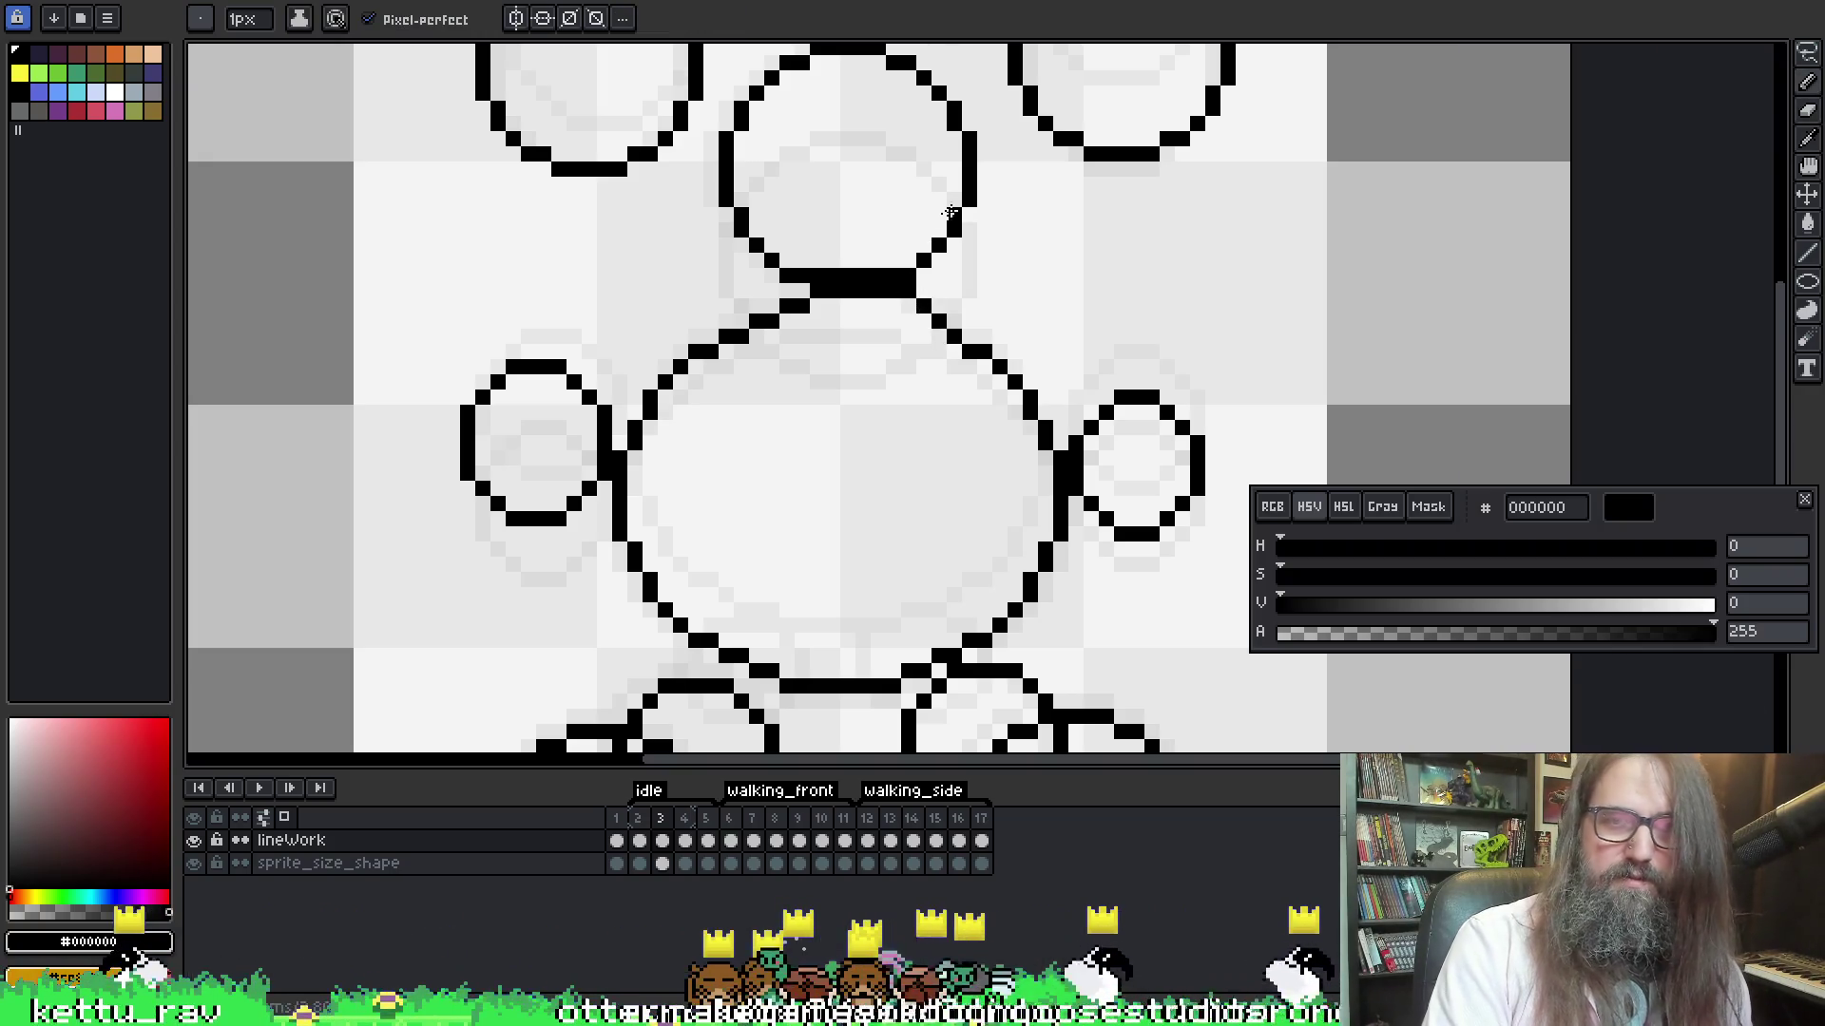
Extend the neck bar one pixel to the left
{"action": "scroll", "coordinate": [947, 214], "scroll_direction": "down", "scroll_amount": 1}
{"action": "scroll", "coordinate": [768, 399], "scroll_direction": "down", "scroll_amount": 1}
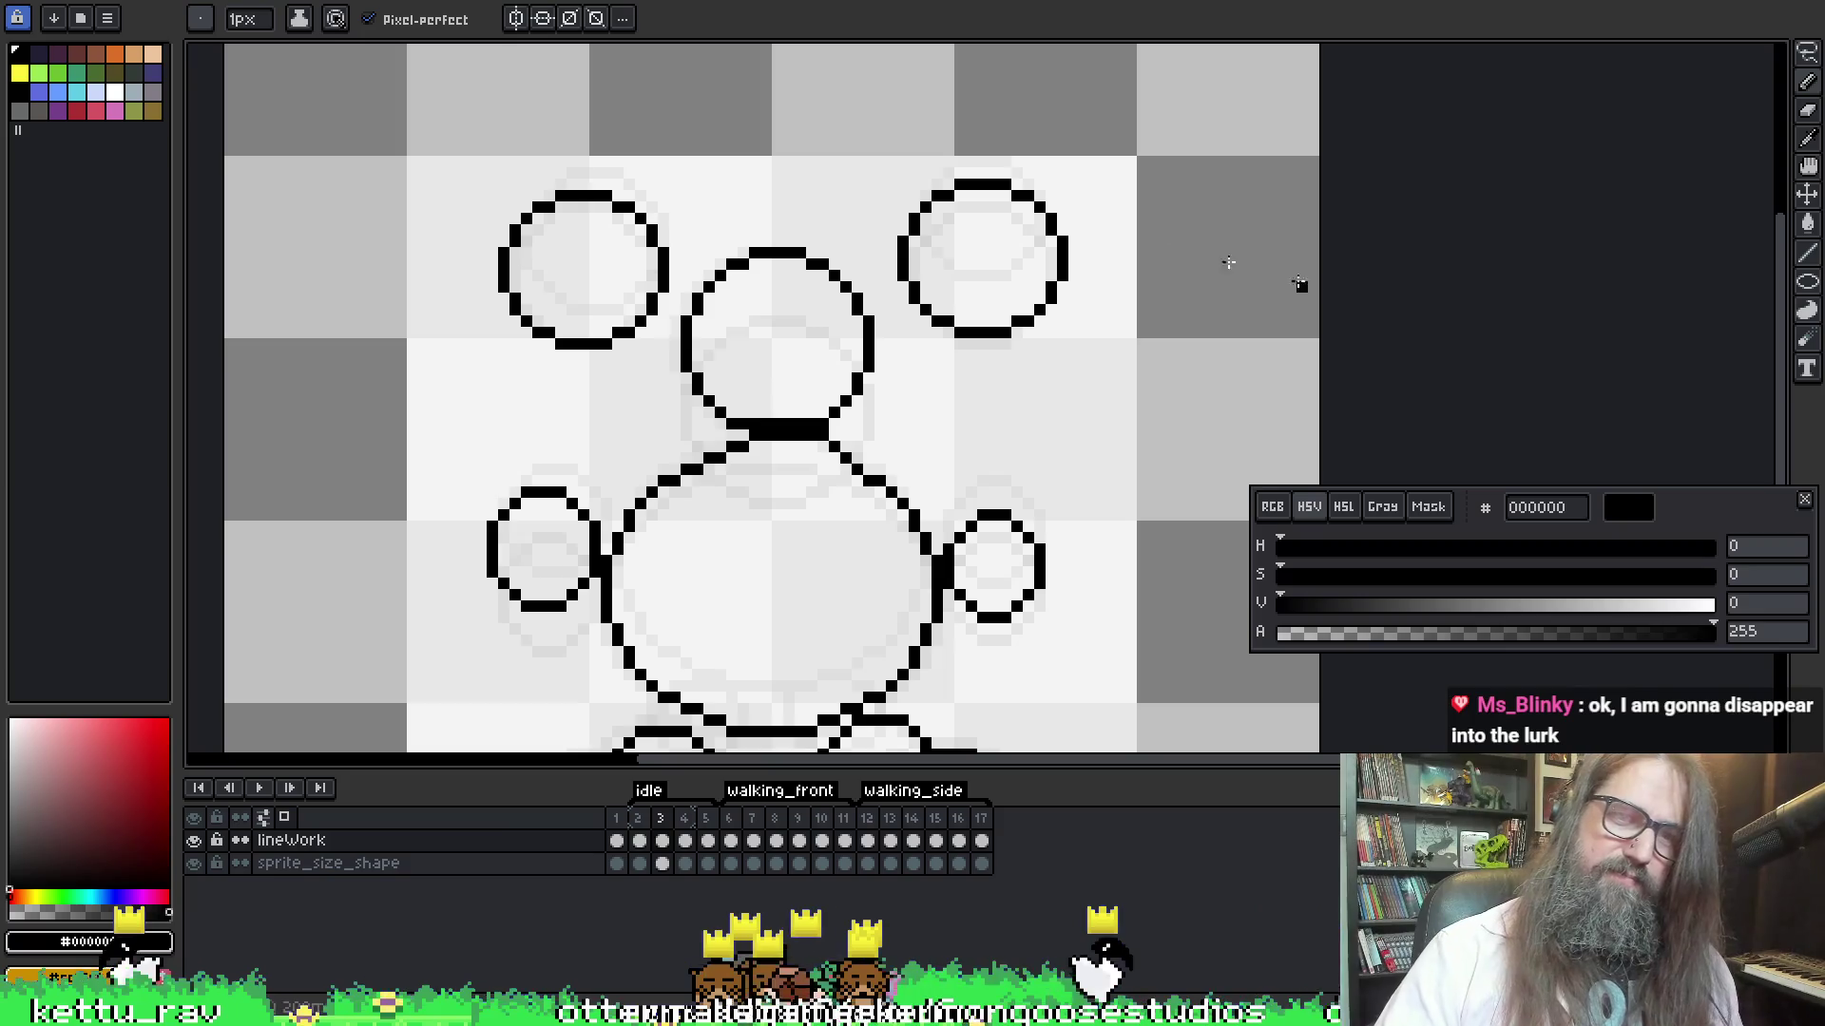
{"action": "scroll", "coordinate": [969, 146], "scroll_direction": "down", "scroll_amount": 2}
{"action": "left_click", "coordinate": [754, 371]}
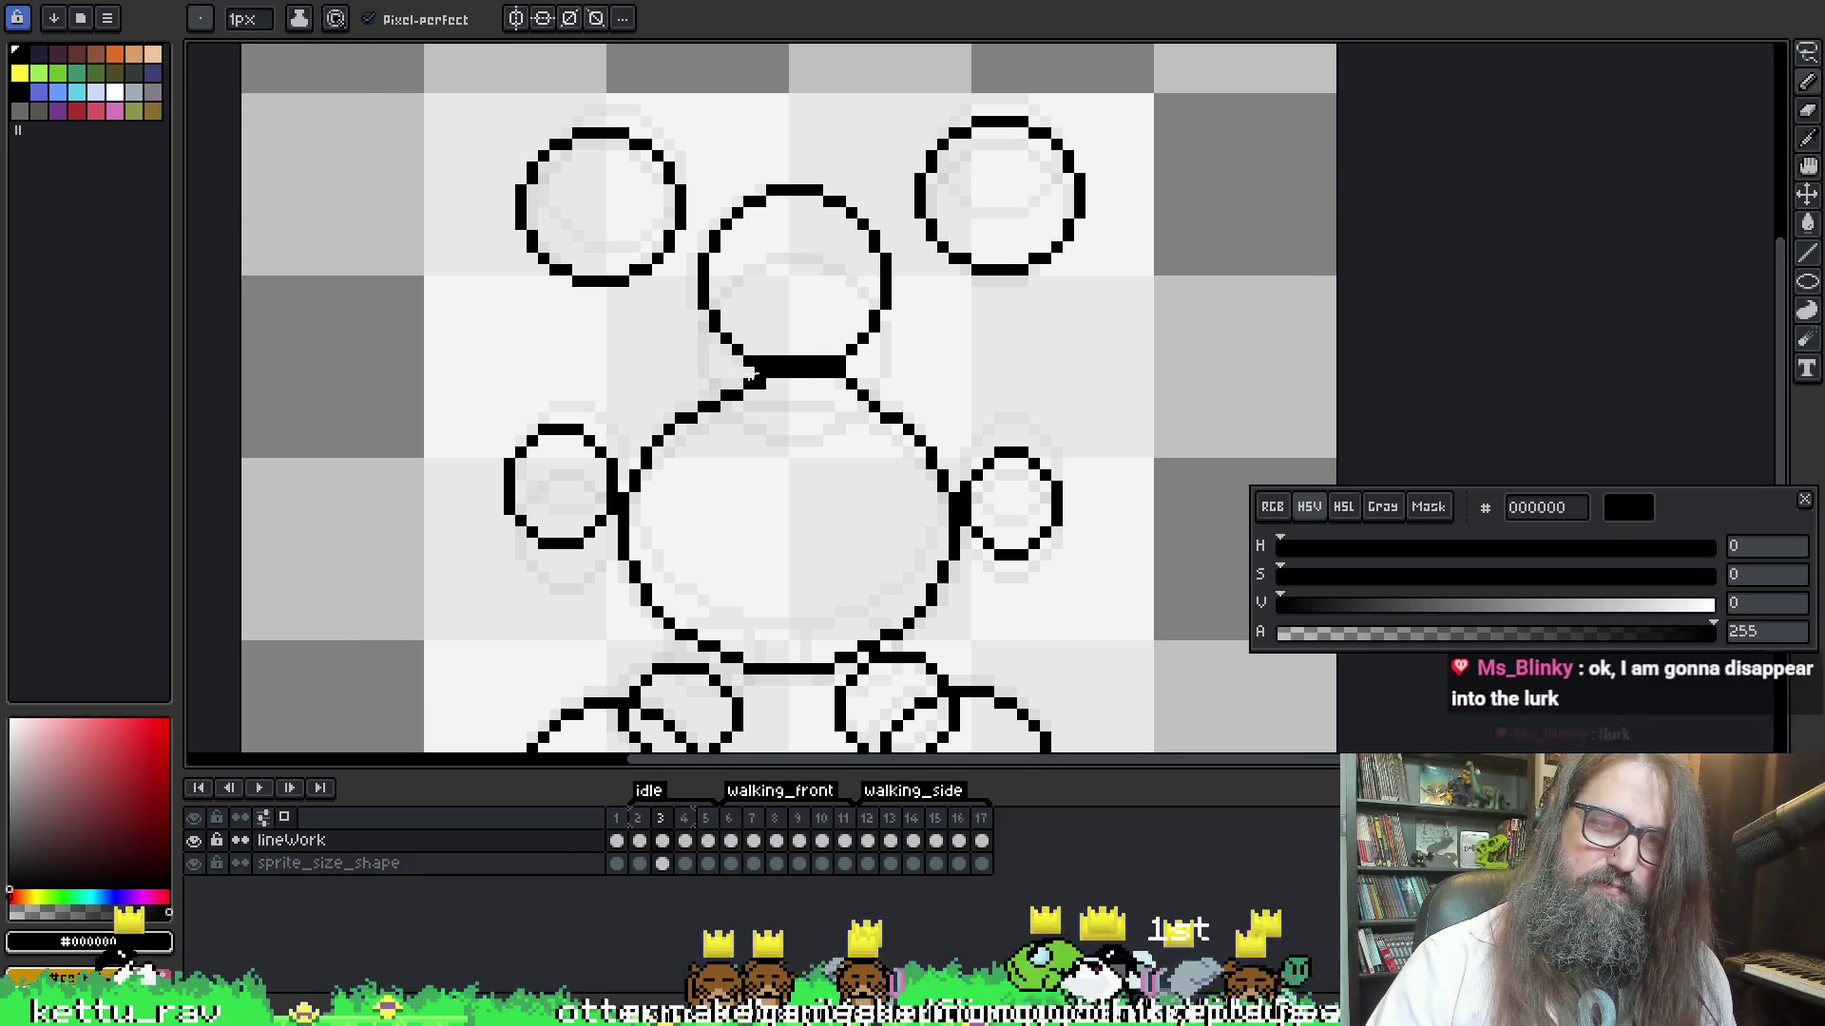
{"action": "key", "text": "e"}
{"action": "key", "text": "b"}
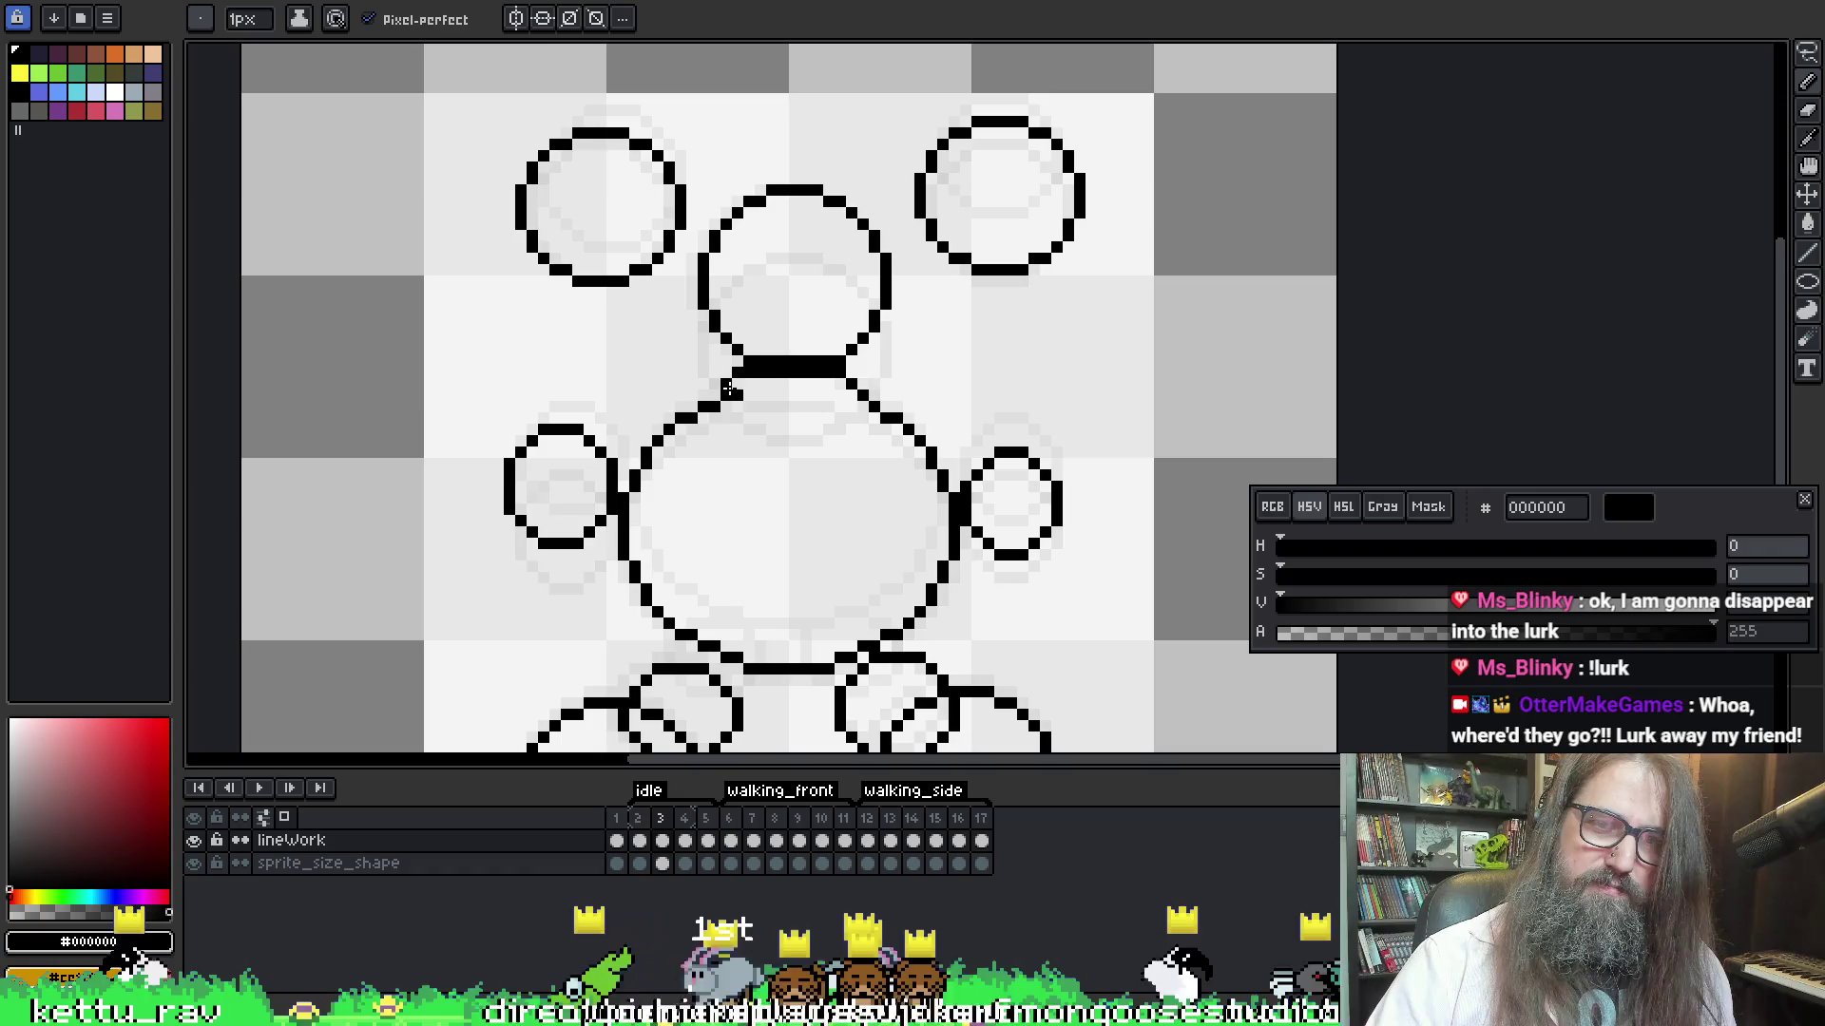
{"action": "key", "text": "e"}
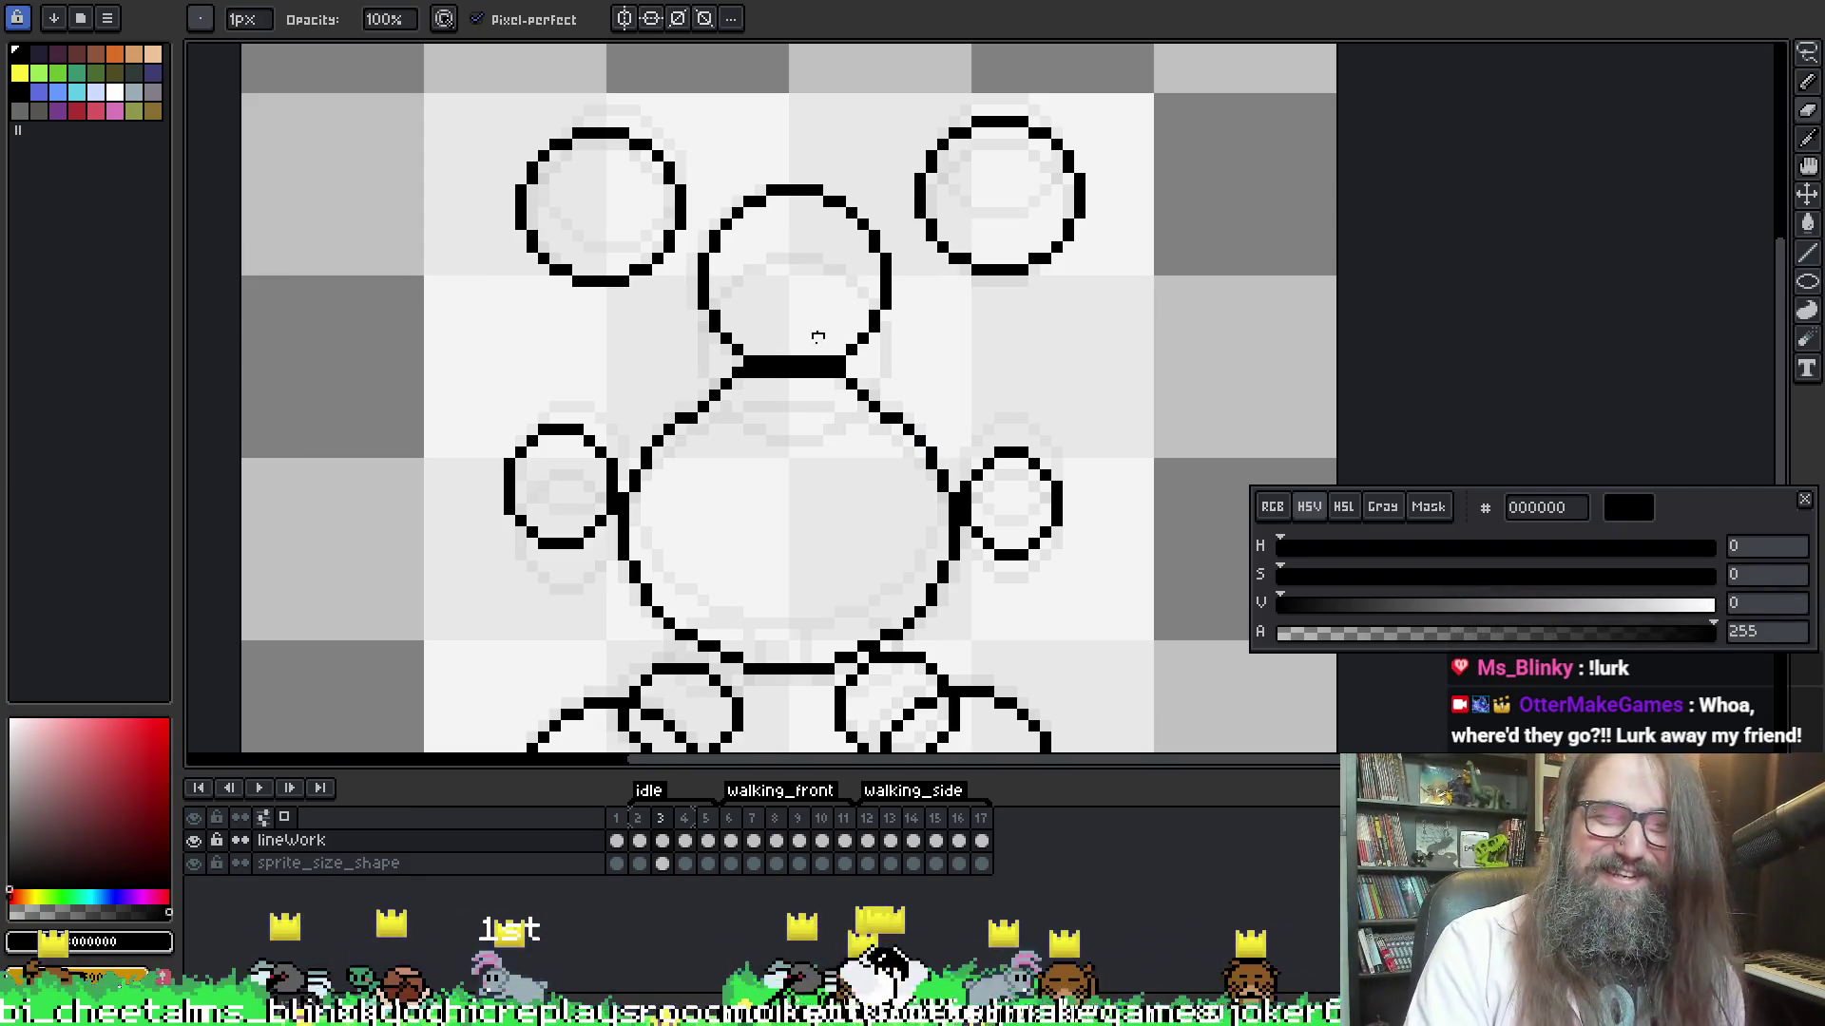
Fill a gap in the outline, pan over the feet and ears, and preview the animation
{"action": "left_click_drag", "start_coordinate": [1087, 427], "coordinate": [1064, 450]}
{"action": "key", "text": "b"}
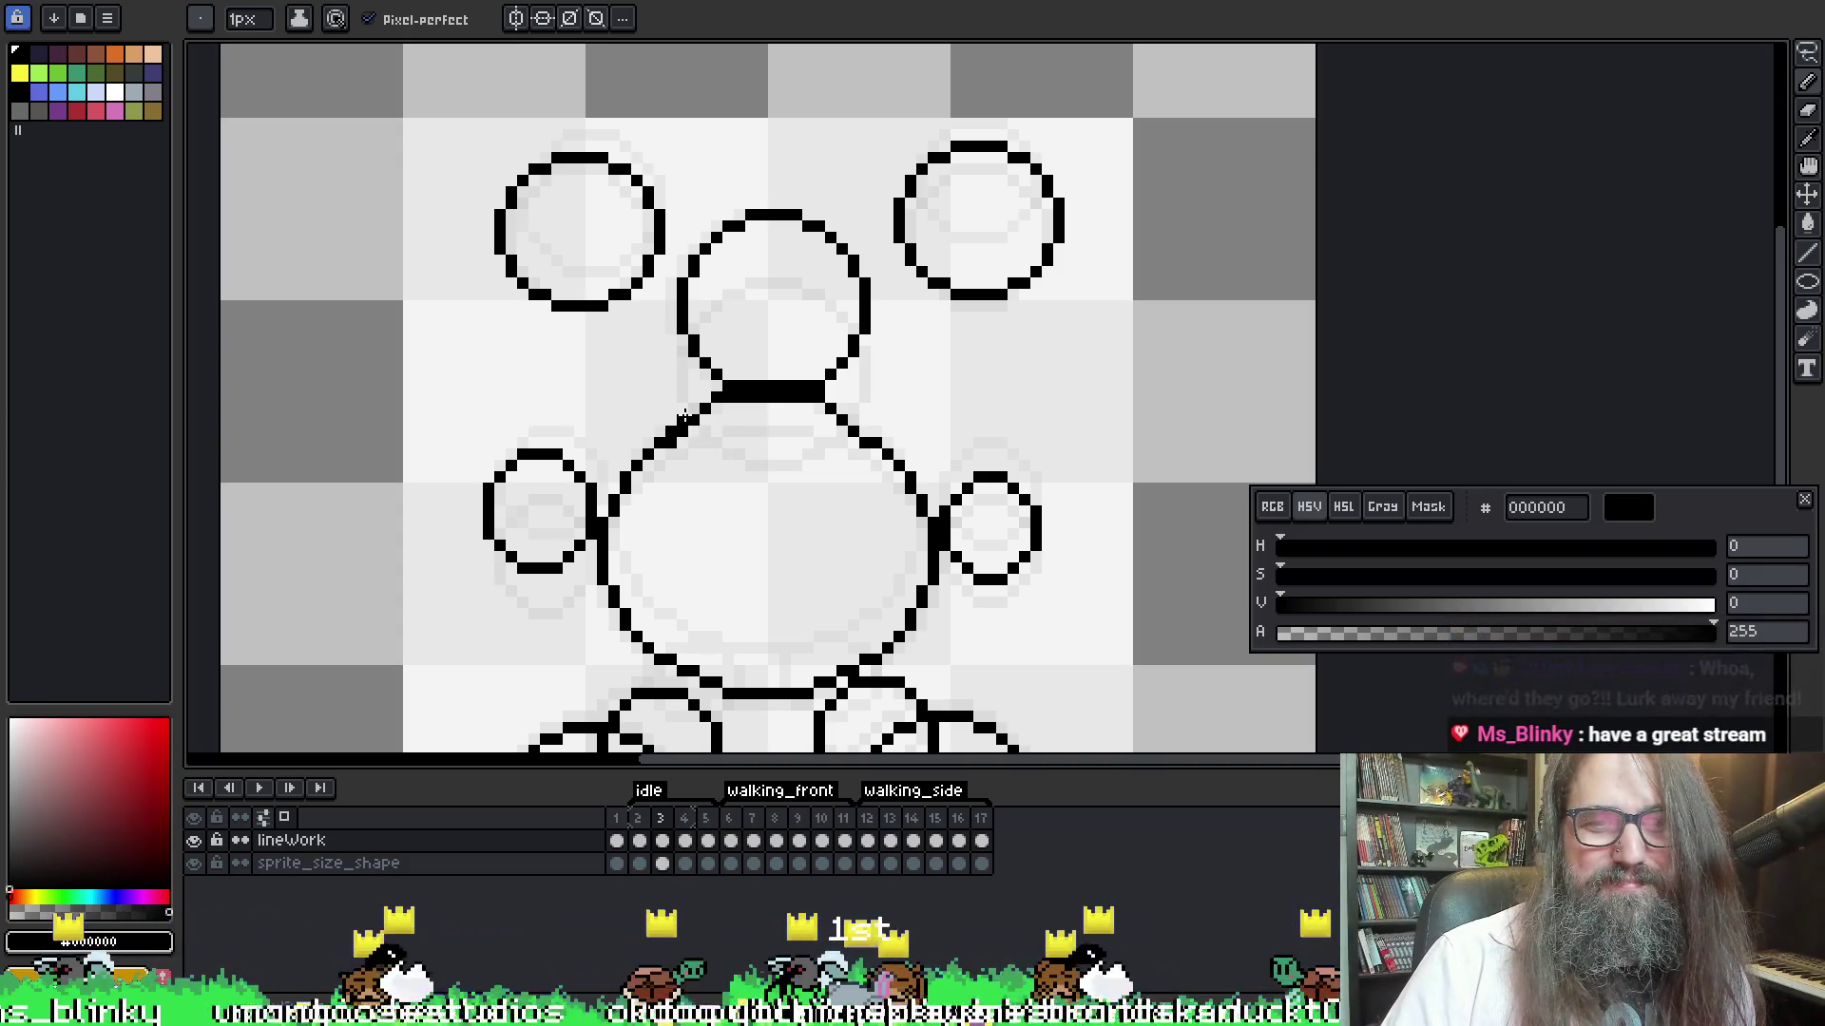
{"action": "left_click", "coordinate": [683, 419]}
{"action": "key", "text": "e"}
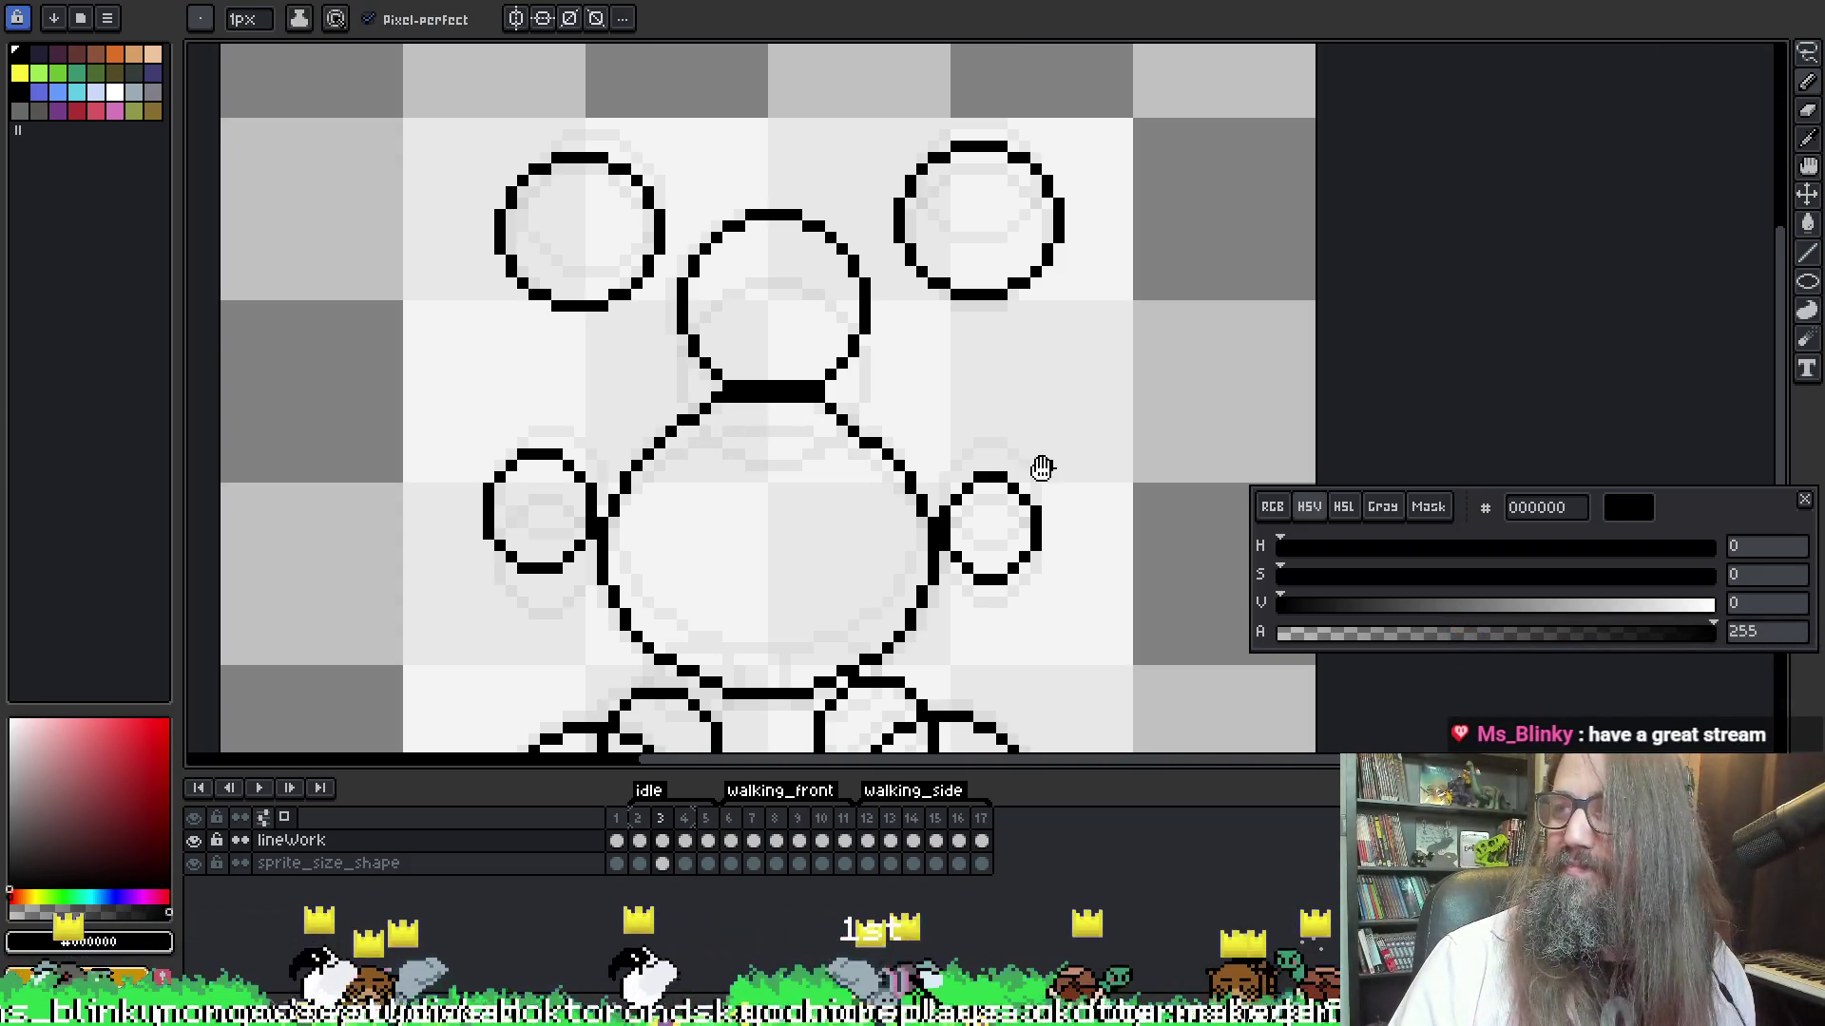
{"action": "left_click_drag", "start_coordinate": [1048, 466], "coordinate": [939, 383]}
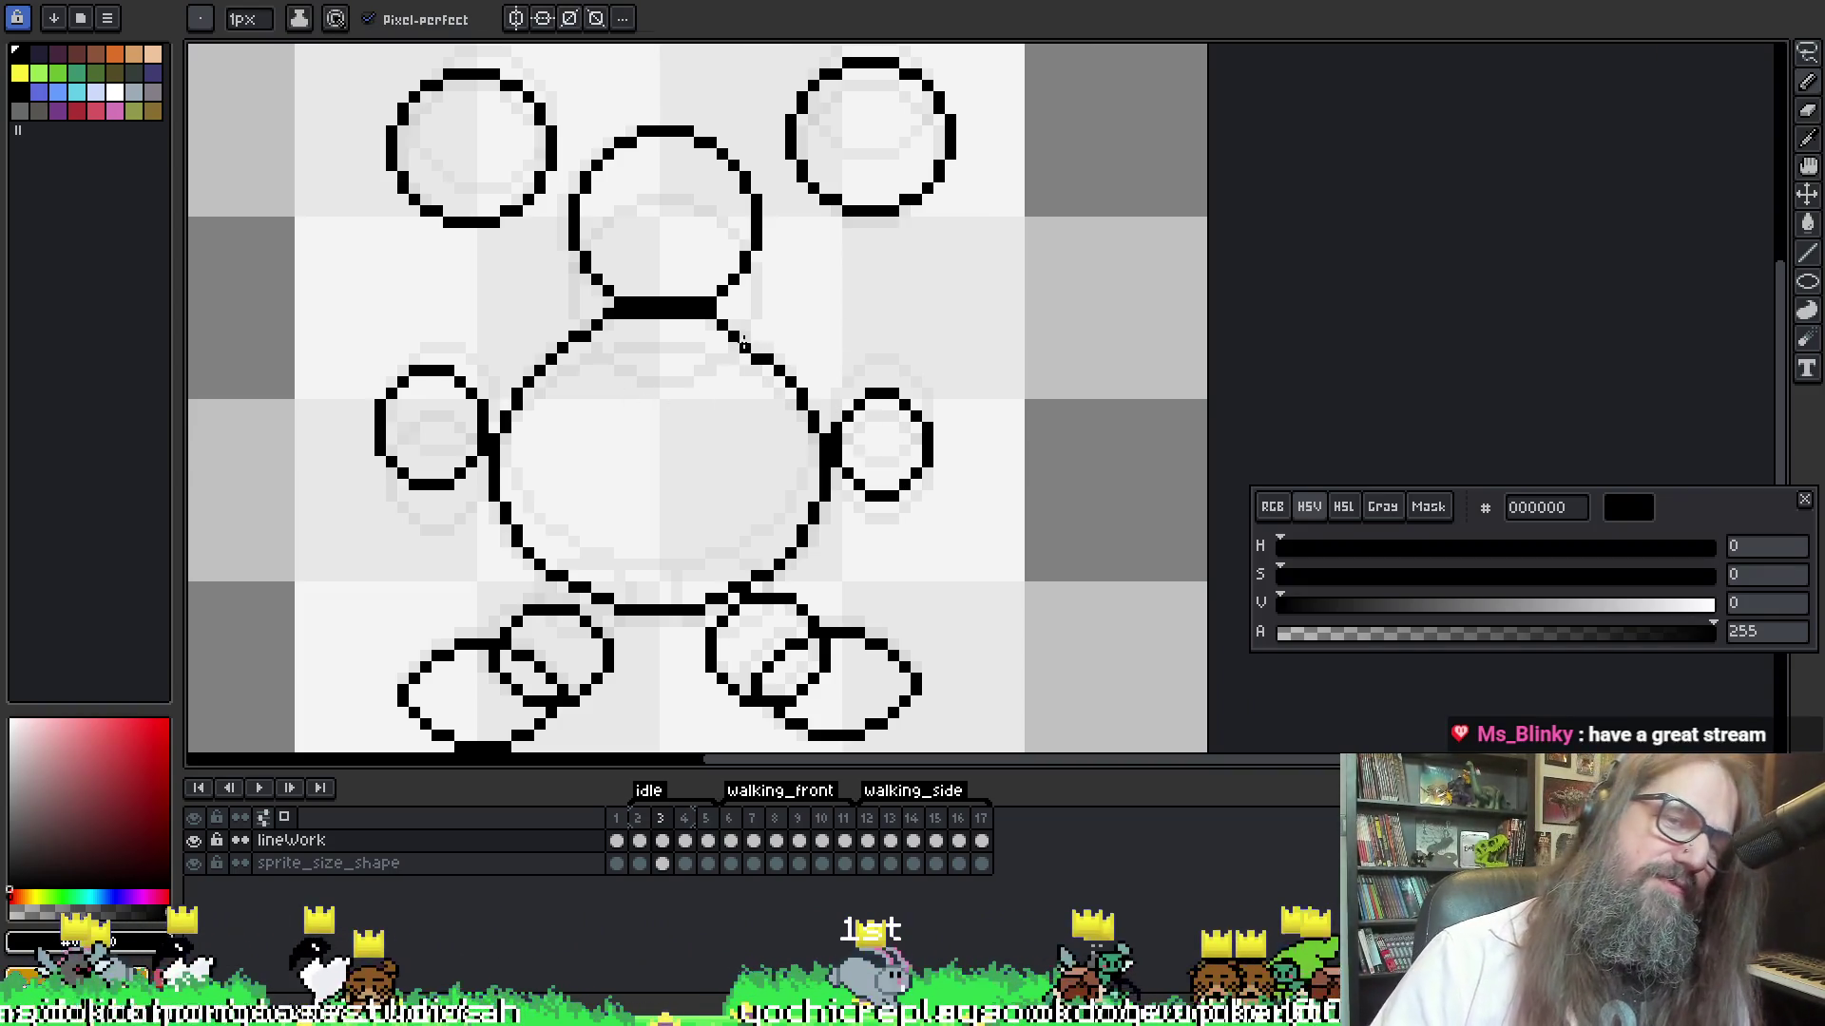
{"action": "key", "text": "b"}
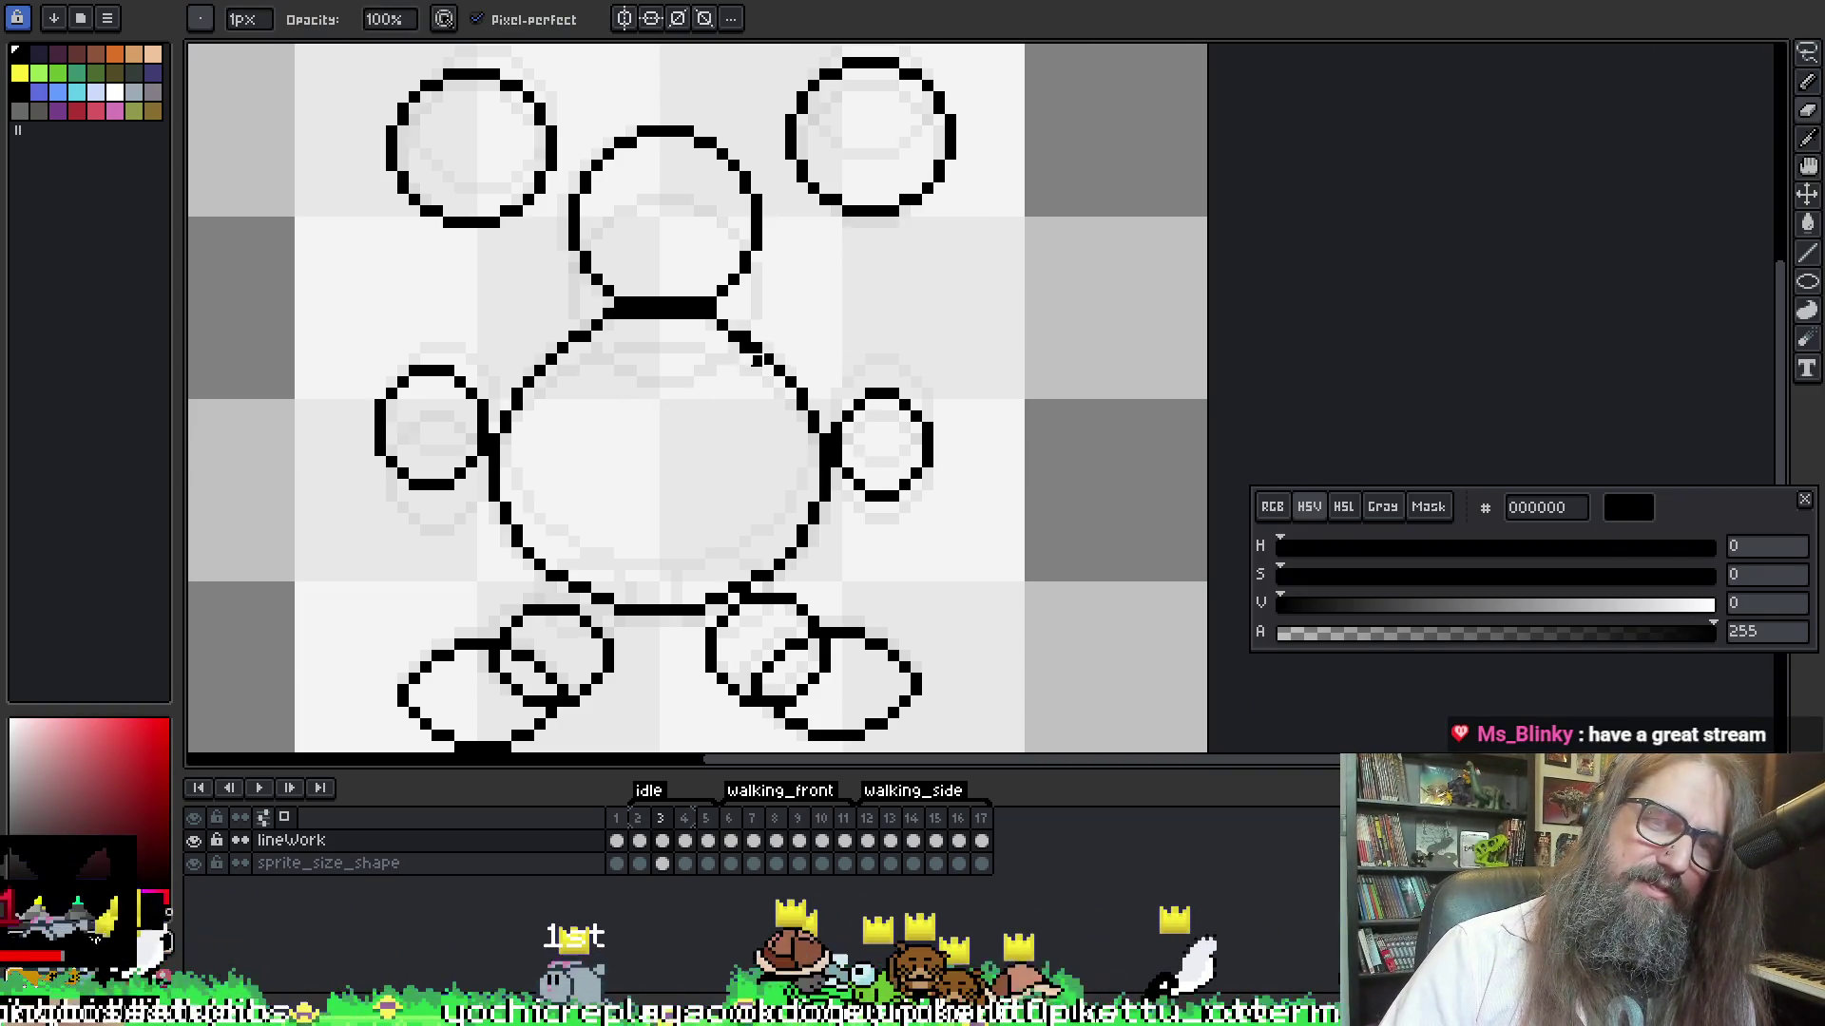
{"action": "mouse_move", "coordinate": [733, 355]}
{"action": "left_mouse_down"}
{"action": "mouse_move", "coordinate": [756, 351]}
{"action": "mouse_move", "coordinate": [761, 391]}
{"action": "left_mouse_up"}
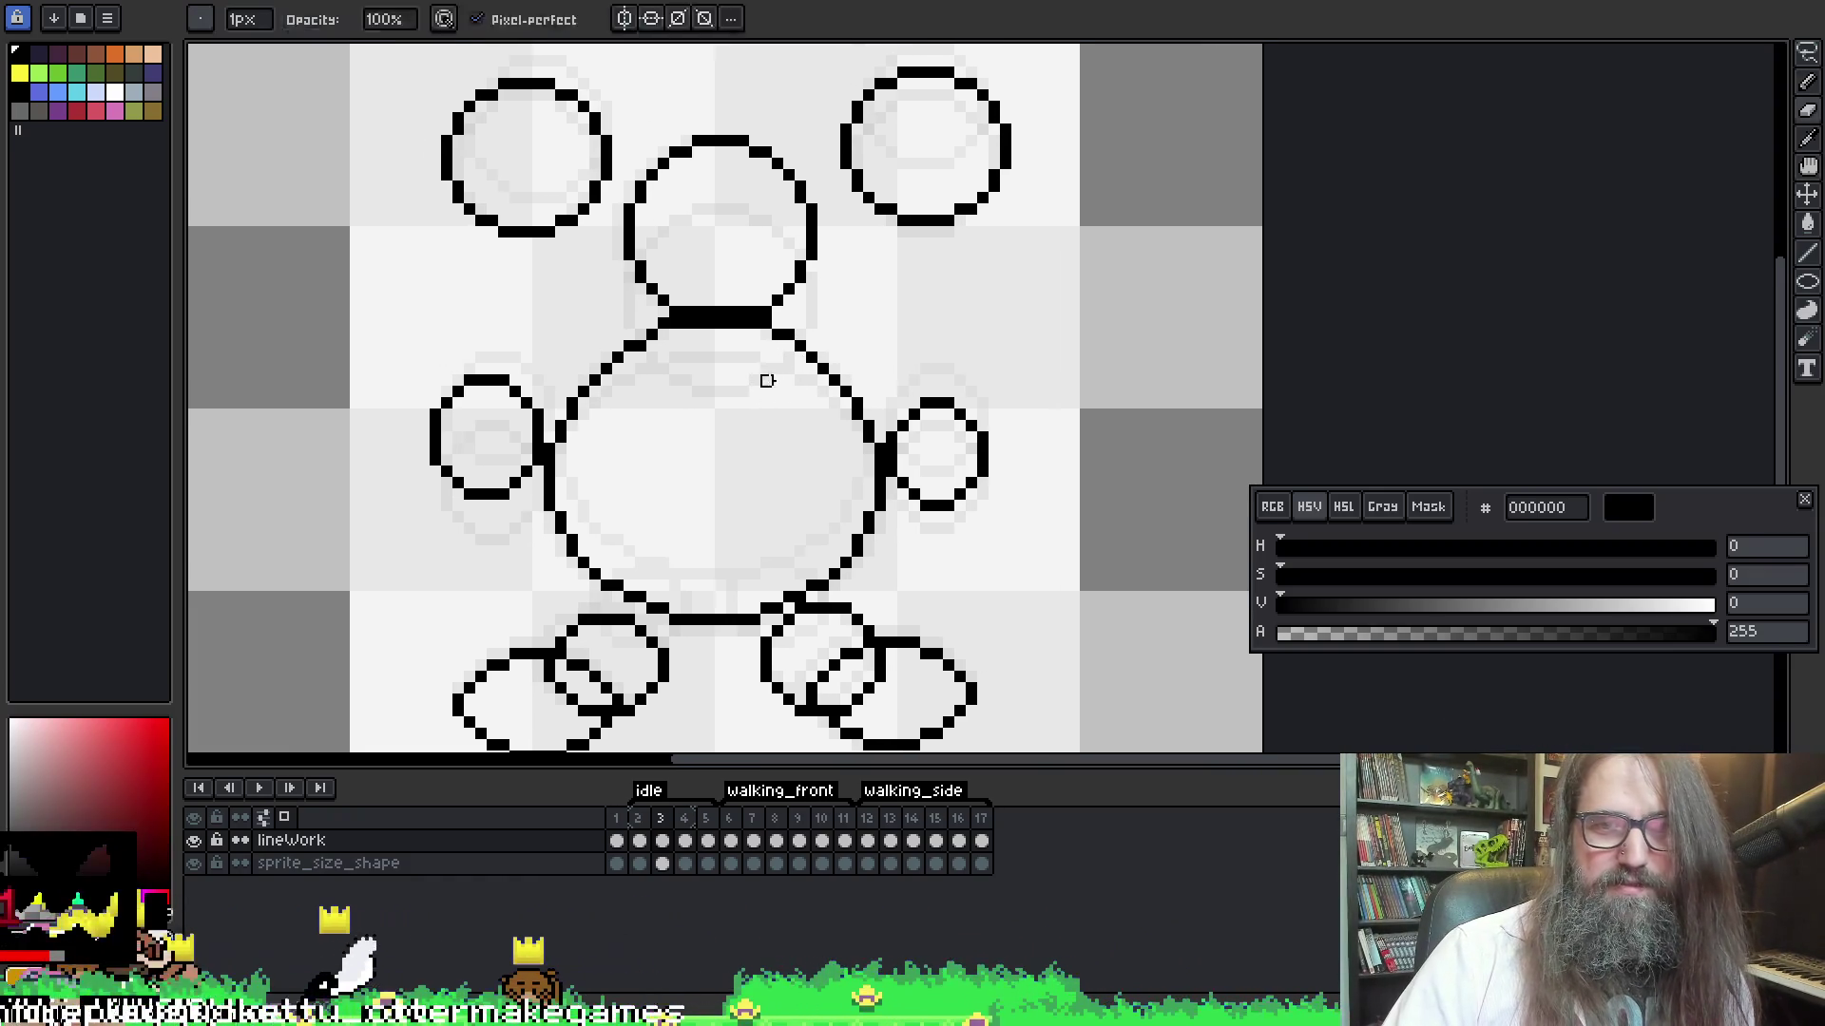
{"action": "left_click_drag", "start_coordinate": [845, 155], "coordinate": [880, 274]}
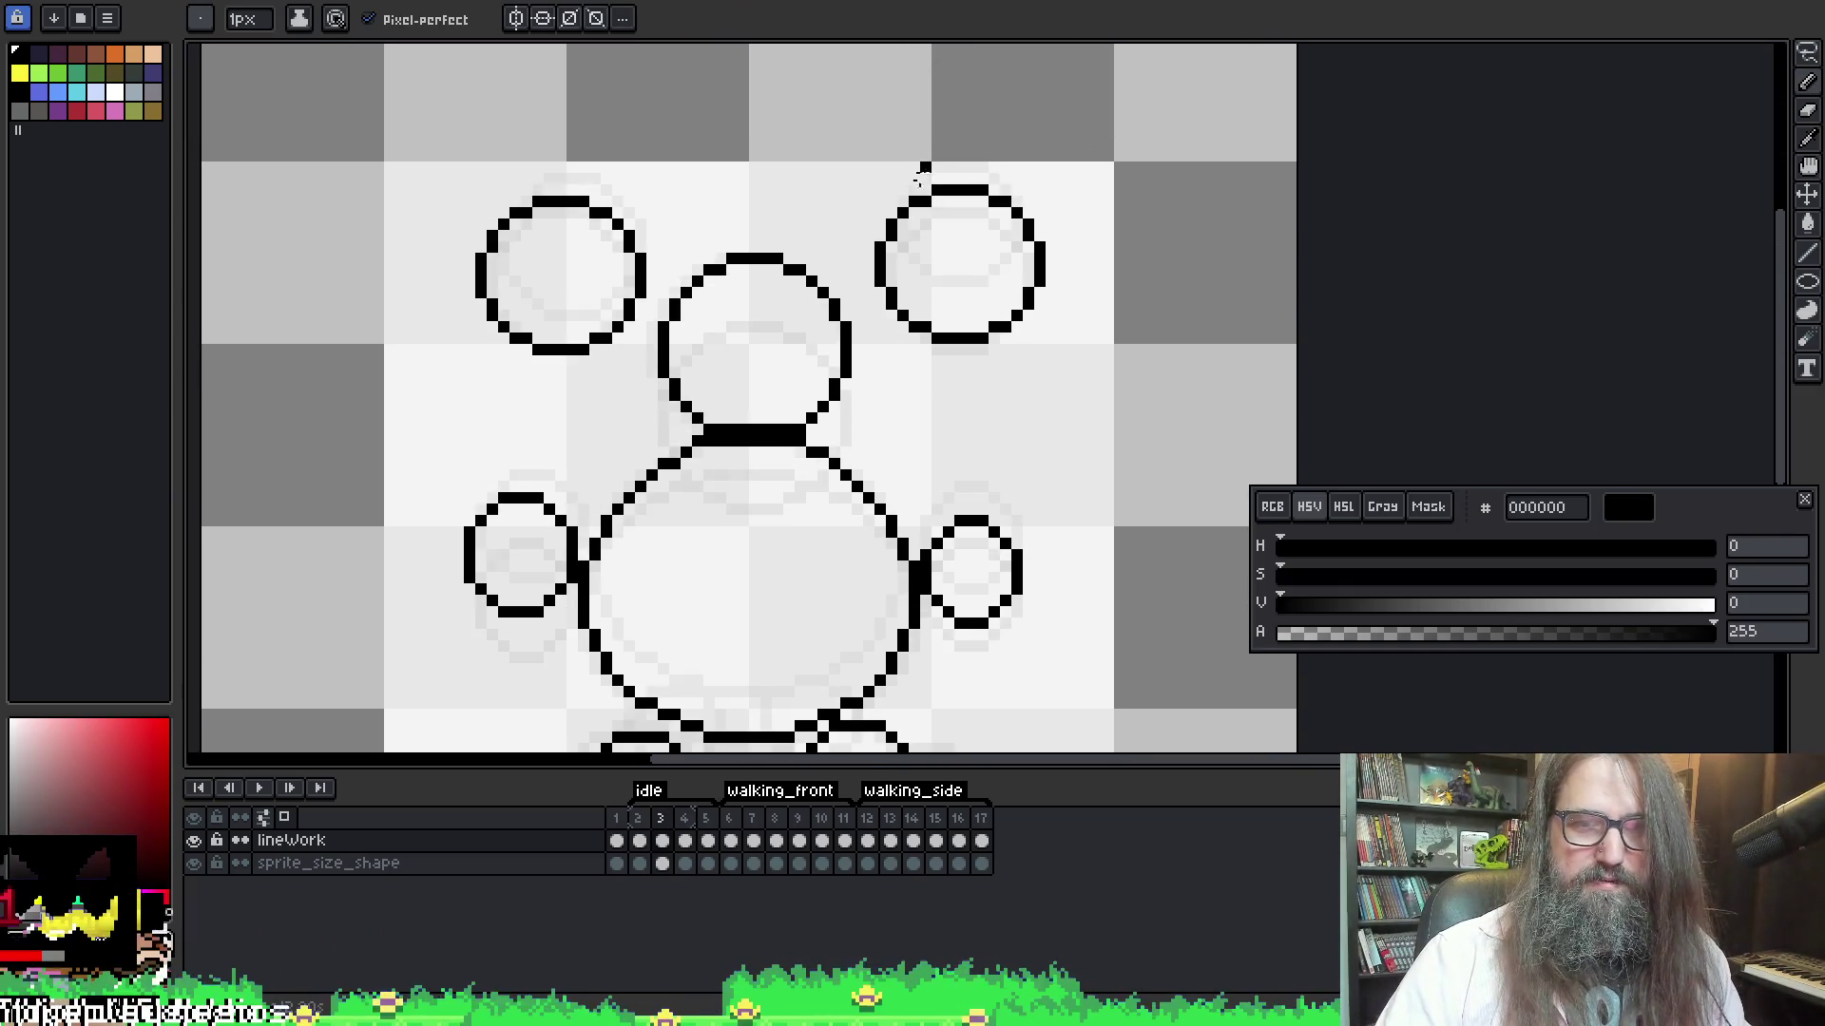
{"action": "key", "text": "Return"}
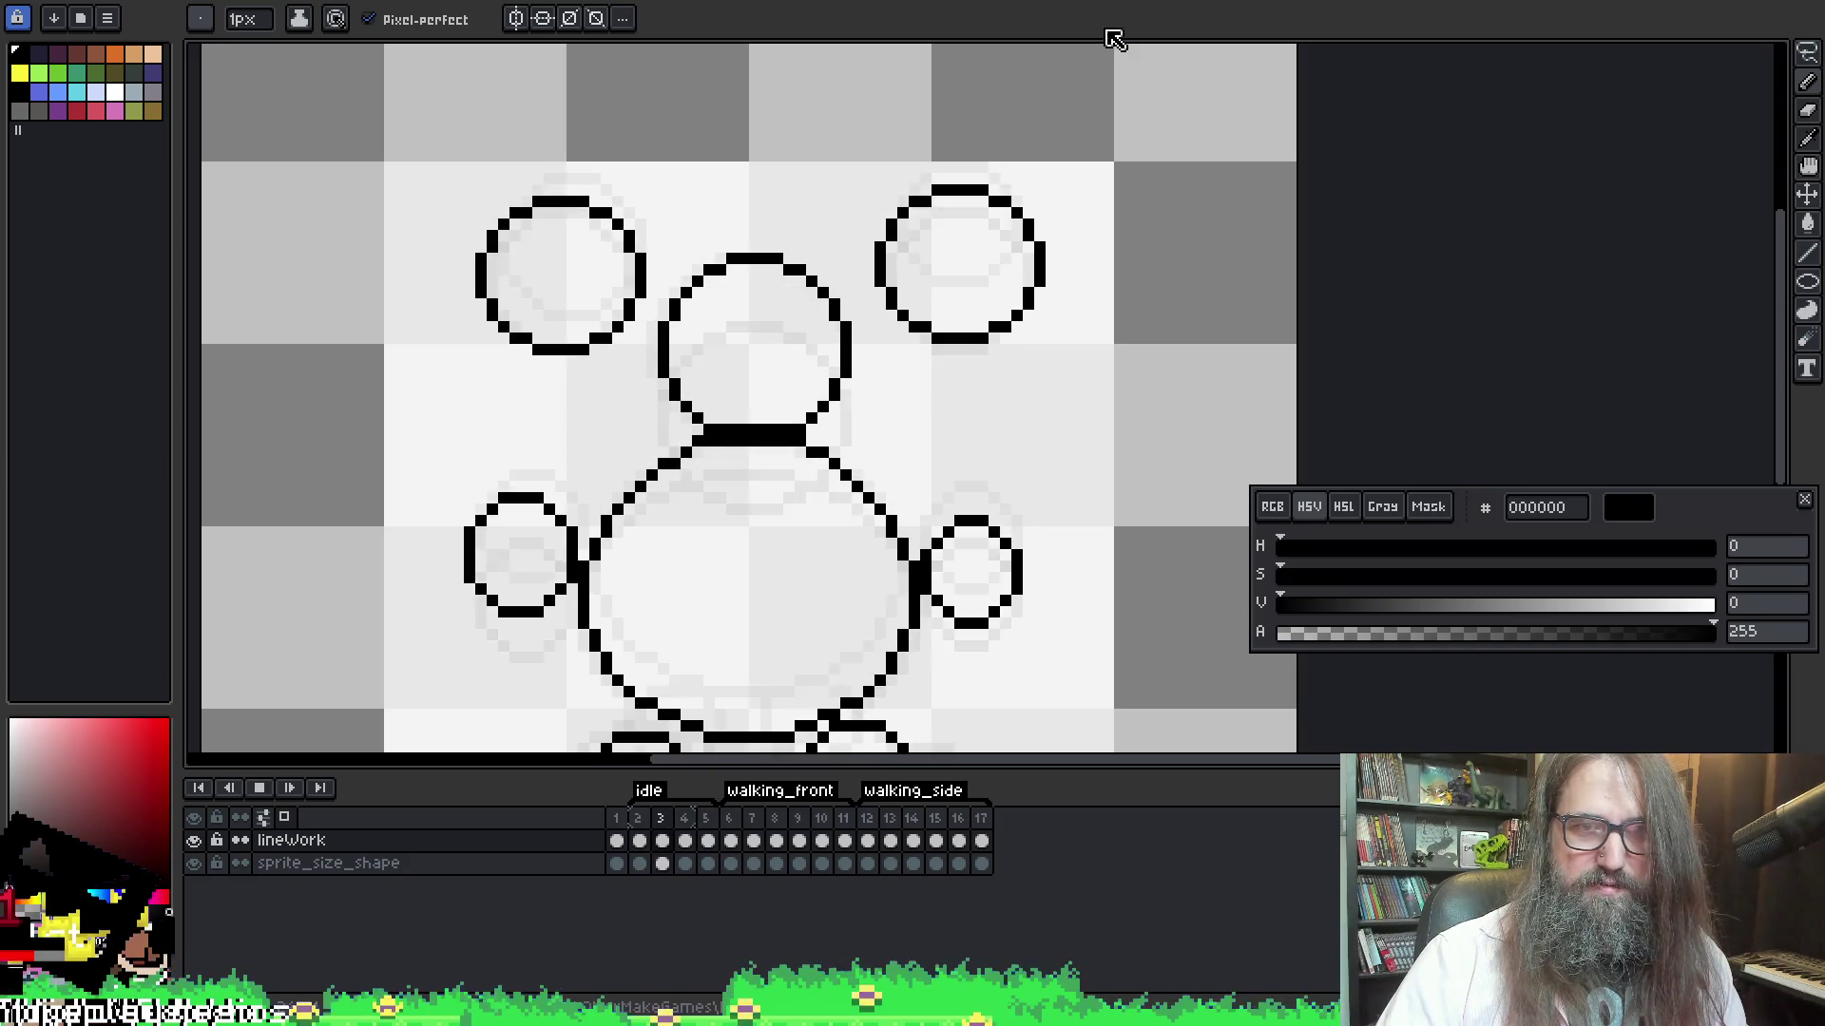
{"action": "key", "text": "Return"}
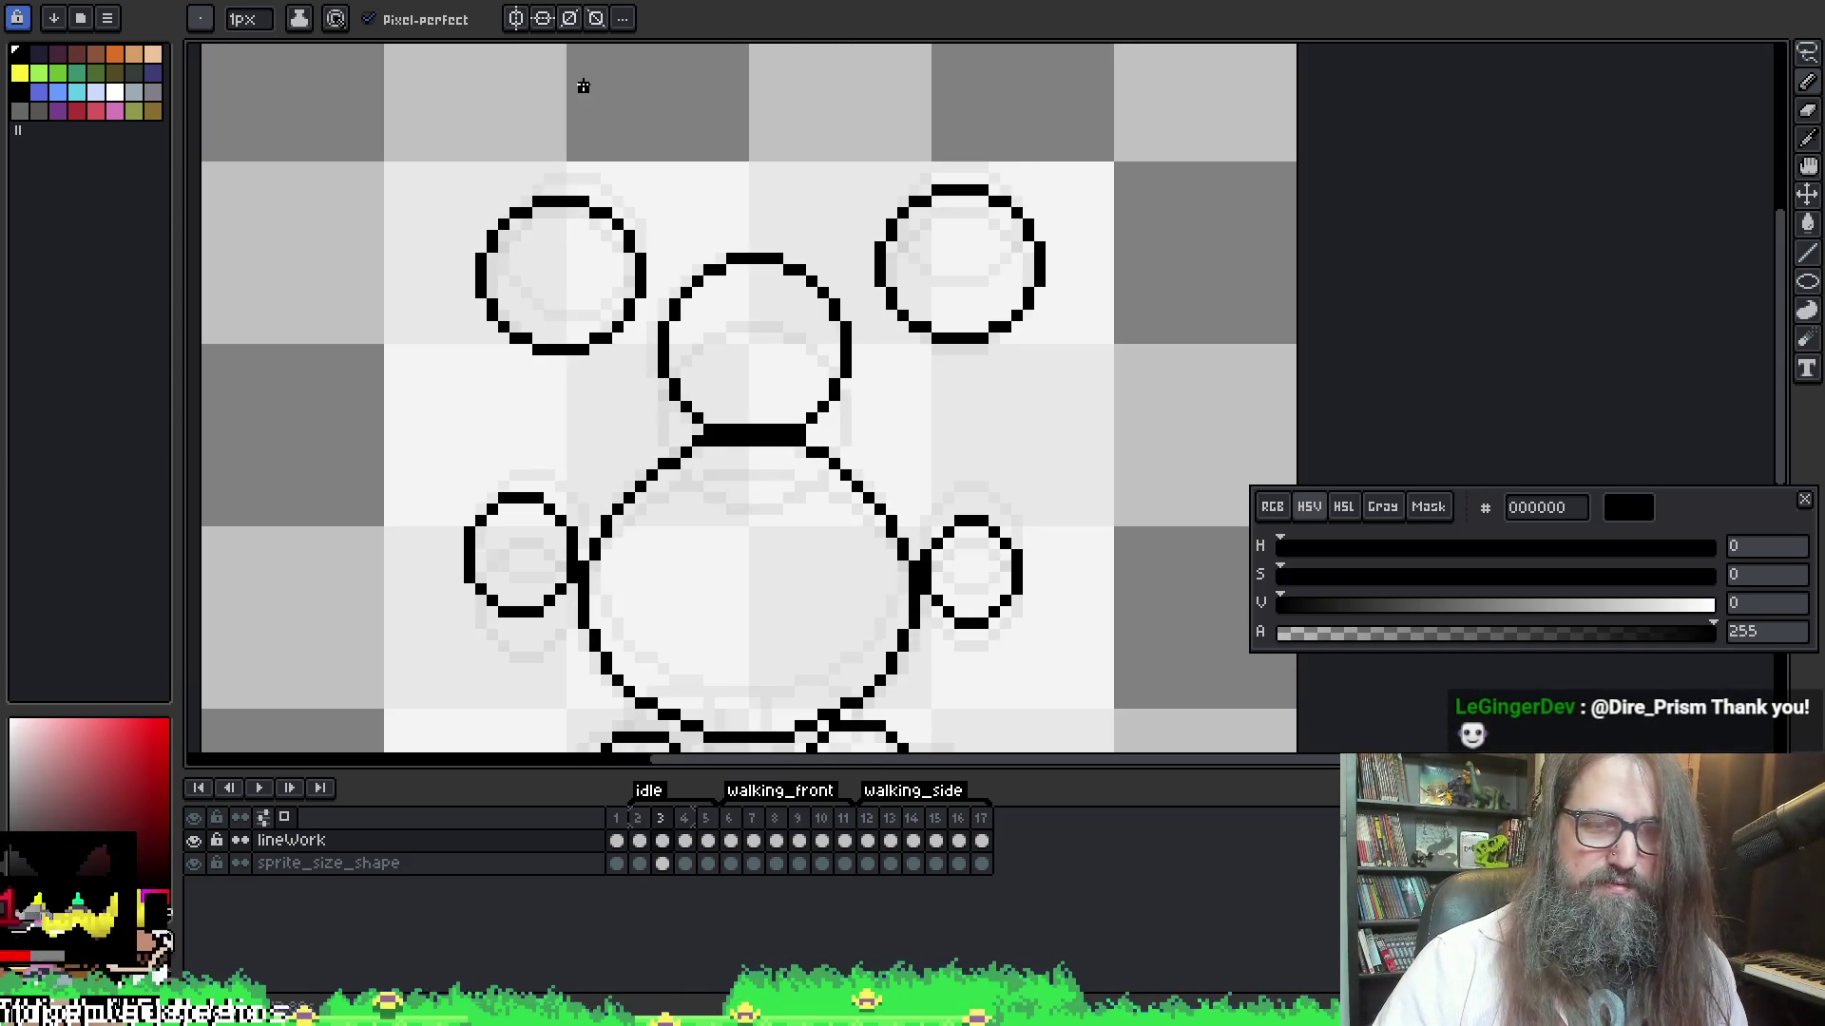
Select the ear circles in the current frame and nudge the right ear up a pixel
{"action": "key", "text": "r"}
{"action": "mouse_move", "coordinate": [397, 164]}
{"action": "left_mouse_down"}
{"action": "mouse_move", "coordinate": [521, 367]}
{"action": "mouse_move", "coordinate": [630, 385]}
{"action": "left_mouse_up"}
{"action": "key", "text": "ctrl+d"}
{"action": "mouse_move", "coordinate": [856, 142]}
{"action": "left_mouse_down"}
{"action": "mouse_move", "coordinate": [1043, 354]}
{"action": "mouse_move", "coordinate": [1103, 354]}
{"action": "left_mouse_up"}
{"action": "key", "text": "Up"}
{"action": "key", "text": "Up"}
{"action": "key", "text": "ctrl+d"}
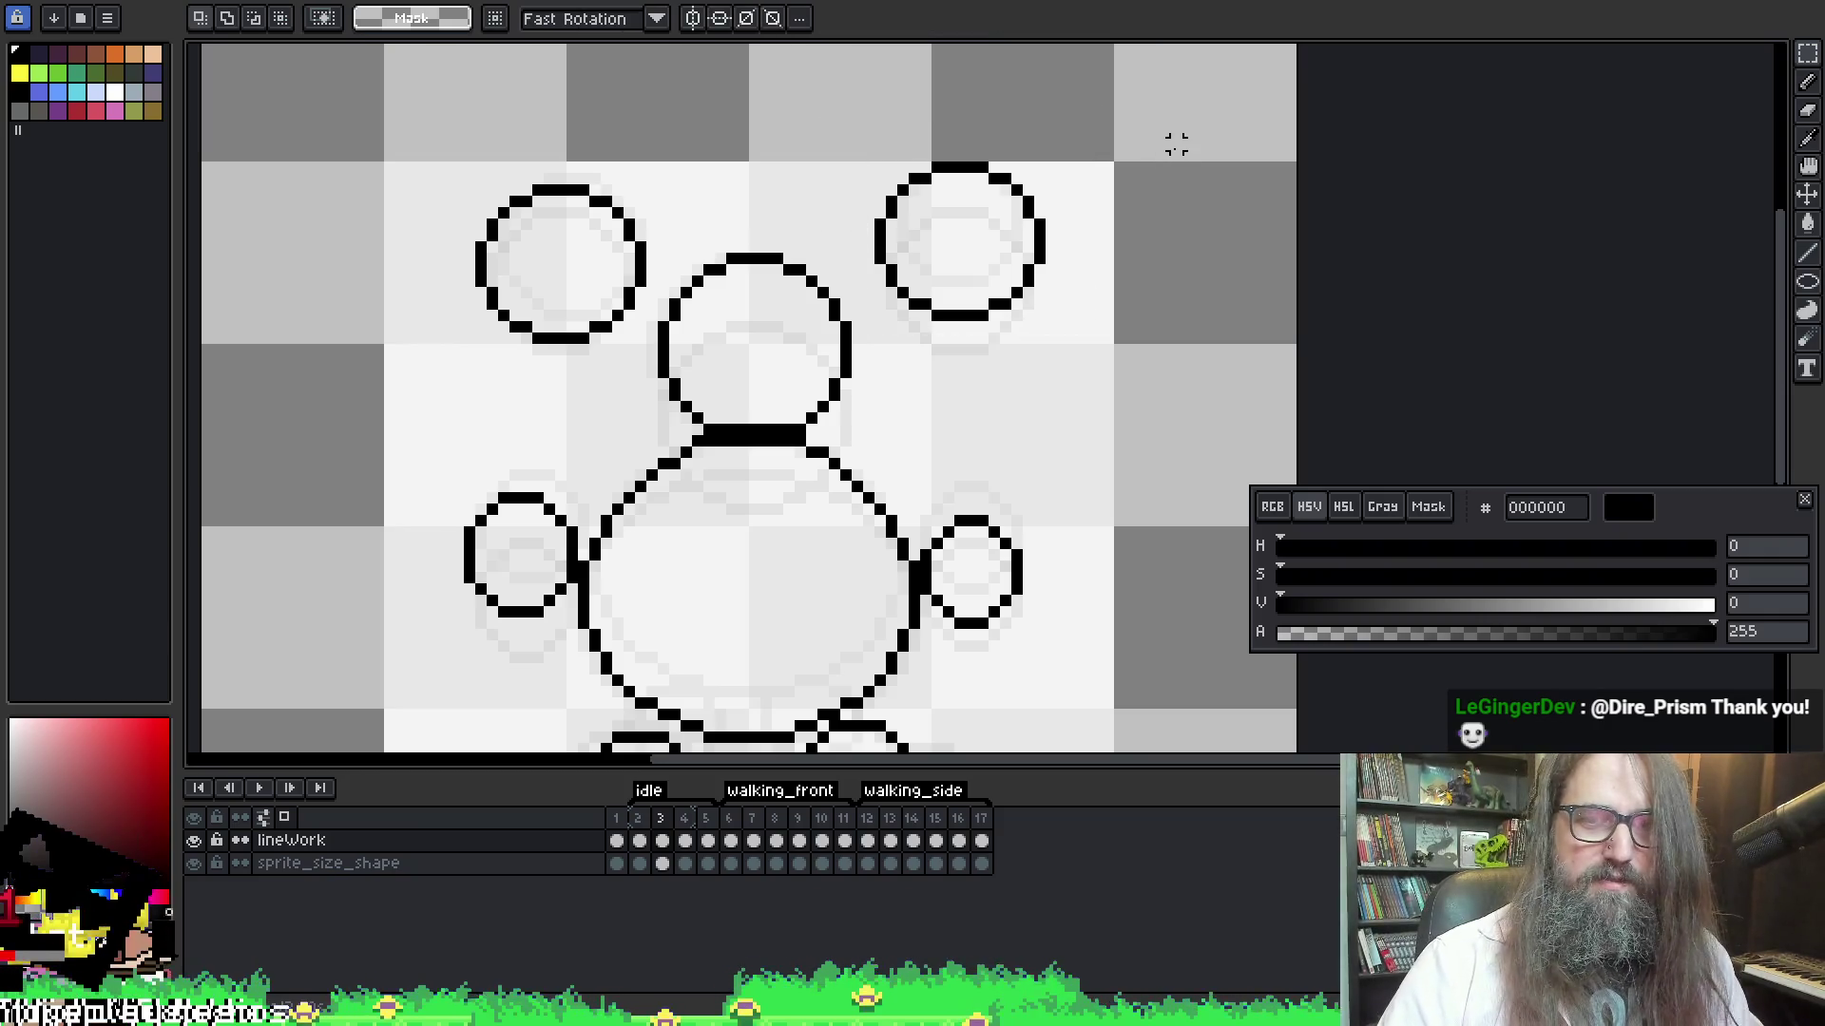
{"action": "key", "text": "Left"}
{"action": "key", "text": "Left"}
{"action": "key", "text": "Right"}
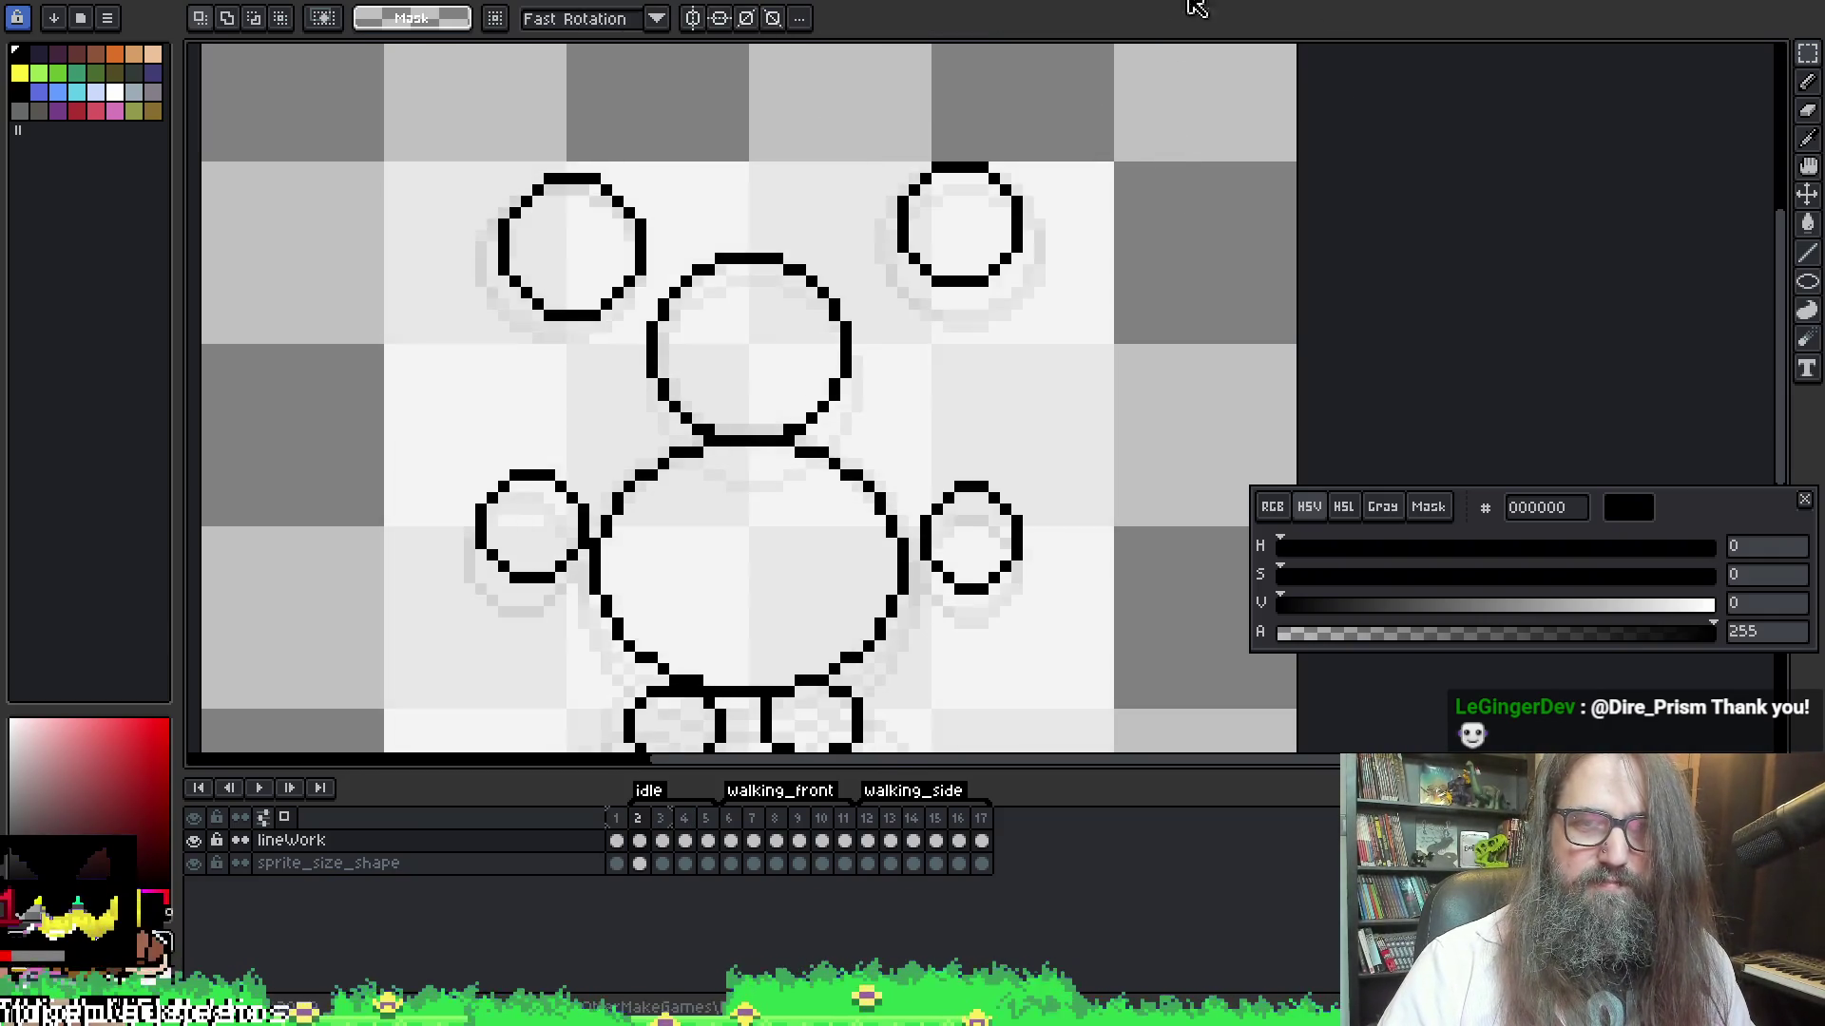
Reposition the right ear circle in frame 2, then raise it two pixels in frame 4
{"action": "left_click_drag", "start_coordinate": [875, 118], "coordinate": [946, 246]}
{"action": "key", "text": "ctrl+z"}
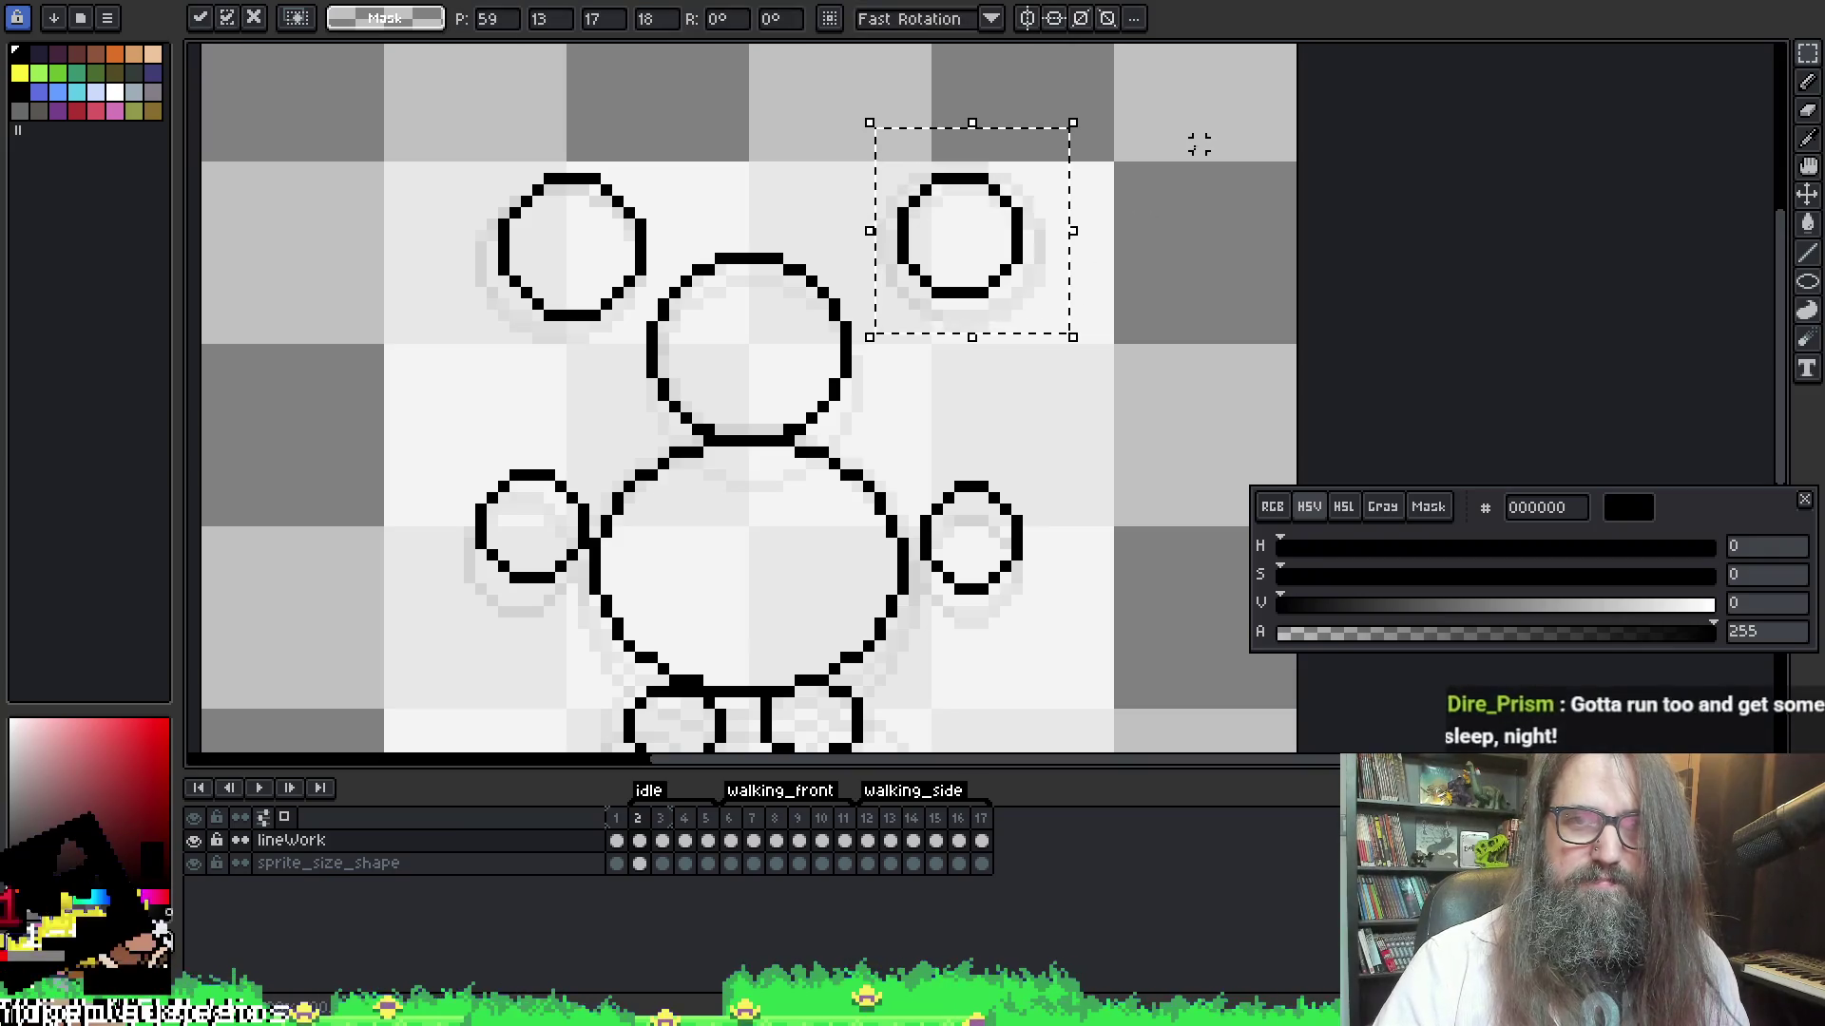
{"action": "key", "text": "ctrl+d"}
{"action": "key", "text": "Left"}
{"action": "key", "text": "Right"}
{"action": "key", "text": "Right"}
{"action": "key", "text": "Right"}
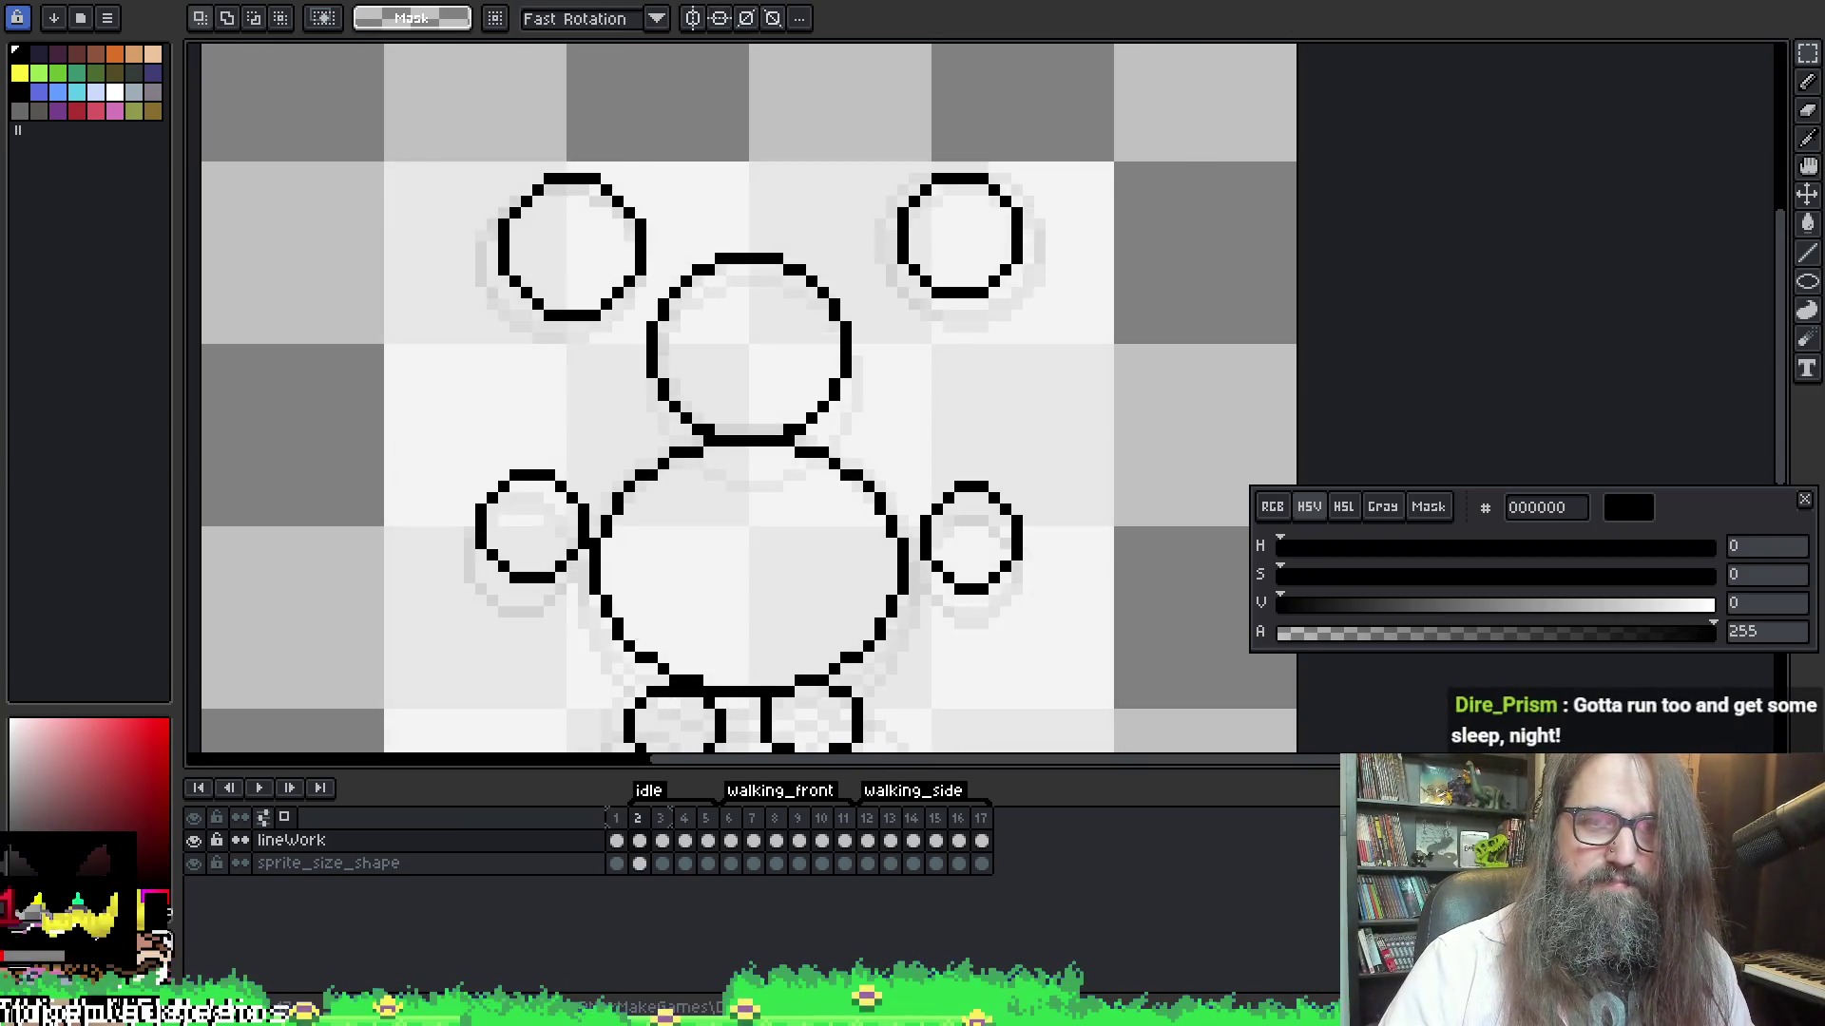
{"action": "mouse_move", "coordinate": [856, 190]}
{"action": "left_mouse_down"}
{"action": "mouse_move", "coordinate": [989, 367]}
{"action": "mouse_move", "coordinate": [1065, 384]}
{"action": "left_mouse_up"}
{"action": "key", "text": "Up"}
{"action": "key", "text": "Up"}
{"action": "key", "text": "ctrl+d"}
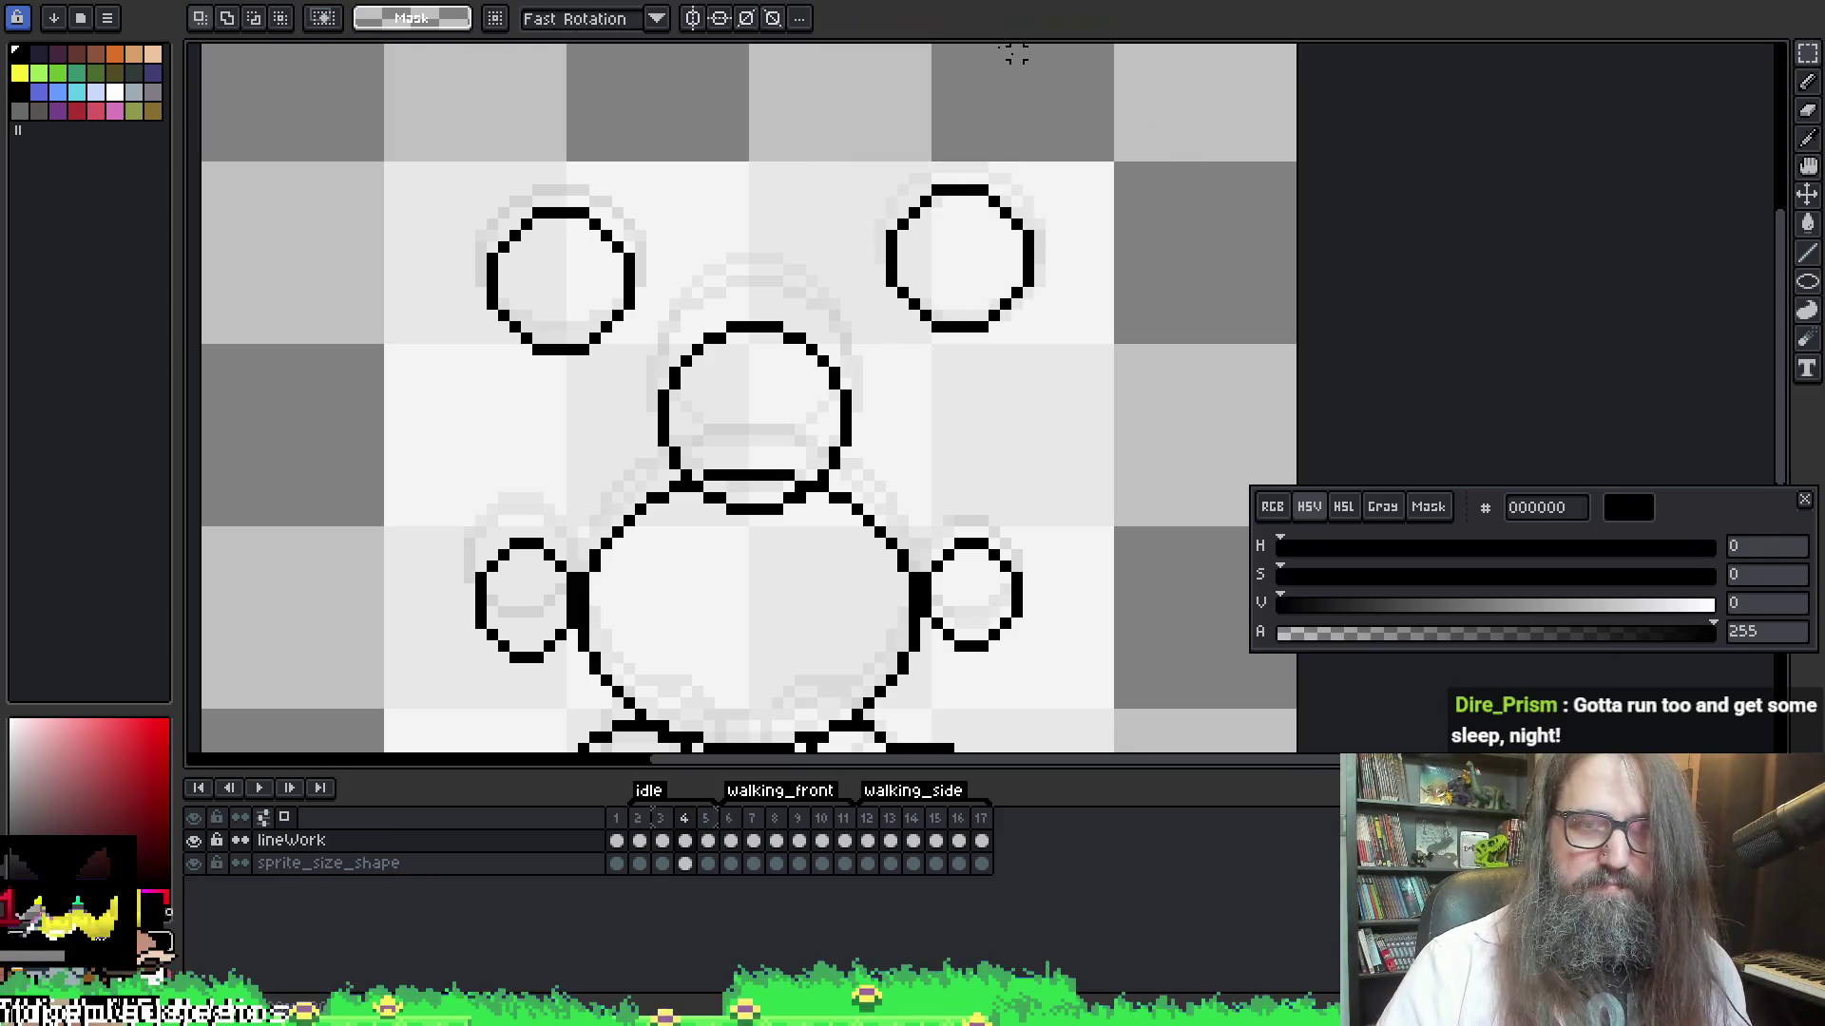
Move both ear circles down two pixels in frame 5
{"action": "key", "text": "Right"}
{"action": "key", "text": "Left"}
{"action": "key", "text": "Right"}
{"action": "key", "text": "Left"}
{"action": "key", "text": "Right"}
{"action": "left_click_drag", "start_coordinate": [448, 170], "coordinate": [651, 337]}
{"action": "key", "text": "Down"}
{"action": "key", "text": "Down"}
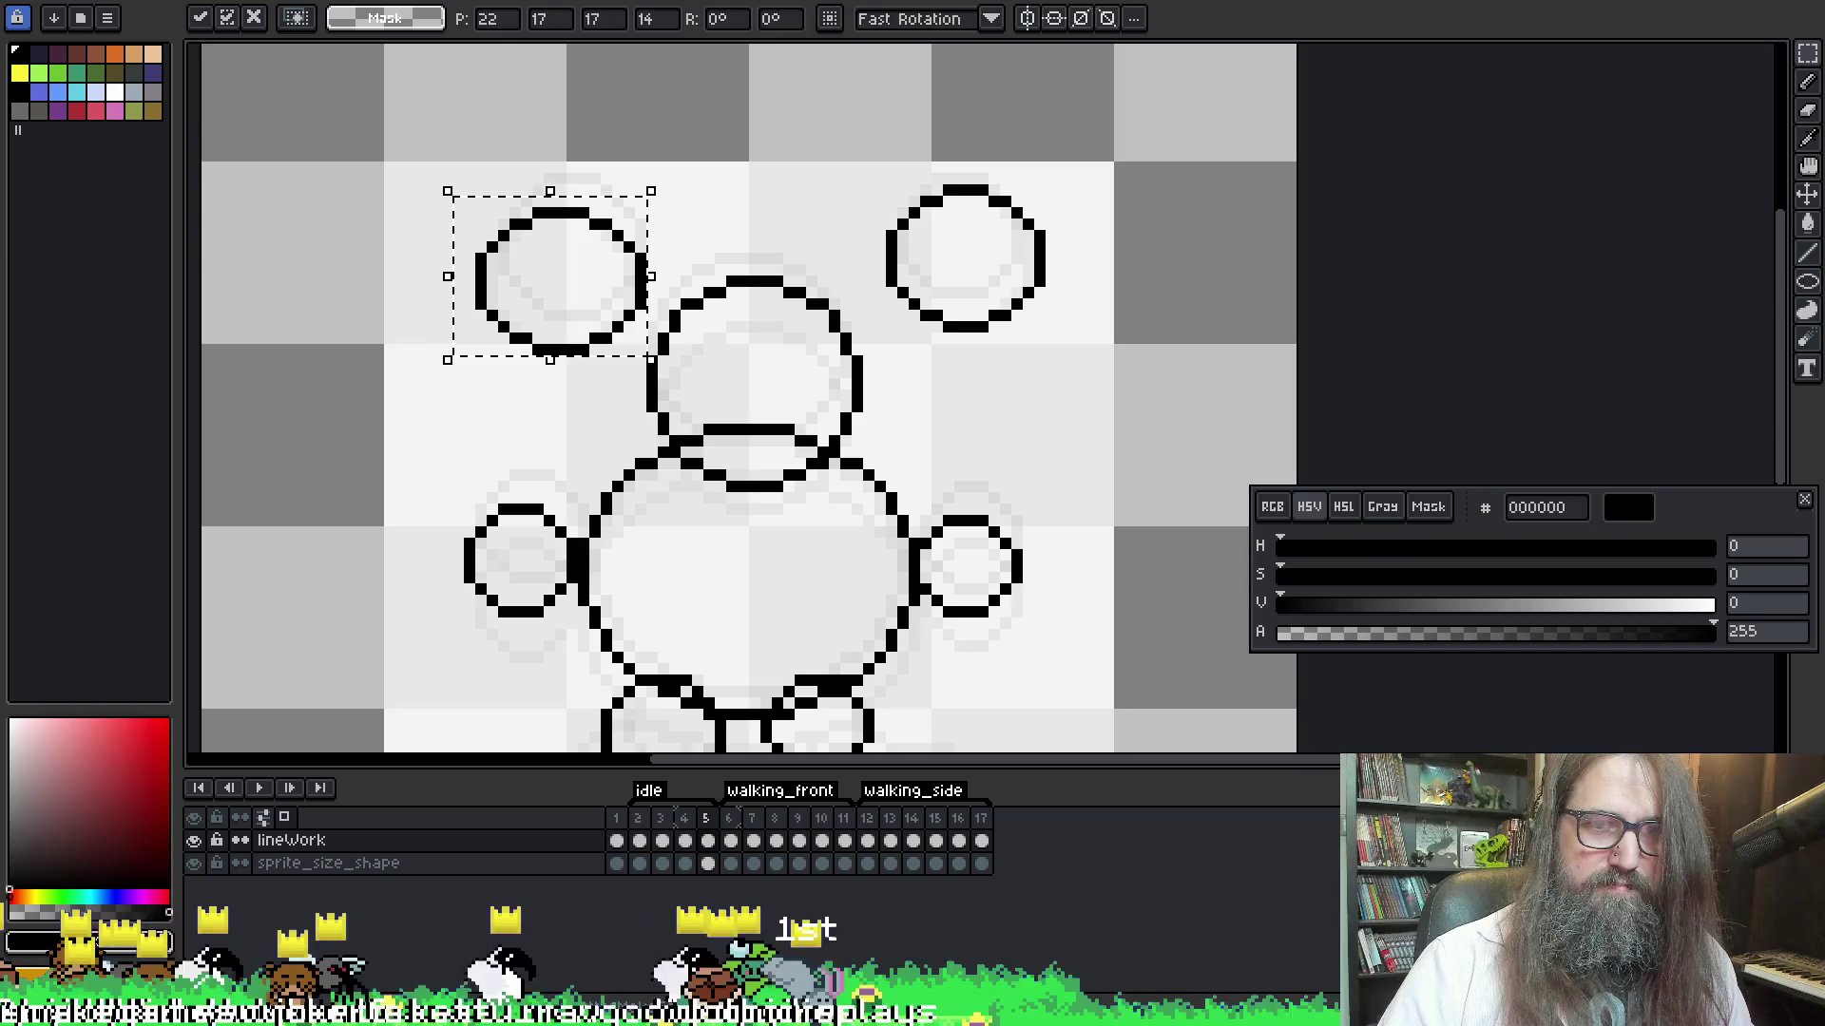
{"action": "left_click_drag", "start_coordinate": [863, 173], "coordinate": [1103, 357]}
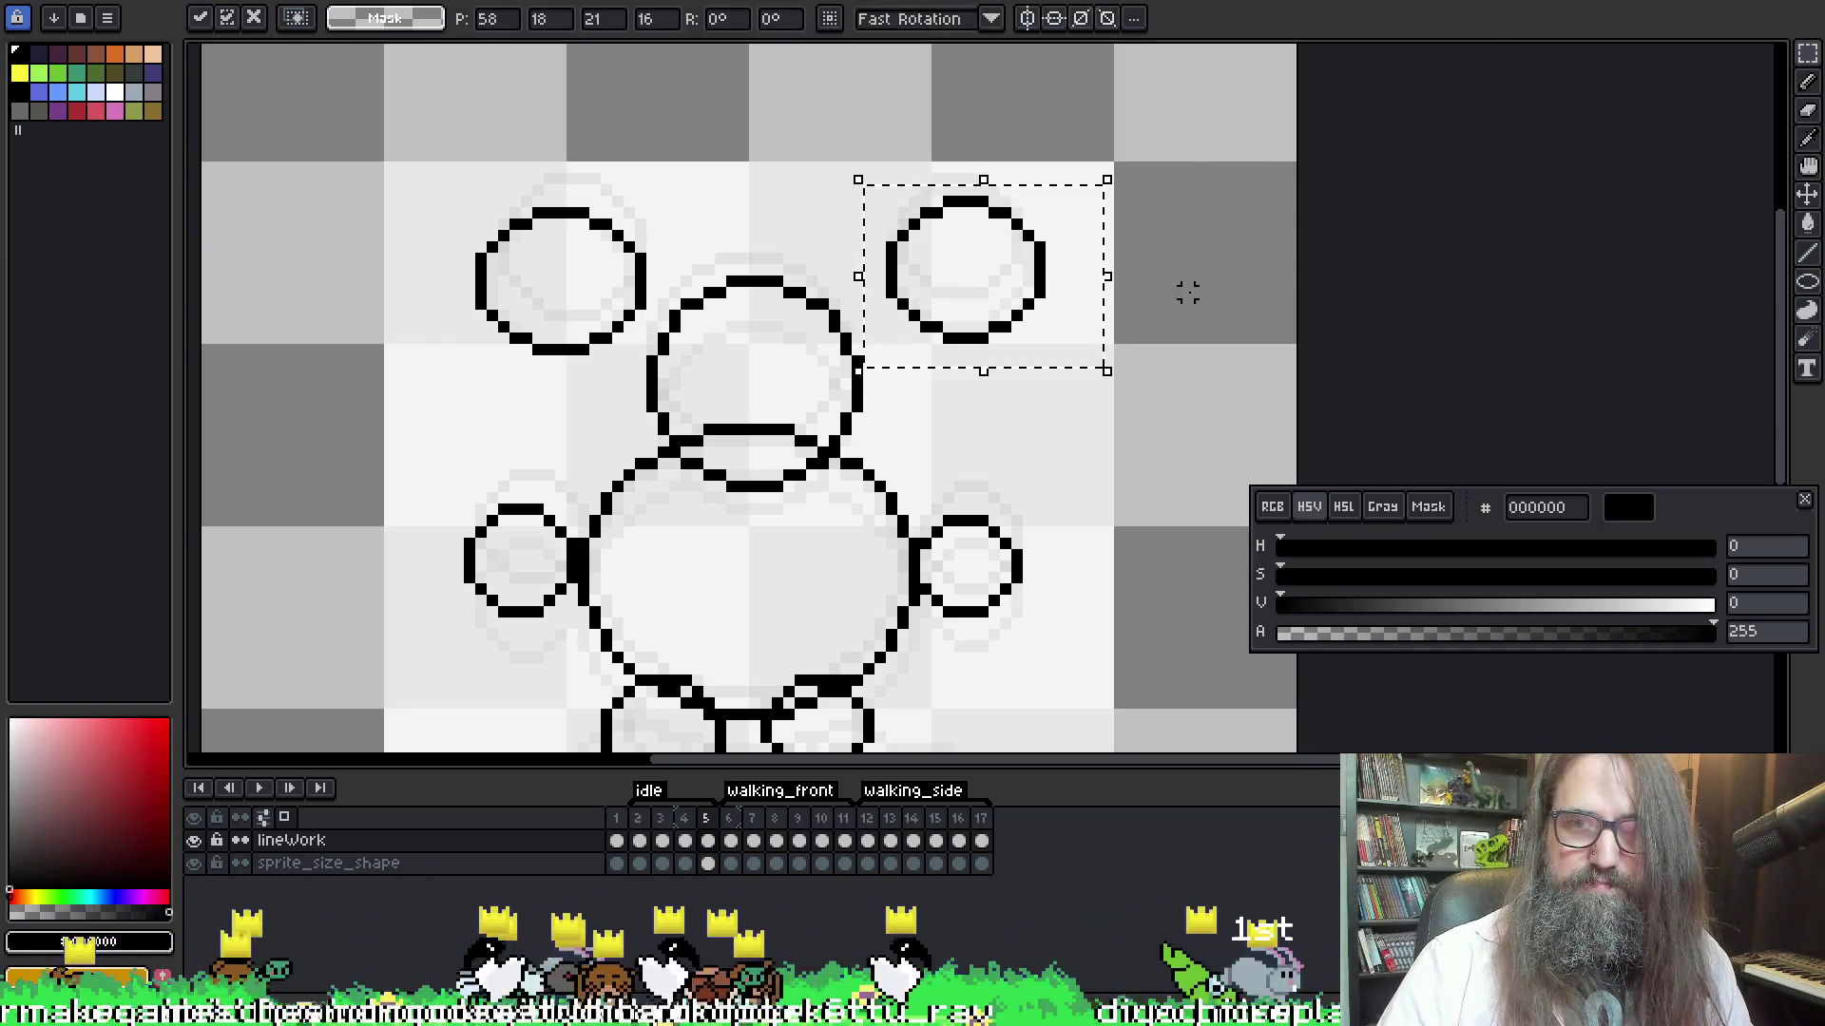
{"action": "key", "text": "Down"}
{"action": "key", "text": "Down"}
{"action": "left_click", "coordinate": [1278, 121]}
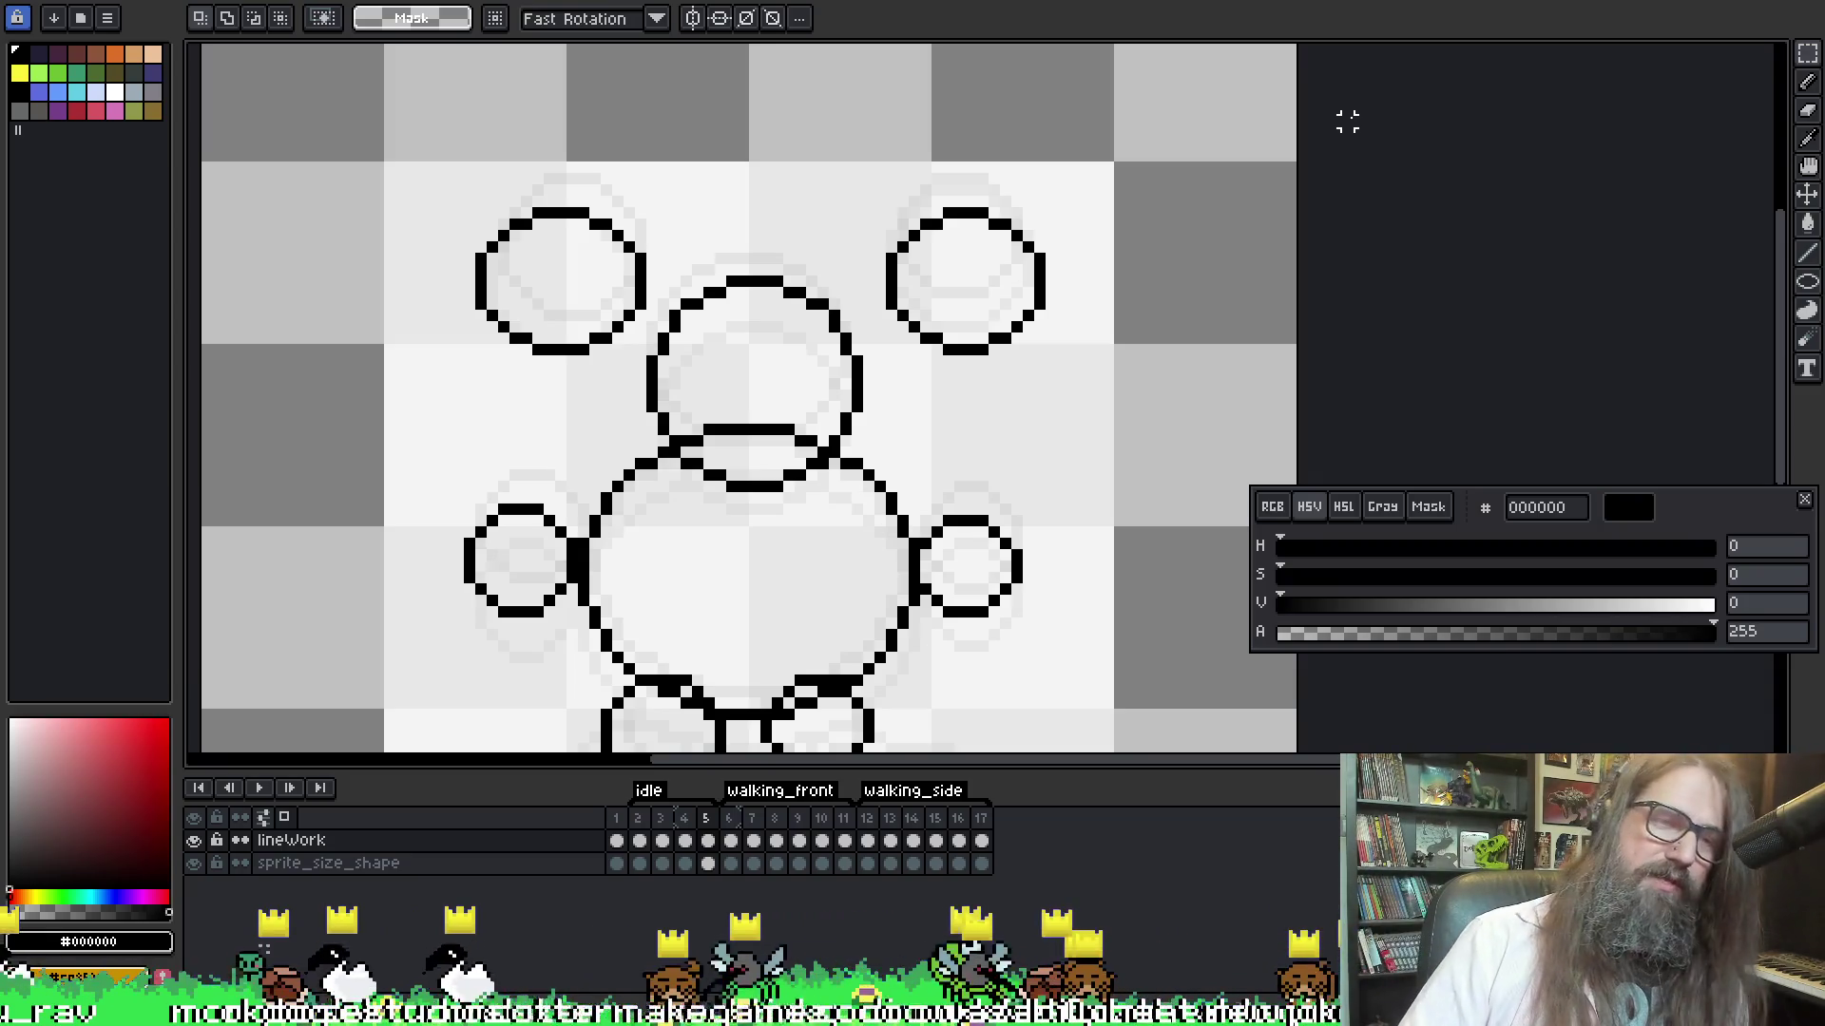
Step back and forth through the frames to compare the bunny's ear bob, ending on frame 5
{"action": "left_click_drag", "start_coordinate": [903, 430], "coordinate": [875, 401]}
{"action": "key", "text": "Left"}
{"action": "key", "text": "Left"}
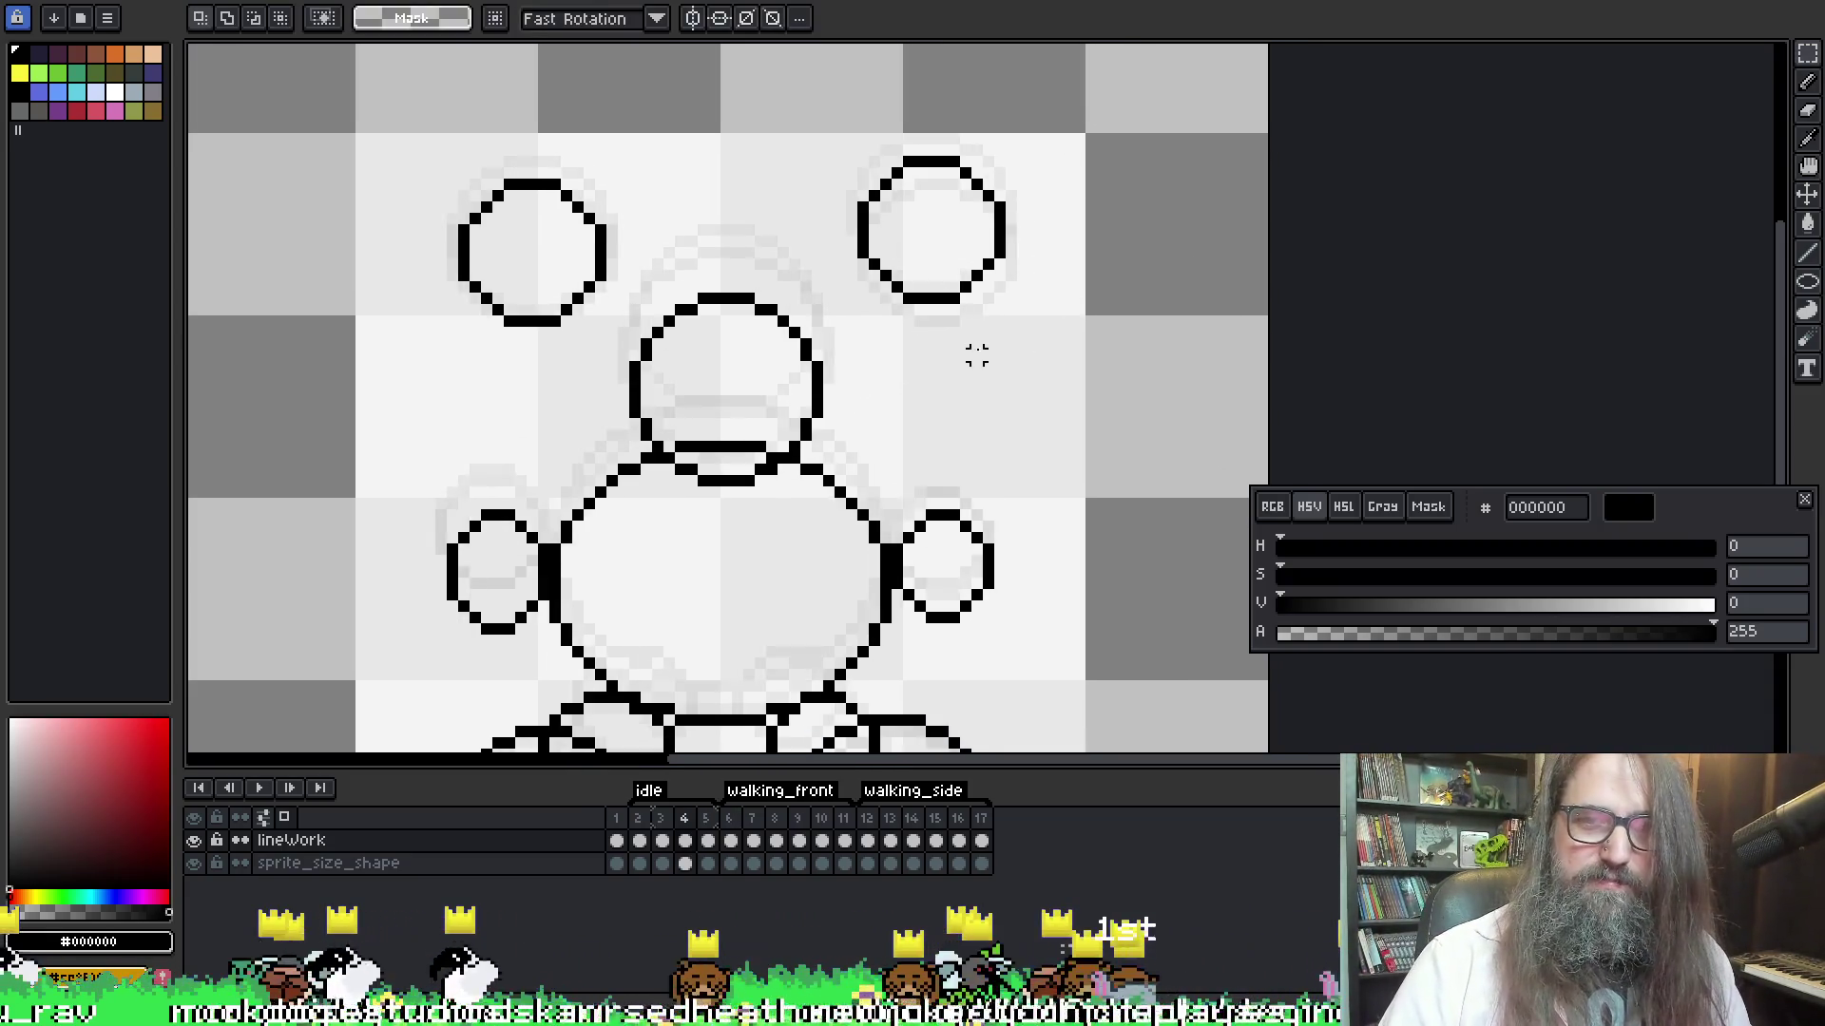
{"action": "key", "text": "Left"}
{"action": "key", "text": "Right"}
{"action": "key", "text": "Left"}
{"action": "key", "text": "Left"}
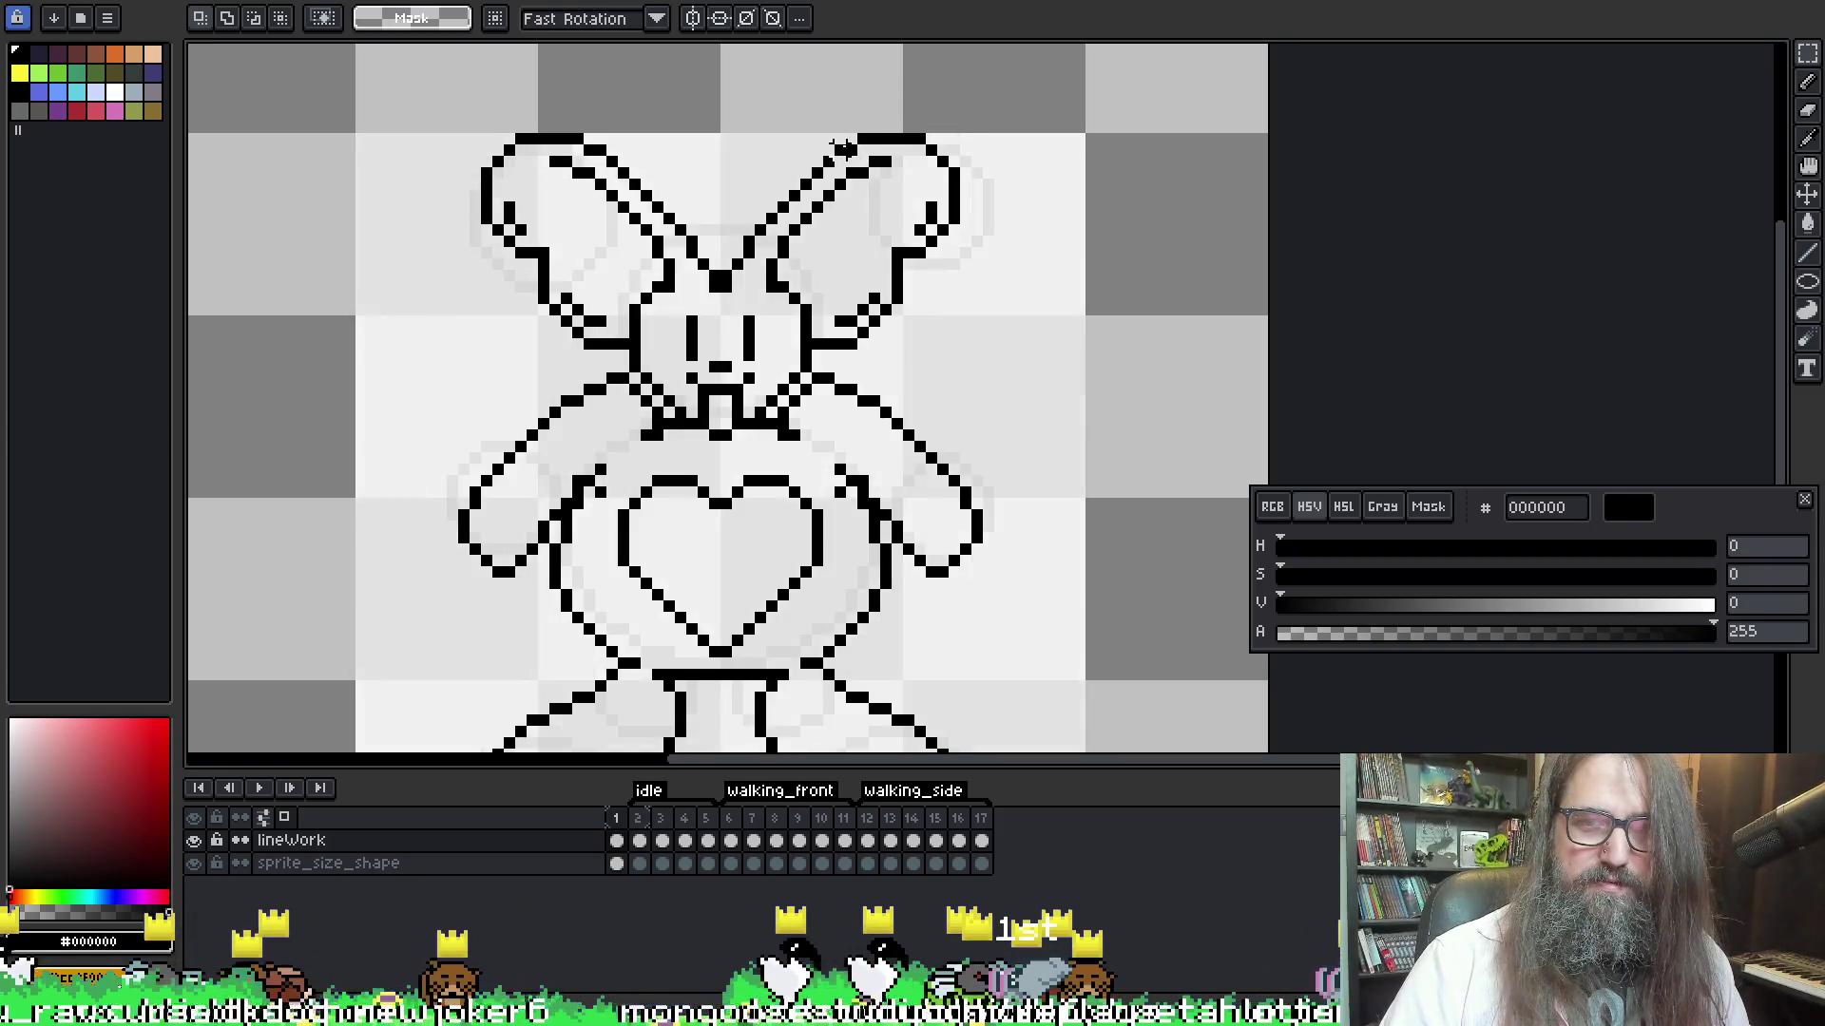
{"action": "key", "text": "Right"}
{"action": "key", "text": "Right"}
{"action": "key", "text": "Right"}
{"action": "key", "text": "Left"}
{"action": "key", "text": "Left"}
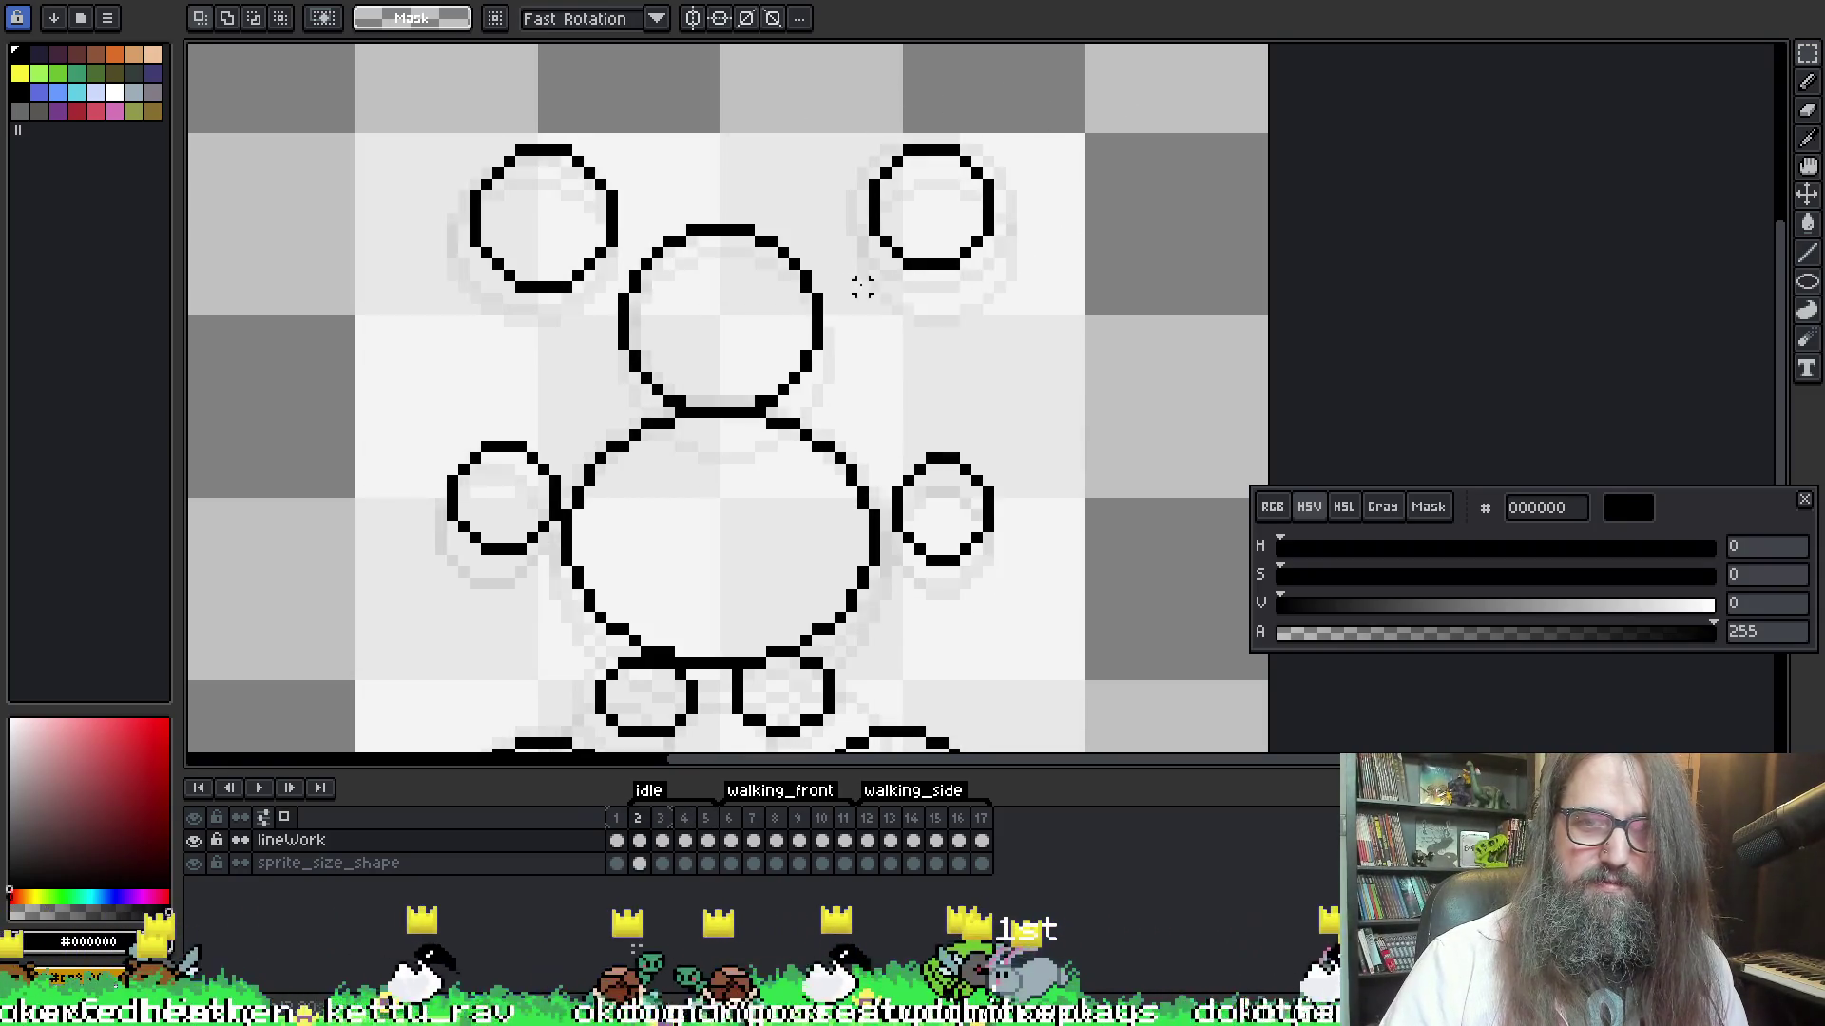
{"action": "key", "text": "Right"}
{"action": "key", "text": "Left"}
{"action": "key", "text": "Left"}
{"action": "key", "text": "Right"}
{"action": "key", "text": "Right"}
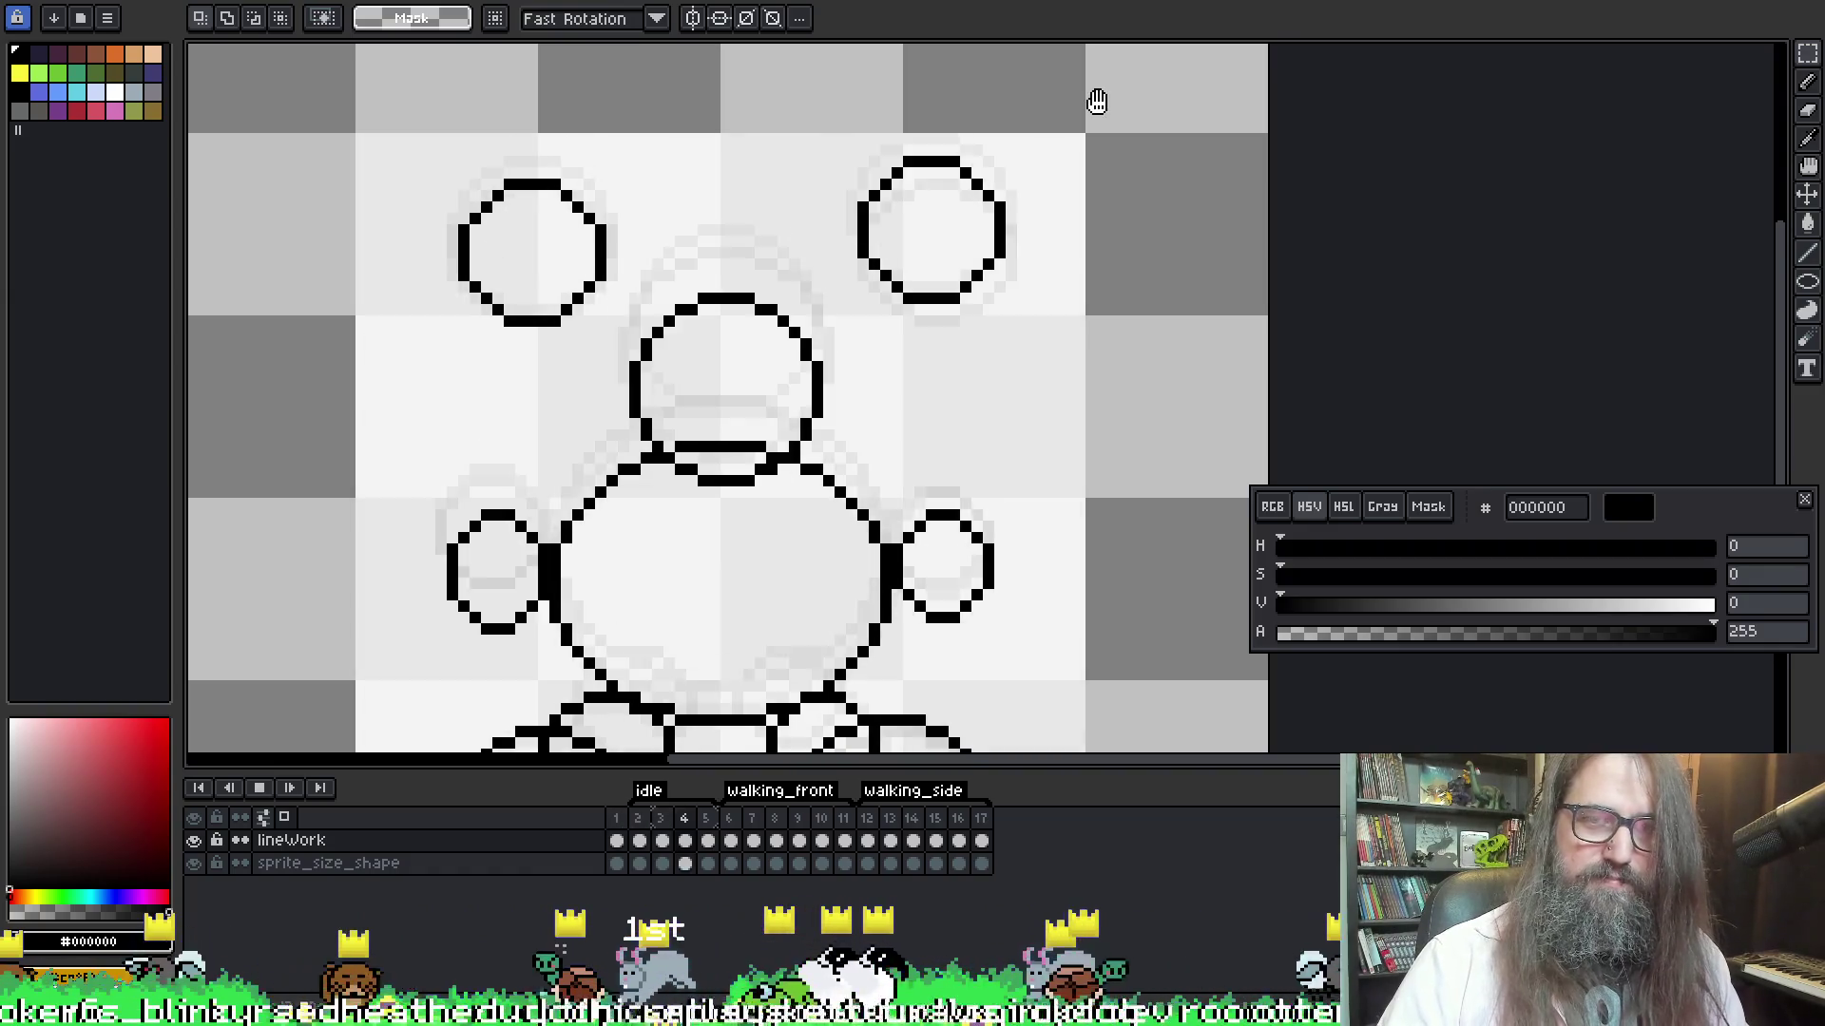
{"action": "key", "text": "Right"}
{"action": "key", "text": "Right"}
Play the animation with the sprite recentred, then stop it and return to frame 4
{"action": "key", "text": "Return"}
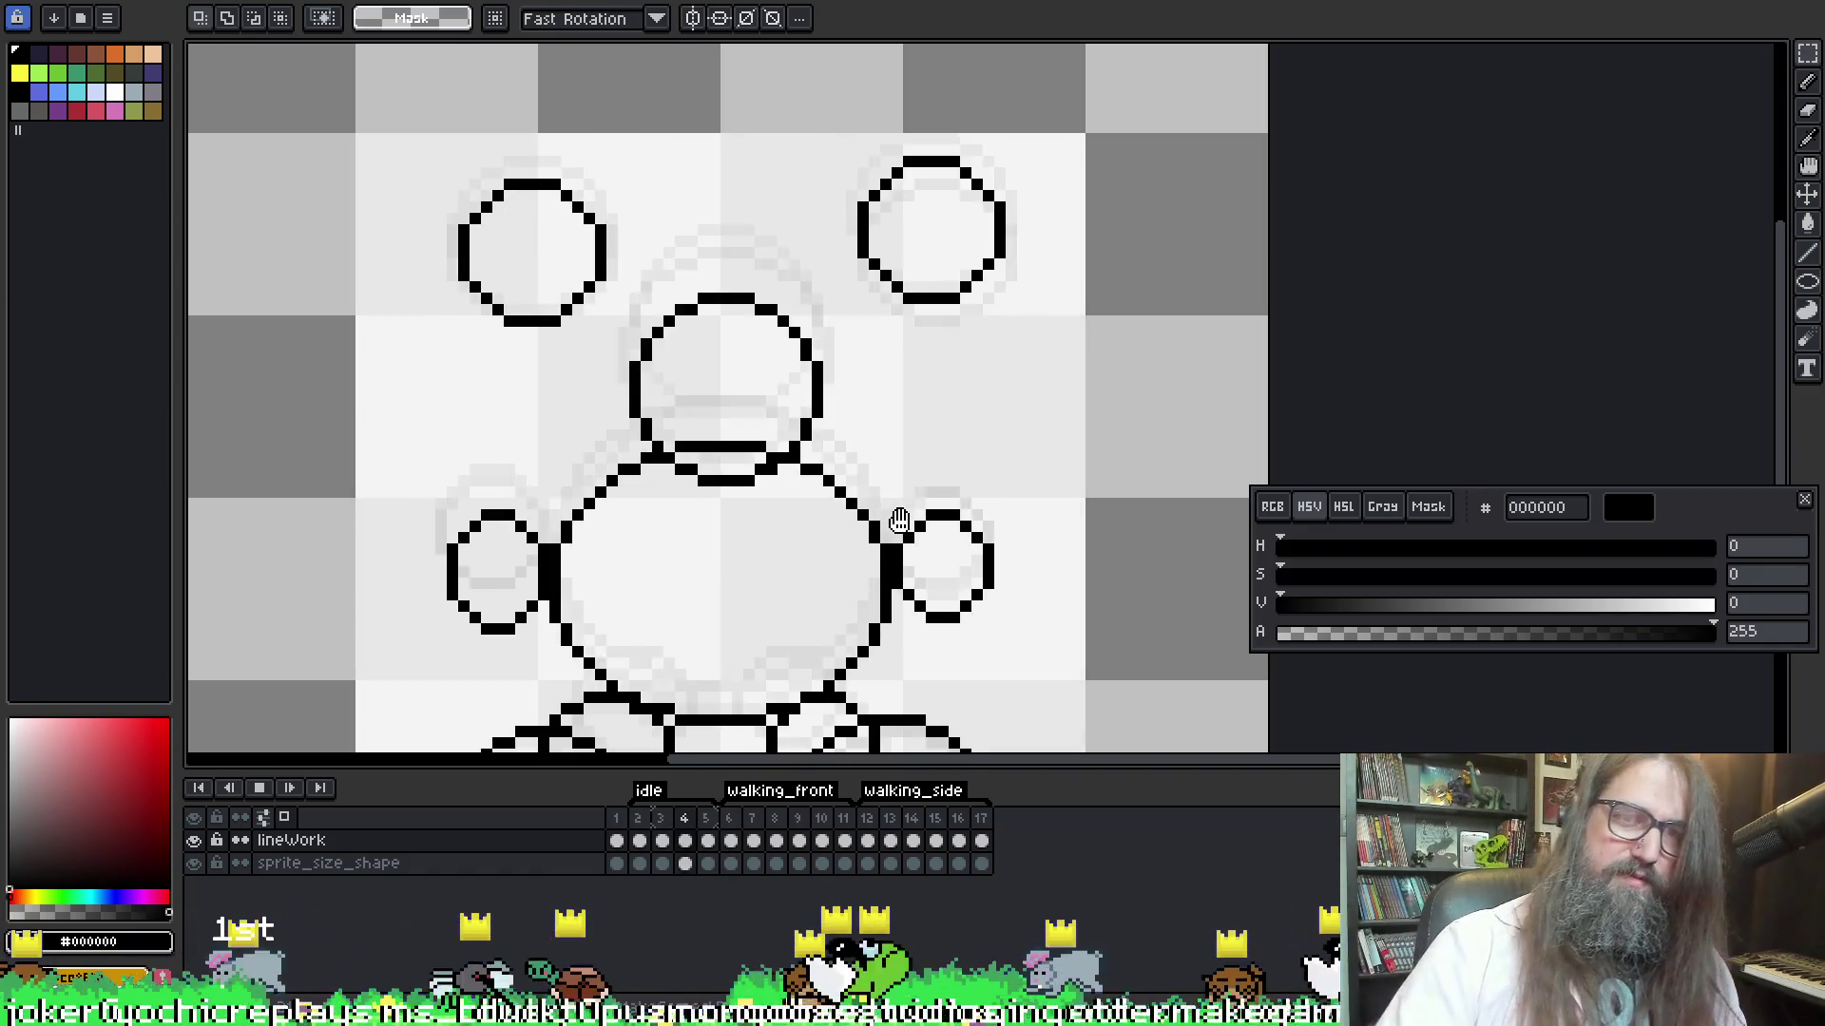
{"action": "scroll", "coordinate": [789, 575], "scroll_direction": "down", "scroll_amount": 2}
{"action": "left_click_drag", "start_coordinate": [884, 363], "coordinate": [946, 90]}
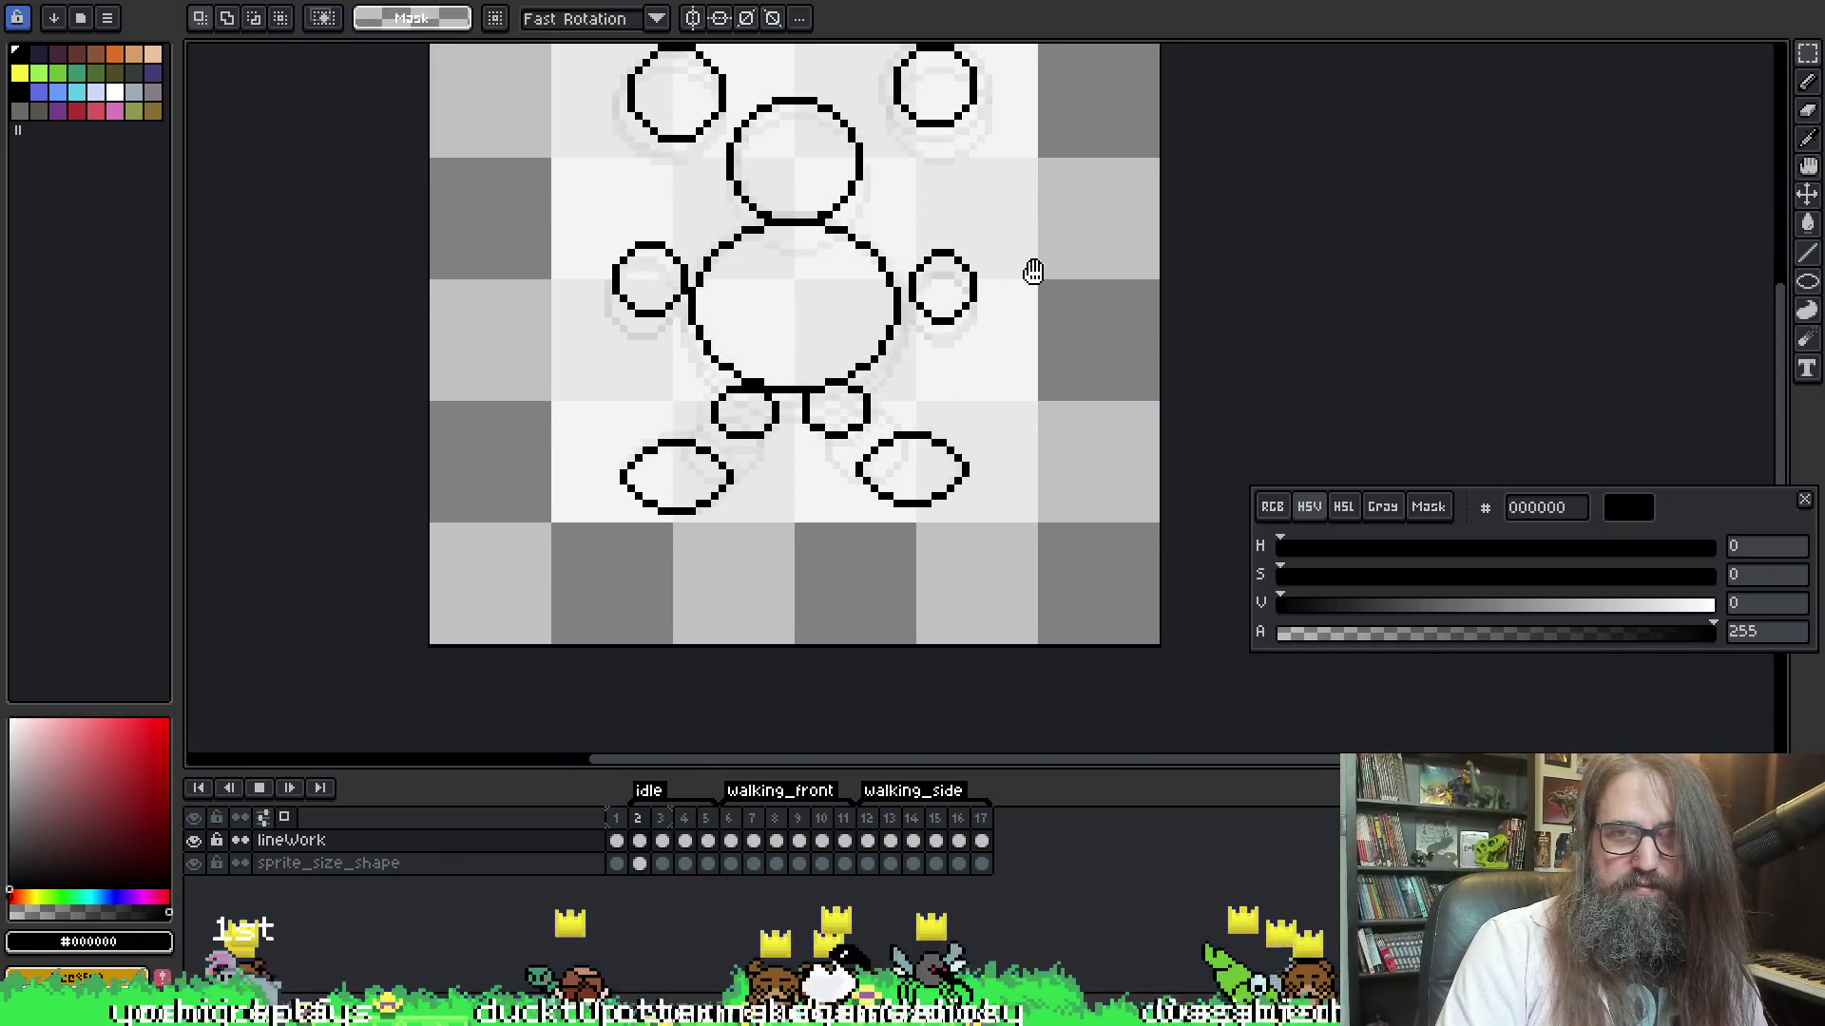
{"action": "left_click_drag", "start_coordinate": [1034, 311], "coordinate": [998, 389]}
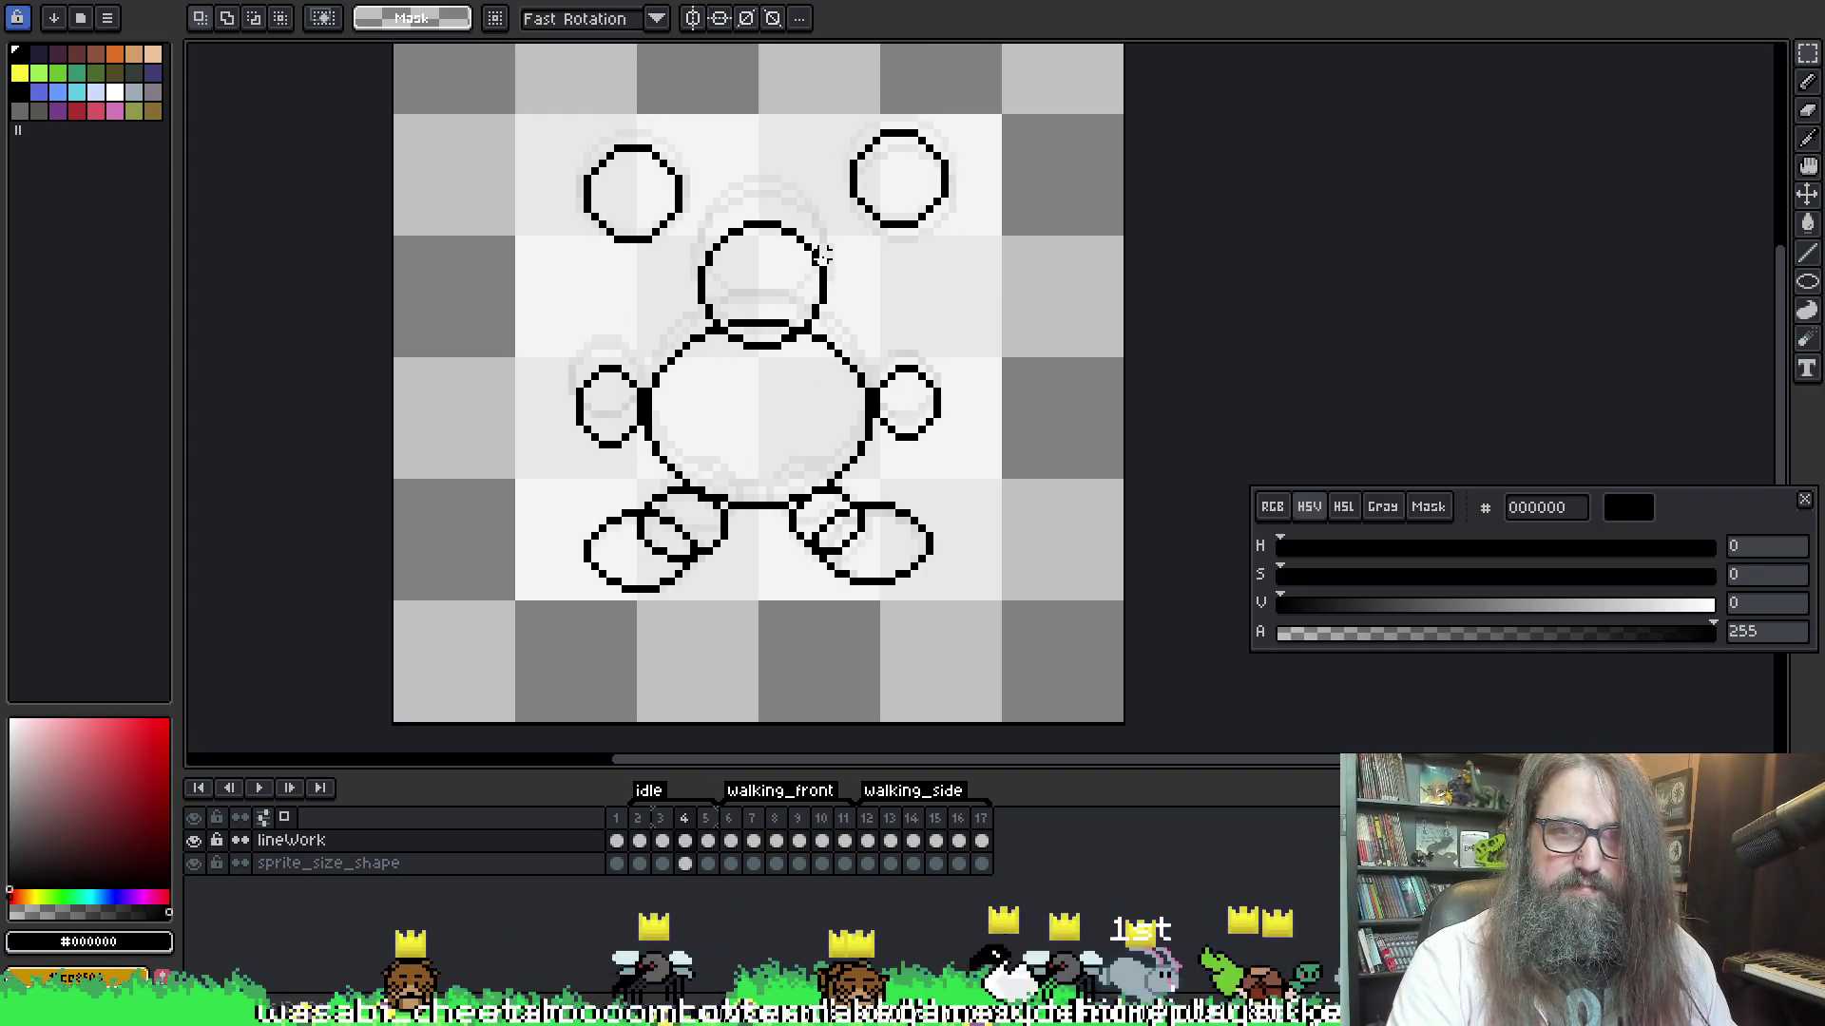
{"action": "key", "text": "Return"}
{"action": "key", "text": "Right"}
{"action": "key", "text": "Right"}
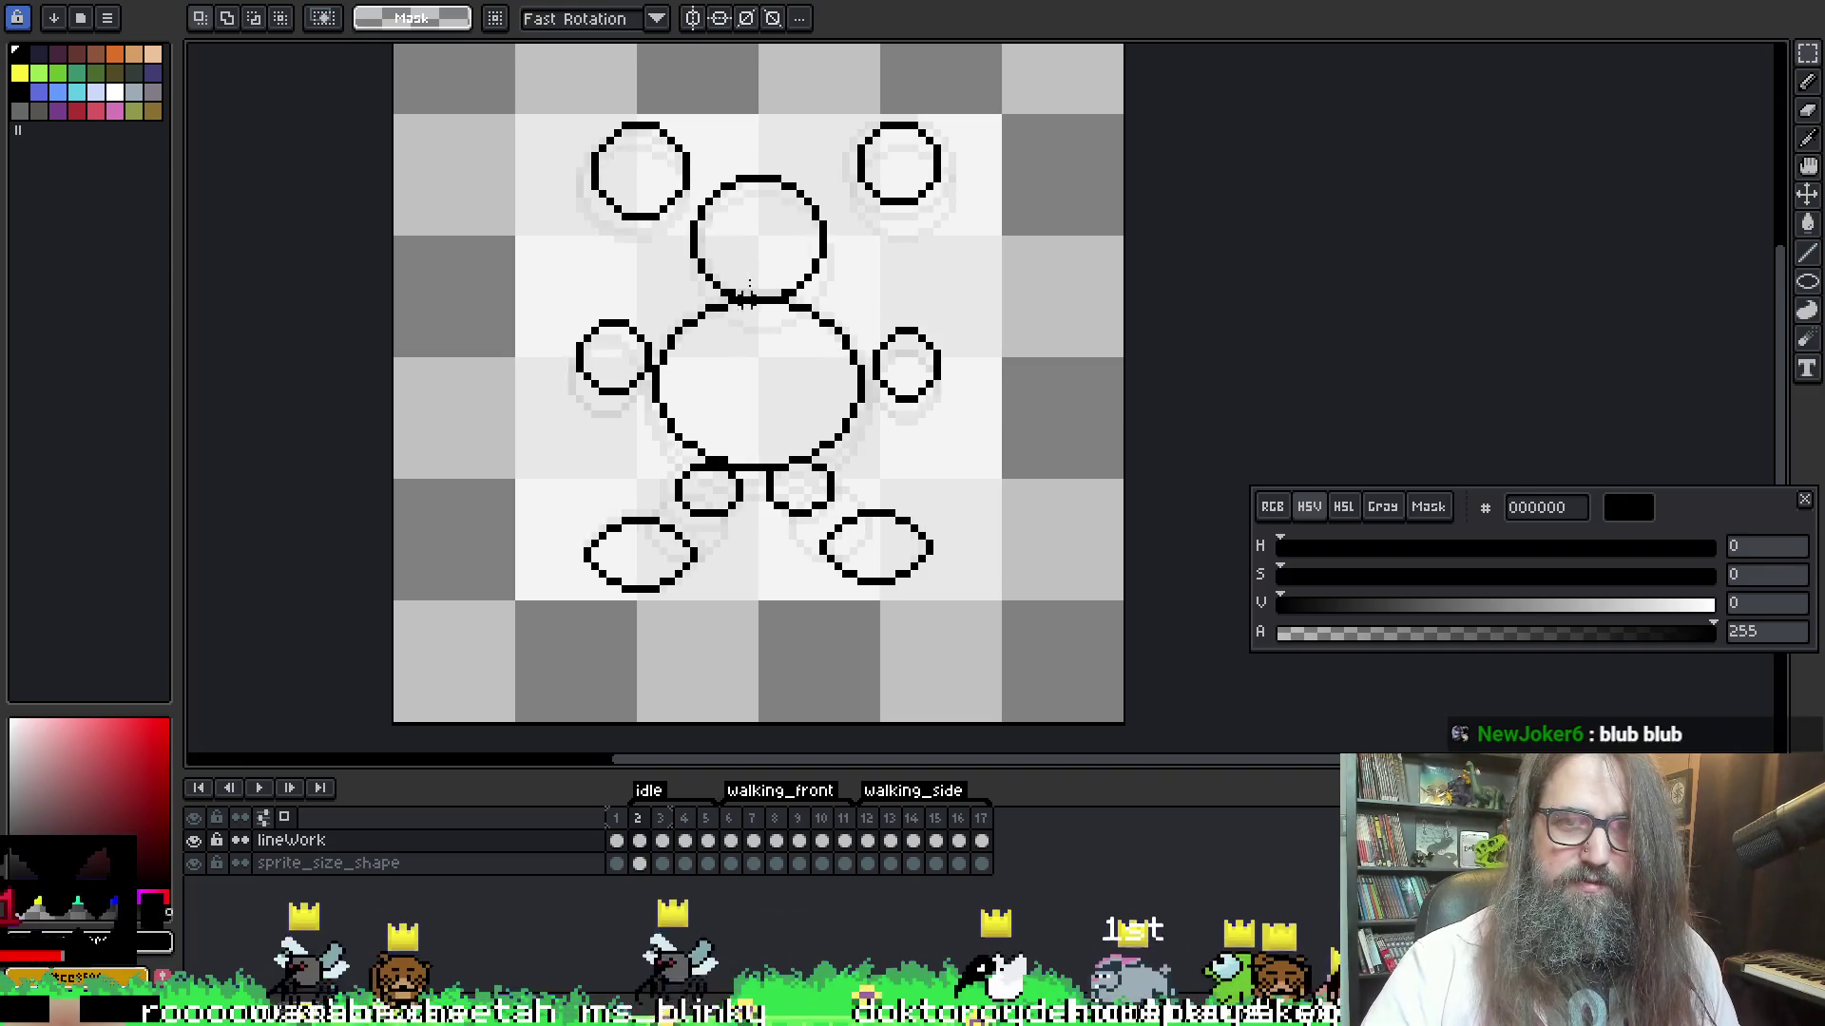
{"action": "key", "text": "Left"}
{"action": "key", "text": "Left"}
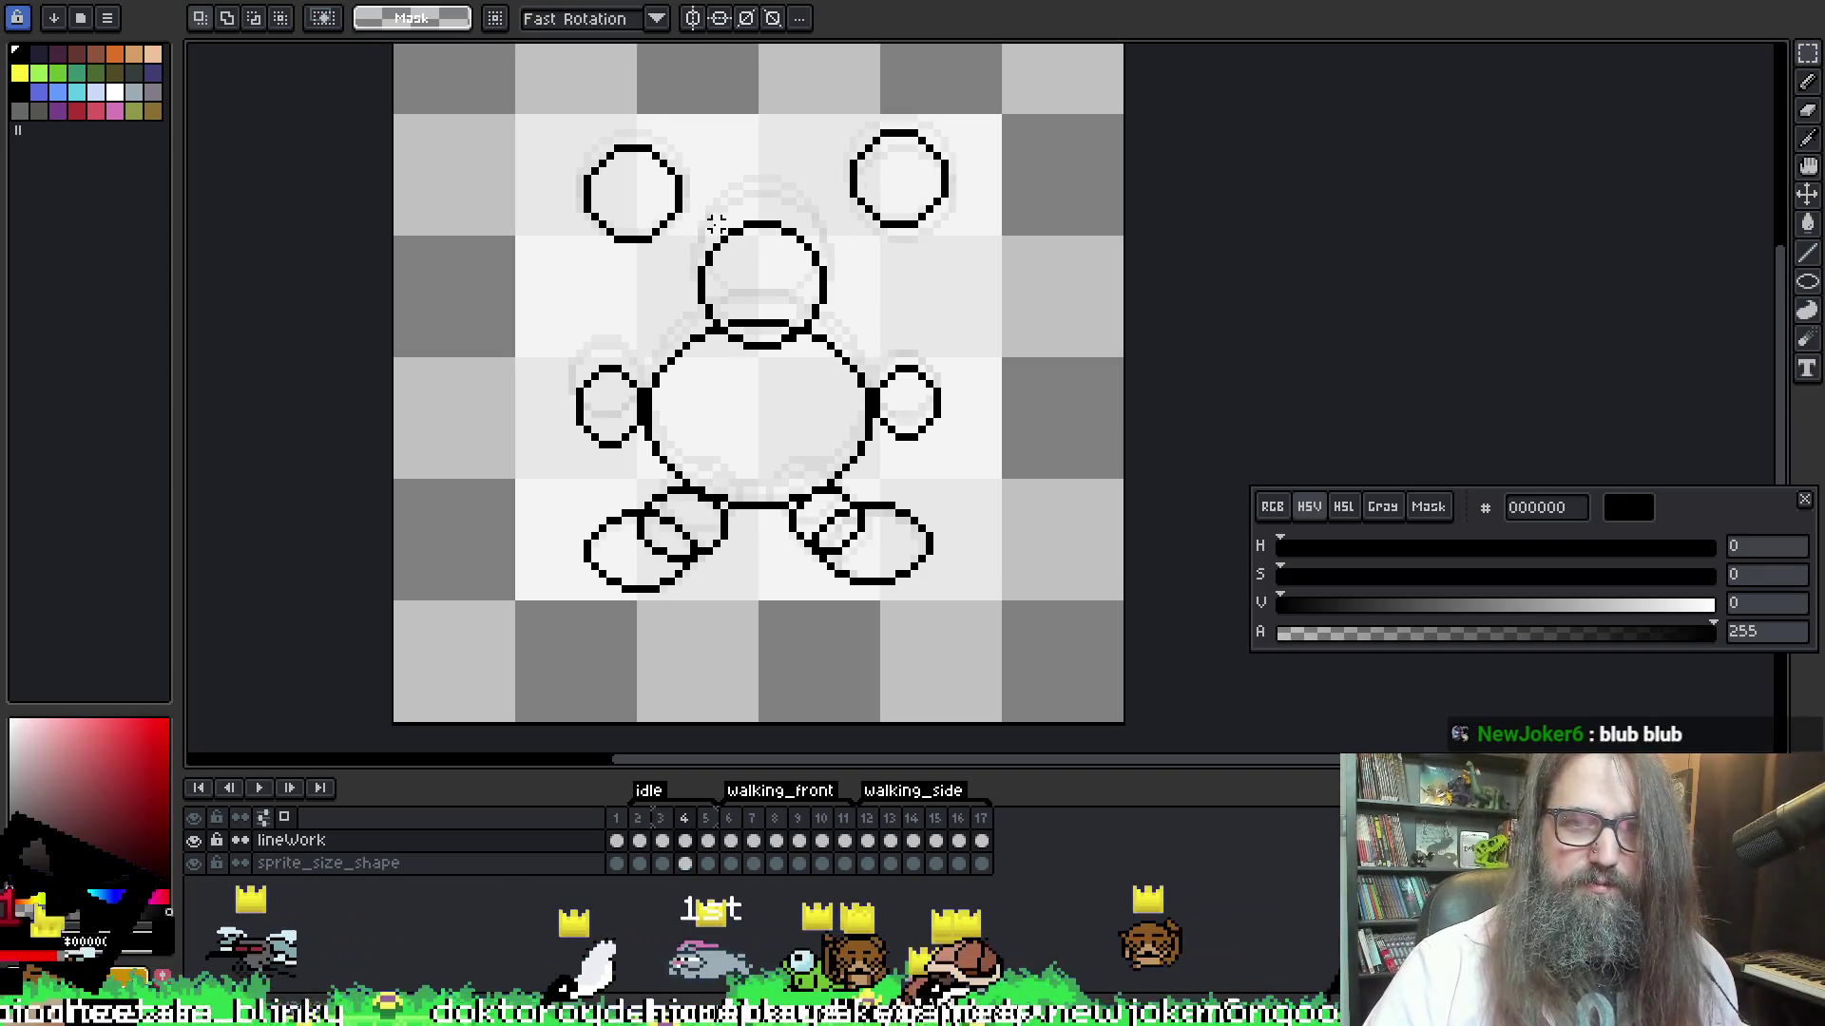
Lasso-select the bunny's head circle on frame 4
{"action": "key", "text": "q"}
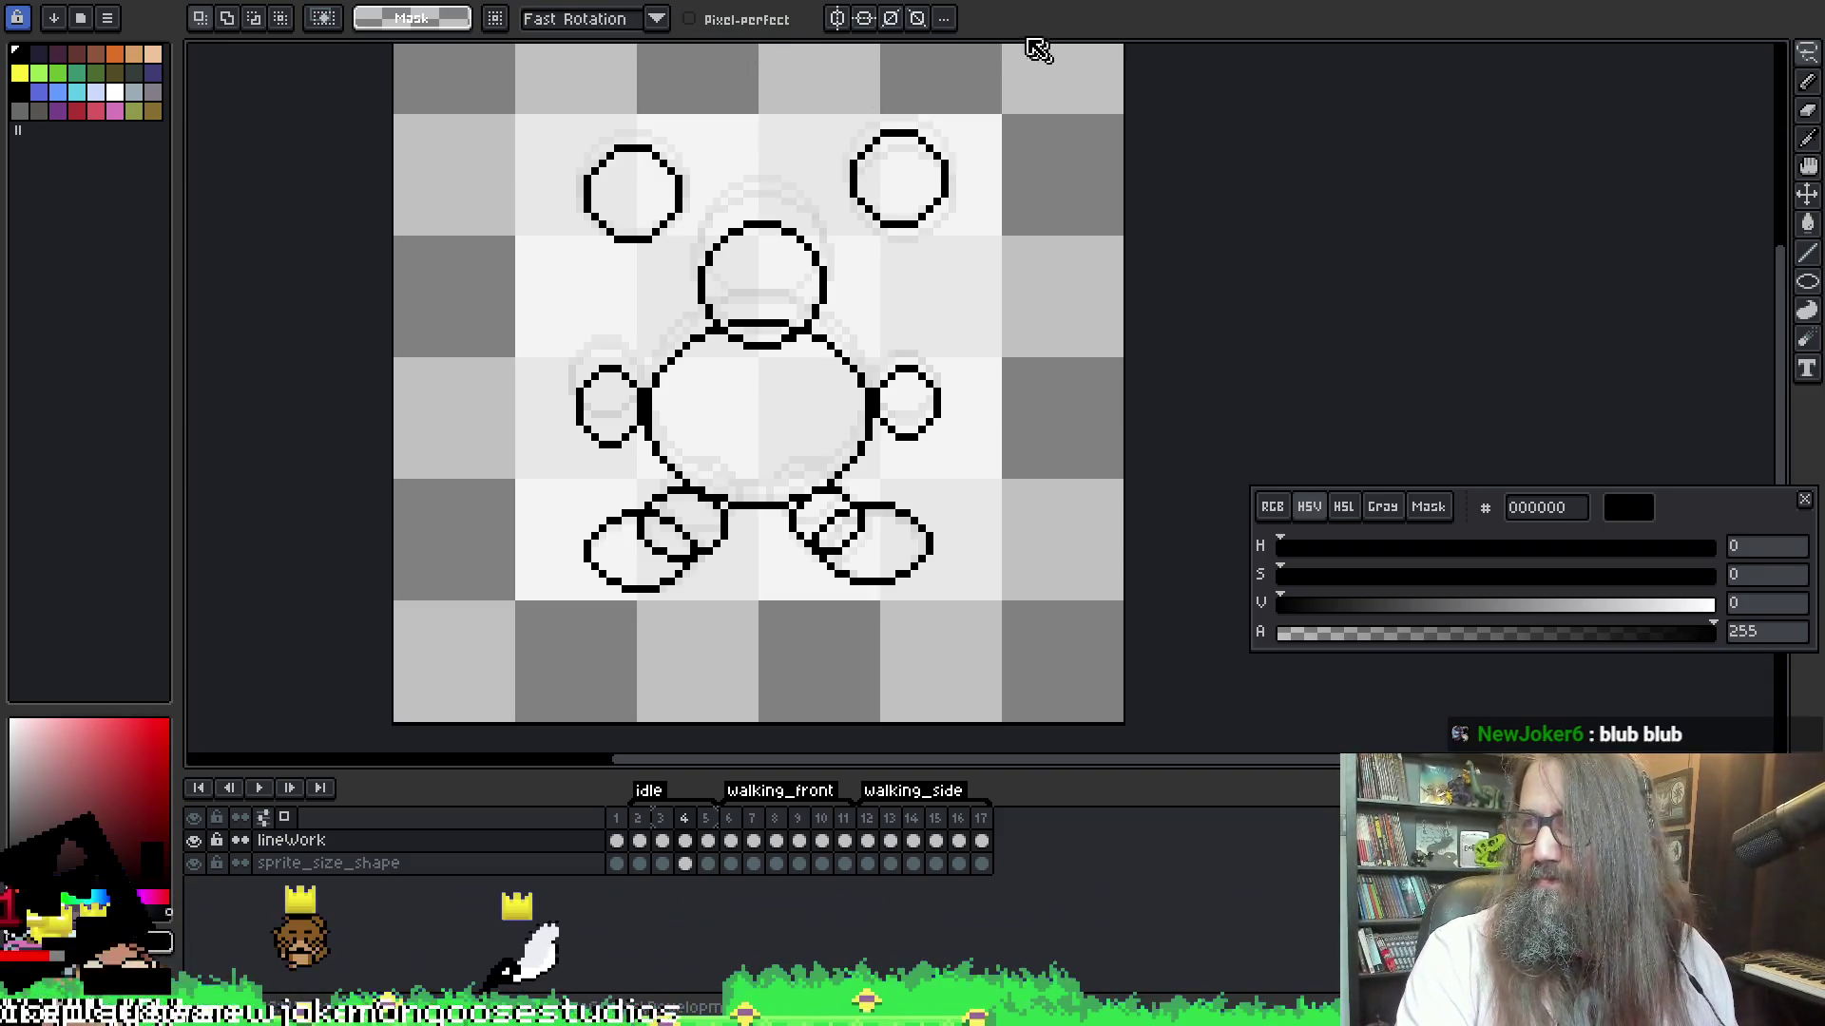
{"action": "scroll", "coordinate": [811, 179], "scroll_direction": "up", "scroll_amount": 1}
{"action": "key", "text": "q"}
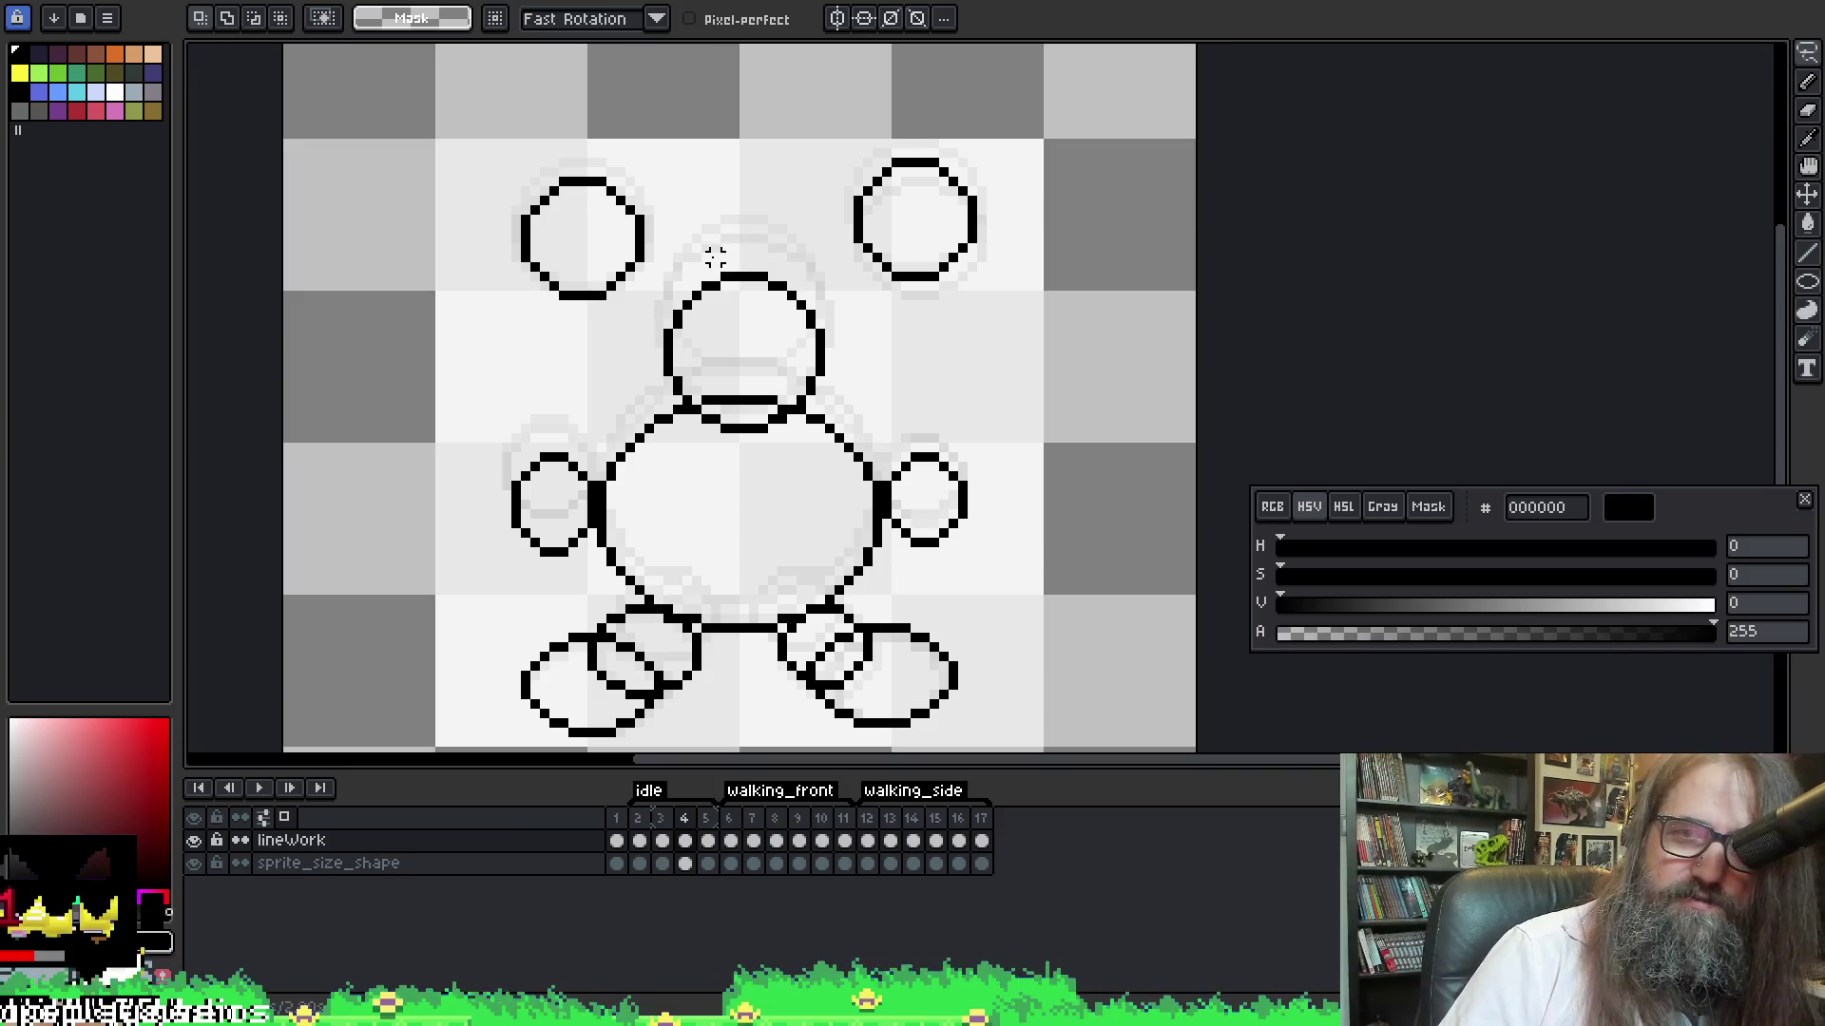
{"action": "mouse_move", "coordinate": [706, 266]}
{"action": "left_mouse_down"}
{"action": "mouse_move", "coordinate": [670, 272]}
{"action": "mouse_move", "coordinate": [649, 332]}
{"action": "mouse_move", "coordinate": [692, 443]}
{"action": "mouse_move", "coordinate": [779, 447]}
{"action": "mouse_move", "coordinate": [838, 384]}
{"action": "left_mouse_up"}
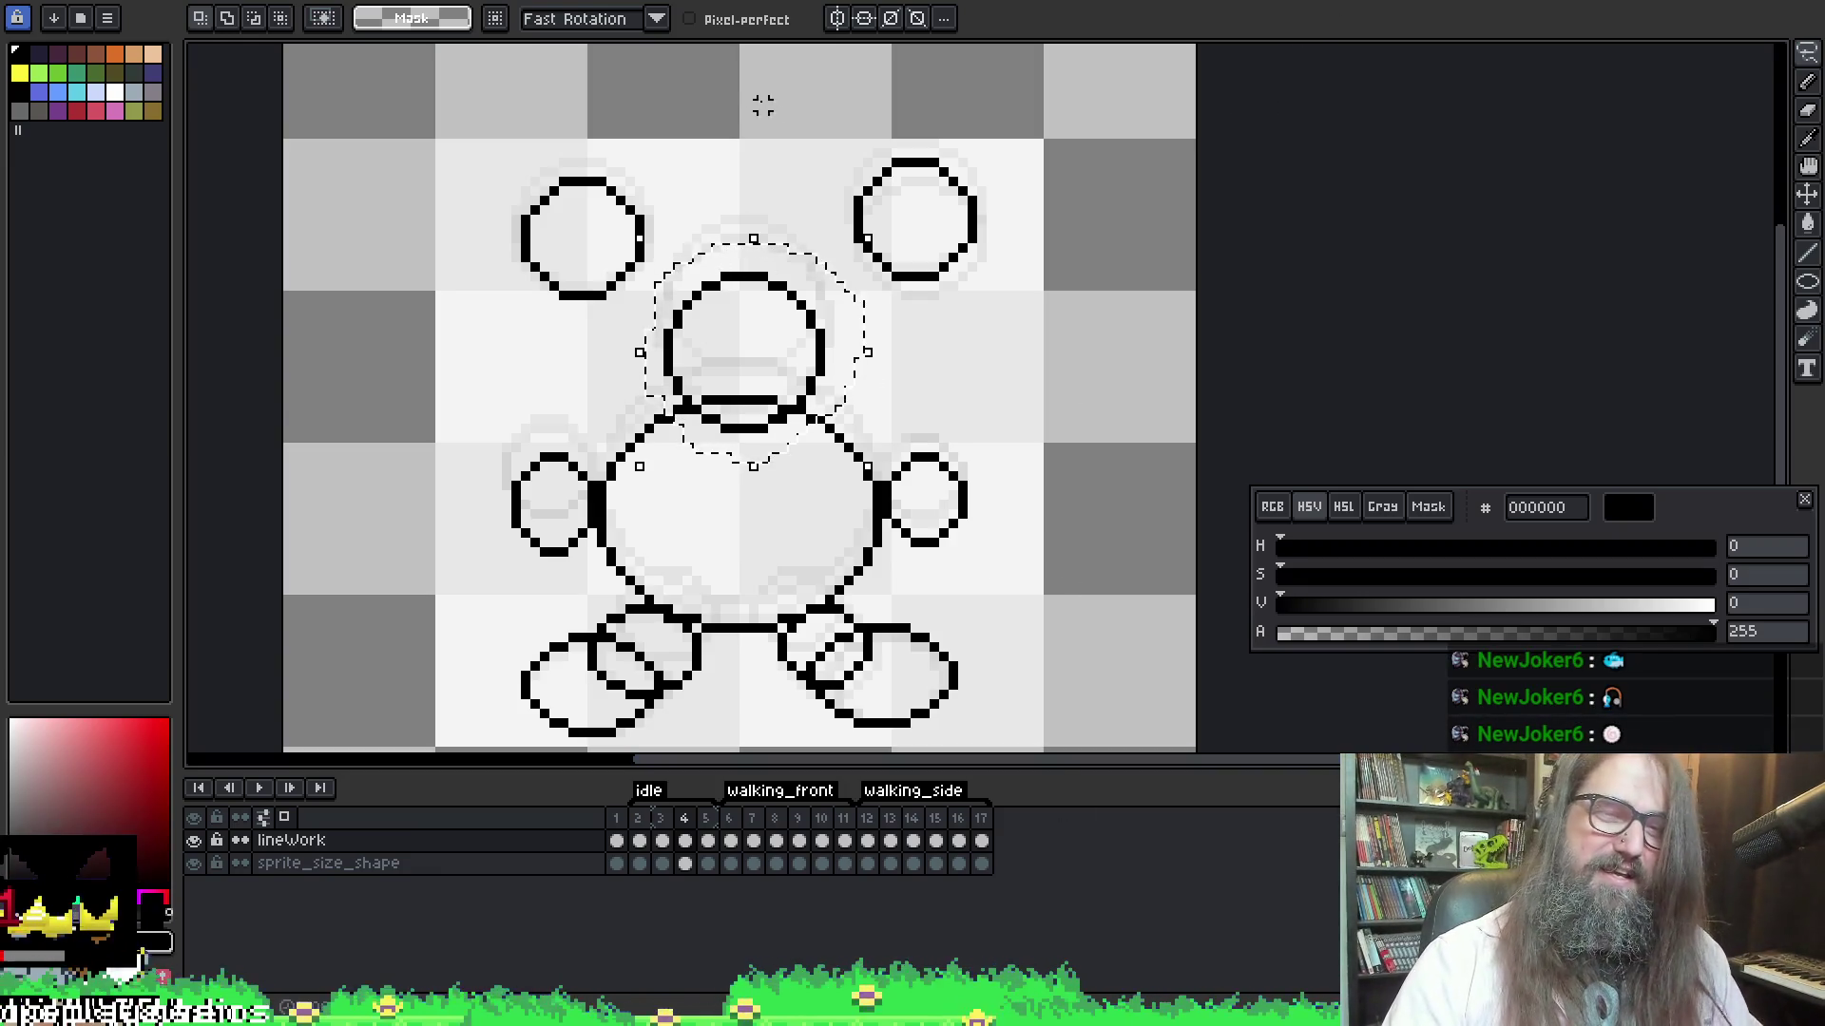
Nudge the selected head circle up, undo and retry the move, then commit it at 38, 26
{"action": "key", "text": "Up"}
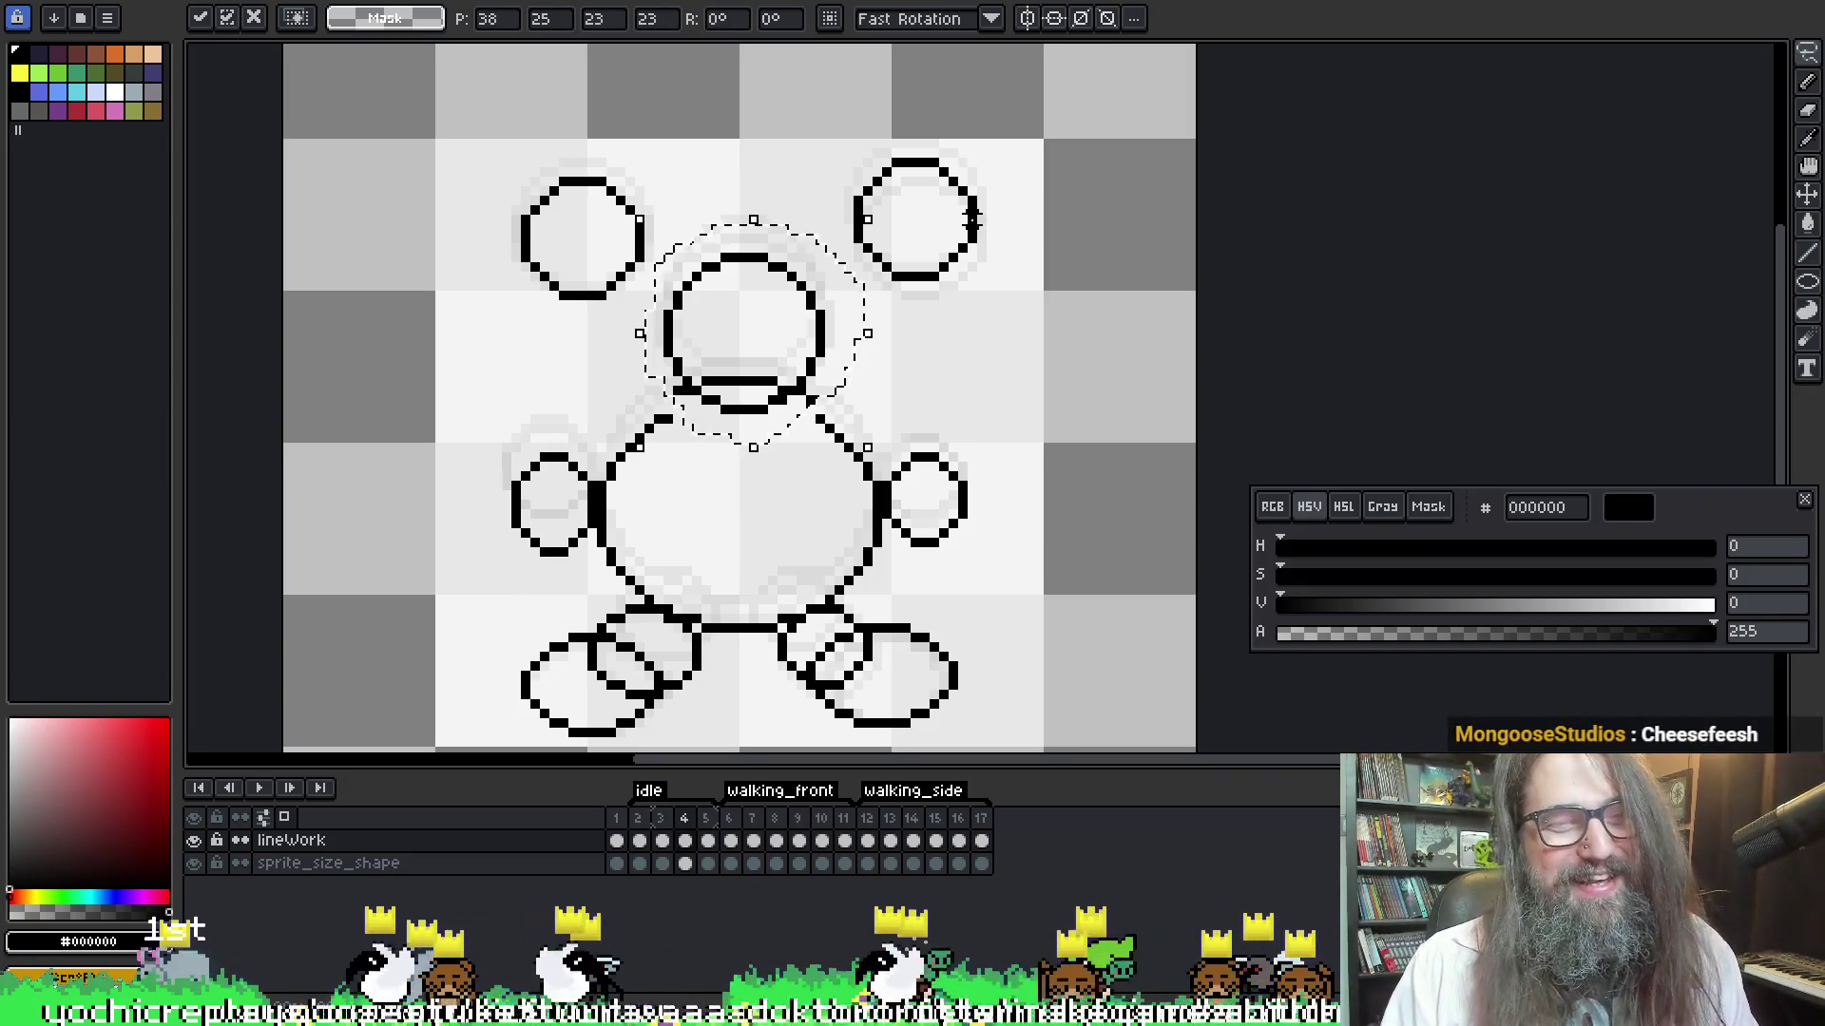
{"action": "key", "text": "ctrl+d"}
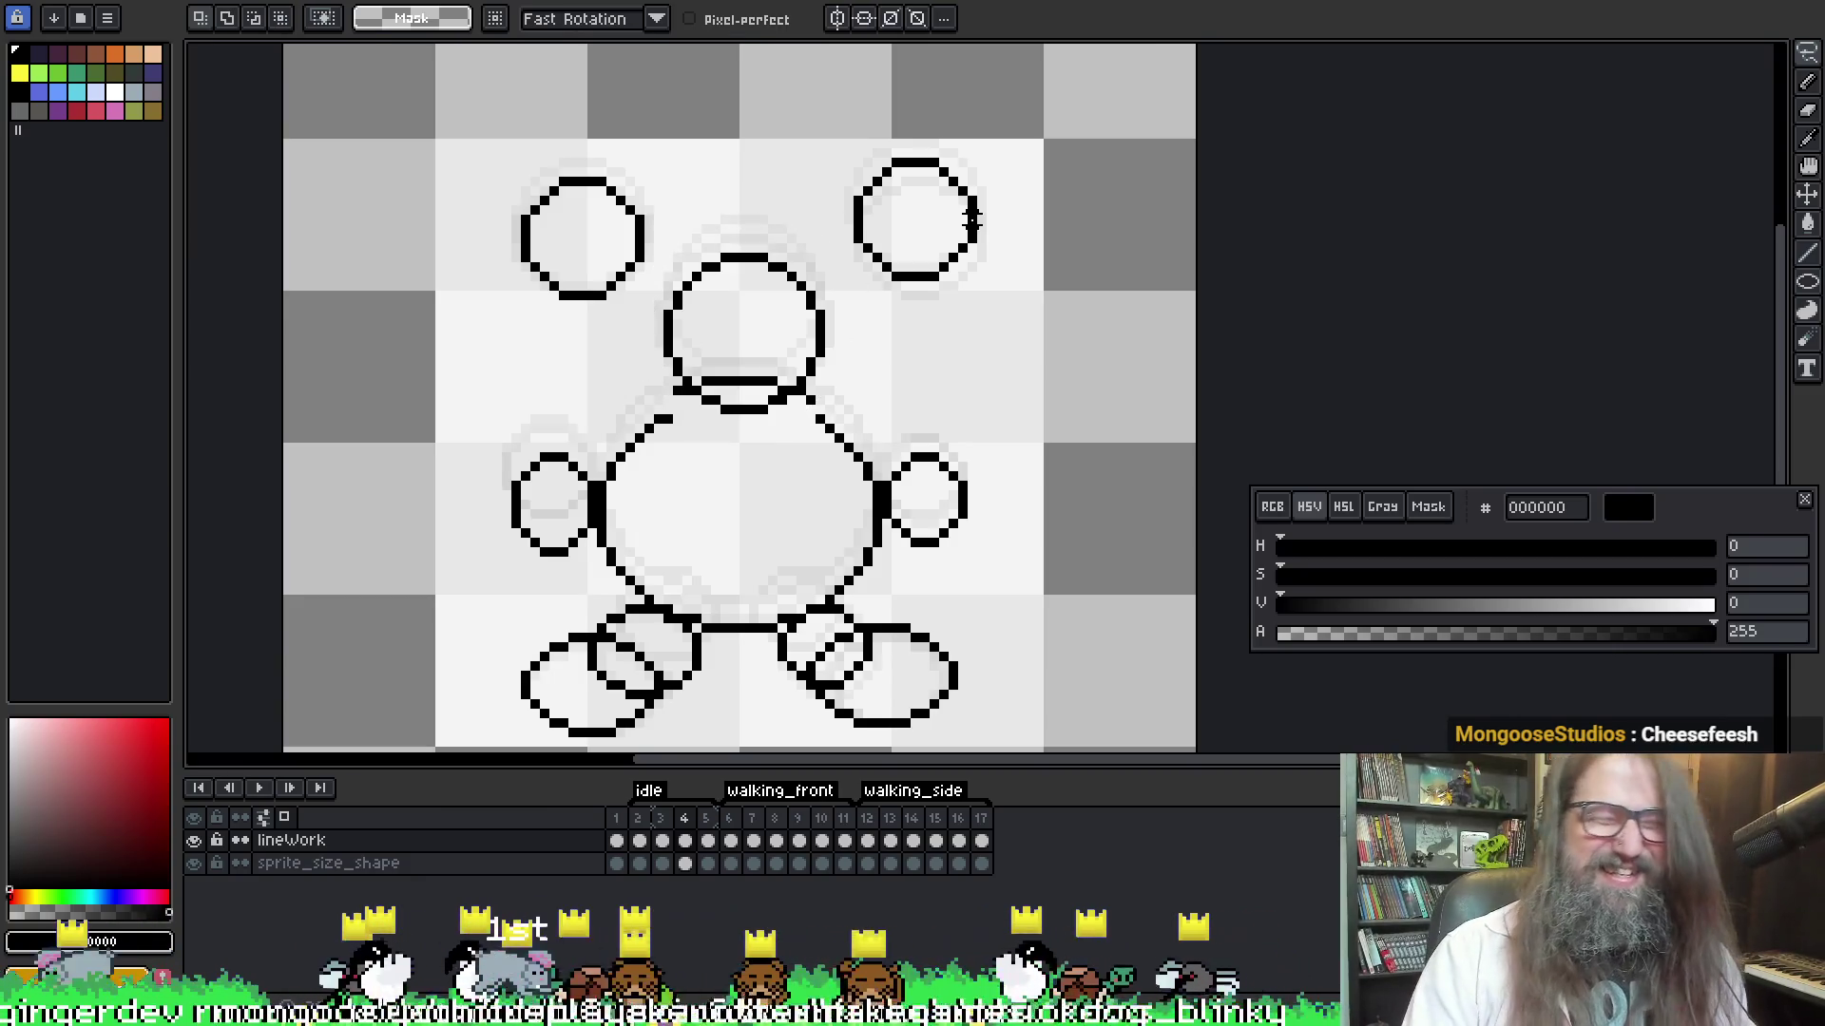
{"action": "key", "text": "b"}
{"action": "key", "text": "ctrl+z"}
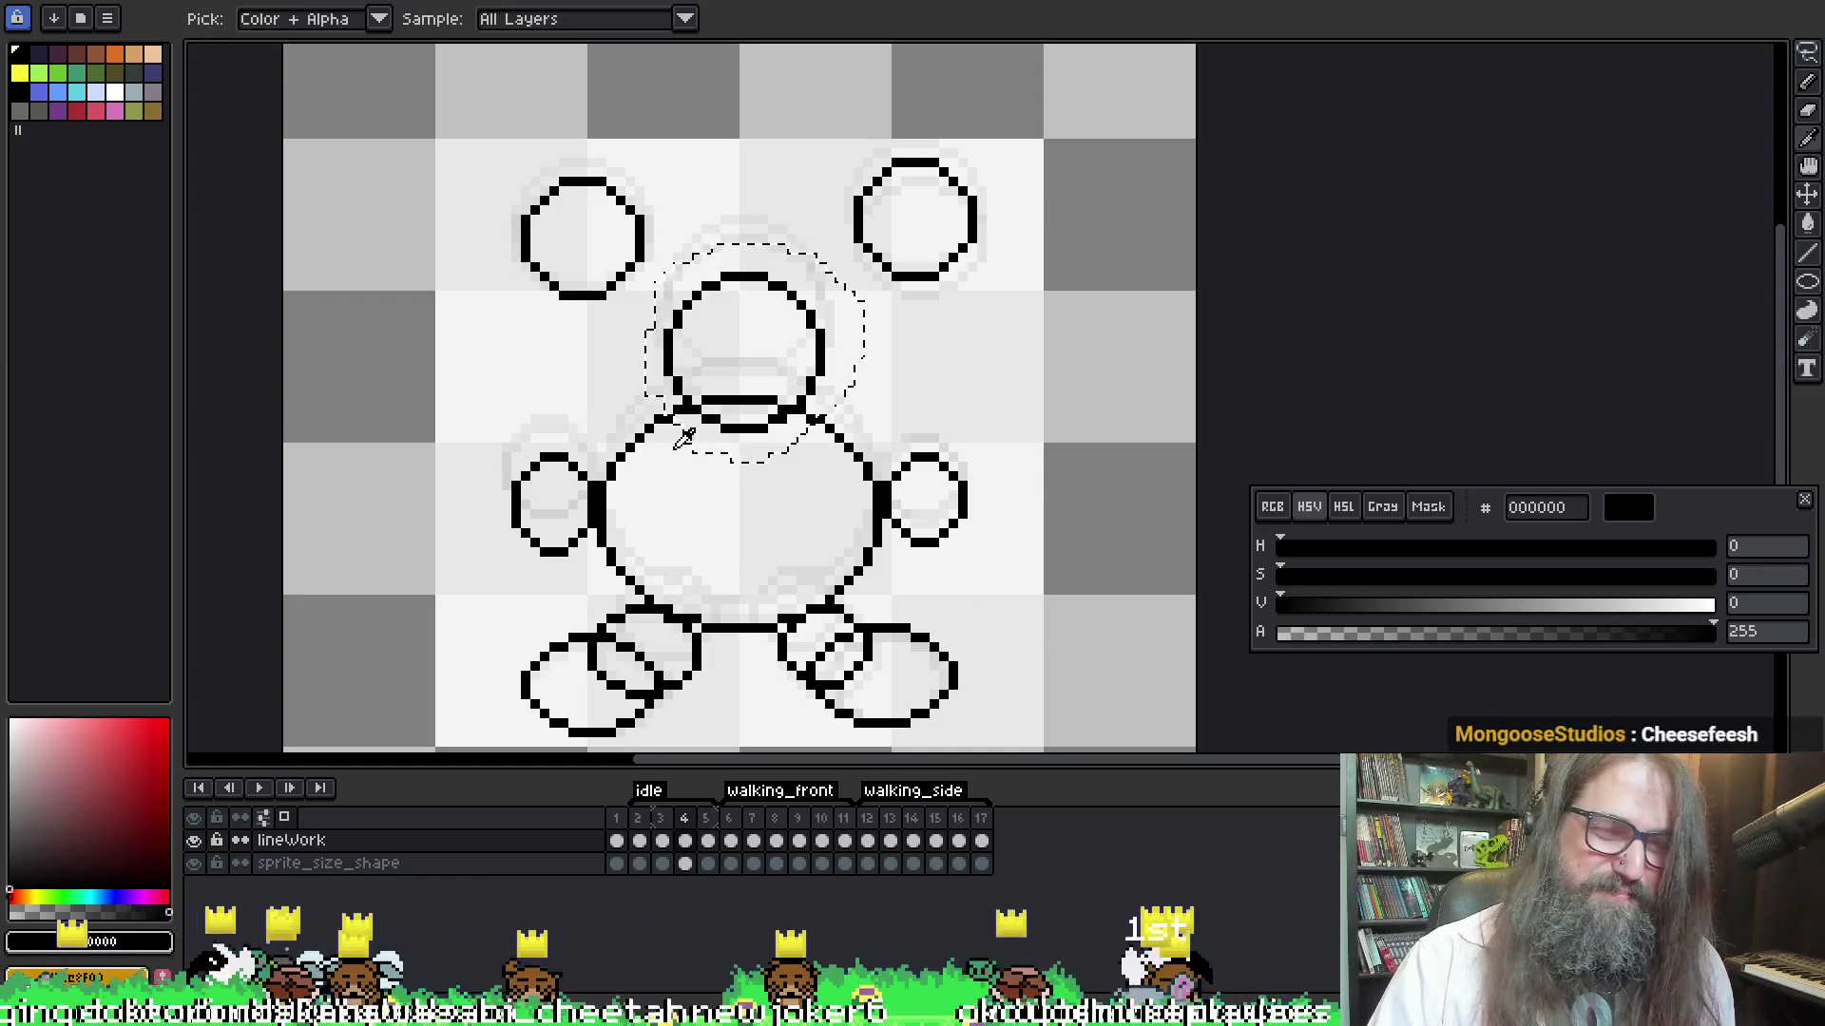
{"action": "key", "text": "ctrl"}
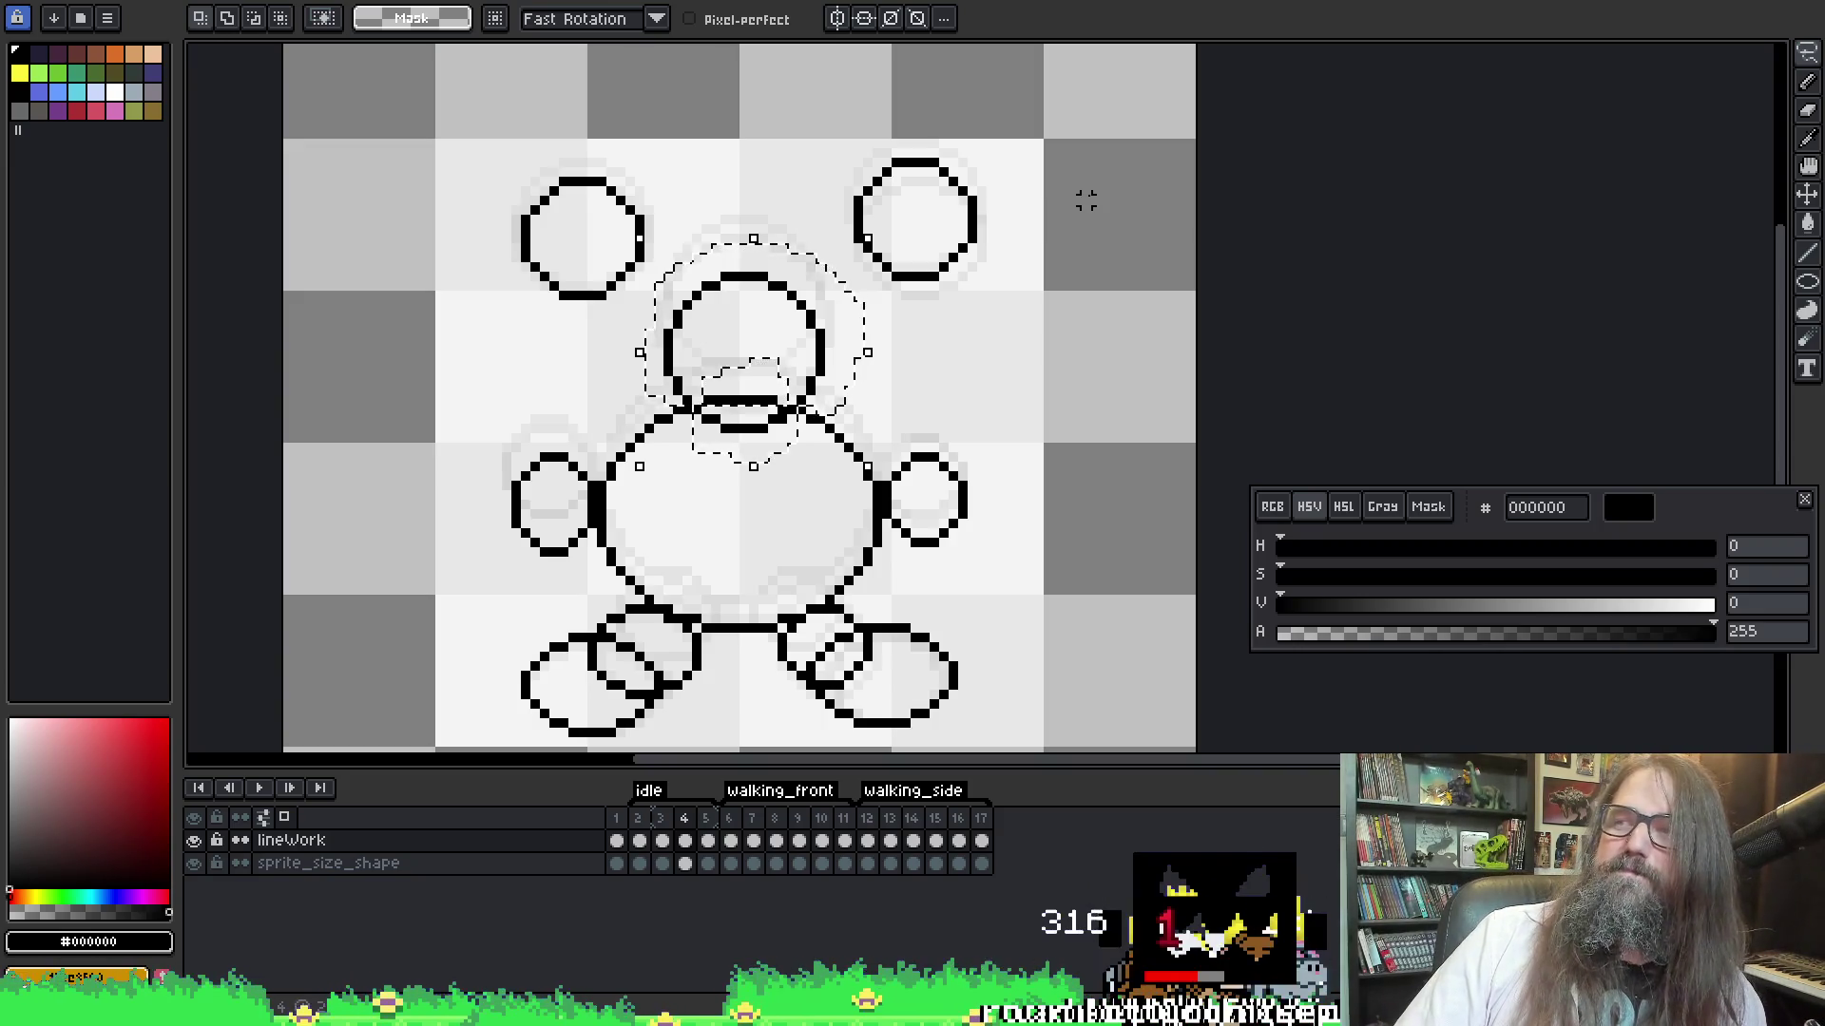
{"action": "key", "text": "v"}
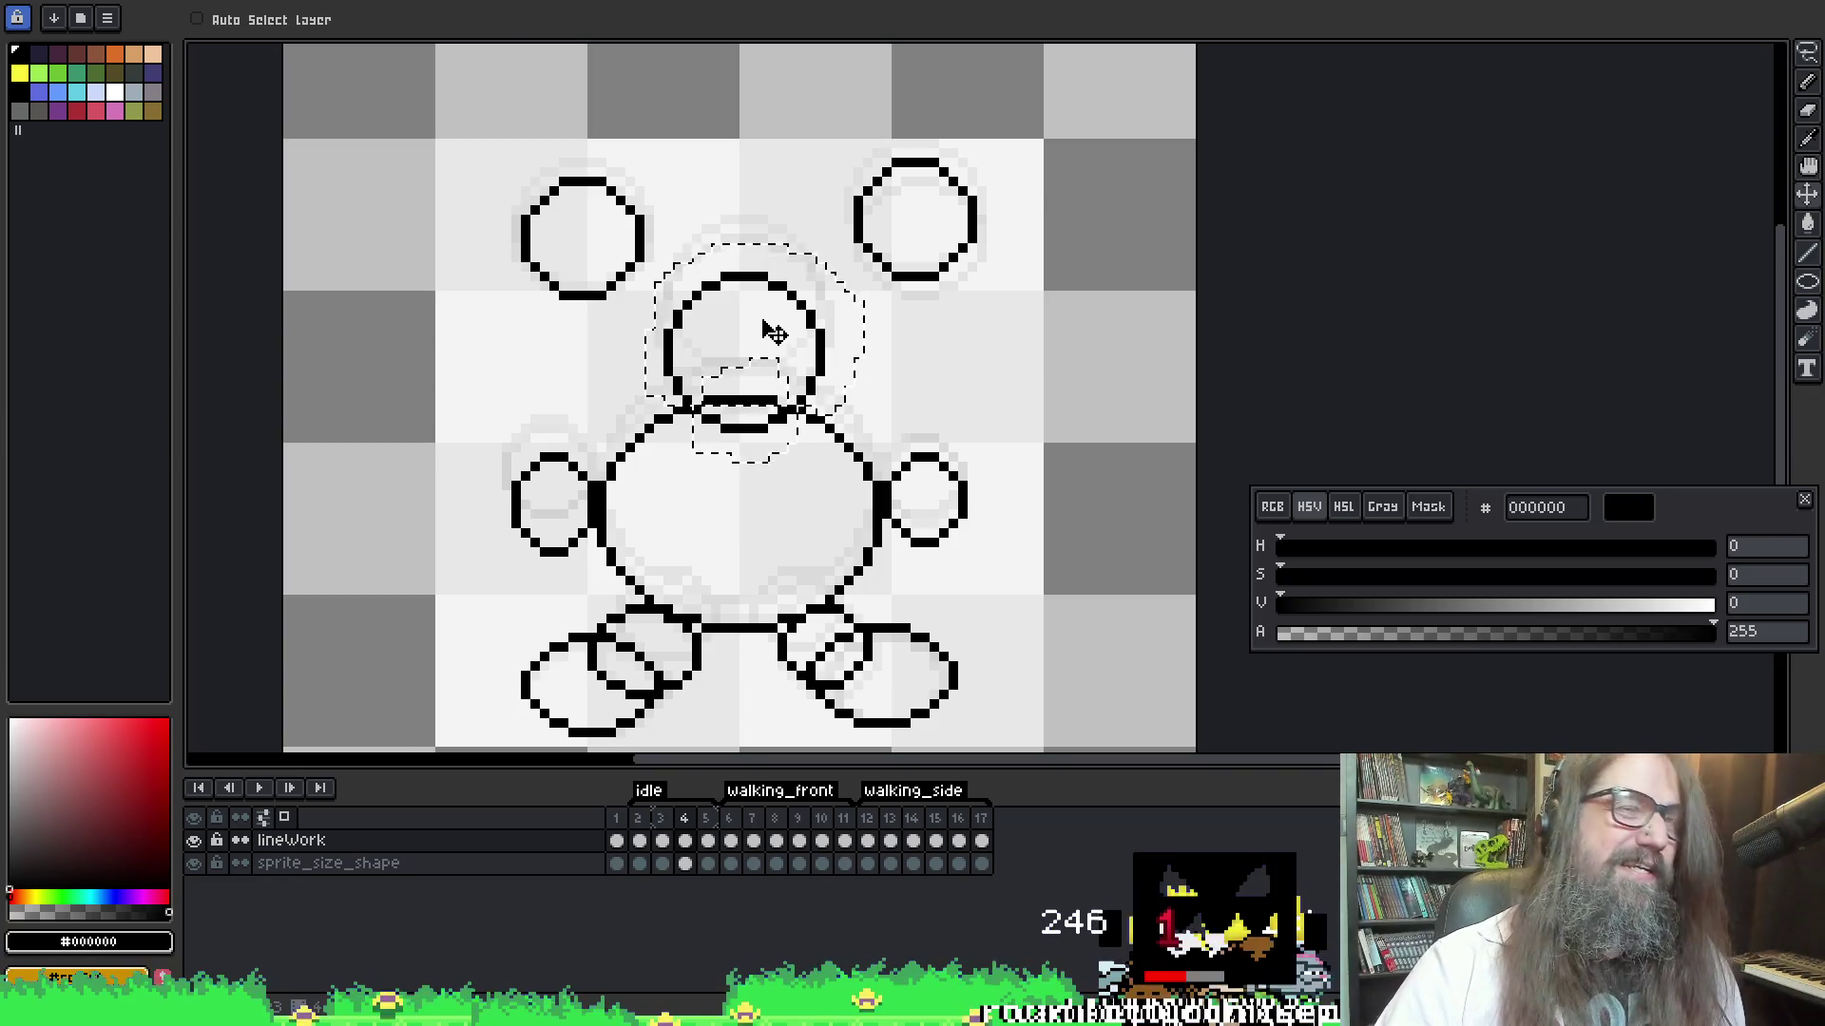
{"action": "key", "text": "ctrl+d"}
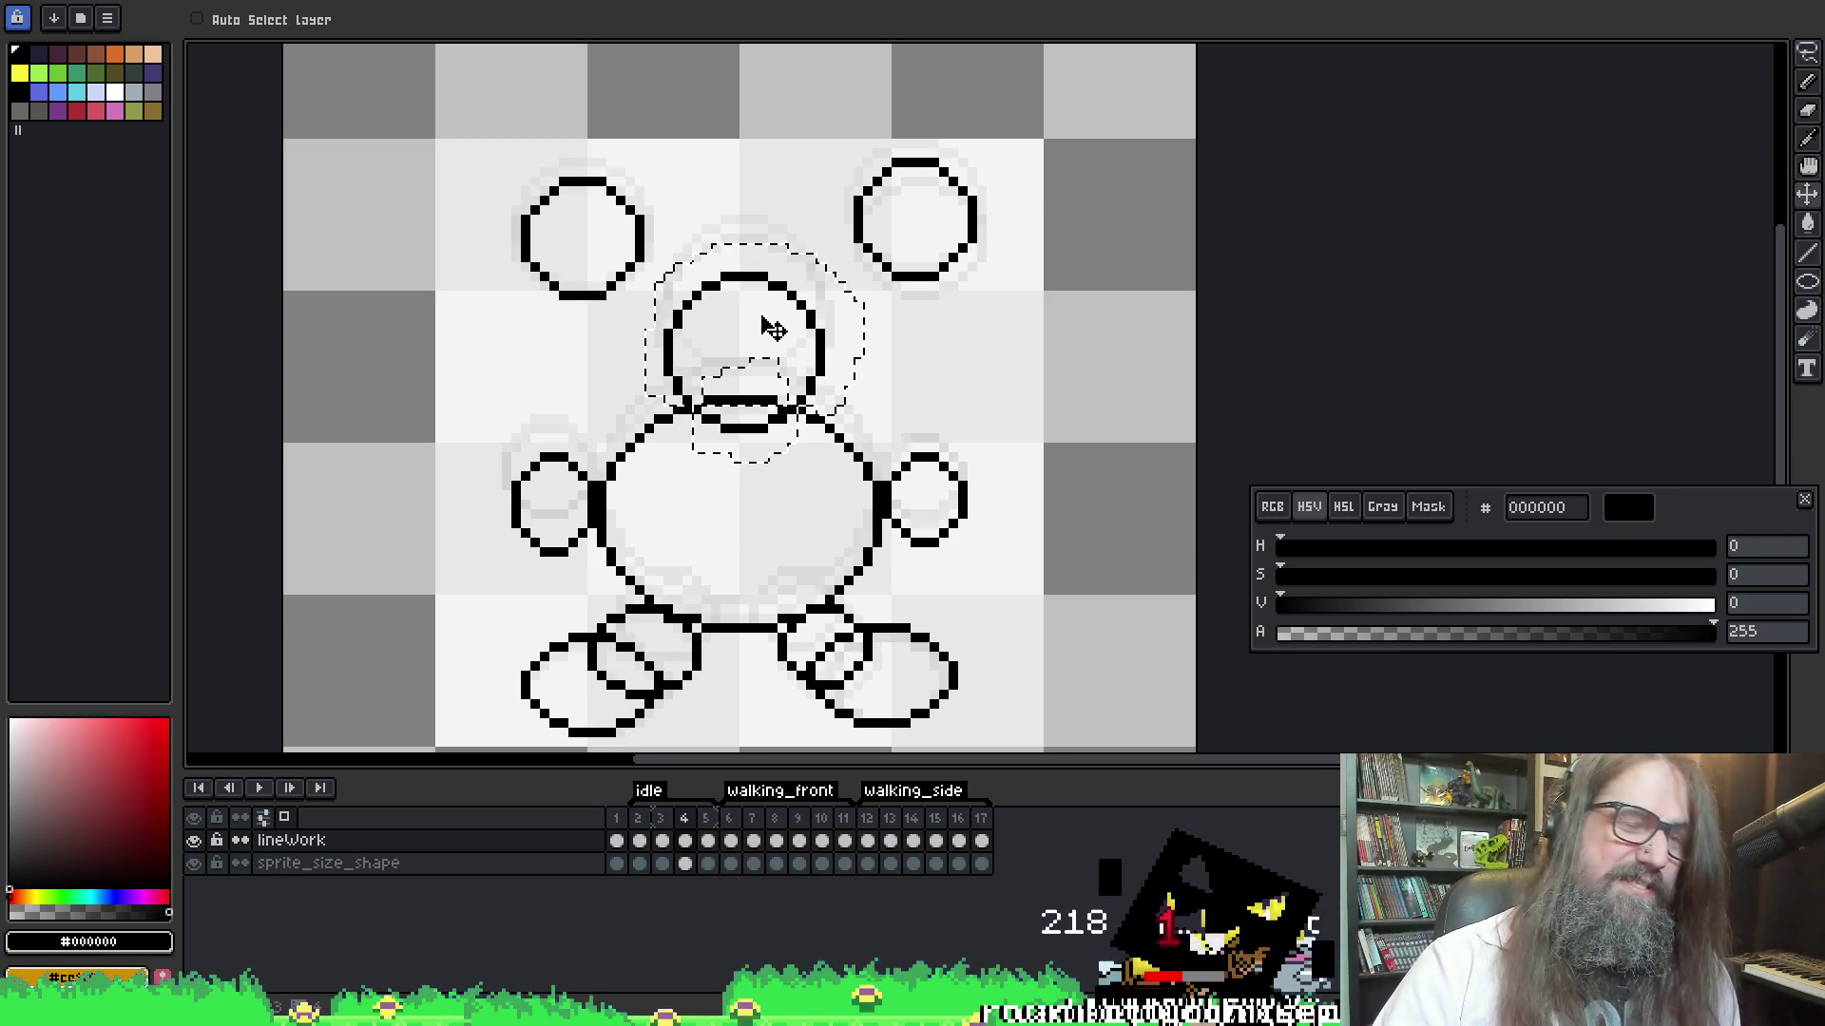
{"action": "key", "text": "ctrl"}
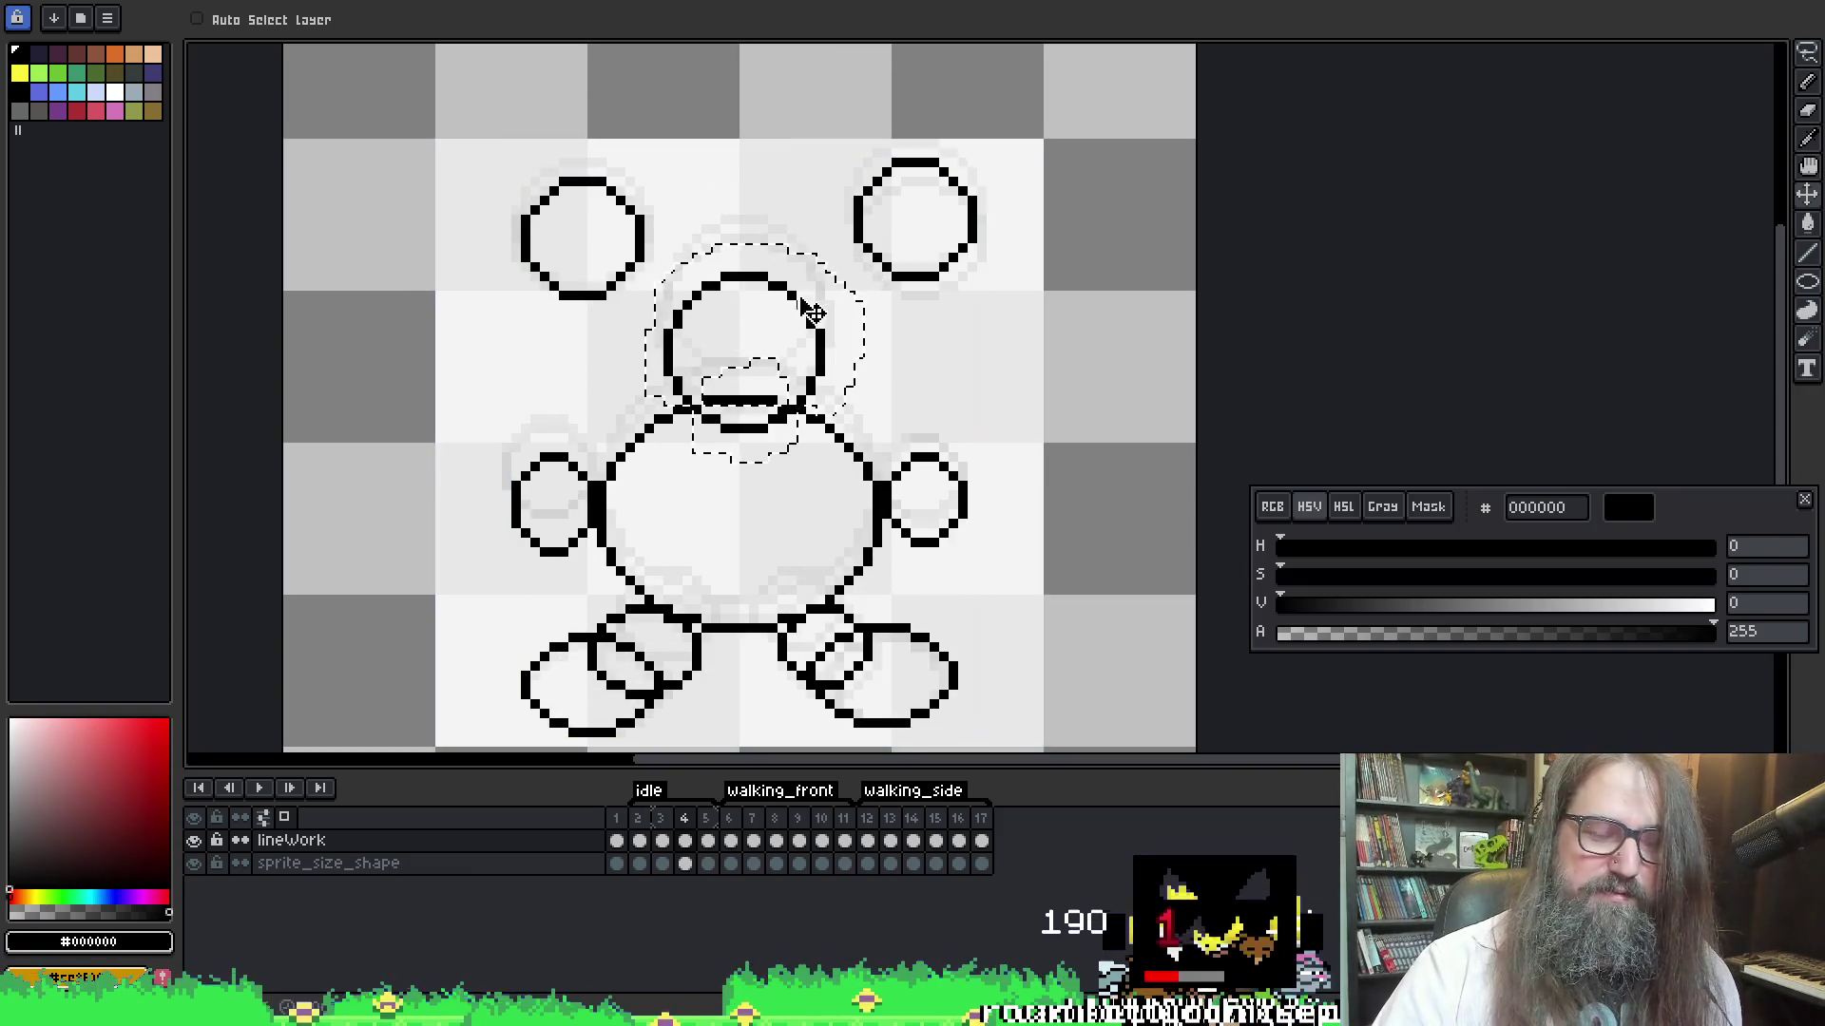
{"action": "key", "text": "r"}
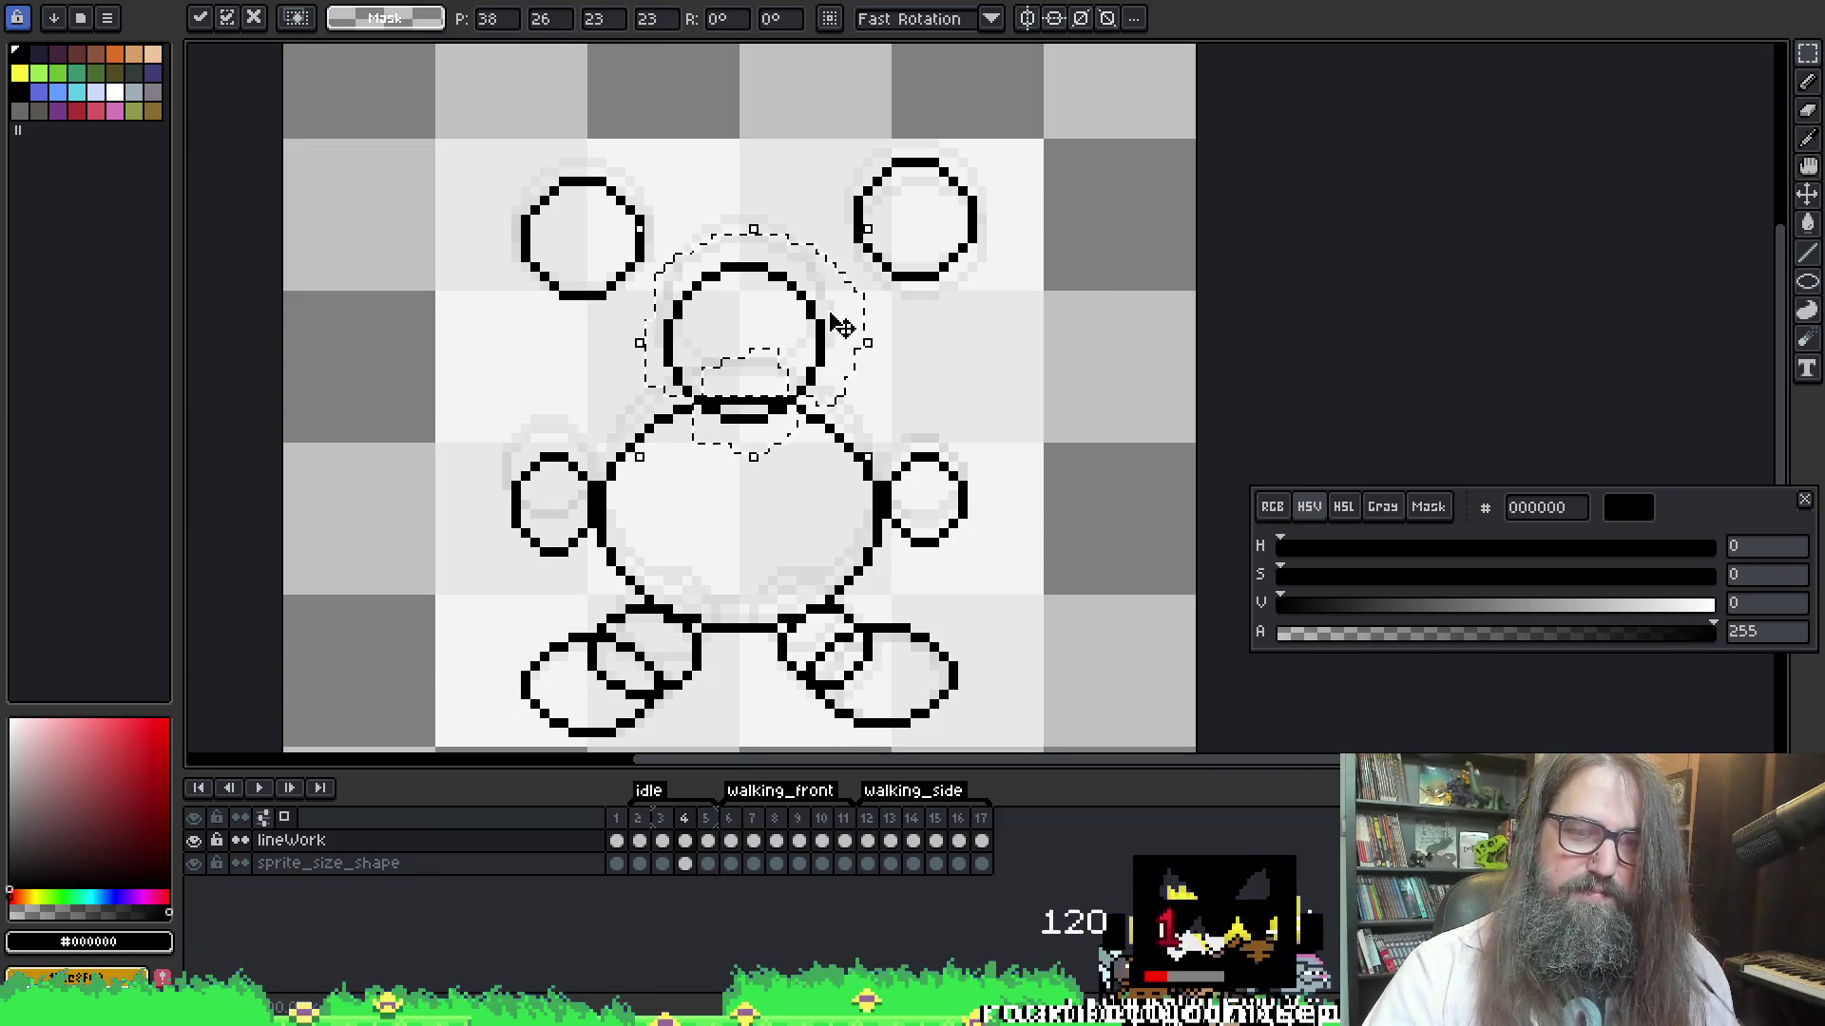
{"action": "key", "text": "ctrl+d"}
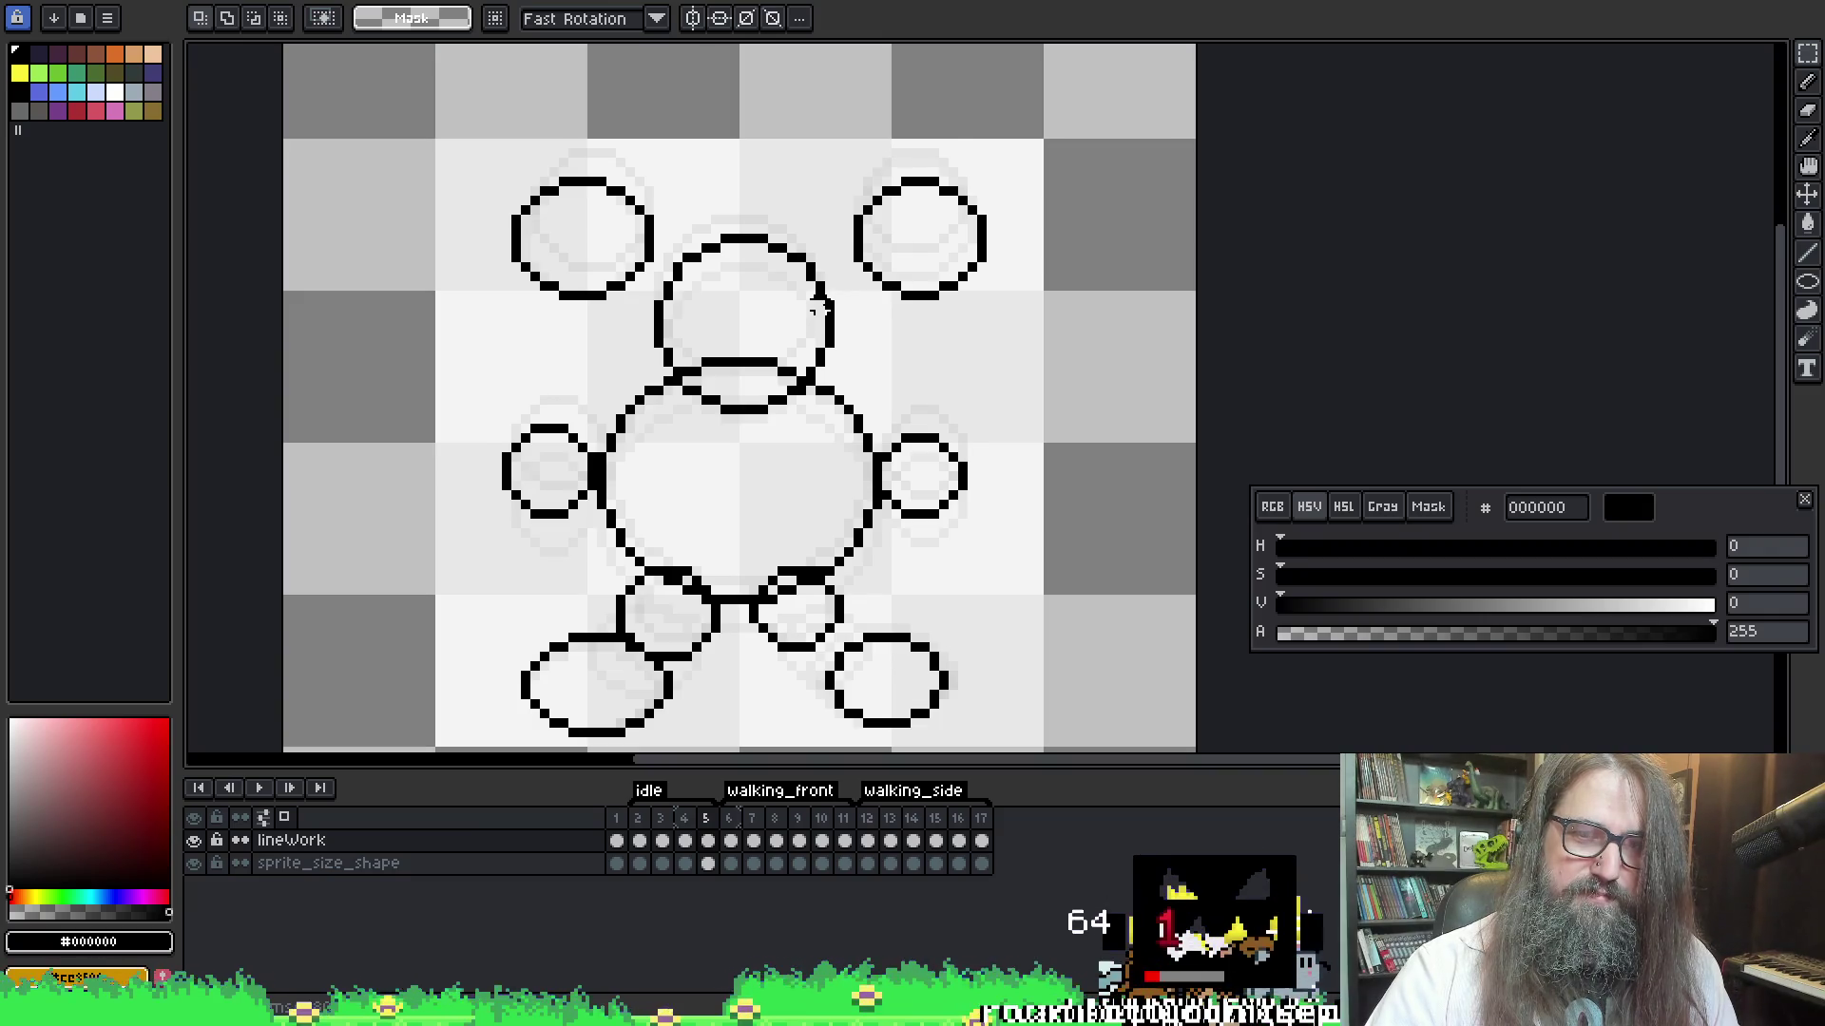
Preview the animation, then give frames 2–5 a 300 ms duration in Frame Properties
{"action": "key", "text": "Return"}
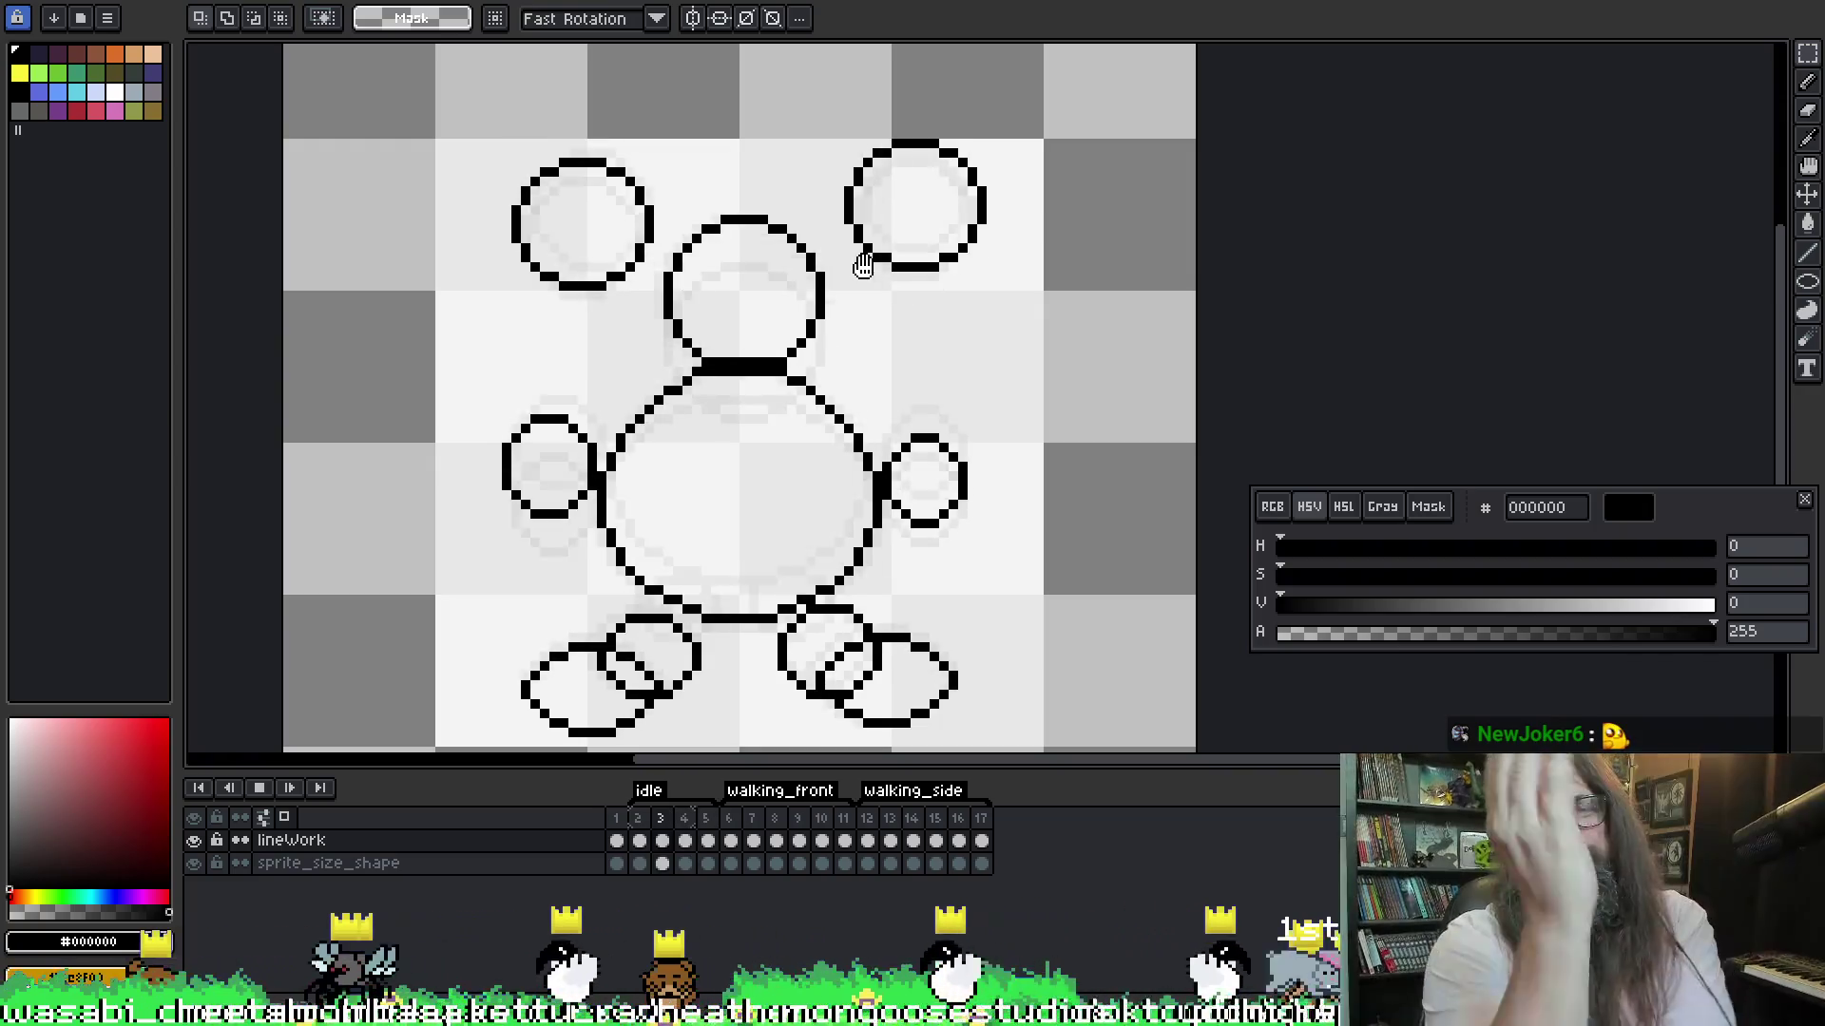
{"action": "key", "text": "space"}
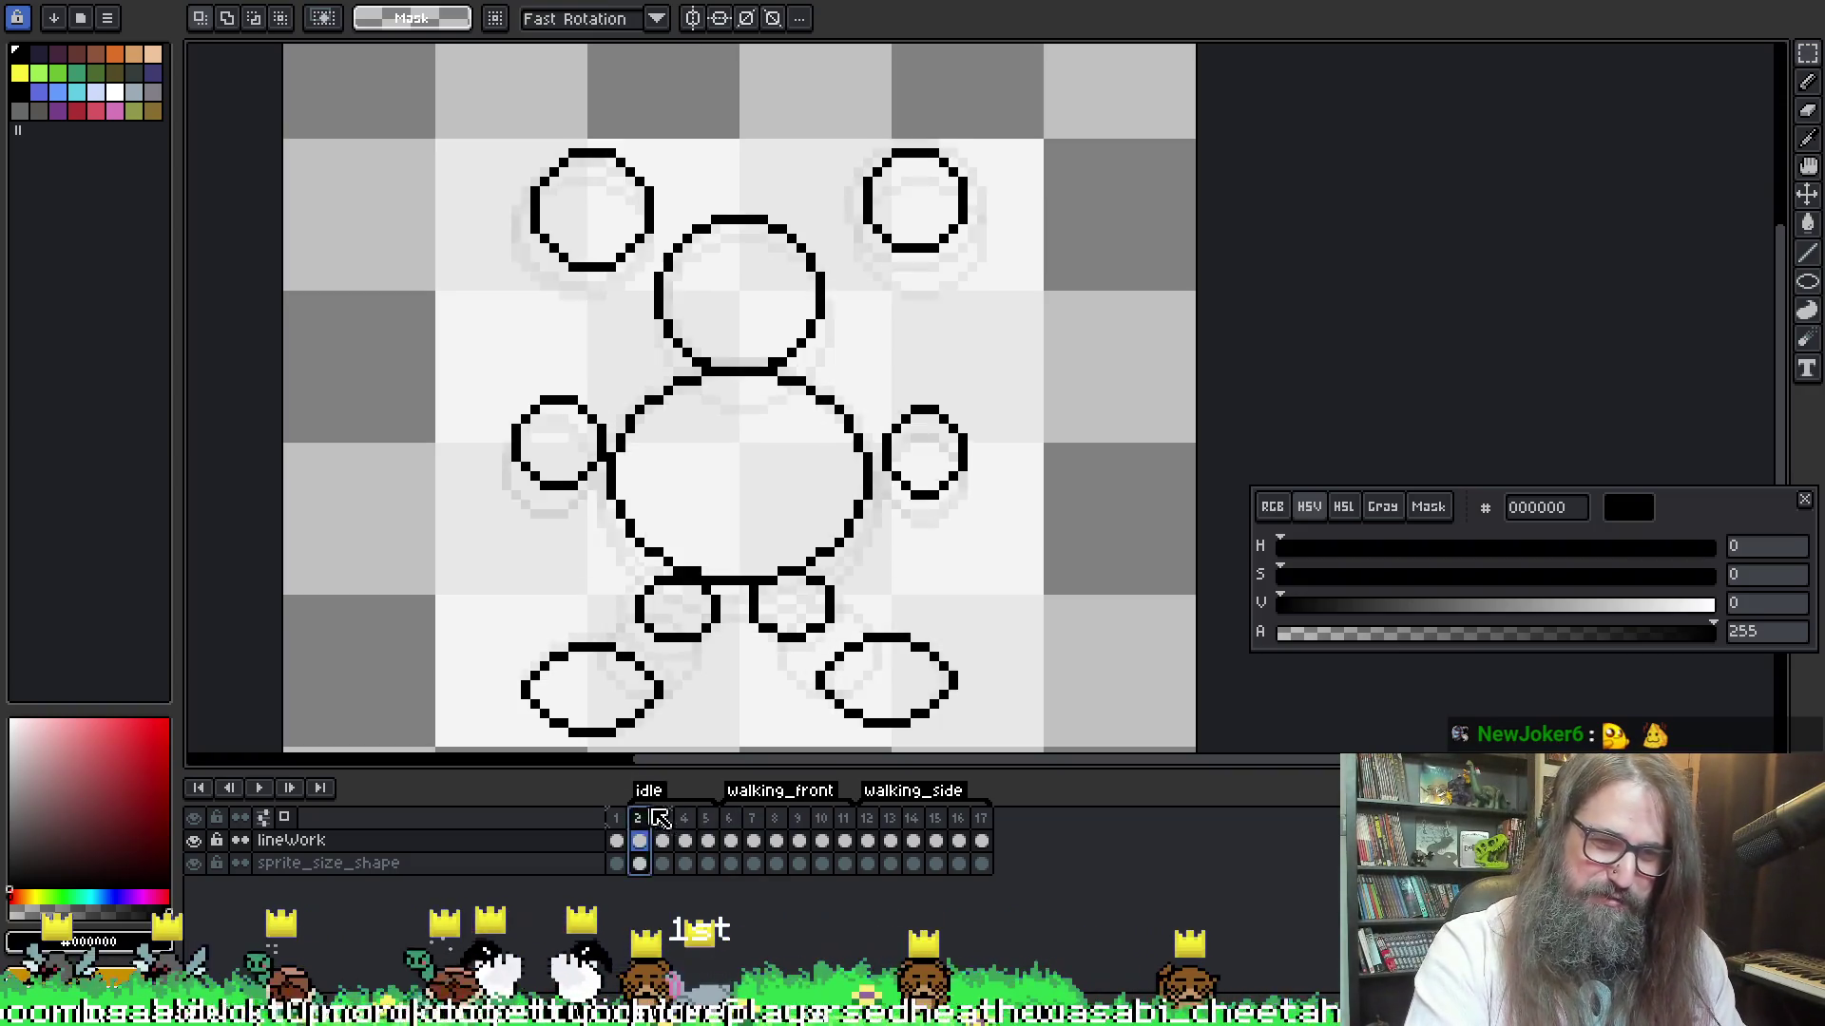
{"action": "right_click", "coordinate": [715, 840]}
{"action": "left_click", "coordinate": [817, 844]}
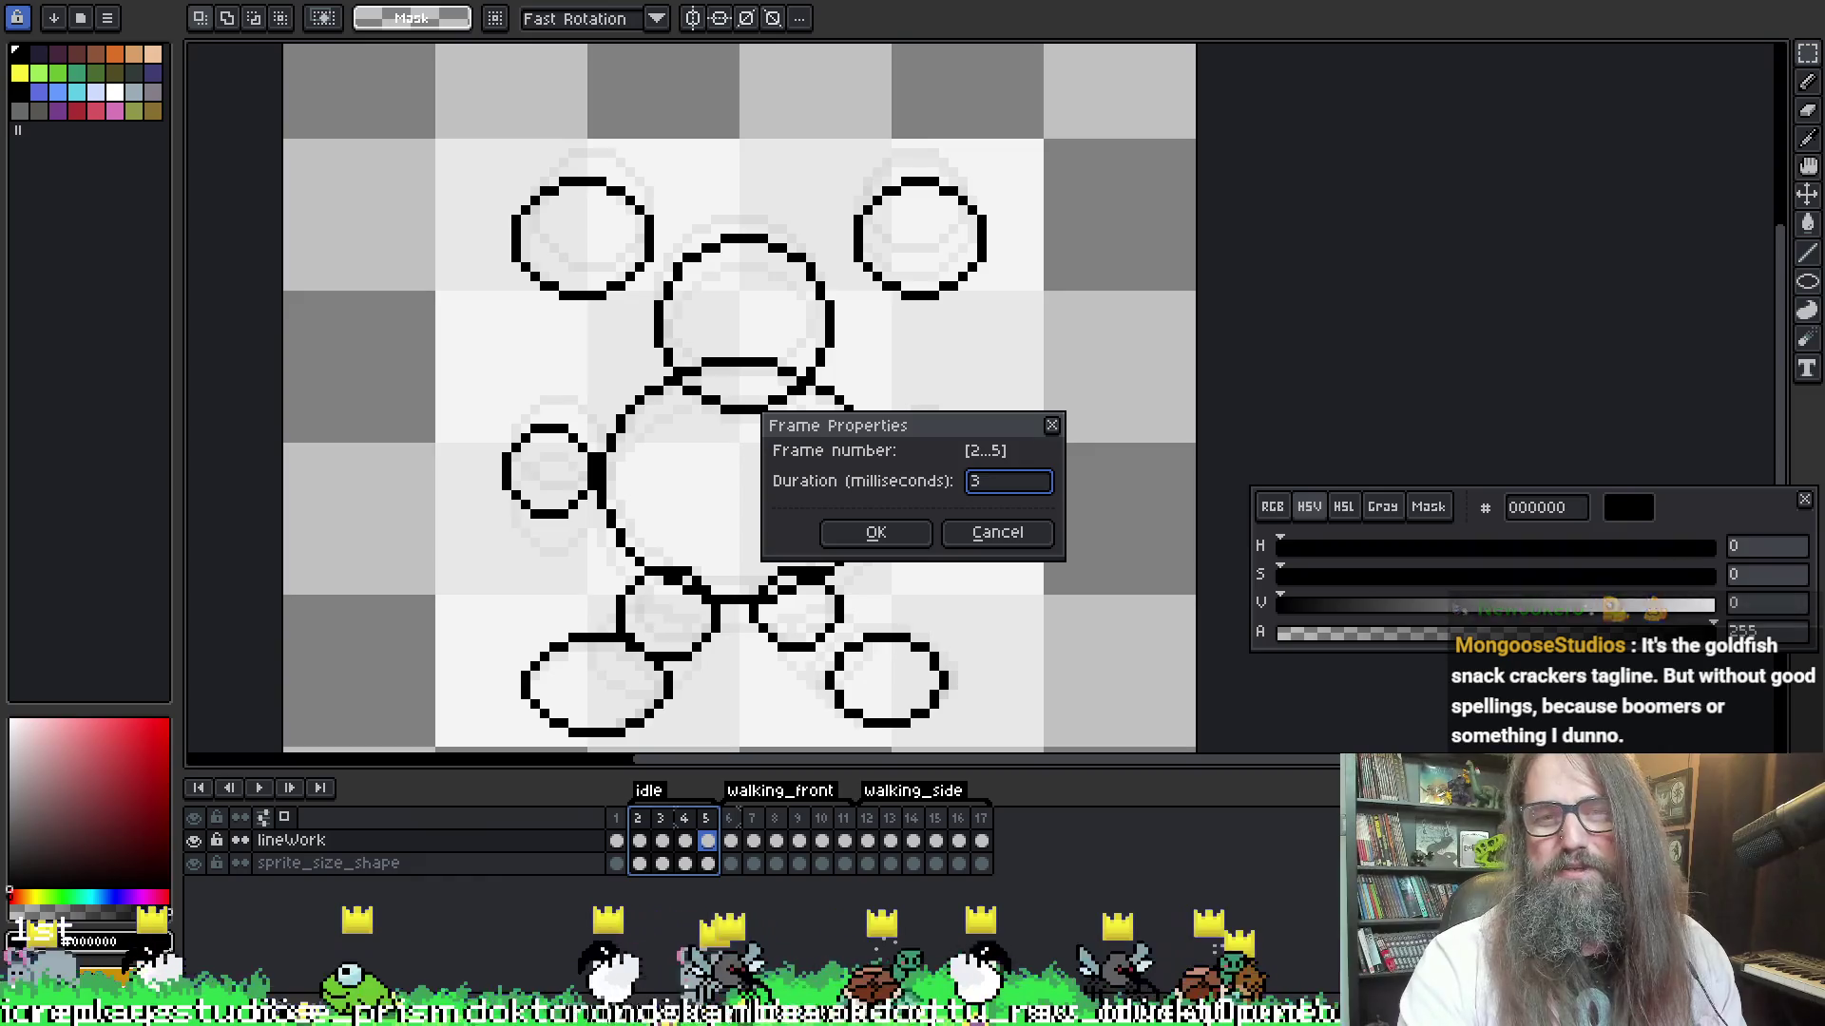
{"action": "type", "text": "00"}
{"action": "key", "text": "Return"}
{"action": "key", "text": "Return"}
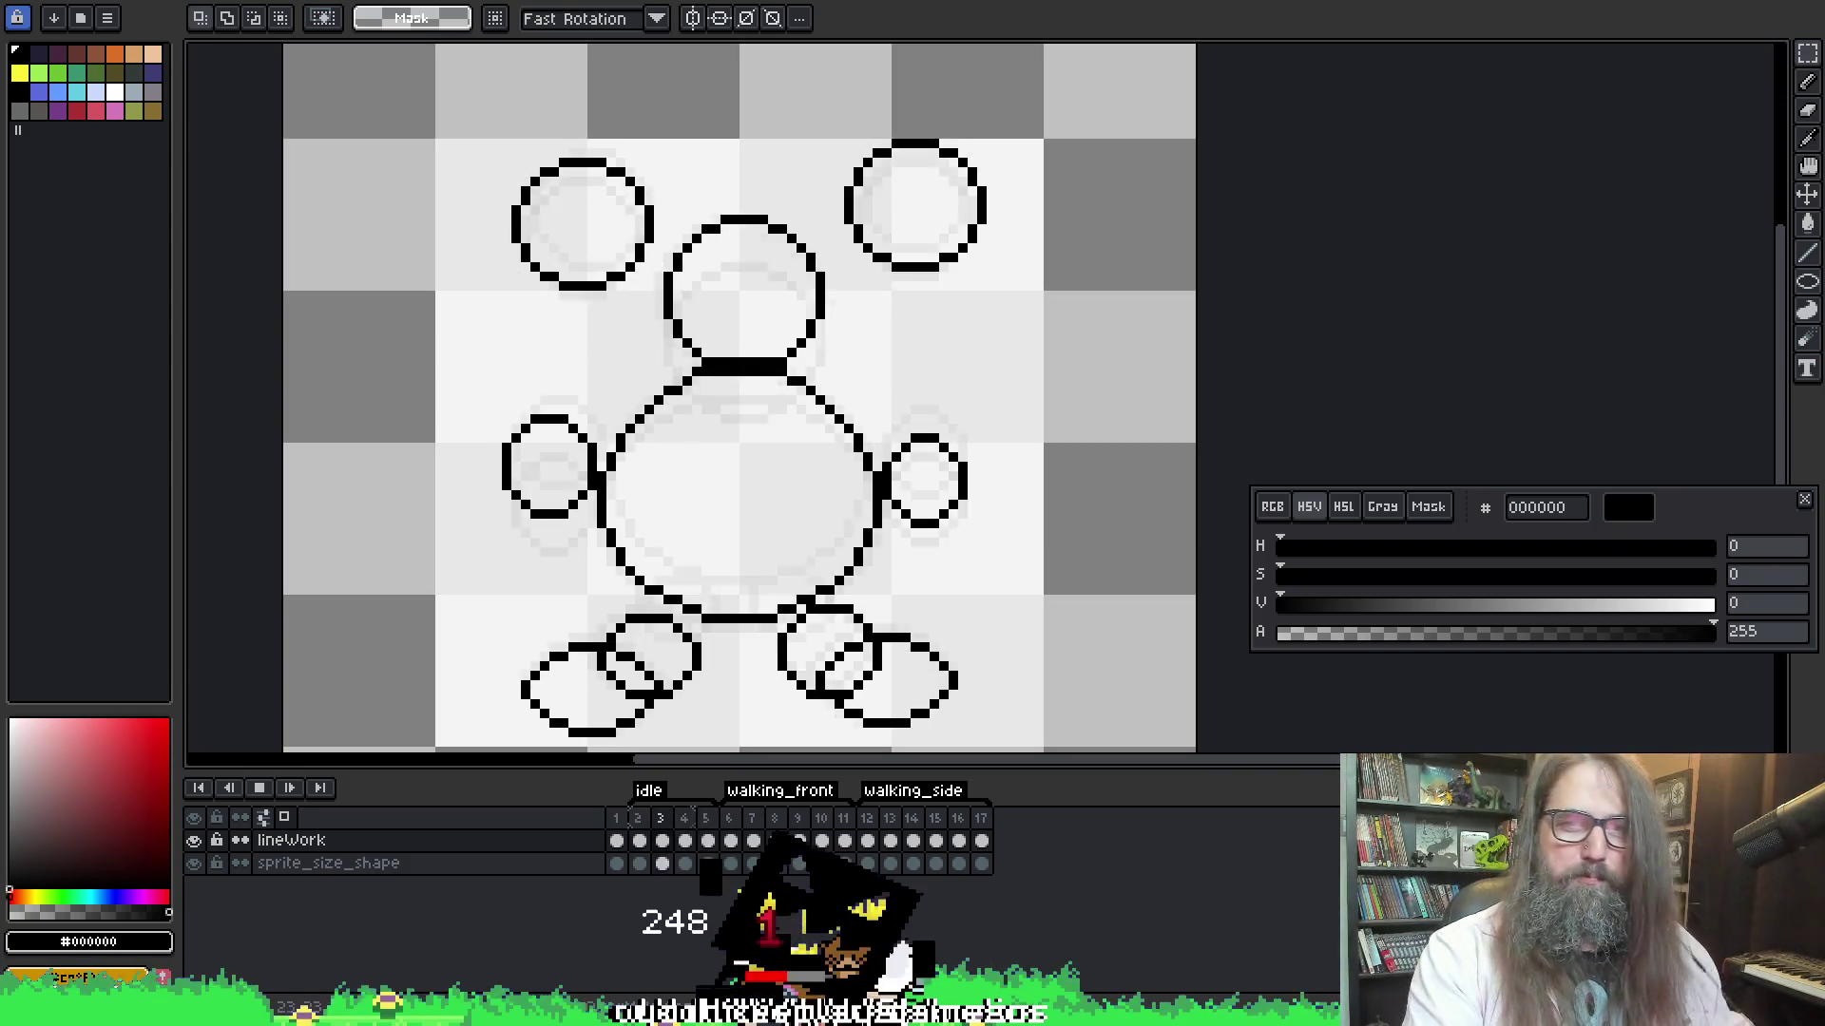
Select the bunny's right arm circle, nudge it down one pixel and commit
{"action": "scroll", "coordinate": [1034, 296], "scroll_direction": "down", "scroll_amount": 5}
{"action": "scroll", "coordinate": [1018, 391], "scroll_direction": "up", "scroll_amount": 3}
{"action": "left_click_drag", "start_coordinate": [1018, 391], "coordinate": [827, 481]}
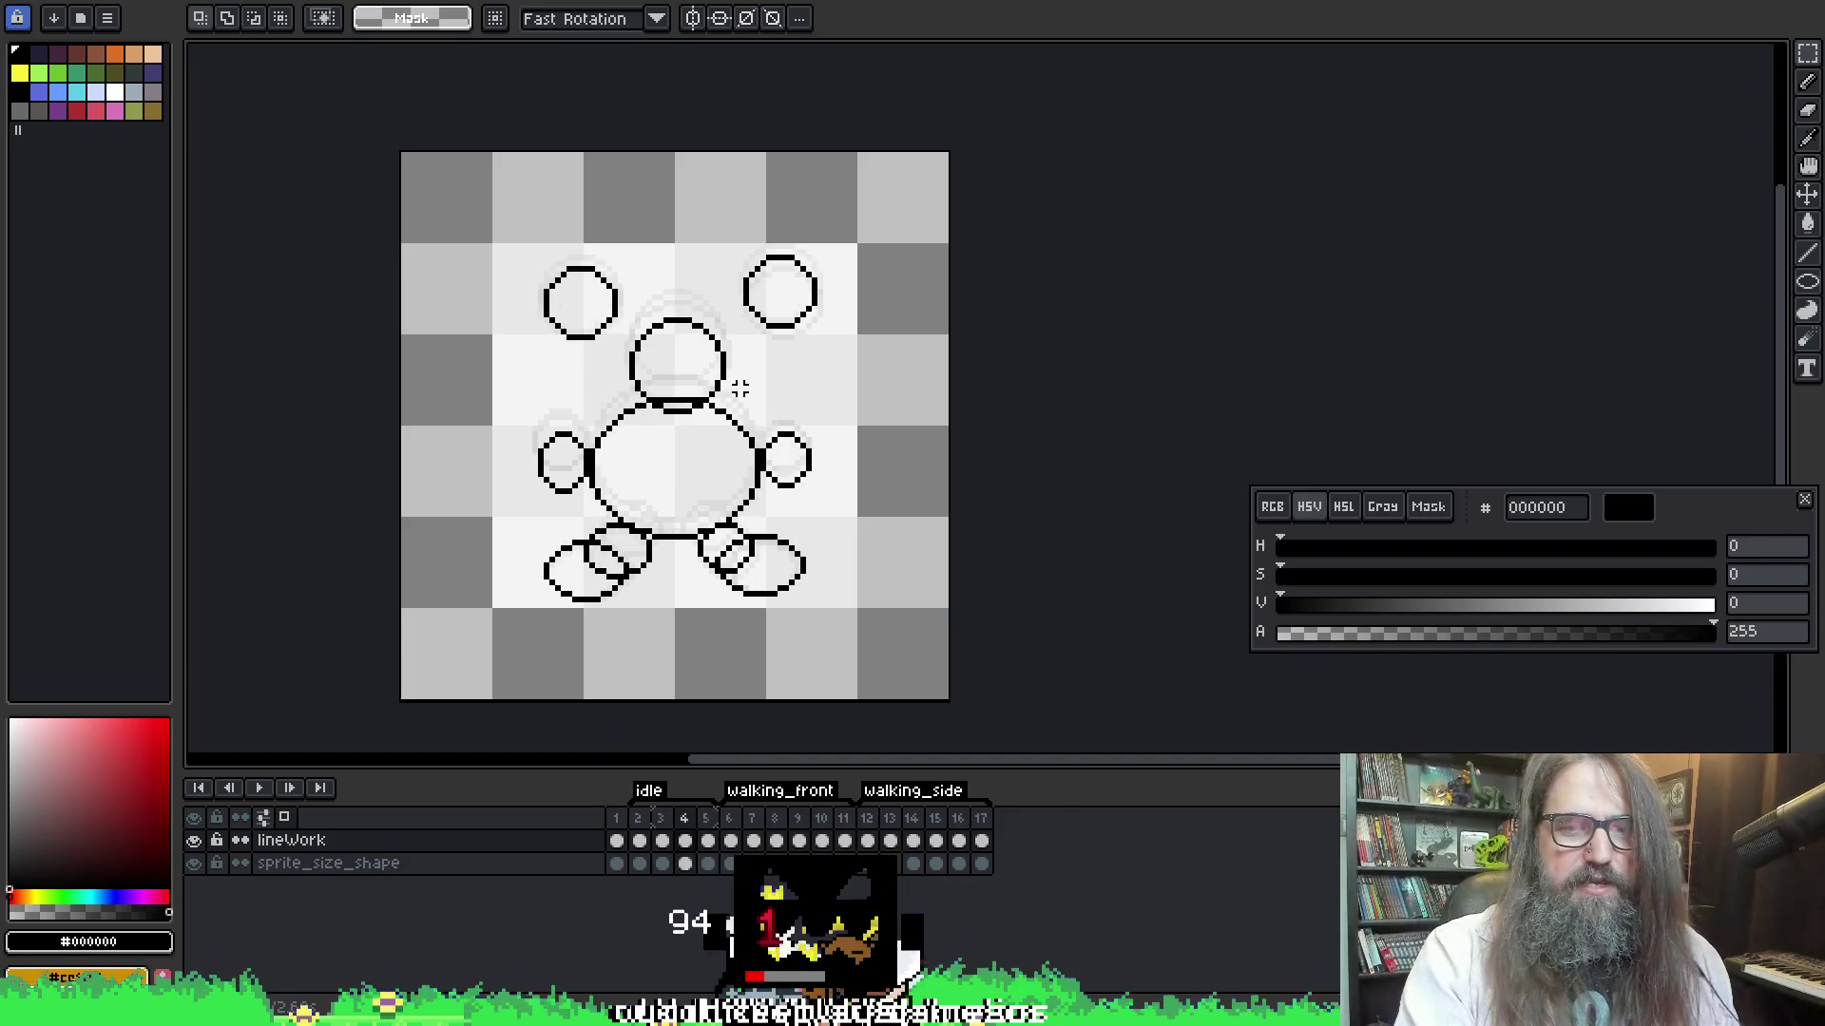
{"action": "scroll", "coordinate": [740, 389], "scroll_direction": "up", "scroll_amount": 2}
{"action": "mouse_move", "coordinate": [934, 332]}
{"action": "left_mouse_down"}
{"action": "mouse_move", "coordinate": [872, 462]}
{"action": "mouse_move", "coordinate": [770, 539]}
{"action": "left_mouse_up"}
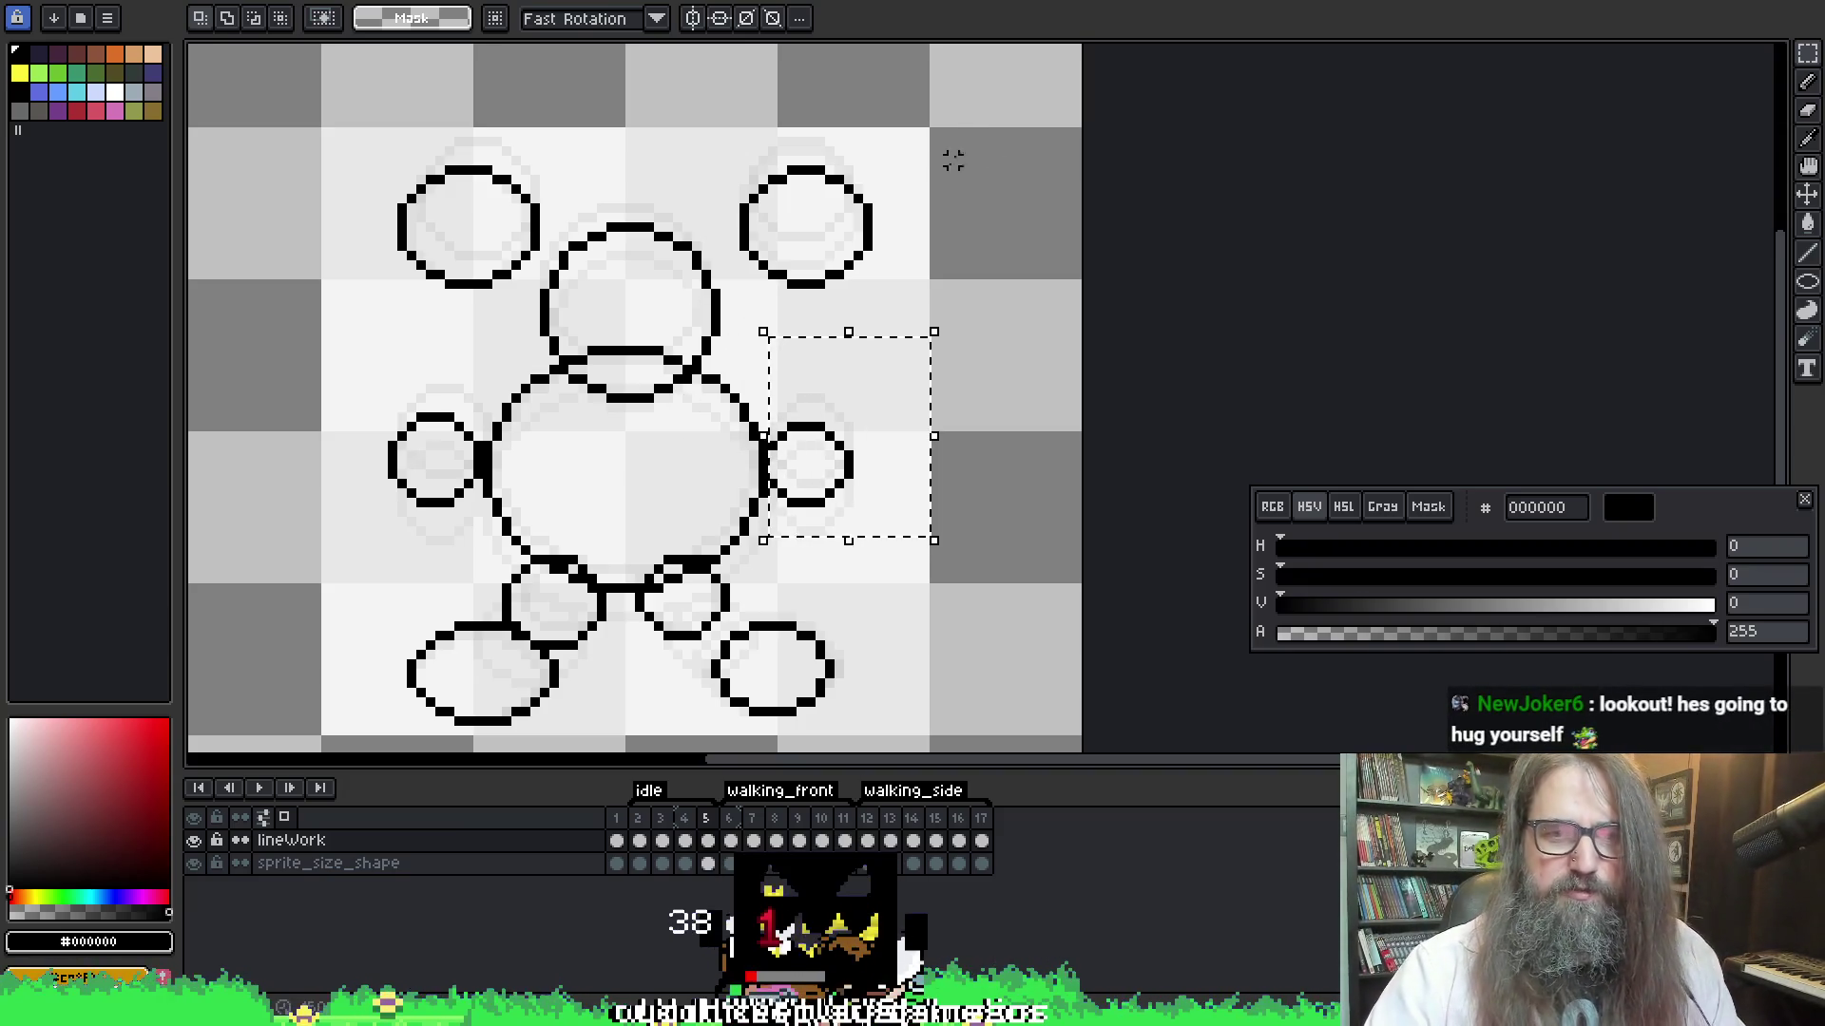
{"action": "key", "text": "Down"}
{"action": "key", "text": "Down"}
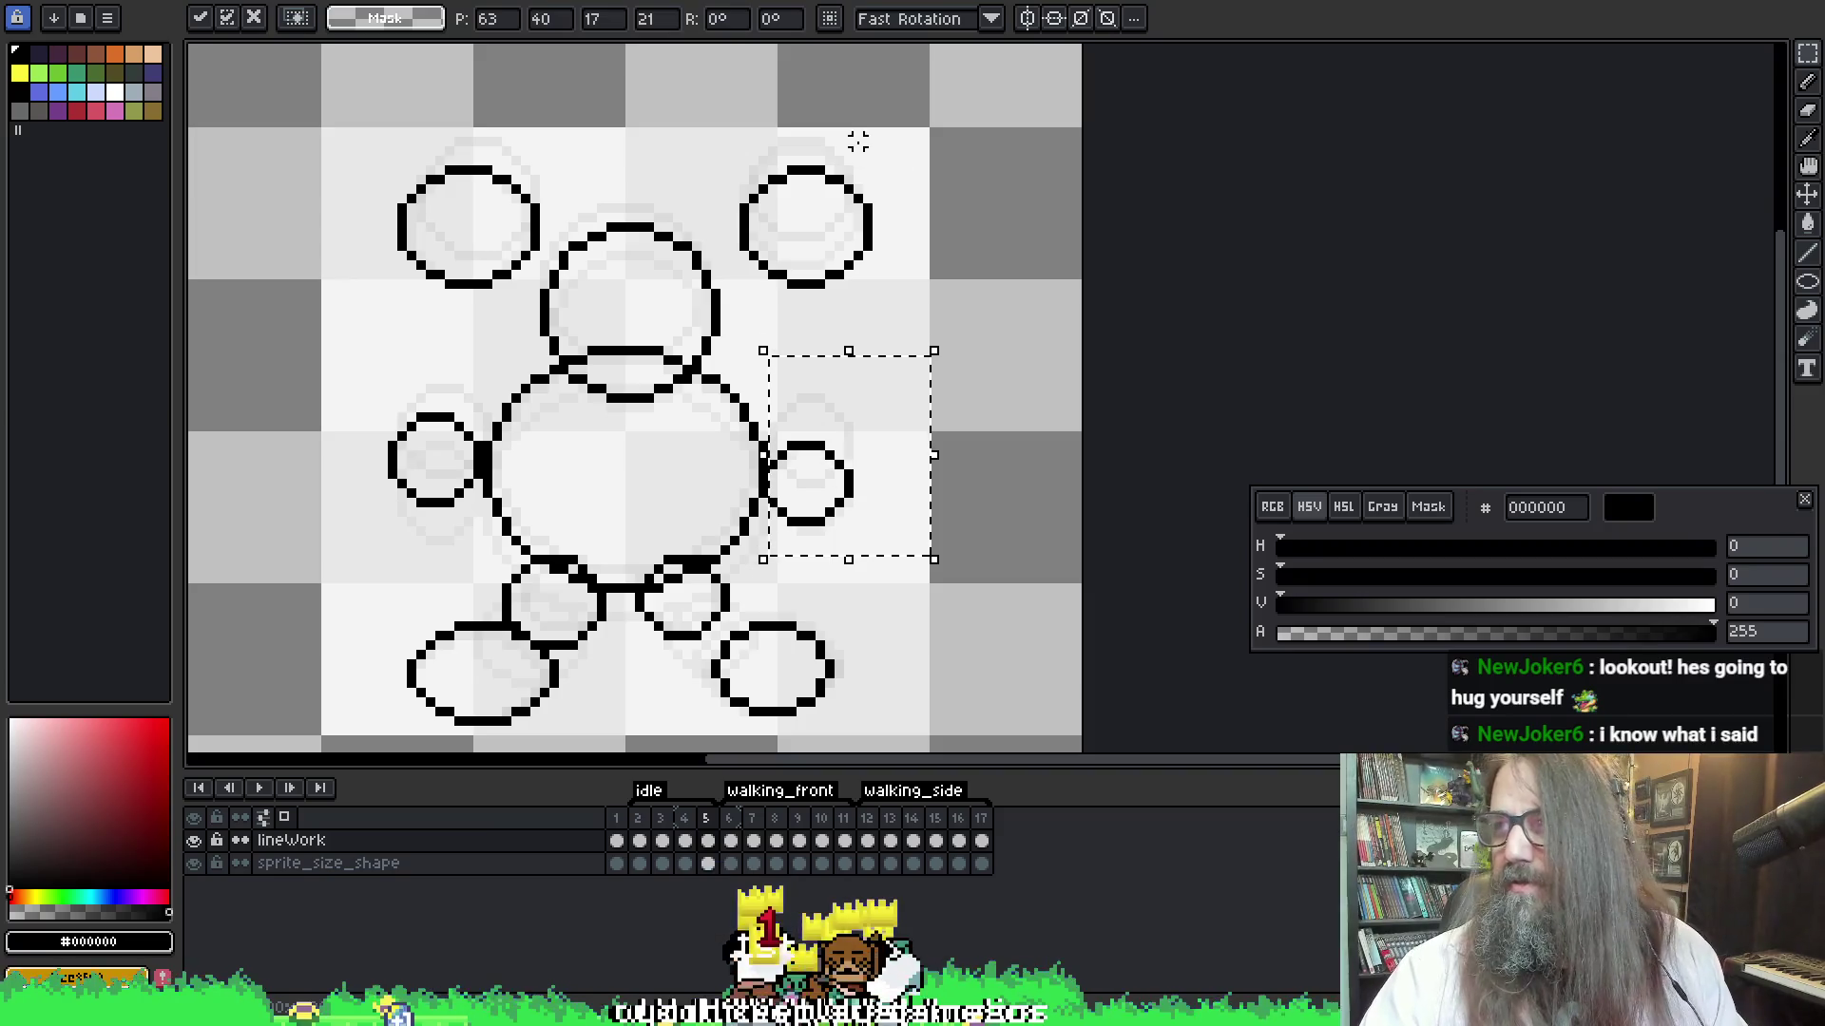
{"action": "key", "text": "ctrl+d"}
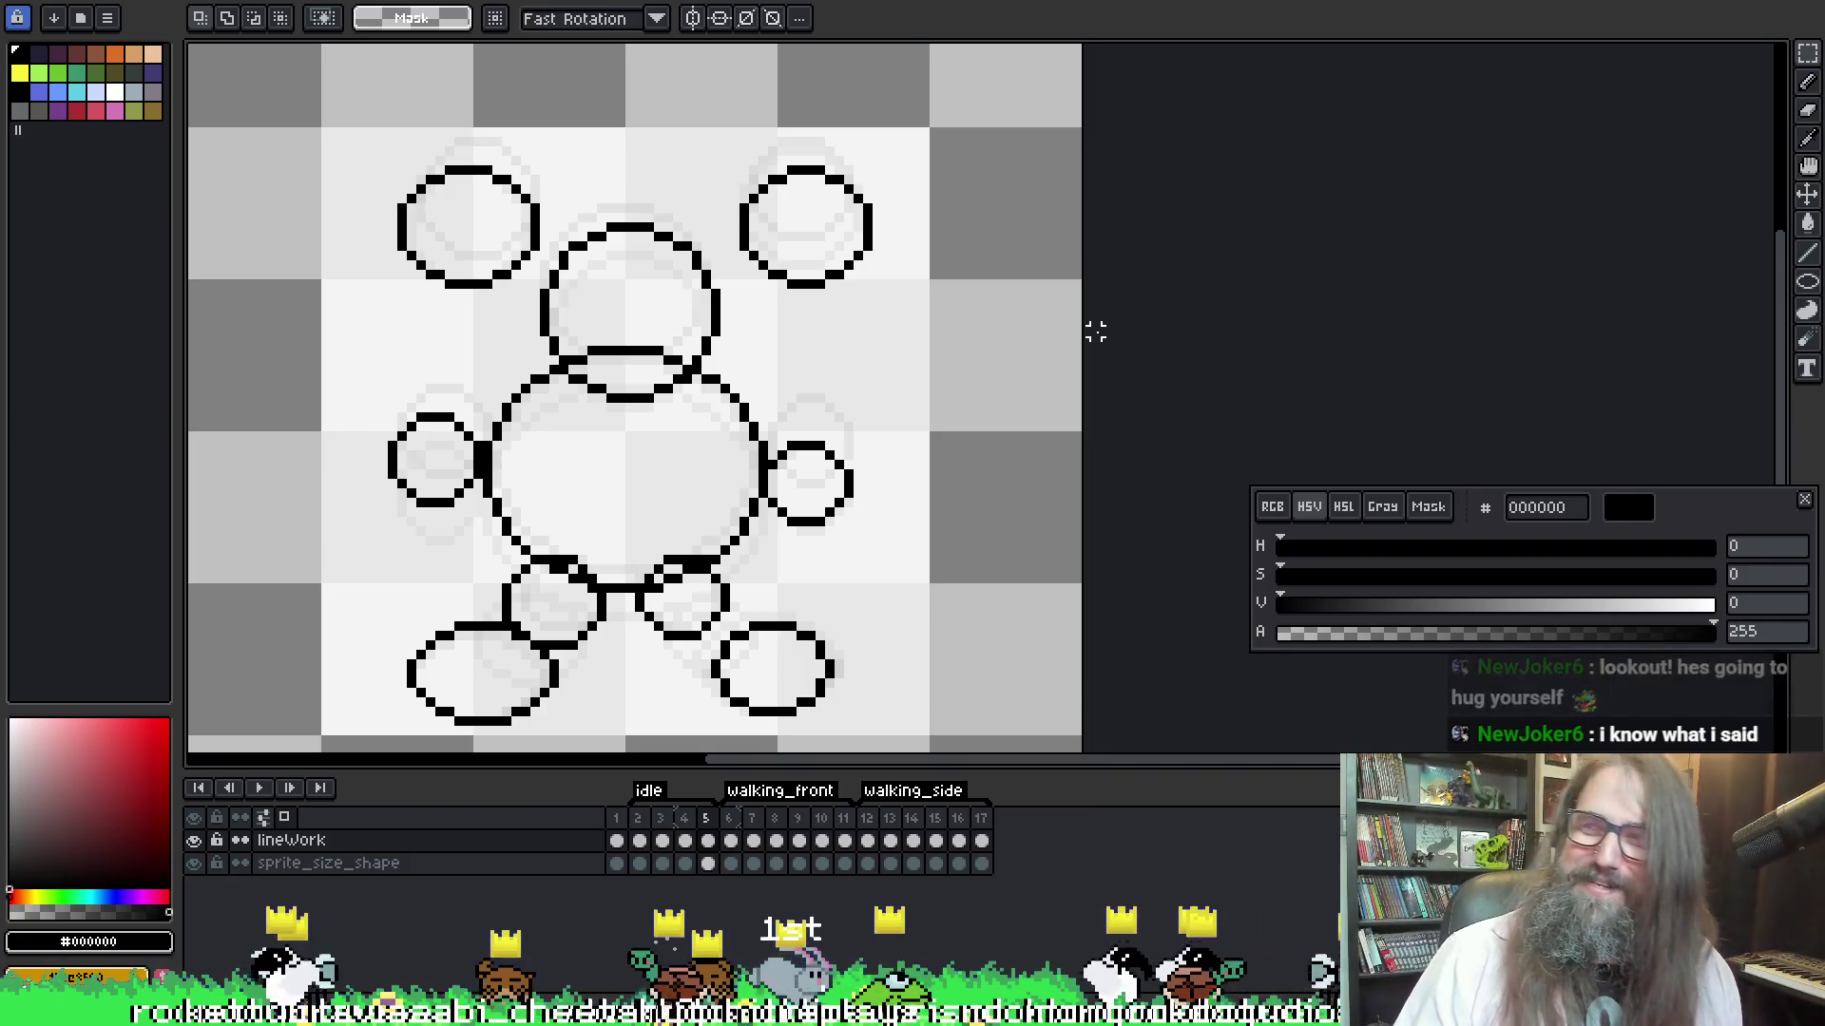
Move the small left arm circle down and commit its new position
{"action": "left_click_drag", "start_coordinate": [335, 371], "coordinate": [487, 530]}
{"action": "key", "text": "Down"}
{"action": "key", "text": "Down"}
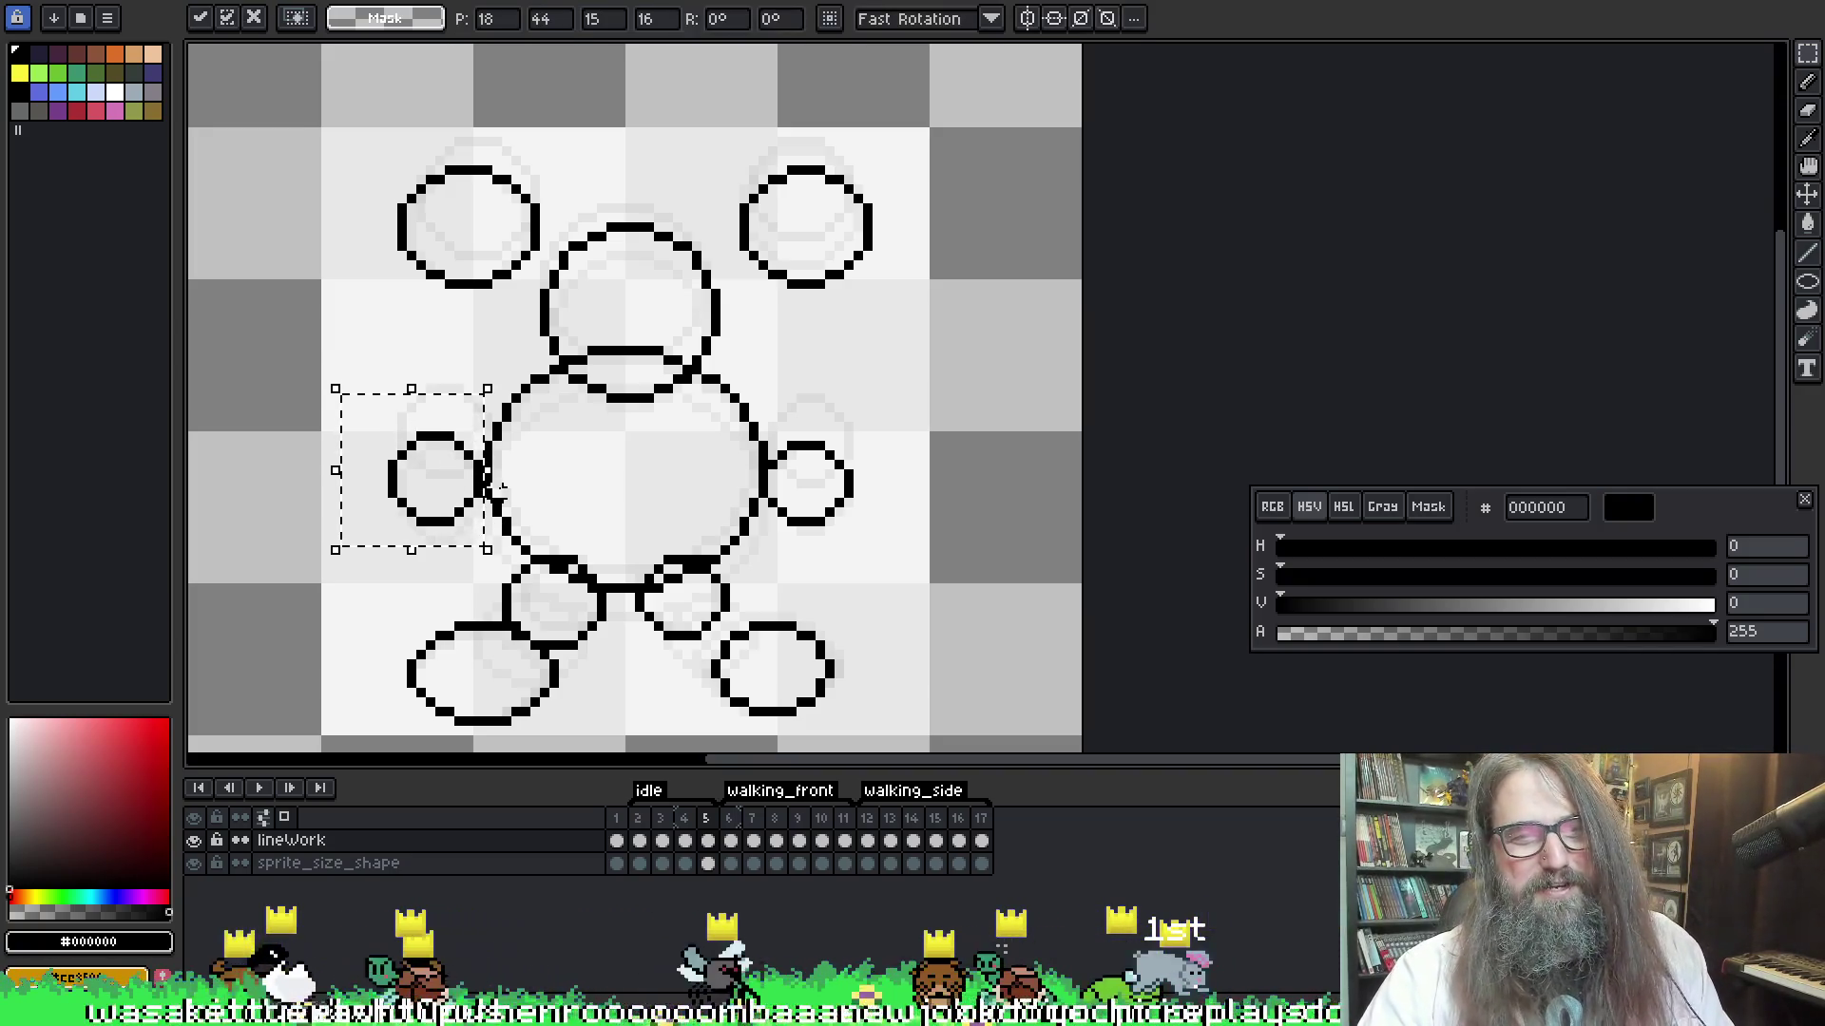
{"action": "key", "text": "ctrl+d"}
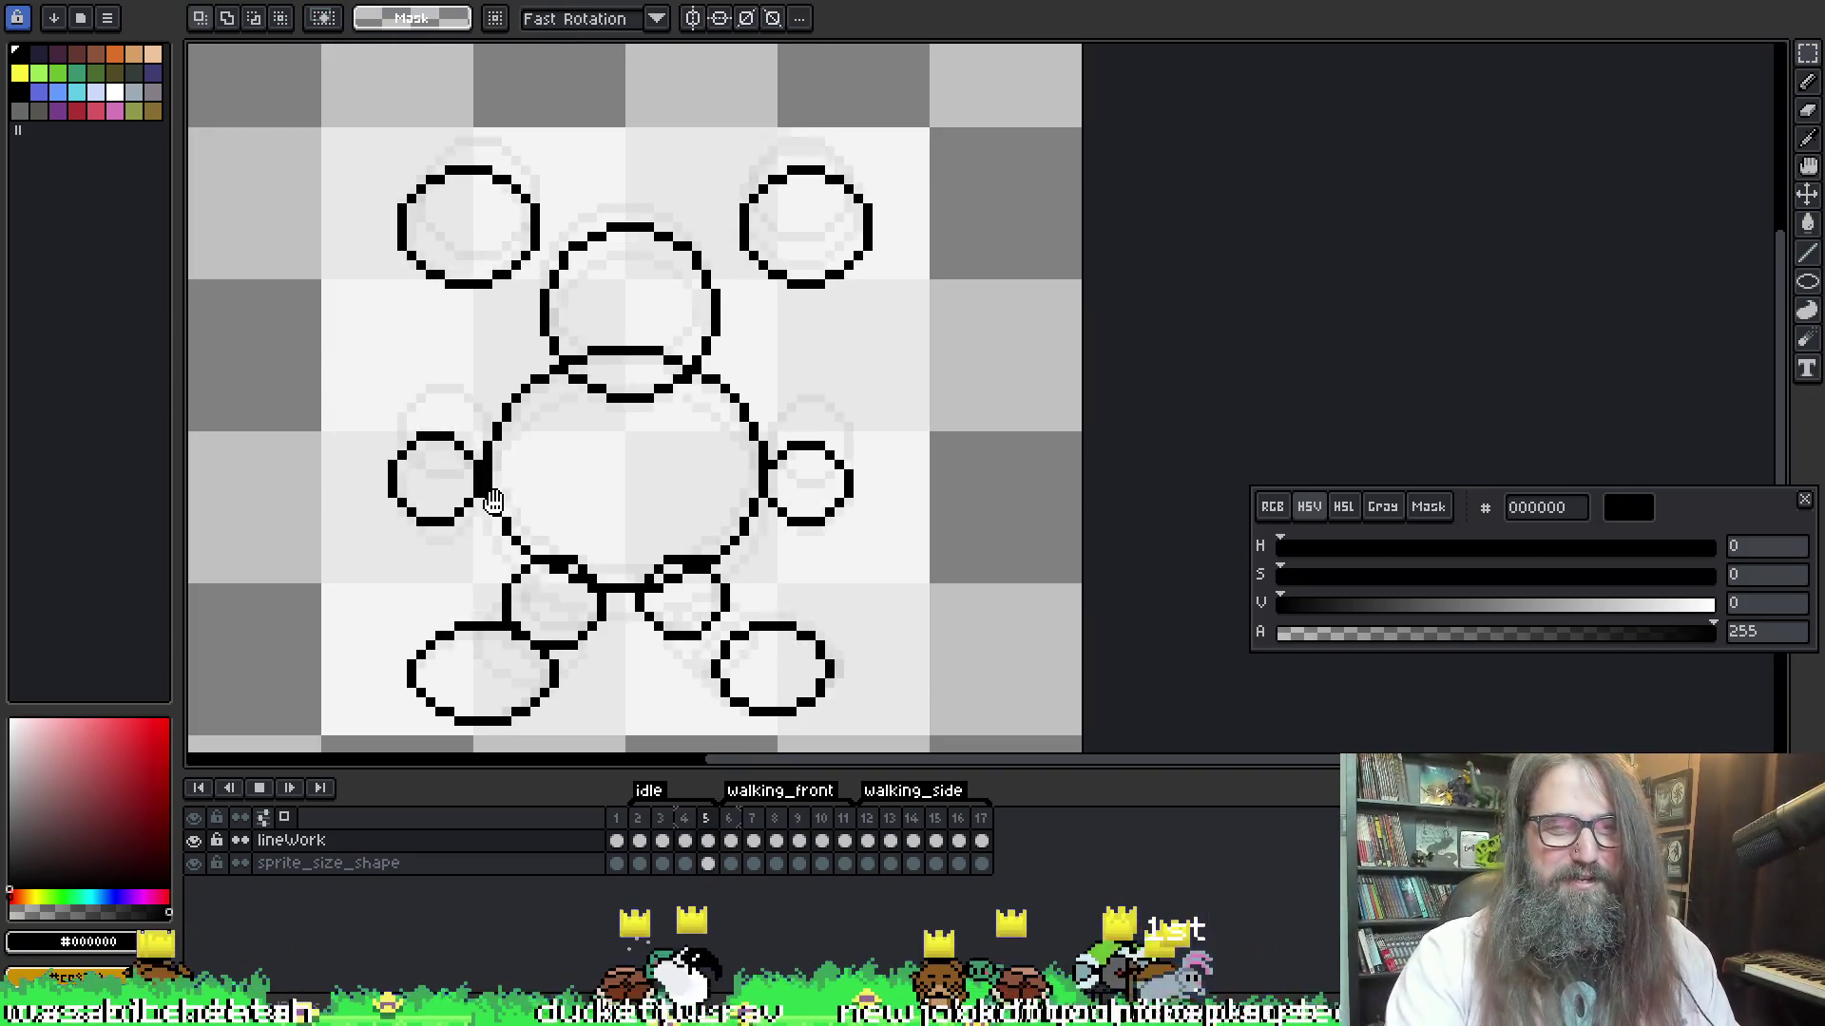
{"action": "scroll", "coordinate": [501, 494], "scroll_direction": "down", "scroll_amount": 1}
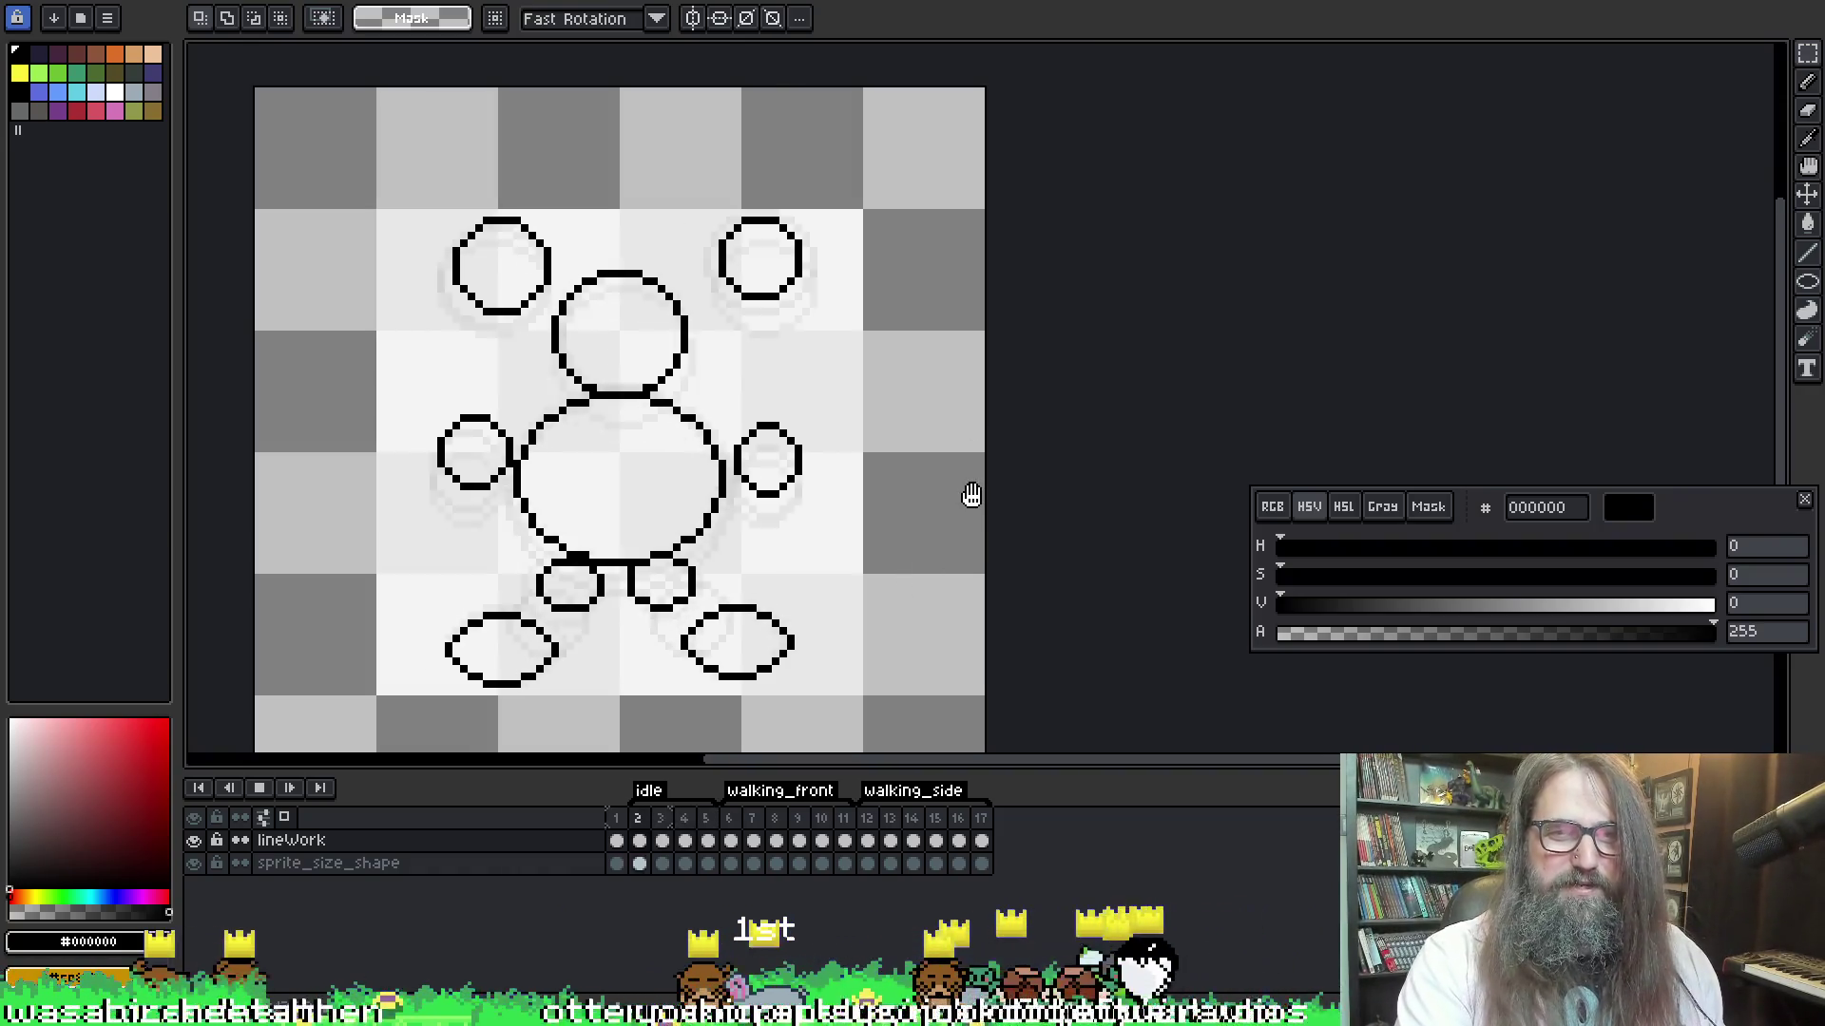
{"action": "key", "text": "Return"}
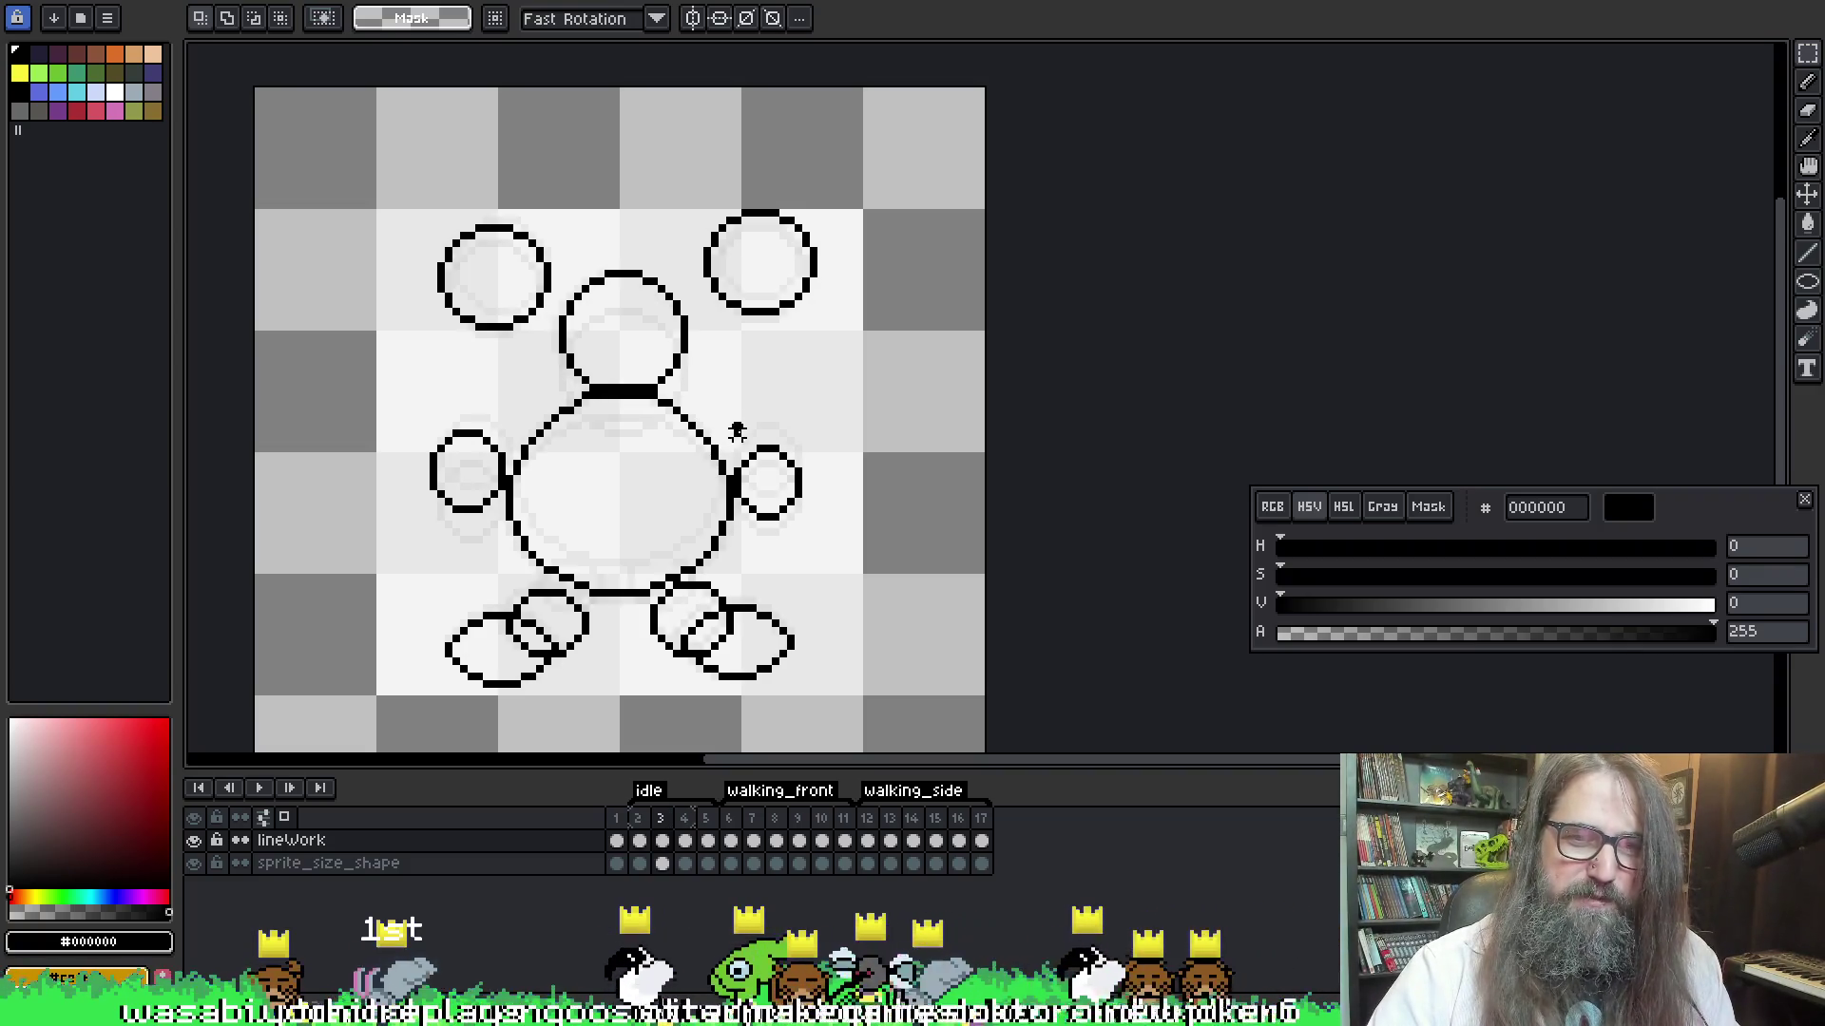
Nudge the right arm down one pixel on frame 3, then compare frames 2 and 3
{"action": "mouse_move", "coordinate": [729, 411]}
{"action": "left_mouse_down"}
{"action": "mouse_move", "coordinate": [814, 475]}
{"action": "mouse_move", "coordinate": [822, 509]}
{"action": "mouse_move", "coordinate": [750, 494]}
{"action": "left_mouse_up"}
{"action": "key", "text": "Down"}
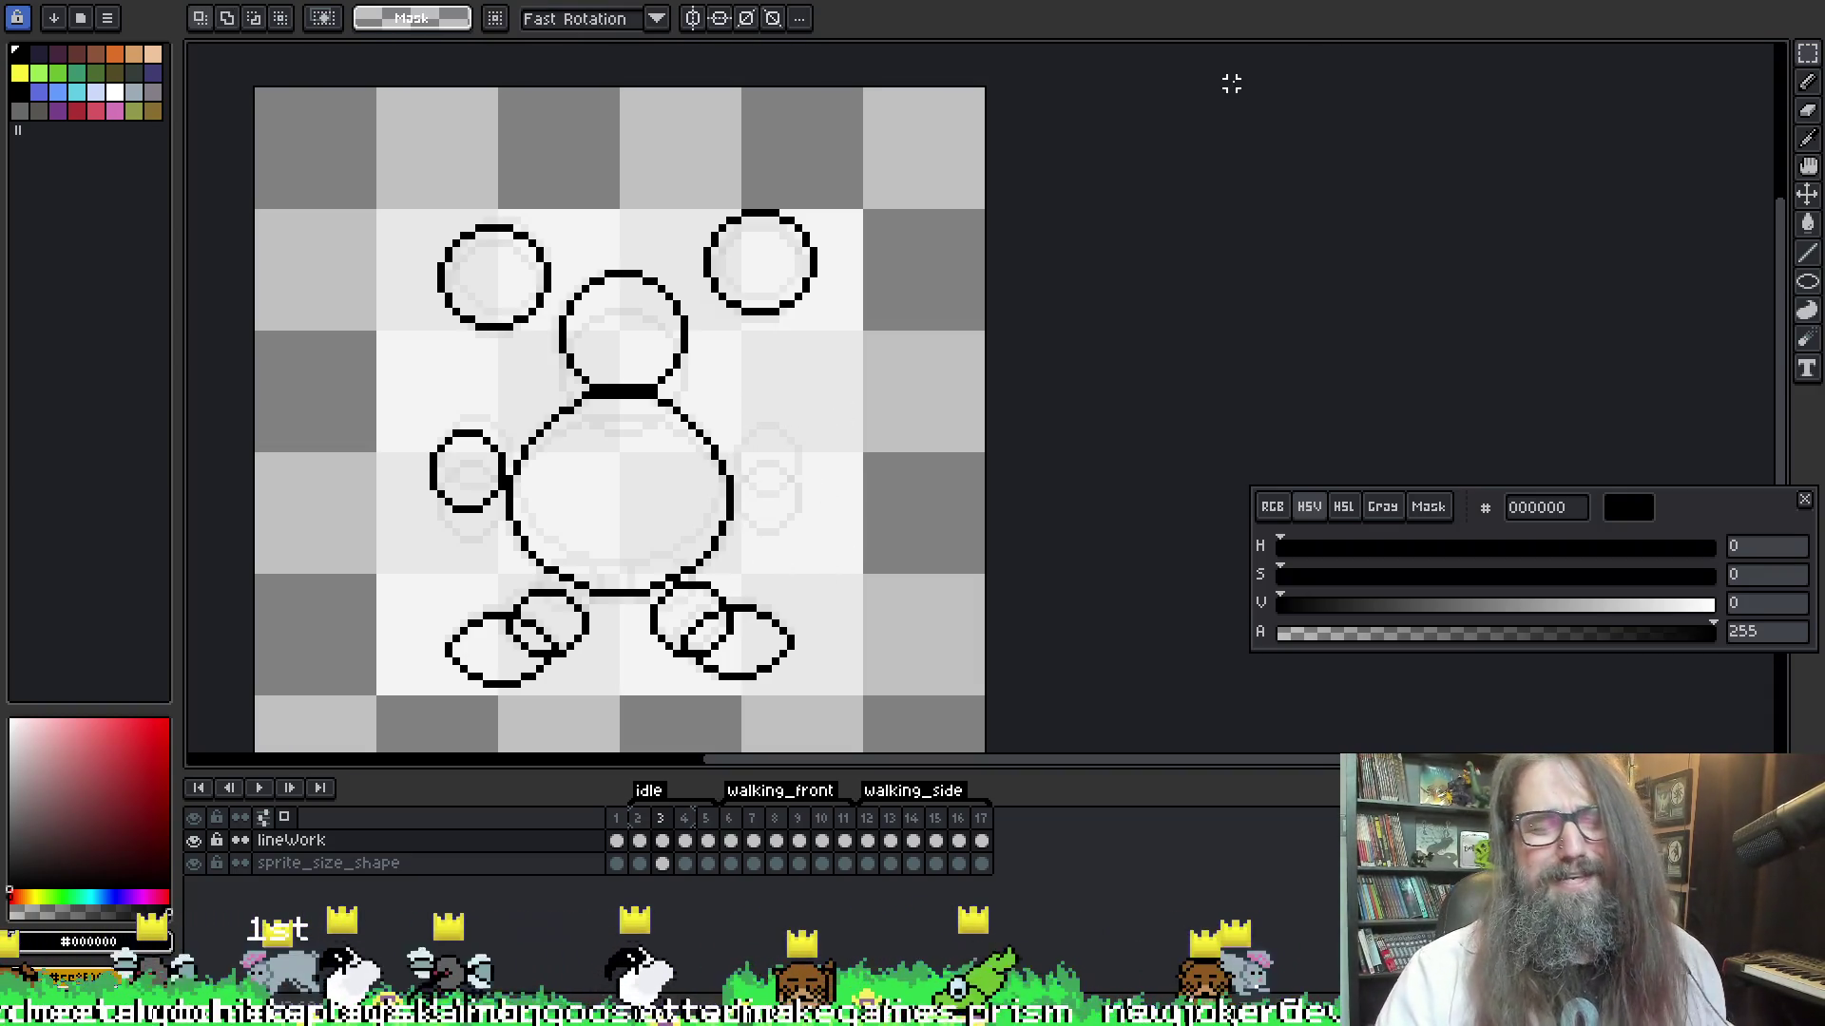
{"action": "key", "text": "ctrl+d"}
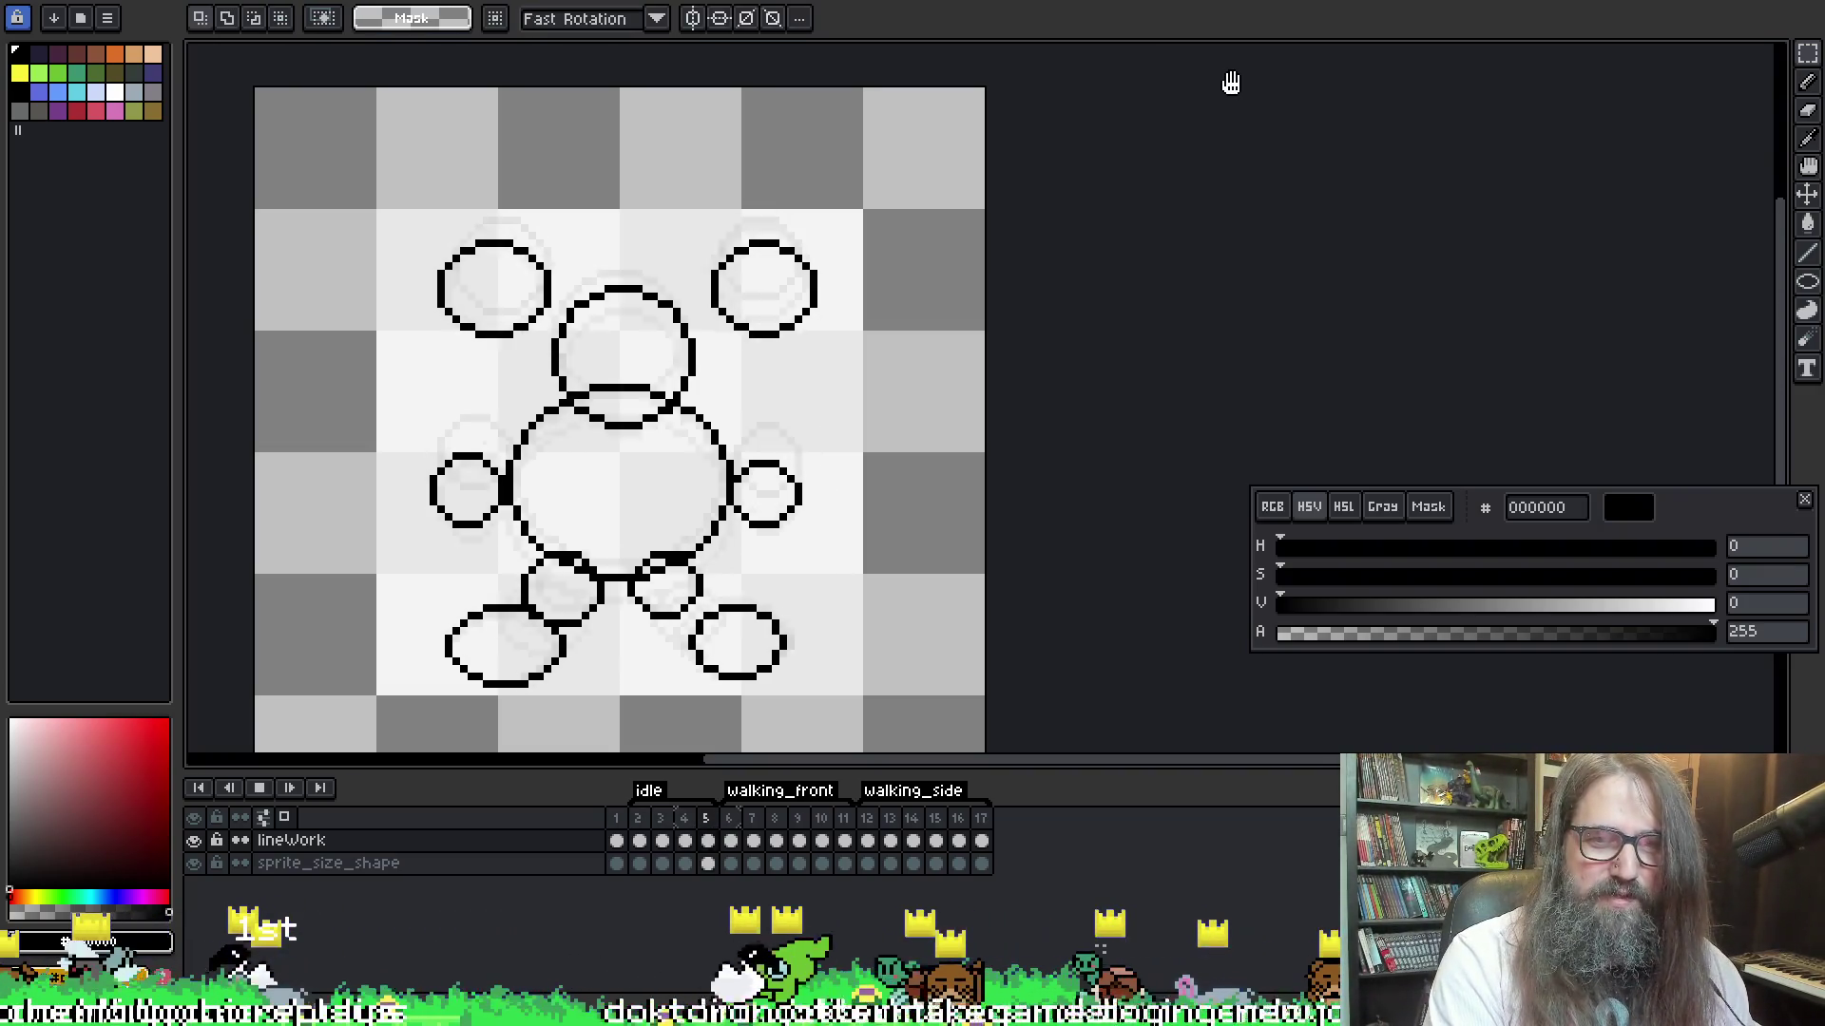
{"action": "key", "text": "Return"}
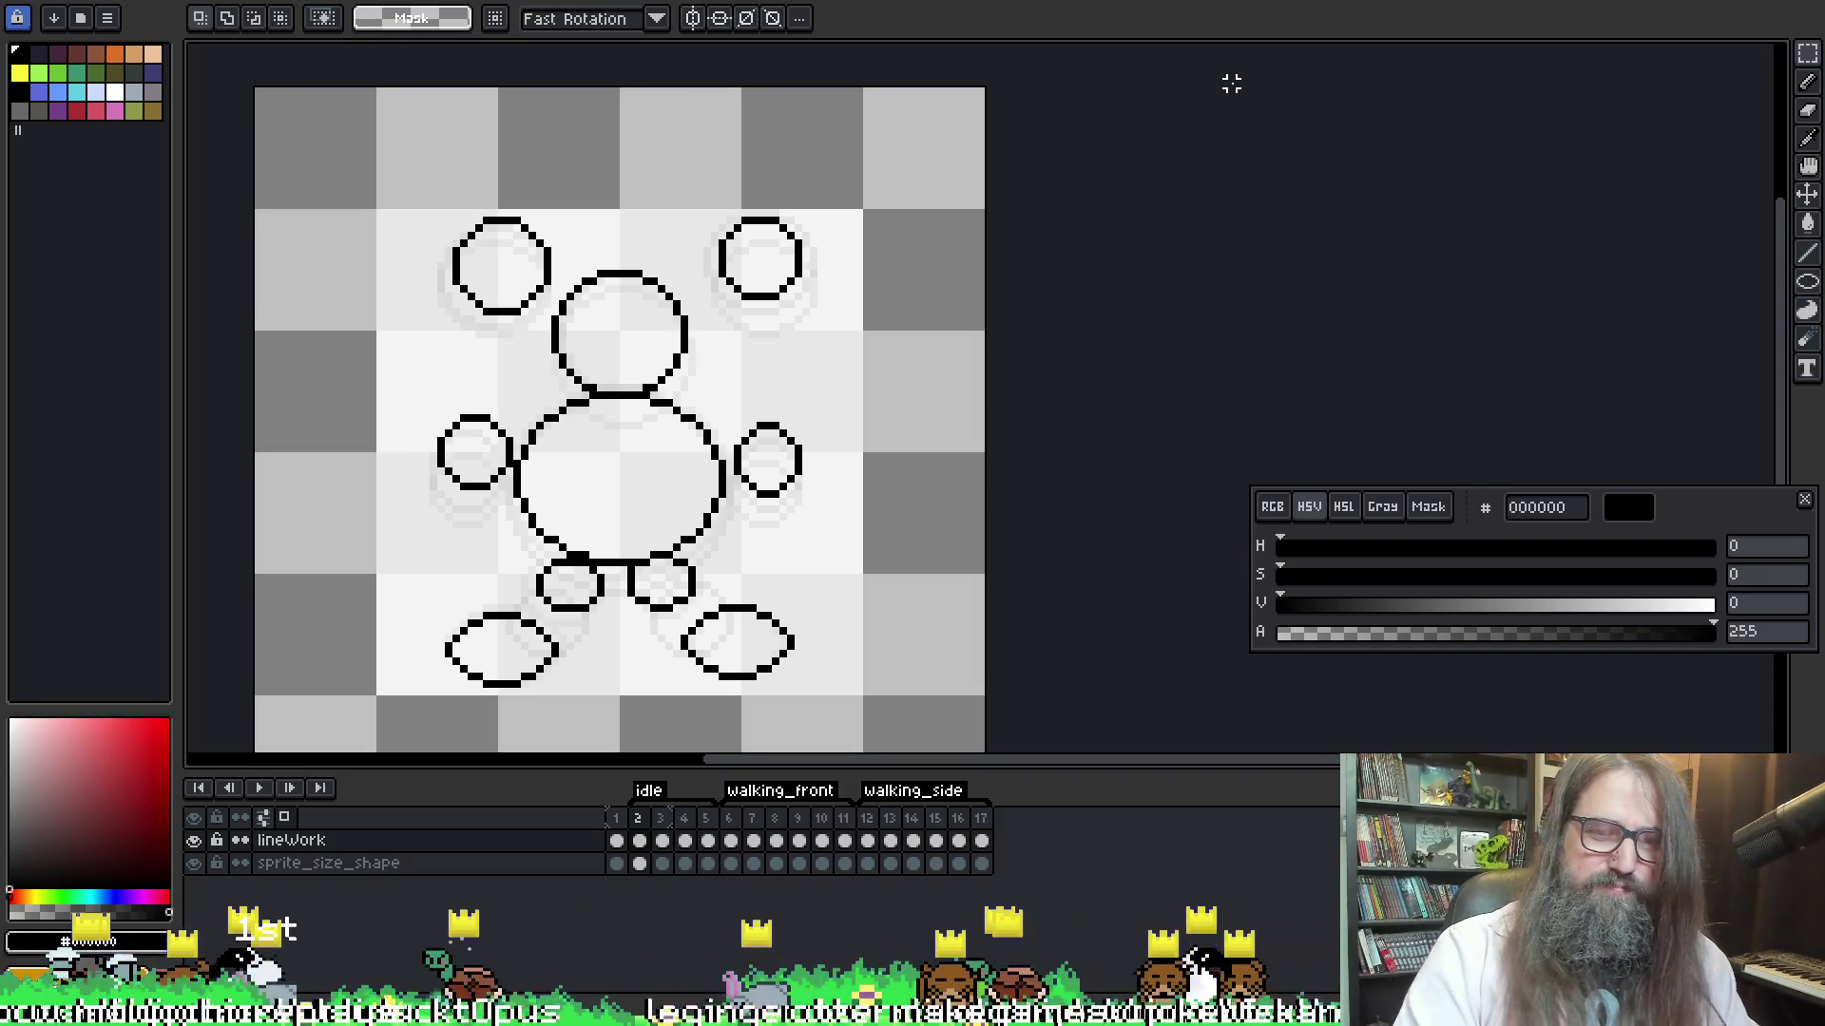
{"action": "key", "text": "Right"}
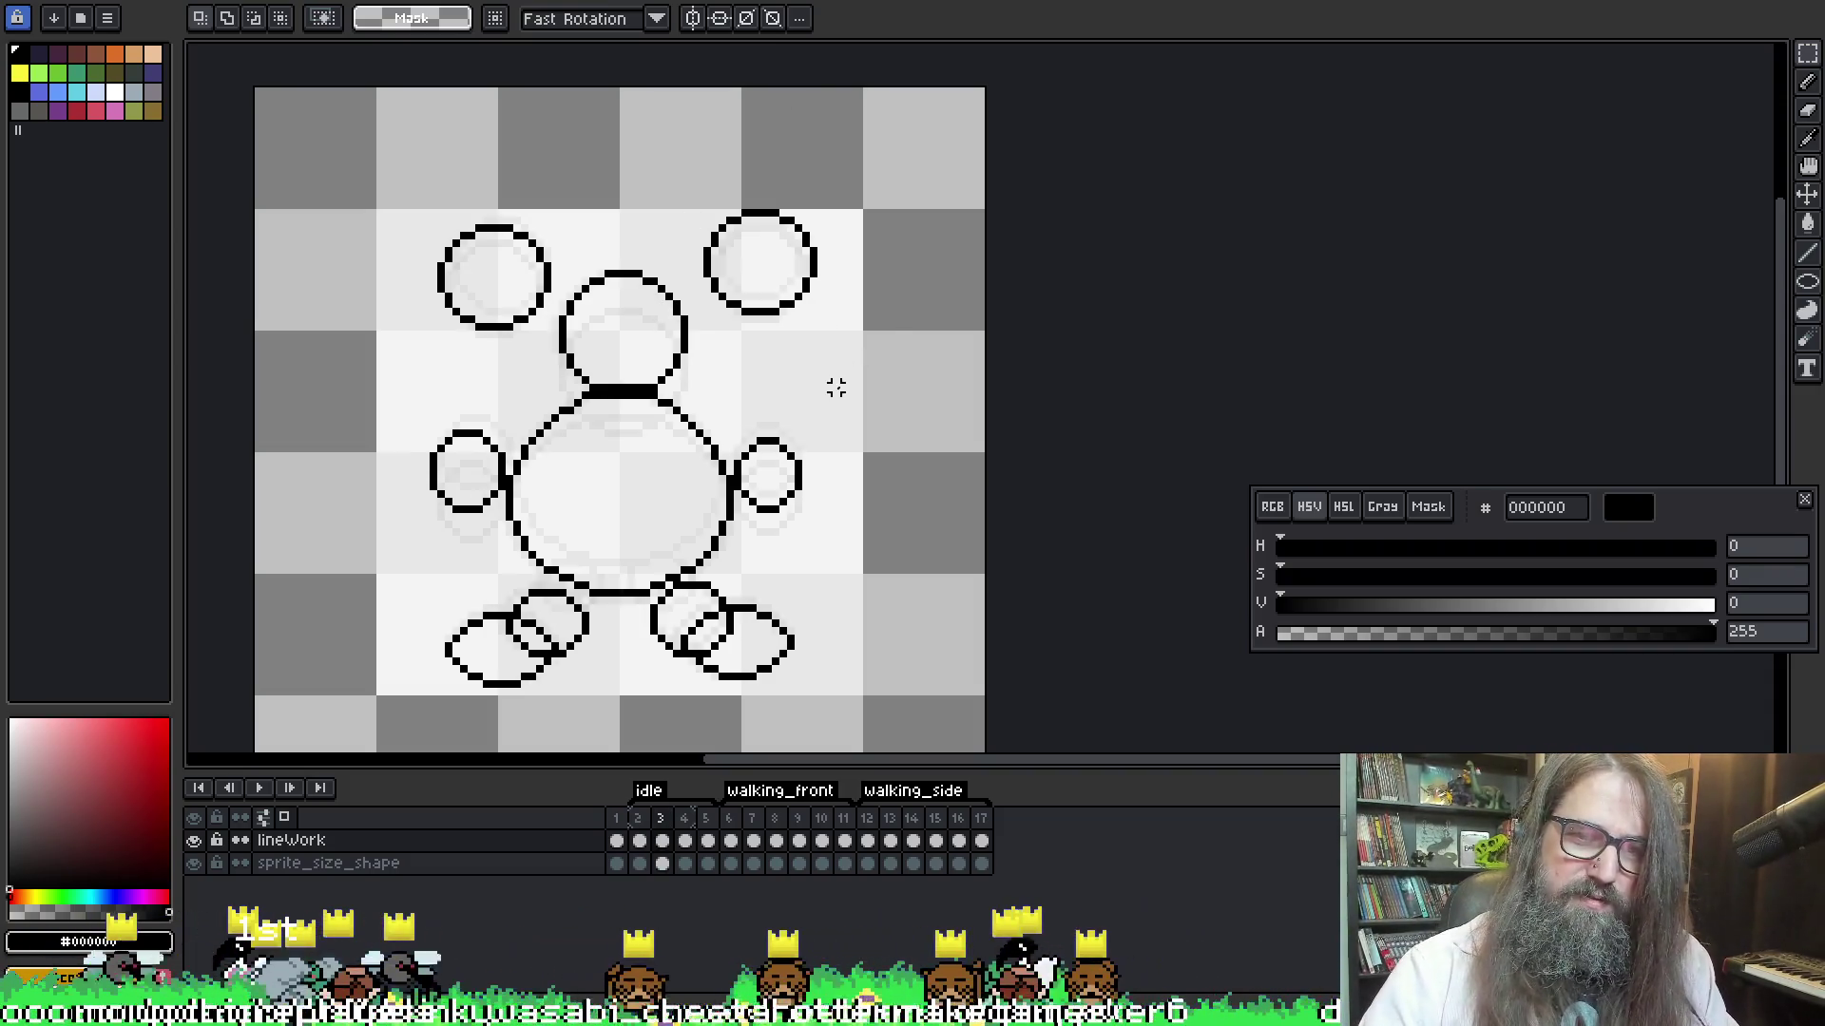
{"action": "key", "text": "Left"}
{"action": "key", "text": "Right"}
{"action": "key", "text": "Left"}
{"action": "key", "text": "Right"}
{"action": "key", "text": "Left"}
{"action": "key", "text": "Right"}
{"action": "key", "text": "Left"}
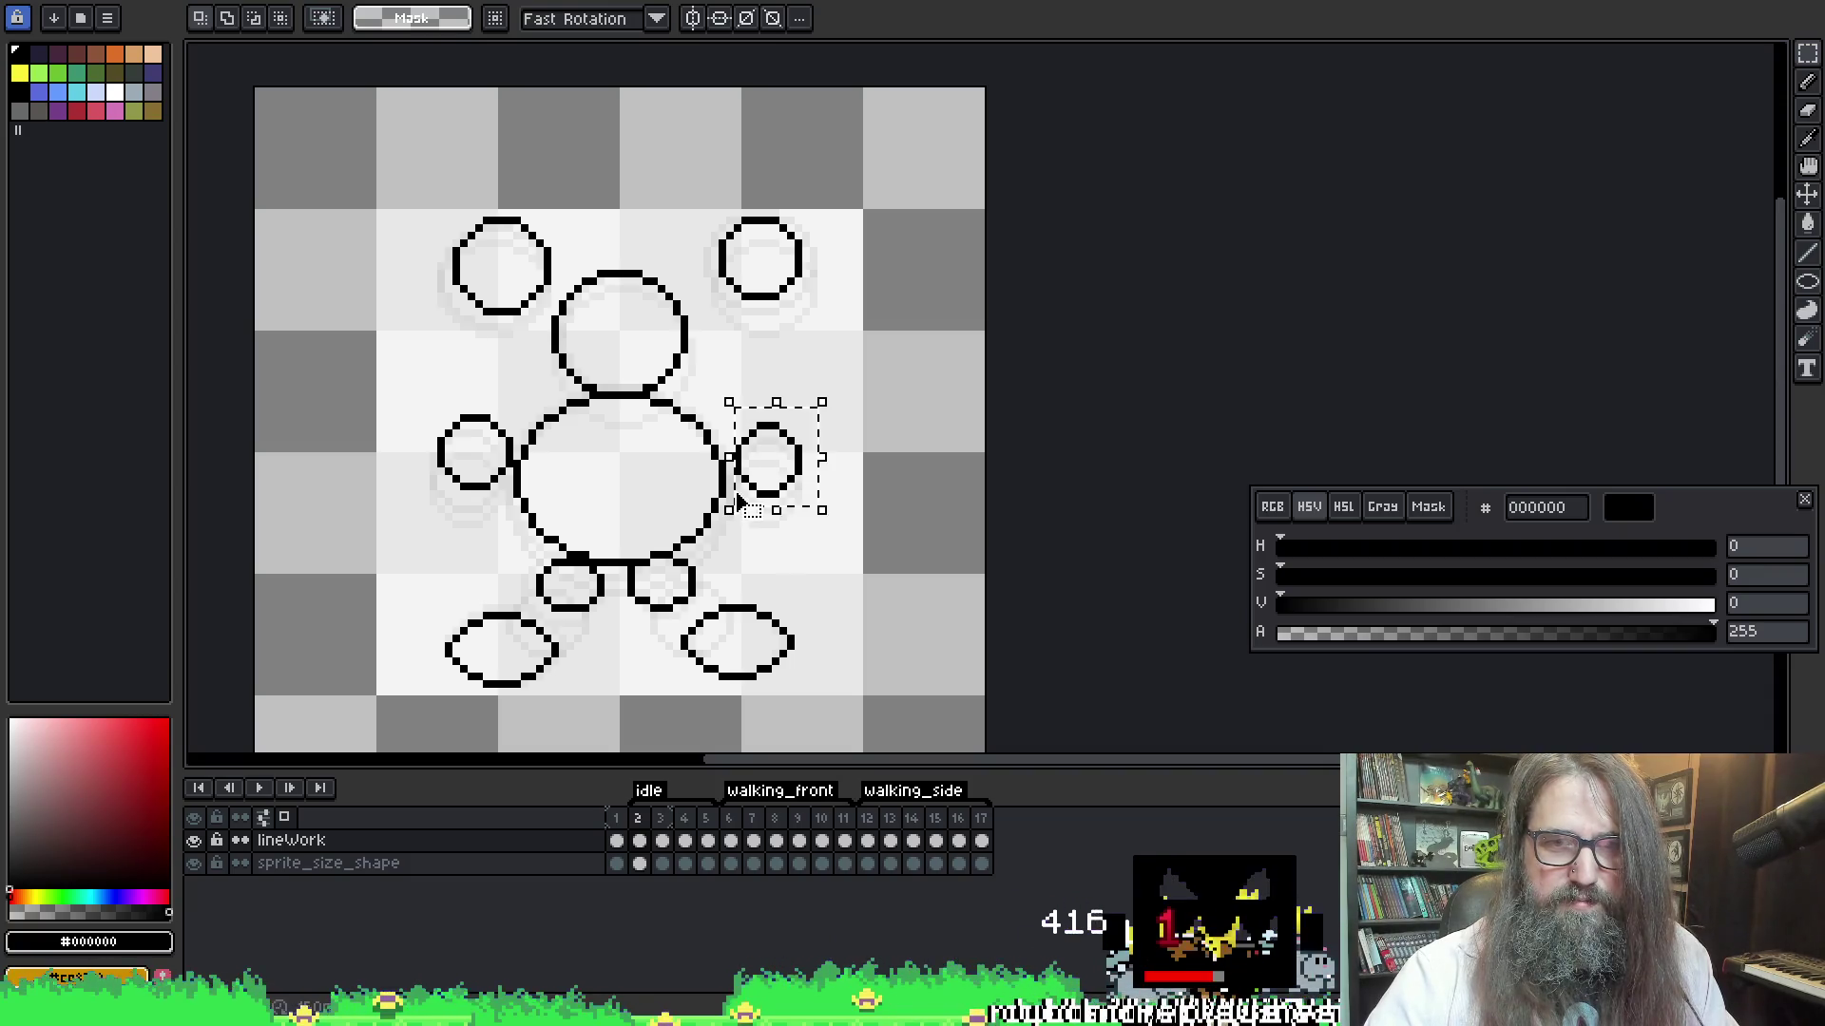
Nudge the right arm back up one pixel, deselect it, and replay the animation preview
{"action": "key", "text": "Up"}
{"action": "key", "text": "Return"}
{"action": "key", "text": "Return"}
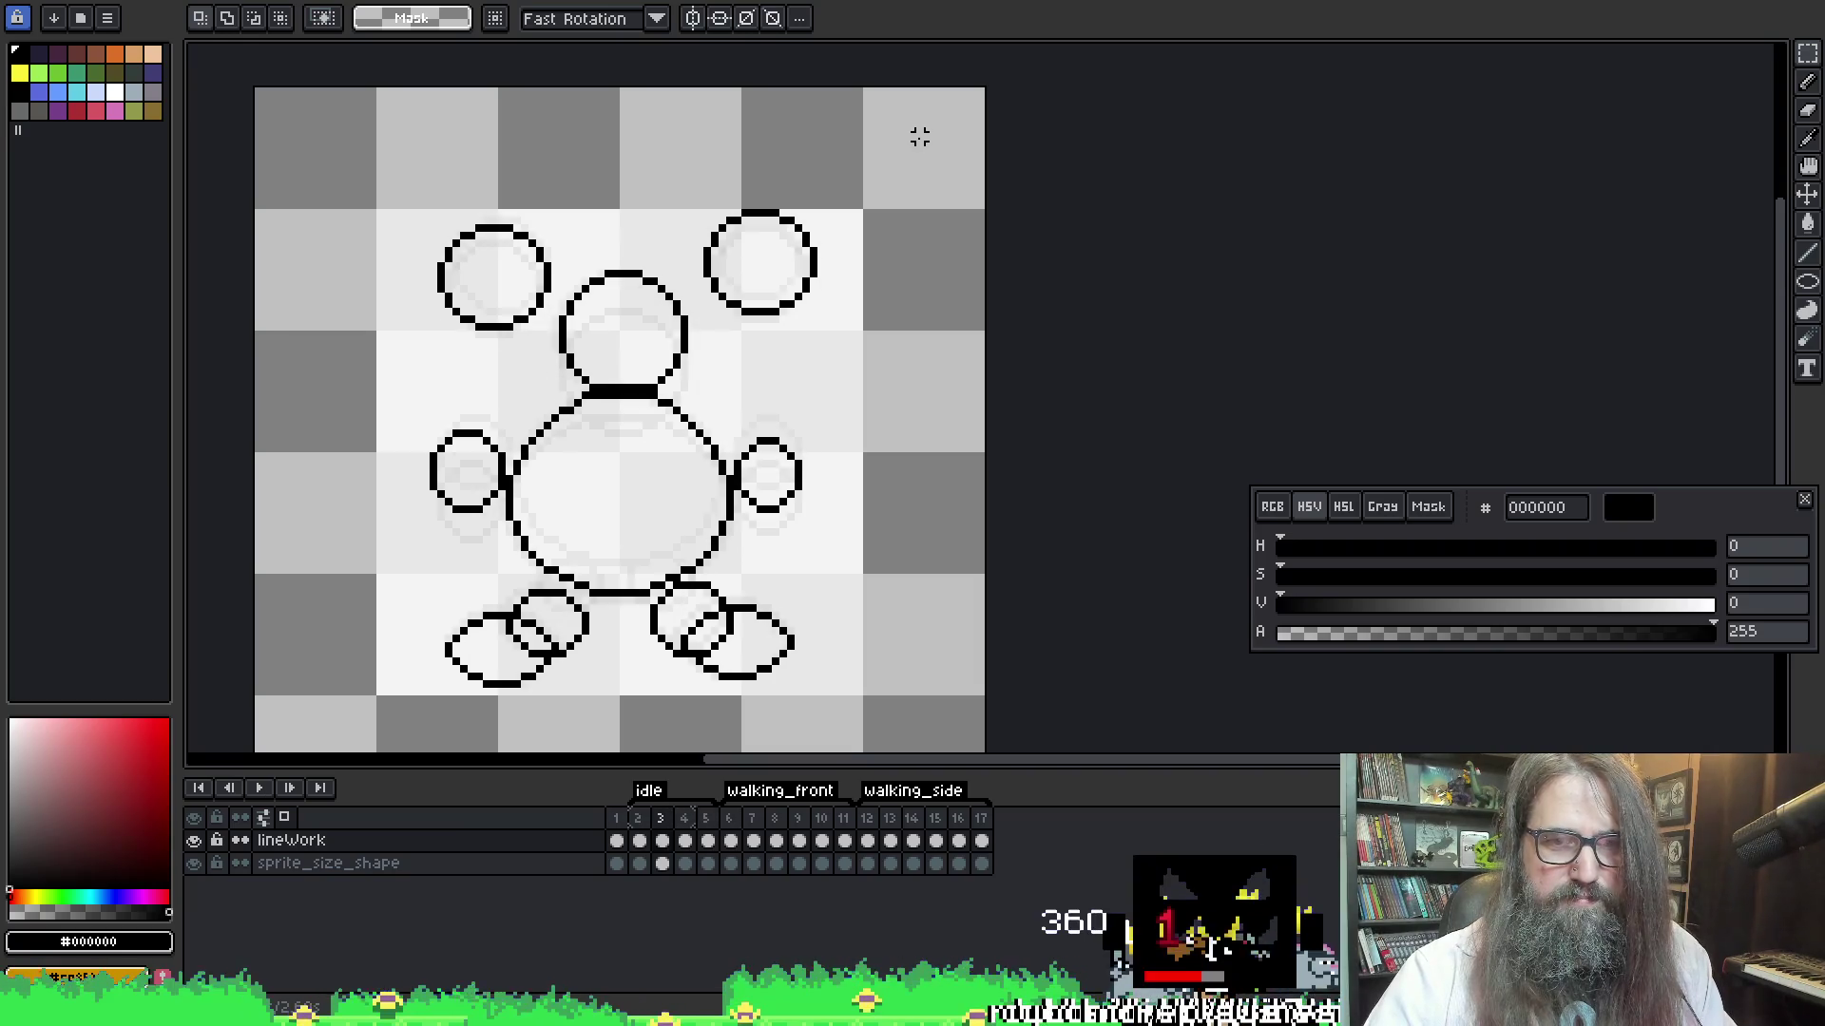
{"action": "key", "text": "Return"}
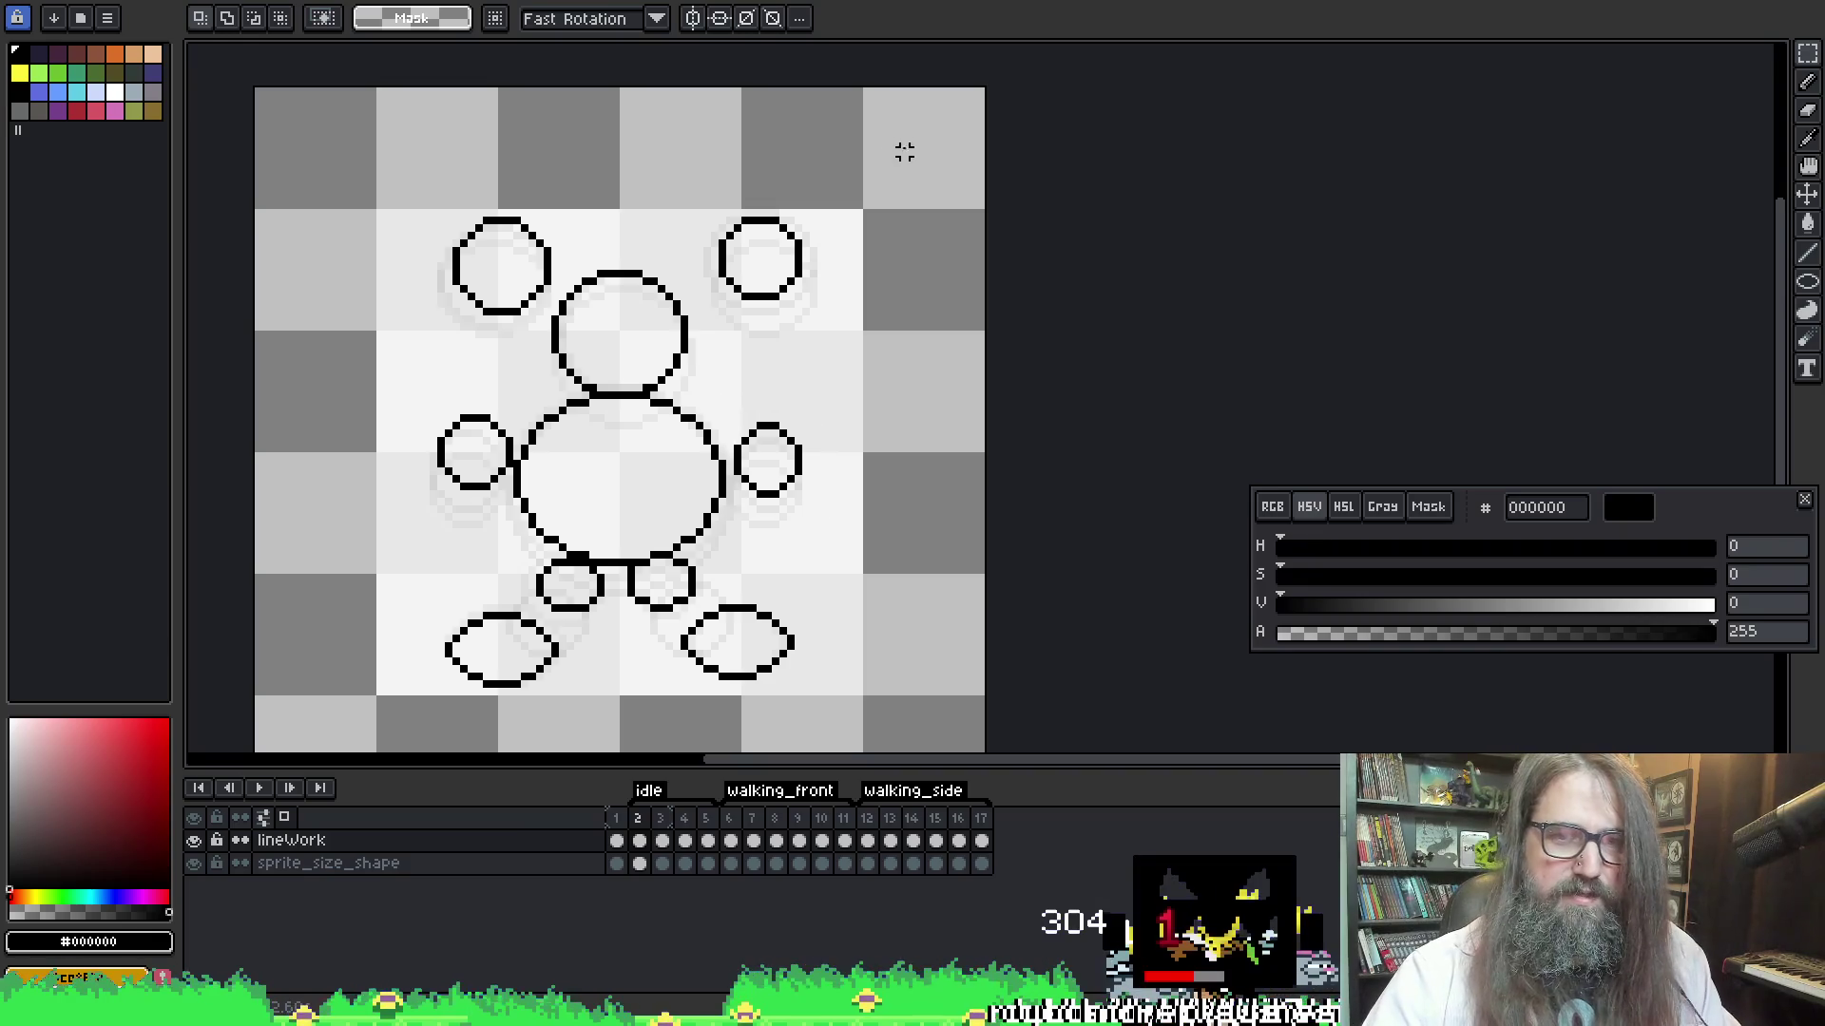
{"action": "key", "text": "Right"}
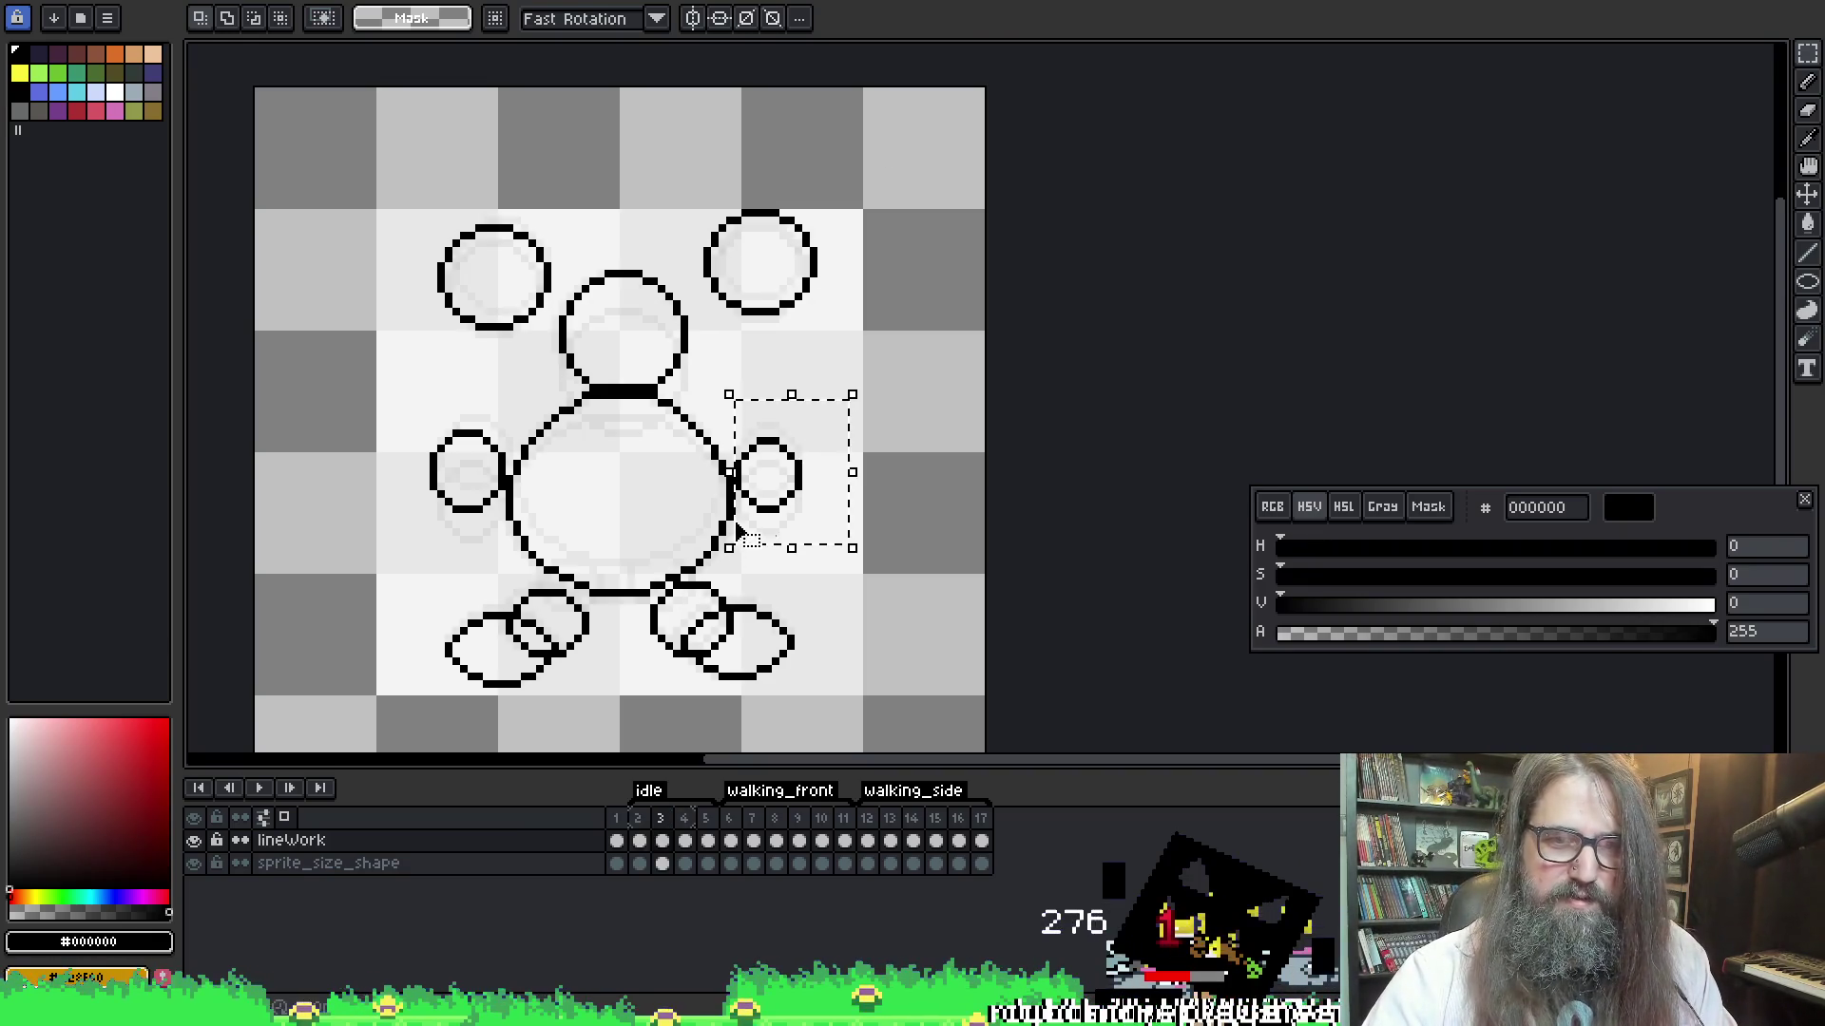
{"action": "key", "text": "ctrl+d"}
{"action": "key", "text": "Left"}
{"action": "key", "text": "Right"}
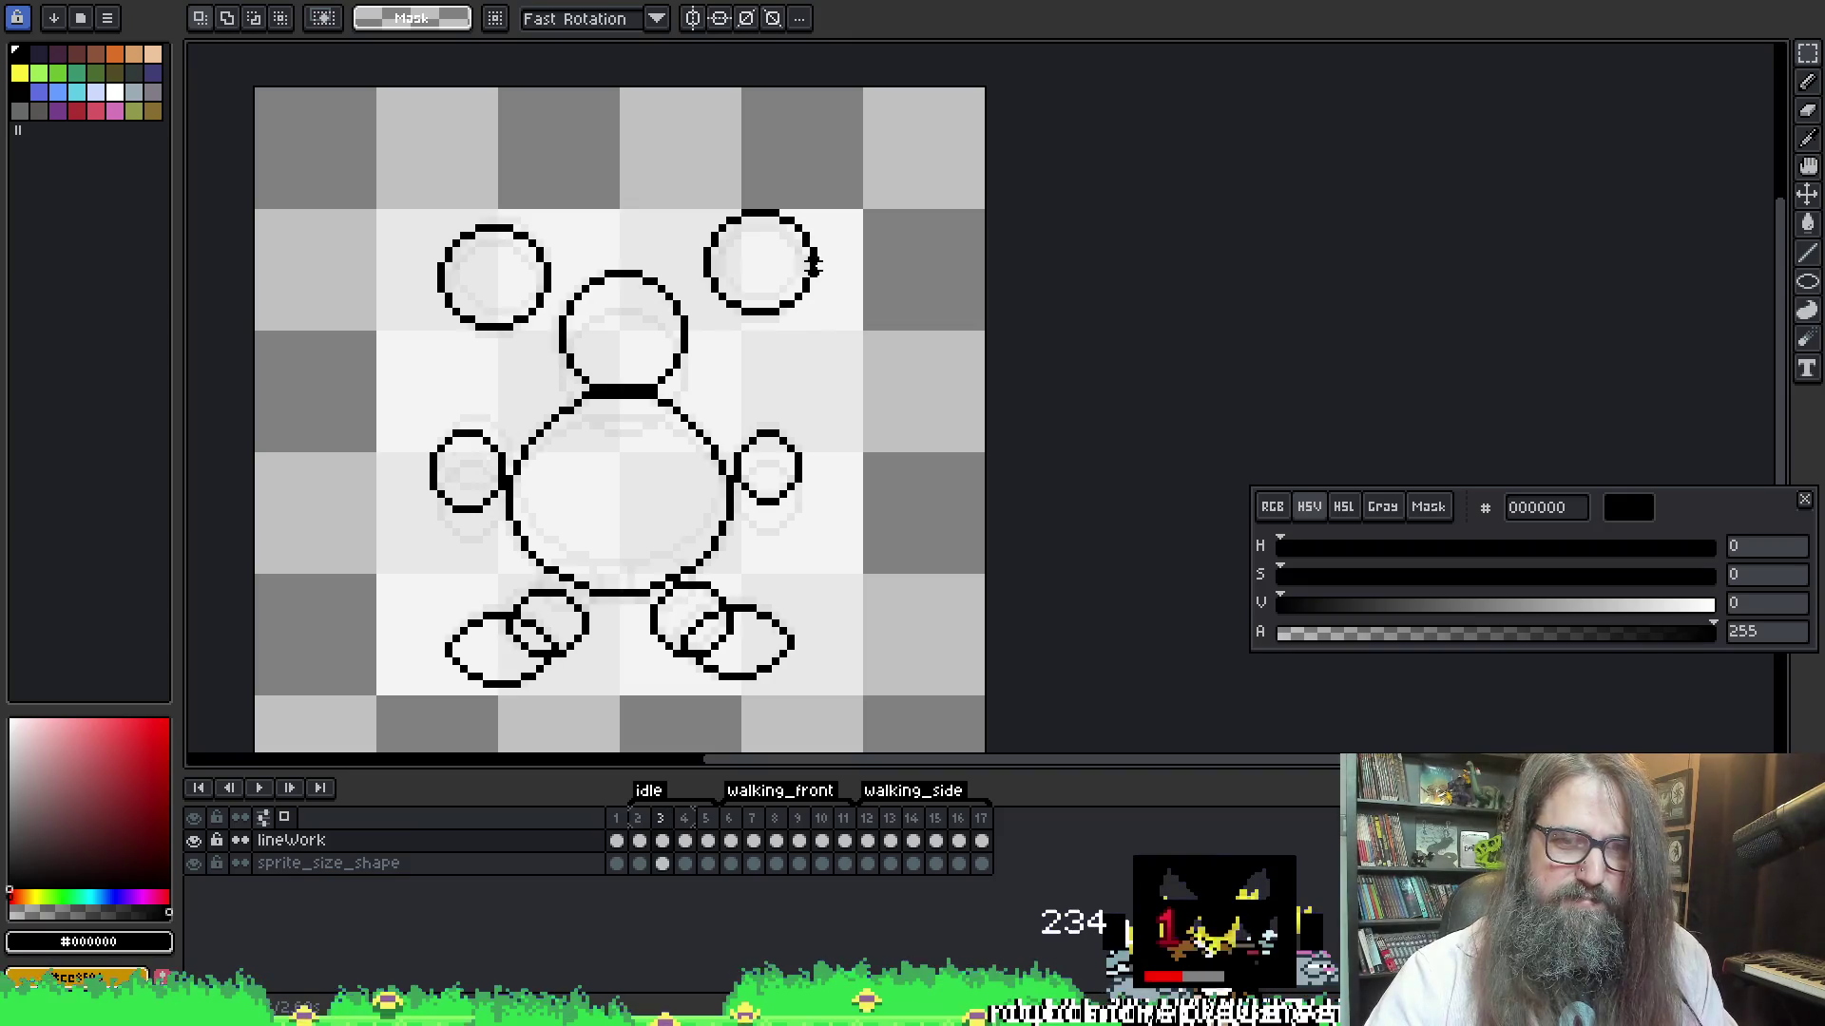
{"action": "key", "text": "Return"}
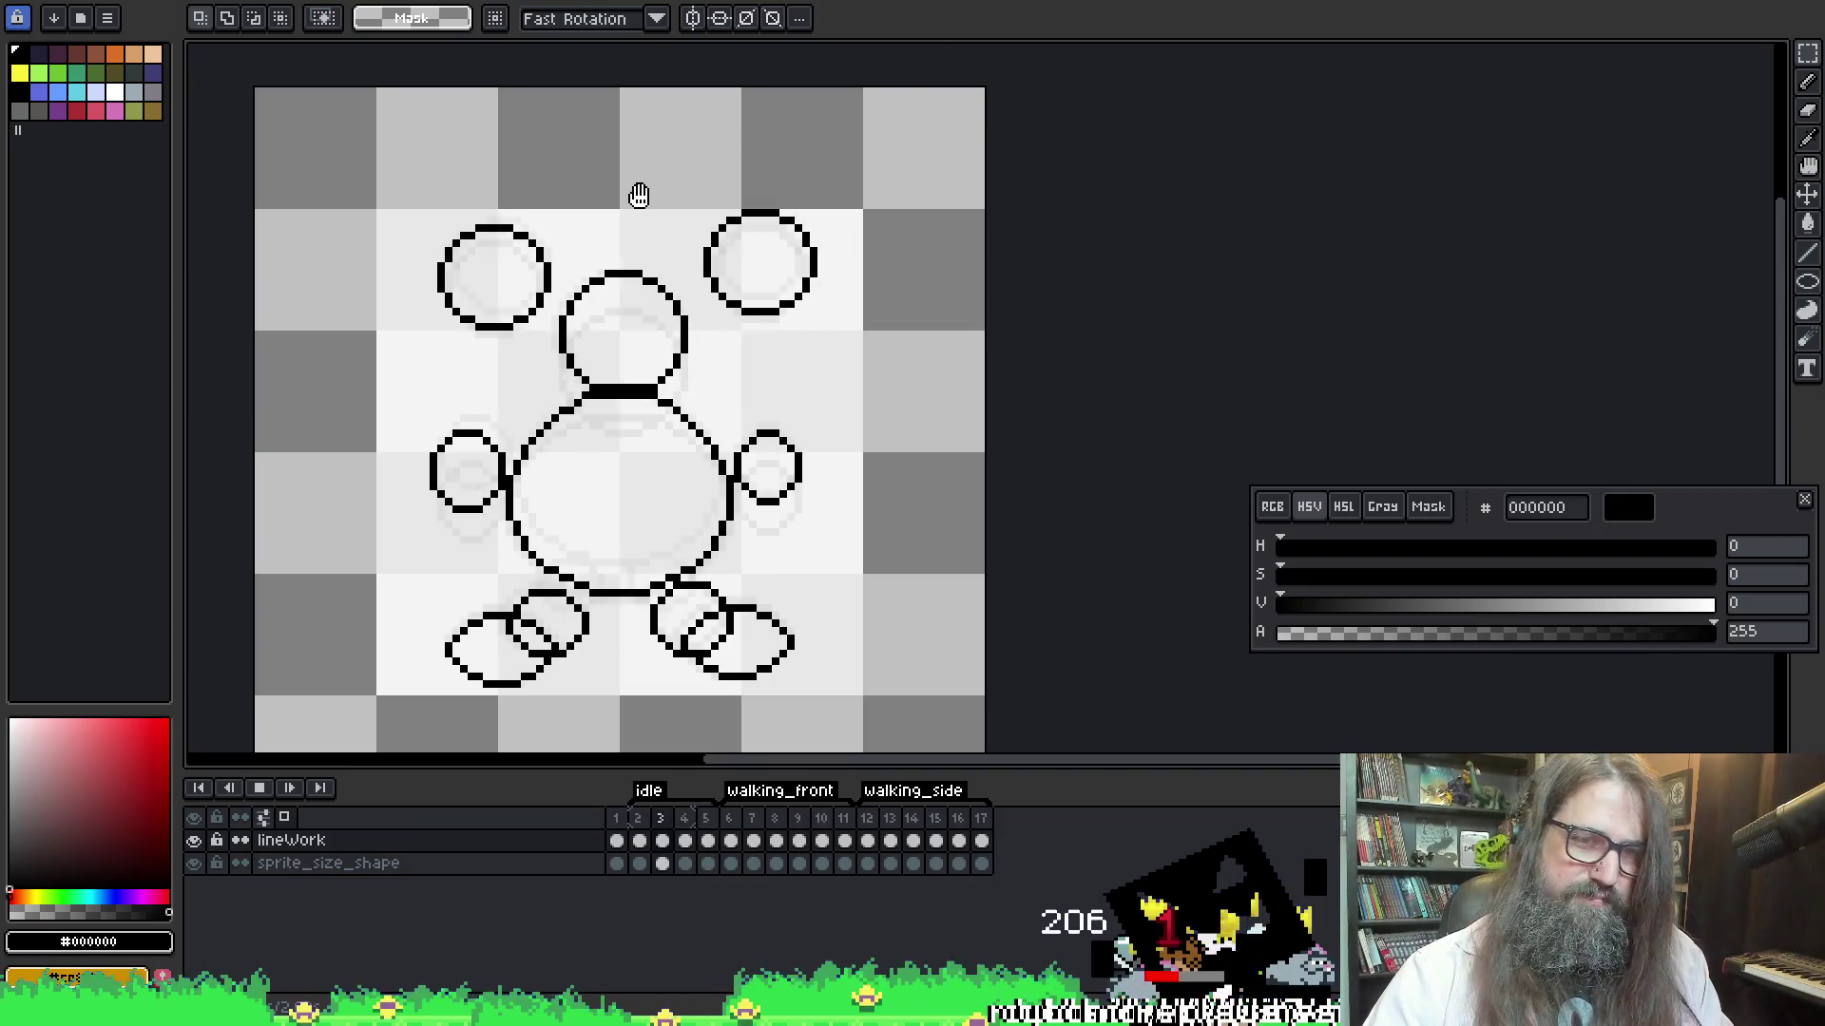
{"action": "key", "text": "Return"}
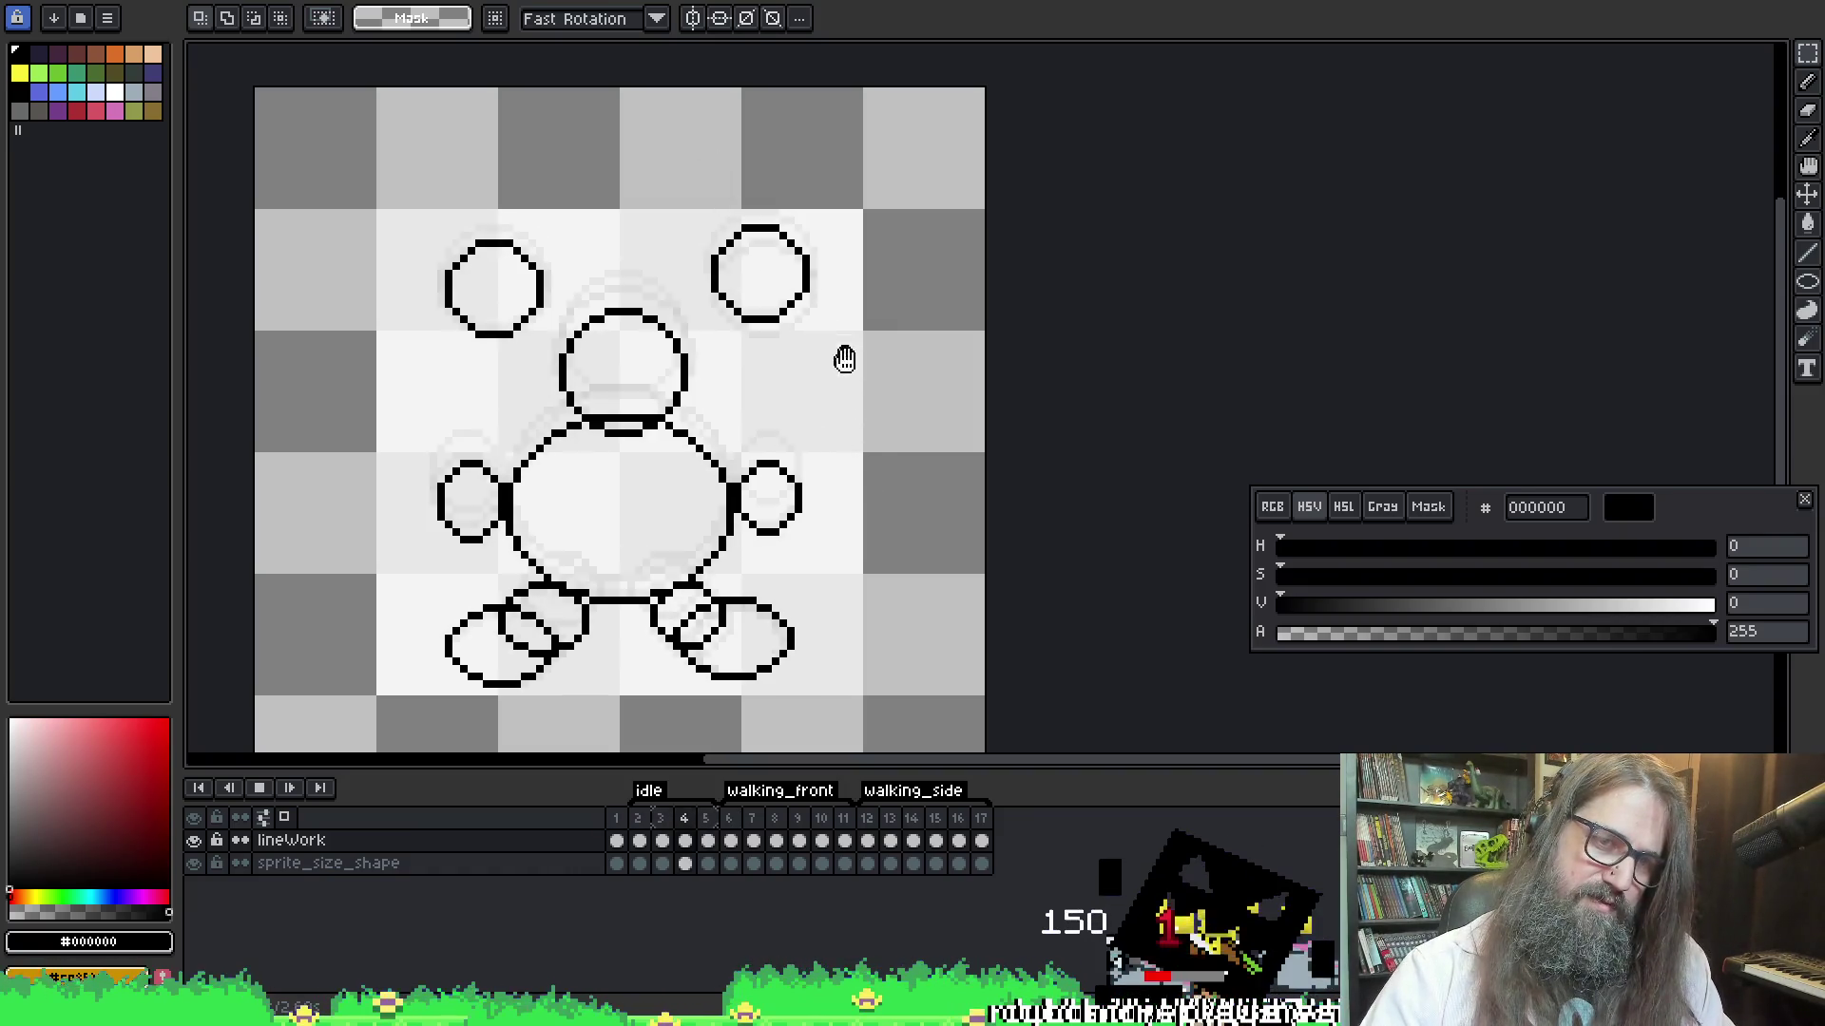
{"action": "key", "text": "Return"}
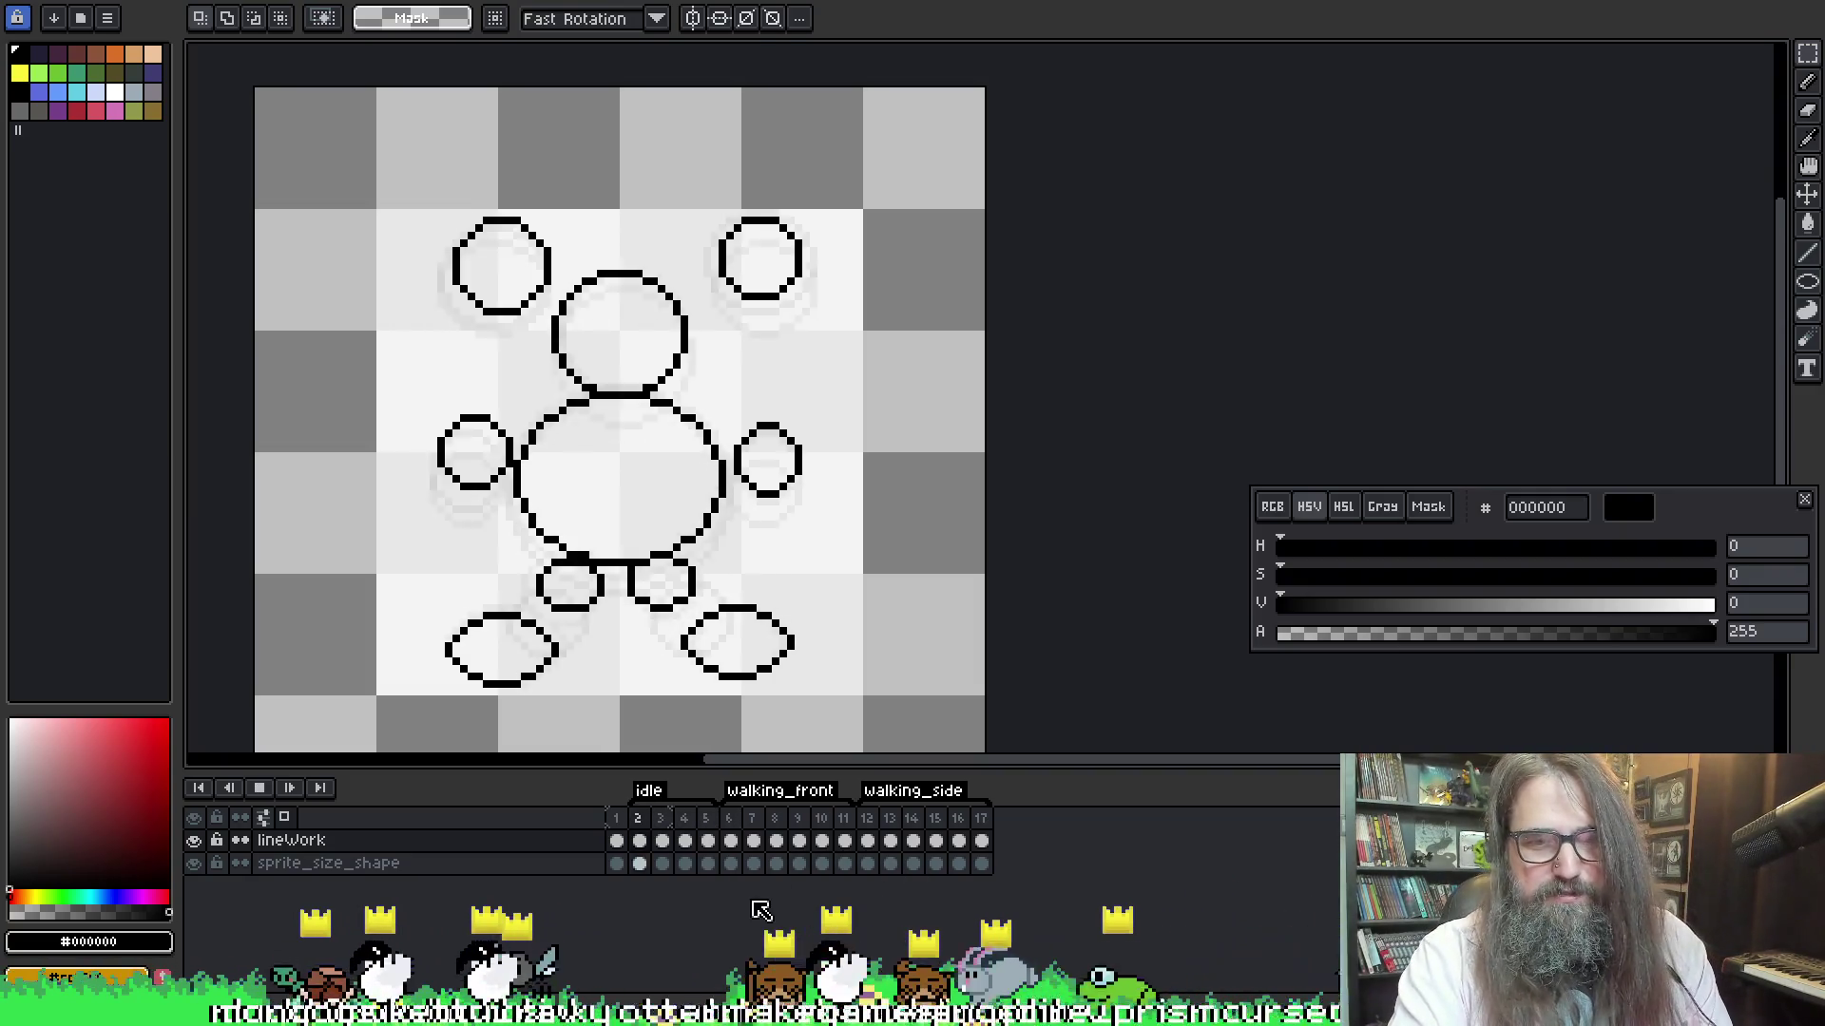
Build and run the Have A Heart game from GameMaker
{"action": "mouse_move", "coordinate": [700, 1007]}
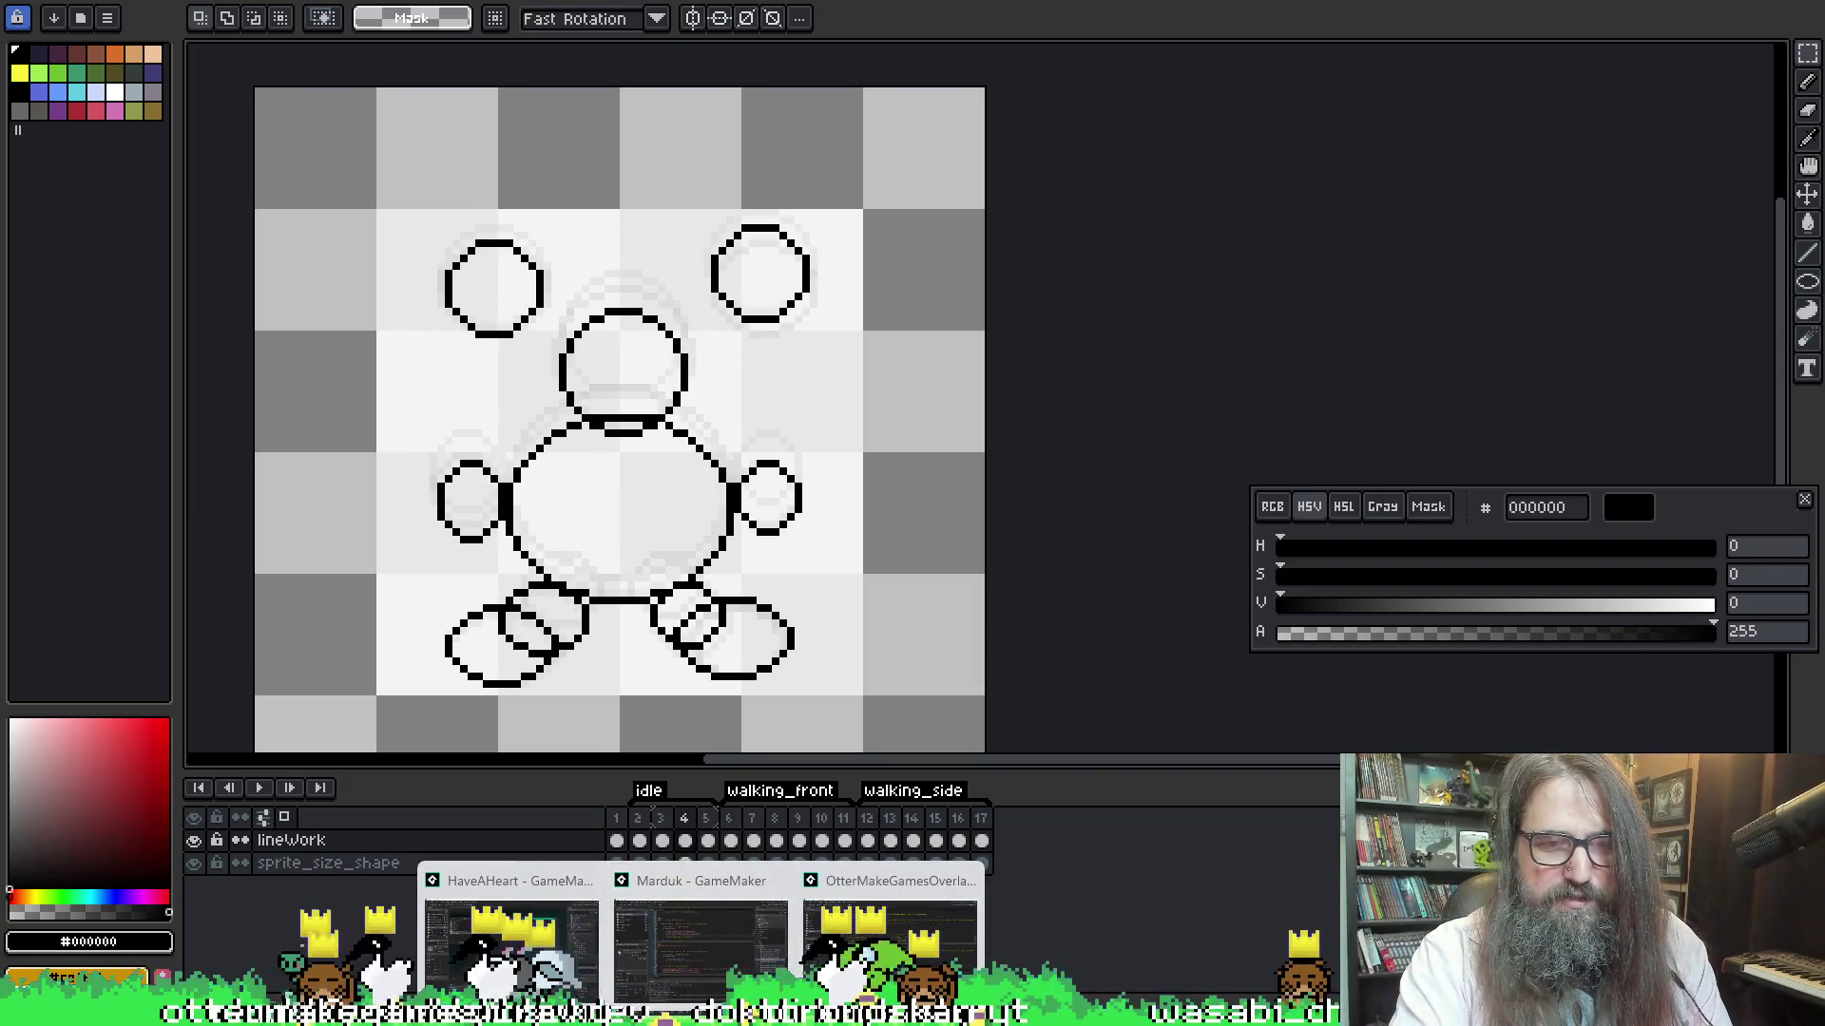
{"action": "left_click", "coordinate": [511, 884]}
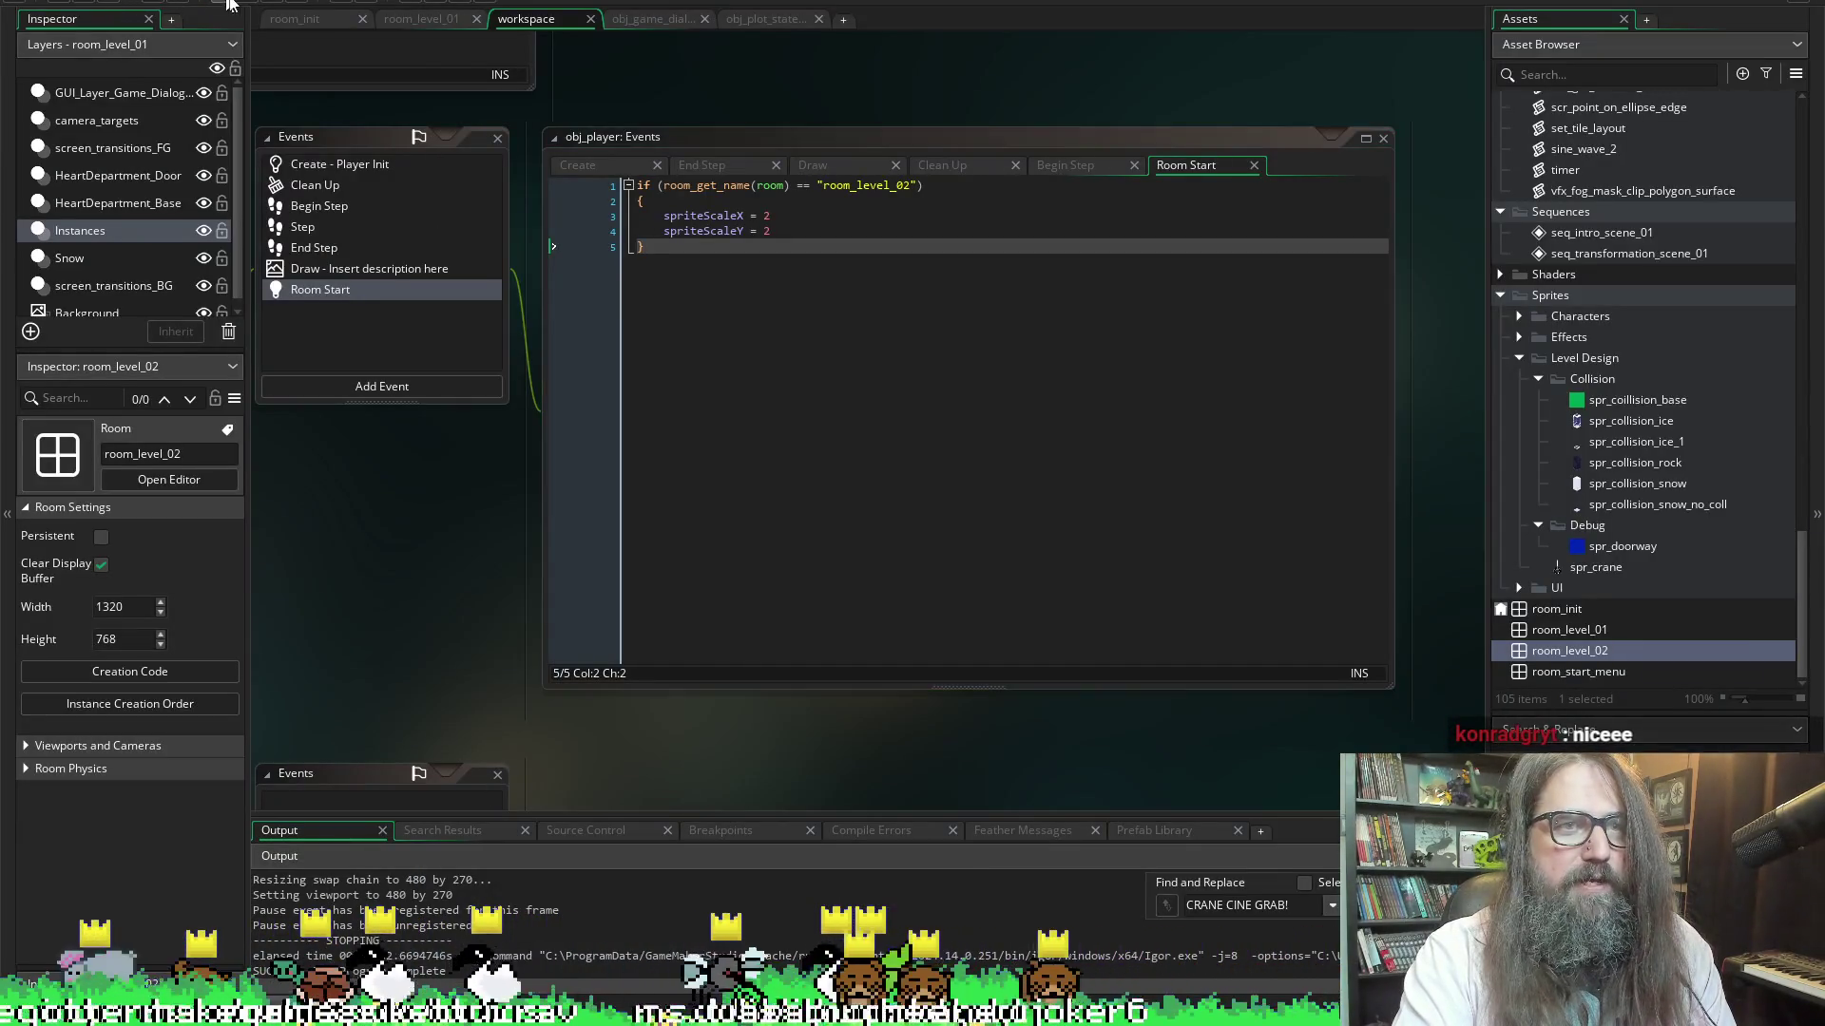
{"action": "left_click", "coordinate": [290, 5]}
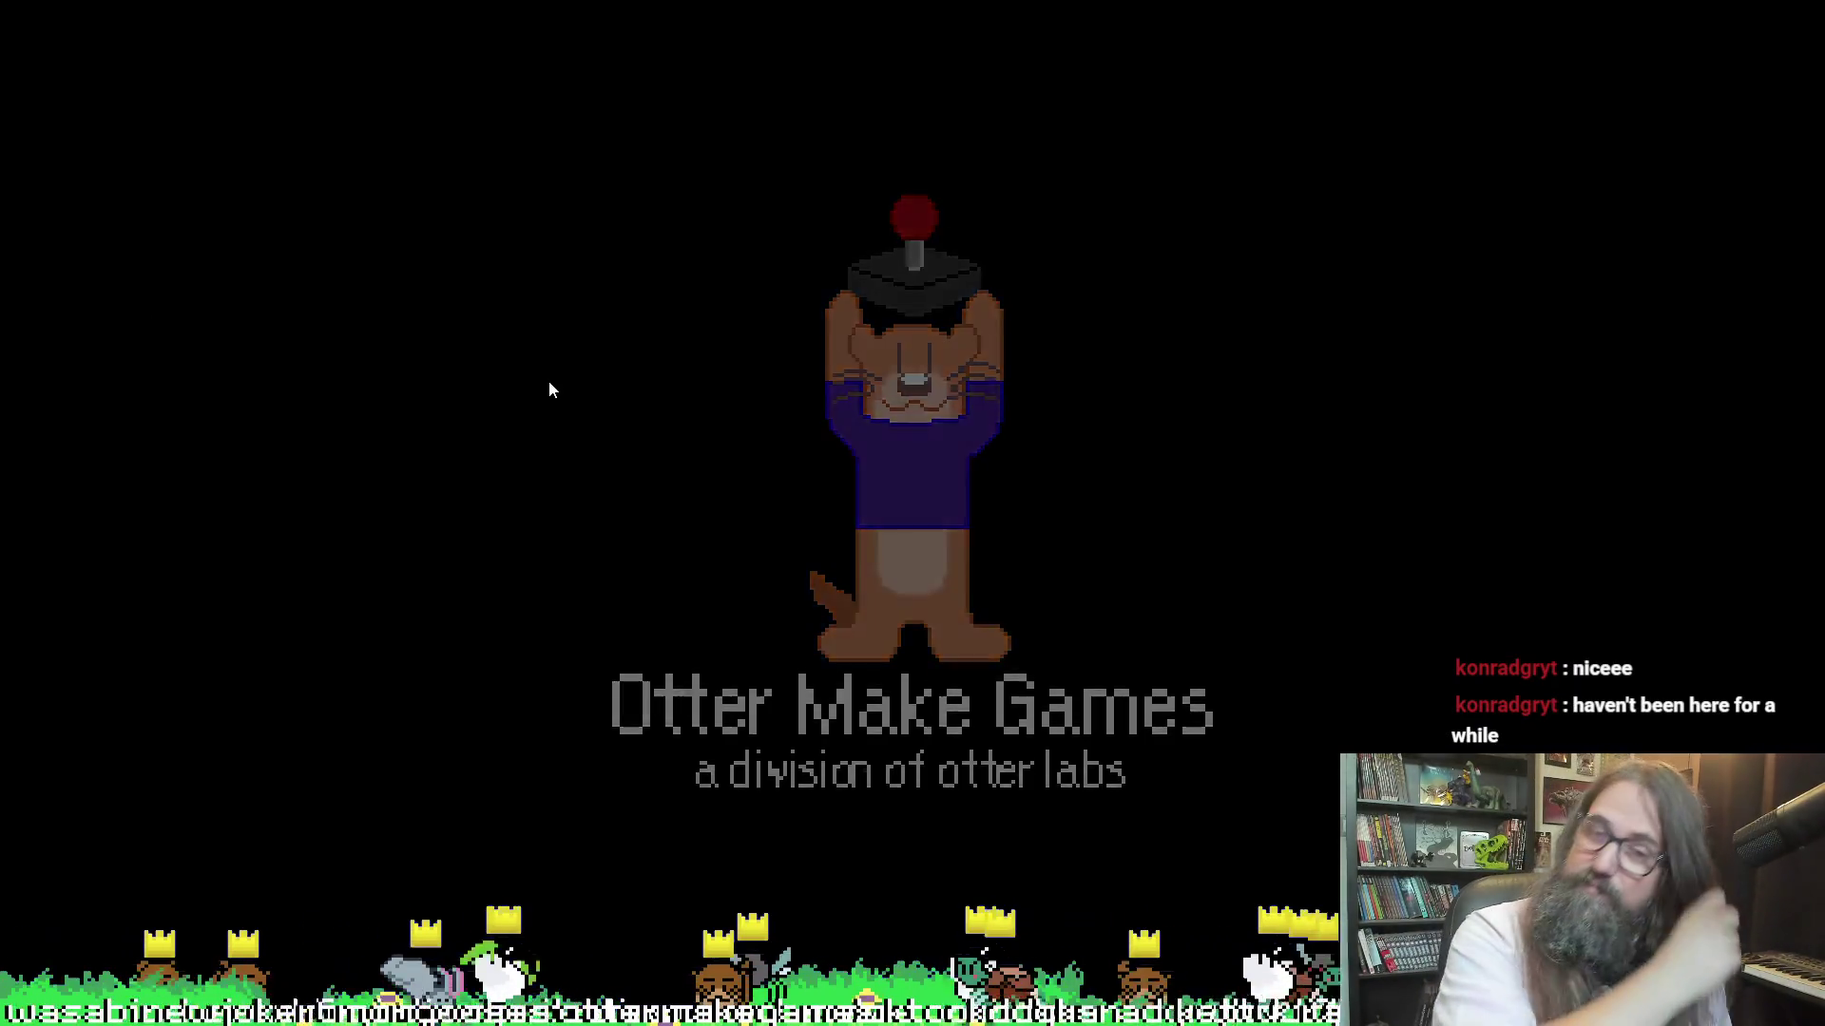
Continue the saved game from the title menu, then rerun the build from GameMaker
{"action": "key", "text": "Down"}
{"action": "key", "text": "Up"}
{"action": "key", "text": "Down"}
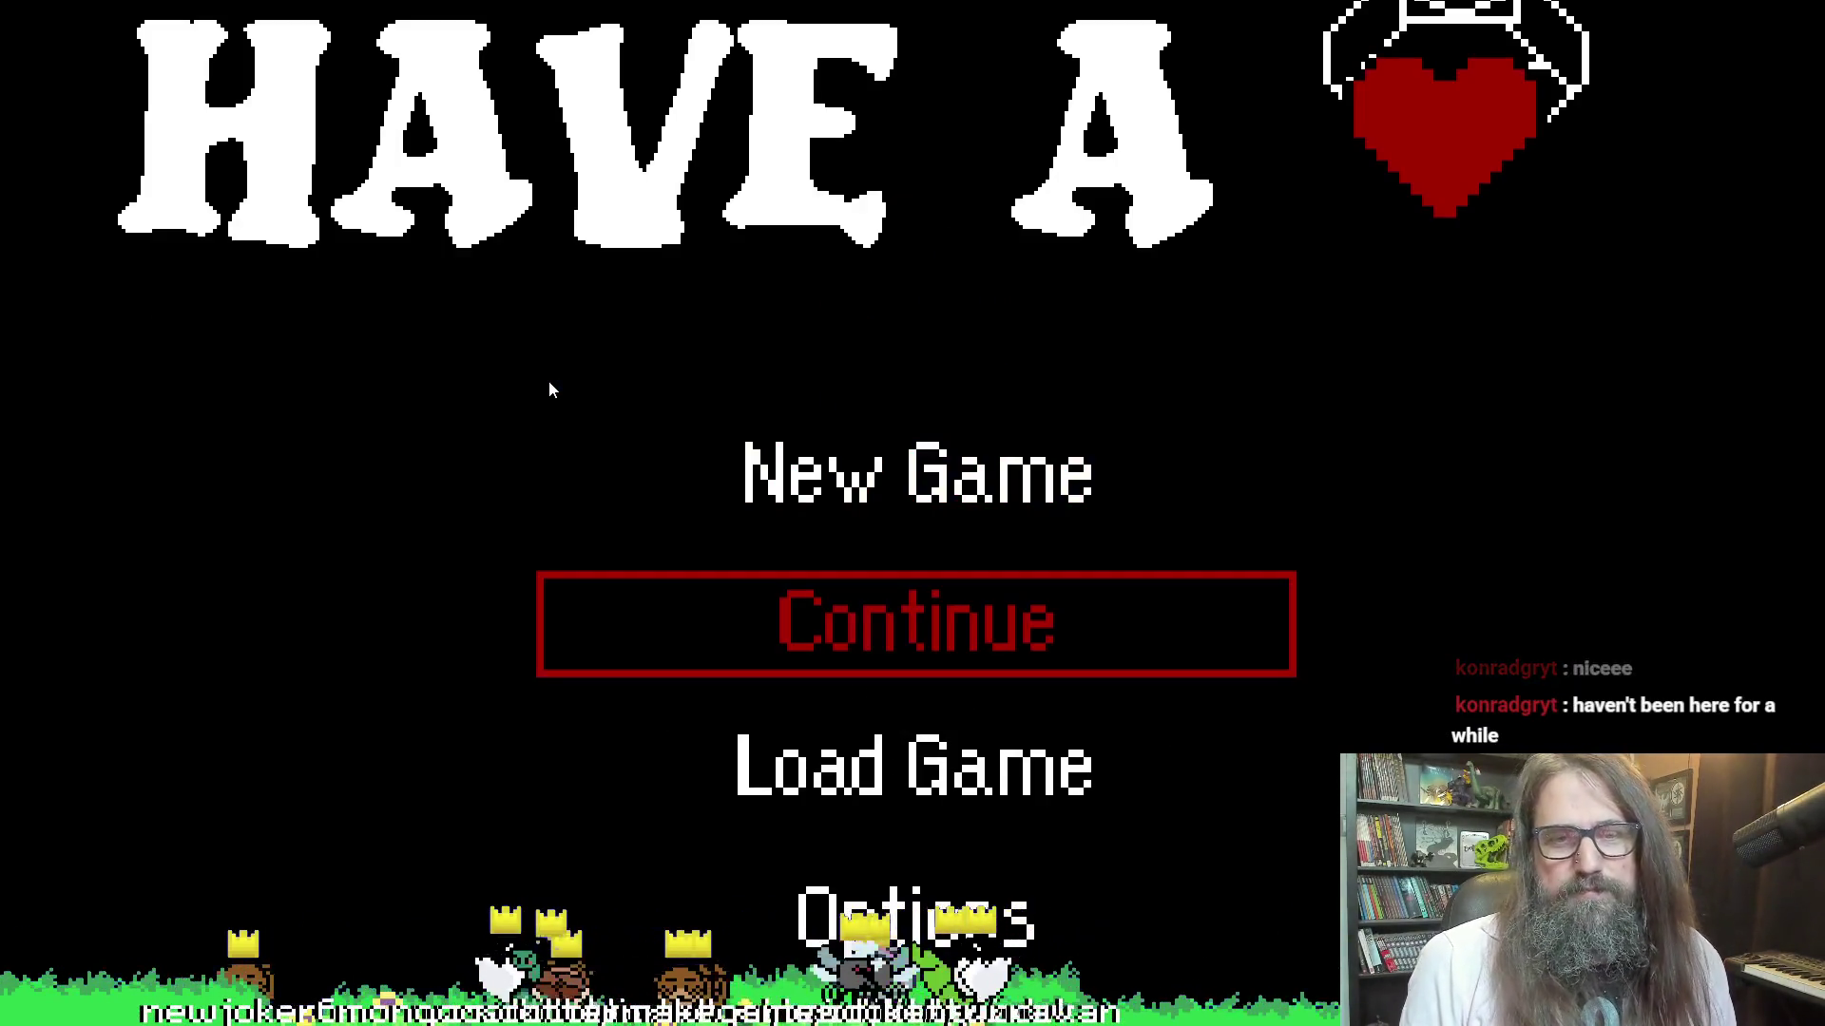
{"action": "key", "text": "Return"}
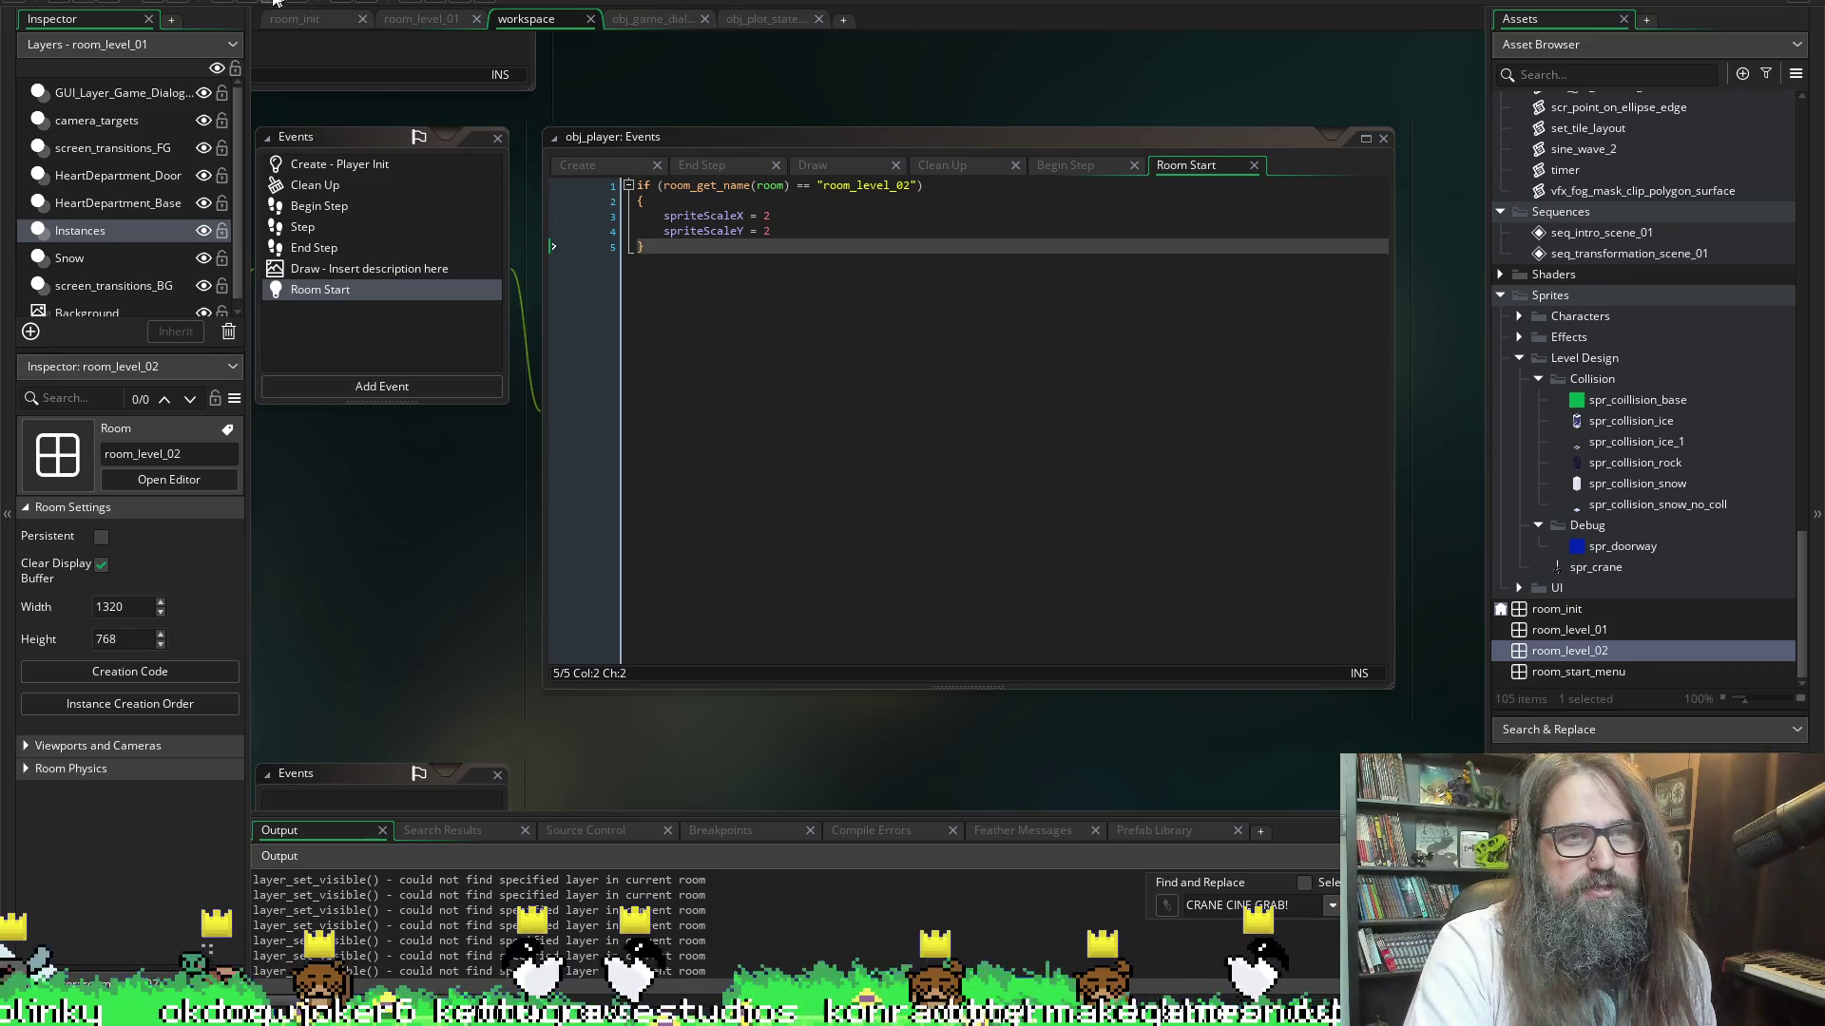
{"action": "left_click", "coordinate": [252, 10]}
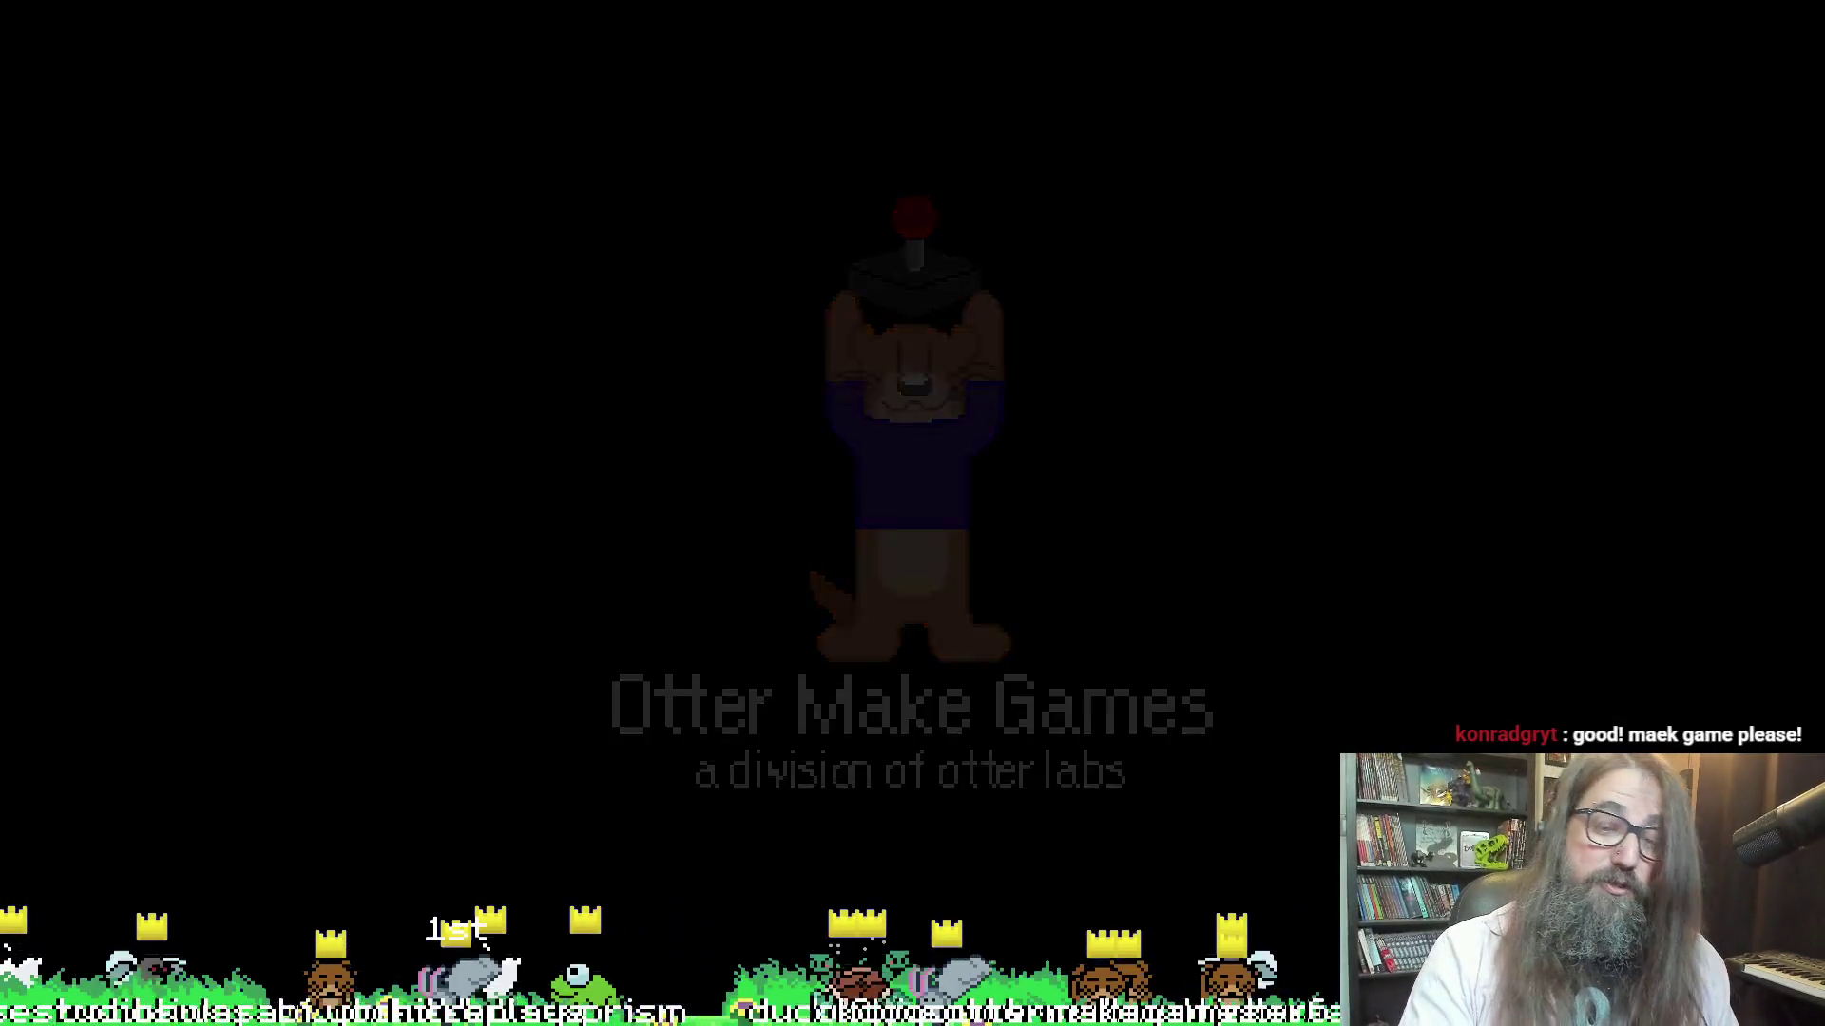
Start a New Game, erase save file 01 confirming Yeah, and open that slot
{"action": "key", "text": "Down"}
{"action": "key", "text": "Up"}
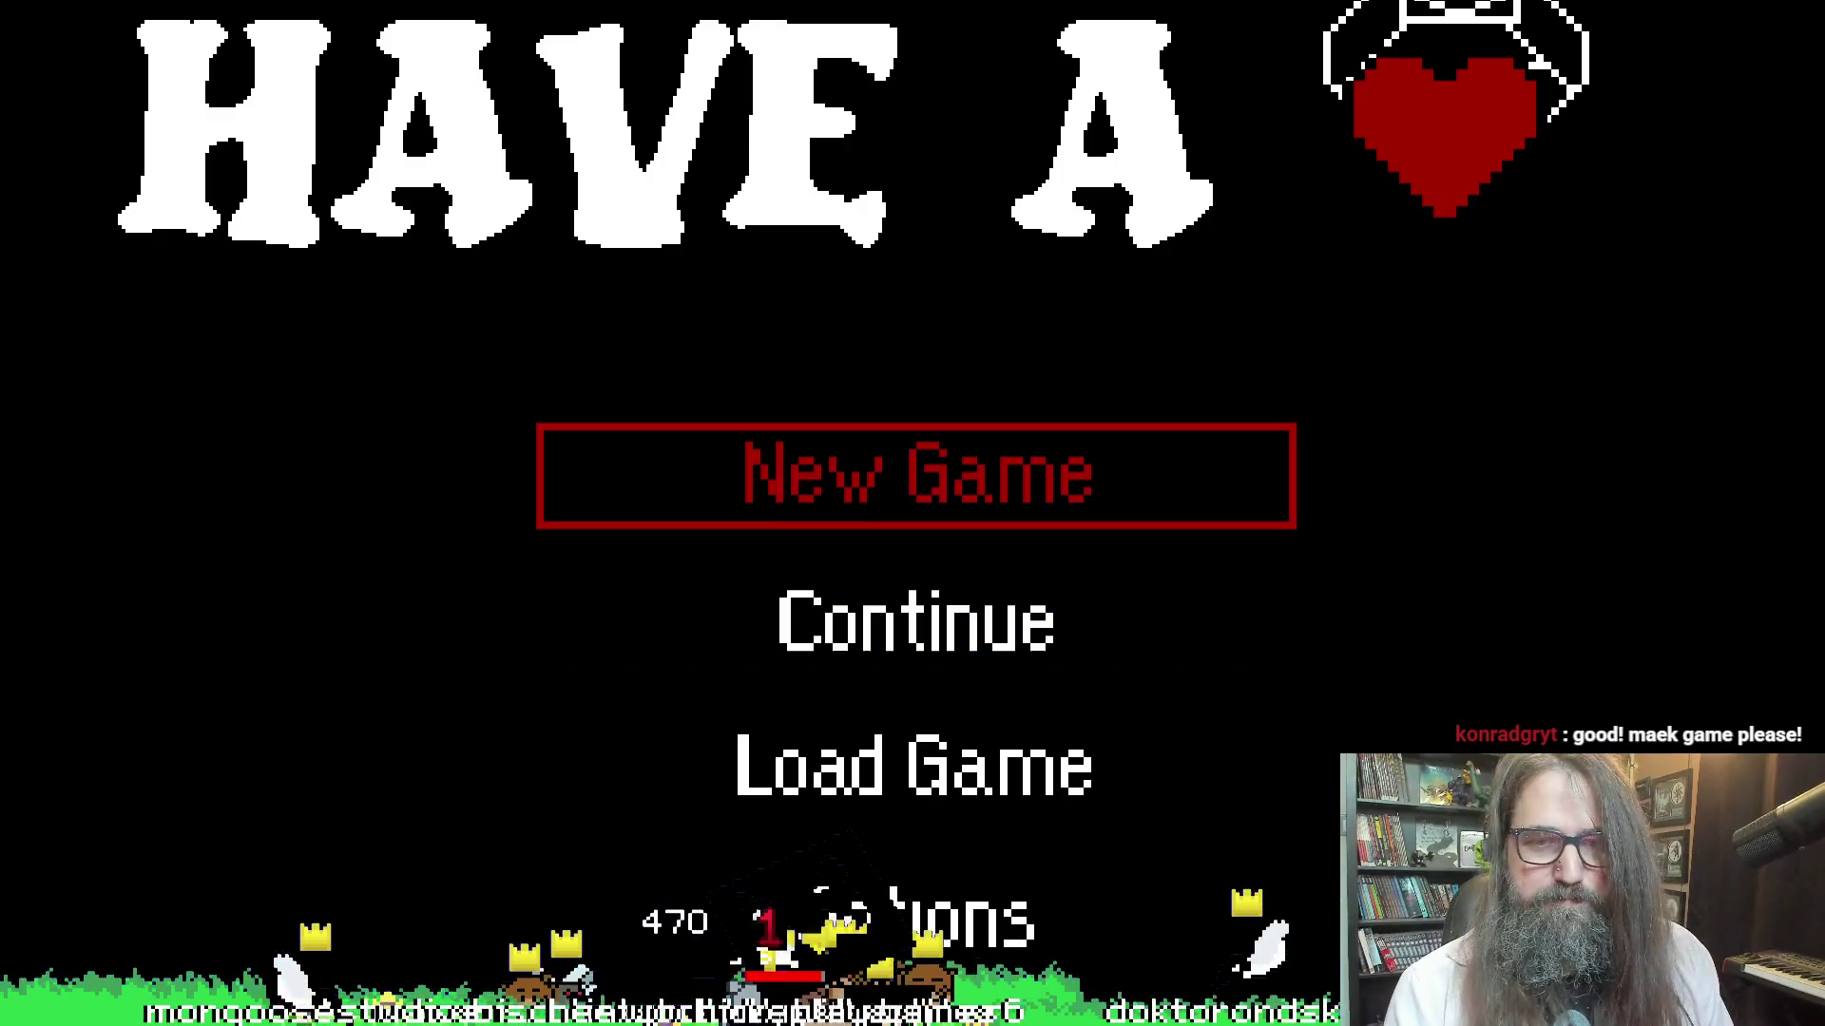
{"action": "key", "text": "Return"}
{"action": "key", "text": "Down"}
{"action": "key", "text": "Right"}
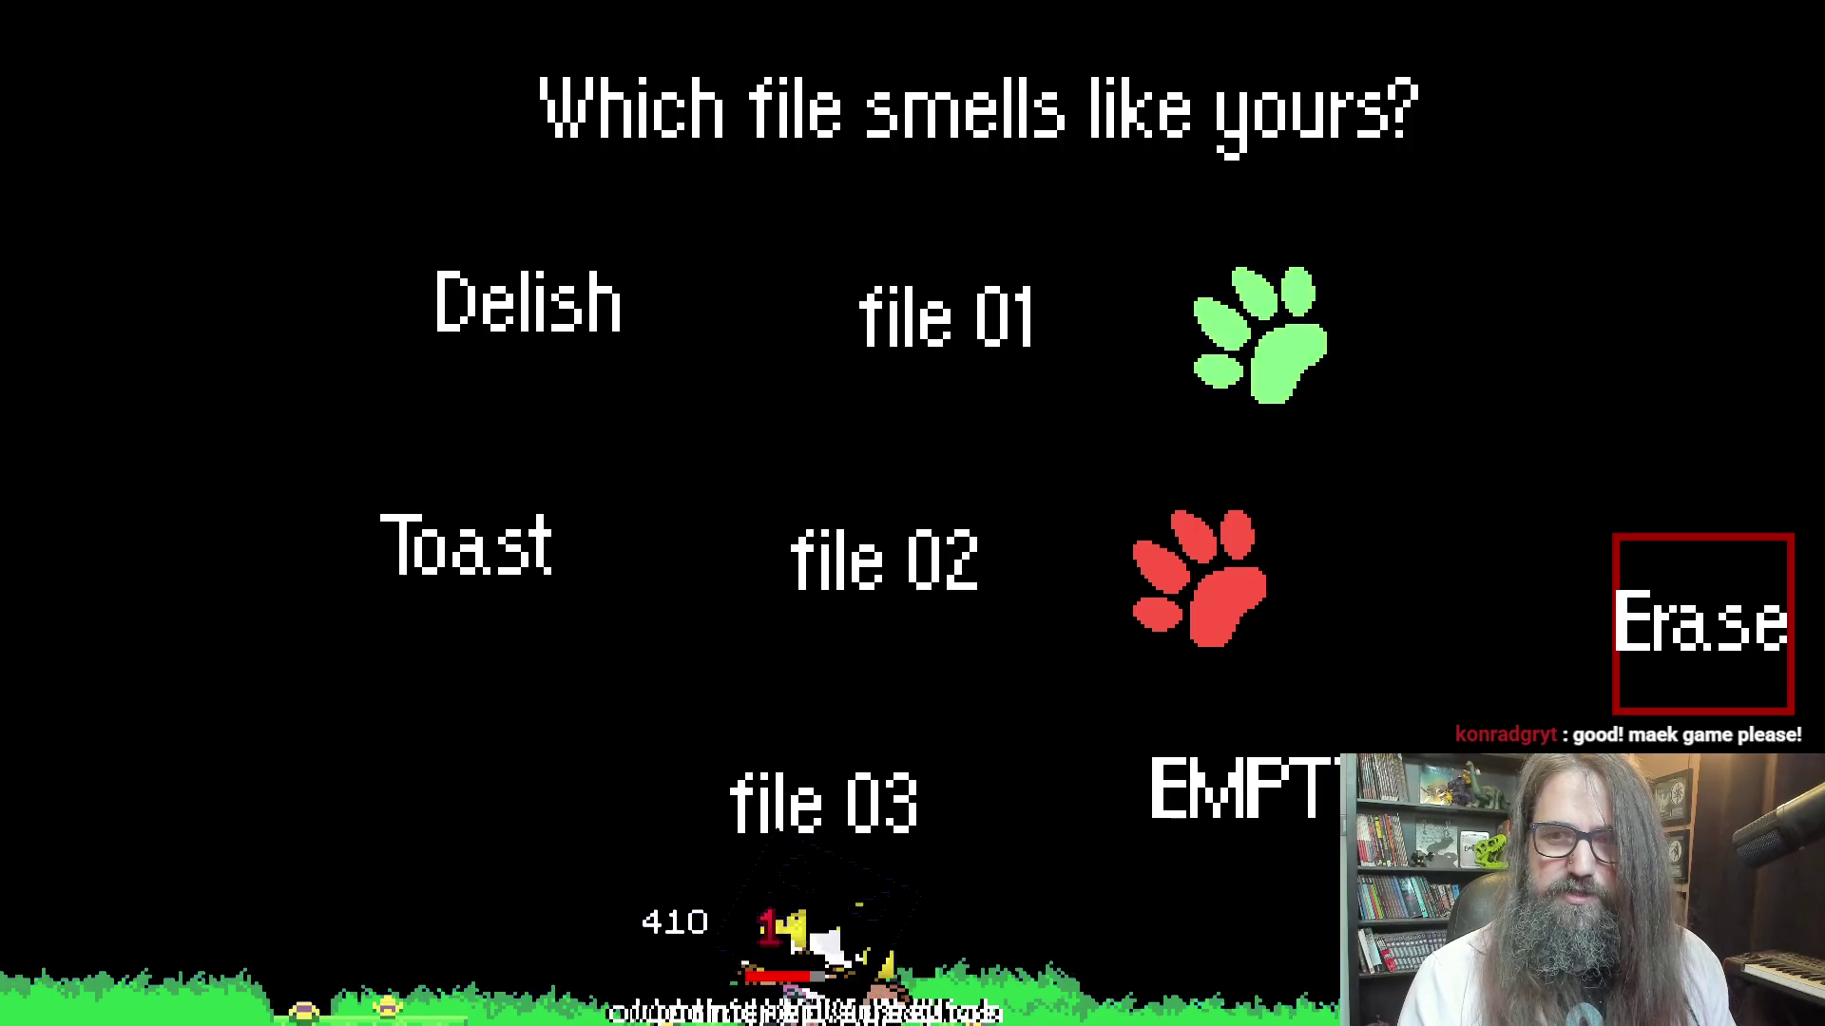
{"action": "key", "text": "Return"}
{"action": "key", "text": "Up"}
{"action": "key", "text": "Return"}
{"action": "key", "text": "Right"}
{"action": "key", "text": "Left"}
{"action": "key", "text": "Return"}
{"action": "key", "text": "Return"}
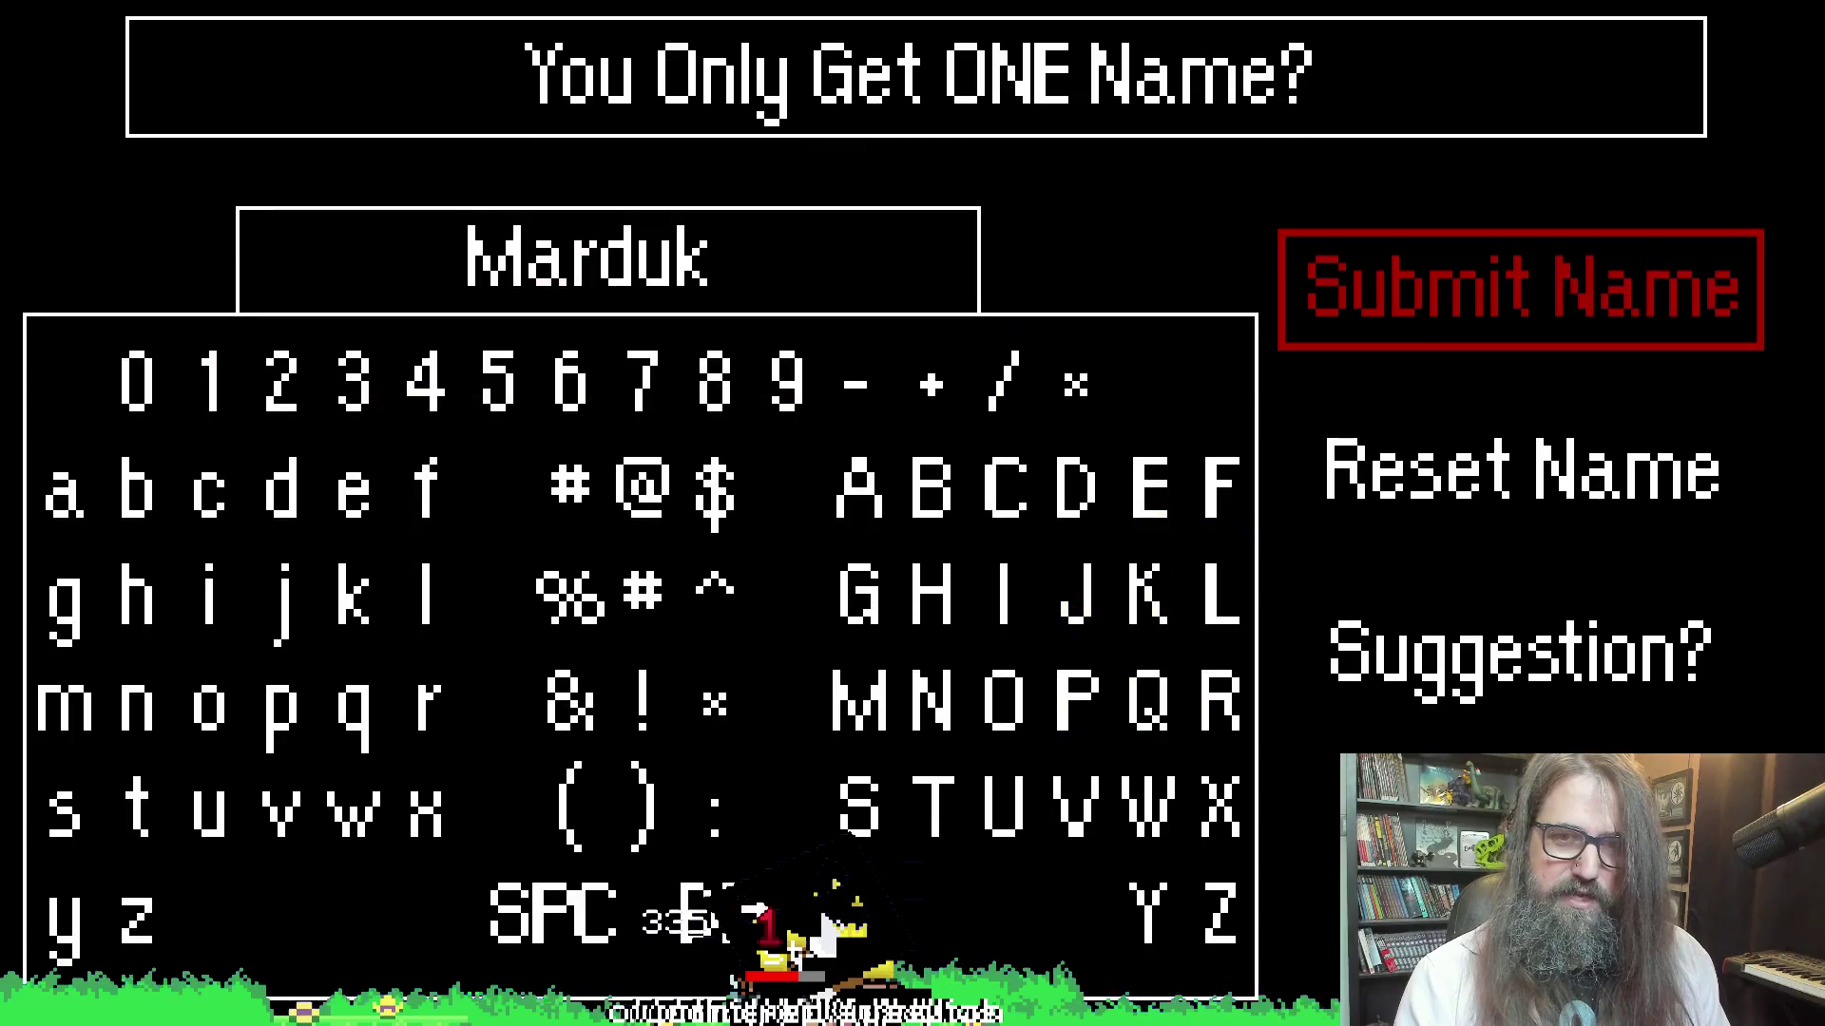
Cycle the suggested names through Brick and Gaem, then reset the name to blank
{"action": "key", "text": "Down"}
{"action": "key", "text": "Down"}
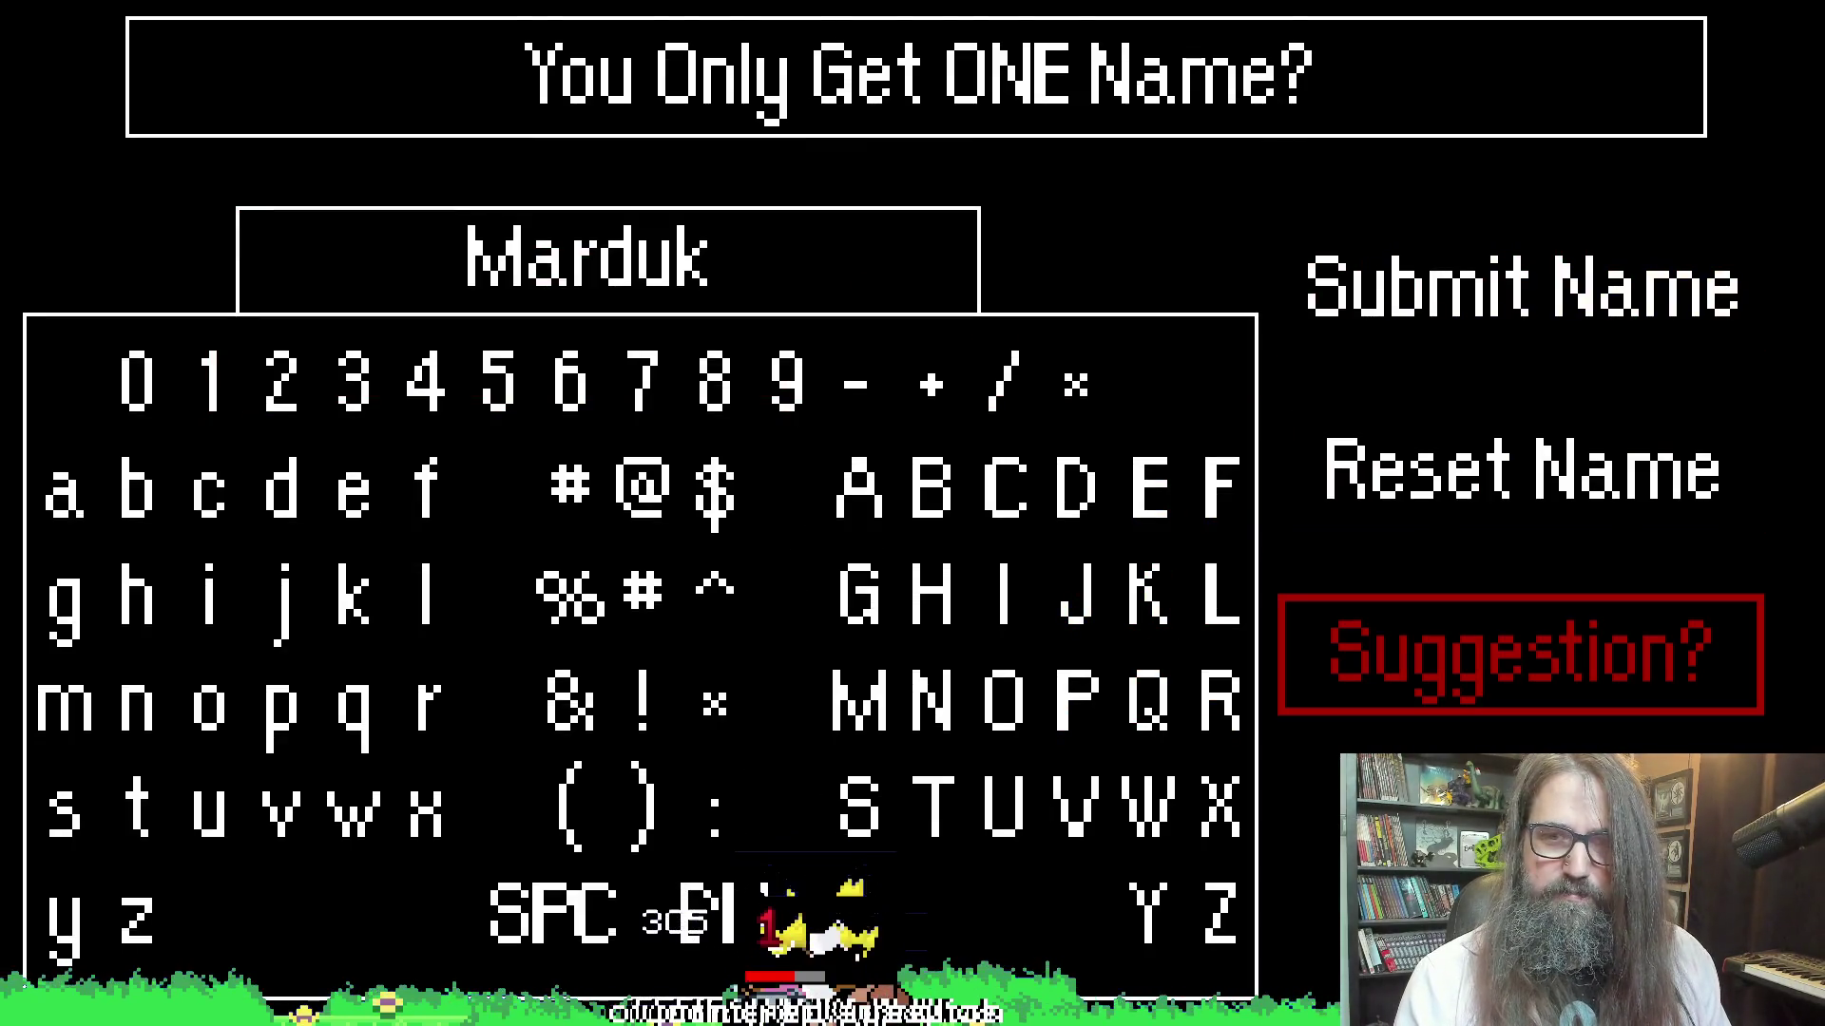
{"action": "key", "text": "Return"}
{"action": "key", "text": "Return"}
{"action": "key", "text": "Return"}
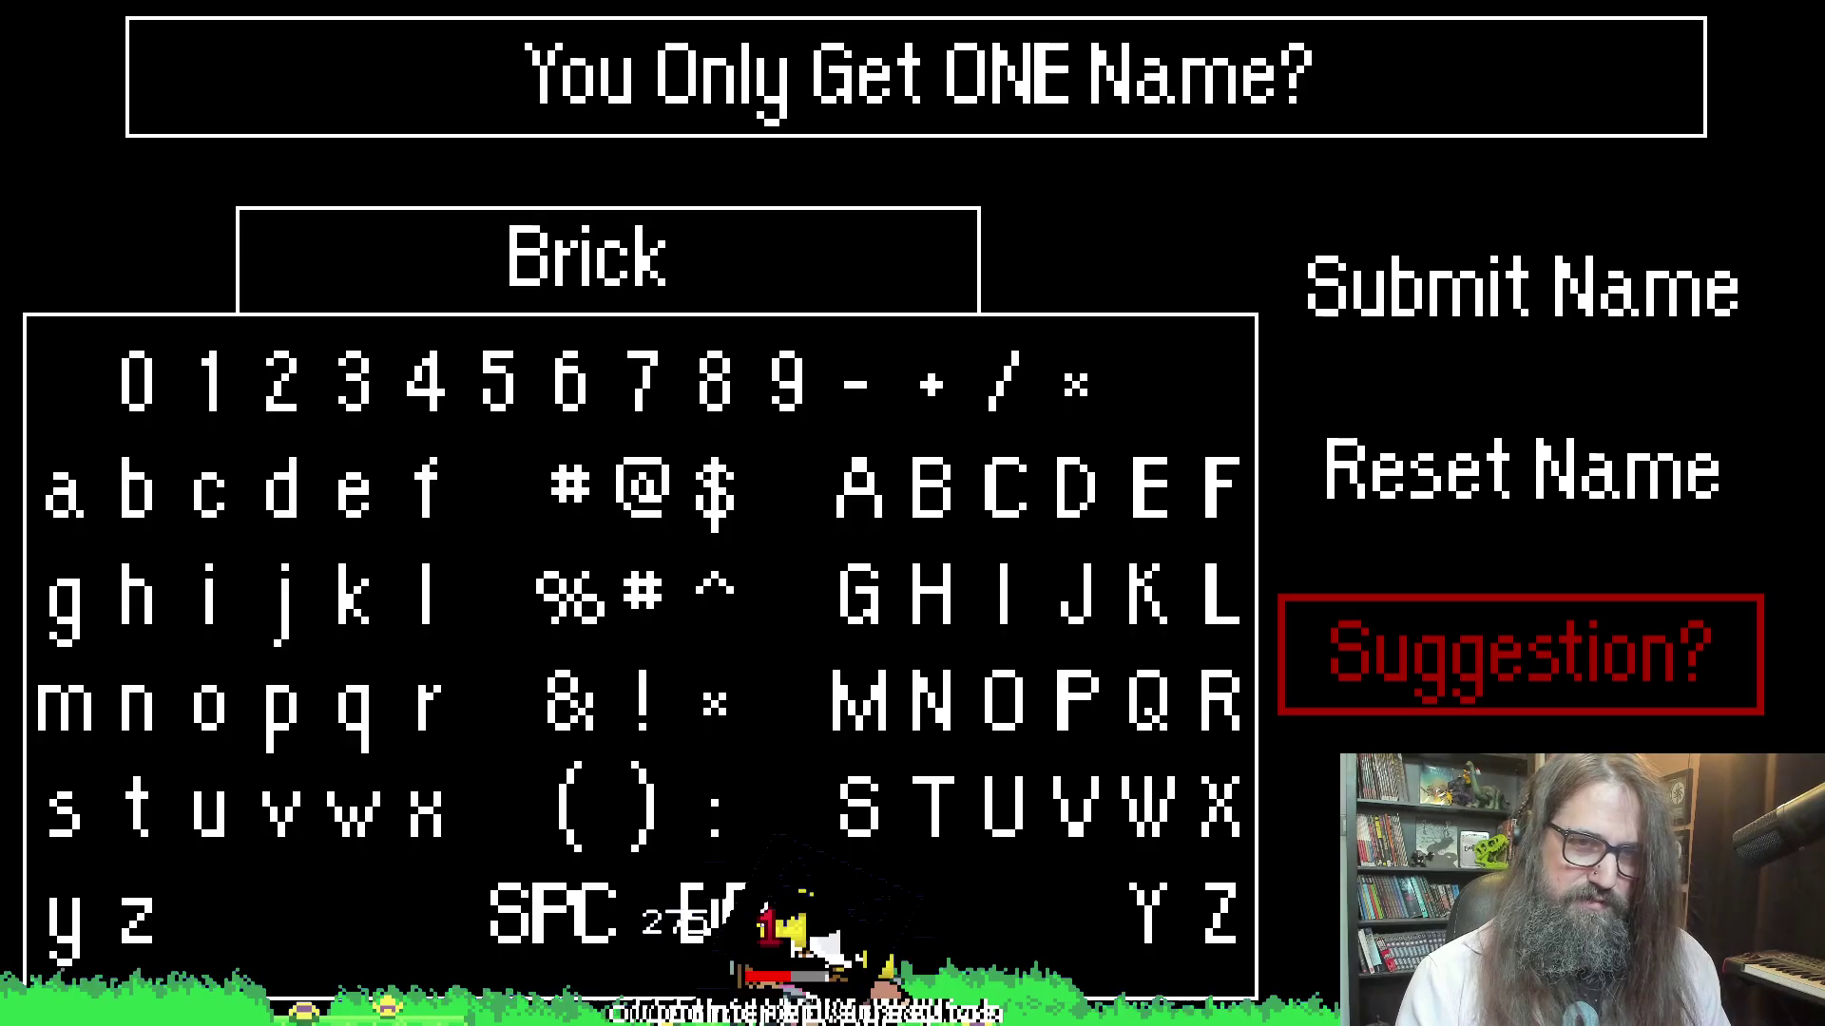
{"action": "key", "text": "Return"}
{"action": "key", "text": "Return"}
{"action": "key", "text": "Return"}
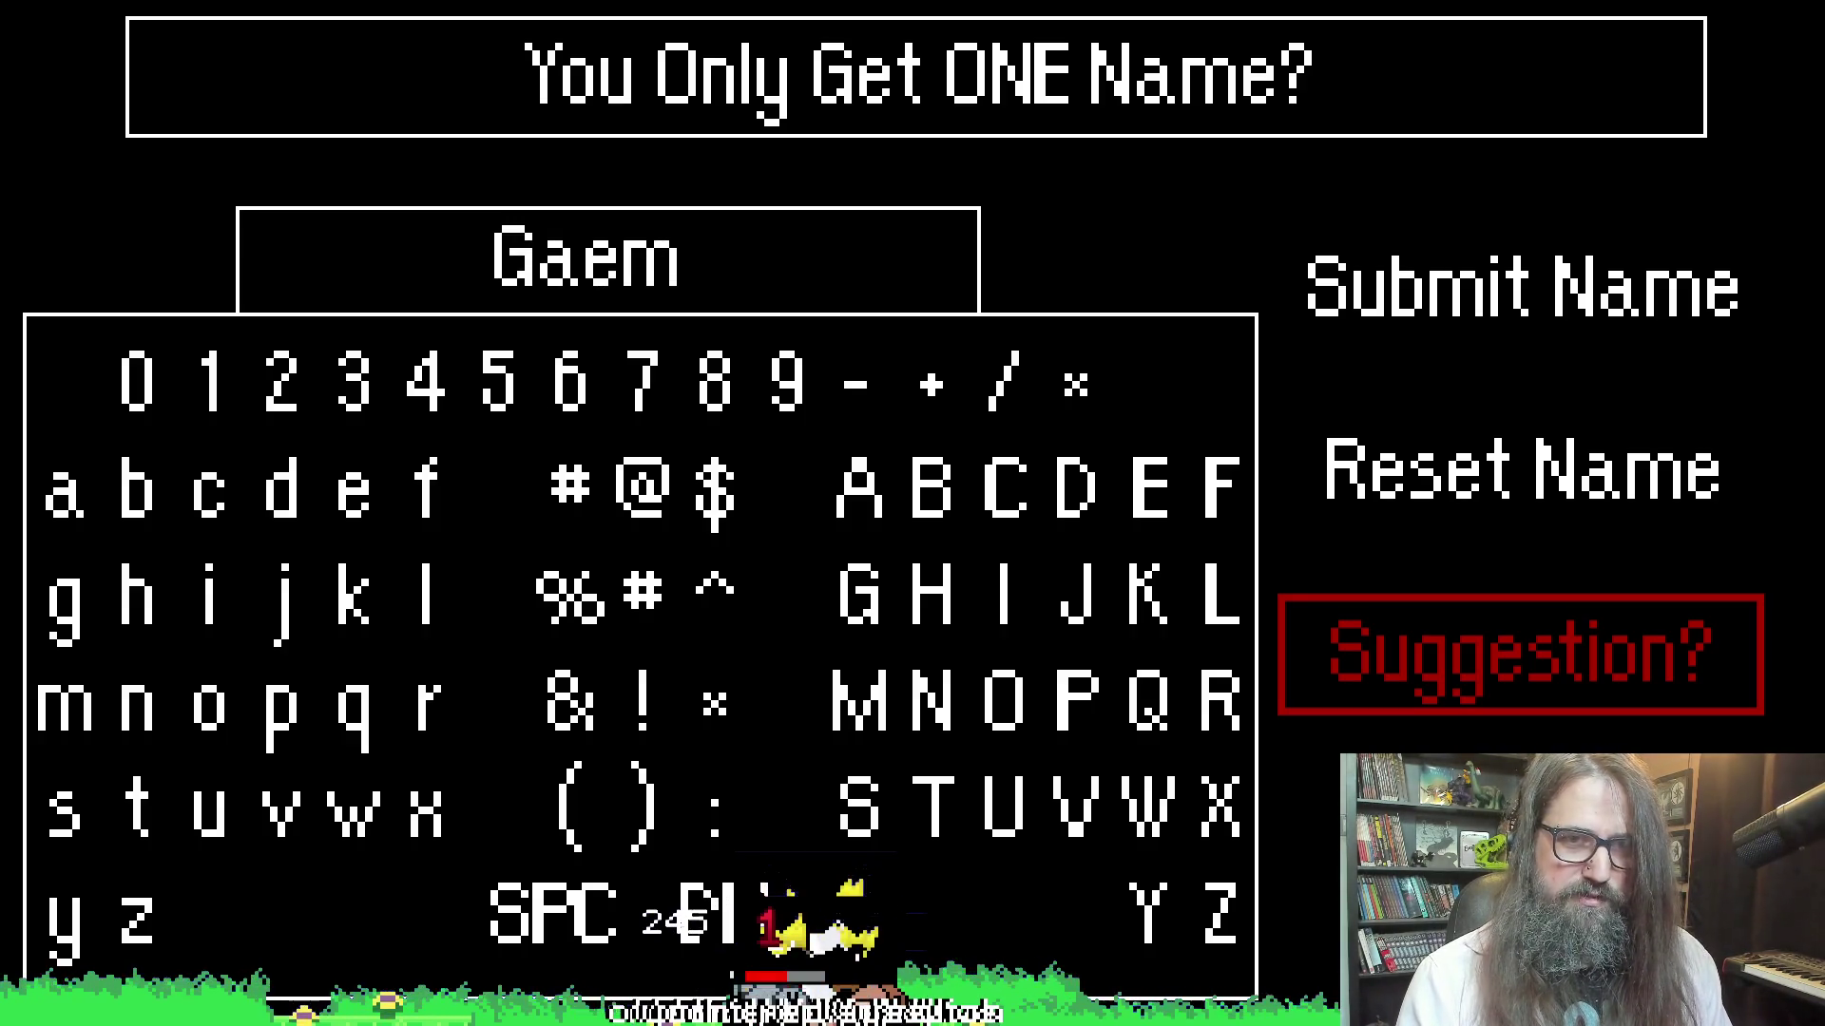
{"action": "key", "text": "Left"}
{"action": "key", "text": "Left"}
{"action": "key", "text": "Left"}
{"action": "key", "text": "Down"}
{"action": "key", "text": "Right"}
{"action": "key", "text": "Right"}
{"action": "key", "text": "Right"}
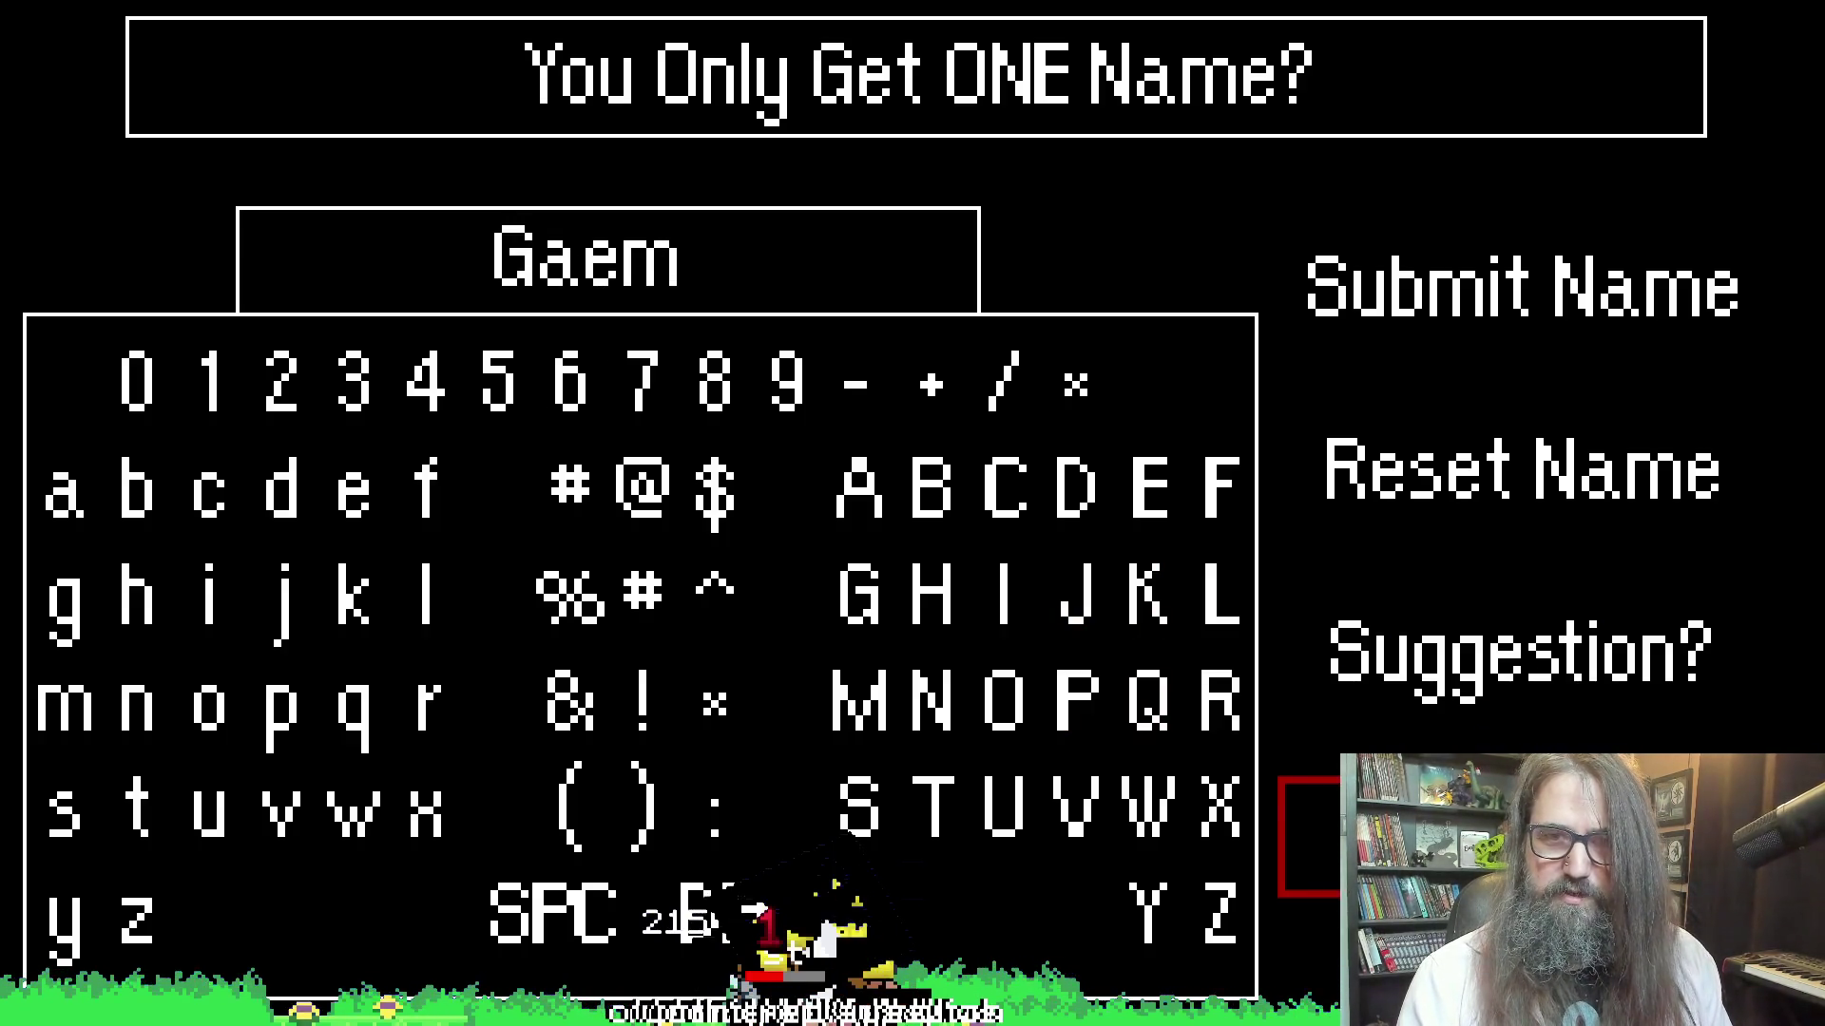
{"action": "key", "text": "Up"}
{"action": "key", "text": "Up"}
{"action": "key", "text": "Return"}
Begin spelling the name from the letter grid, entering T, o and a
{"action": "key", "text": "Left"}
{"action": "key", "text": "Left"}
{"action": "key", "text": "Left"}
{"action": "key", "text": "Down"}
{"action": "key", "text": "Left"}
{"action": "key", "text": "Down"}
{"action": "key", "text": "Down"}
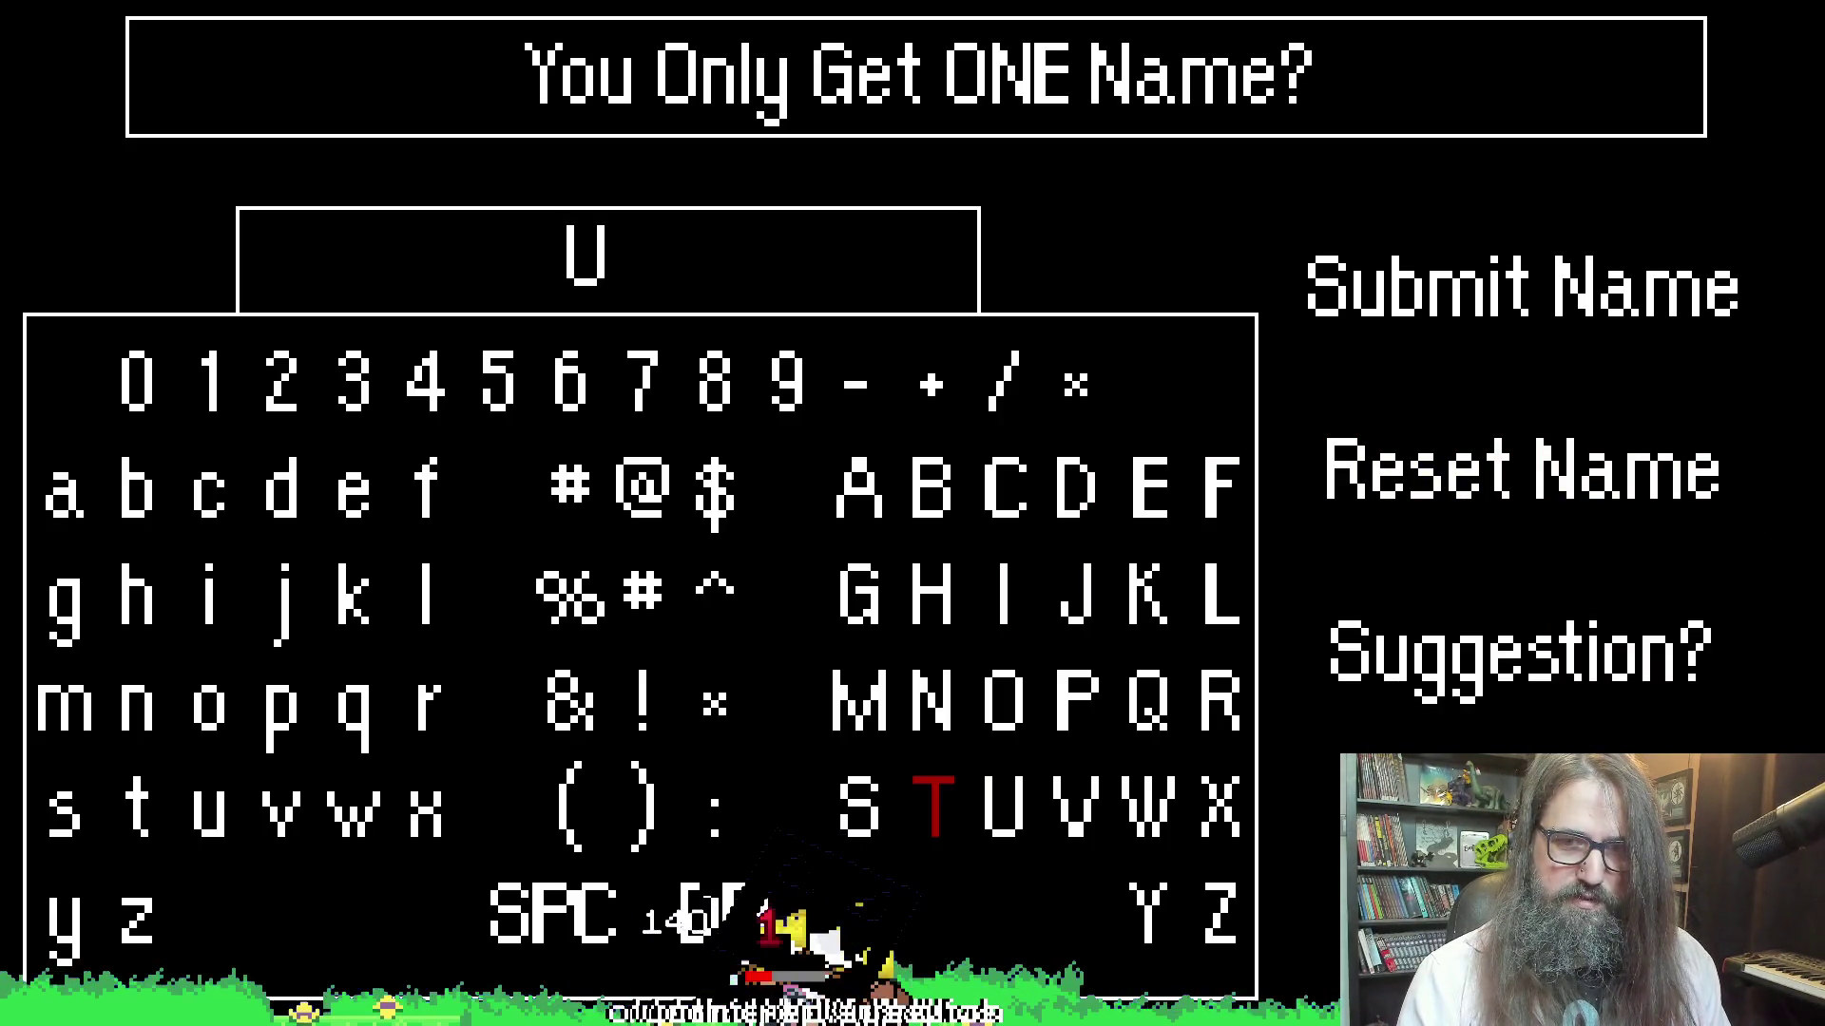
{"action": "key", "text": "Down"}
{"action": "key", "text": "Down"}
{"action": "key", "text": "Down"}
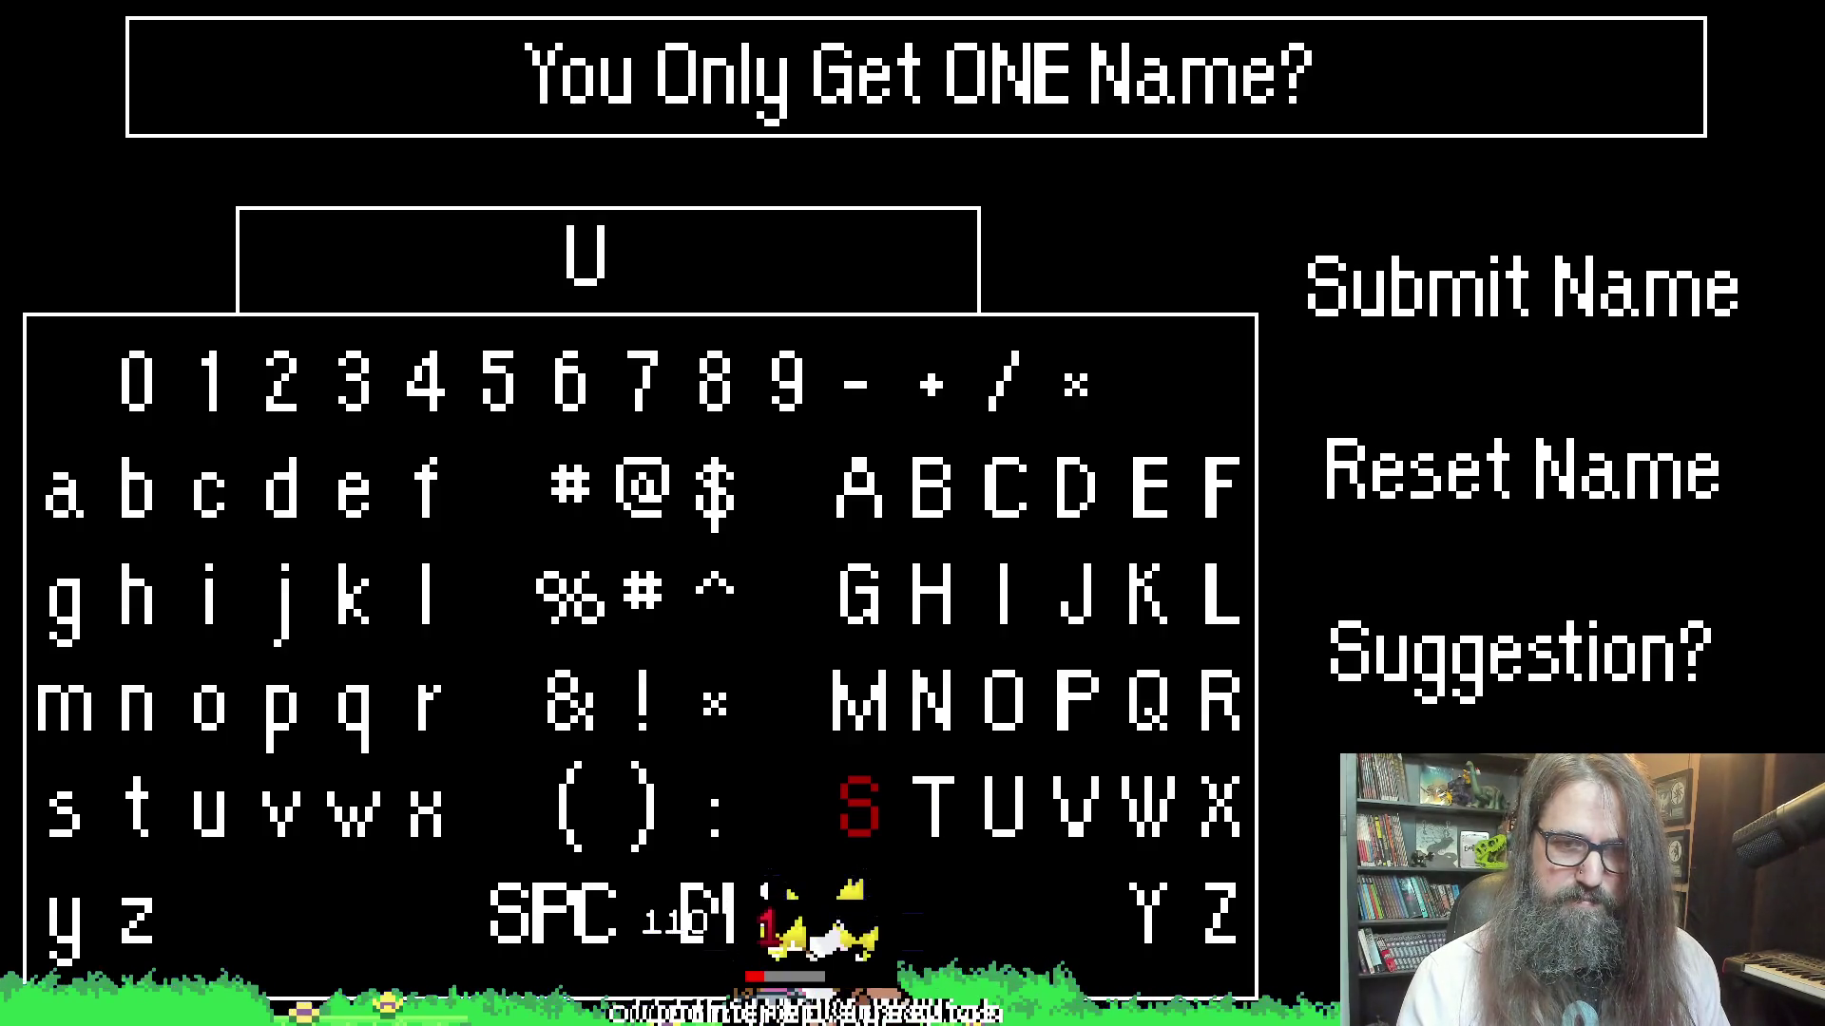
{"action": "key", "text": "Left"}
{"action": "key", "text": "Down"}
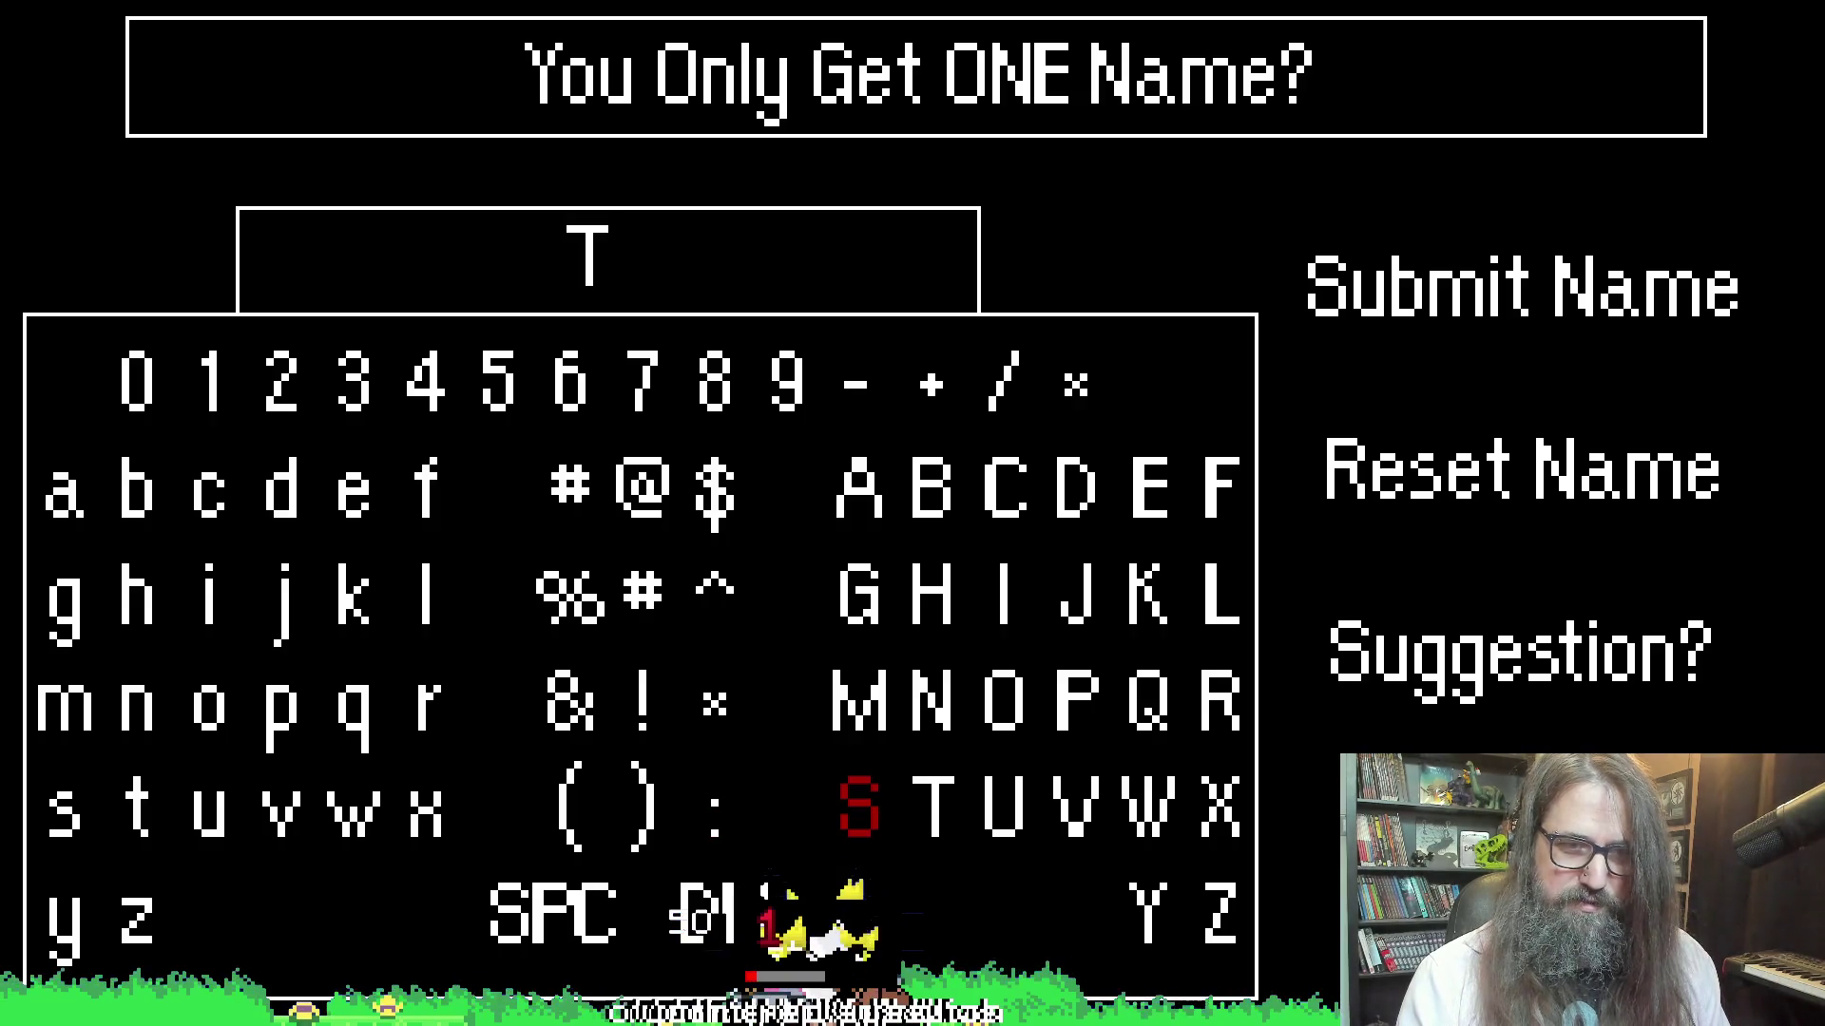
{"action": "key", "text": "Left"}
{"action": "key", "text": "Left"}
{"action": "key", "text": "Up"}
{"action": "key", "text": "Left"}
{"action": "key", "text": "Left"}
{"action": "key", "text": "Up"}
{"action": "key", "text": "Left"}
{"action": "key", "text": "Left"}
Add the letter s, making the name Toas
{"action": "key", "text": "Return"}
{"action": "key", "text": "Right"}
{"action": "key", "text": "Down"}
{"action": "key", "text": "Left"}
{"action": "key", "text": "Down"}
{"action": "key", "text": "Down"}
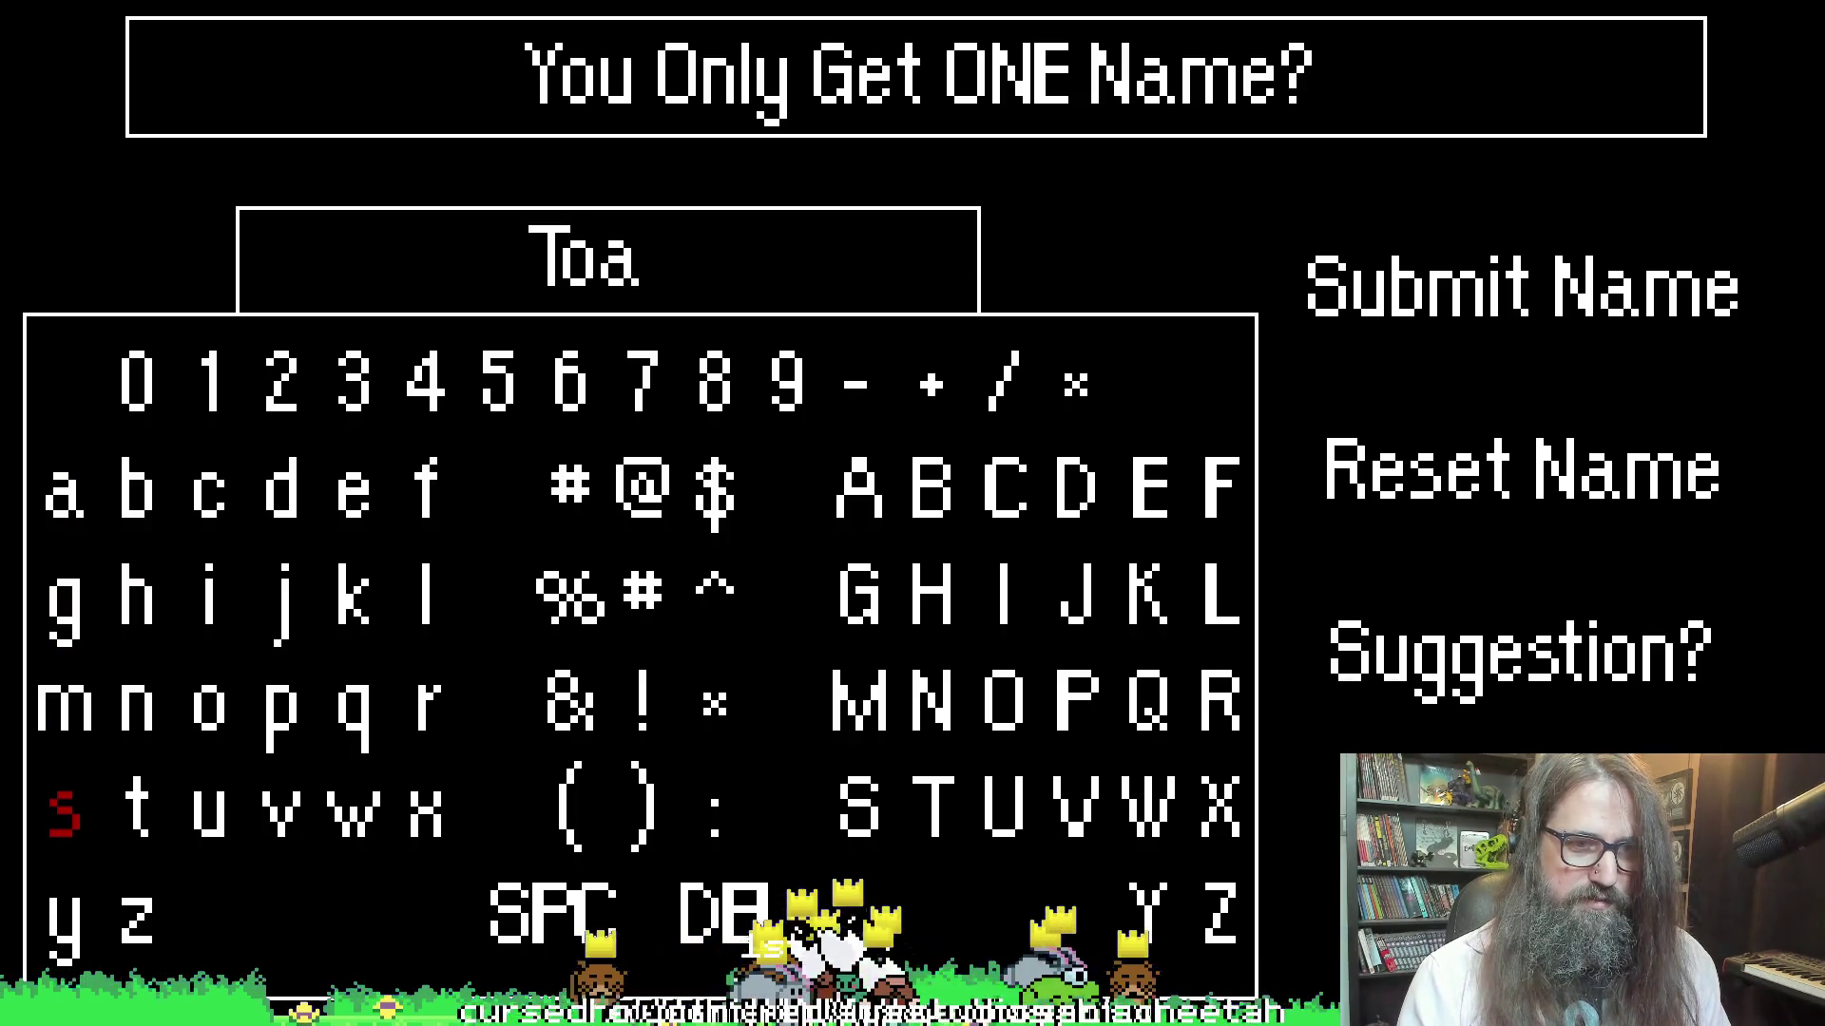
{"action": "key", "text": "Return"}
Add t and y to complete the name Toasty
{"action": "key", "text": "Right"}
{"action": "key", "text": "Right"}
{"action": "key", "text": "Right"}
{"action": "key", "text": "Left"}
{"action": "key", "text": "Left"}
{"action": "key", "text": "Left"}
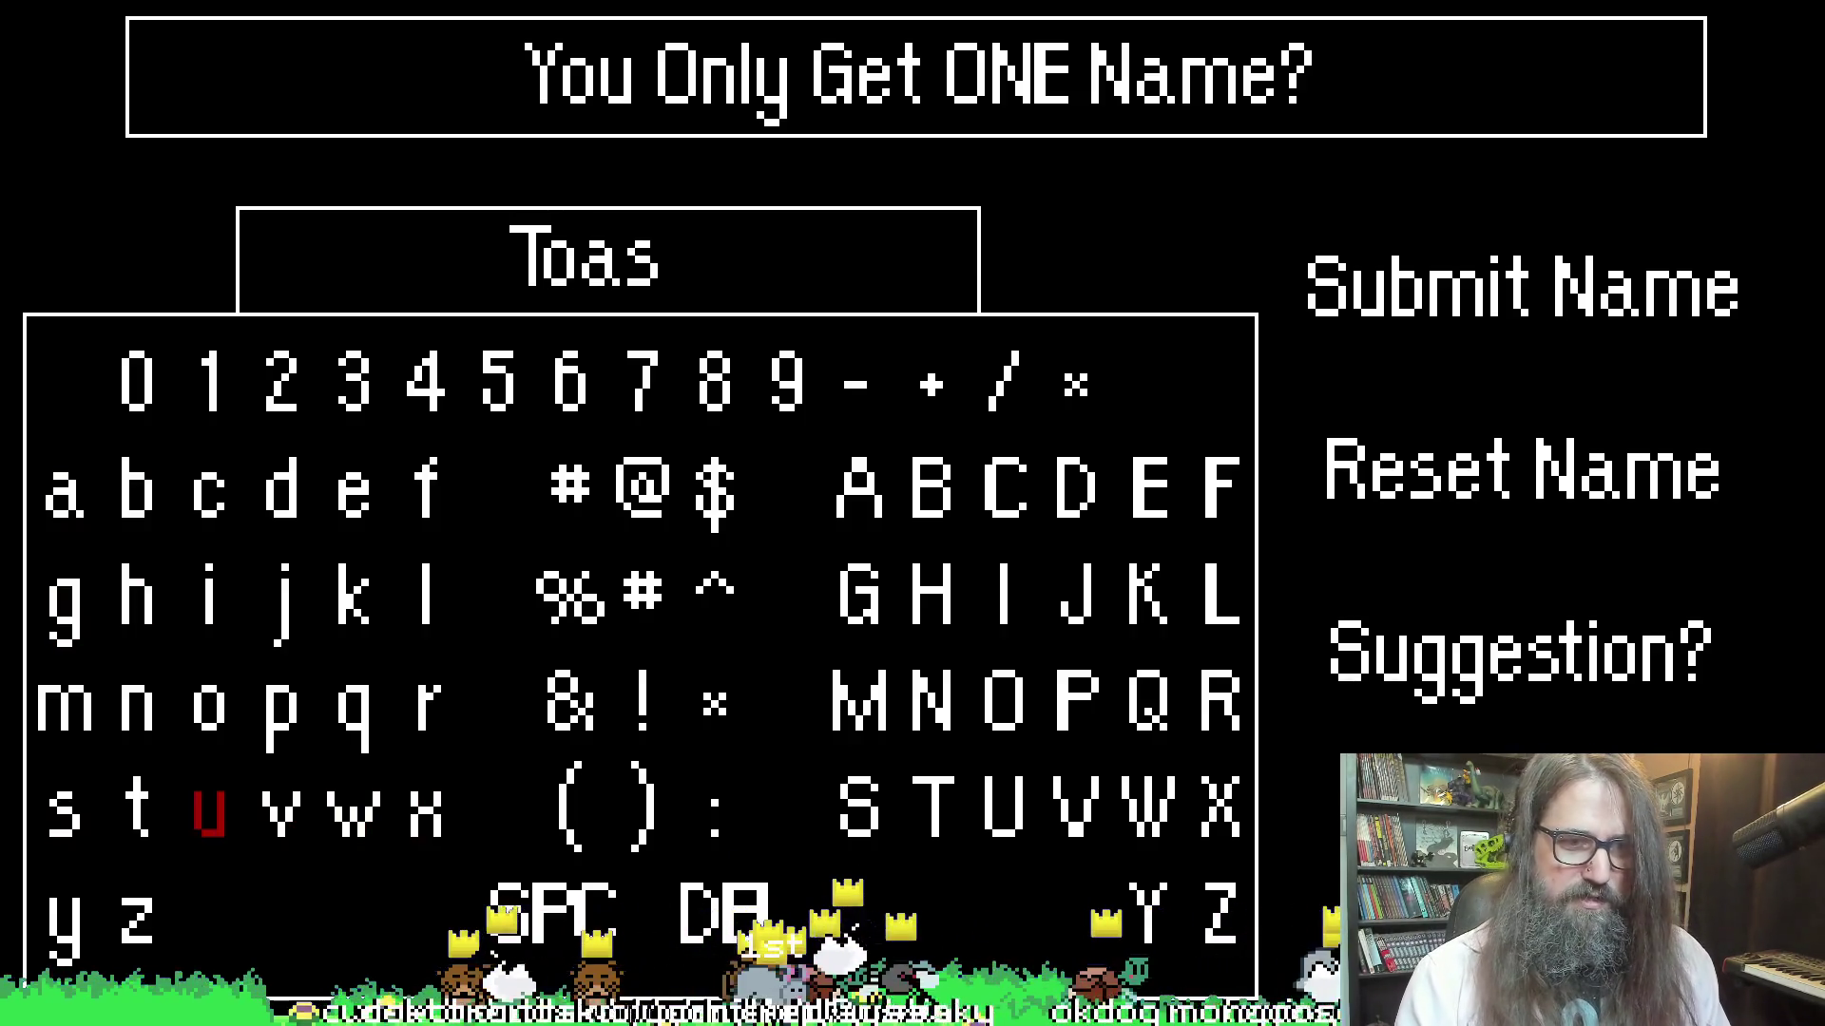
{"action": "key", "text": "Left"}
{"action": "key", "text": "Return"}
{"action": "key", "text": "Up"}
{"action": "key", "text": "Up"}
{"action": "key", "text": "Down"}
{"action": "key", "text": "Down"}
{"action": "key", "text": "Left"}
{"action": "key", "text": "Left"}
{"action": "key", "text": "Left"}
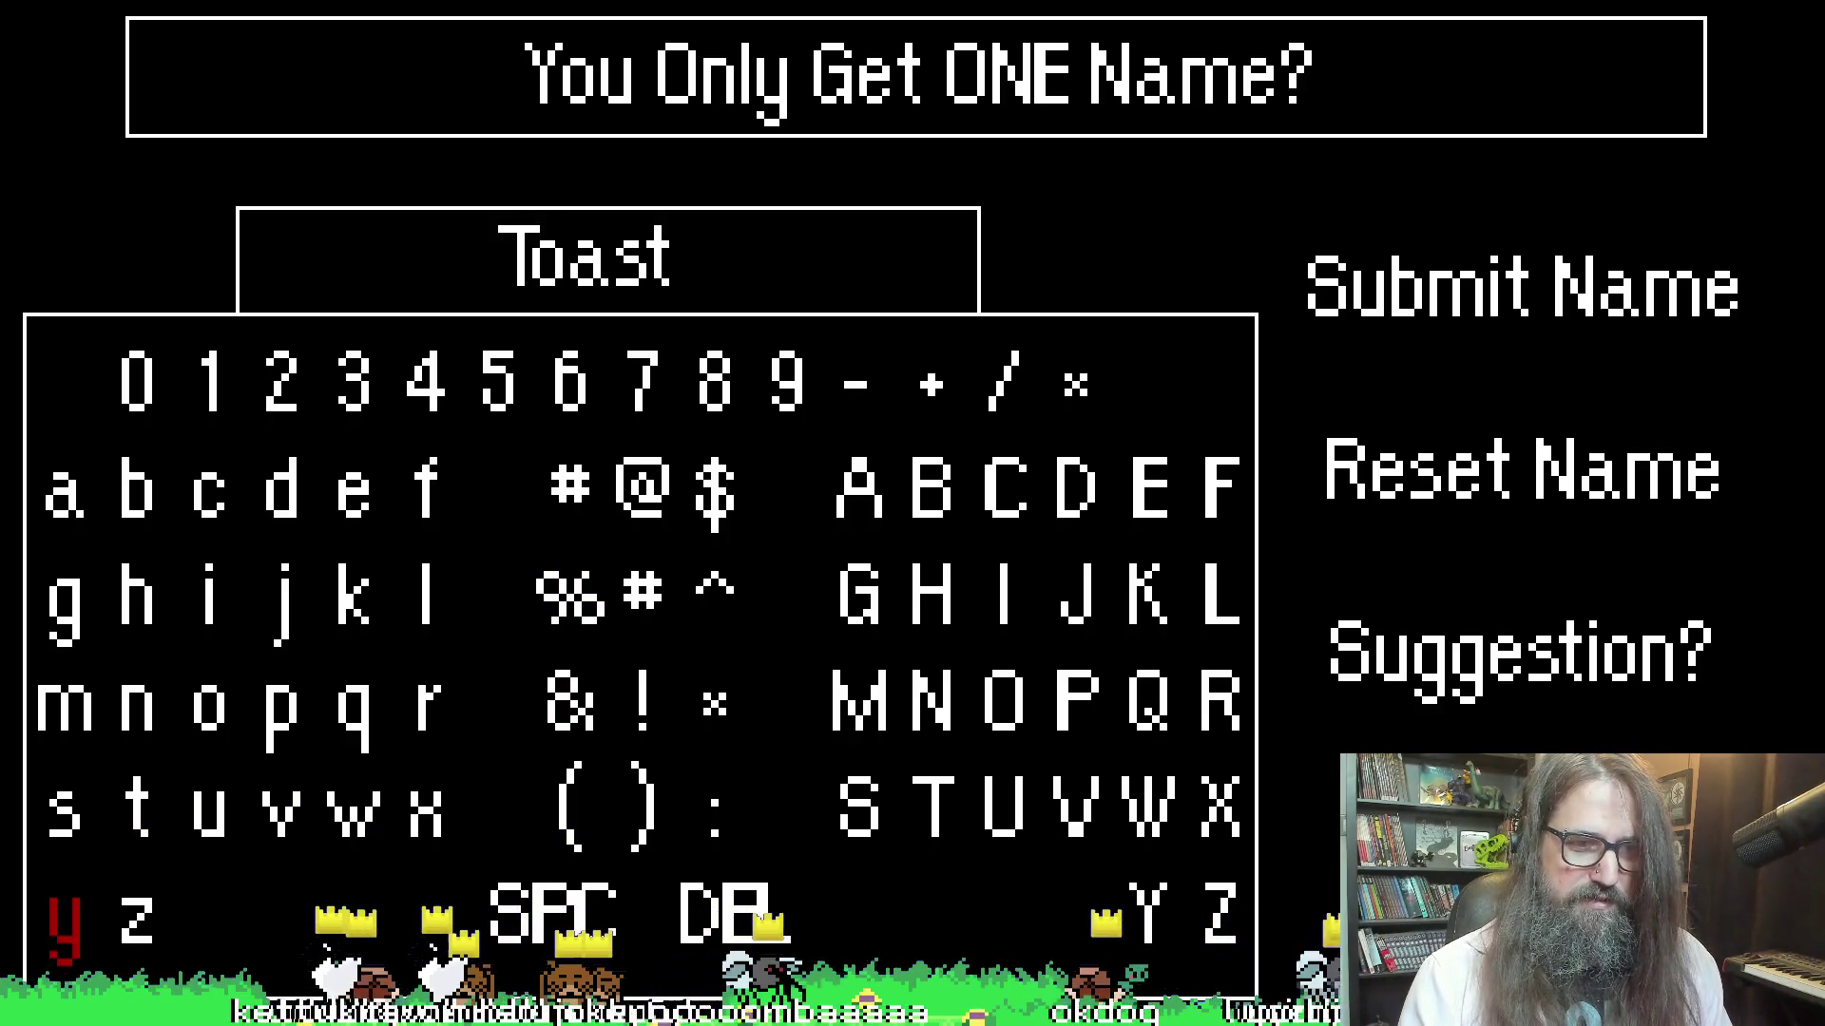
{"action": "key", "text": "Return"}
Move between the name-suggestion and name-reset options, leaving the name as Toasty
{"action": "key", "text": "Right"}
{"action": "key", "text": "Right"}
{"action": "key", "text": "Right"}
{"action": "key", "text": "Right"}
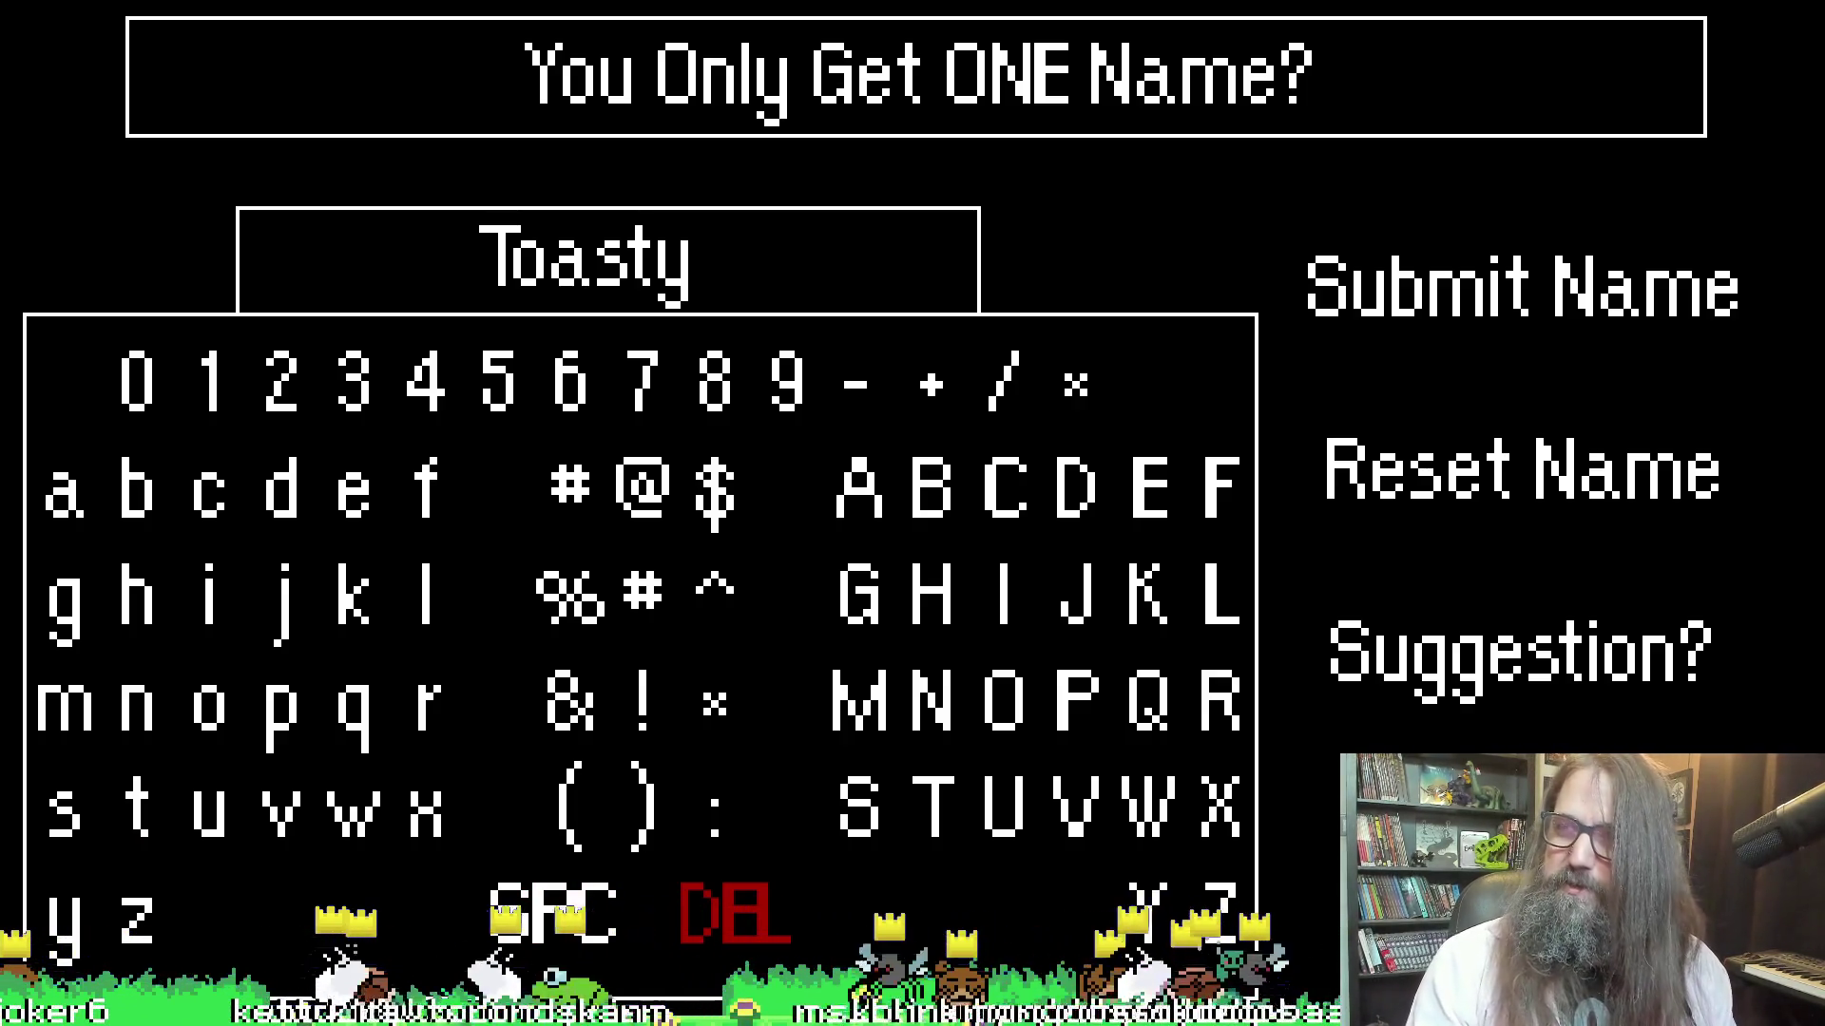
{"action": "key", "text": "Up"}
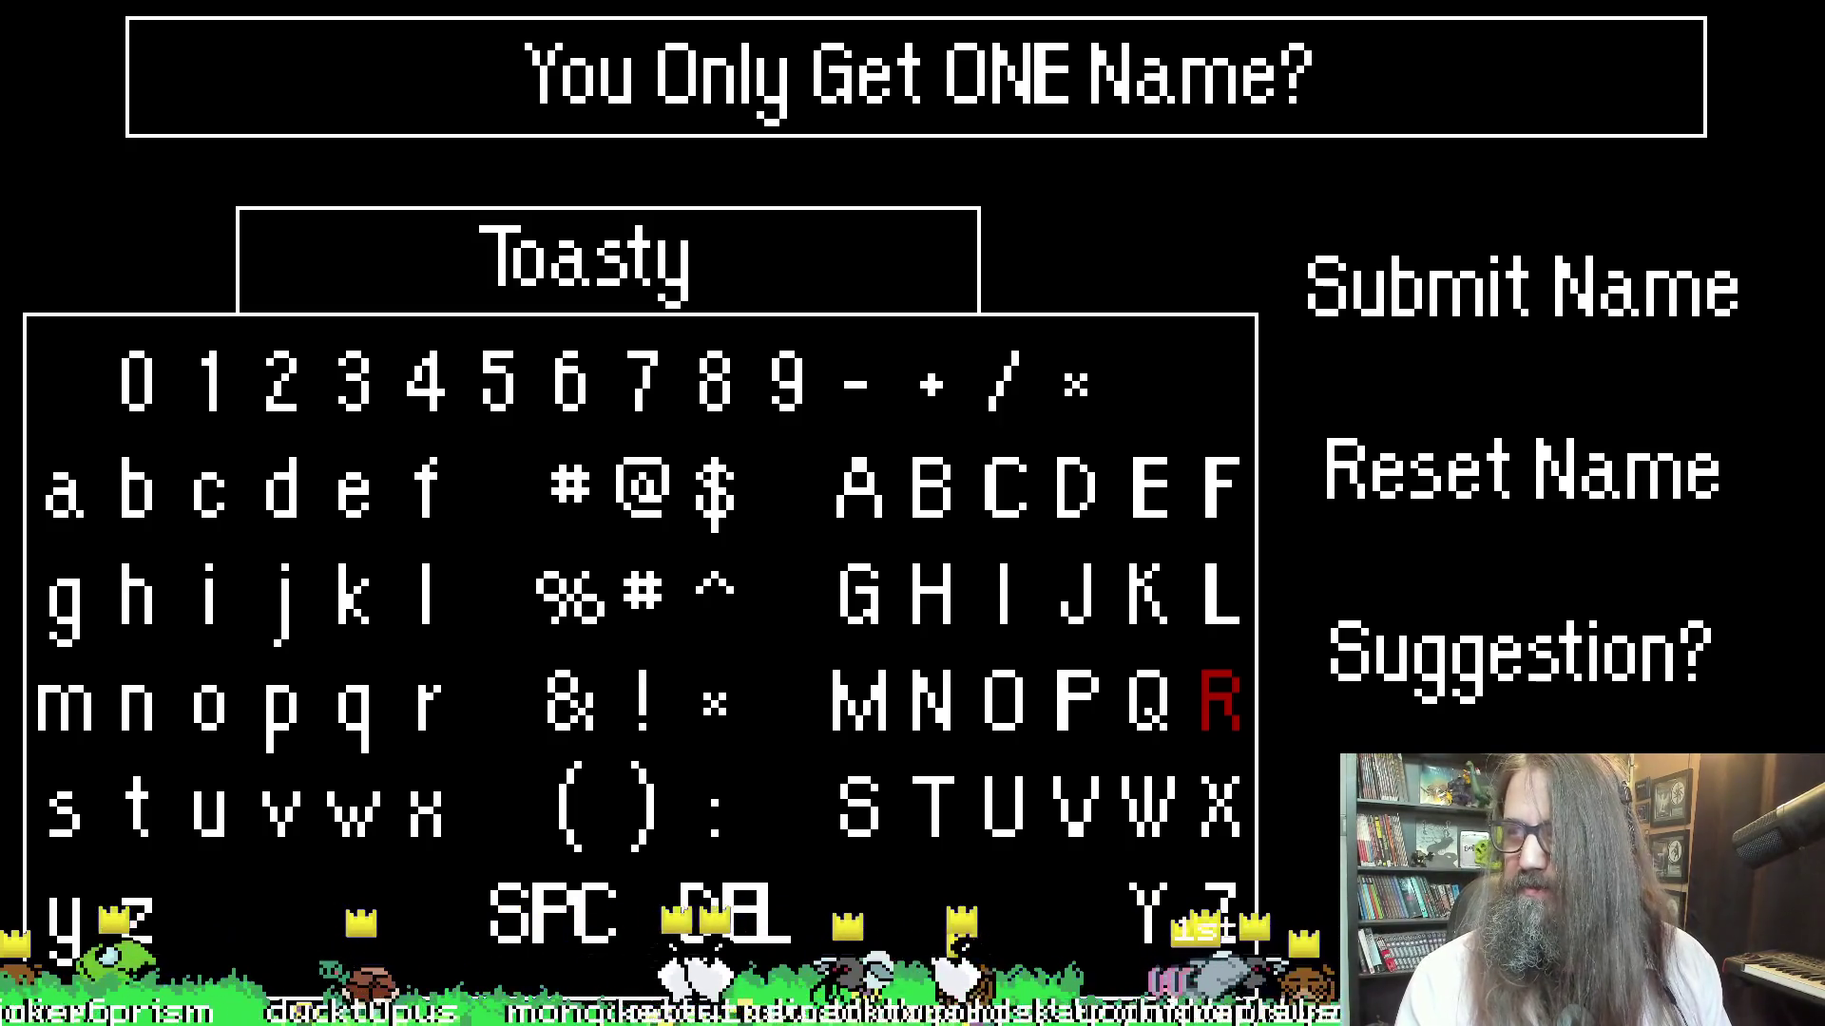
{"action": "key", "text": "Right"}
{"action": "key", "text": "Left"}
{"action": "key", "text": "Right"}
{"action": "key", "text": "Up"}
{"action": "key", "text": "Down"}
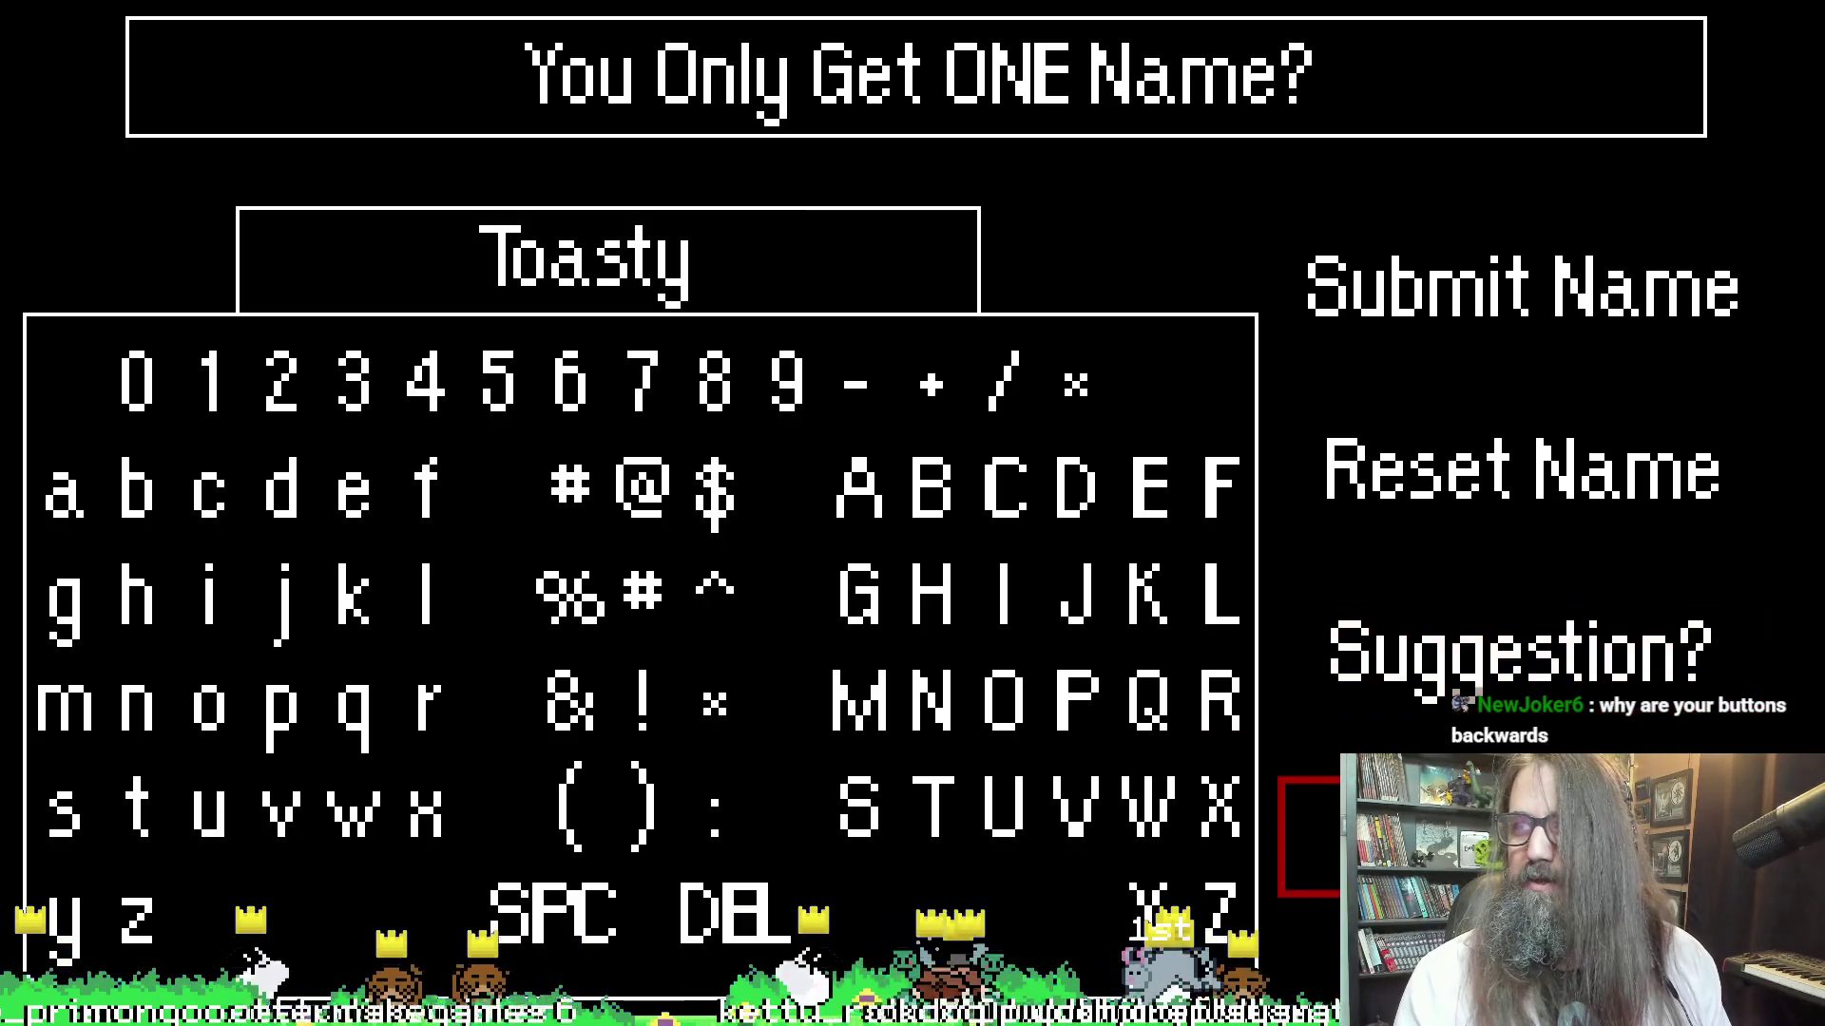
{"action": "key", "text": "Up"}
{"action": "key", "text": "Up"}
{"action": "key", "text": "Down"}
{"action": "key", "text": "Up"}
{"action": "key", "text": "Up"}
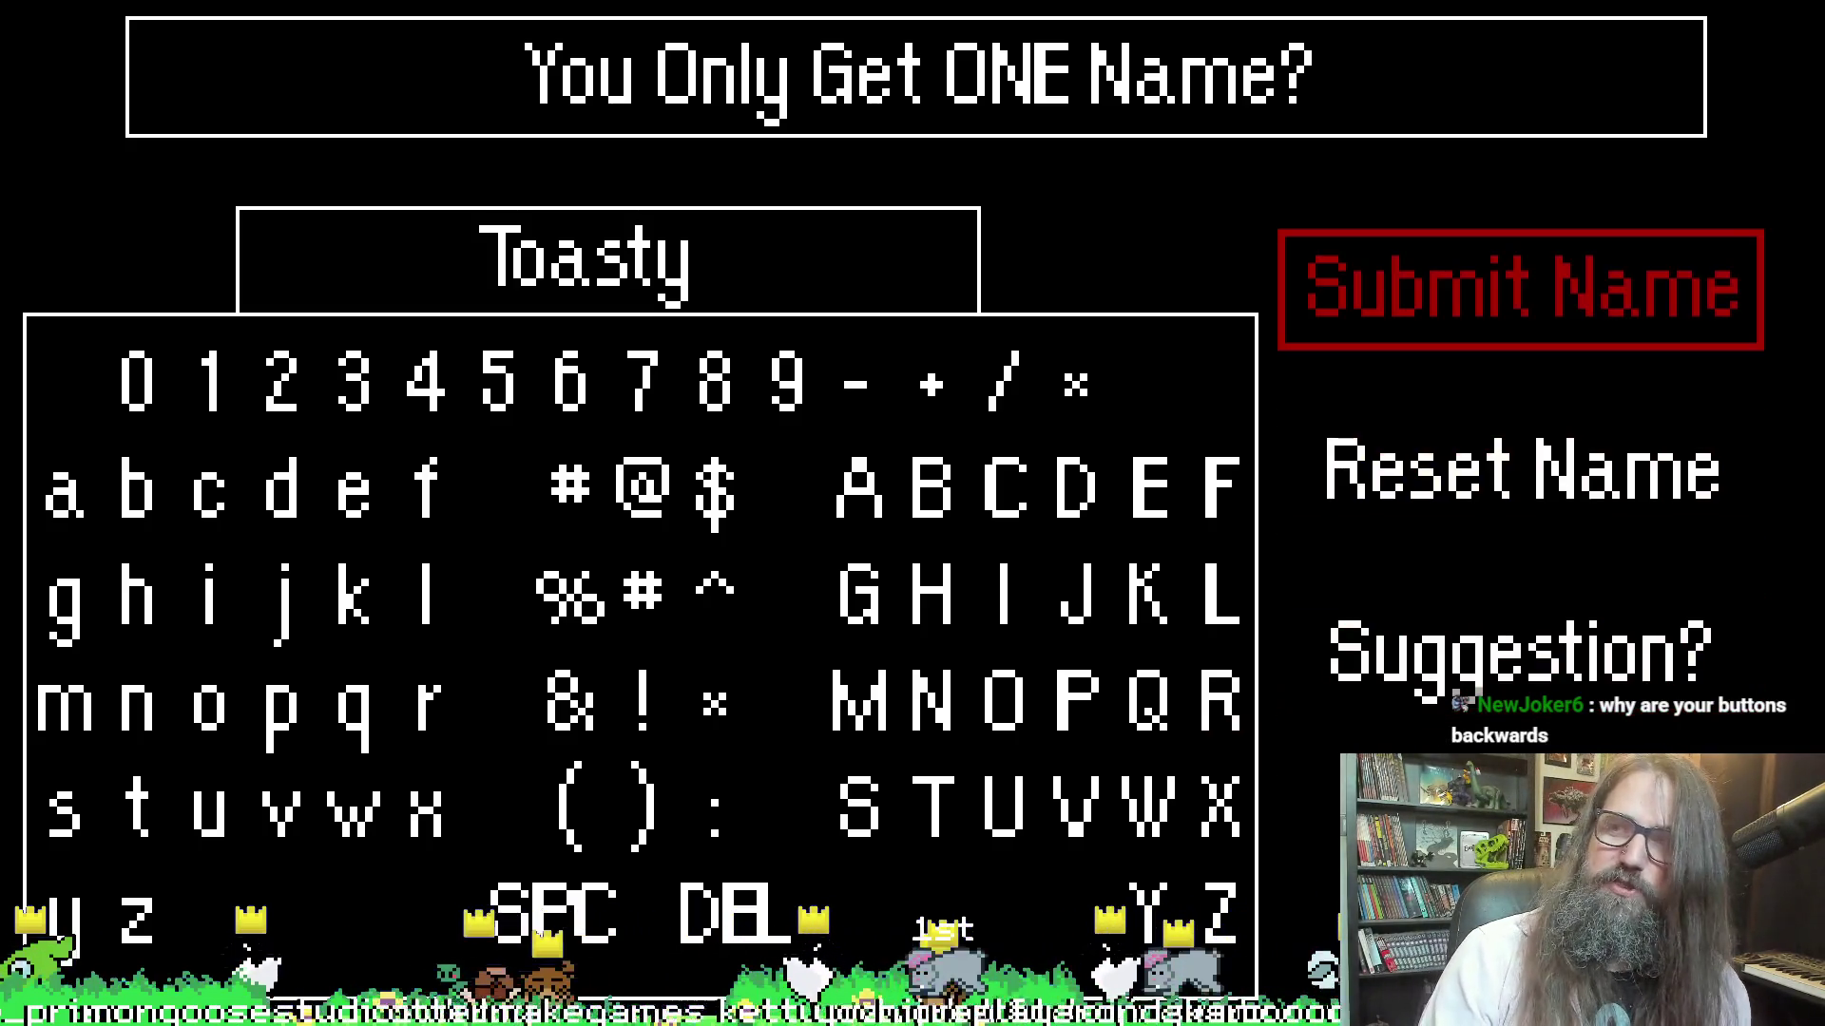
{"action": "key", "text": "Down"}
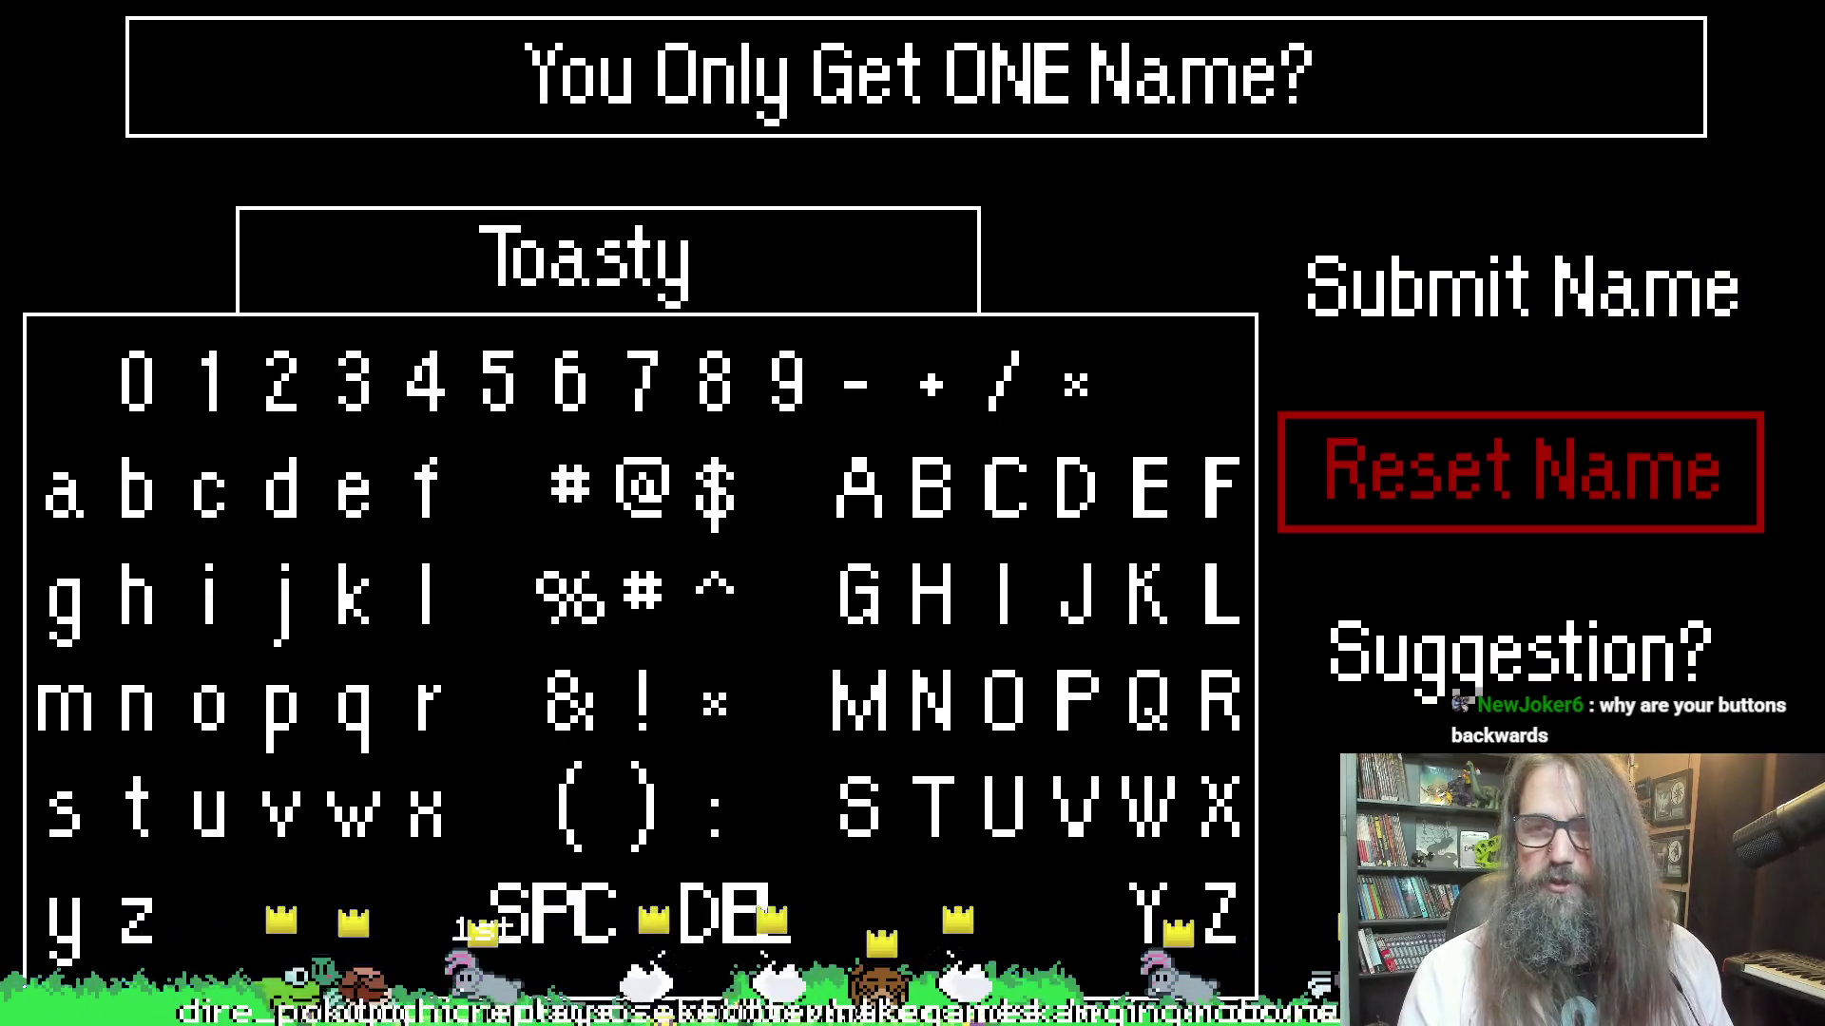
Submit the name Toasty on the name screen
{"action": "key", "text": "Down"}
{"action": "key", "text": "Up"}
{"action": "key", "text": "Down"}
{"action": "key", "text": "Up"}
{"action": "key", "text": "Up"}
{"action": "key", "text": "Return"}
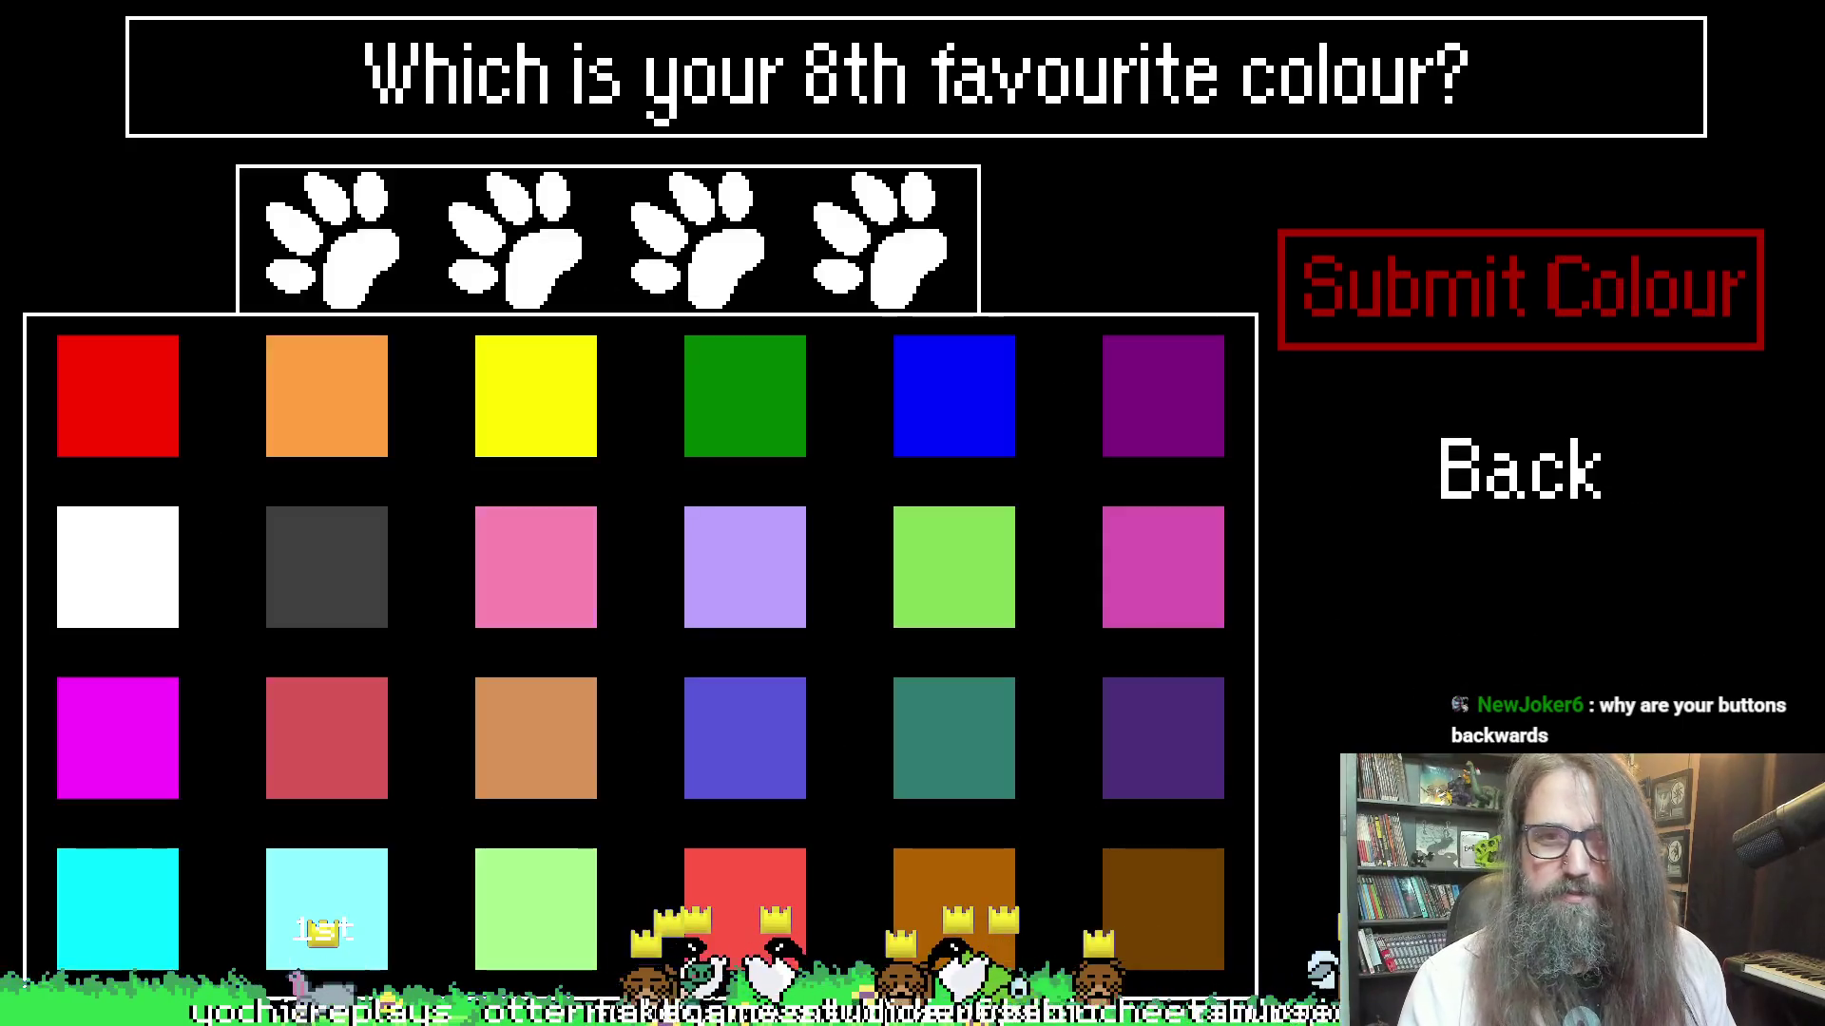
Pick a colour in the grid, submit it as the eighth favourite, and accept the confirmations
{"action": "key", "text": "Return"}
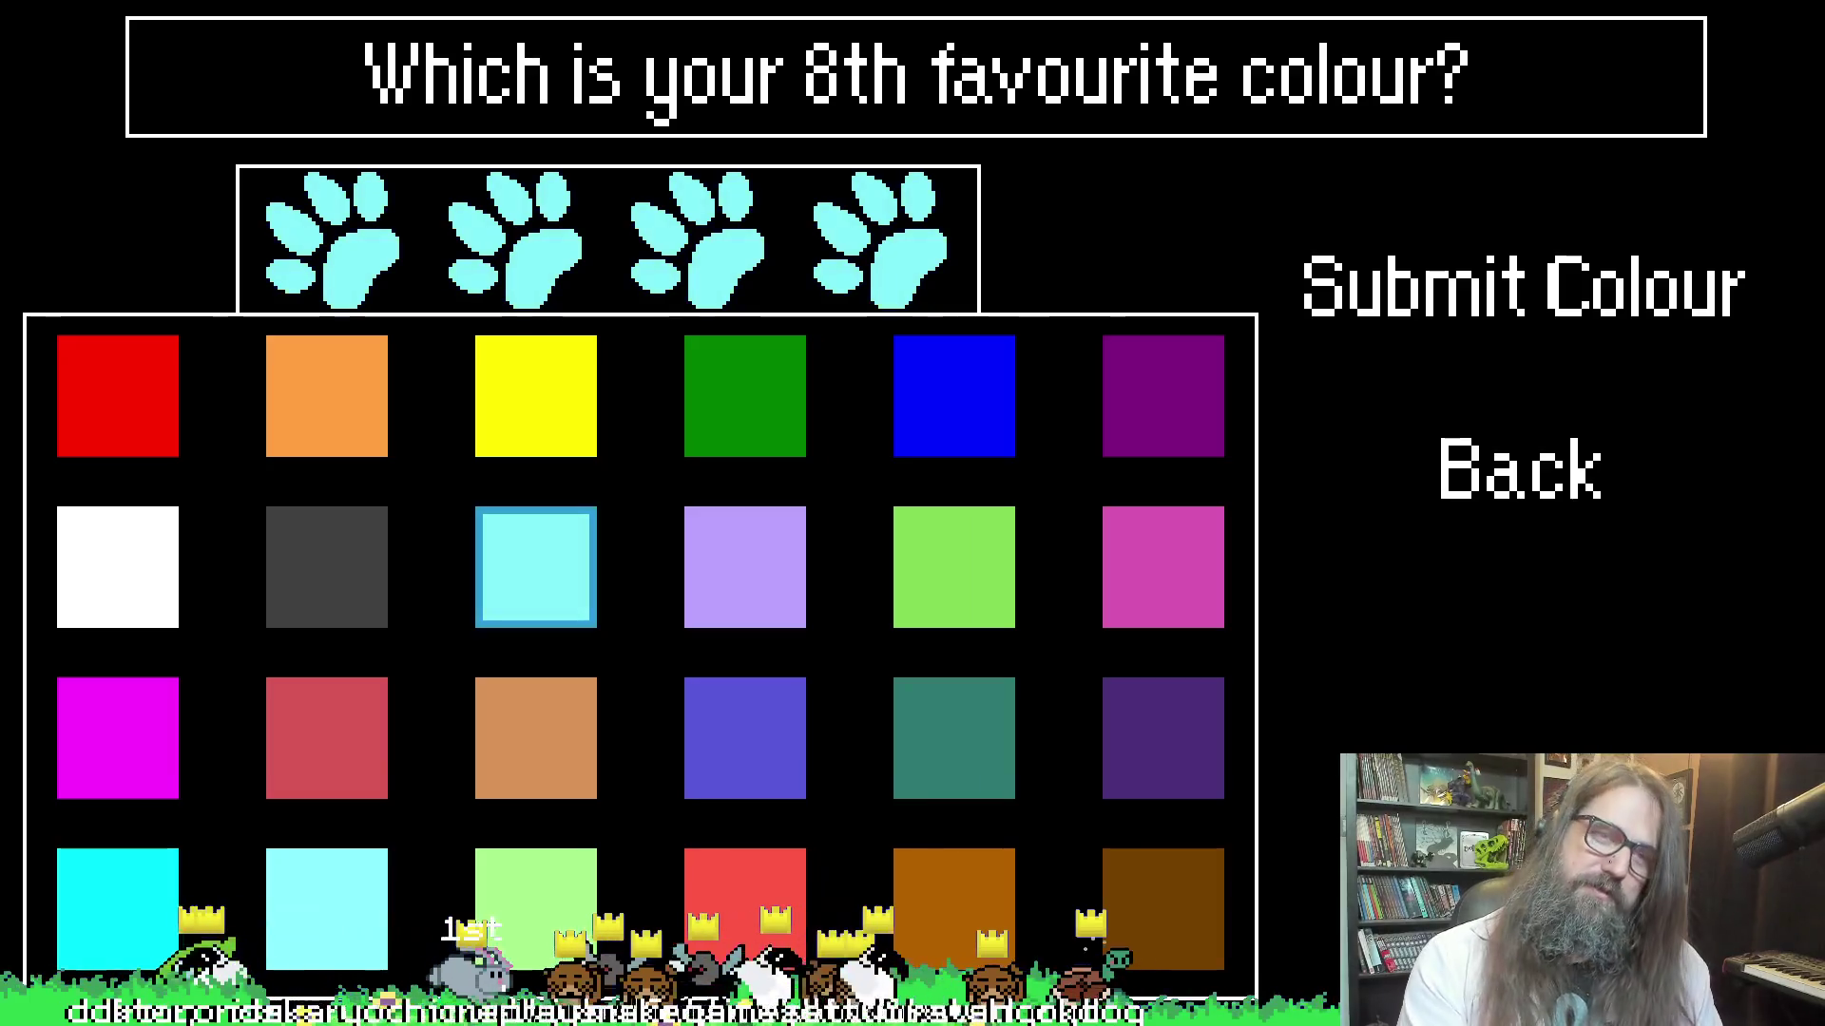
{"action": "key", "text": "Down"}
{"action": "key", "text": "Down"}
{"action": "key", "text": "Right"}
{"action": "key", "text": "Up"}
{"action": "key", "text": "Right"}
{"action": "key", "text": "Up"}
{"action": "key", "text": "Left"}
{"action": "key", "text": "Left"}
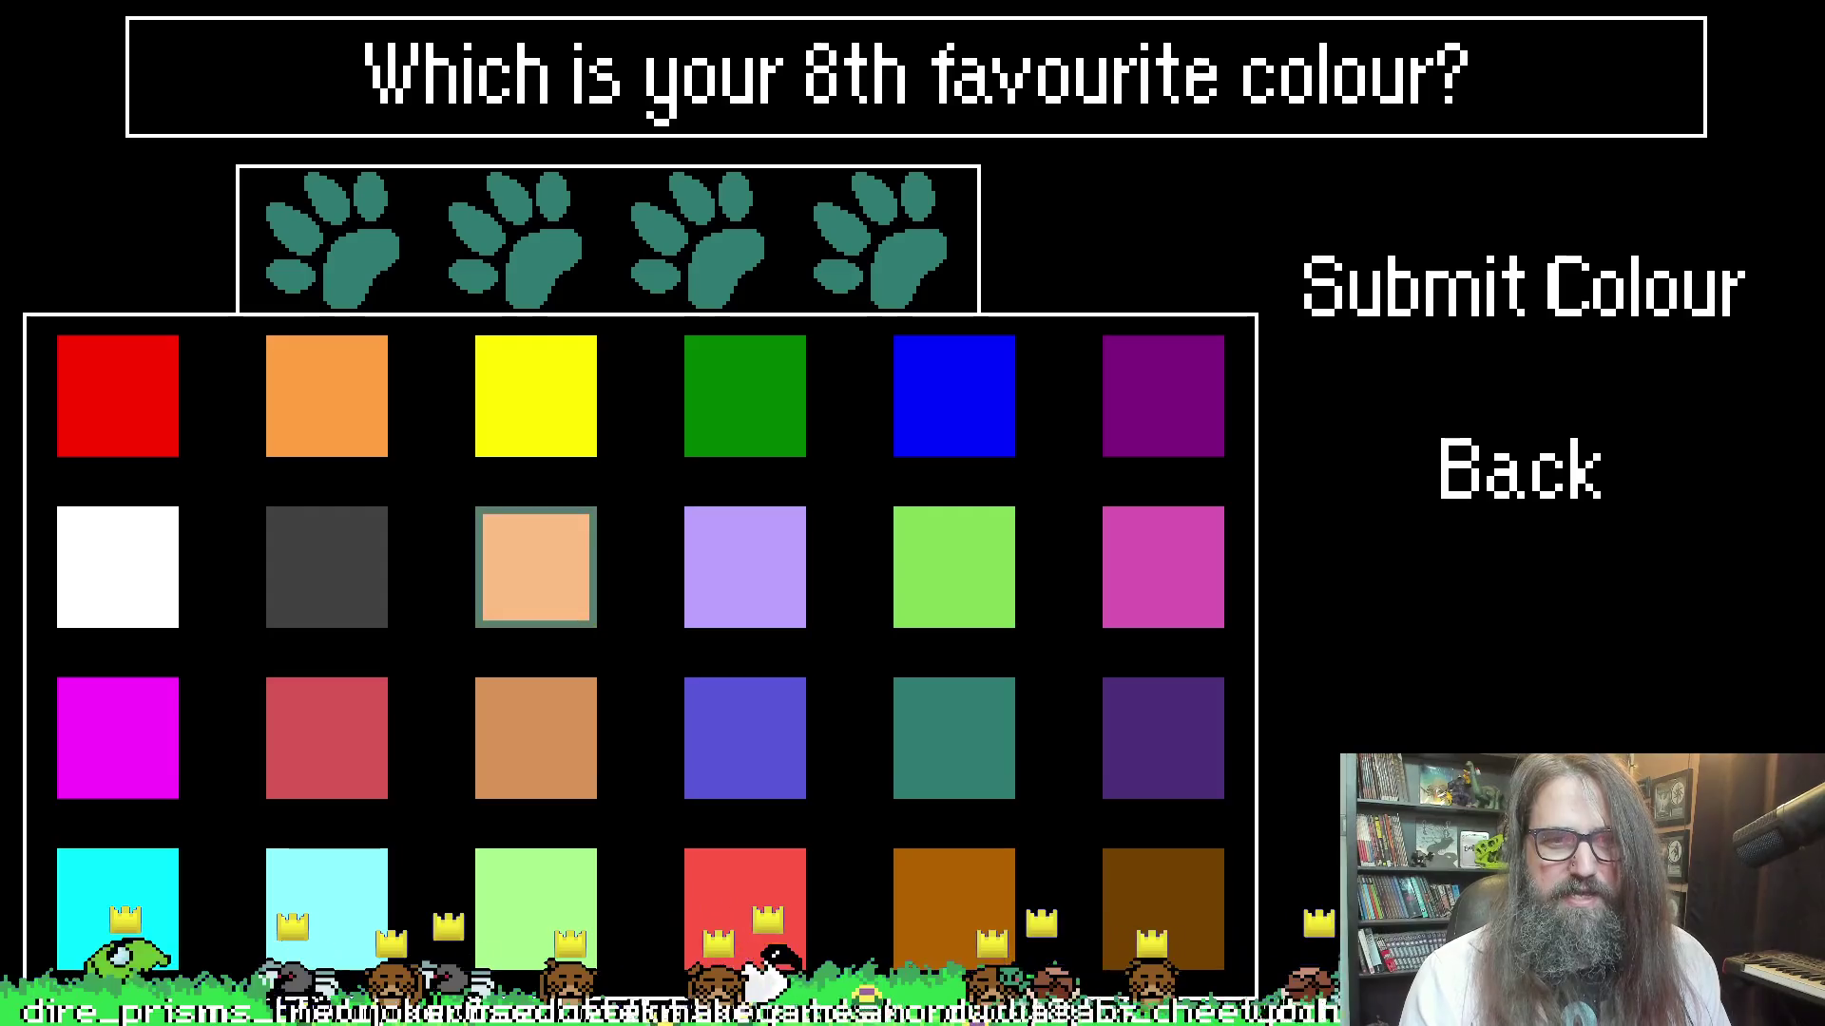
{"action": "key", "text": "Right"}
{"action": "key", "text": "Right"}
{"action": "key", "text": "Right"}
{"action": "key", "text": "Right"}
{"action": "key", "text": "Up"}
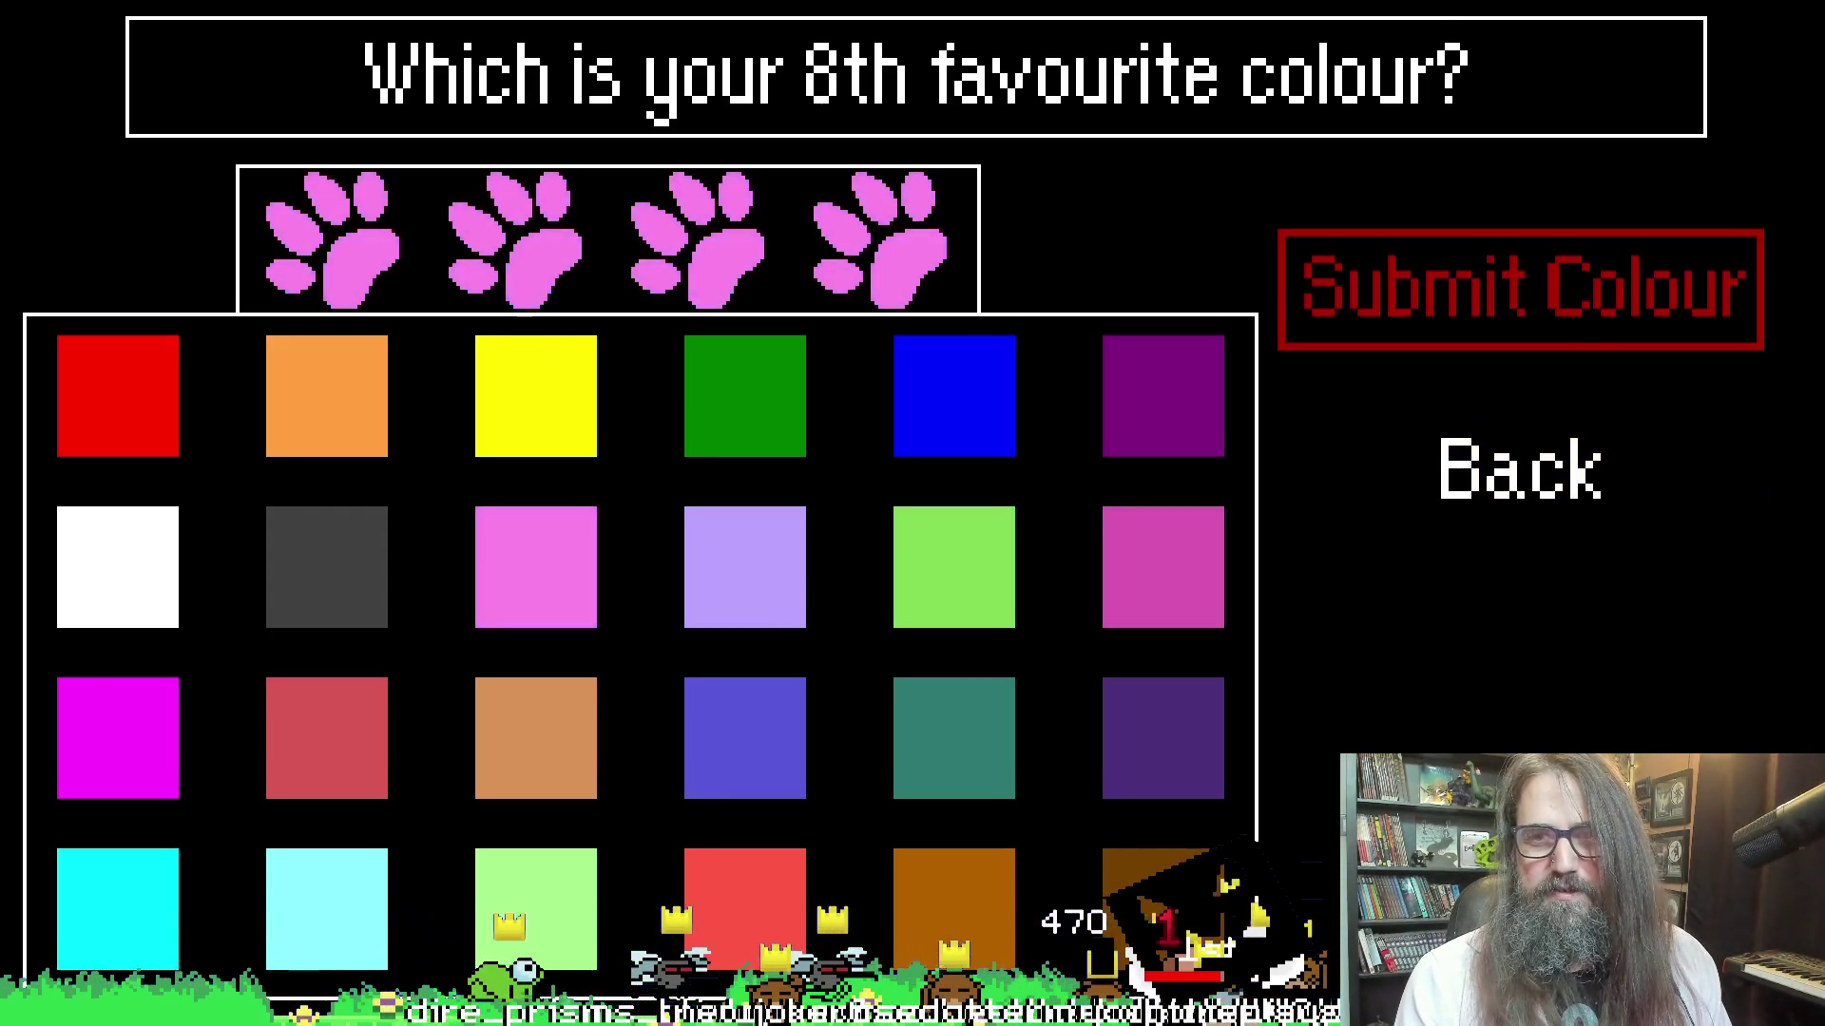
{"action": "key", "text": "Return"}
{"action": "key", "text": "Return"}
{"action": "key", "text": "Return"}
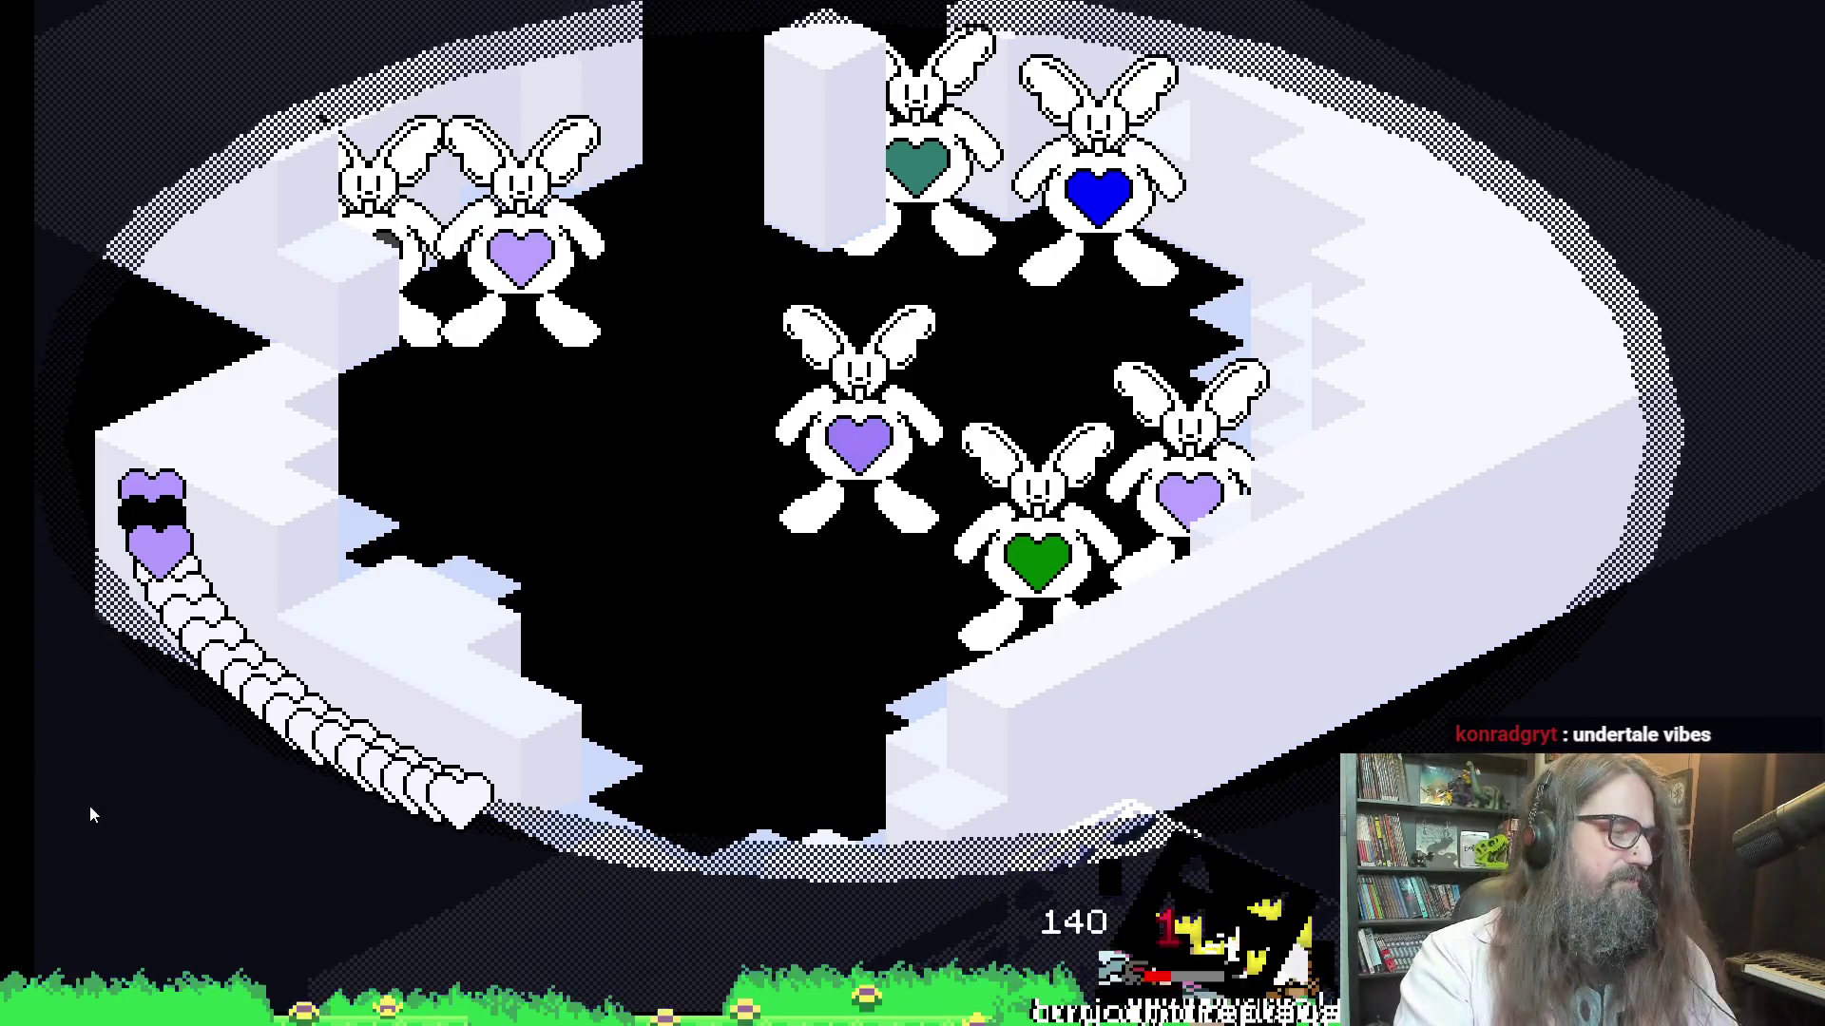
Close the running Have A Heart game window with Alt+F4
{"action": "key", "text": "alt+F4"}
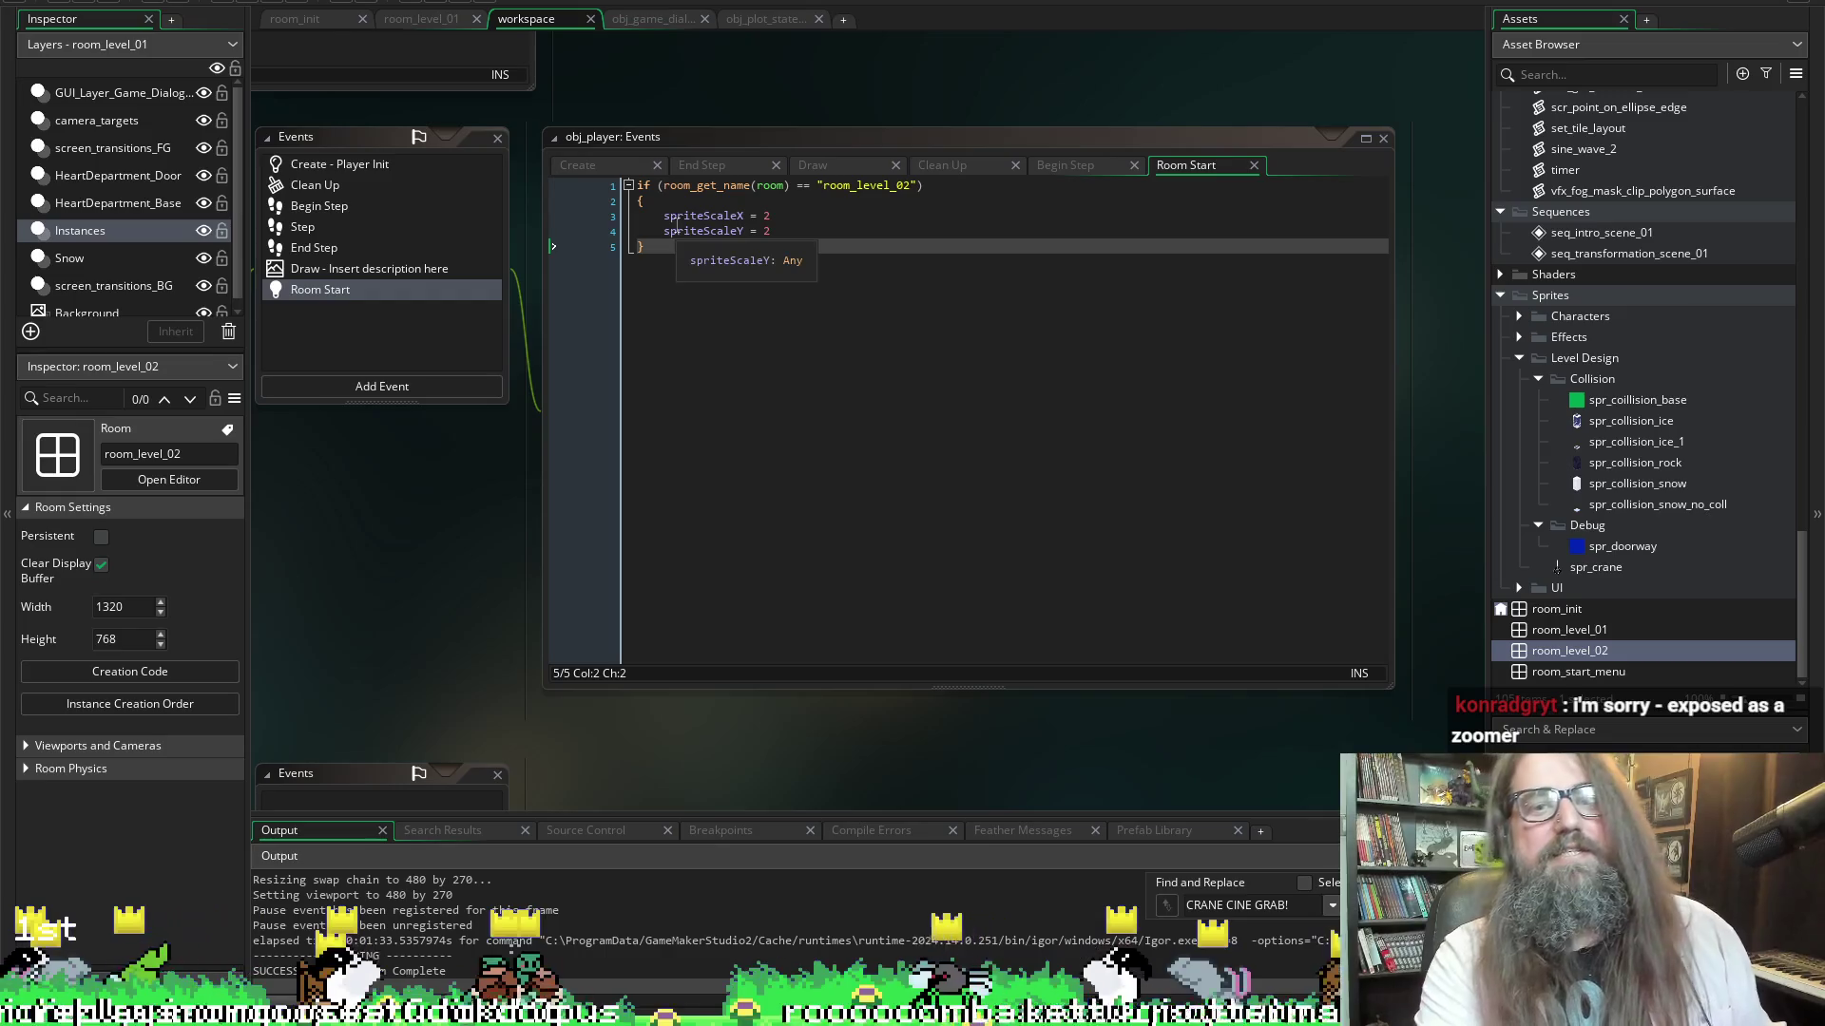
Bring the Aseprite window with spr_player.aseprite back to the front from the taskbar
{"action": "scroll", "coordinate": [374, 436], "scroll_direction": "left", "scroll_amount": 4}
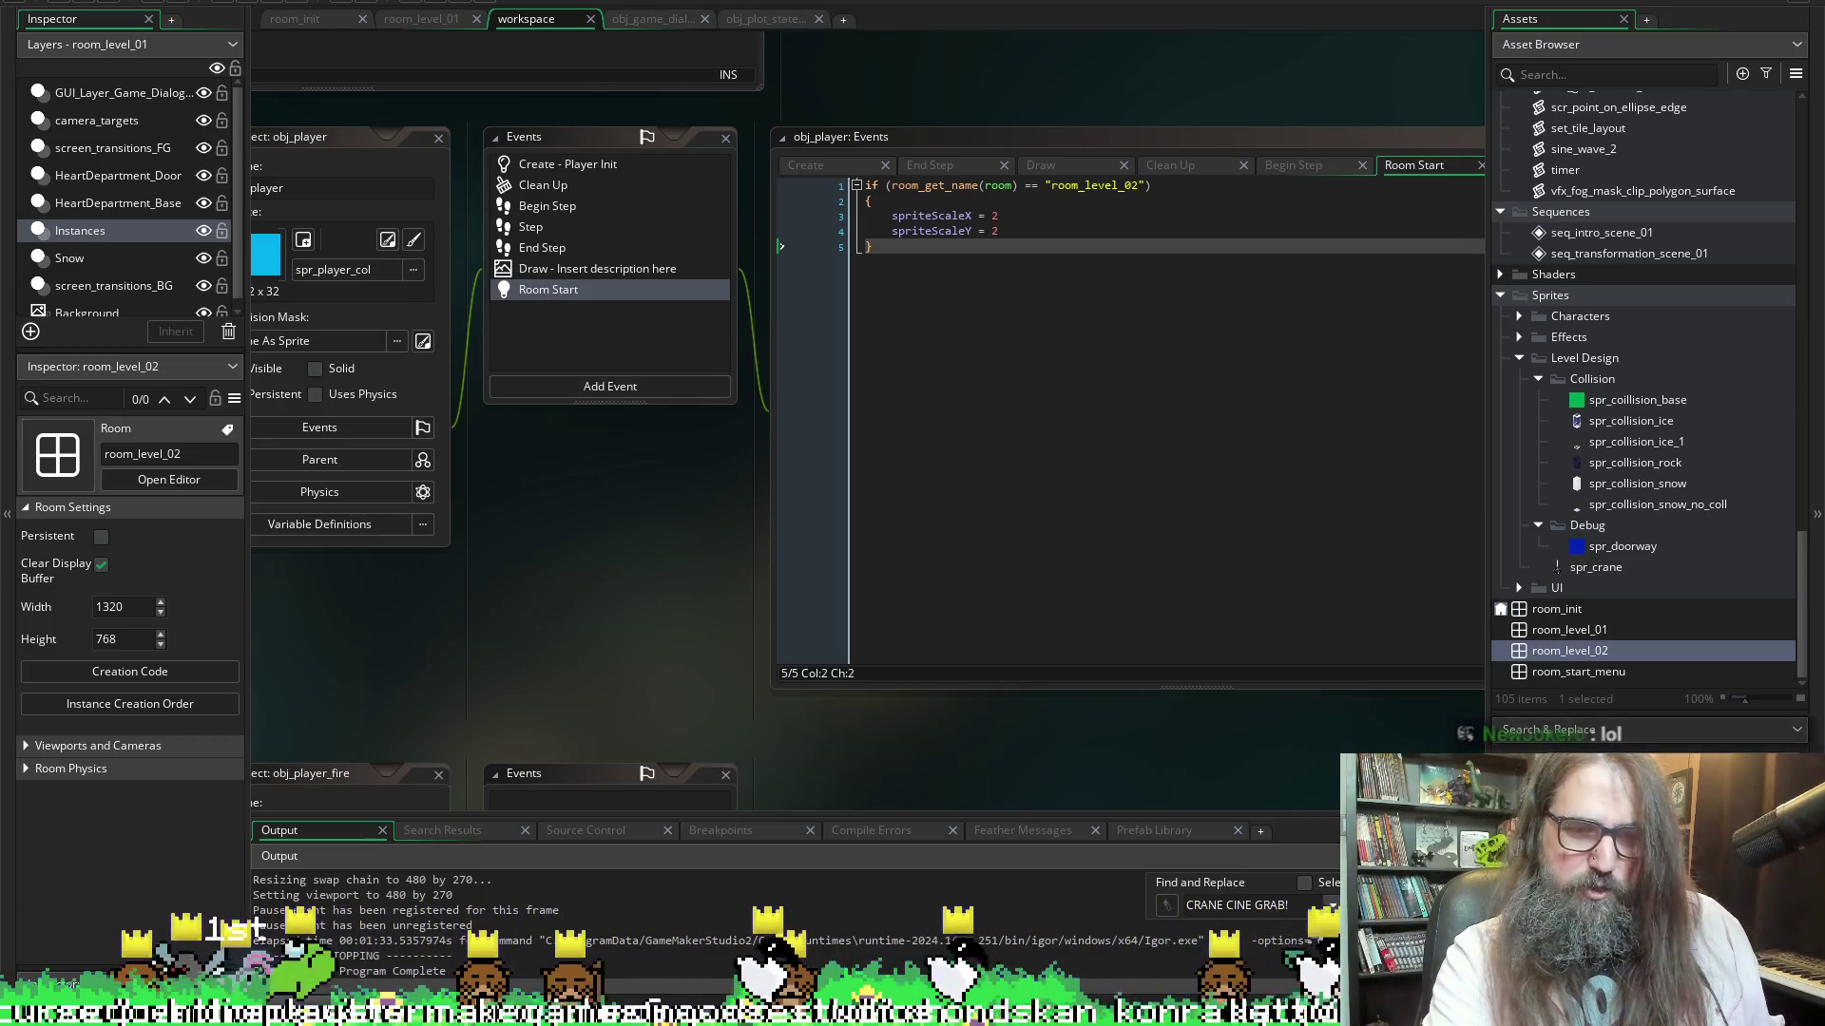
{"action": "mouse_move", "coordinate": [658, 1009]}
{"action": "left_click", "coordinate": [659, 941]}
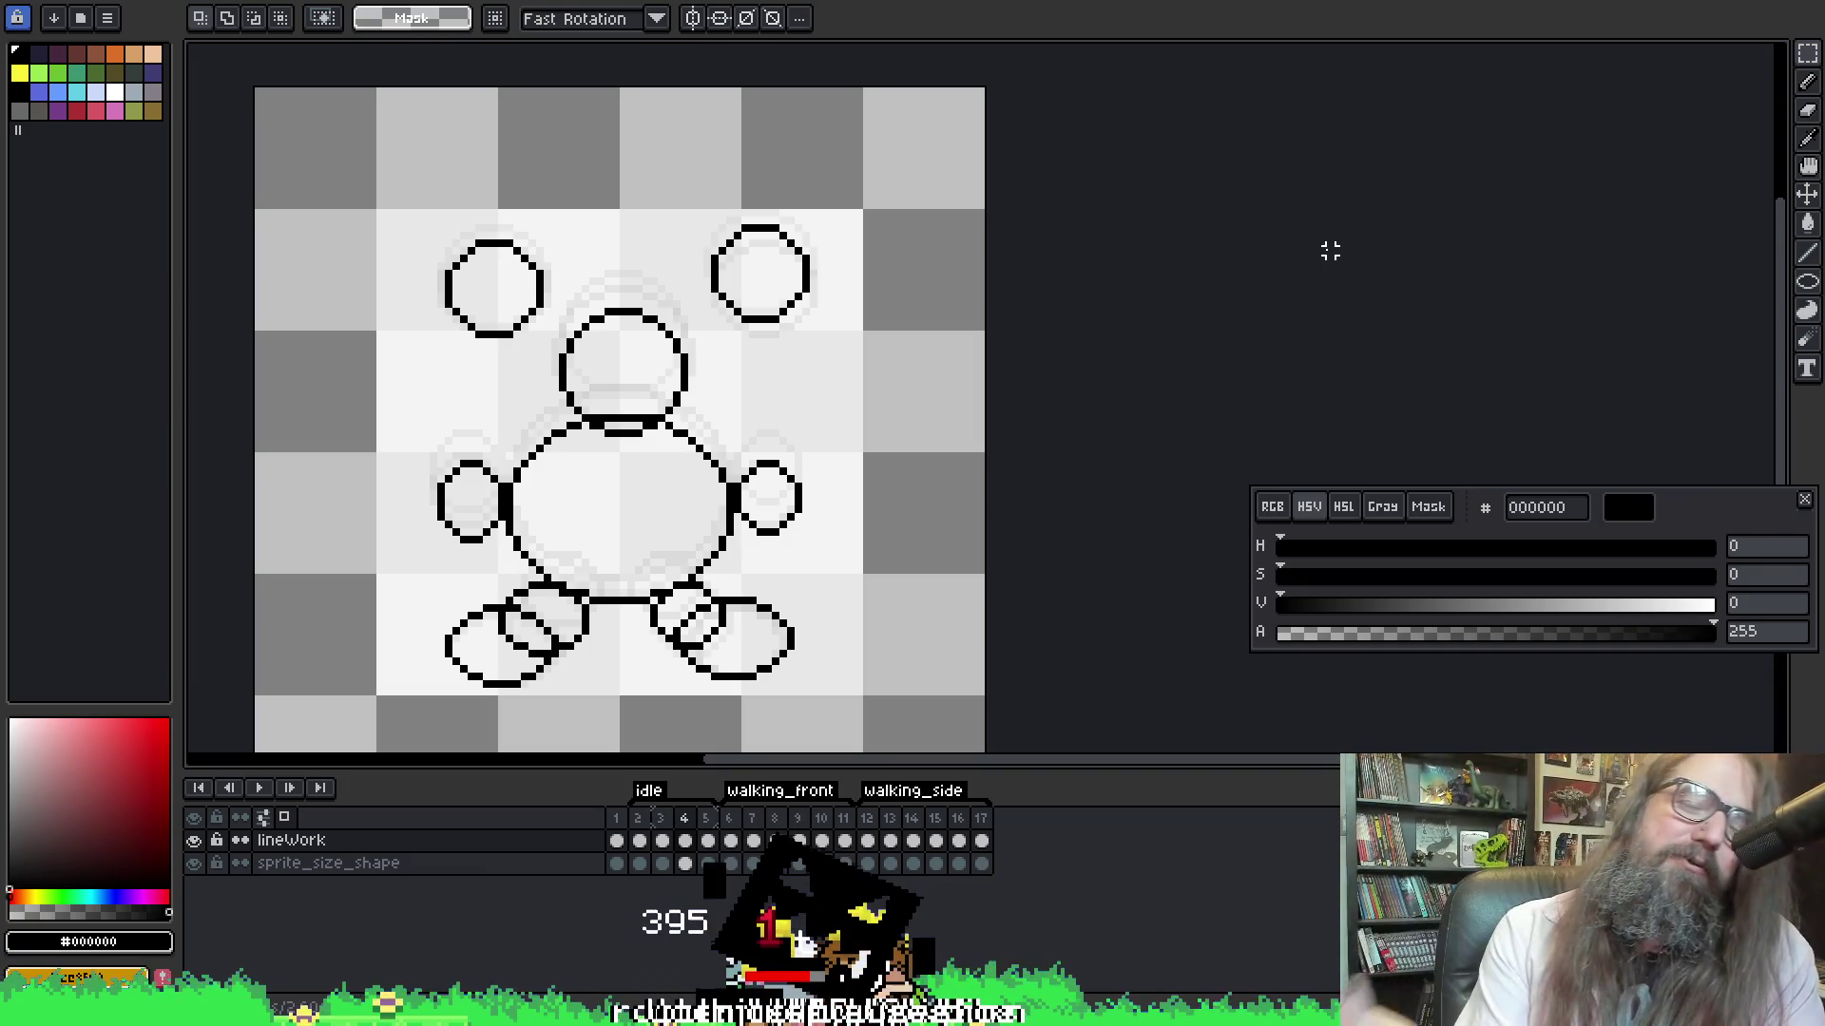
{"action": "scroll", "coordinate": [574, 688], "scroll_direction": "up", "scroll_amount": 1}
{"action": "key", "text": "Return"}
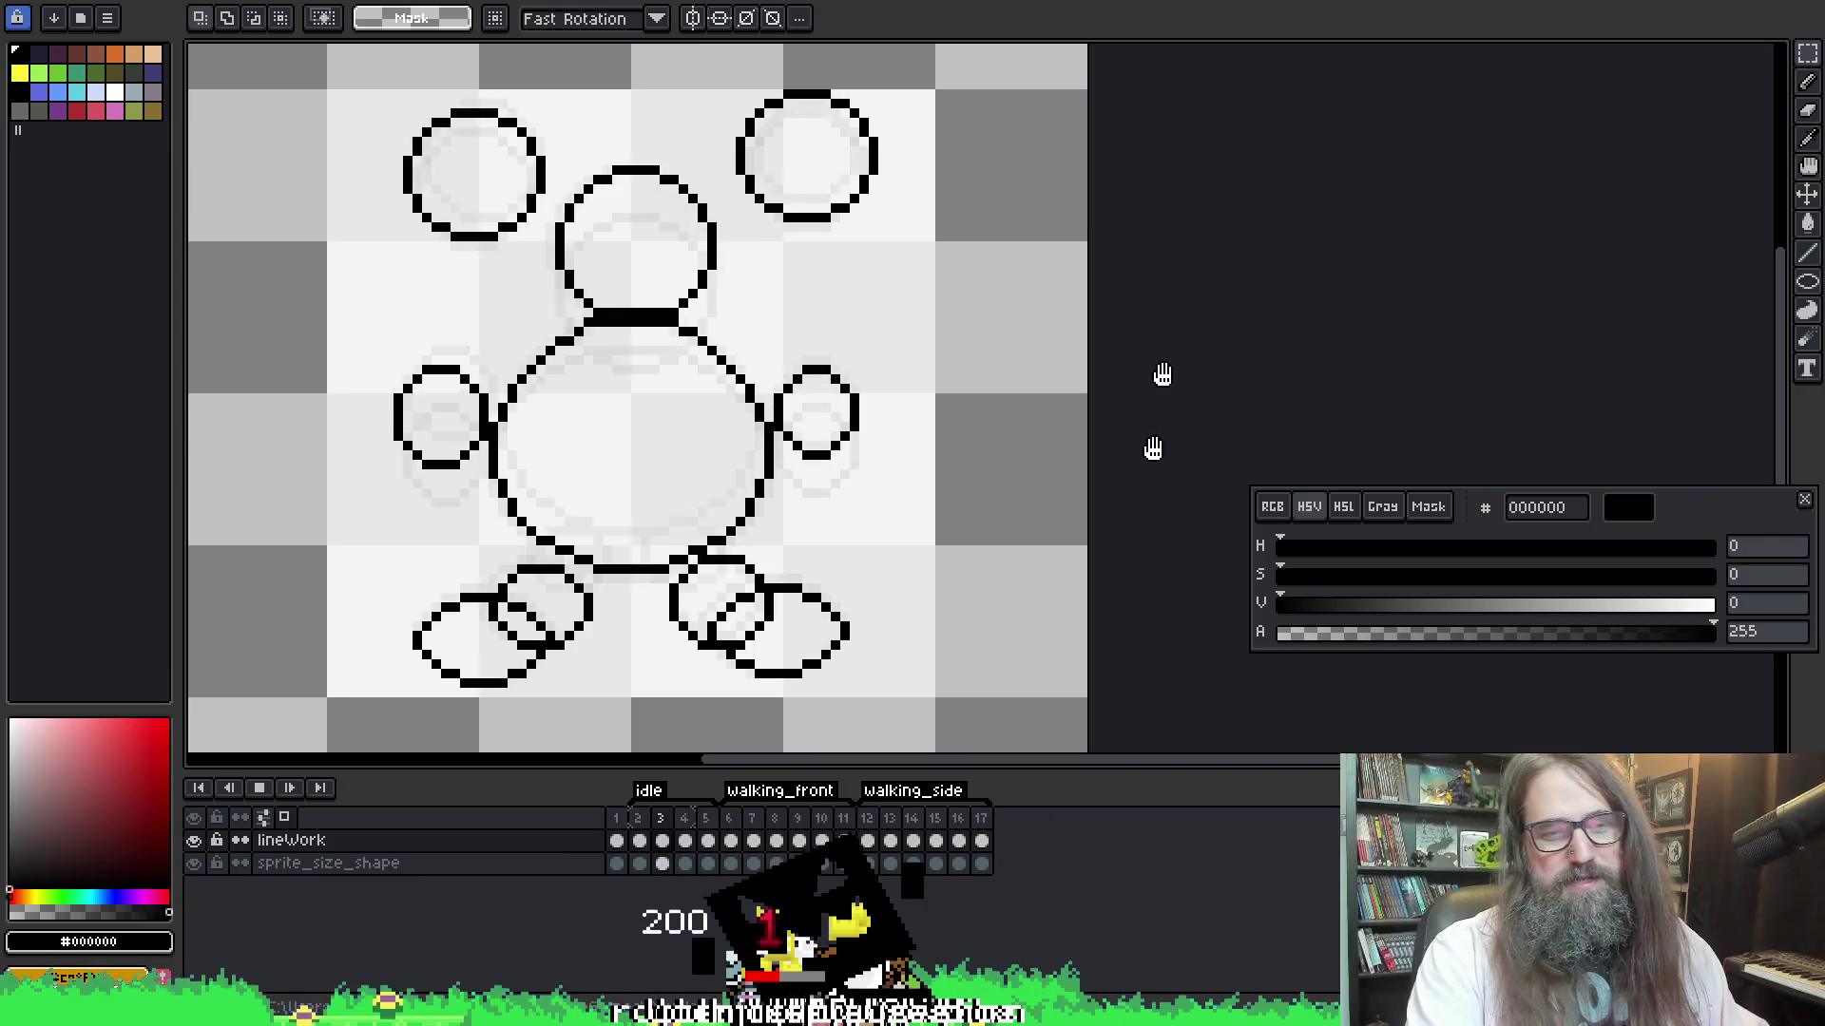
{"action": "left_click_drag", "start_coordinate": [754, 278], "coordinate": [783, 300]}
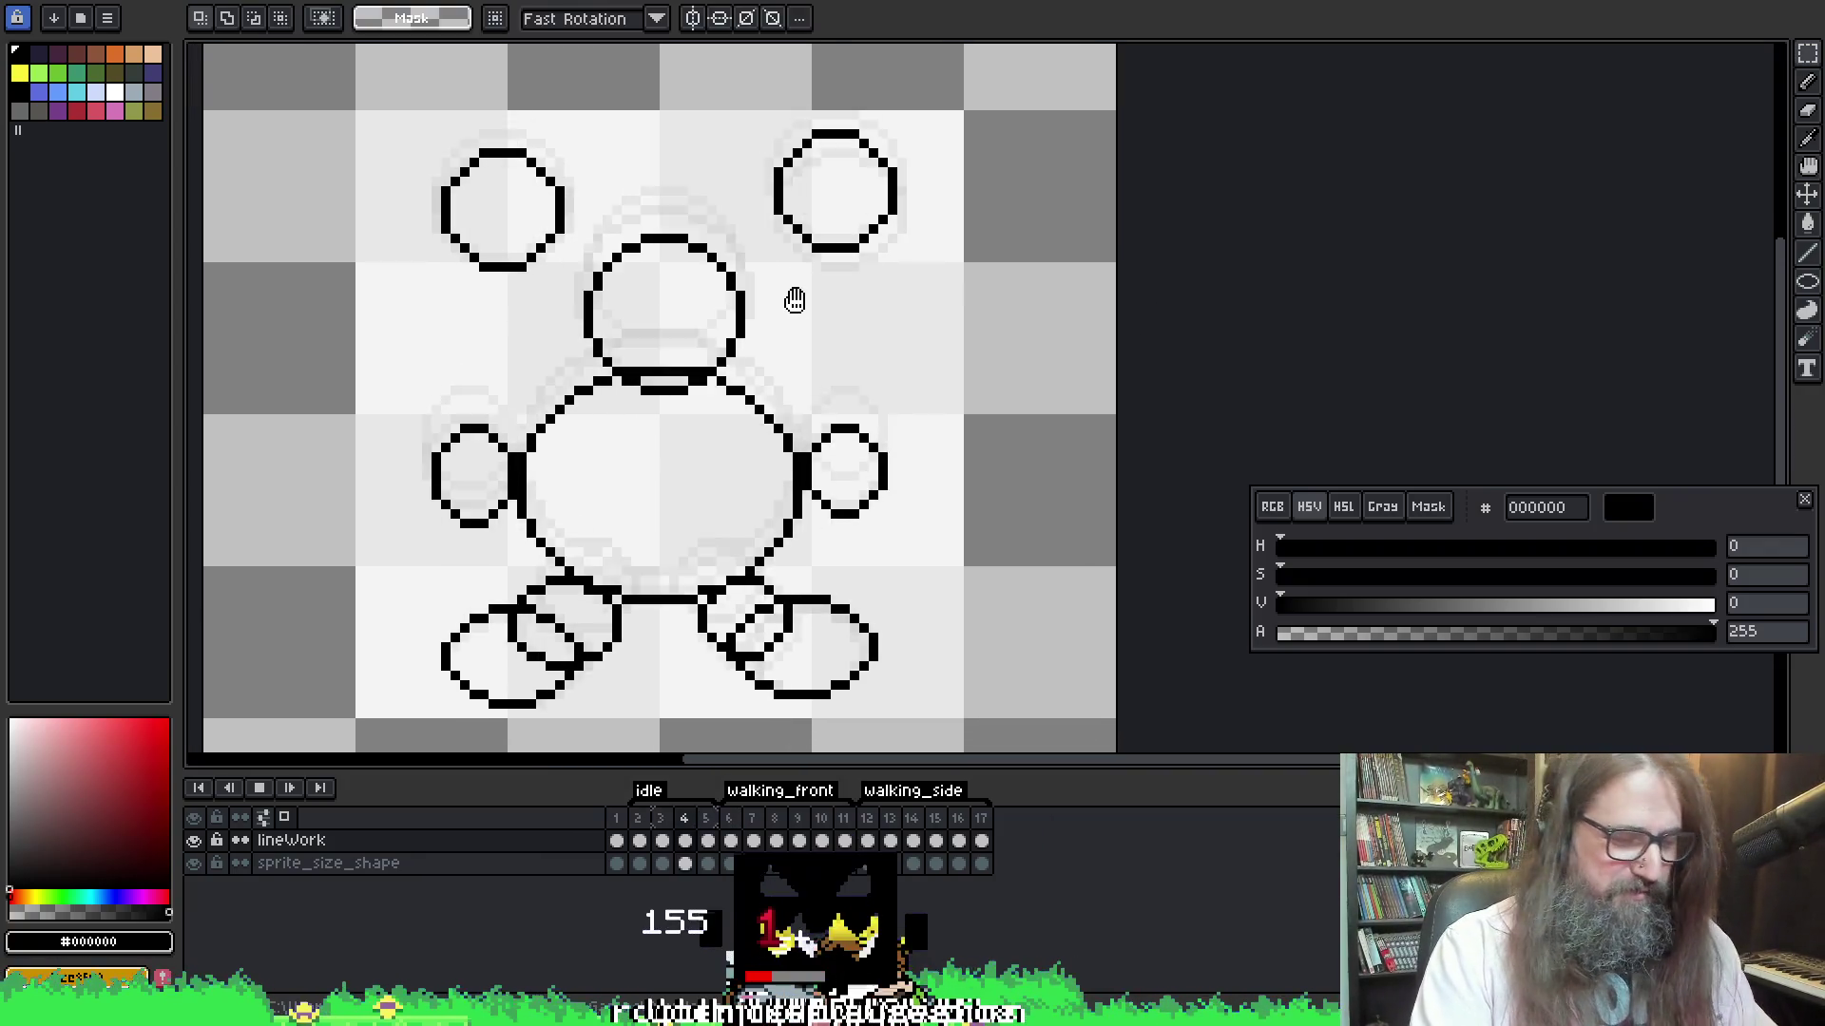
{"action": "right_click", "coordinate": [850, 409]}
{"action": "key", "text": "Escape"}
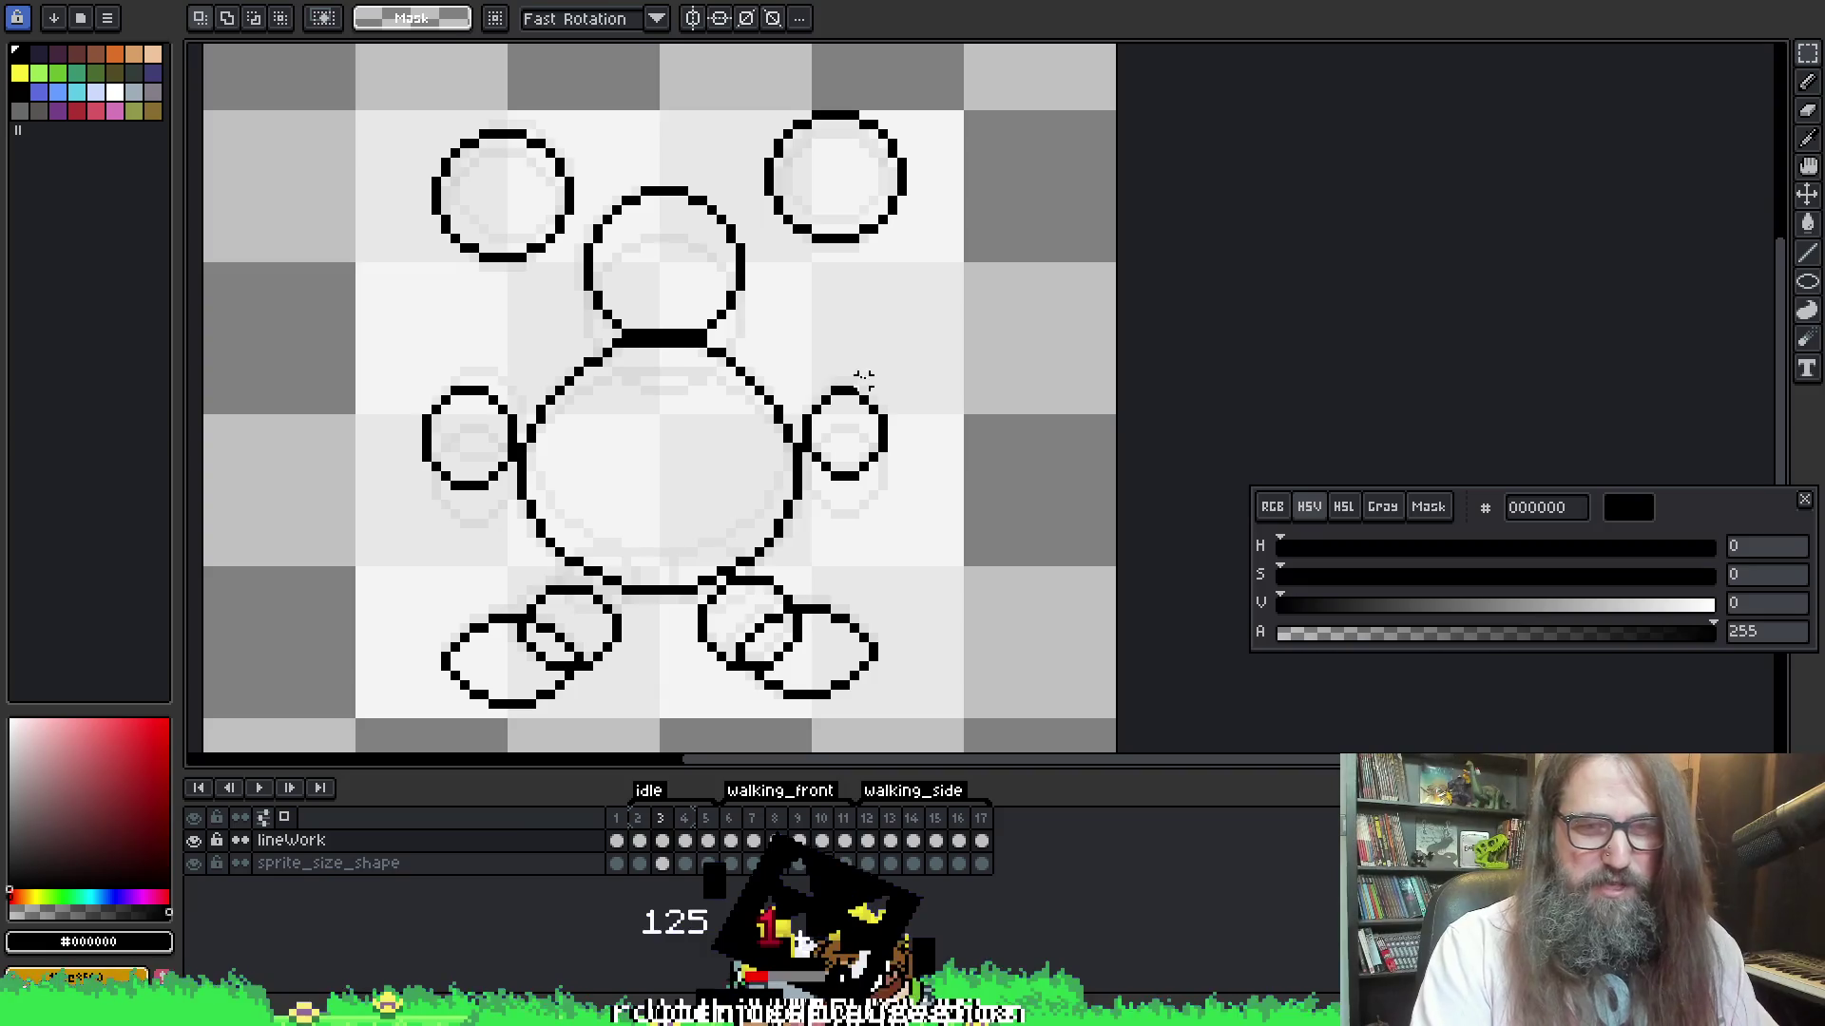
{"action": "key", "text": "Return"}
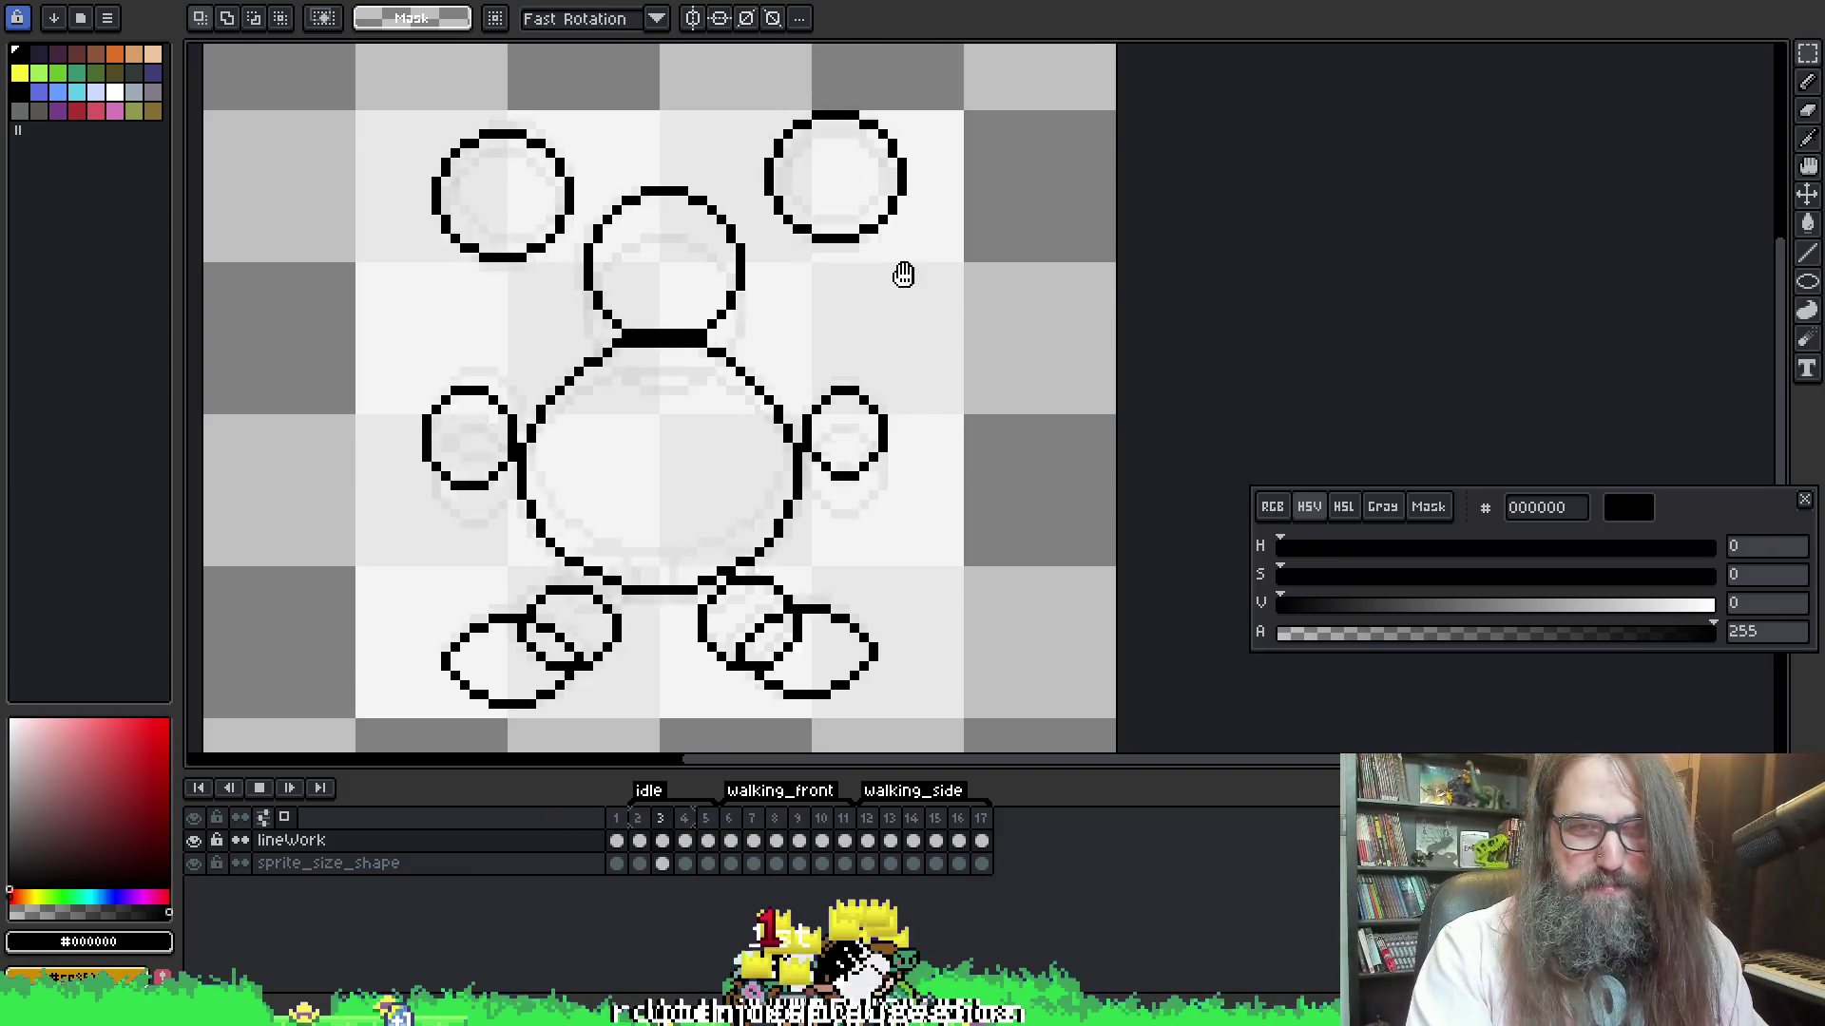
{"action": "scroll", "coordinate": [905, 272], "scroll_direction": "down", "scroll_amount": 1}
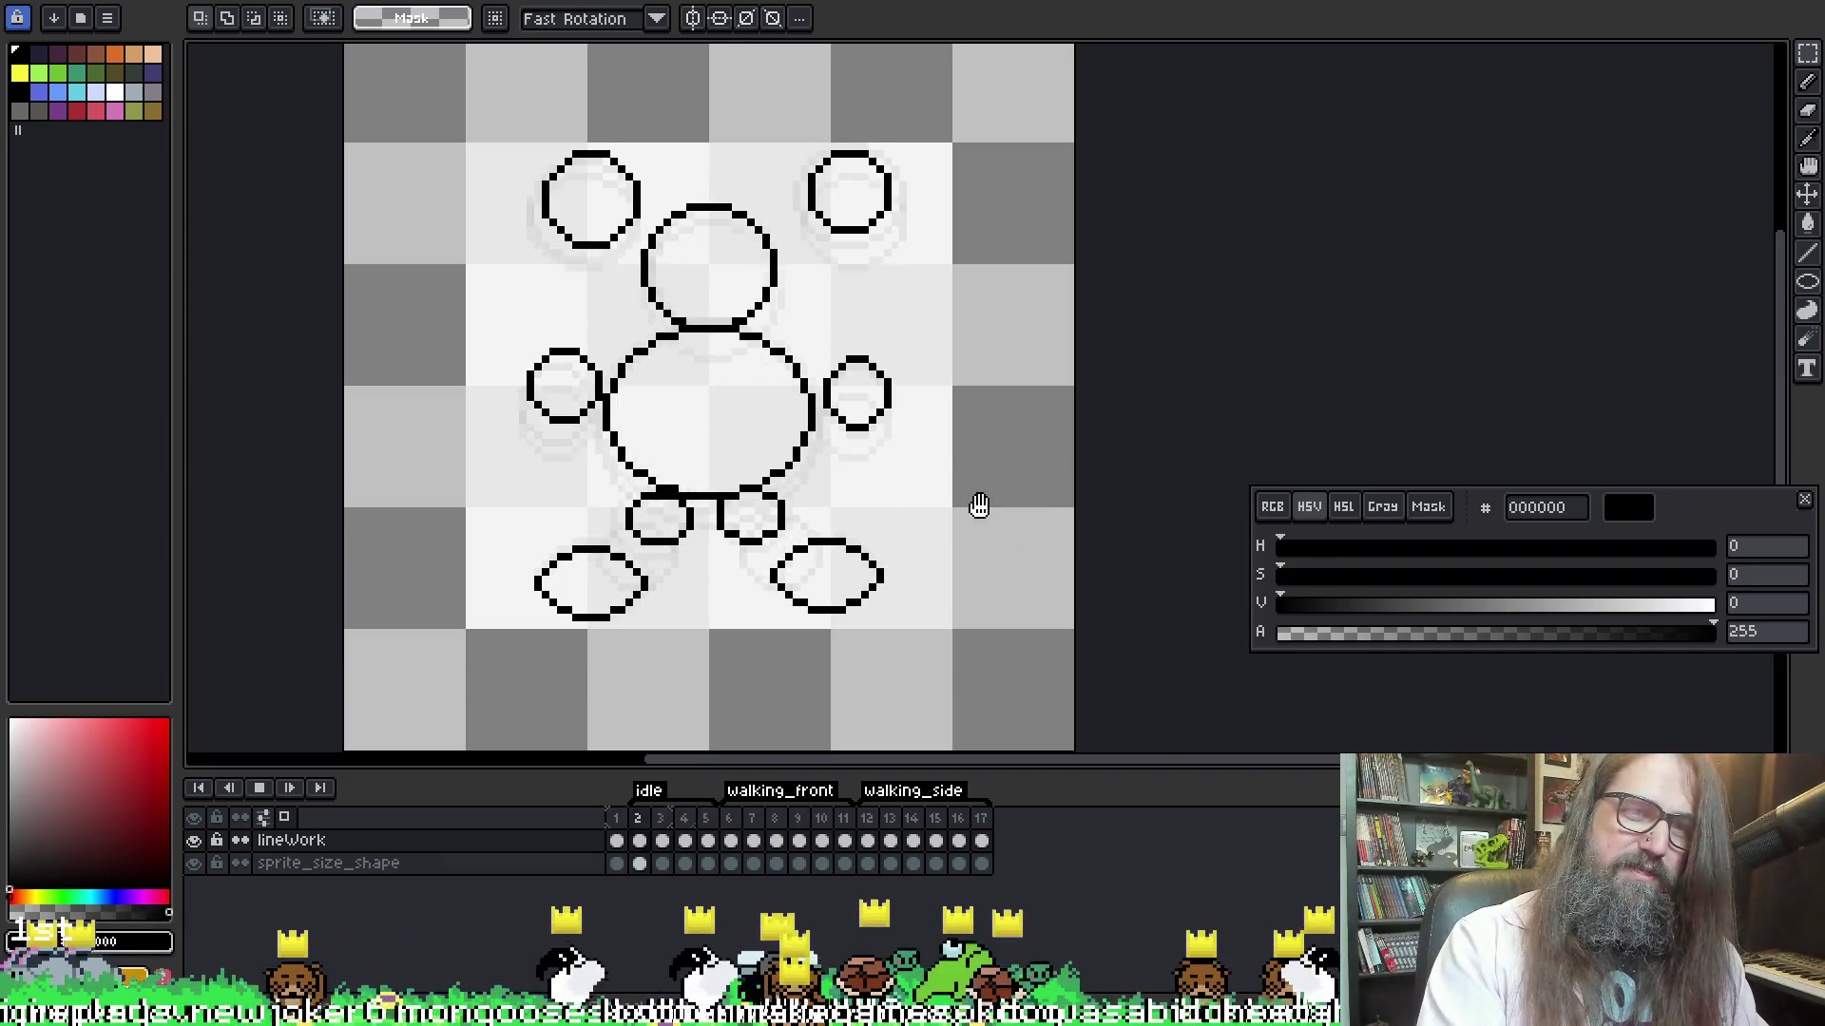
{"action": "key", "text": "Return"}
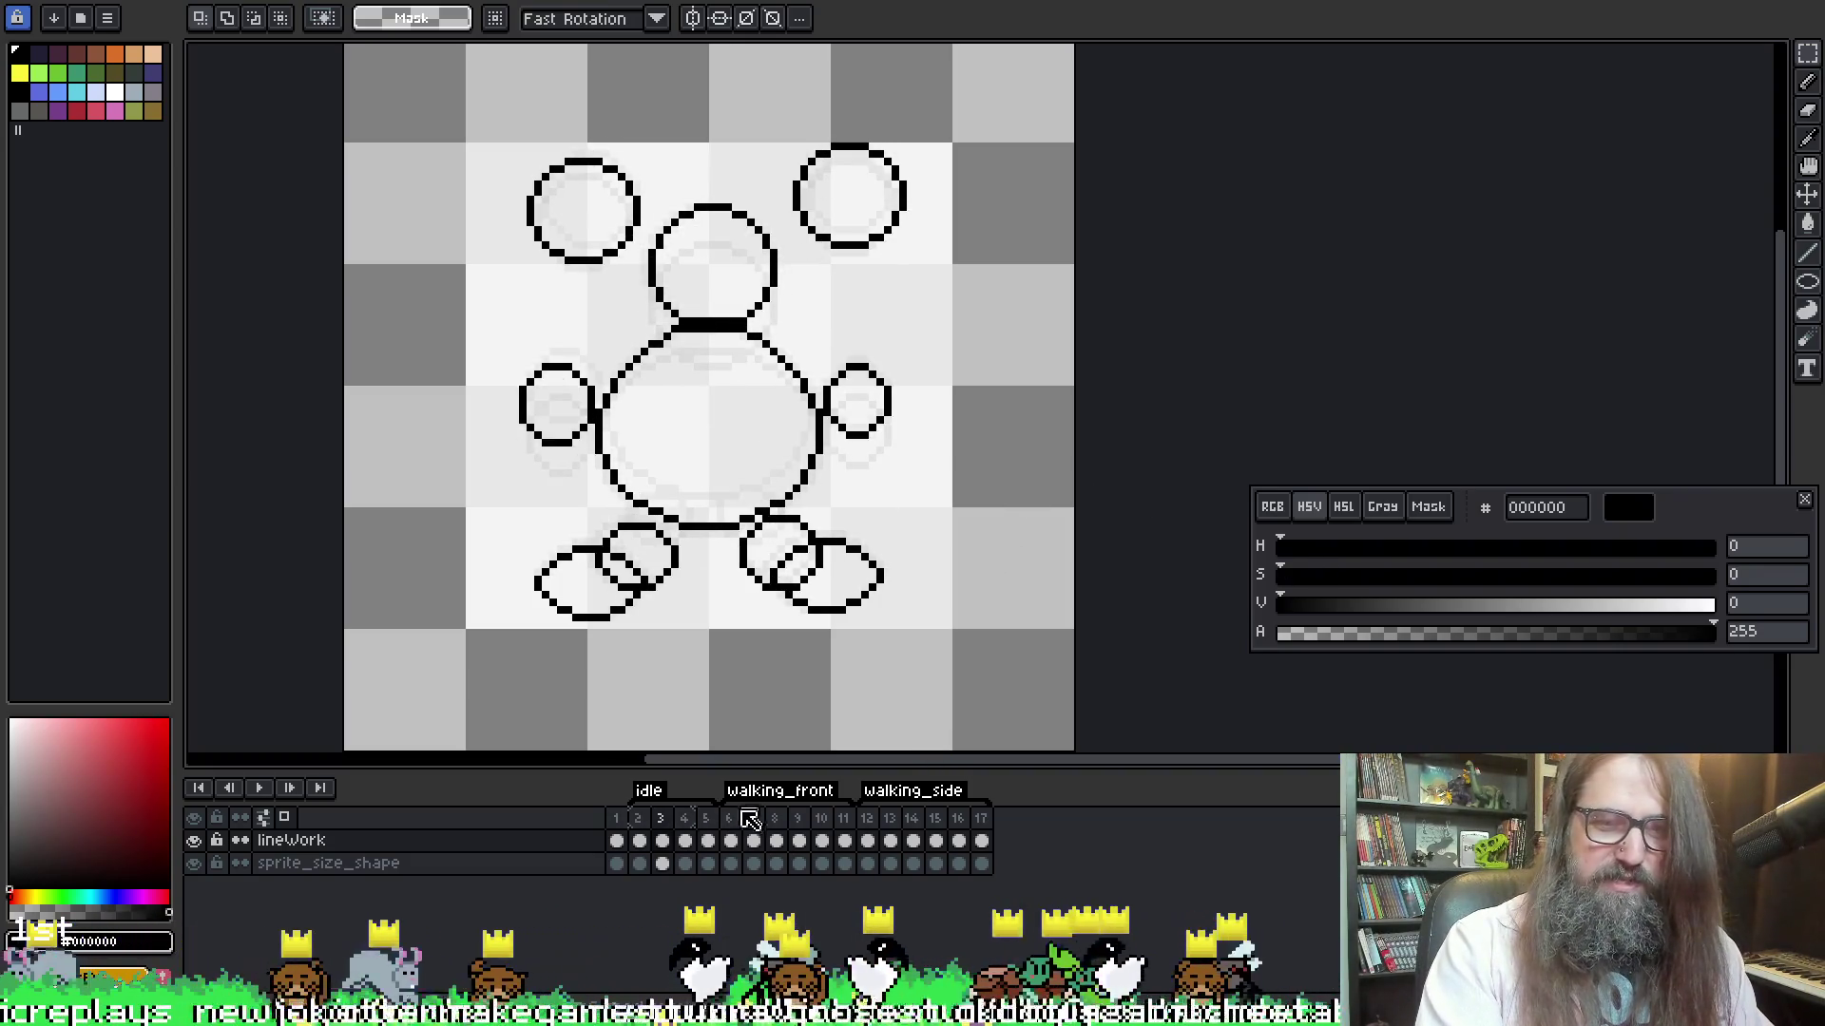
{"action": "key", "text": "Return"}
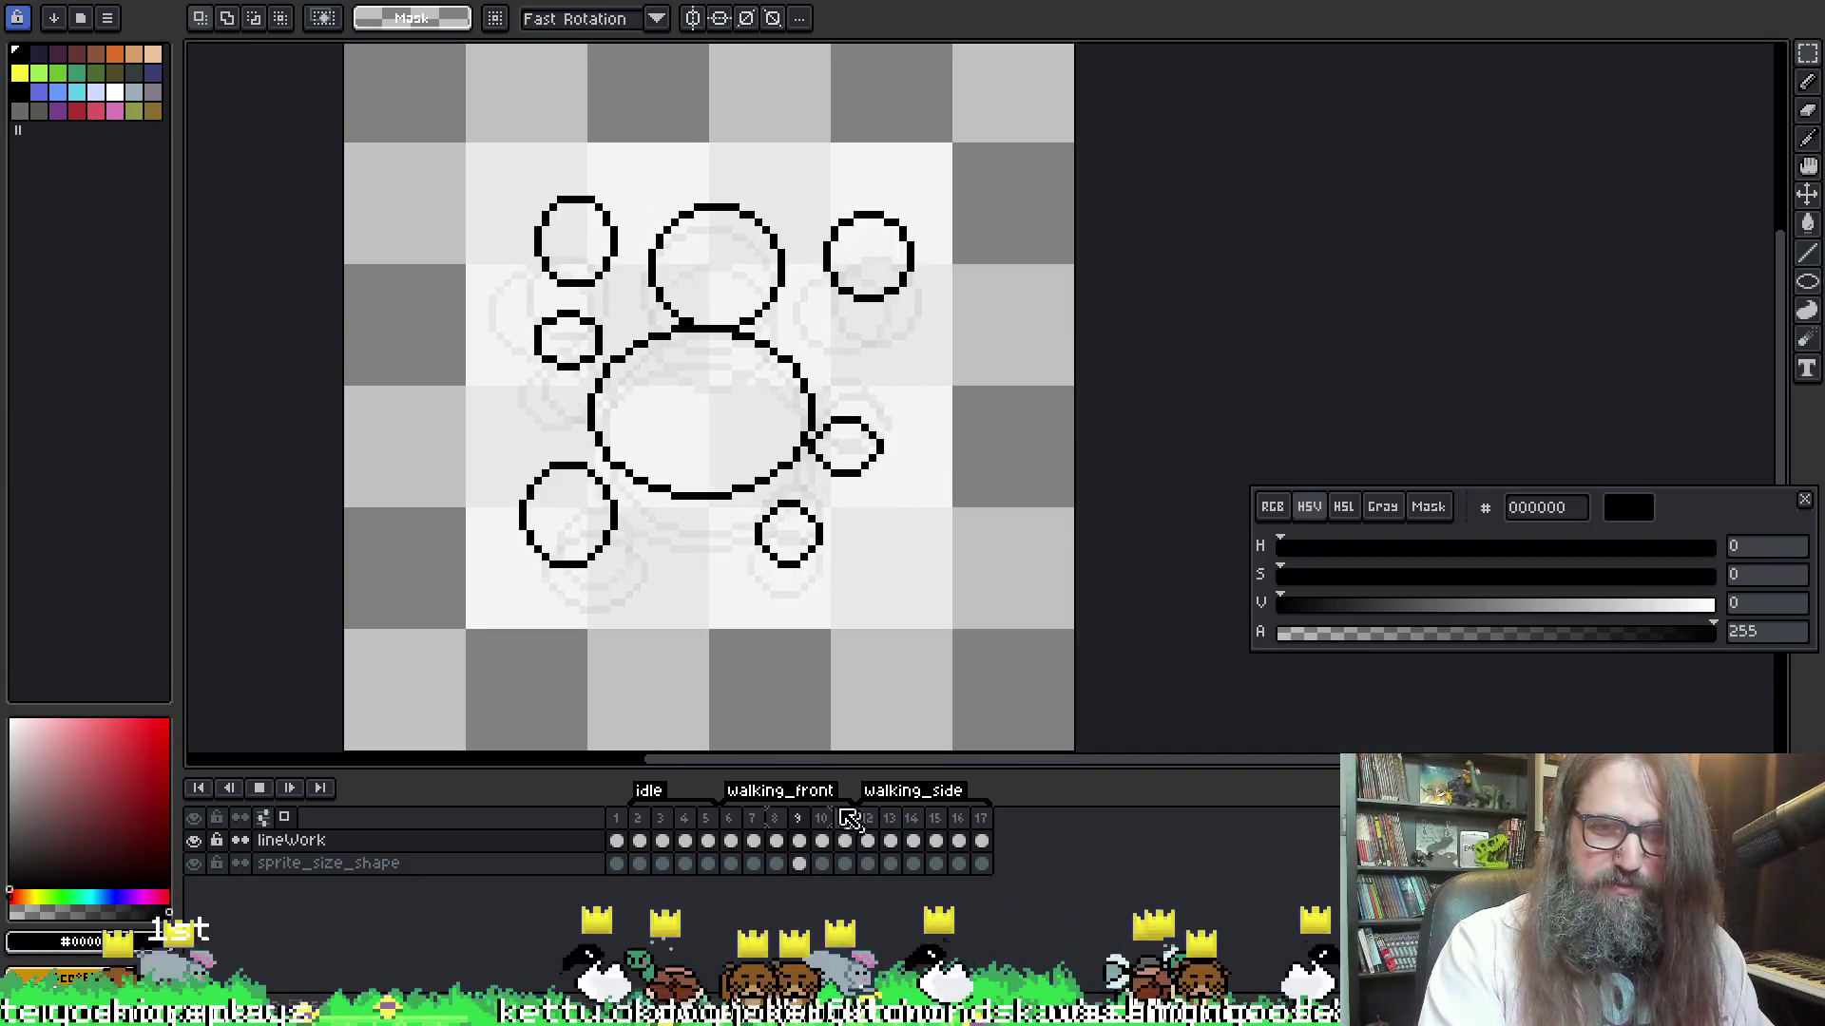
{"action": "key", "text": "Return"}
{"action": "key", "text": "Return"}
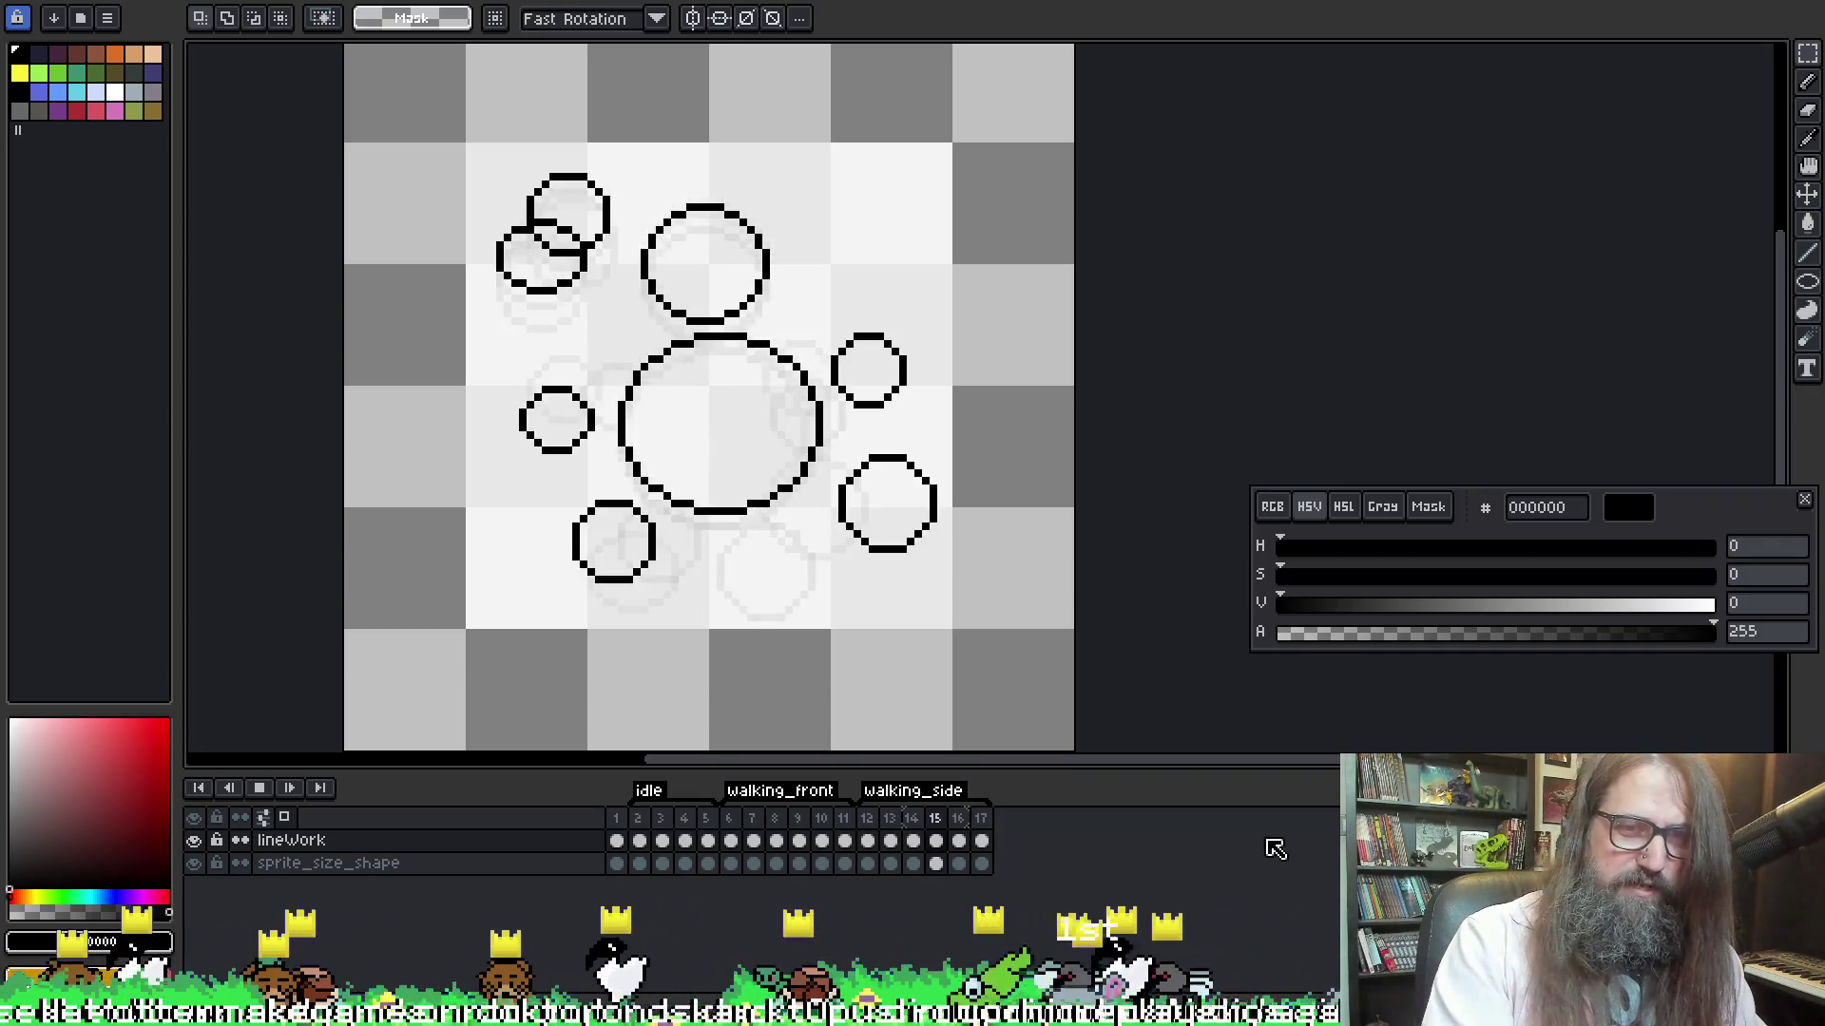
{"action": "key", "text": "Return"}
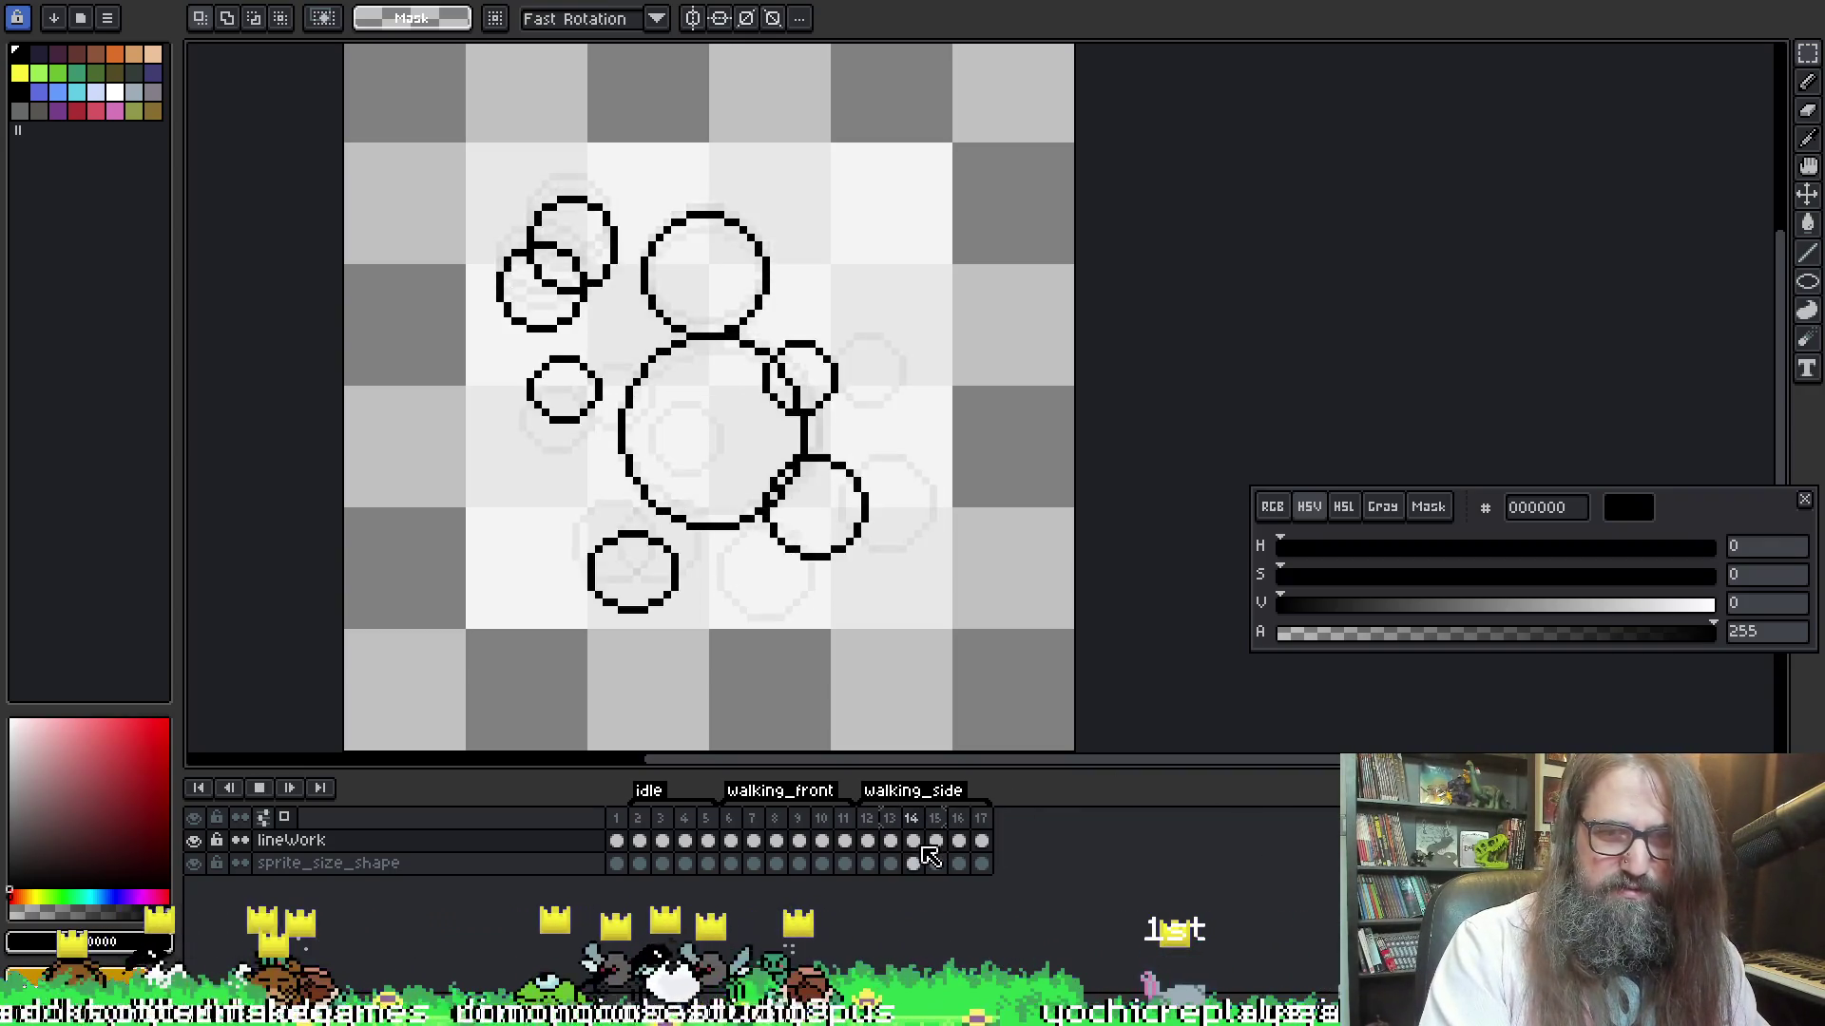
{"action": "left_click", "coordinate": [960, 842]}
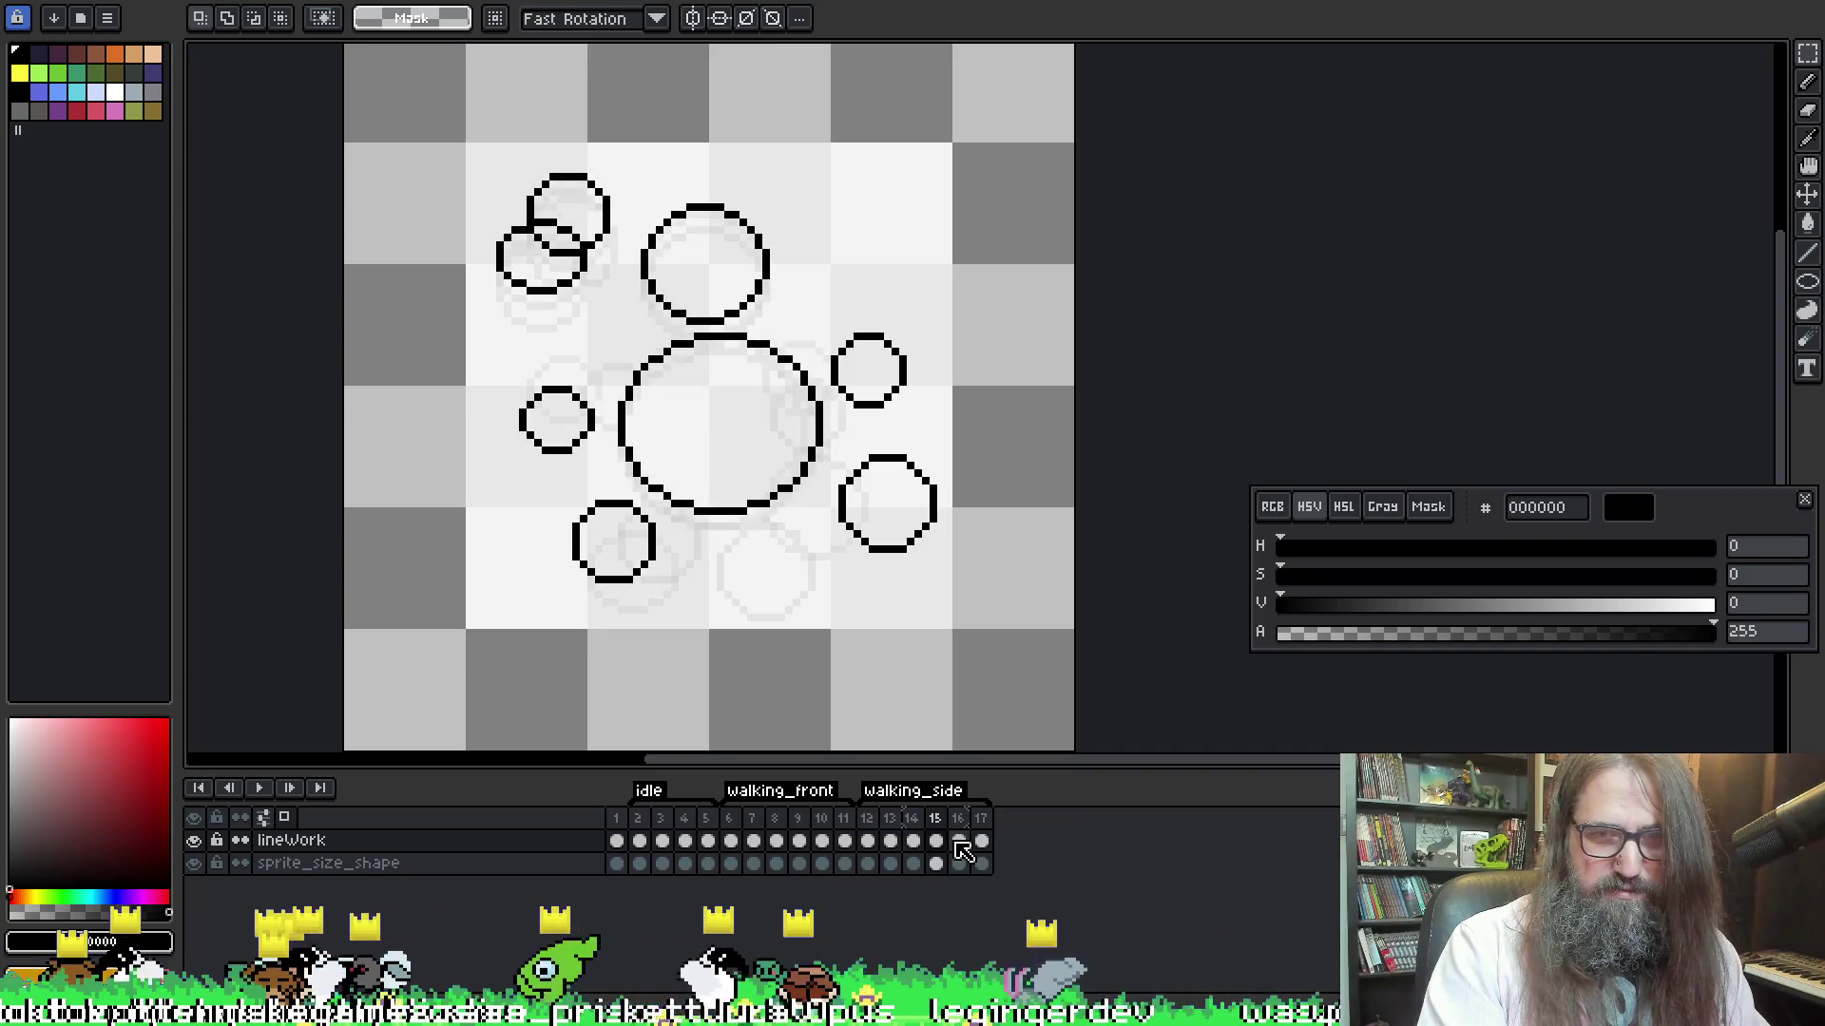
{"action": "key", "text": "Left"}
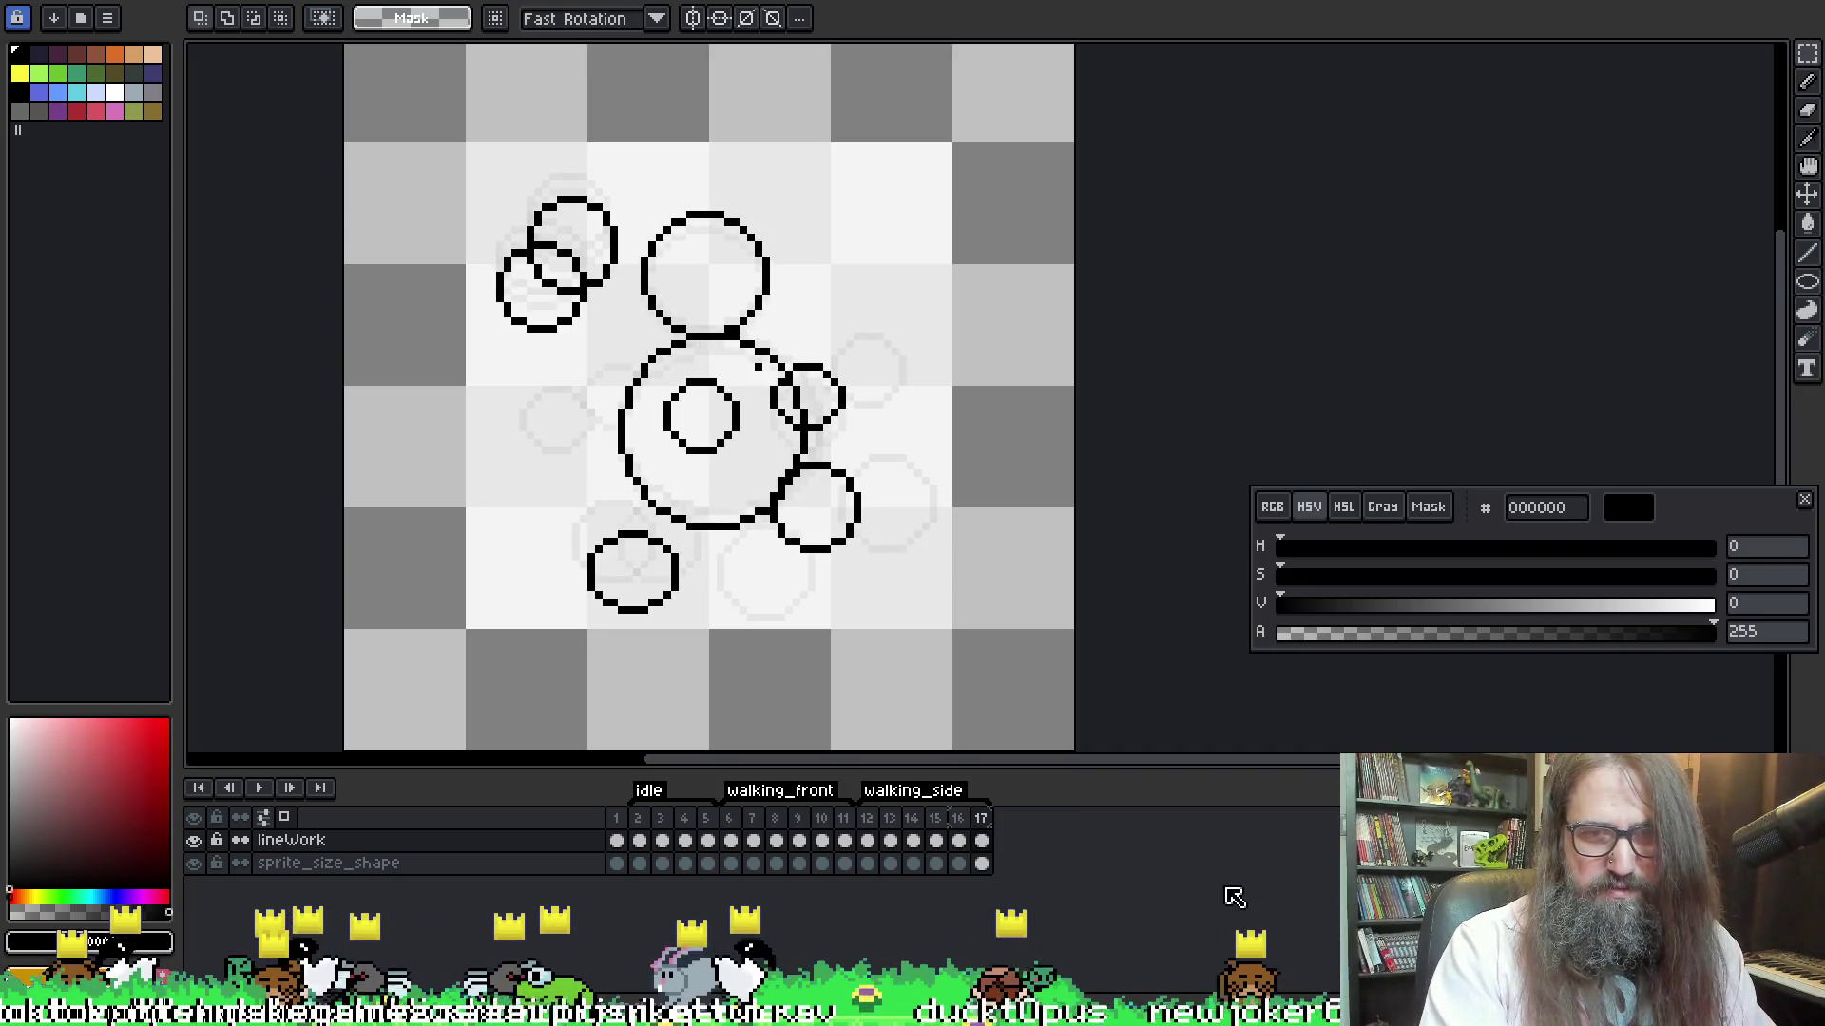
{"action": "key", "text": "Return"}
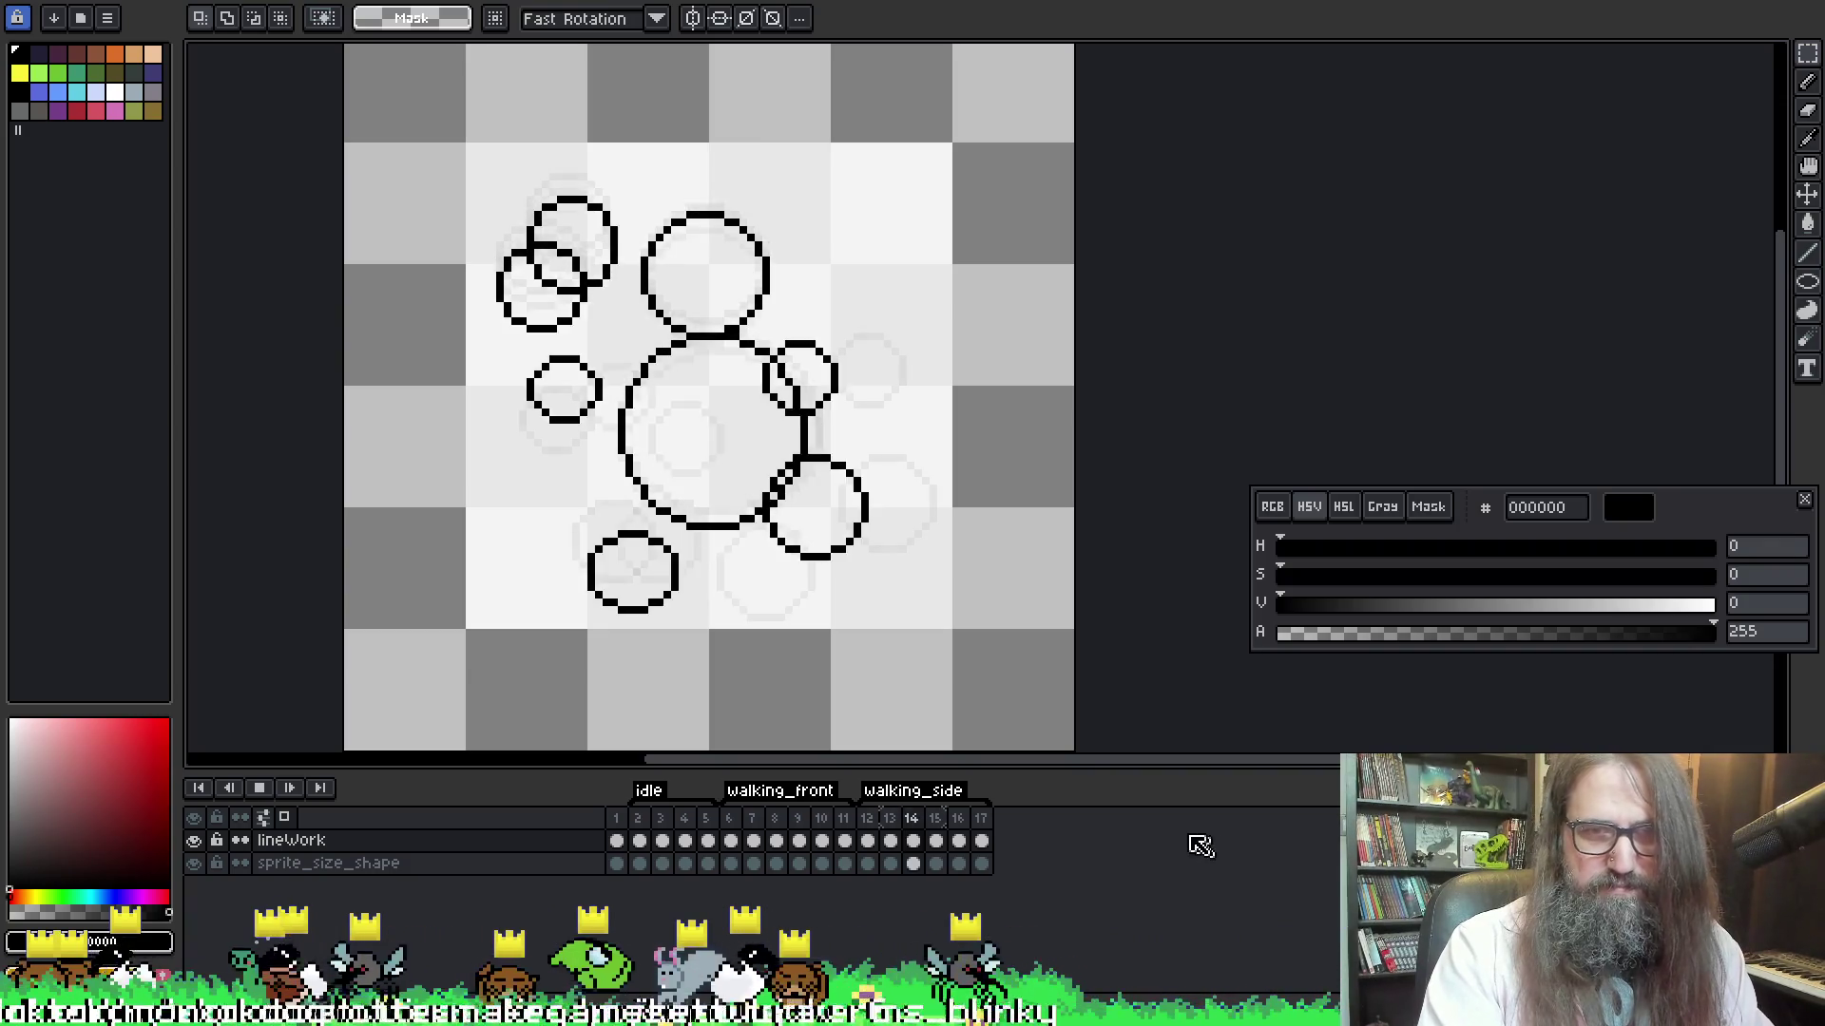
{"action": "left_click", "coordinate": [882, 840]}
{"action": "left_click_drag", "start_coordinate": [868, 825], "coordinate": [986, 831]}
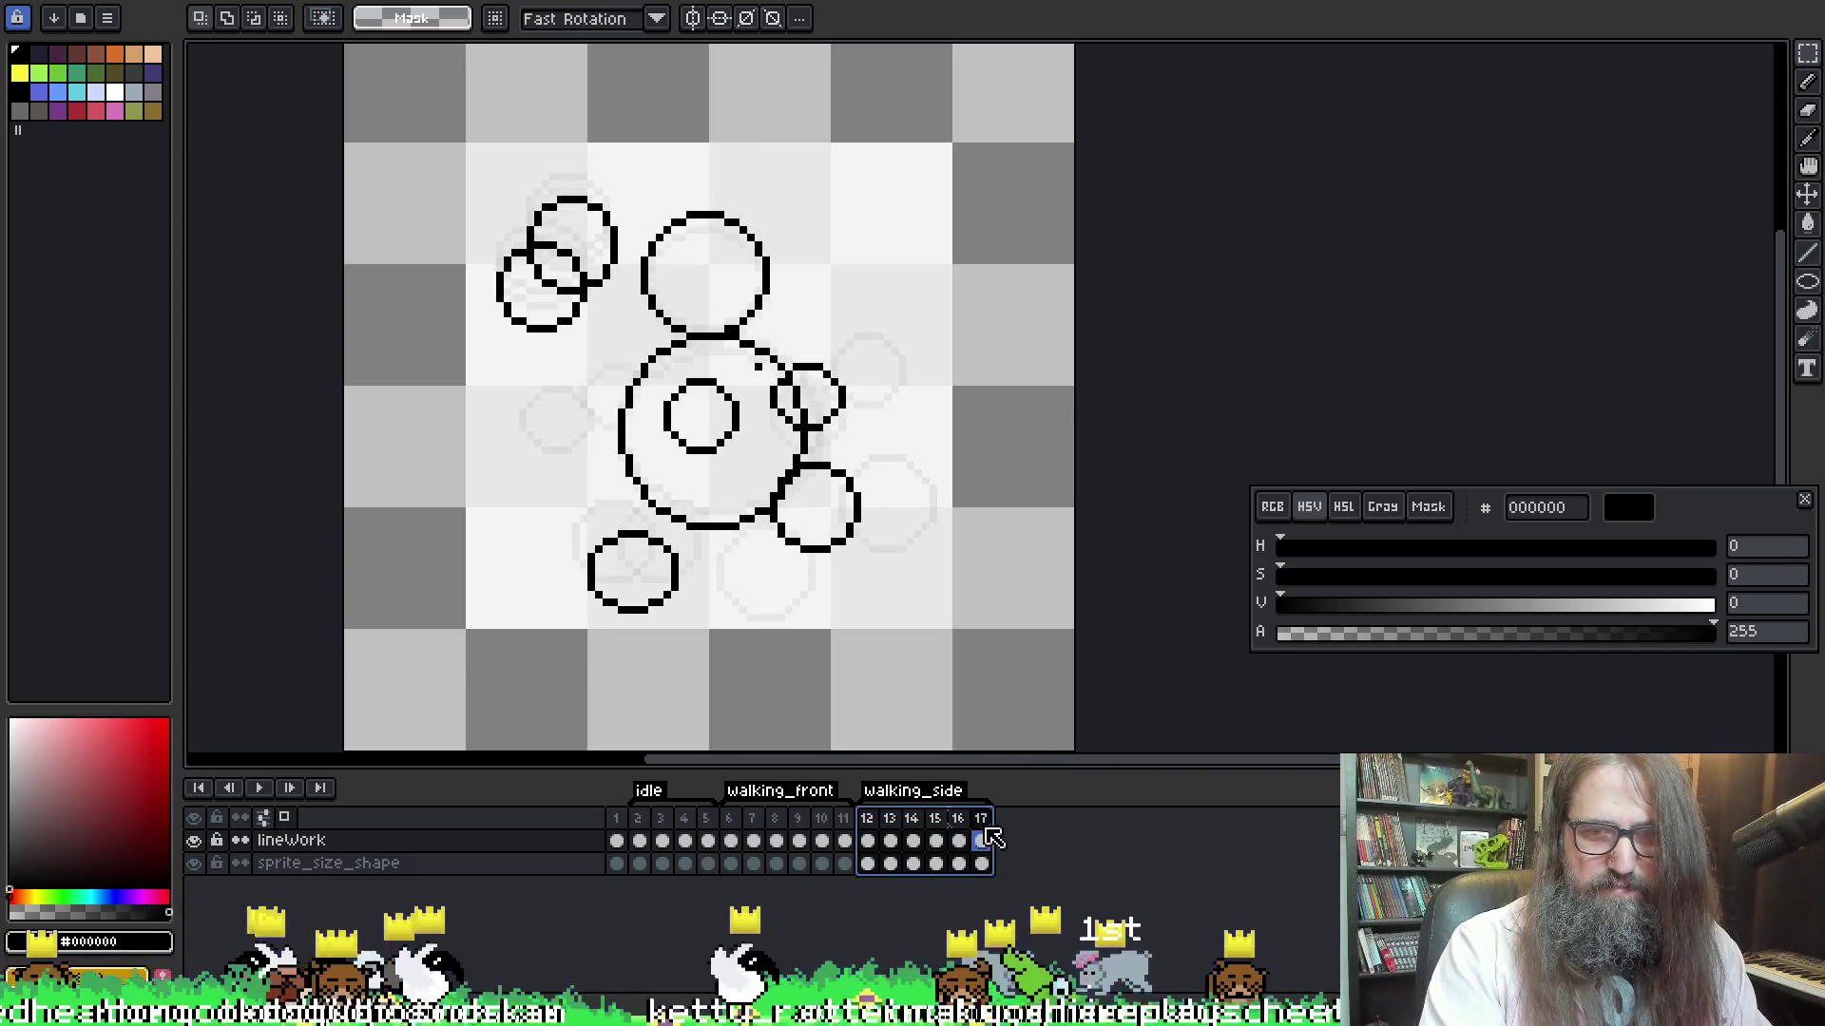
Set the selected frames 12–17 to a duration of 125 ms in Frame Properties
{"action": "right_click", "coordinate": [985, 824]}
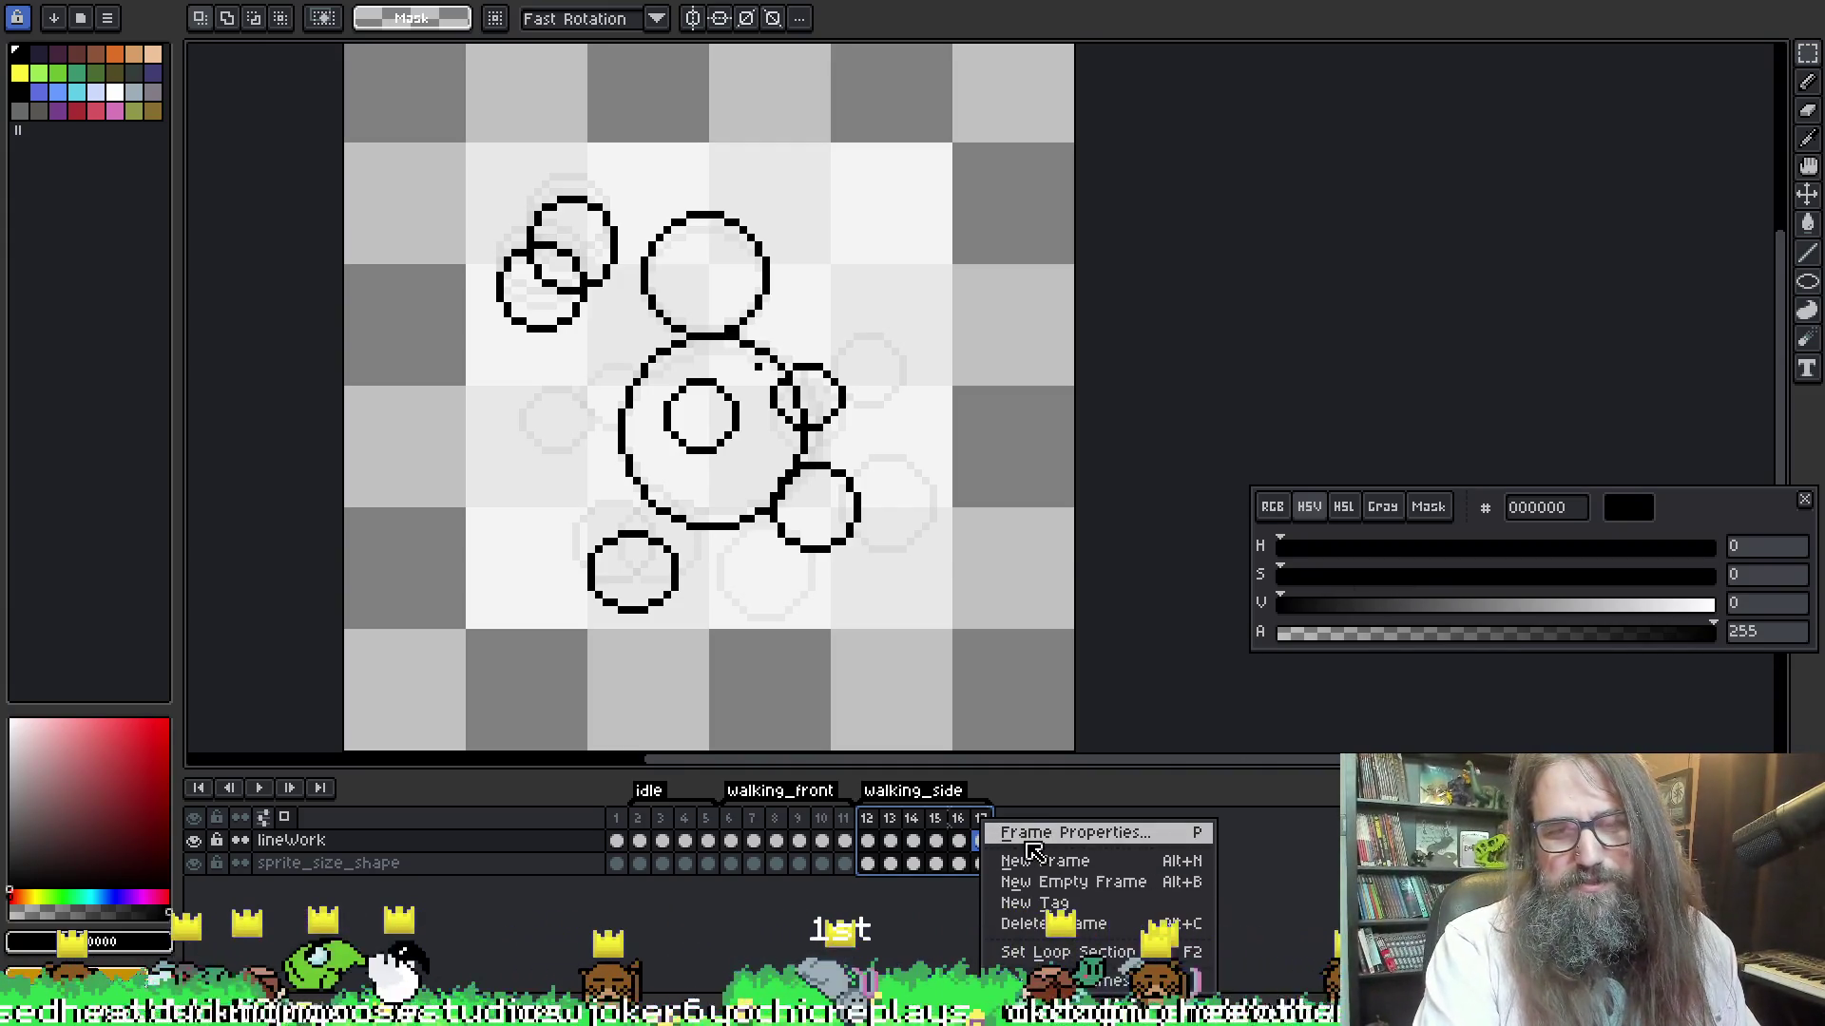
{"action": "left_click", "coordinate": [1160, 832]}
{"action": "type", "text": "125"}
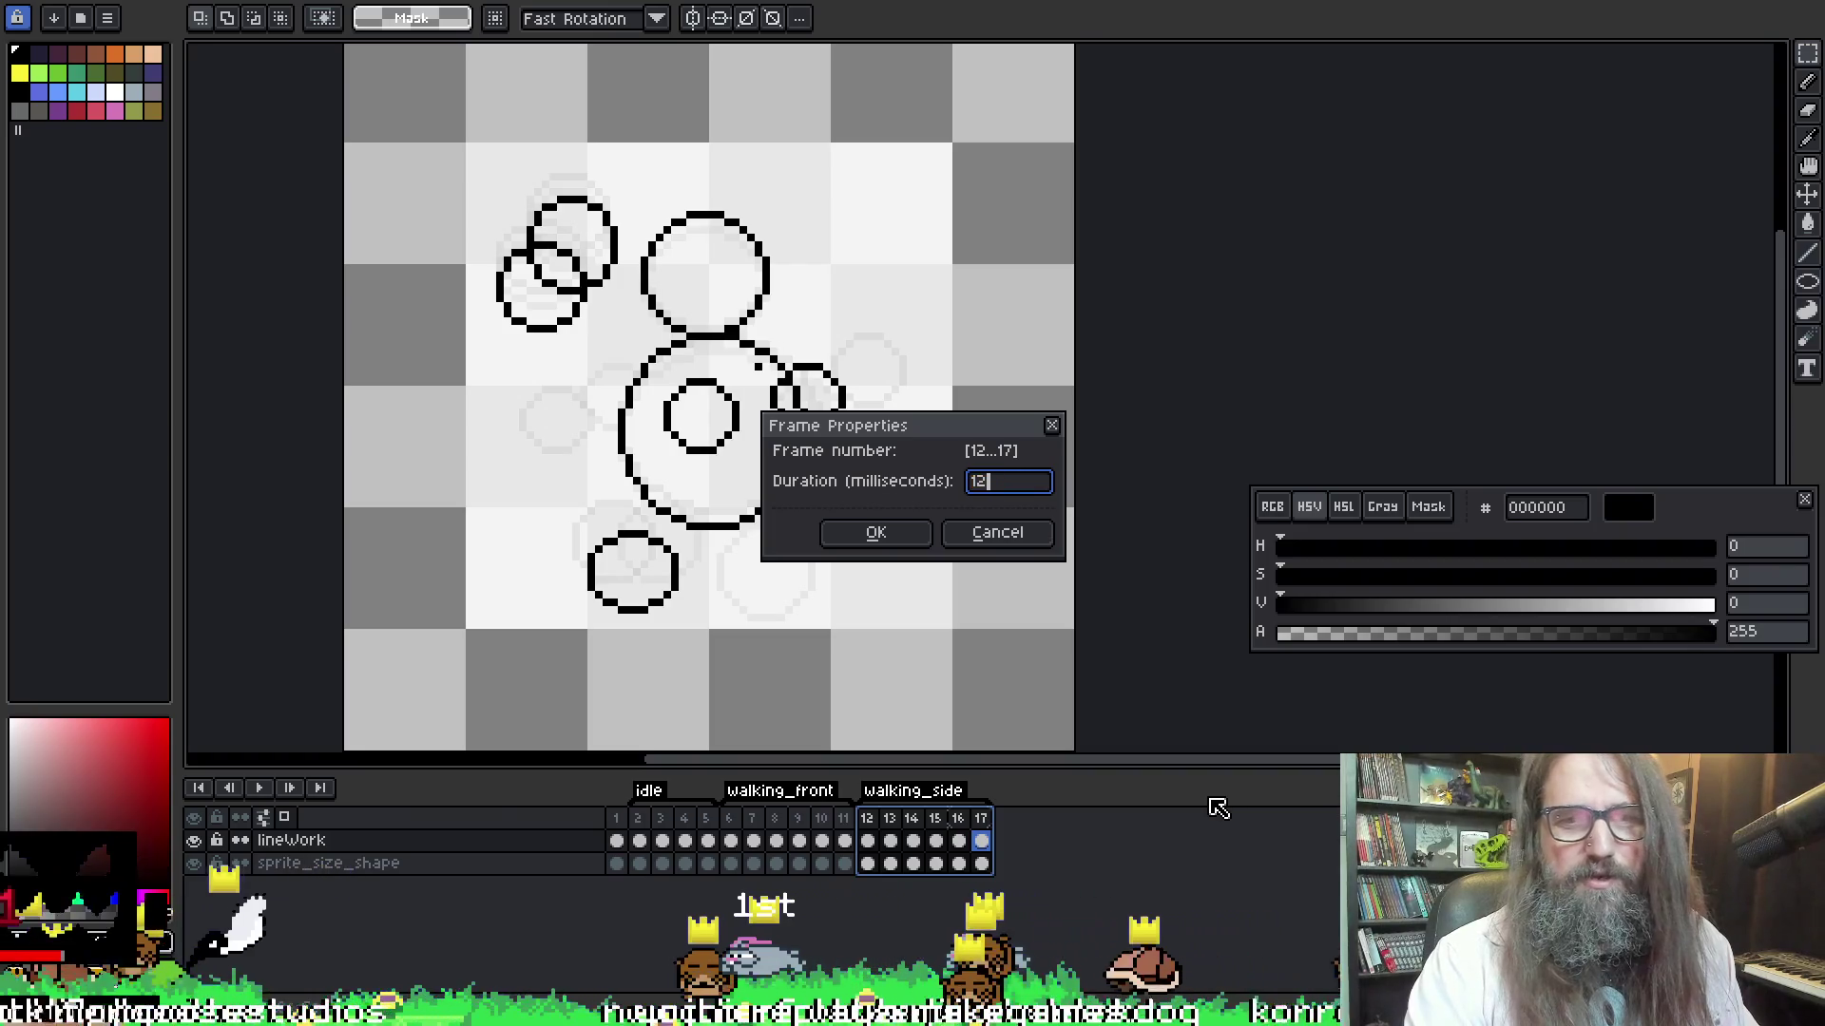
{"action": "key", "text": "Return"}
{"action": "key", "text": "Return"}
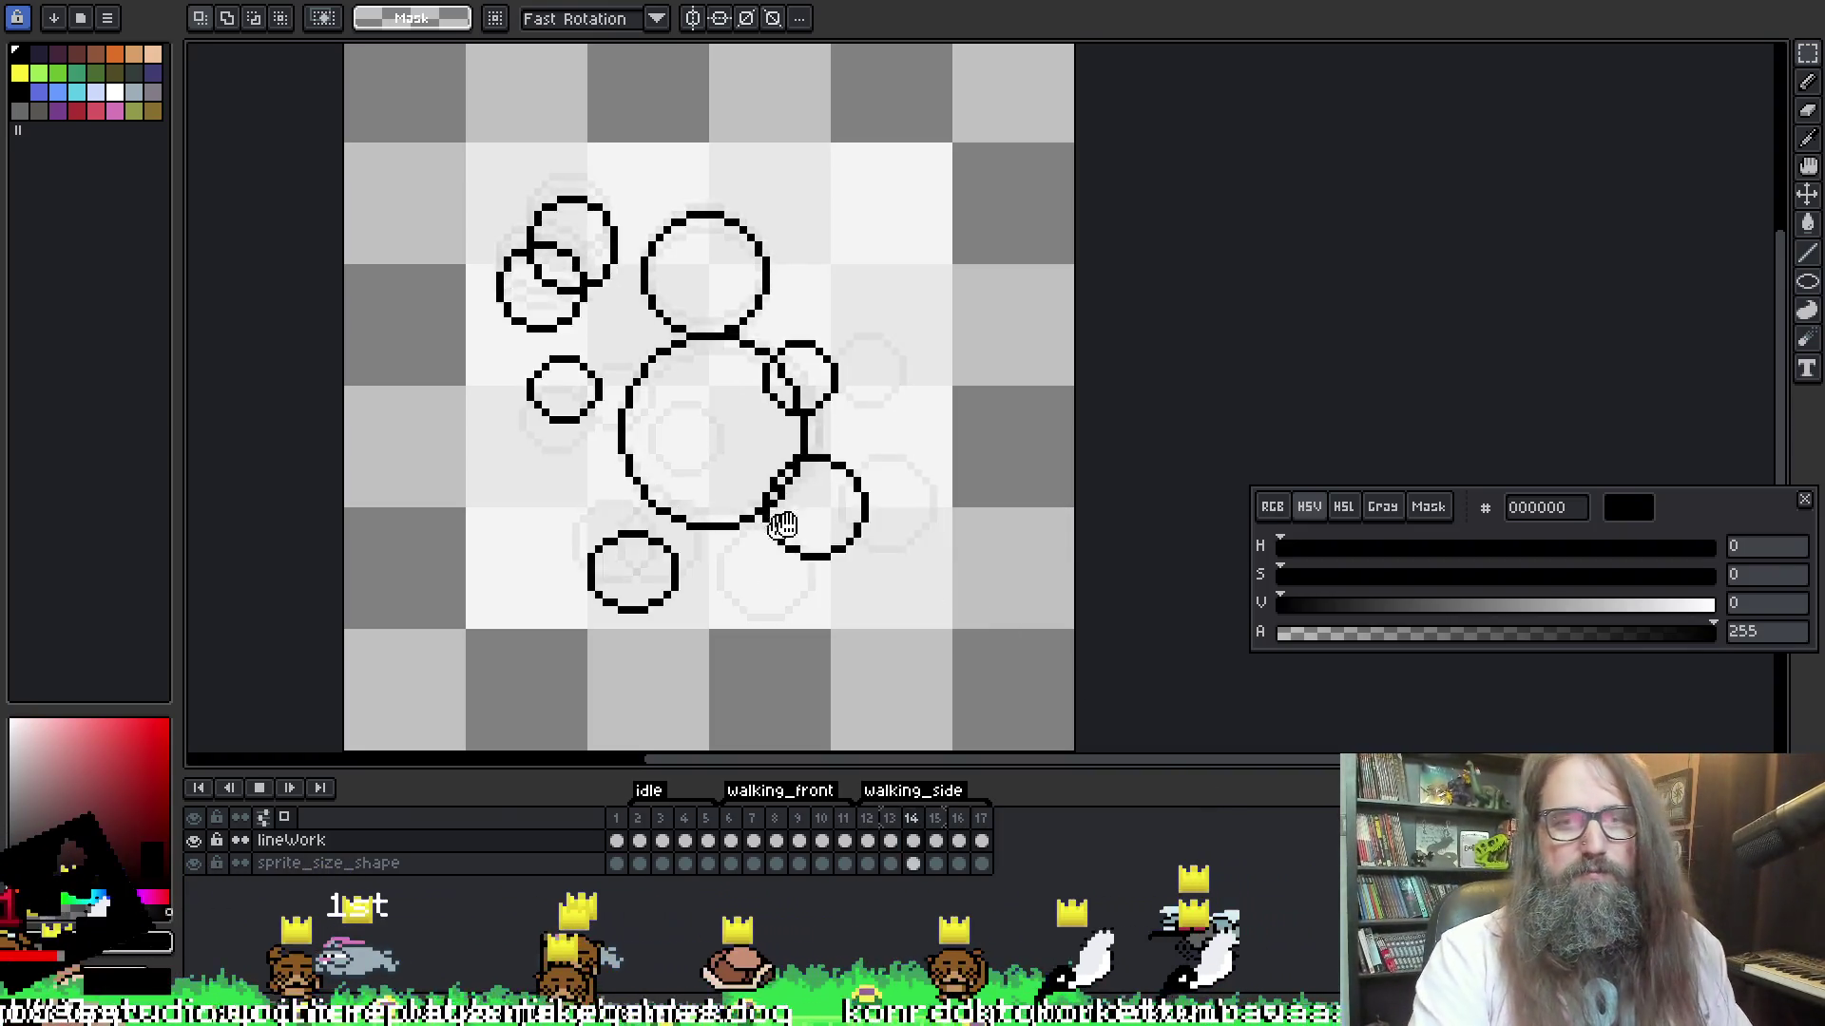
{"action": "left_click_drag", "start_coordinate": [1166, 138], "coordinate": [1136, 150]}
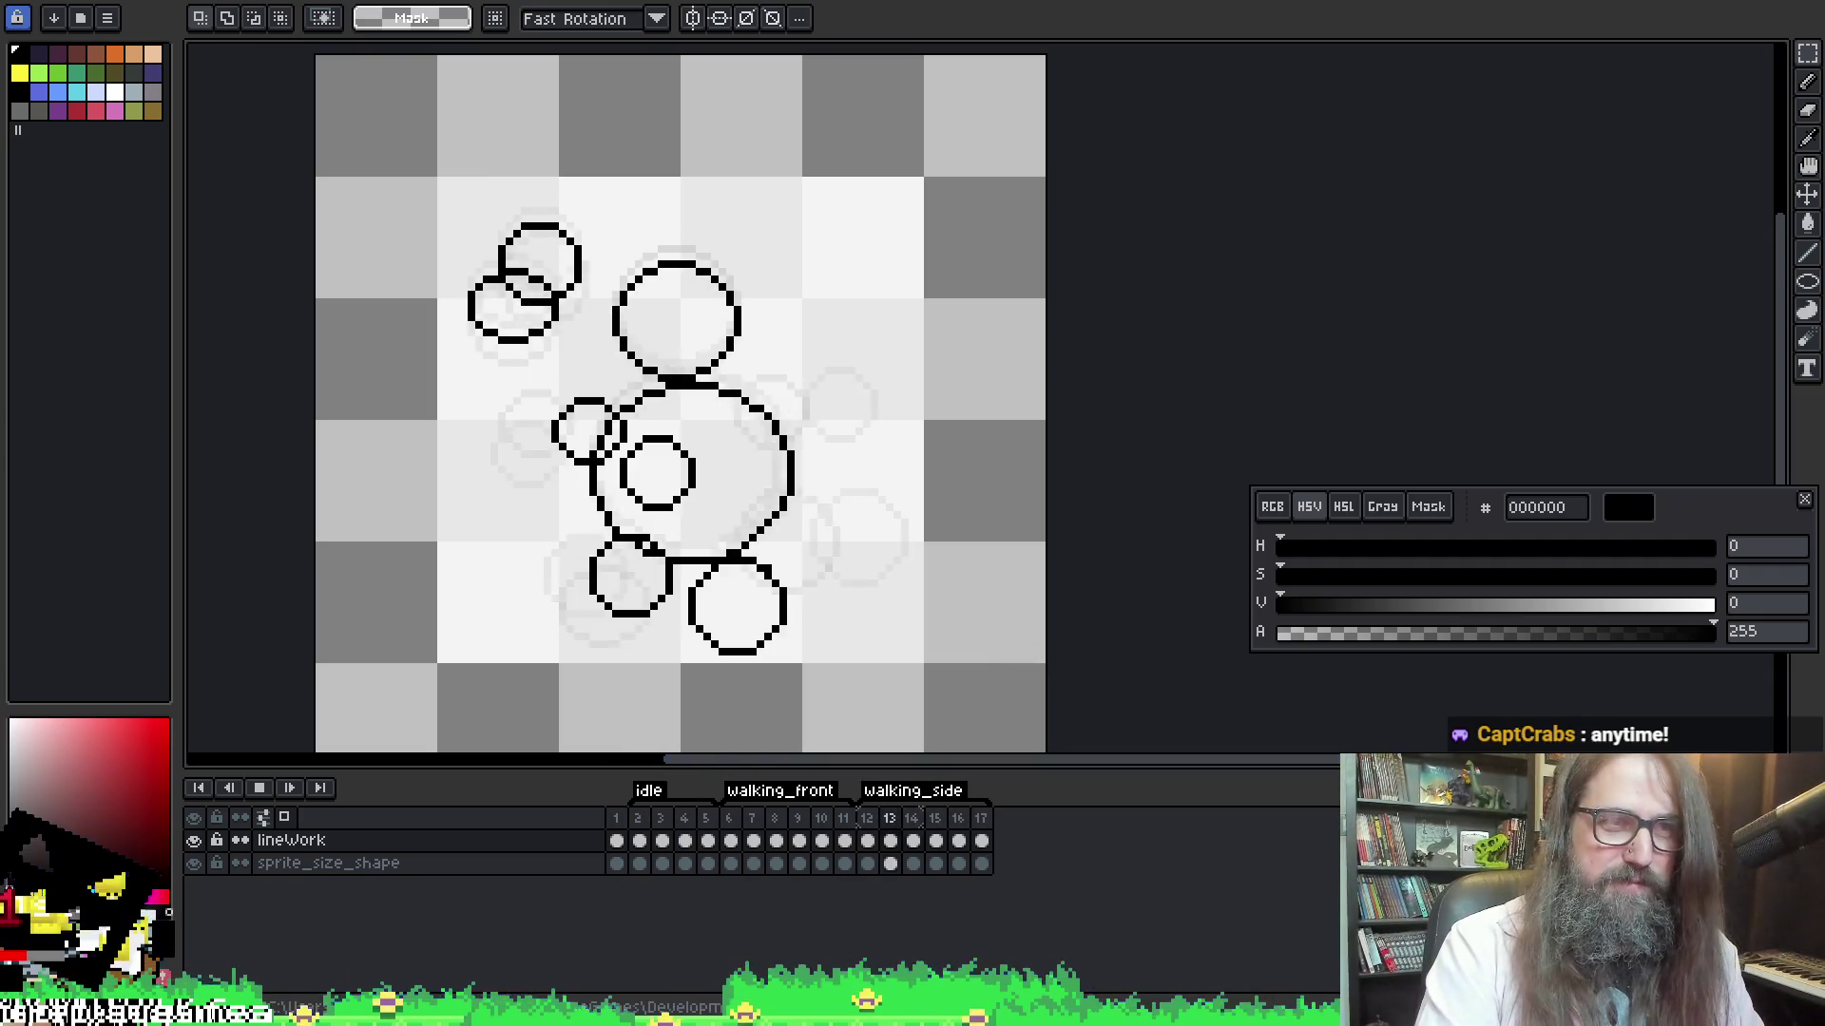
Stop the animation preview and add a new frame 18 after frame 17
{"action": "left_click", "coordinate": [260, 789]}
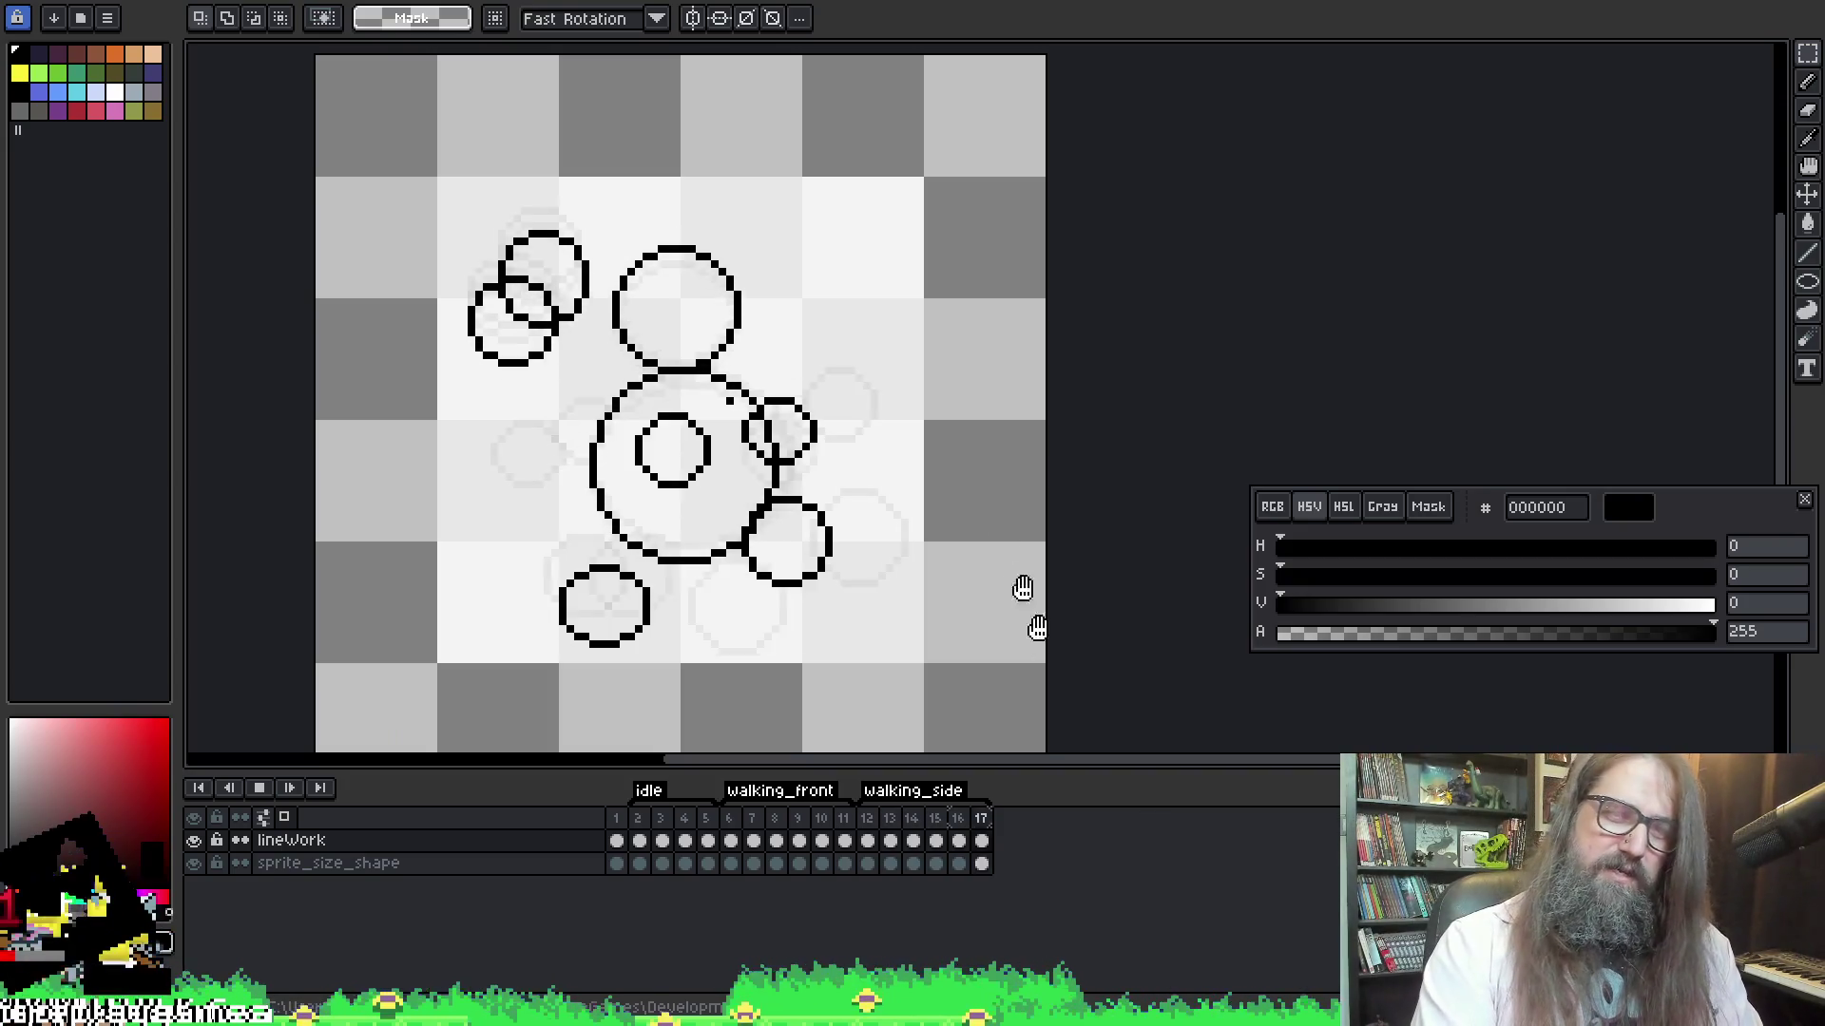
{"action": "scroll", "coordinate": [974, 470], "scroll_direction": "down", "scroll_amount": 1}
{"action": "key", "text": "Return"}
{"action": "key", "text": "Return"}
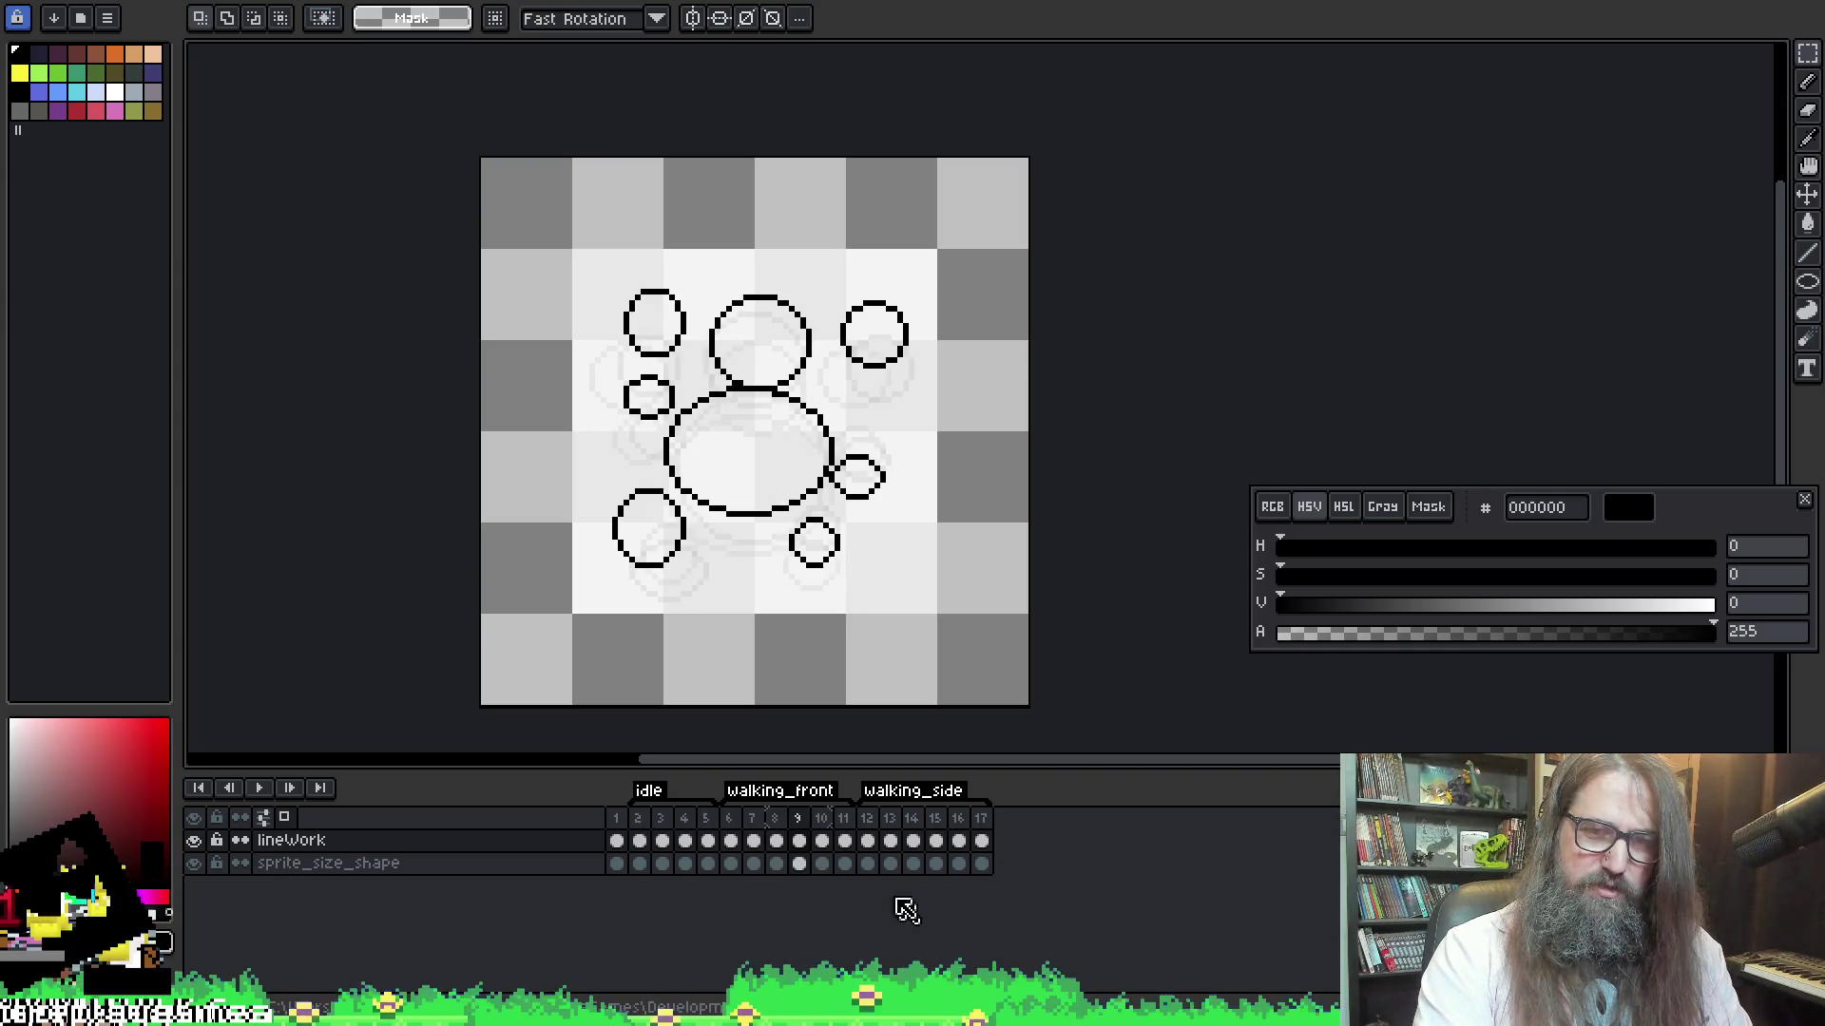
{"action": "key", "text": "Return"}
{"action": "key", "text": "Return"}
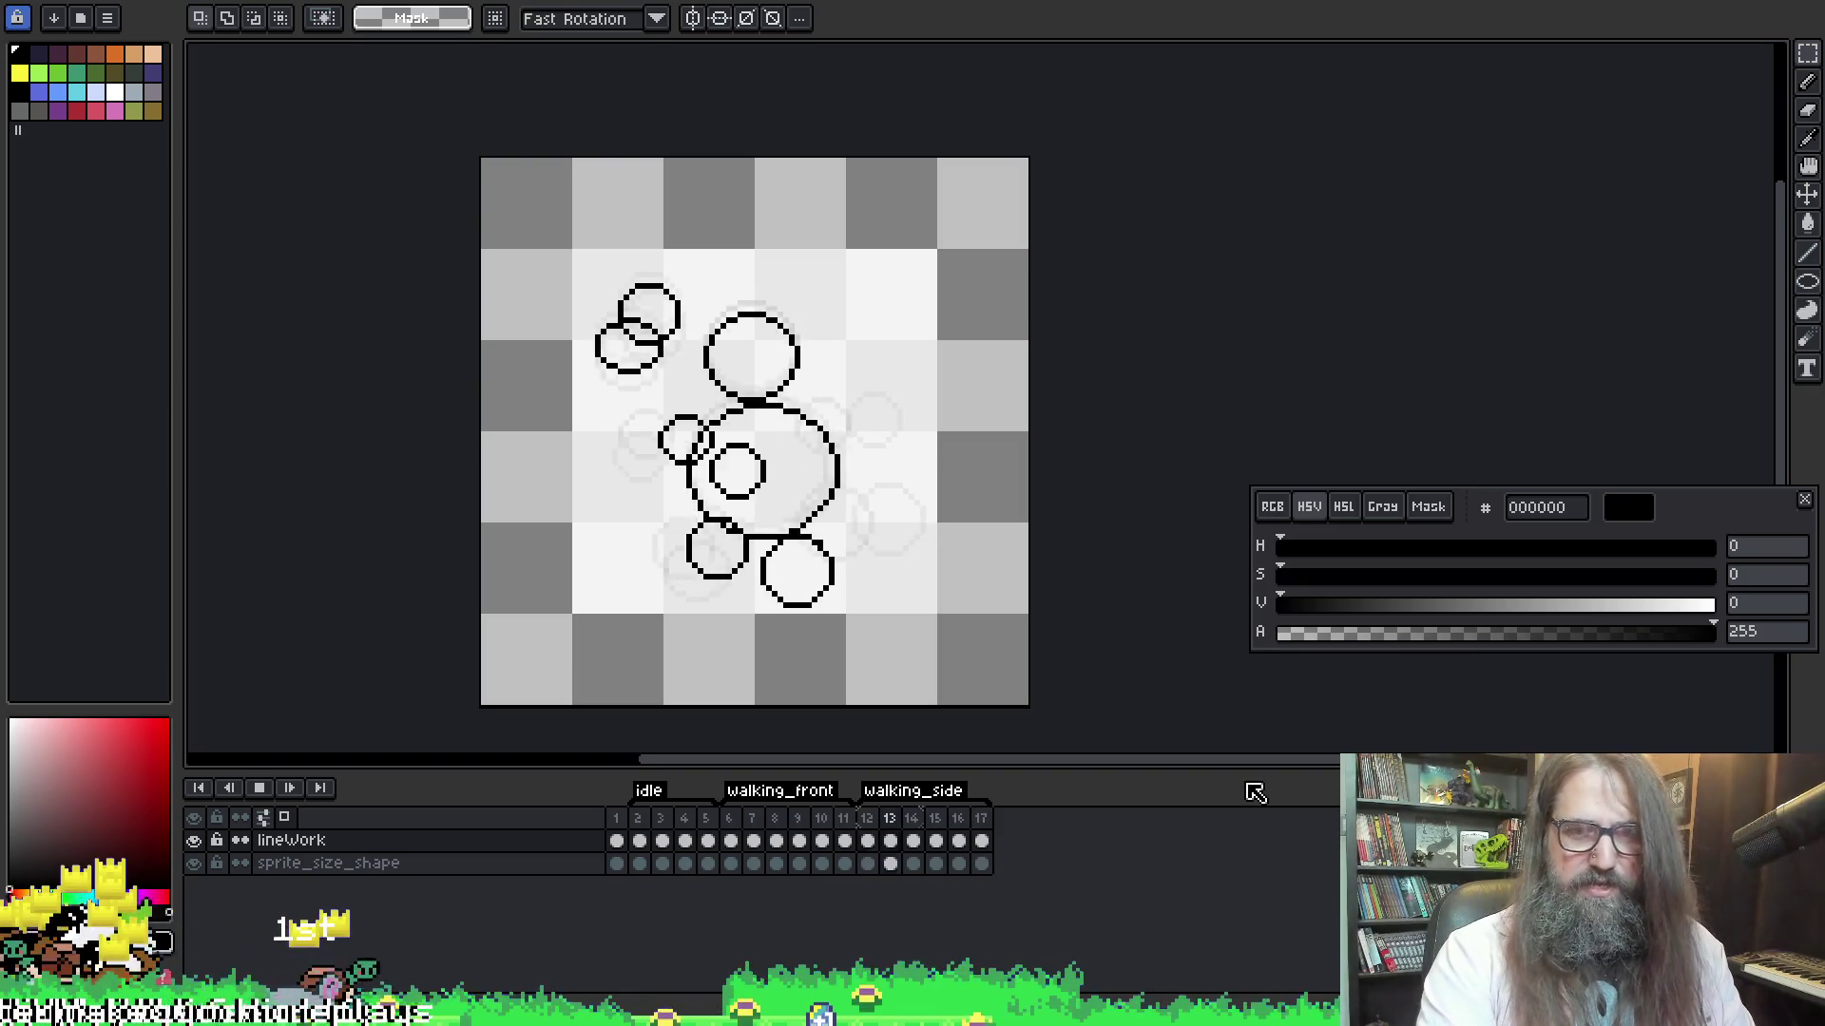
{"action": "key", "text": "Return"}
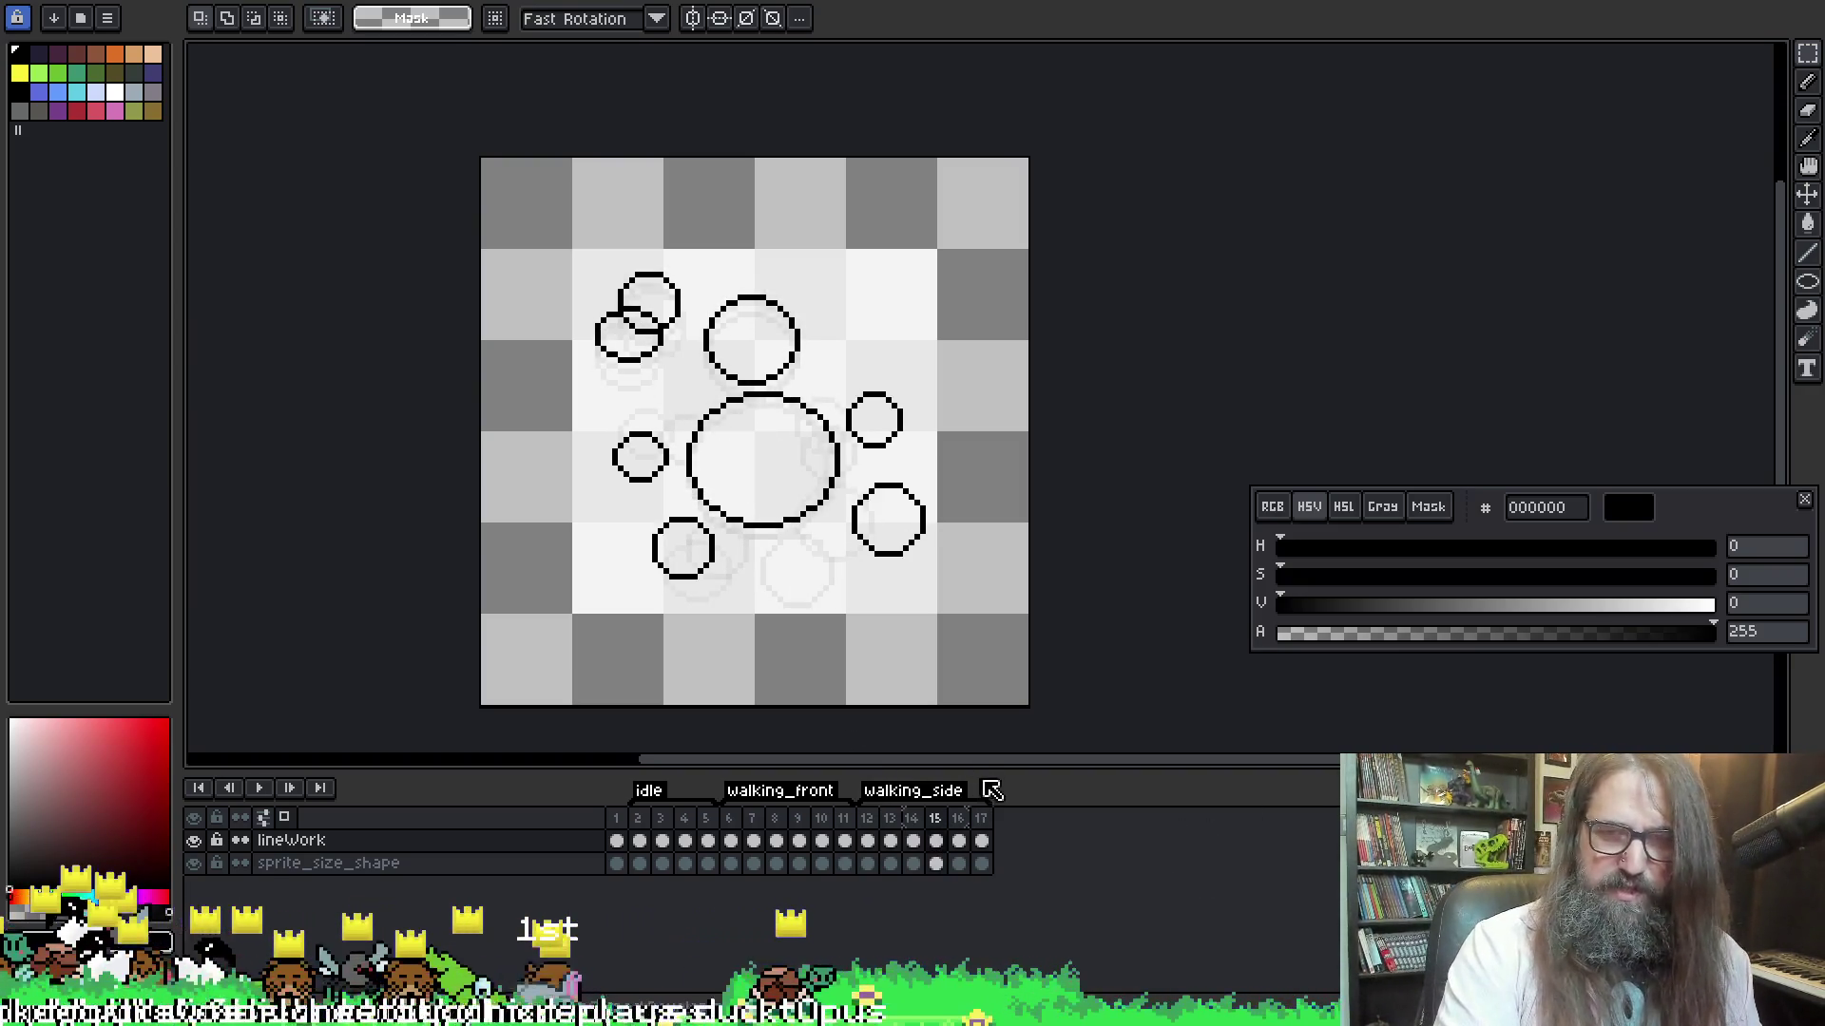
{"action": "left_click", "coordinate": [981, 819]}
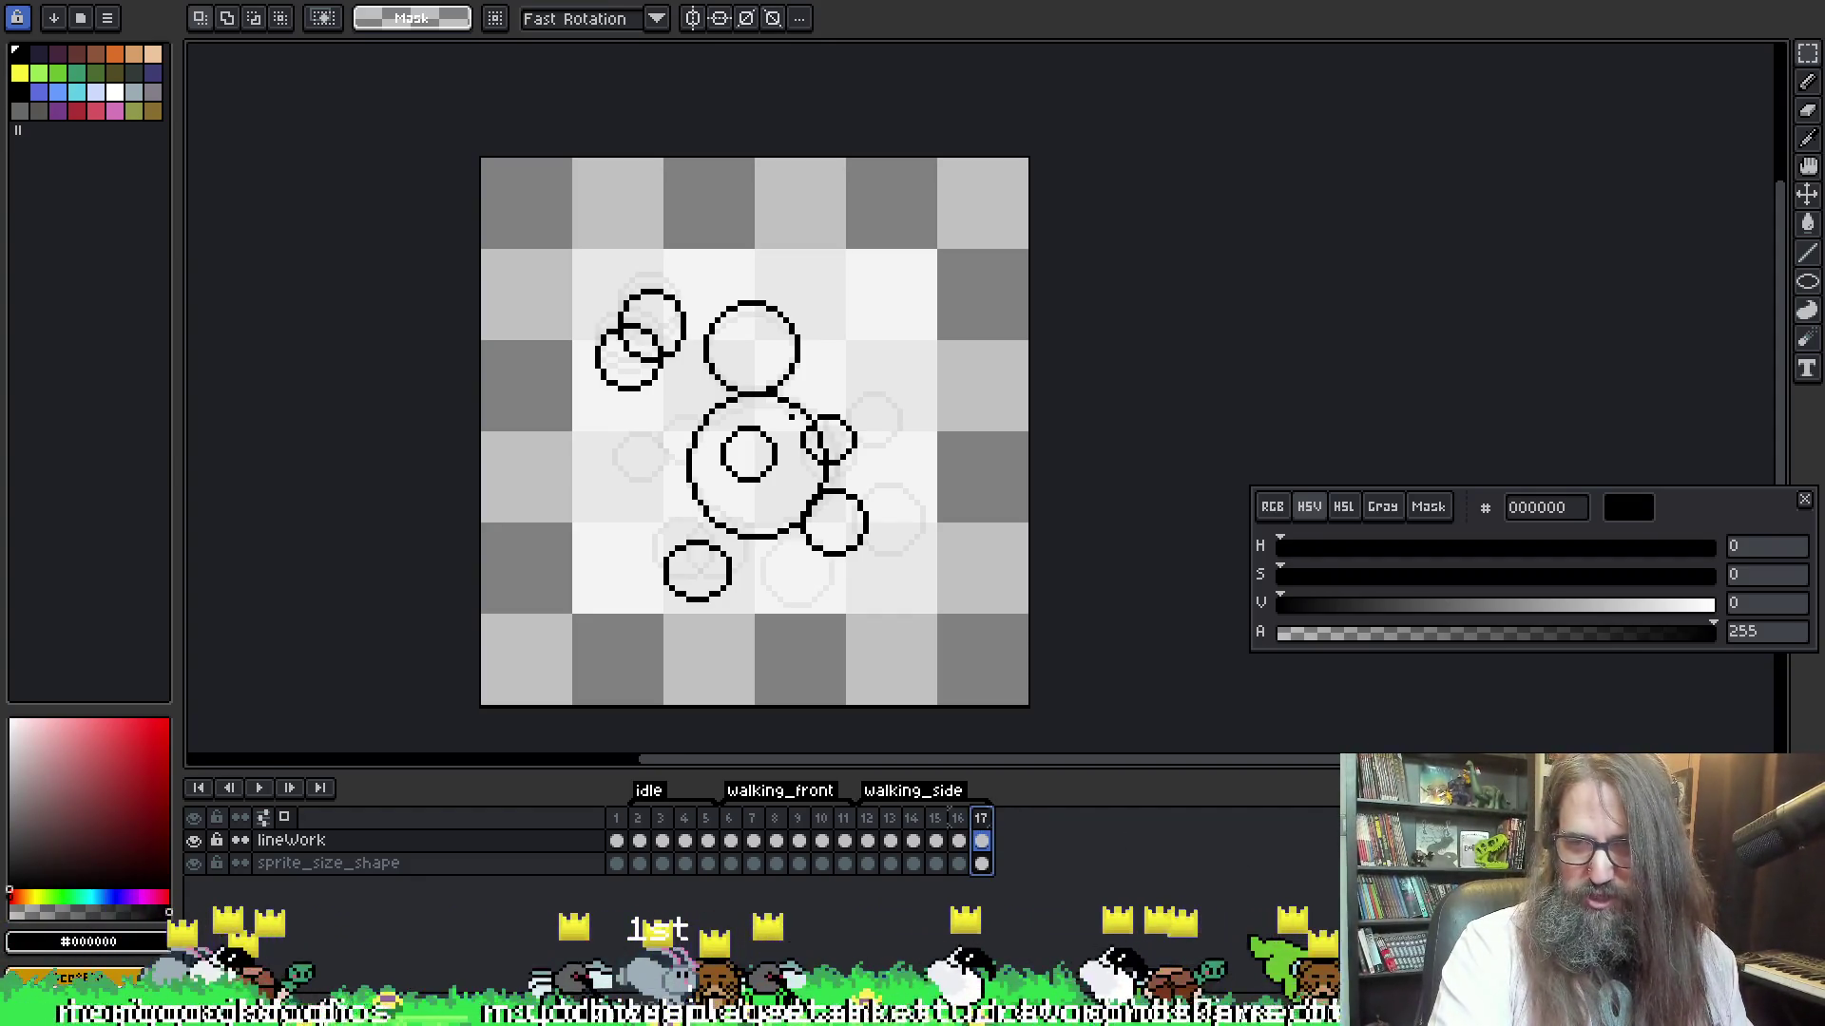
{"action": "key", "text": "alt+n"}
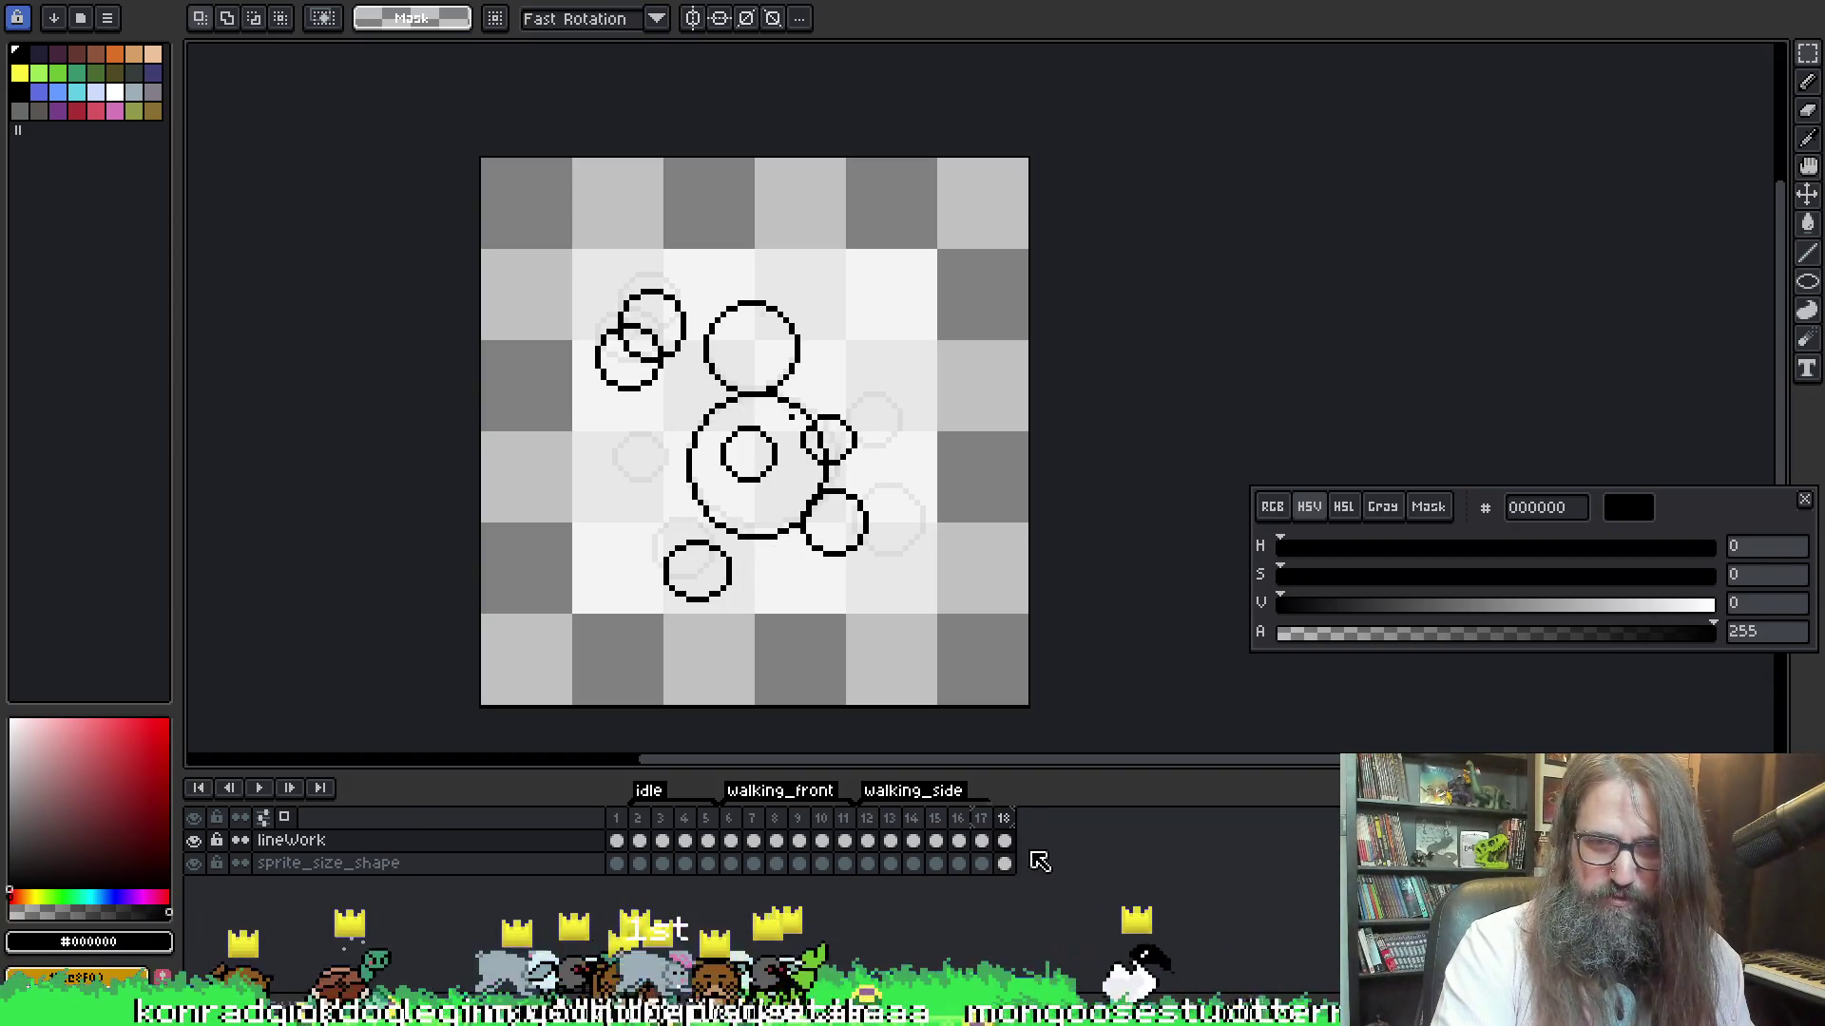
Create a new animation tag named Hanging on frame 18
{"action": "left_click", "coordinate": [1005, 841]}
{"action": "right_click", "coordinate": [1006, 823]}
{"action": "left_click", "coordinate": [1063, 908]}
{"action": "type", "text": "Hanging"}
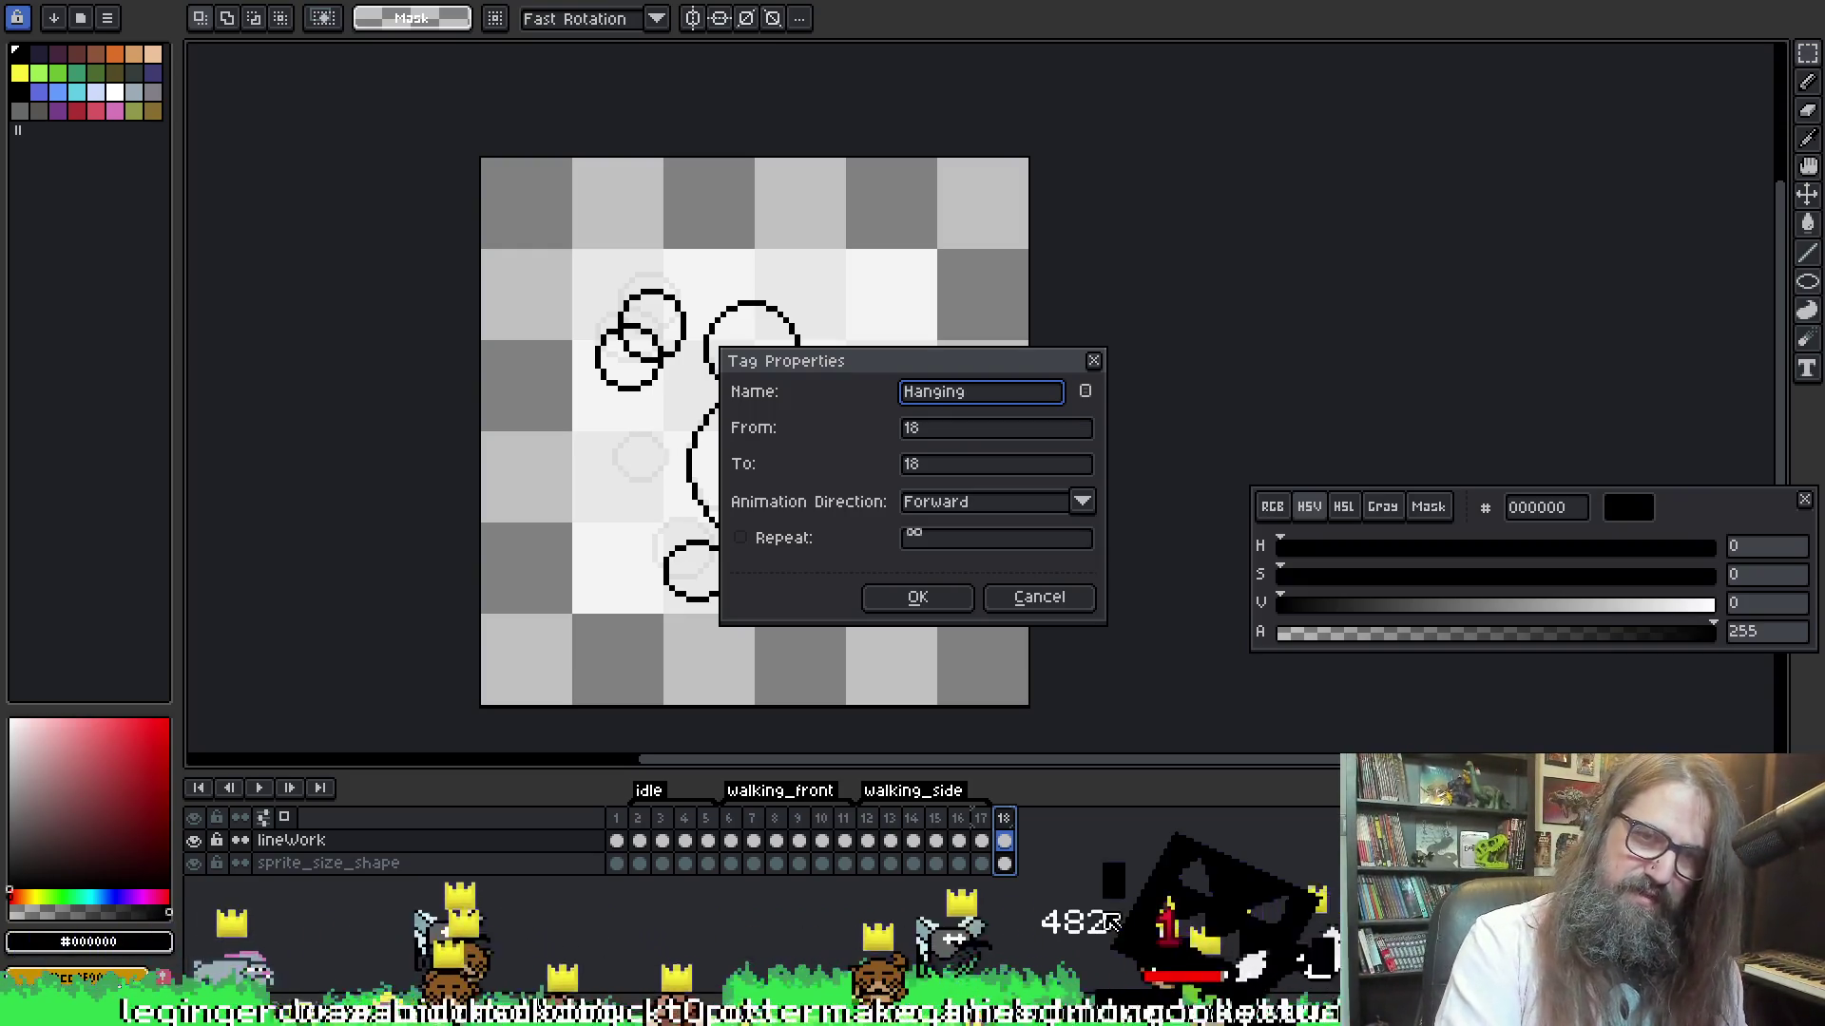
{"action": "left_click", "coordinate": [899, 610]}
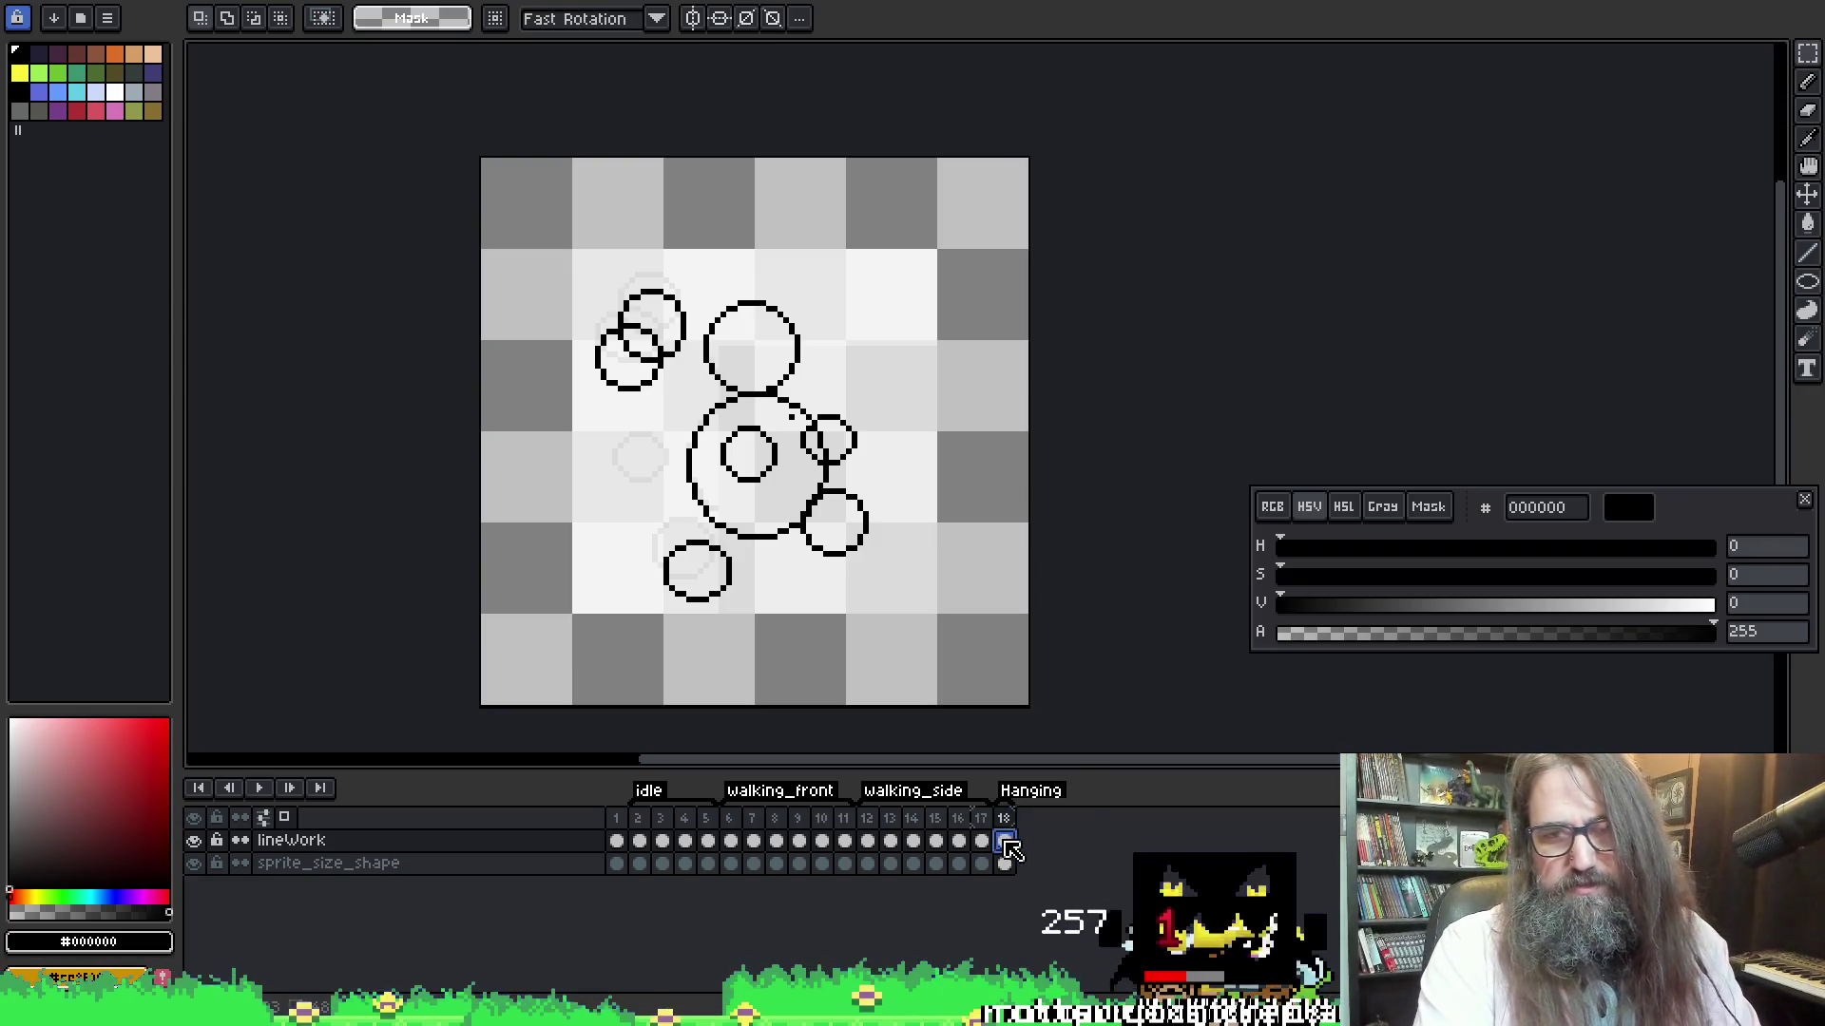
Move frame 1 with the bunny drawing to the end of the timeline as frame 18
{"action": "left_click", "coordinate": [620, 833]}
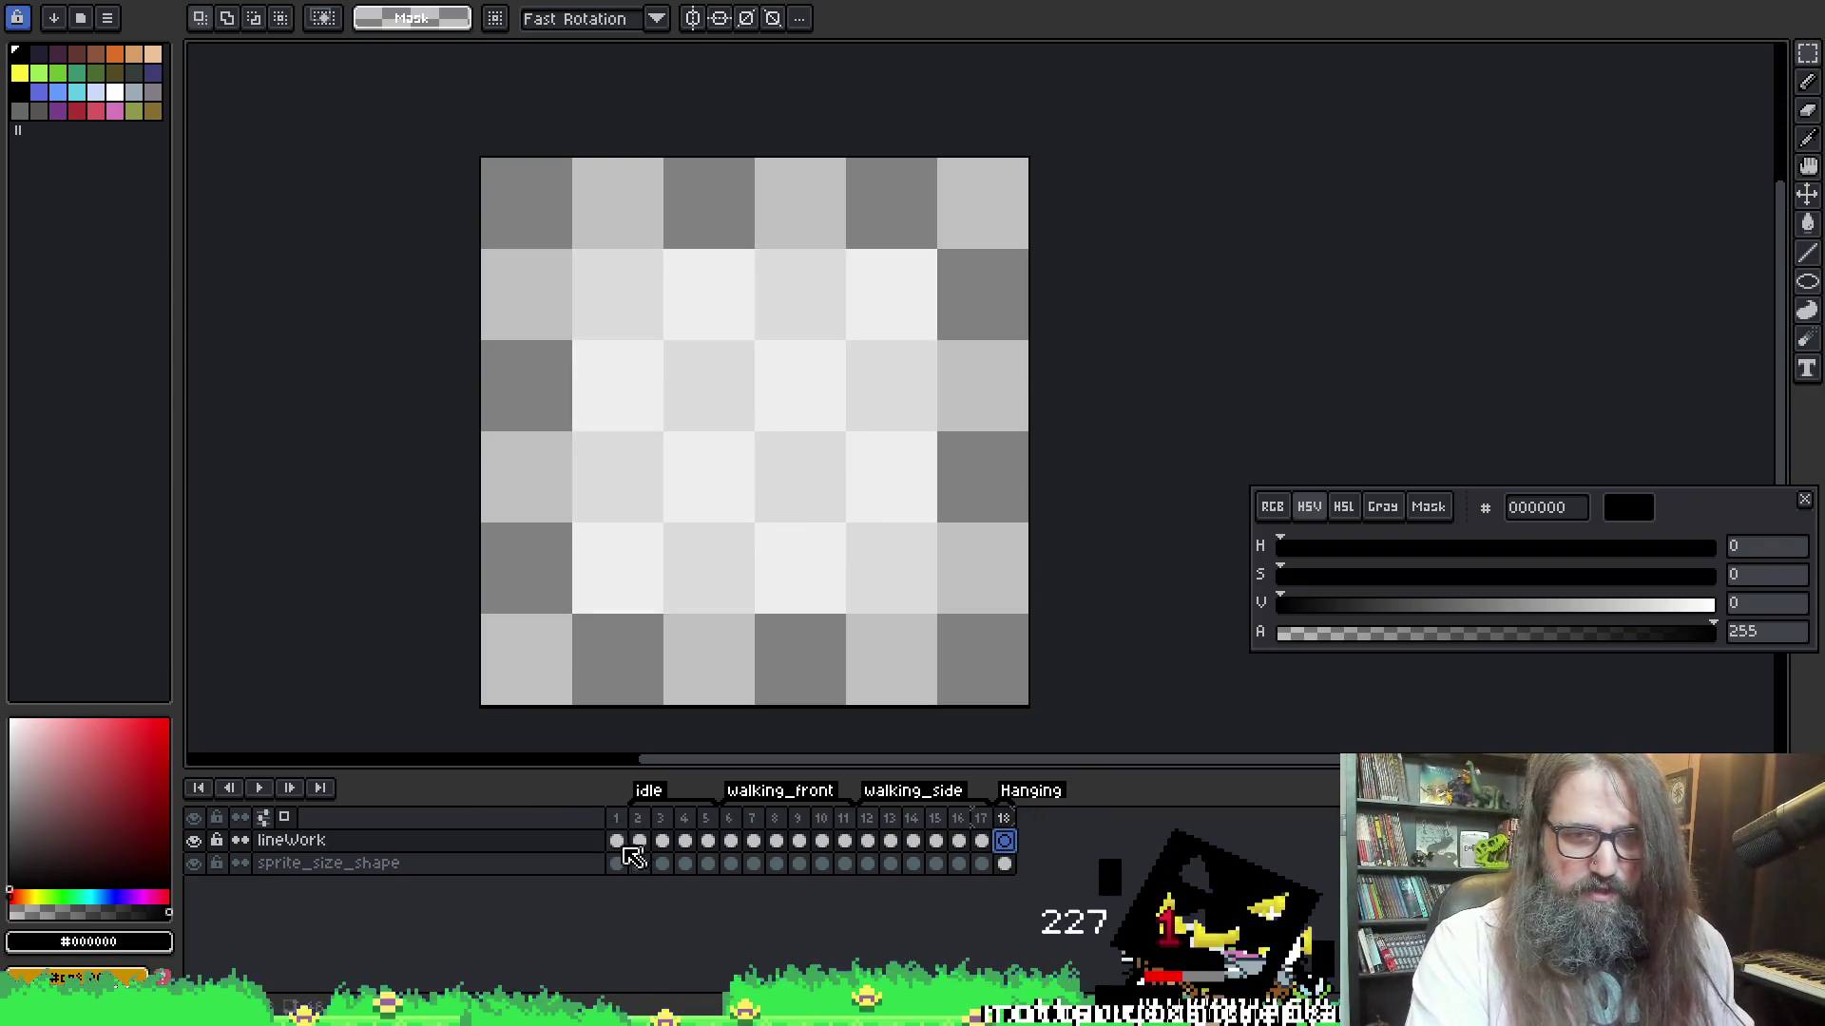
{"action": "left_click_drag", "start_coordinate": [619, 823], "coordinate": [1110, 869]}
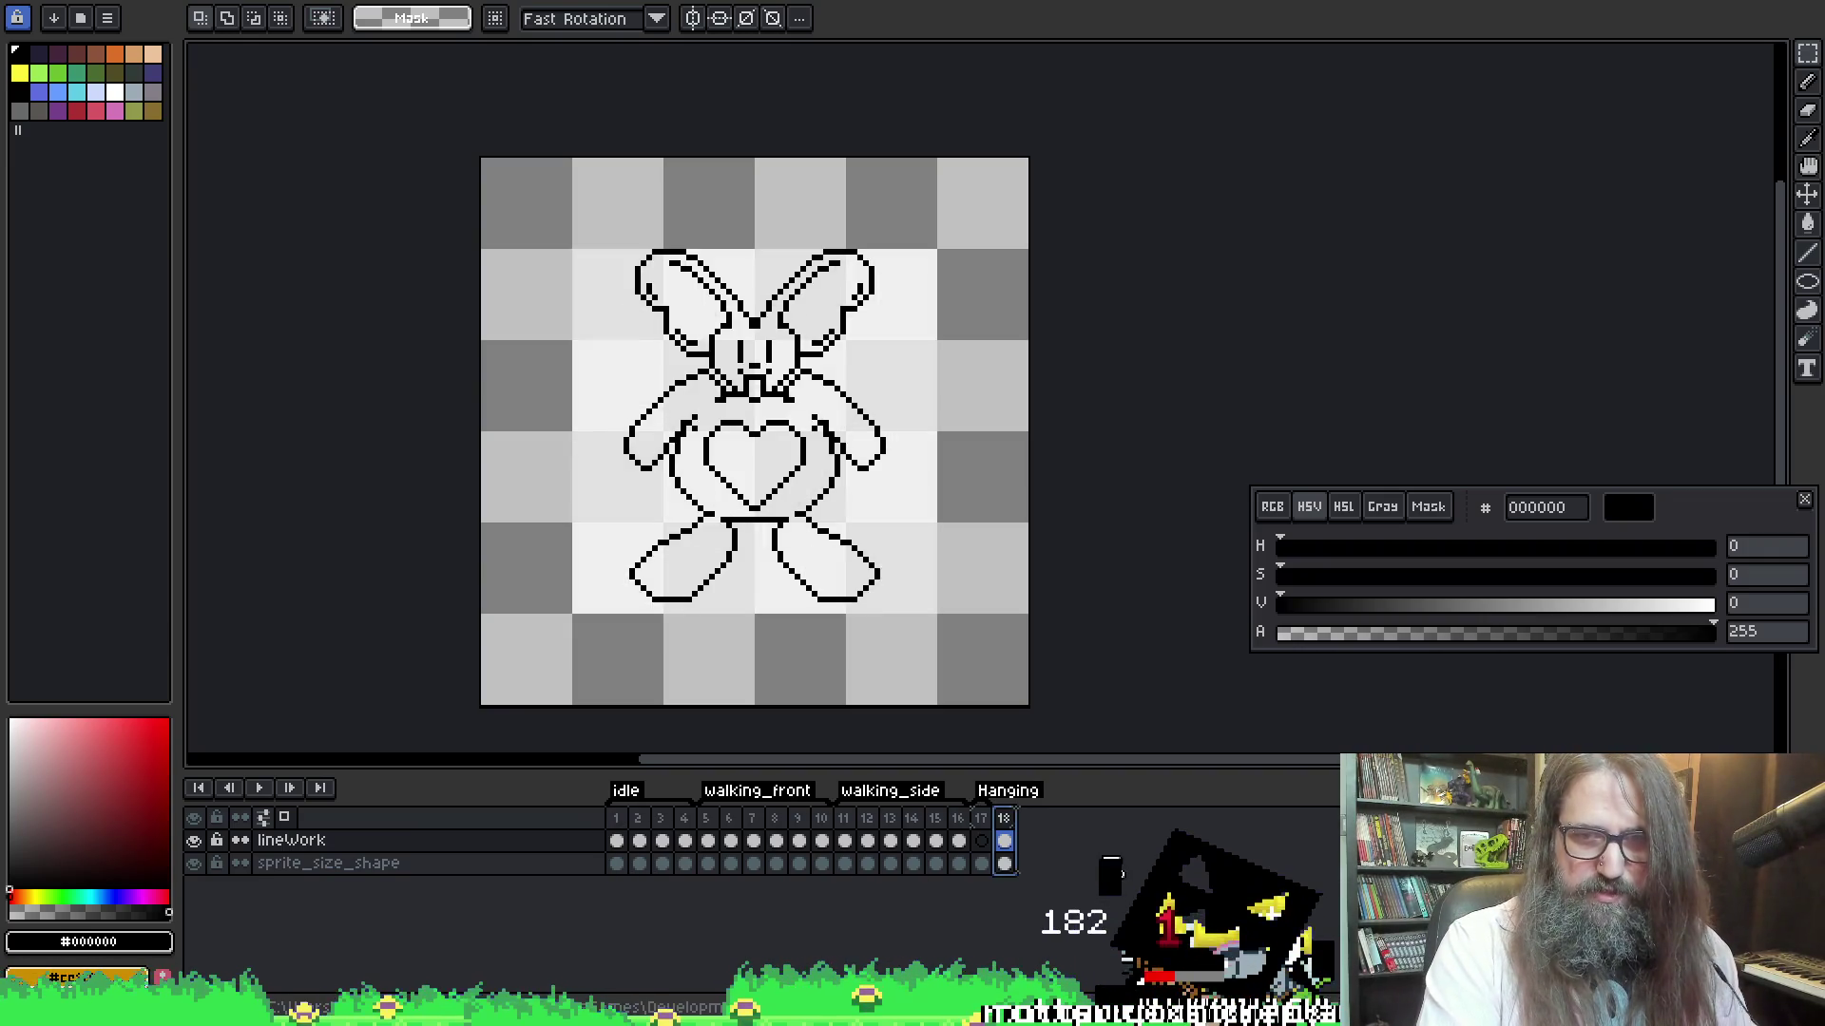
{"action": "left_click", "coordinate": [985, 836]}
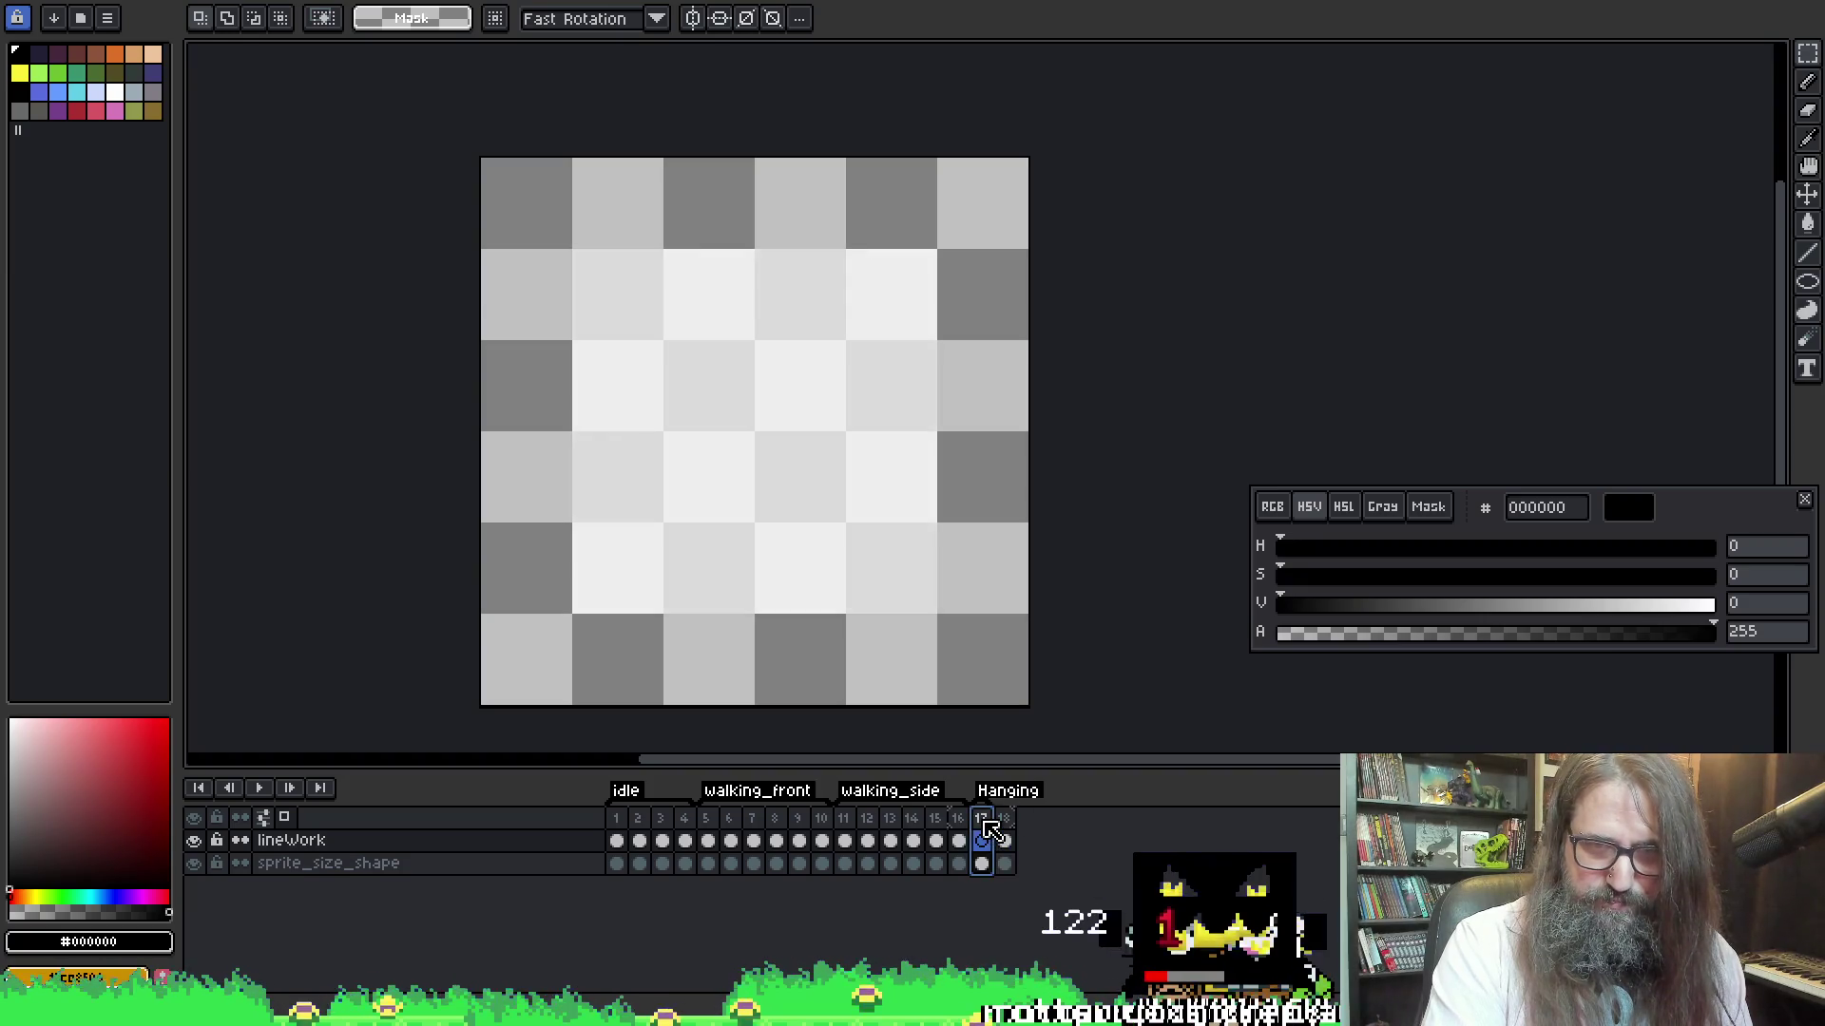
{"action": "left_click", "coordinate": [1005, 840]}
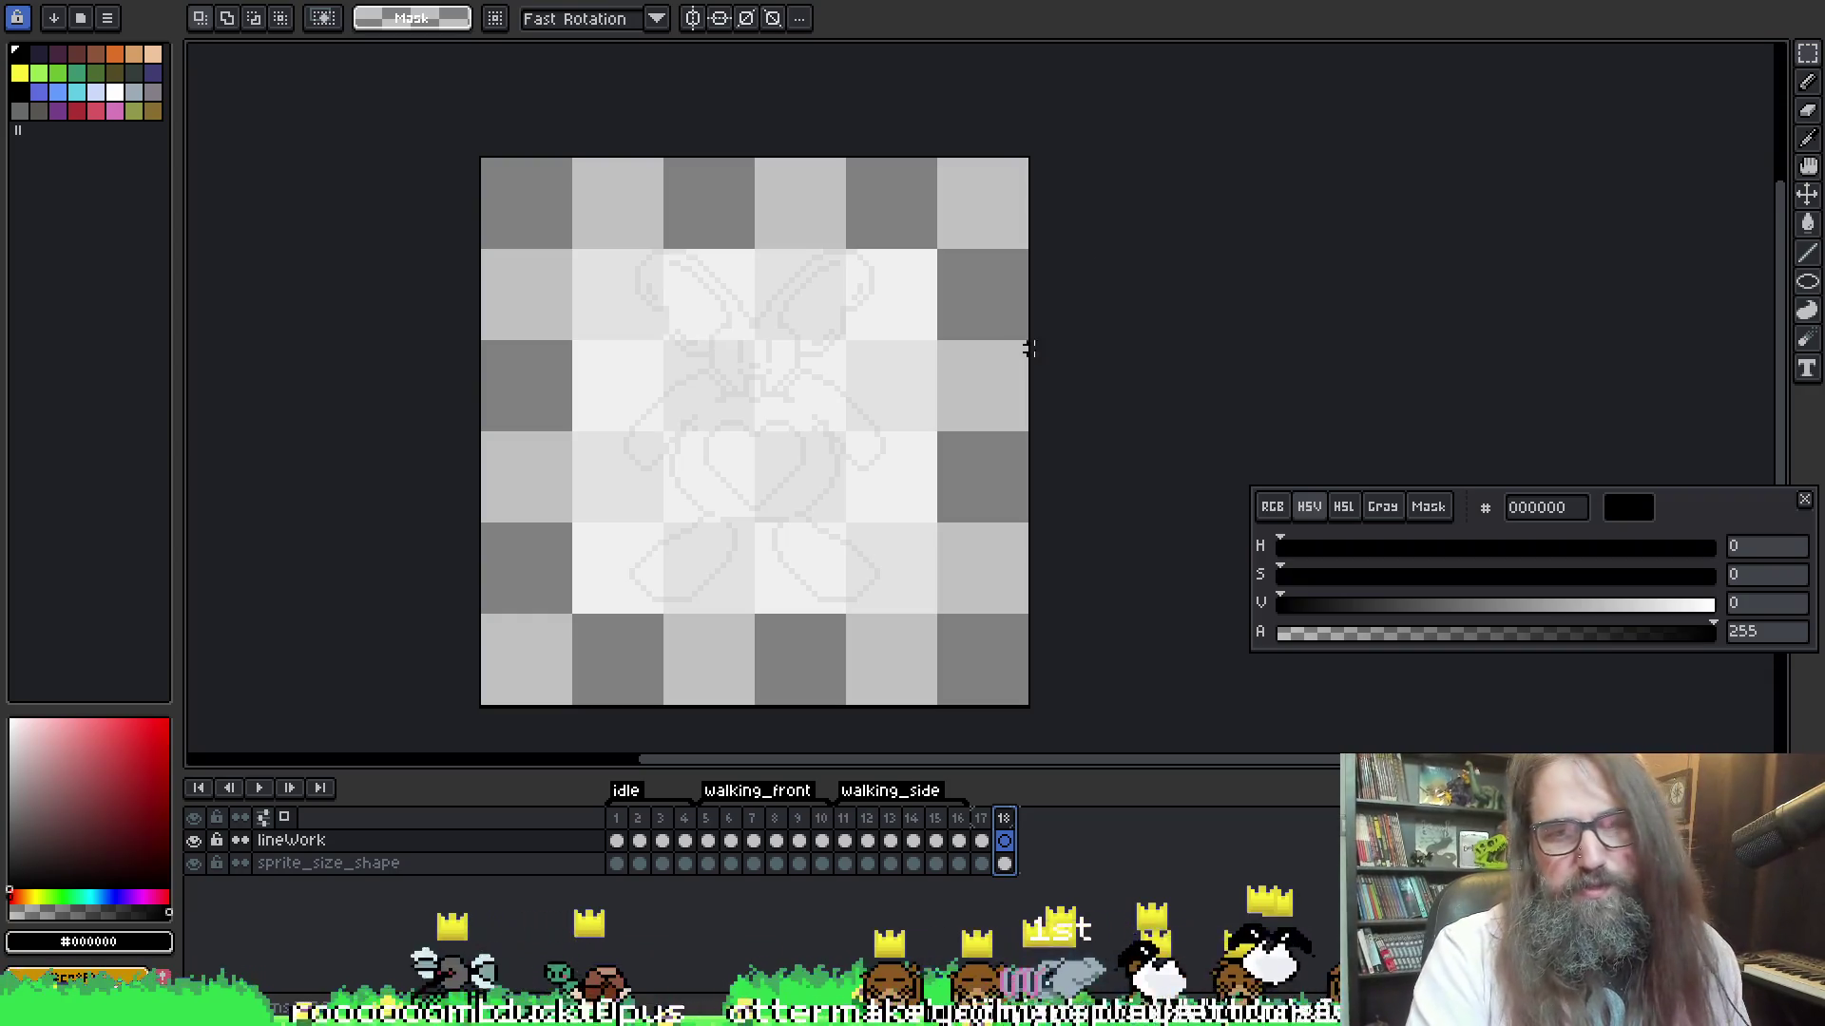
Check the bunny line art on frame 17 and save the sprite
{"action": "scroll", "coordinate": [1042, 379], "scroll_direction": "right", "scroll_amount": 2}
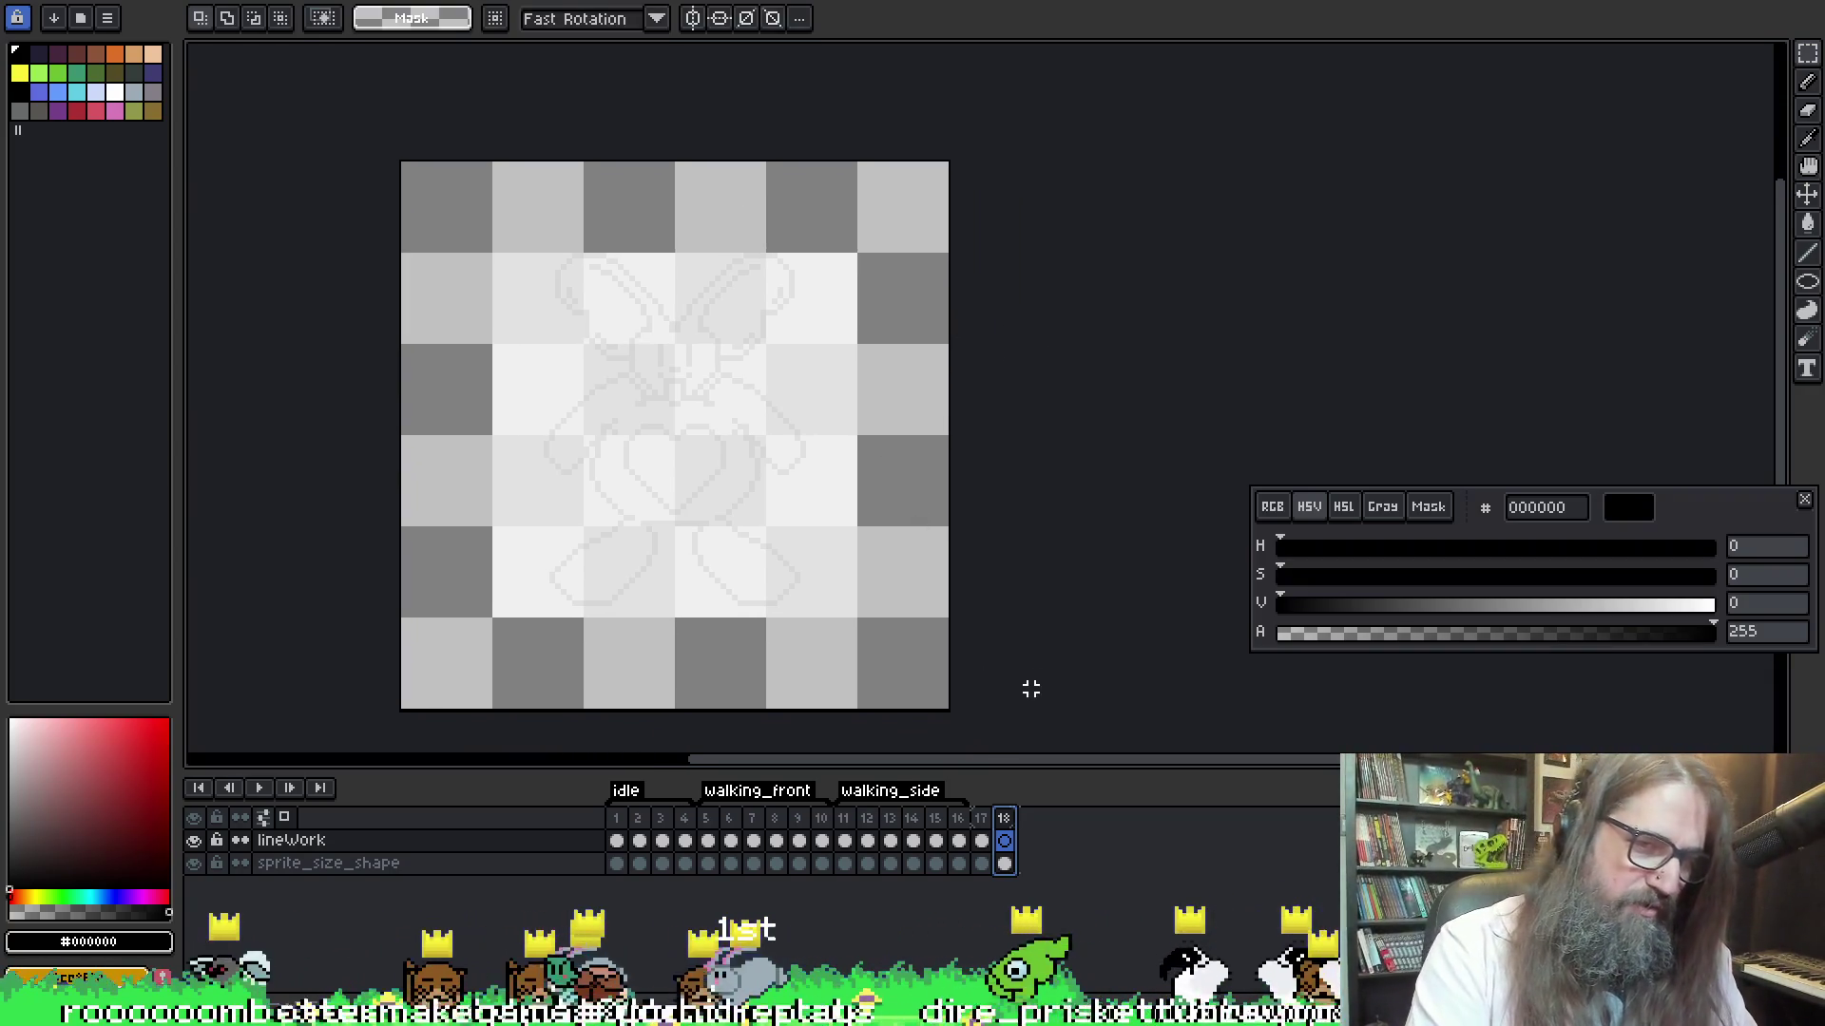
{"action": "left_click", "coordinate": [983, 840]}
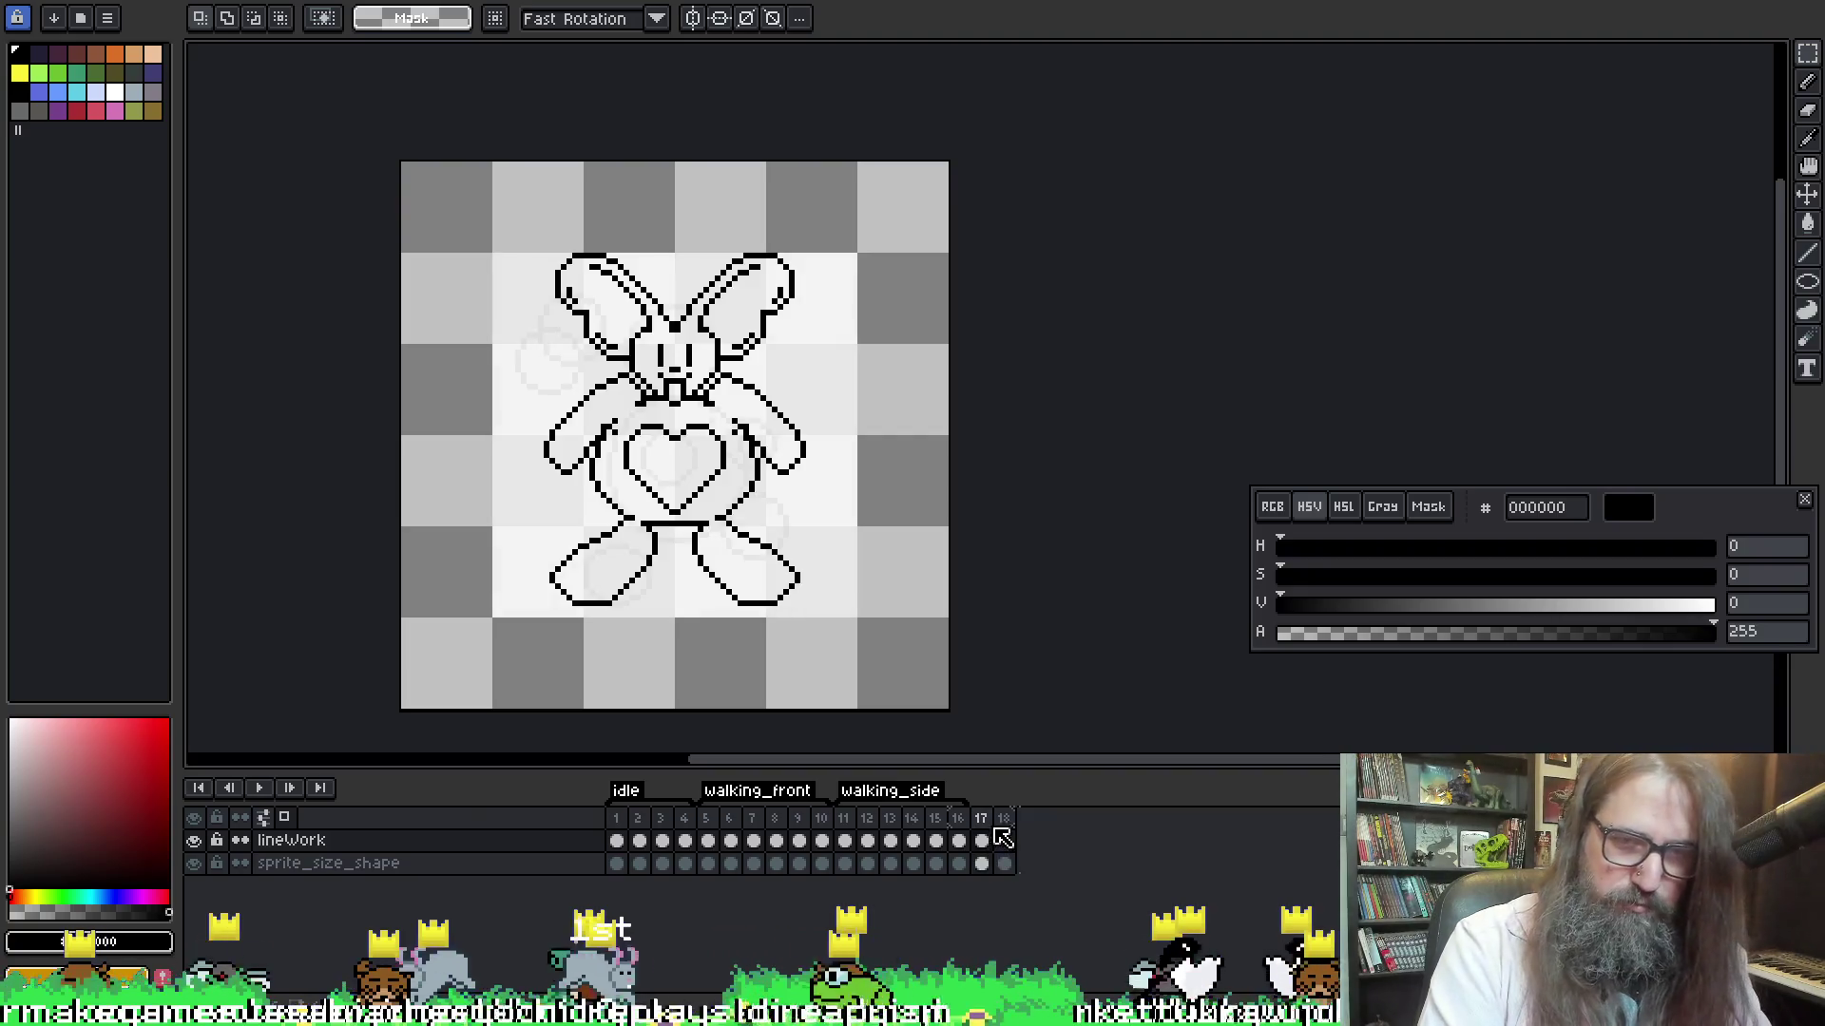
{"action": "key", "text": "Right"}
{"action": "key", "text": "Left"}
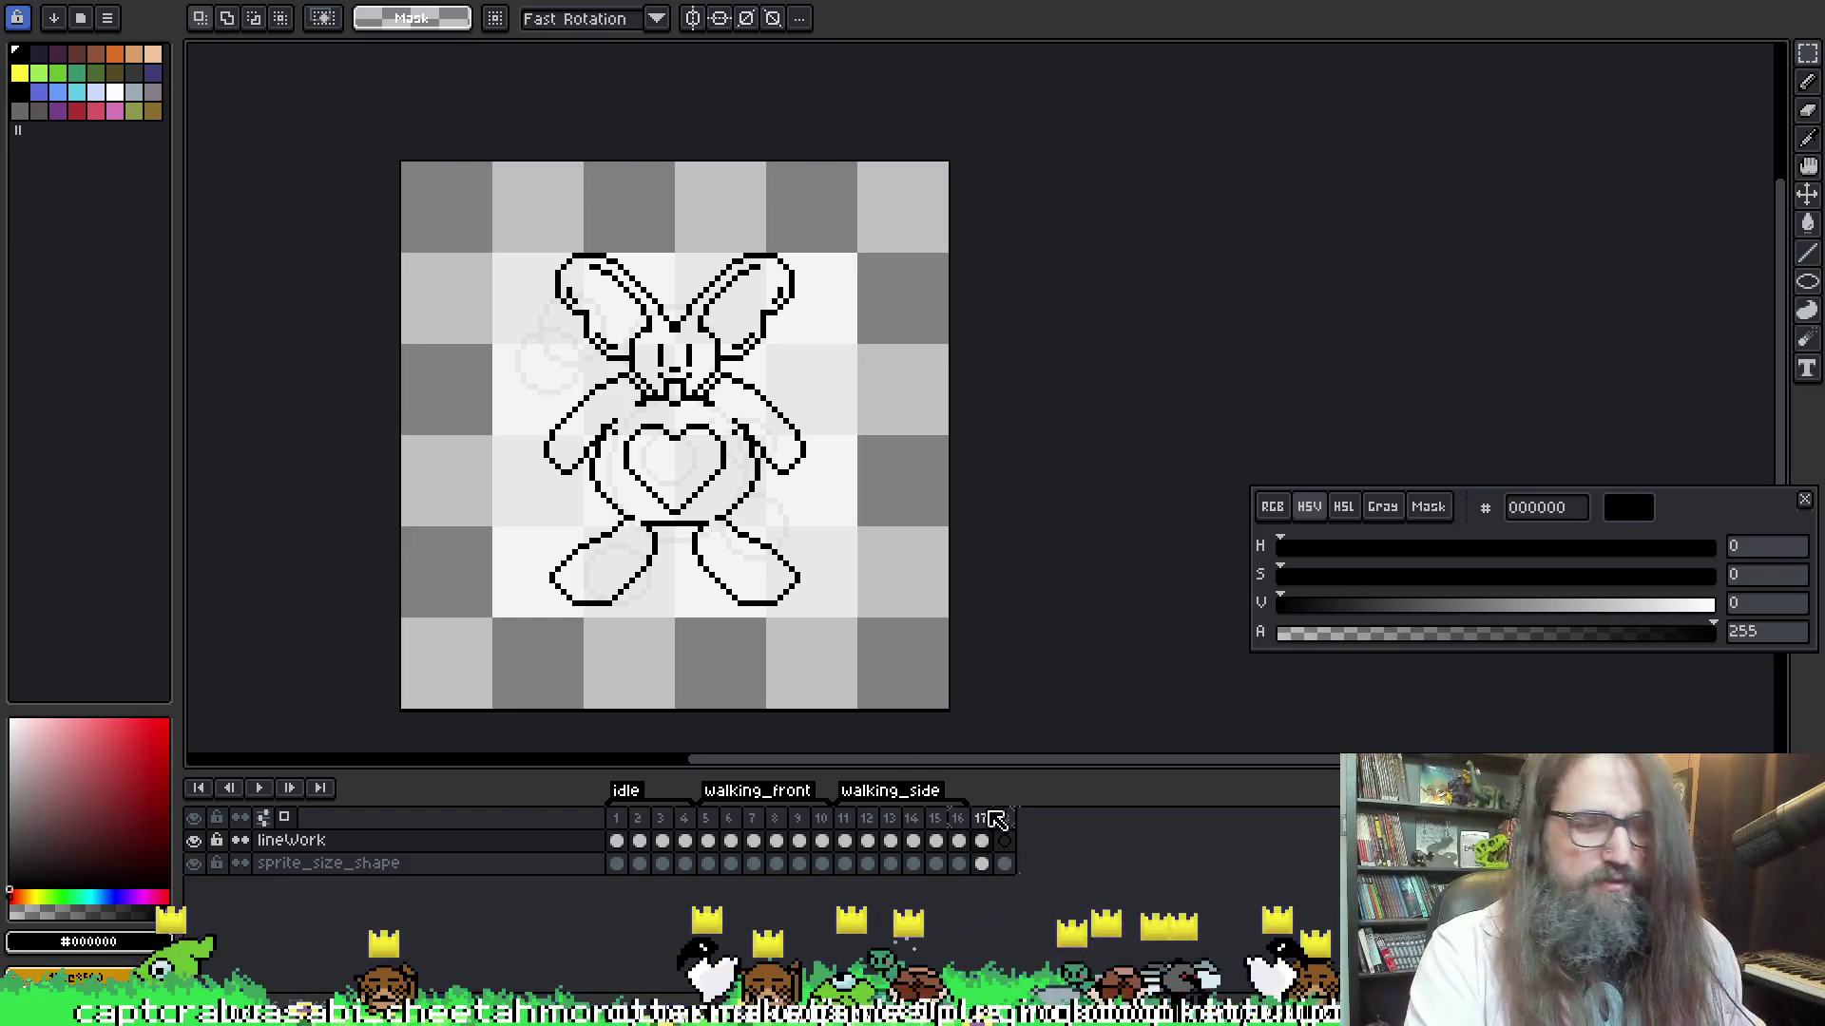
{"action": "key", "text": "ctrl+s"}
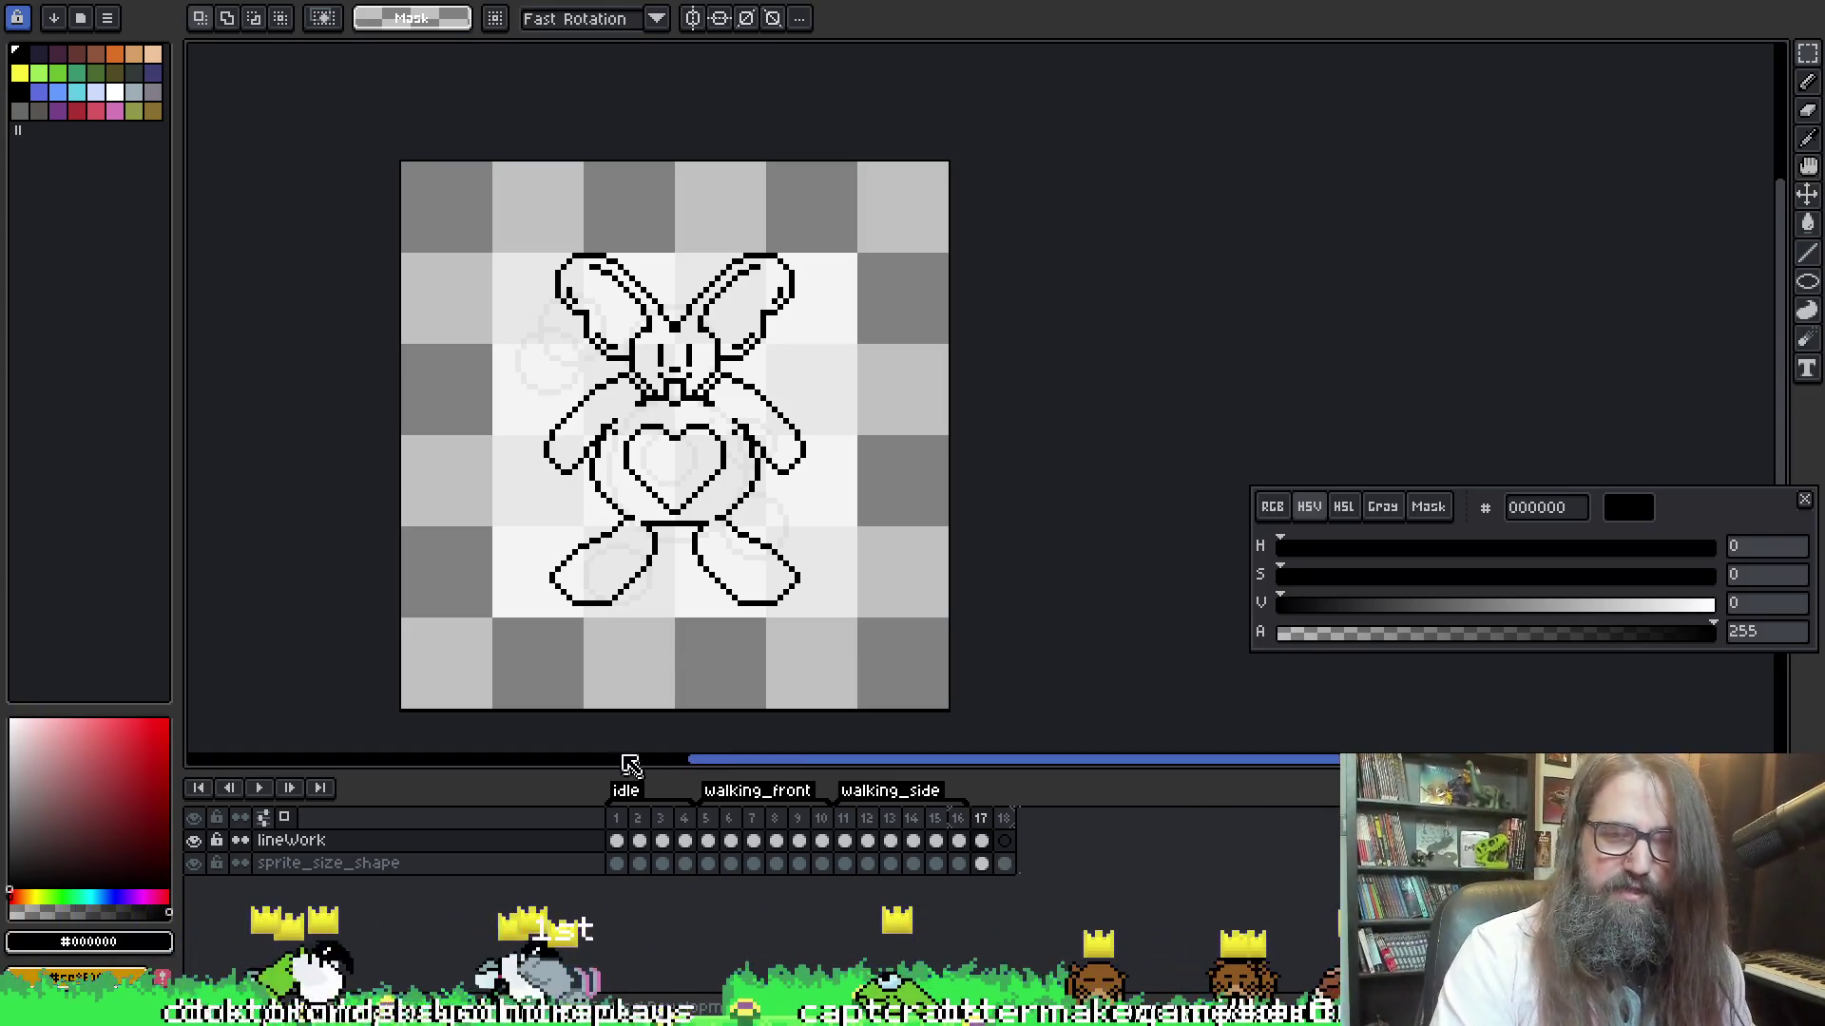
Create a lowercase 'hanging' tag starting at frame 17, then select frame 18
{"action": "right_click", "coordinate": [983, 820]}
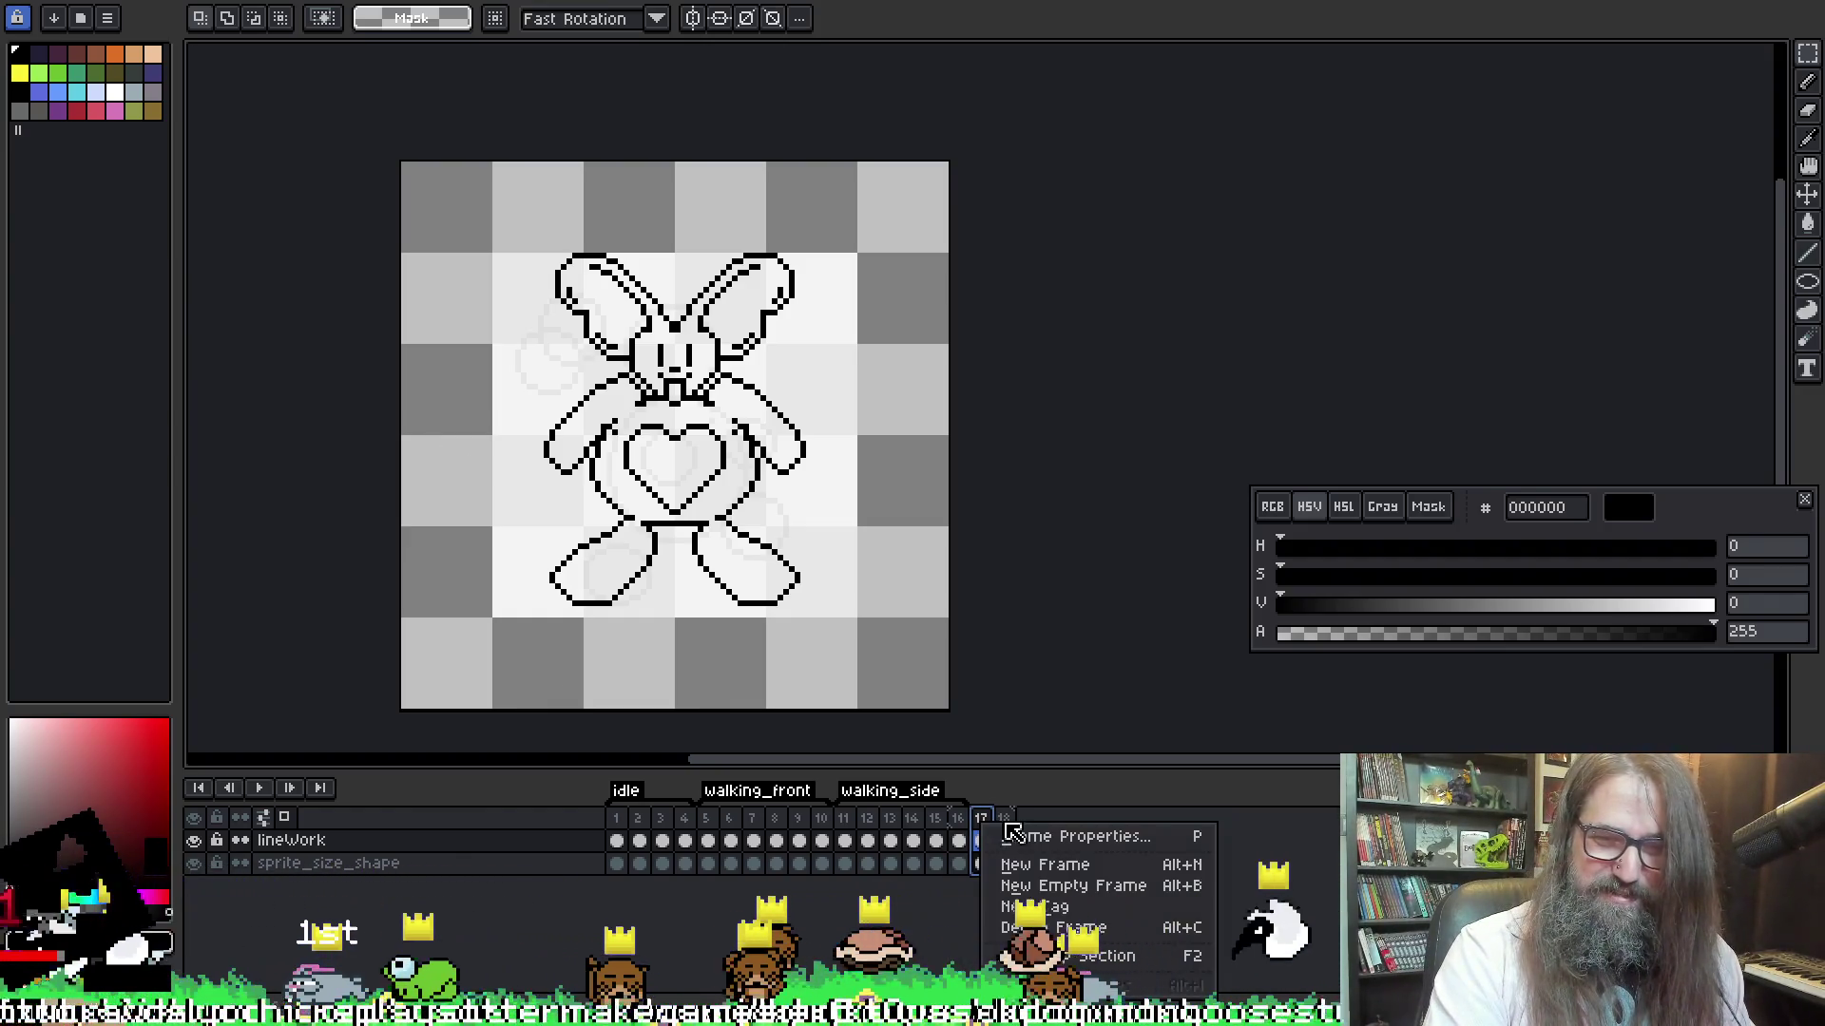
{"action": "left_click", "coordinate": [1044, 907]}
{"action": "type", "text": "hangi"}
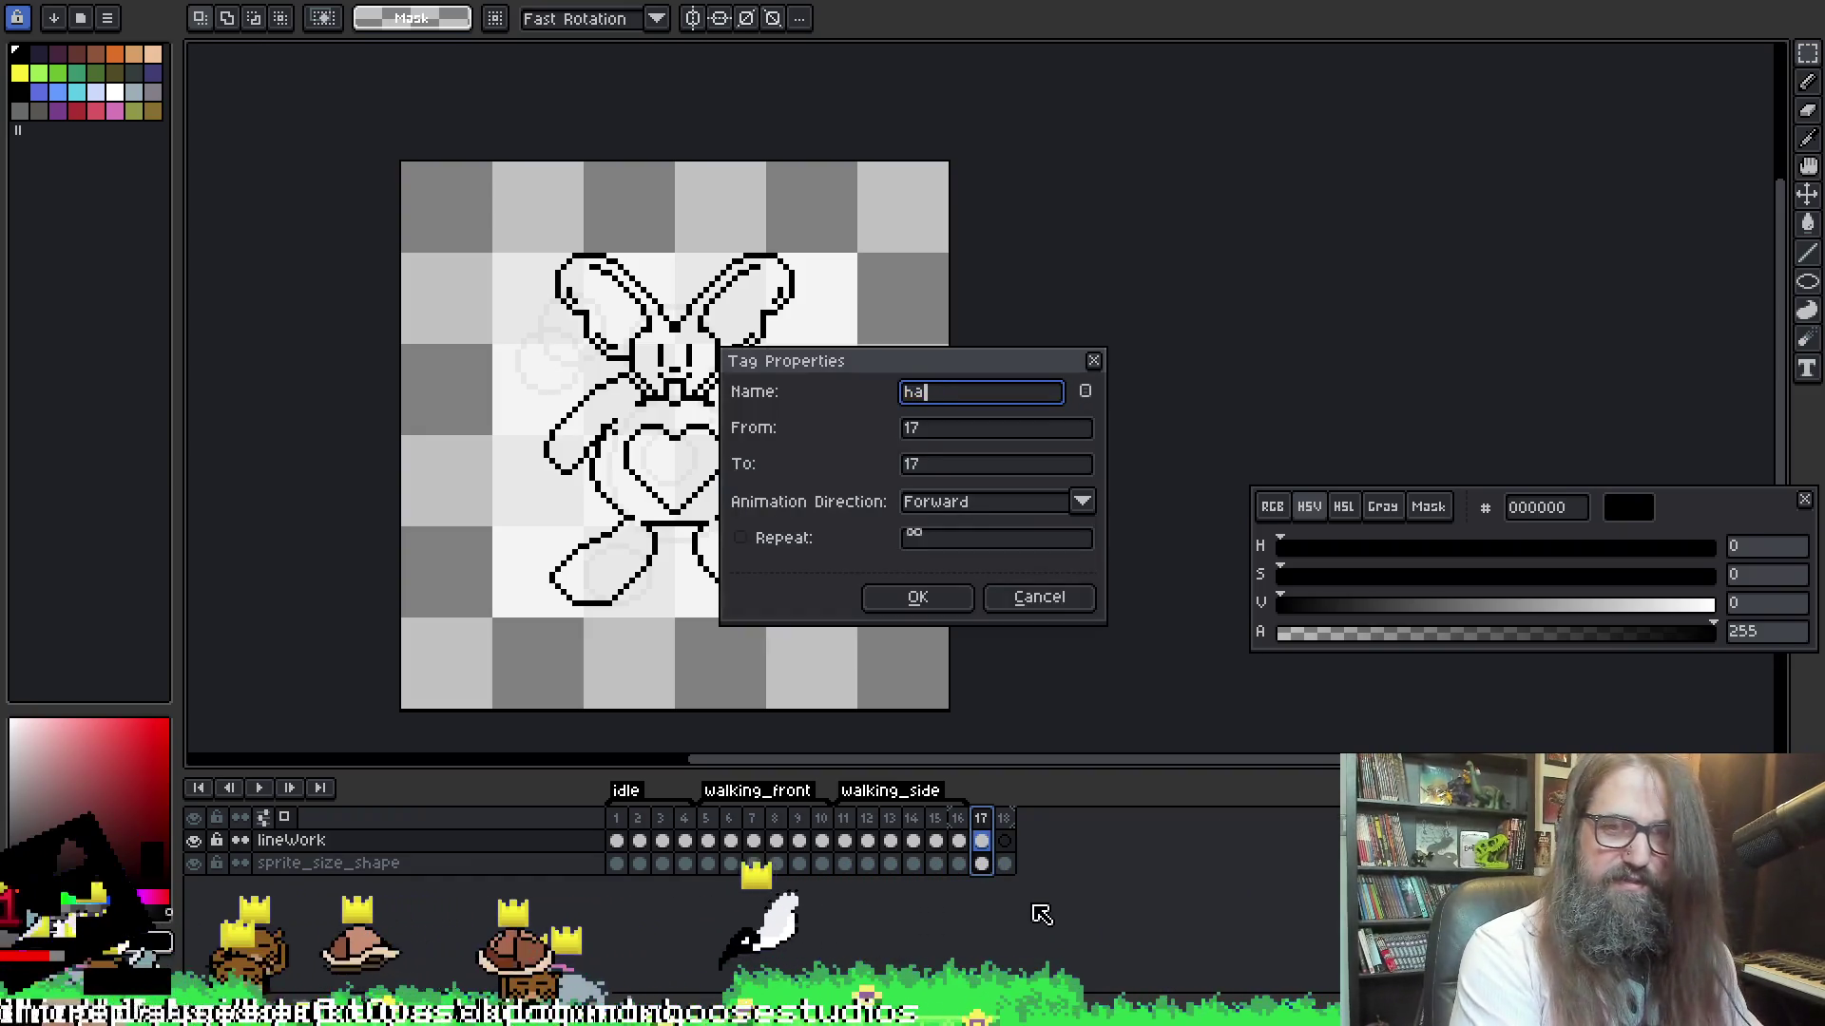
{"action": "type", "text": "ngi"}
{"action": "key", "text": "Return"}
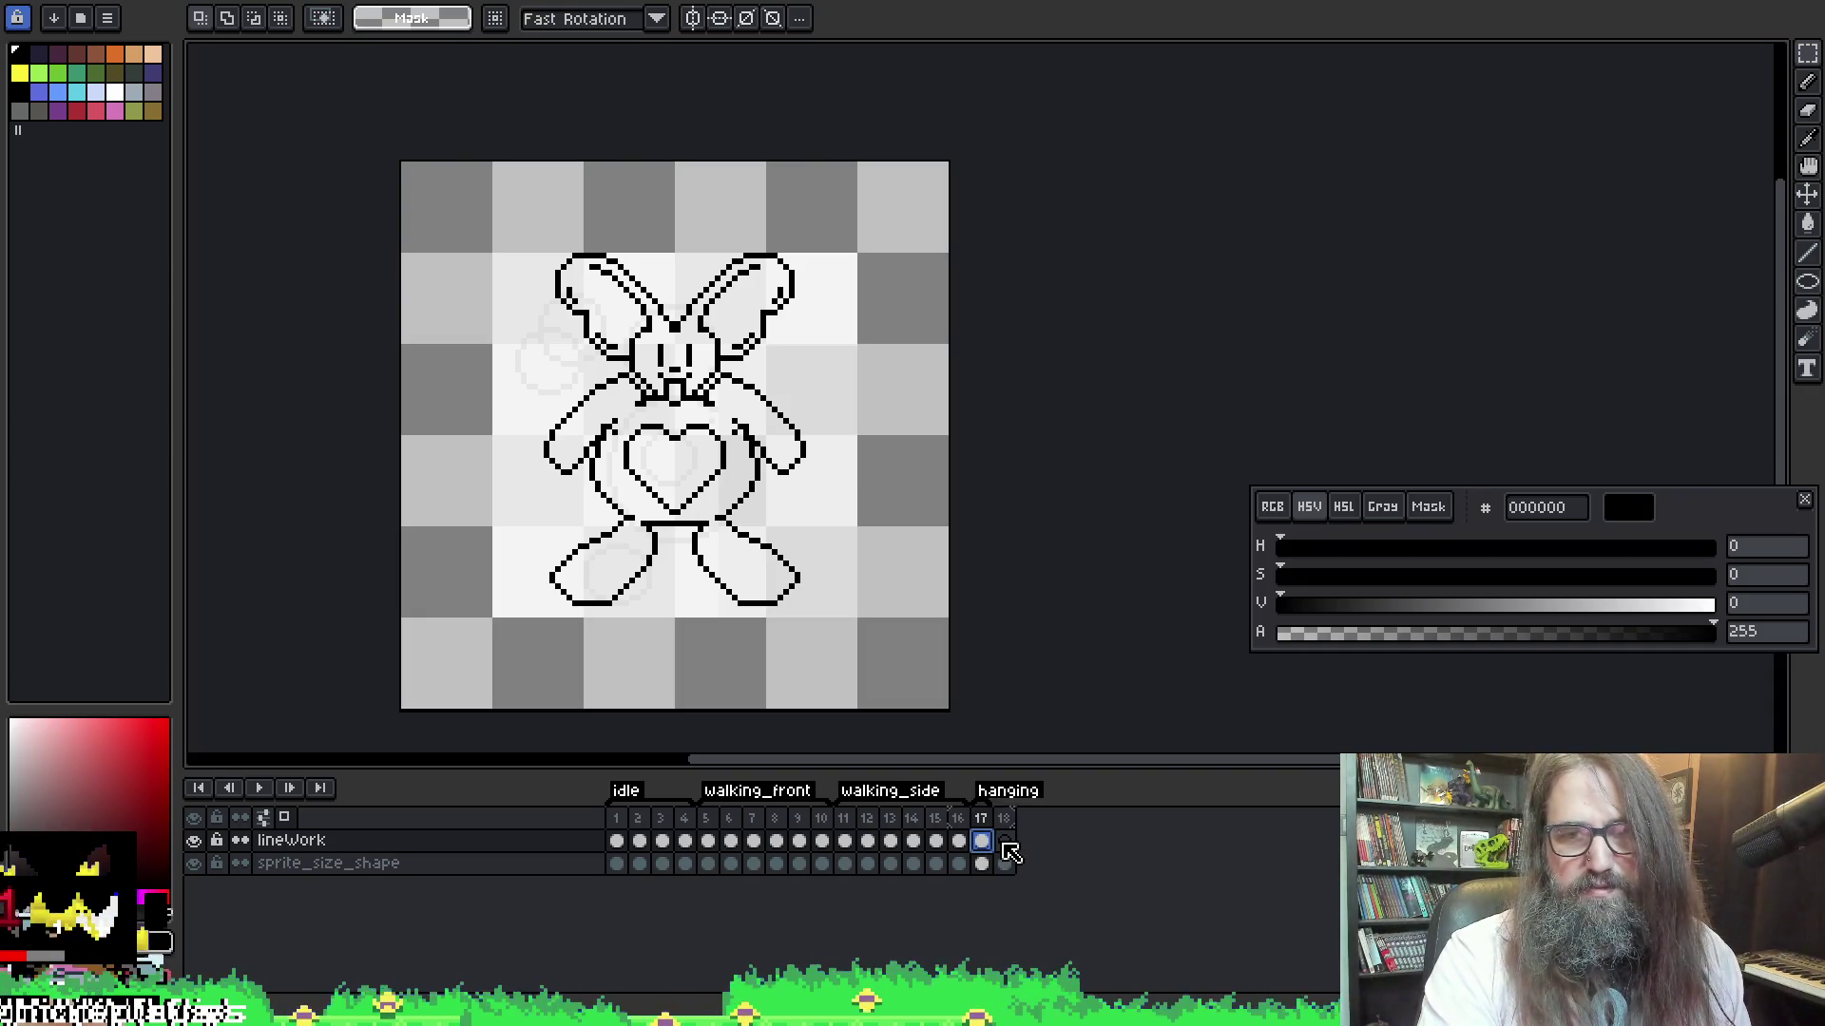
{"action": "left_click", "coordinate": [1009, 843]}
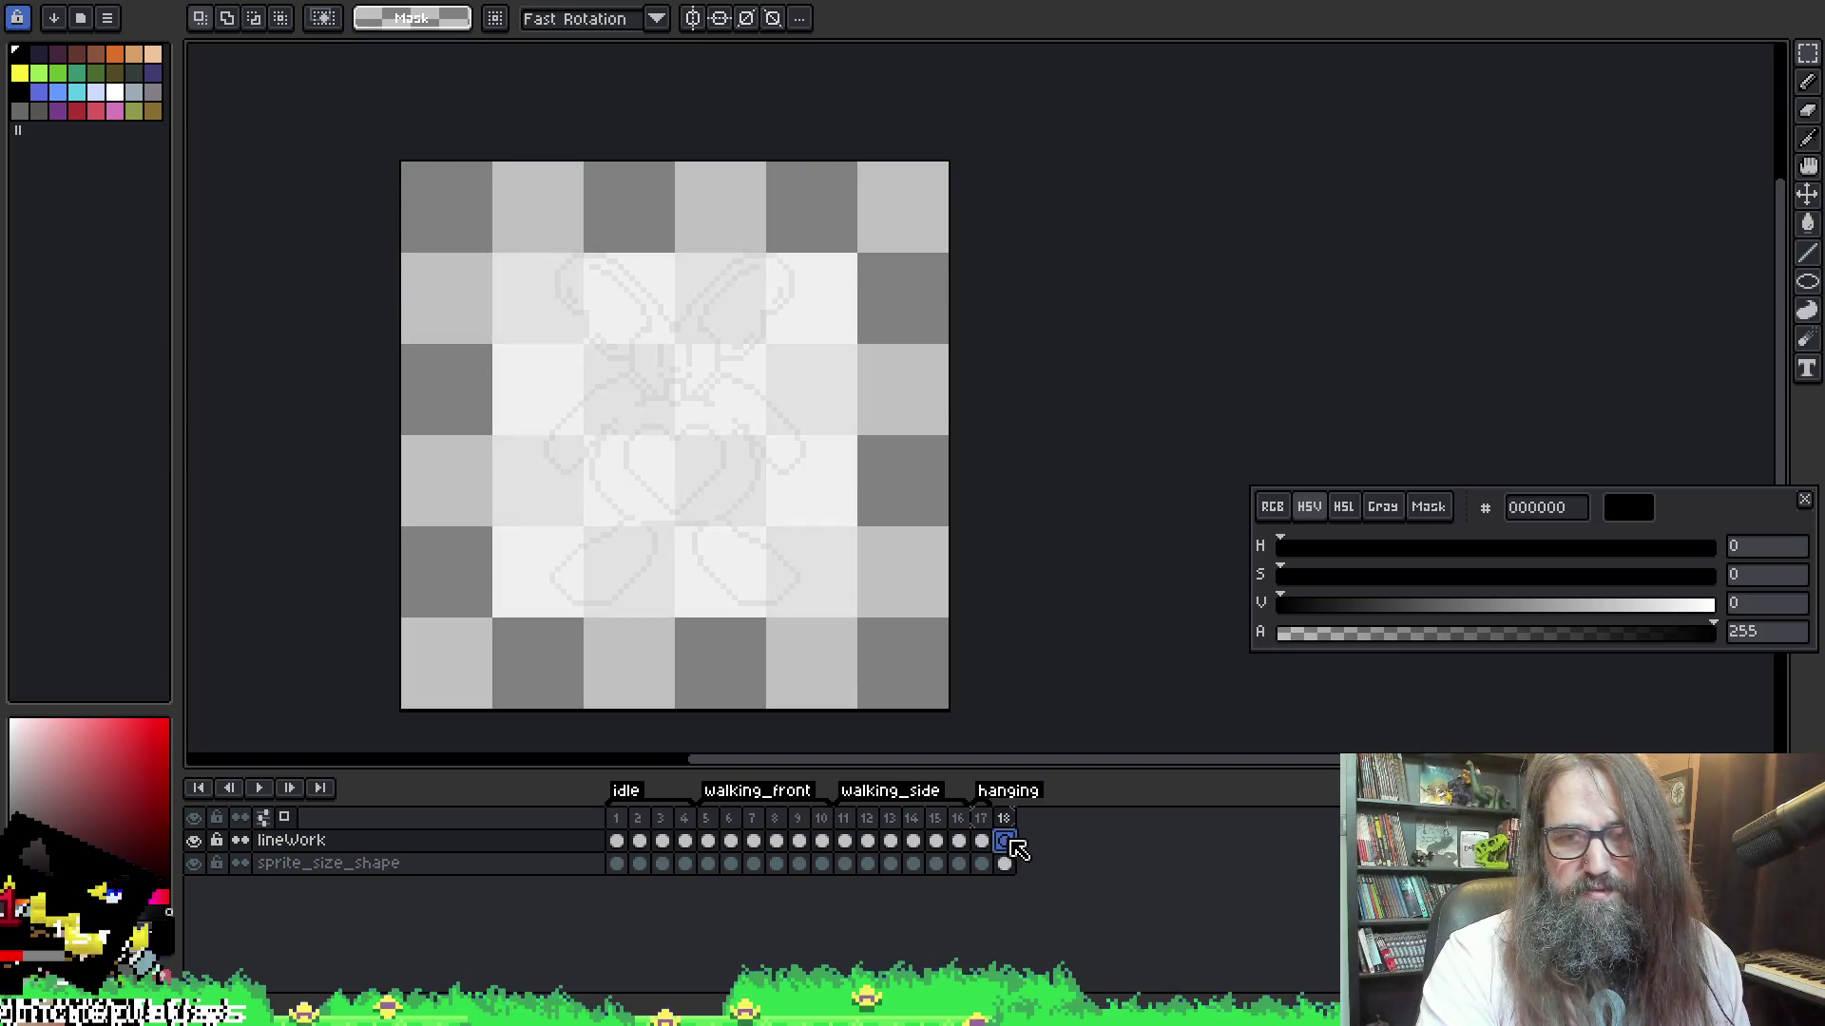
{"action": "left_click", "coordinate": [985, 818]}
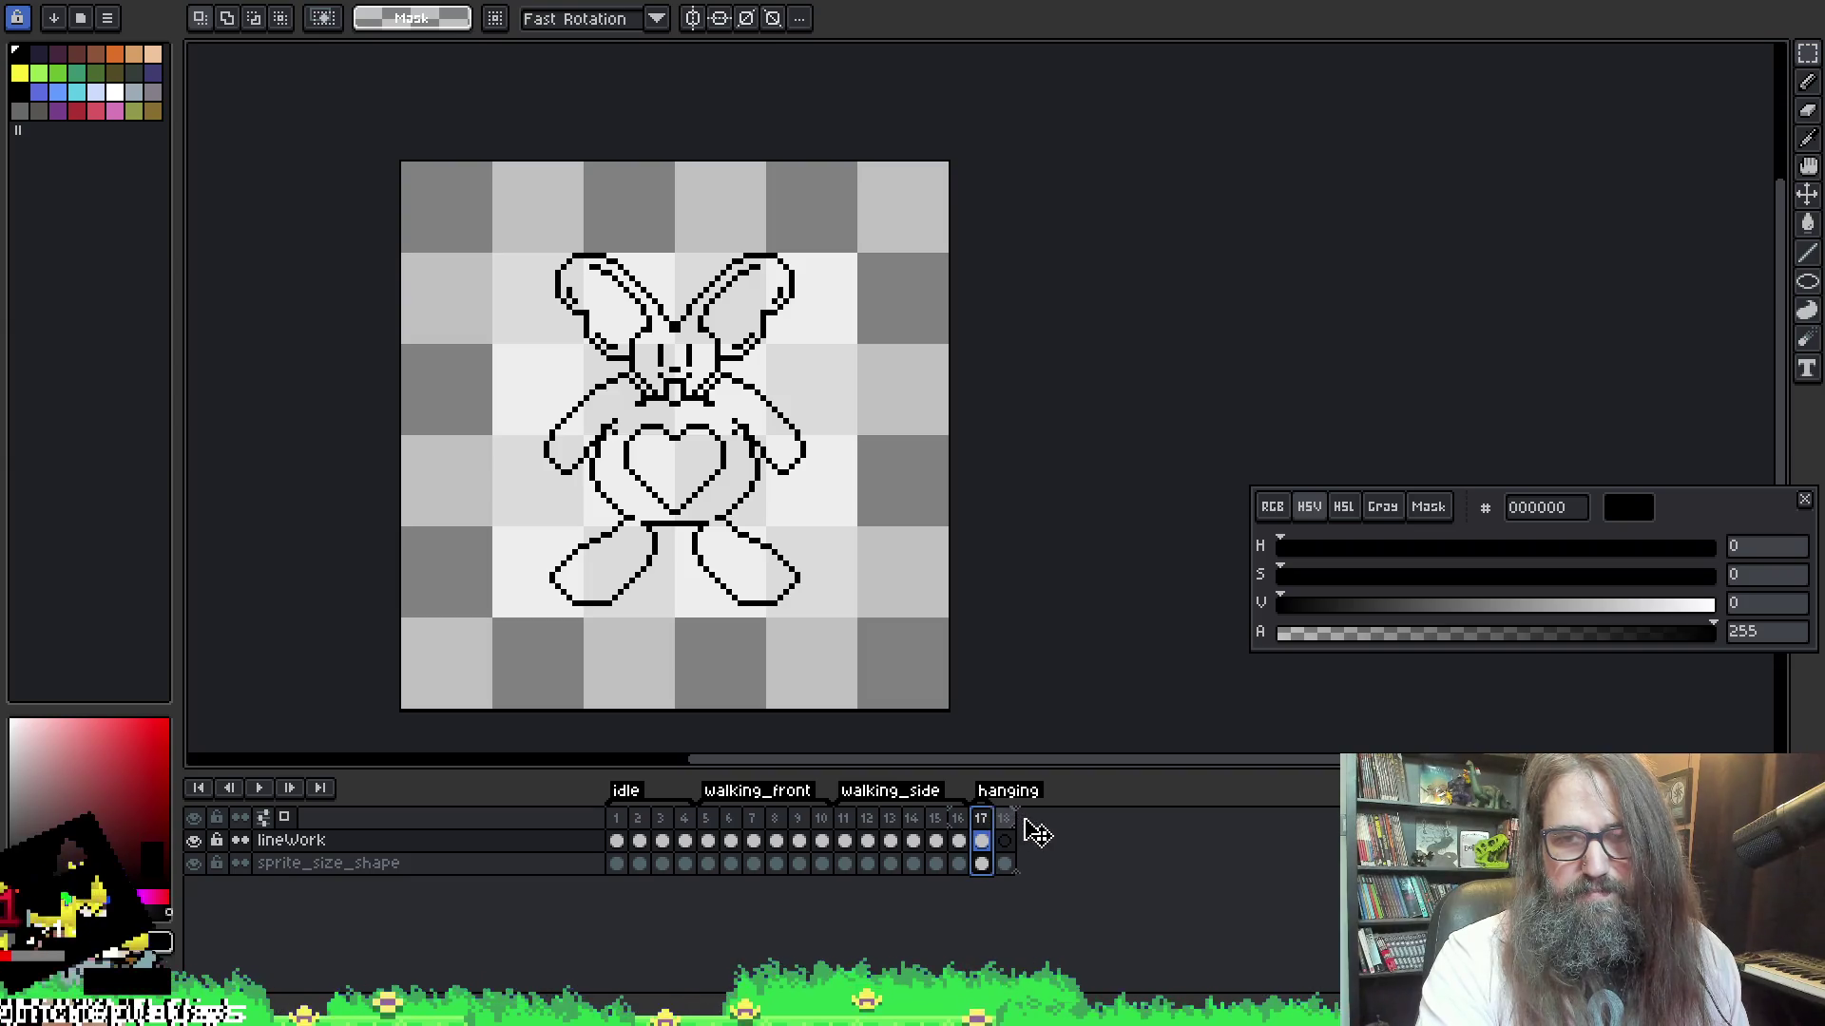
{"action": "left_click", "coordinate": [1005, 840]}
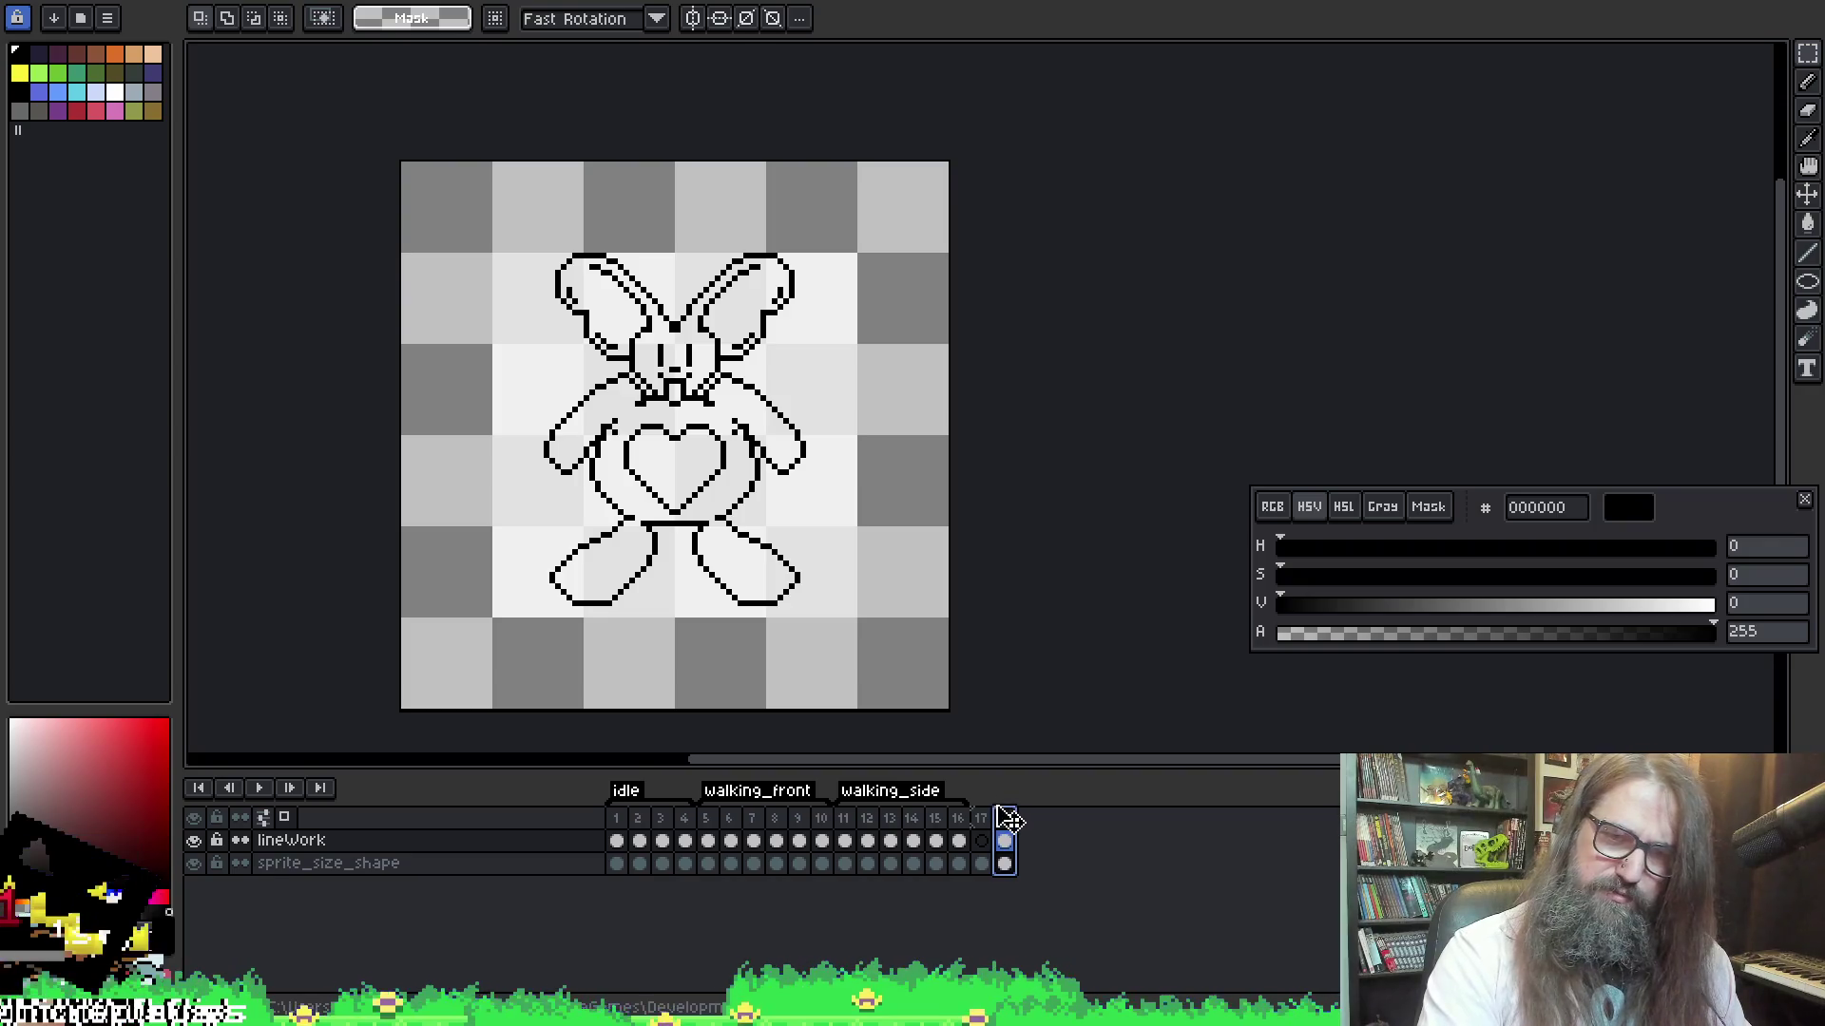
Inspect frame 18's duration in its properties, leaving it unchanged
{"action": "double_click", "coordinate": [1010, 817]}
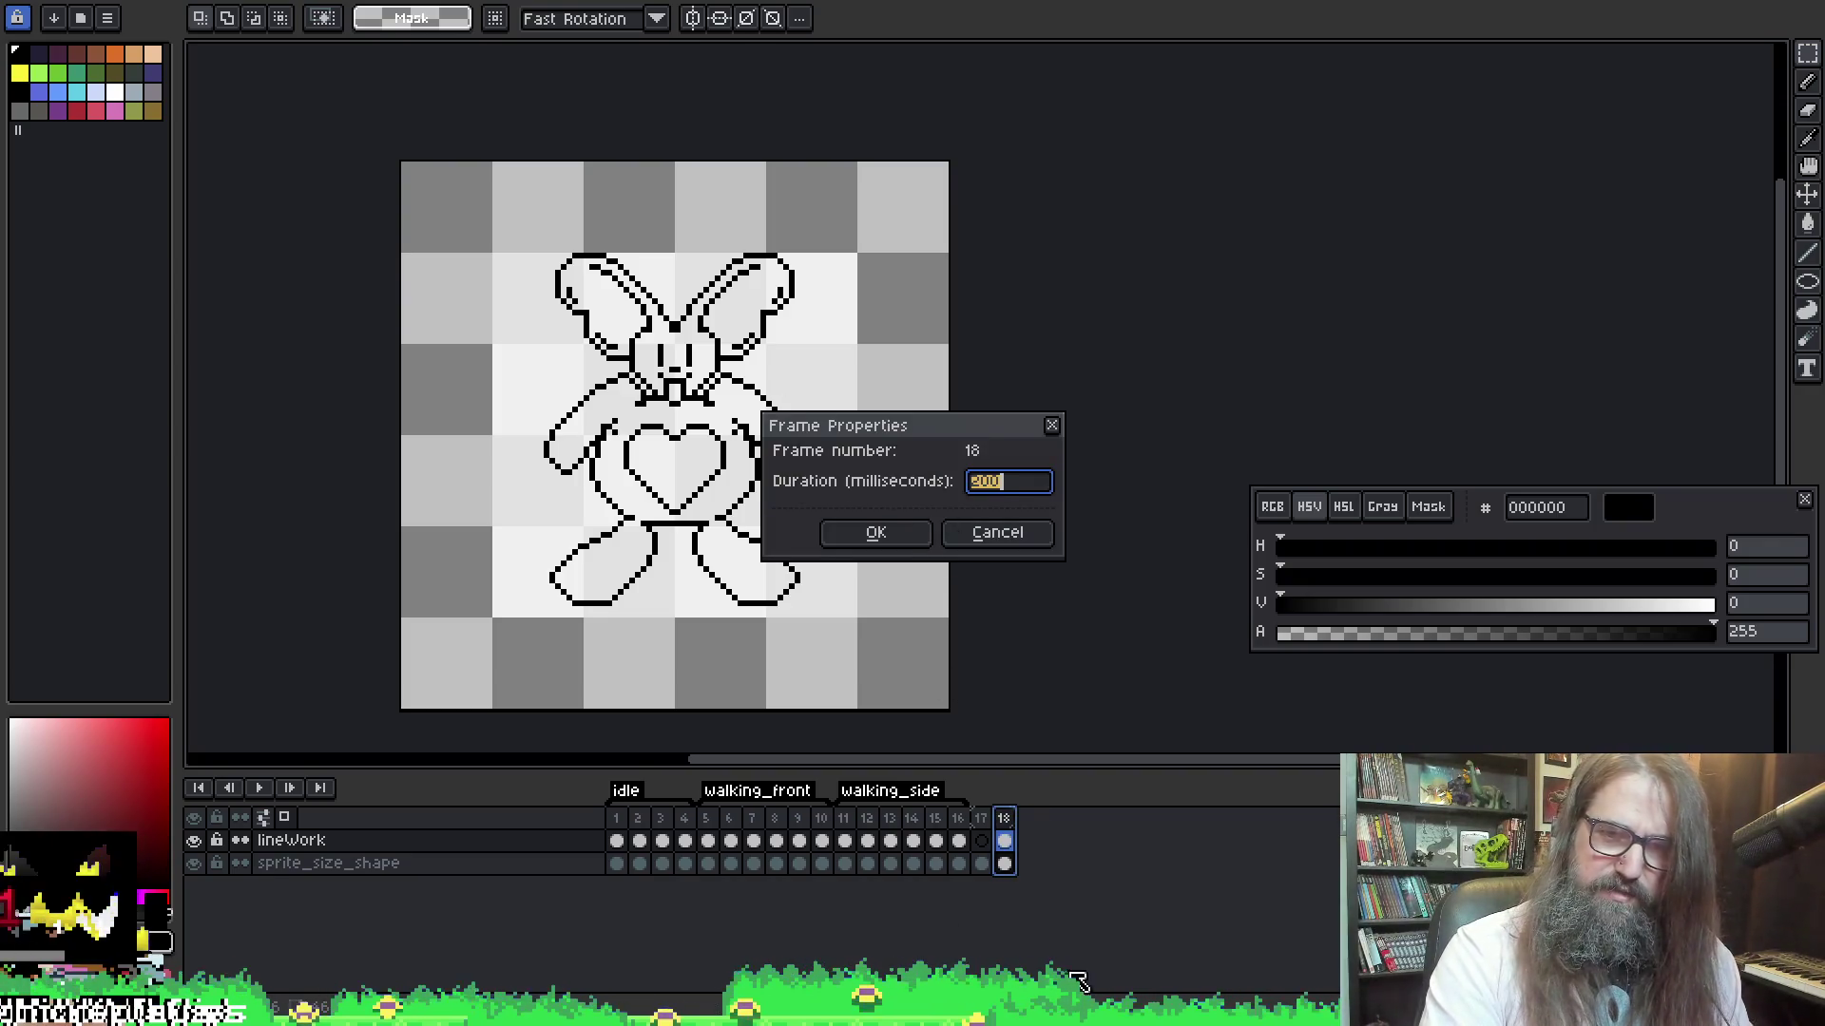
{"action": "key", "text": "Return"}
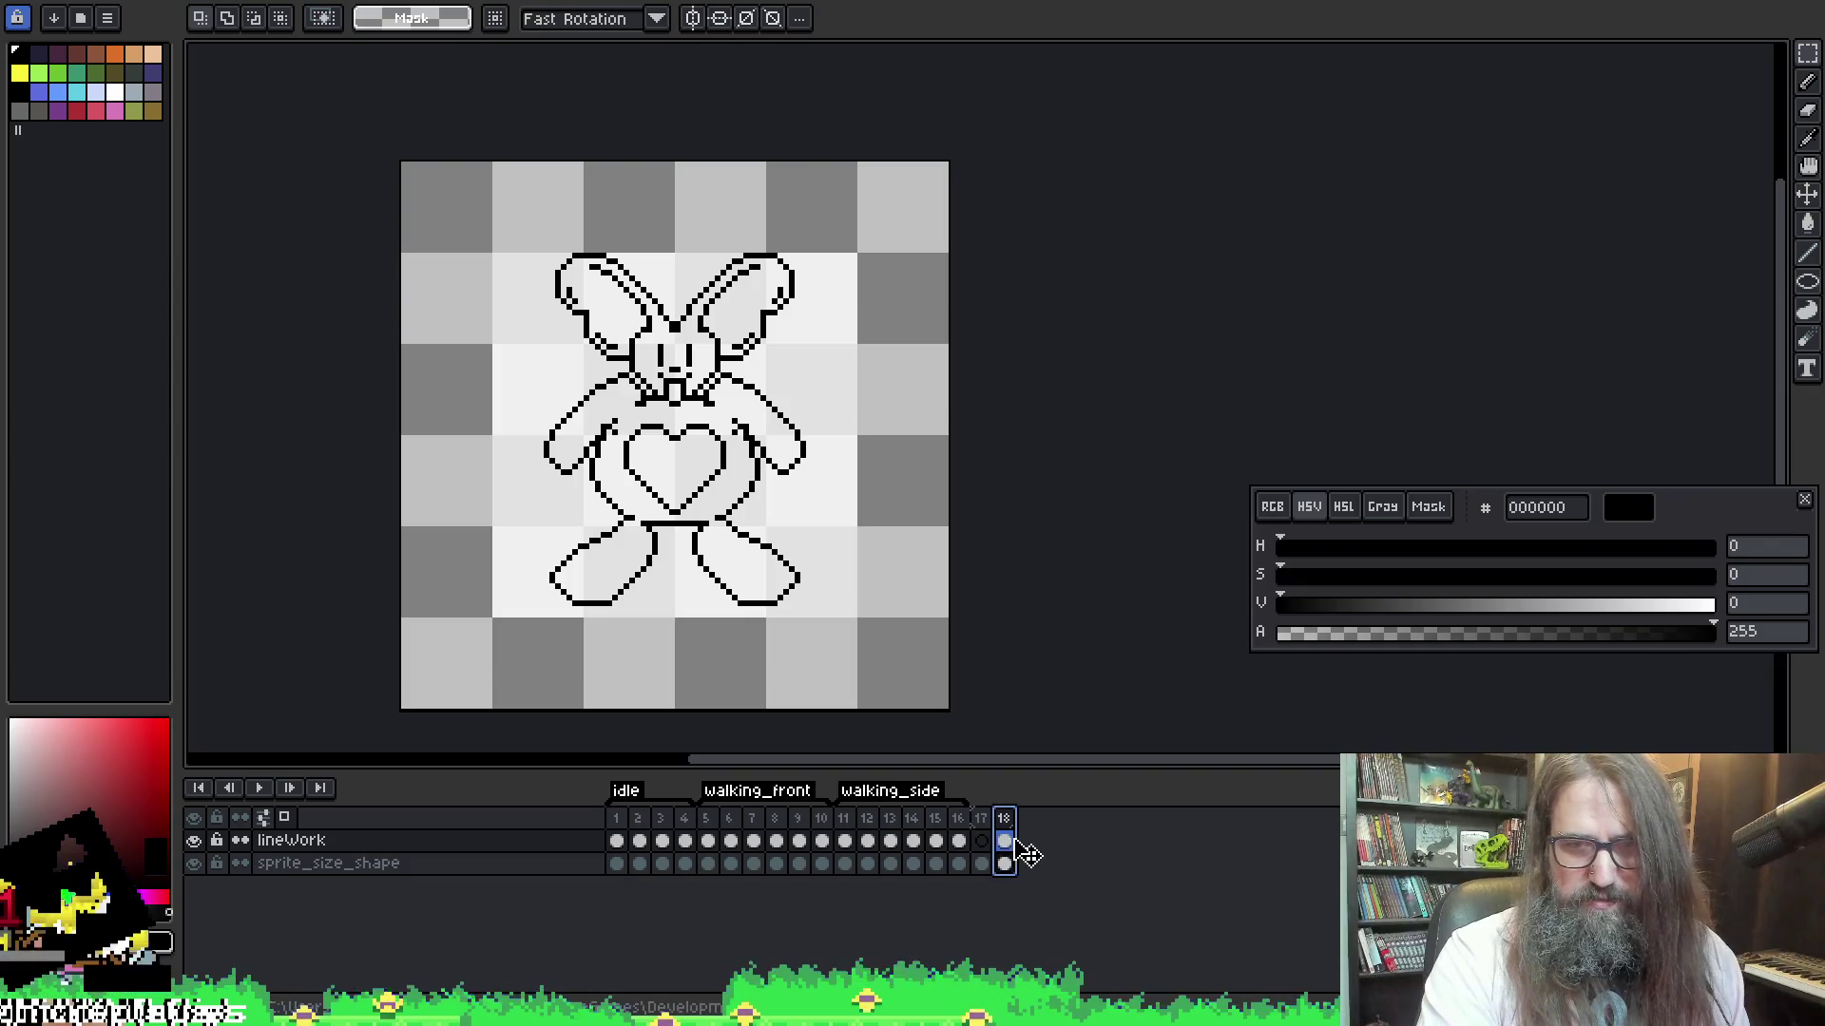
{"action": "left_click", "coordinate": [985, 841]}
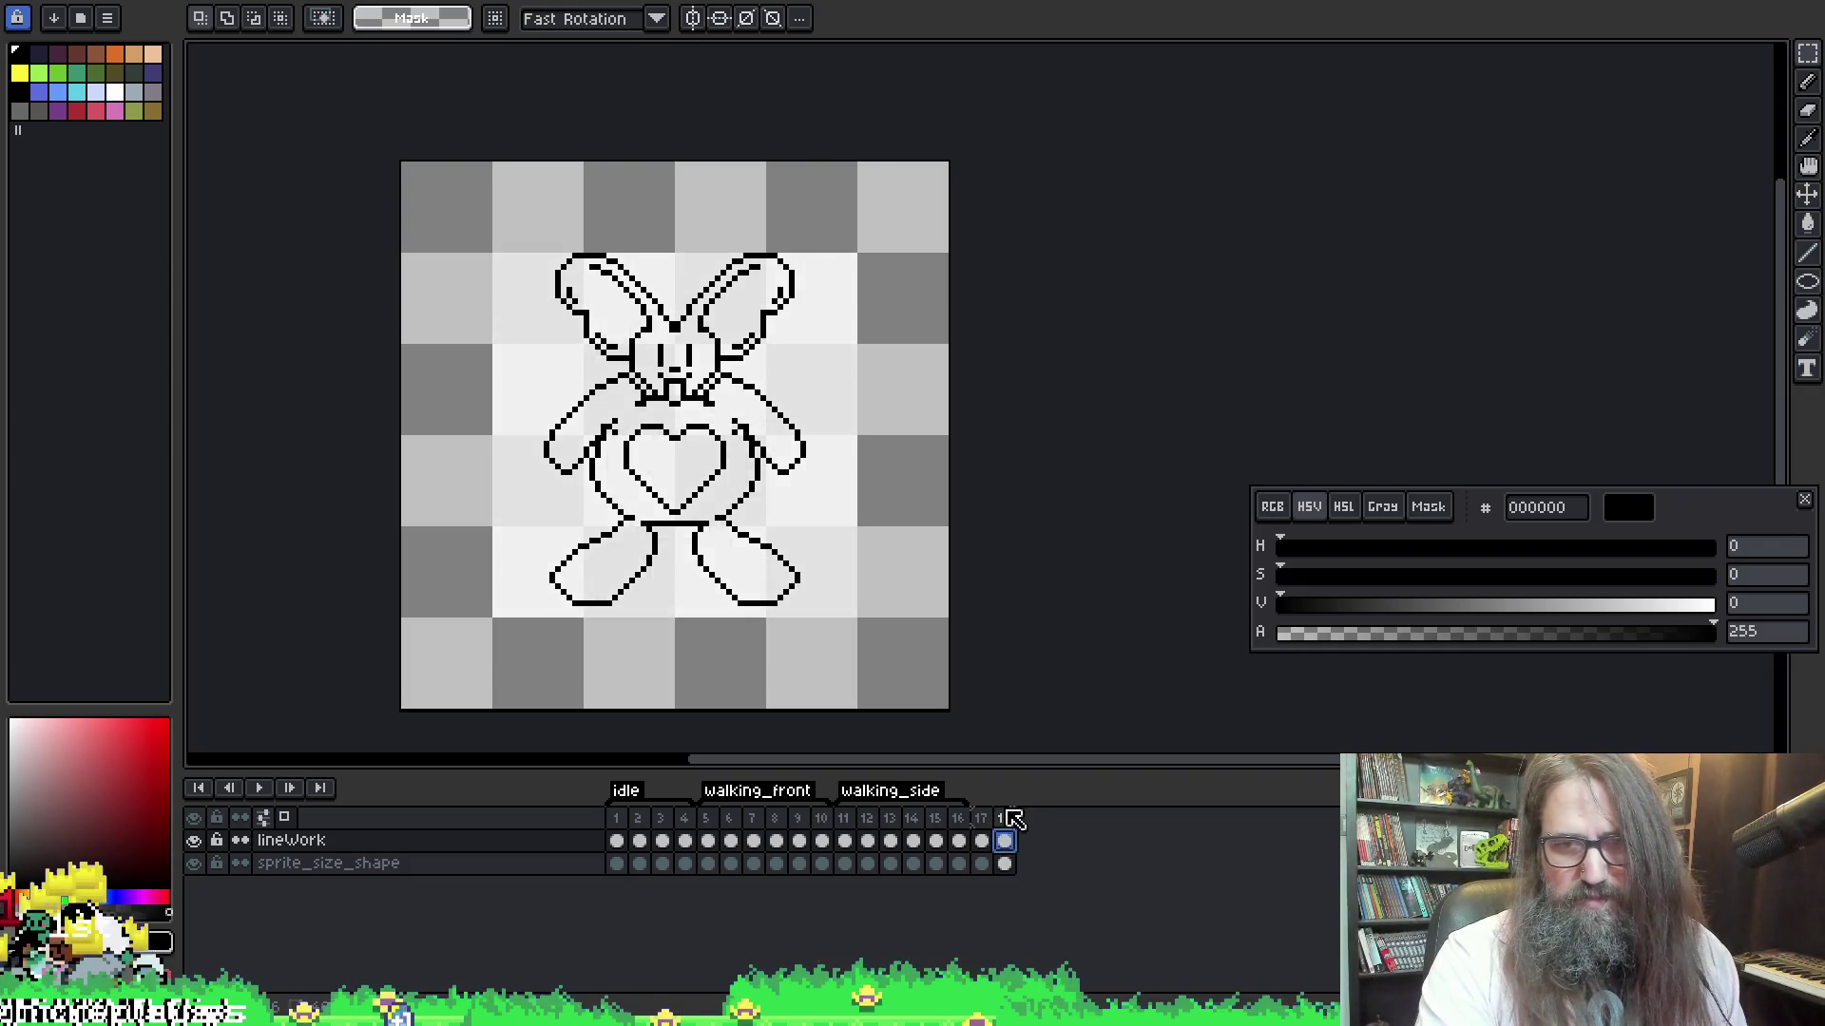
{"action": "right_click", "coordinate": [1013, 819]}
{"action": "key", "text": "Escape"}
Add frame 19, tag frames 18–19 as Hanging, and save the sprite
{"action": "key", "text": "alt+n"}
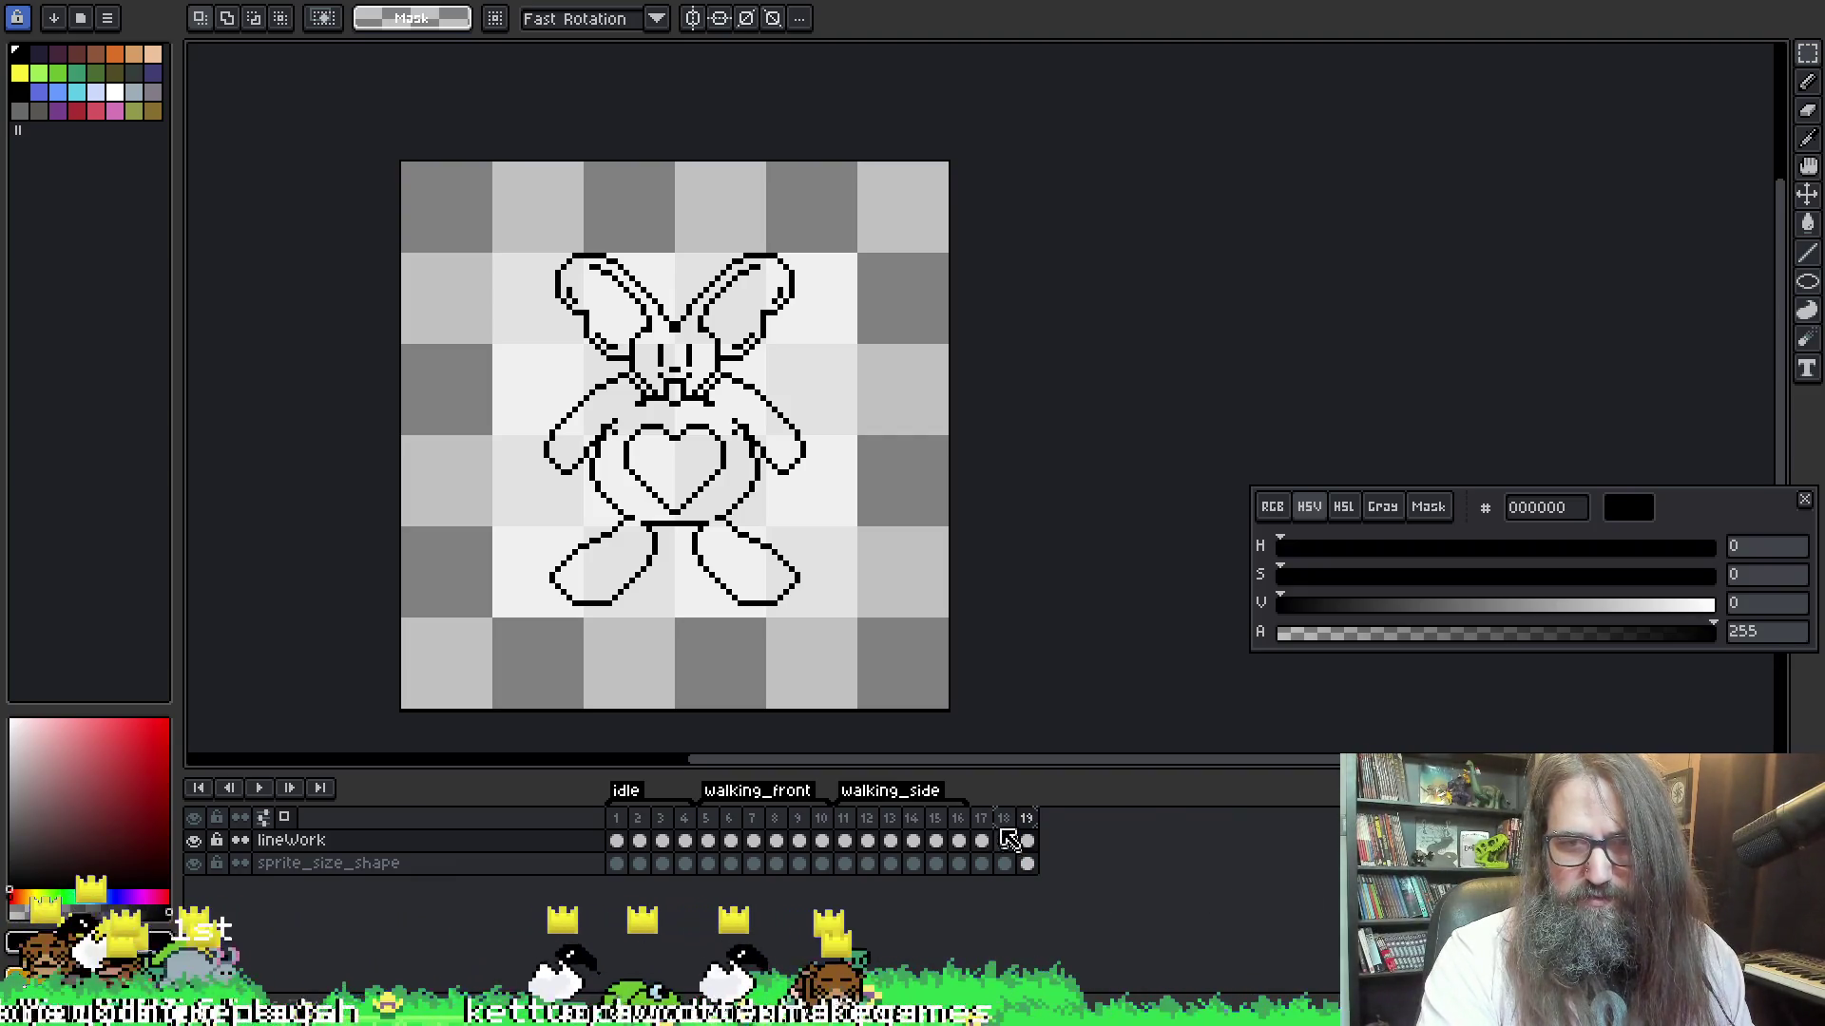
{"action": "right_click", "coordinate": [1029, 835]}
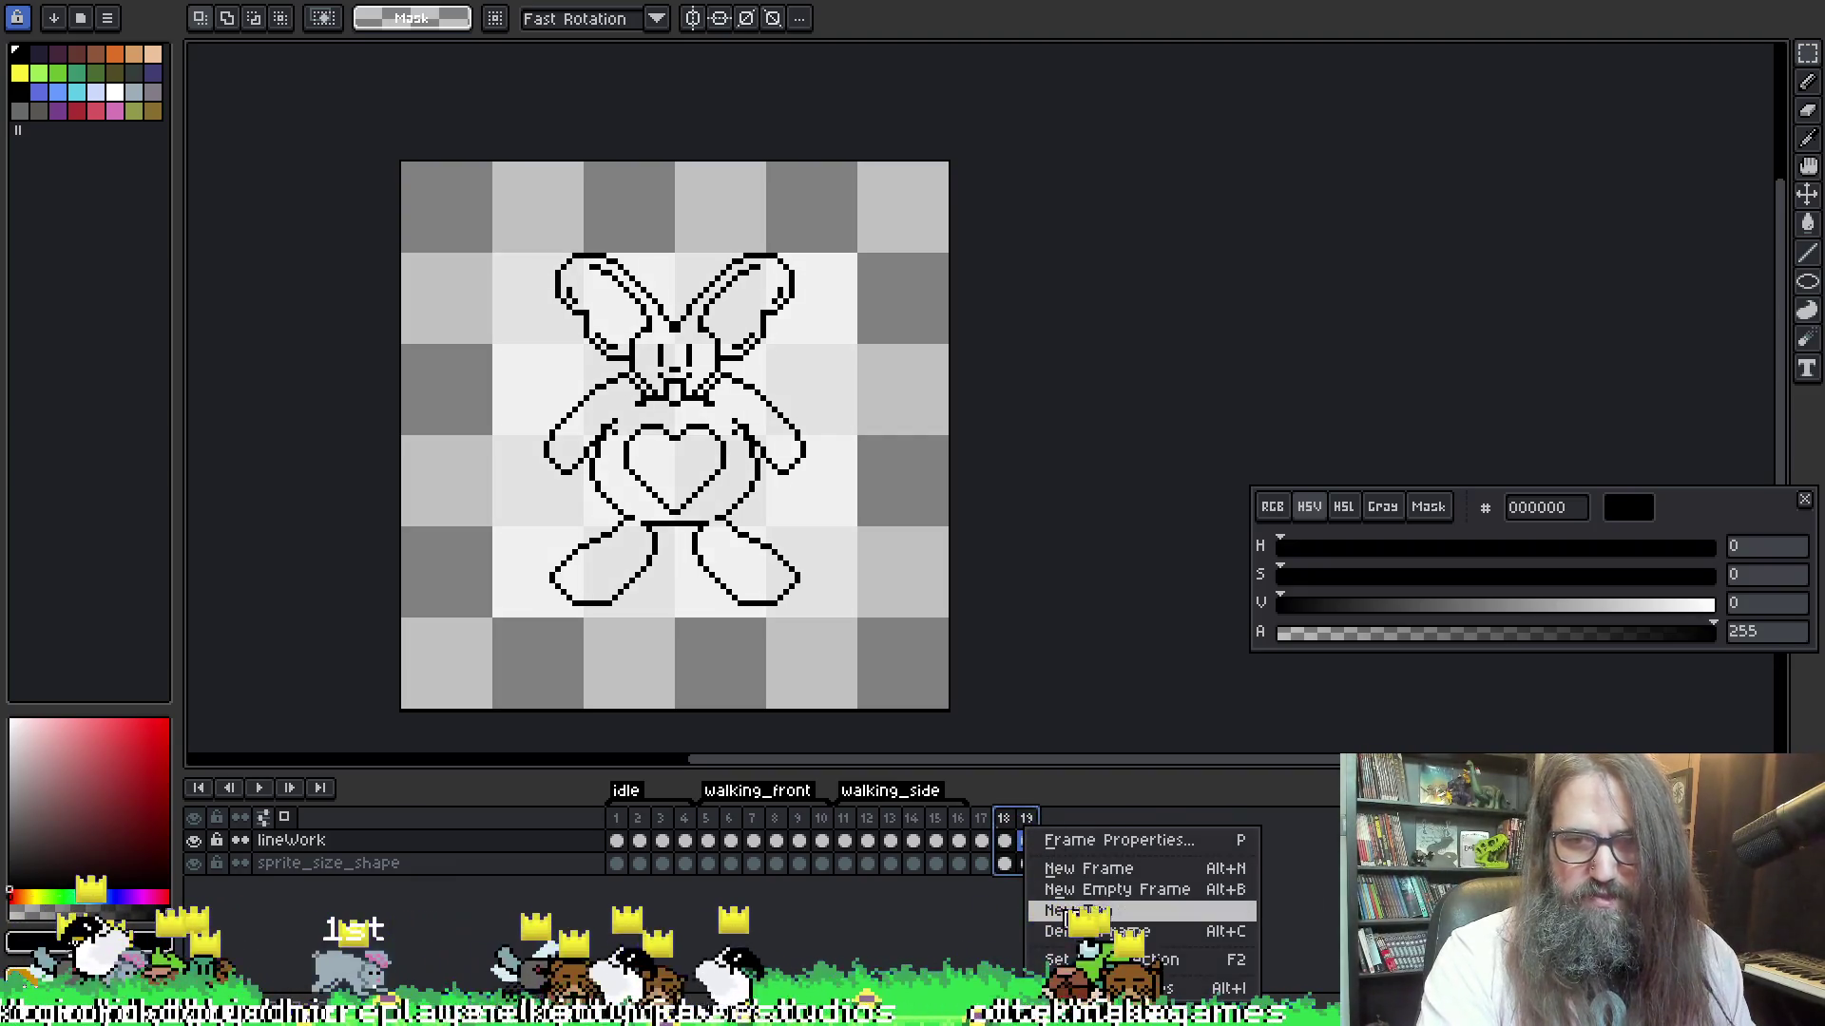
{"action": "left_click", "coordinate": [1069, 911]}
{"action": "type", "text": "Hanging"}
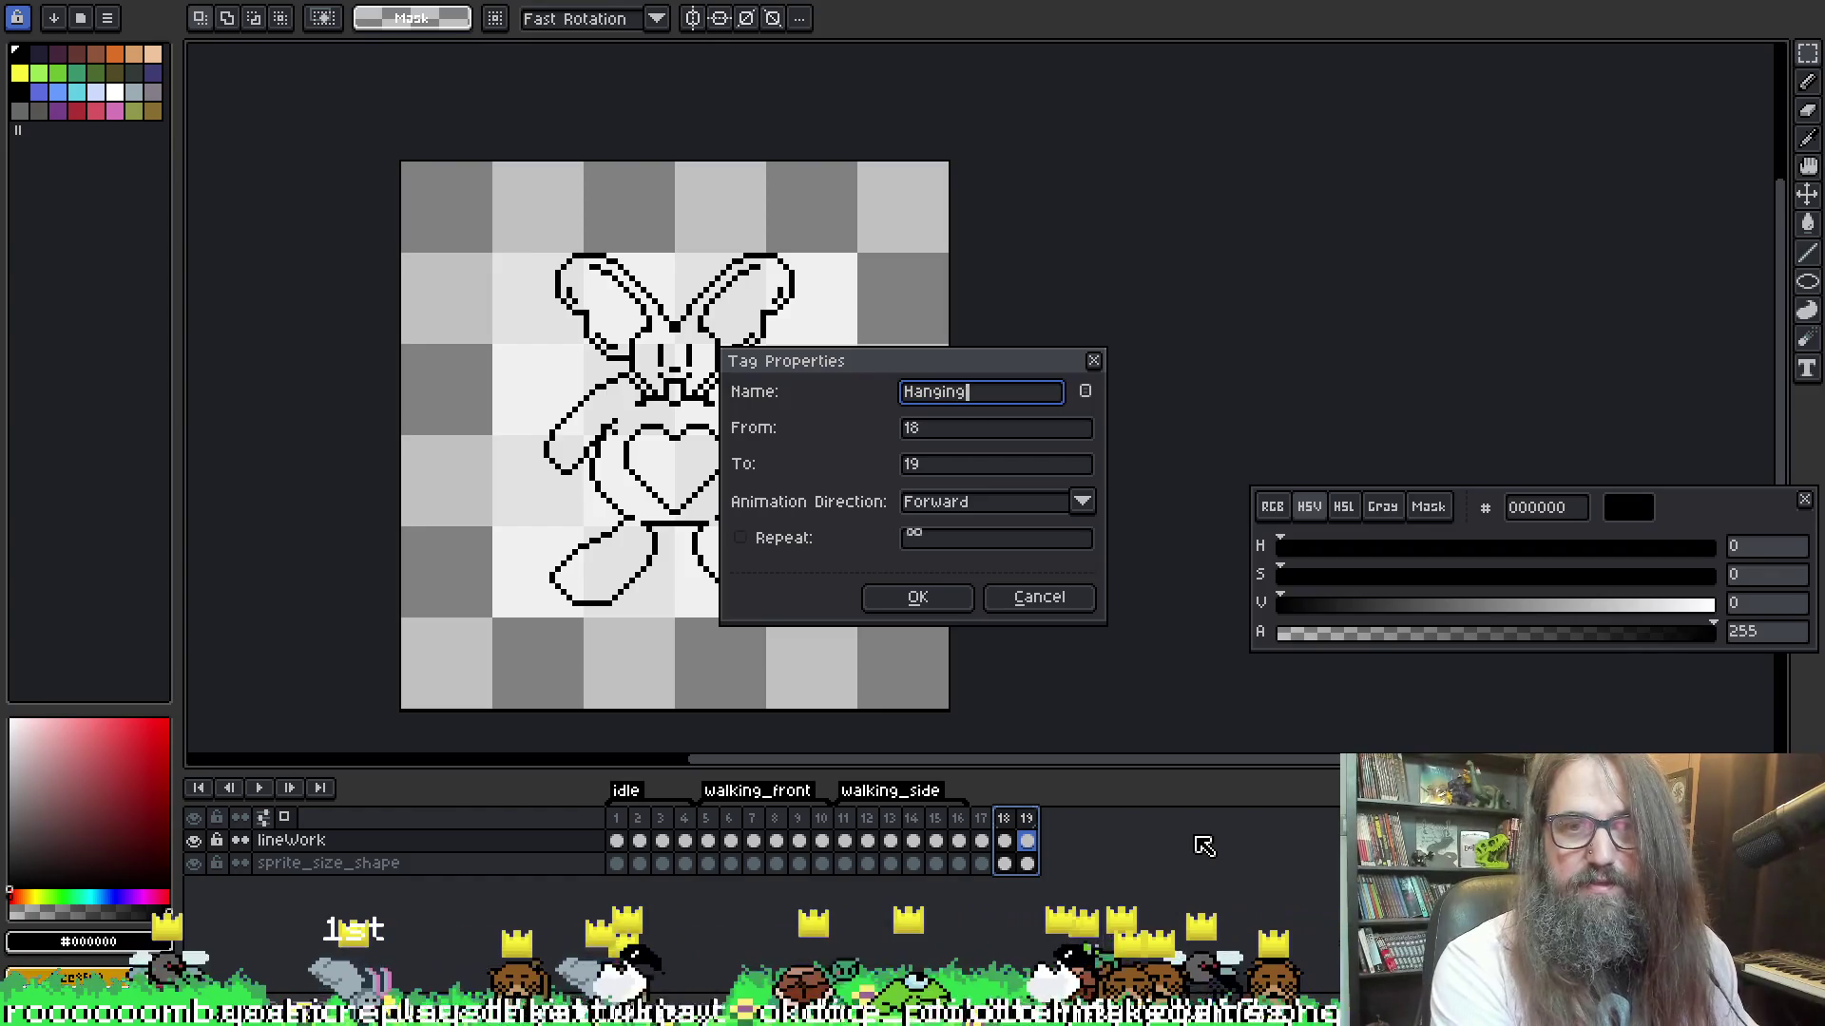
{"action": "key", "text": "Return"}
{"action": "left_click", "coordinate": [985, 845]}
{"action": "key", "text": "ctrl+s"}
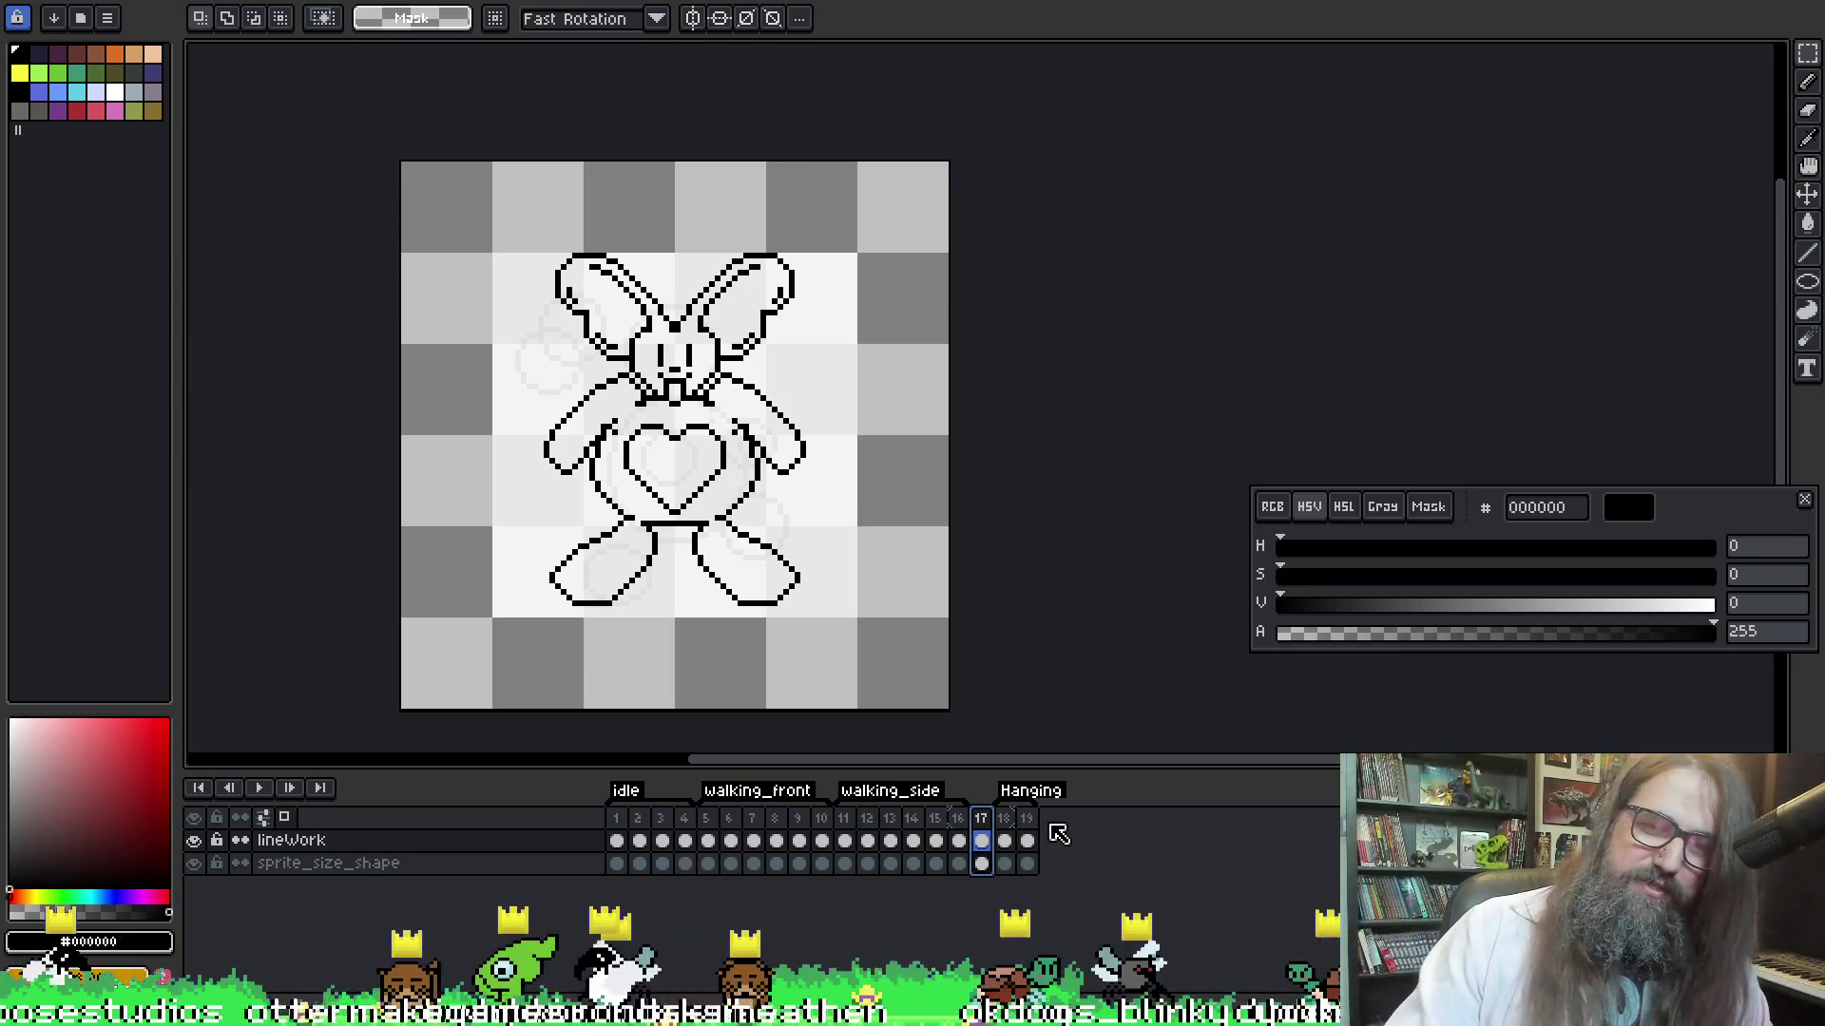
Clear the bunny drawing from frame 18, leaving only the onion-skin guide
{"action": "left_click", "coordinate": [1025, 841]}
{"action": "key", "text": "Left"}
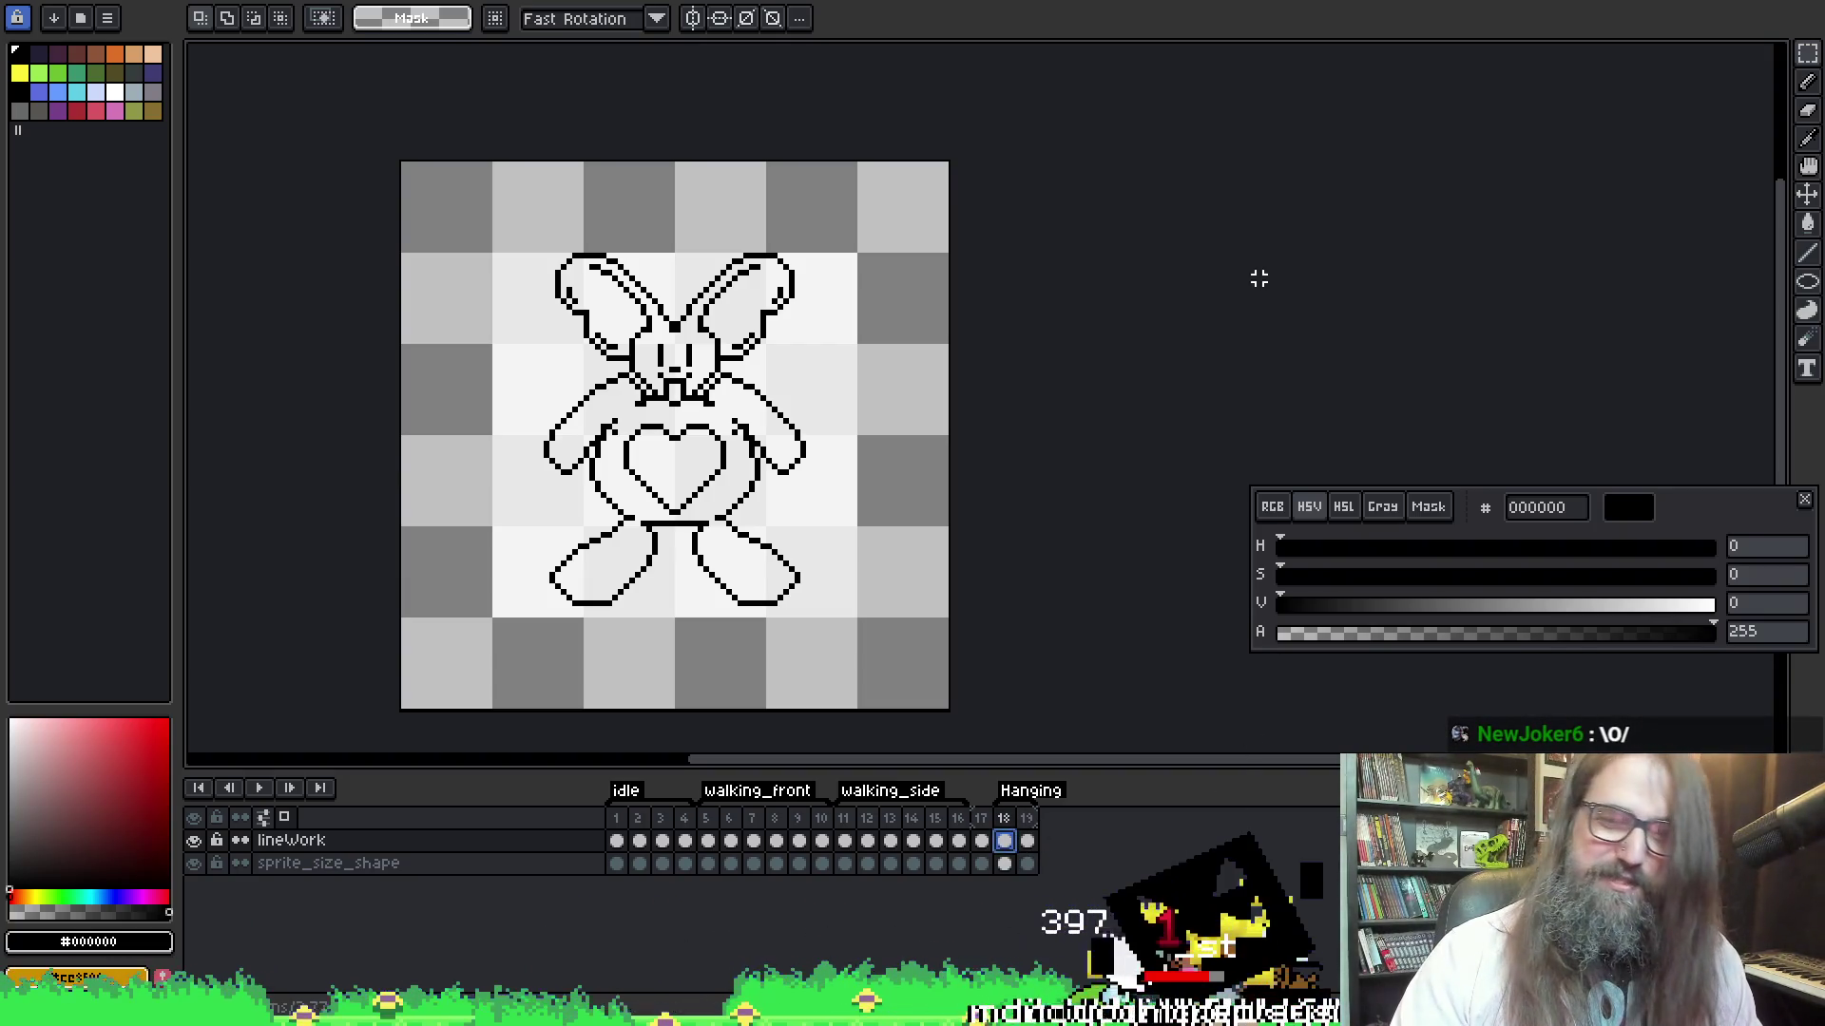
{"action": "key", "text": "h"}
{"action": "left_click_drag", "start_coordinate": [727, 432], "coordinate": [742, 409]}
{"action": "right_click", "coordinate": [847, 409]}
{"action": "key", "text": "Escape"}
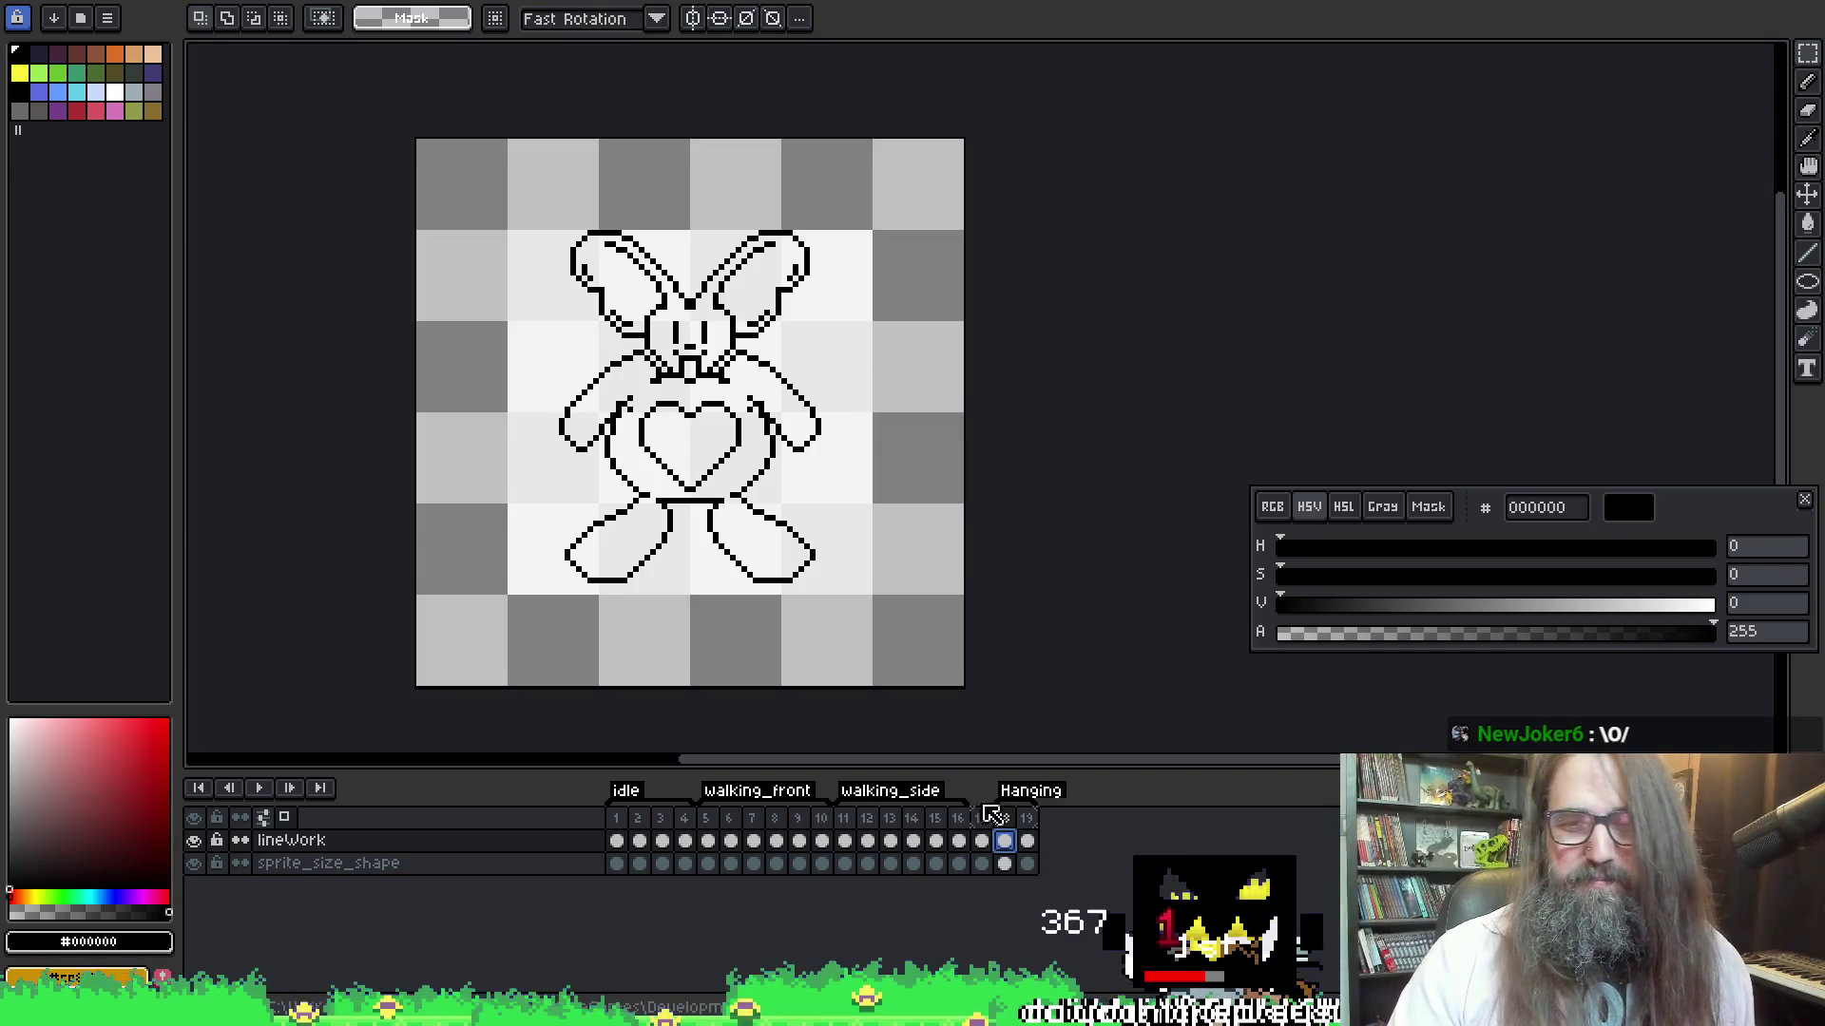
{"action": "left_click", "coordinate": [1027, 841]}
{"action": "left_click", "coordinate": [1004, 841]}
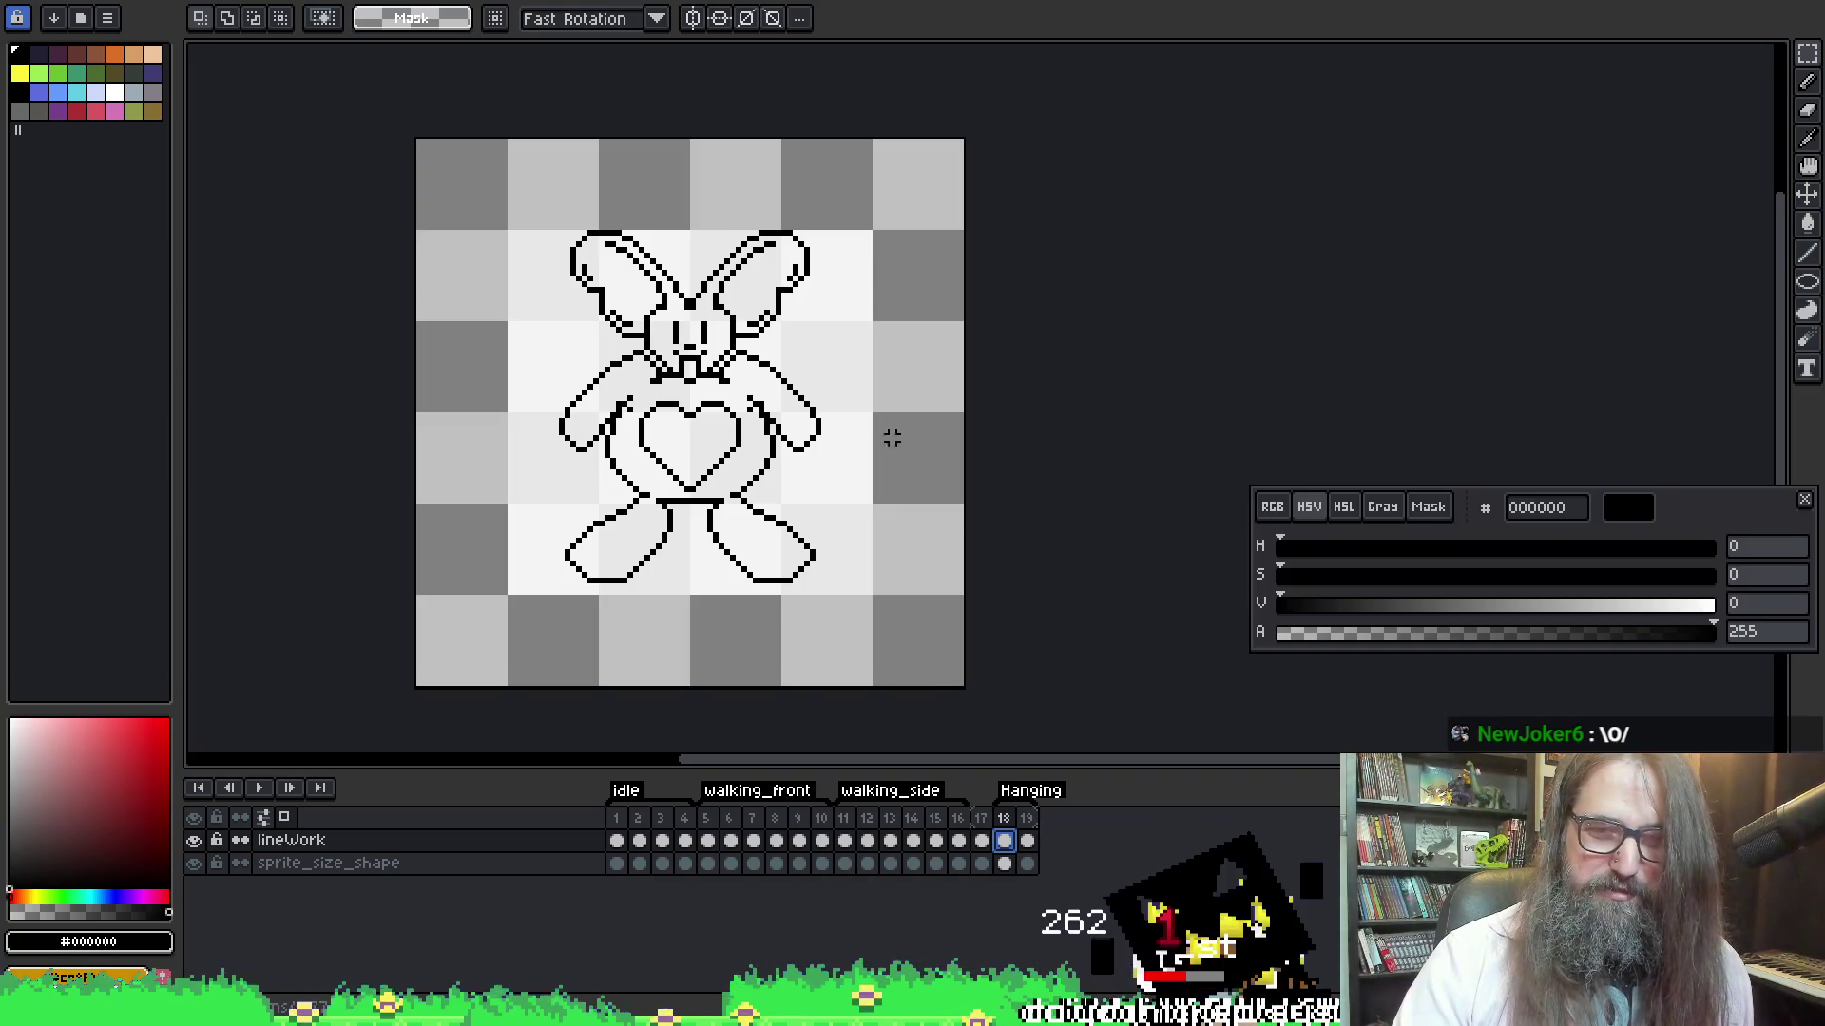
{"action": "left_click_drag", "start_coordinate": [956, 354], "coordinate": [961, 371]}
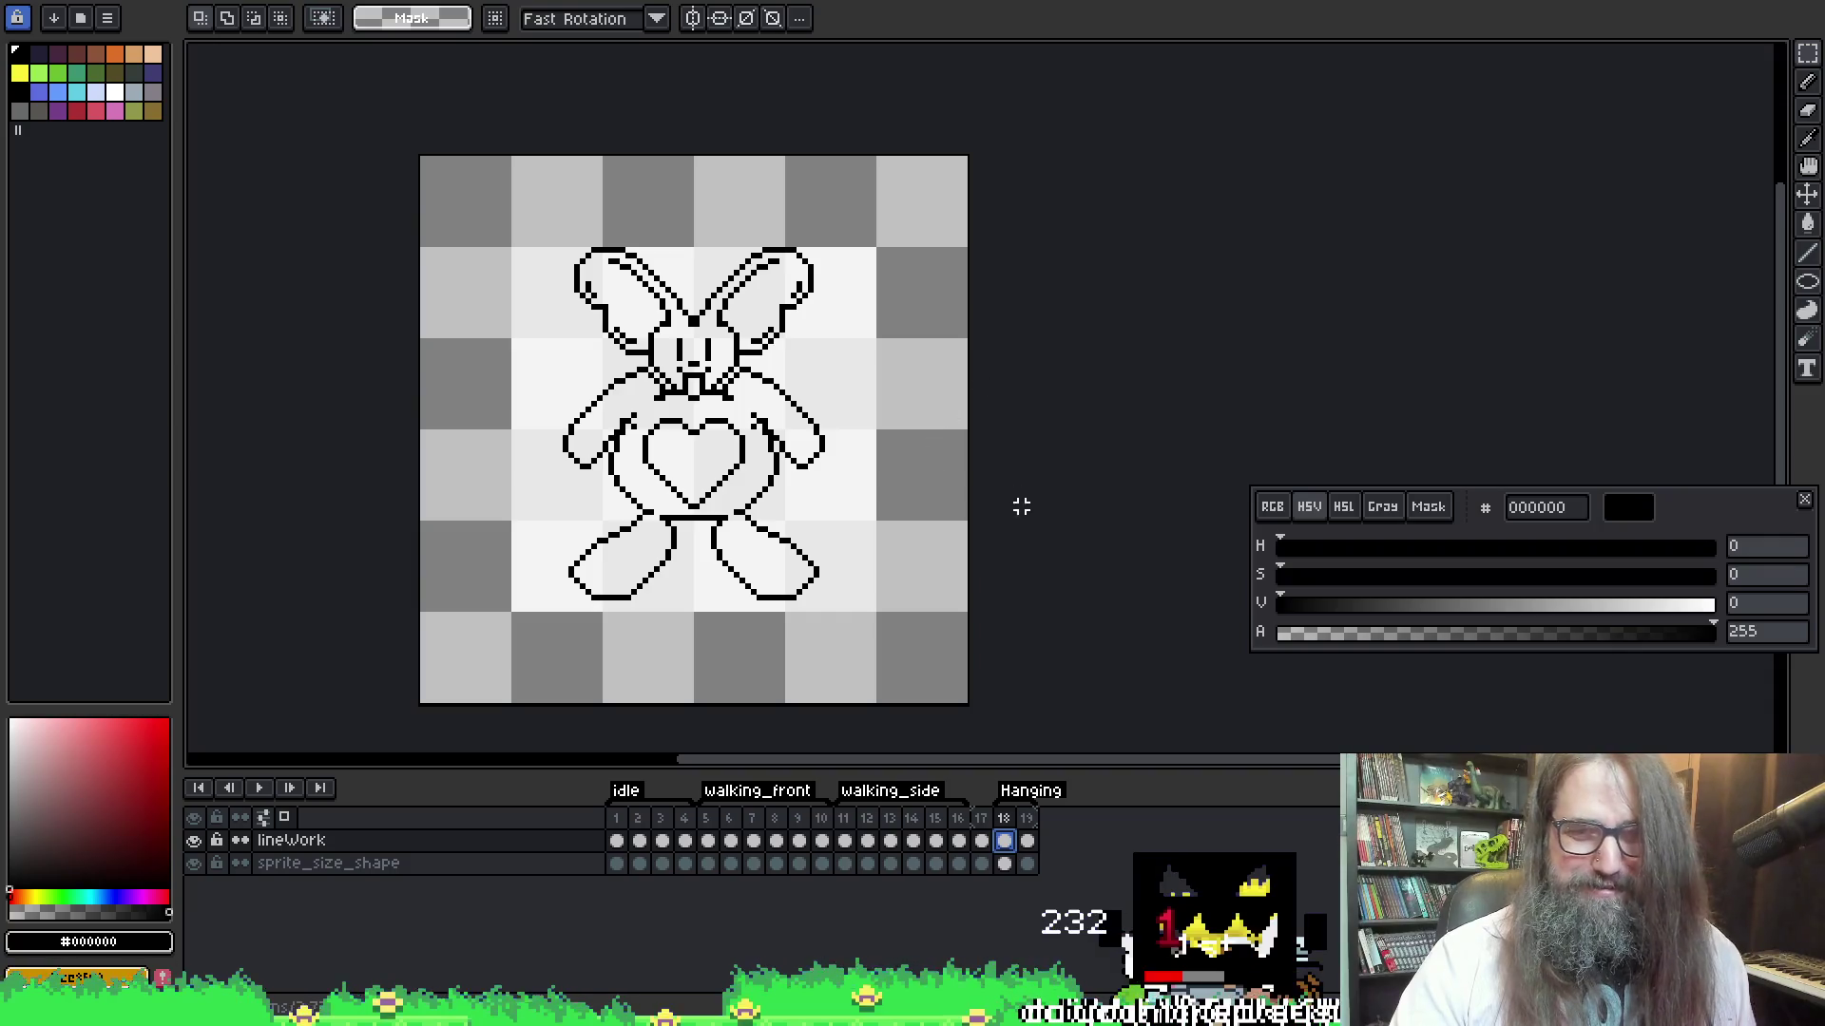
{"action": "key", "text": "Delete"}
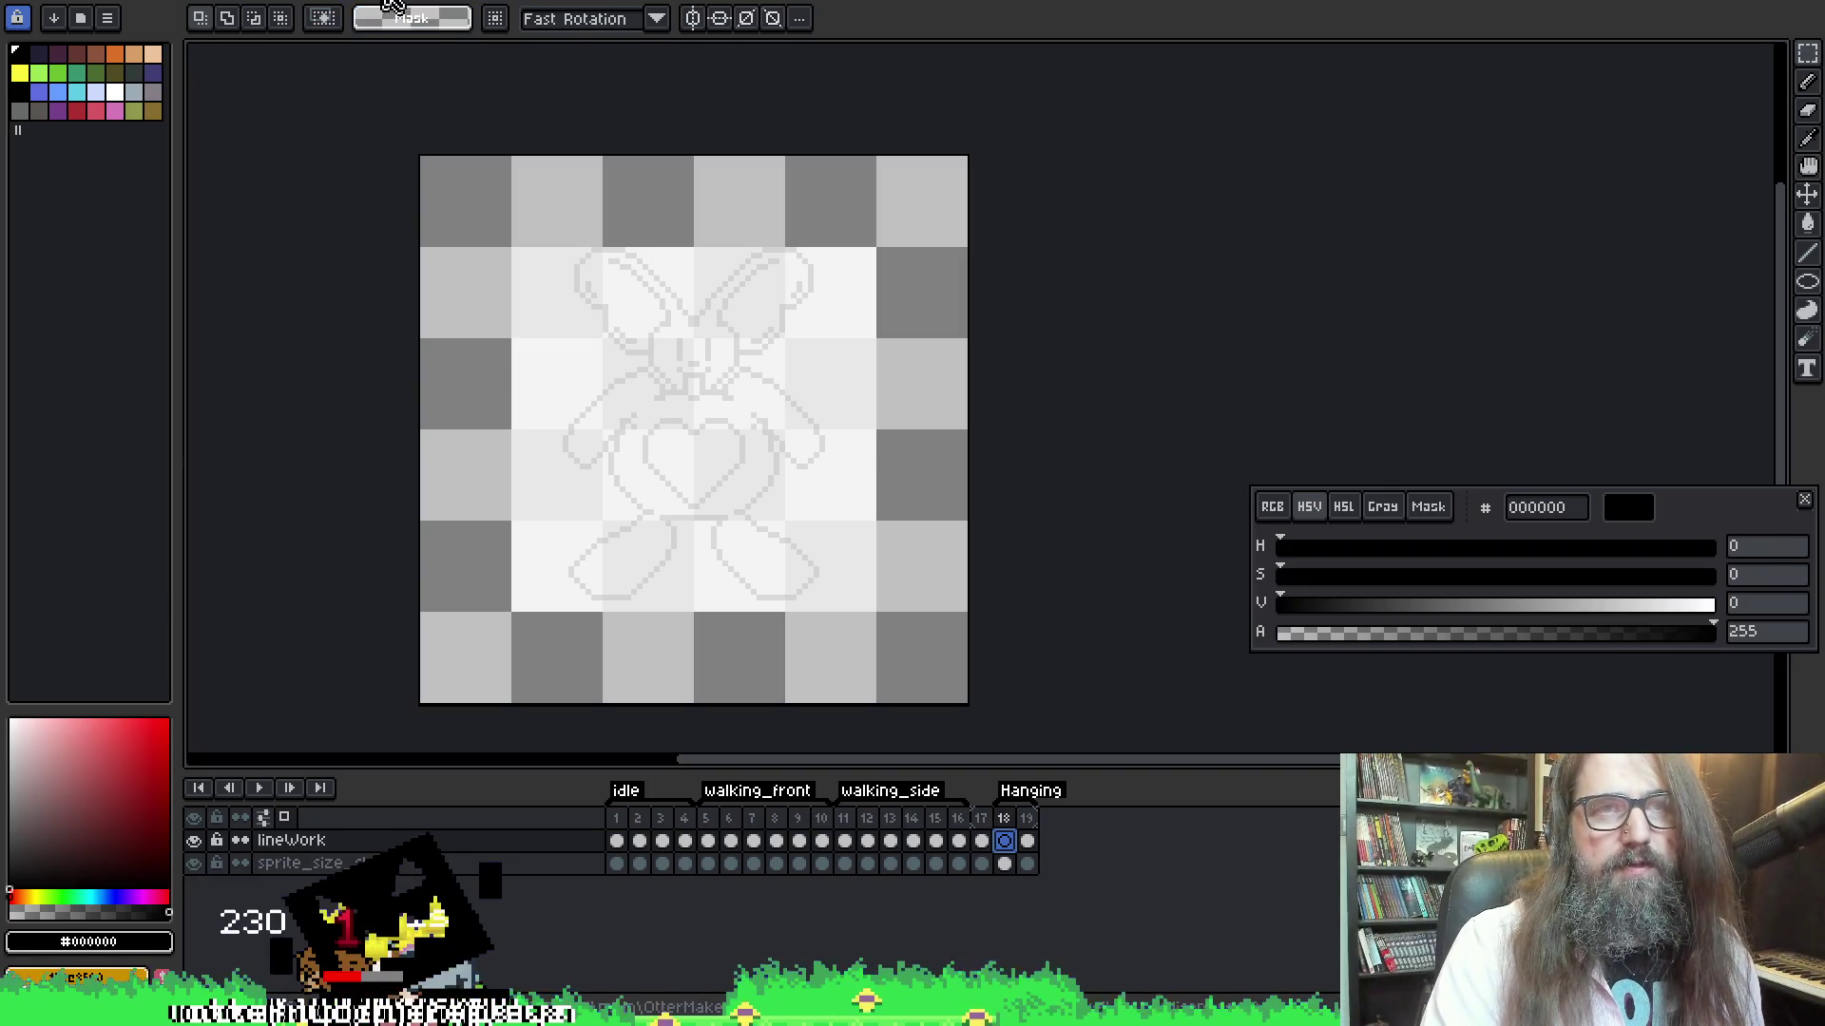
Open spr_crane_idle.aseprite from recent files and check its claw layers
{"action": "key", "text": "ctrl+Tab"}
{"action": "key", "text": "ctrl+Tab"}
{"action": "key", "text": "ctrl+Tab"}
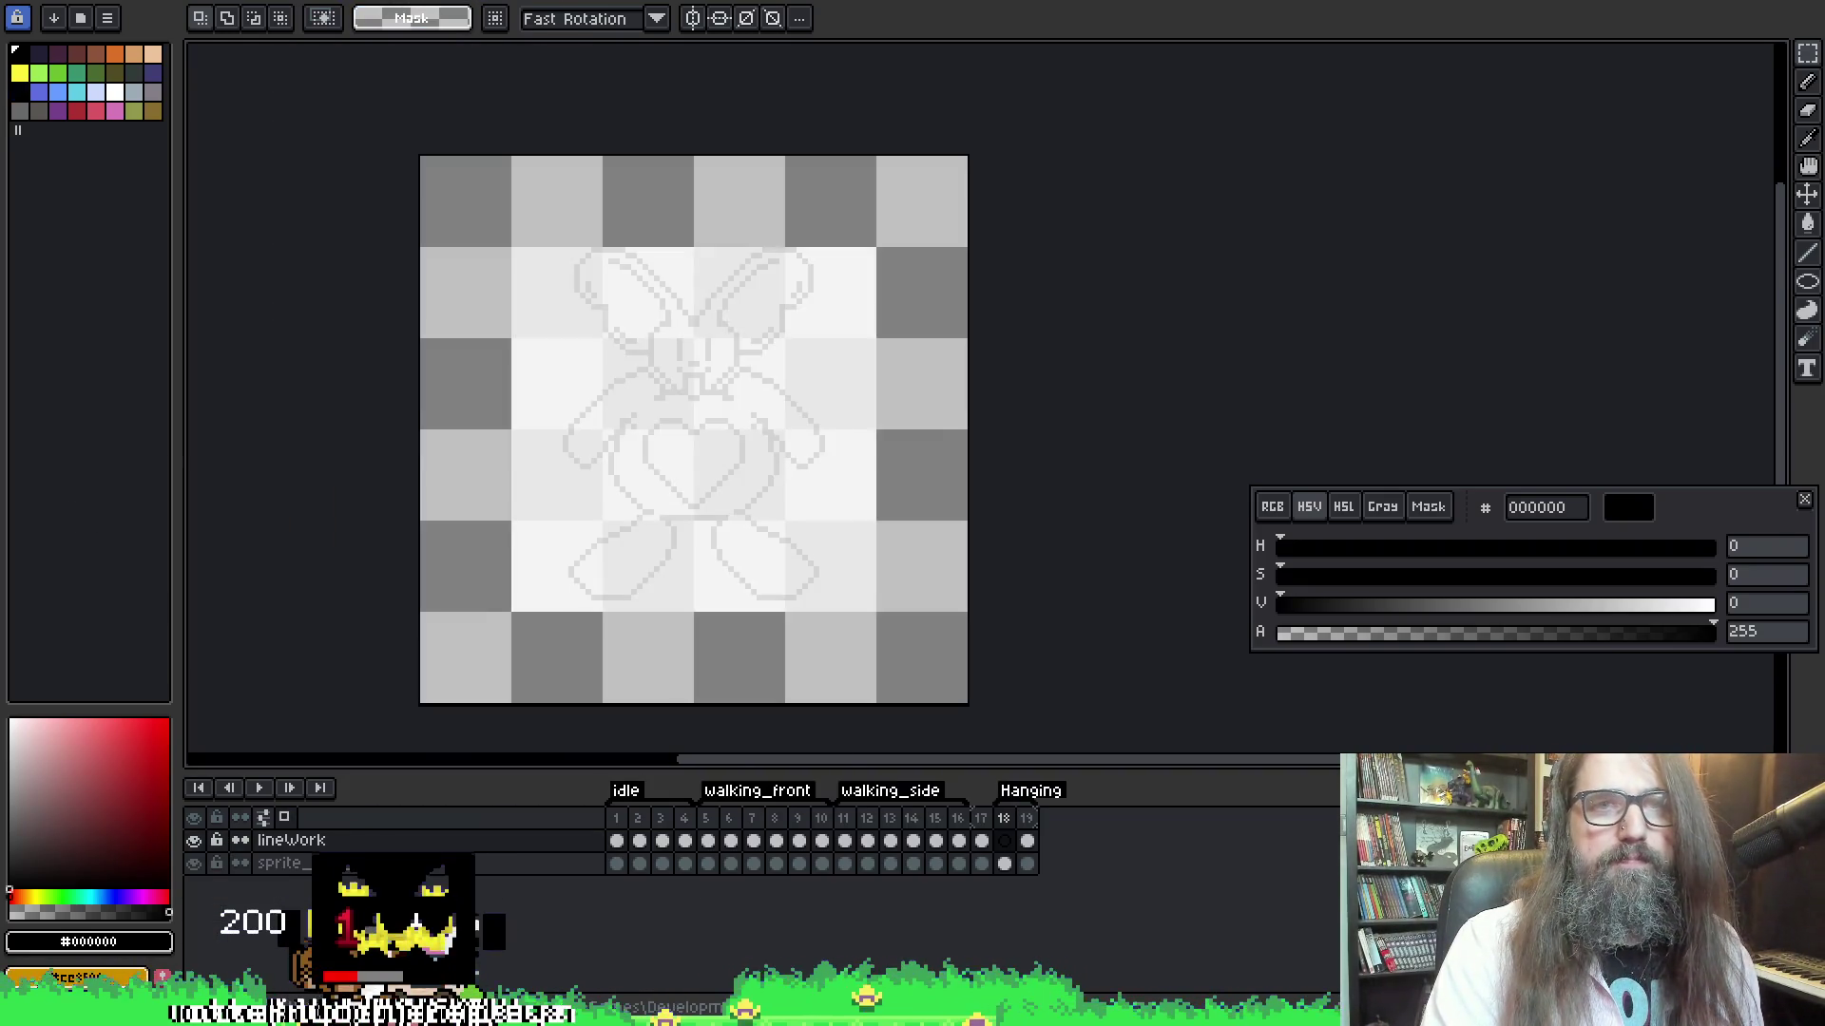
{"action": "left_click", "coordinate": [17, 17]}
{"action": "mouse_move", "coordinate": [66, 28]}
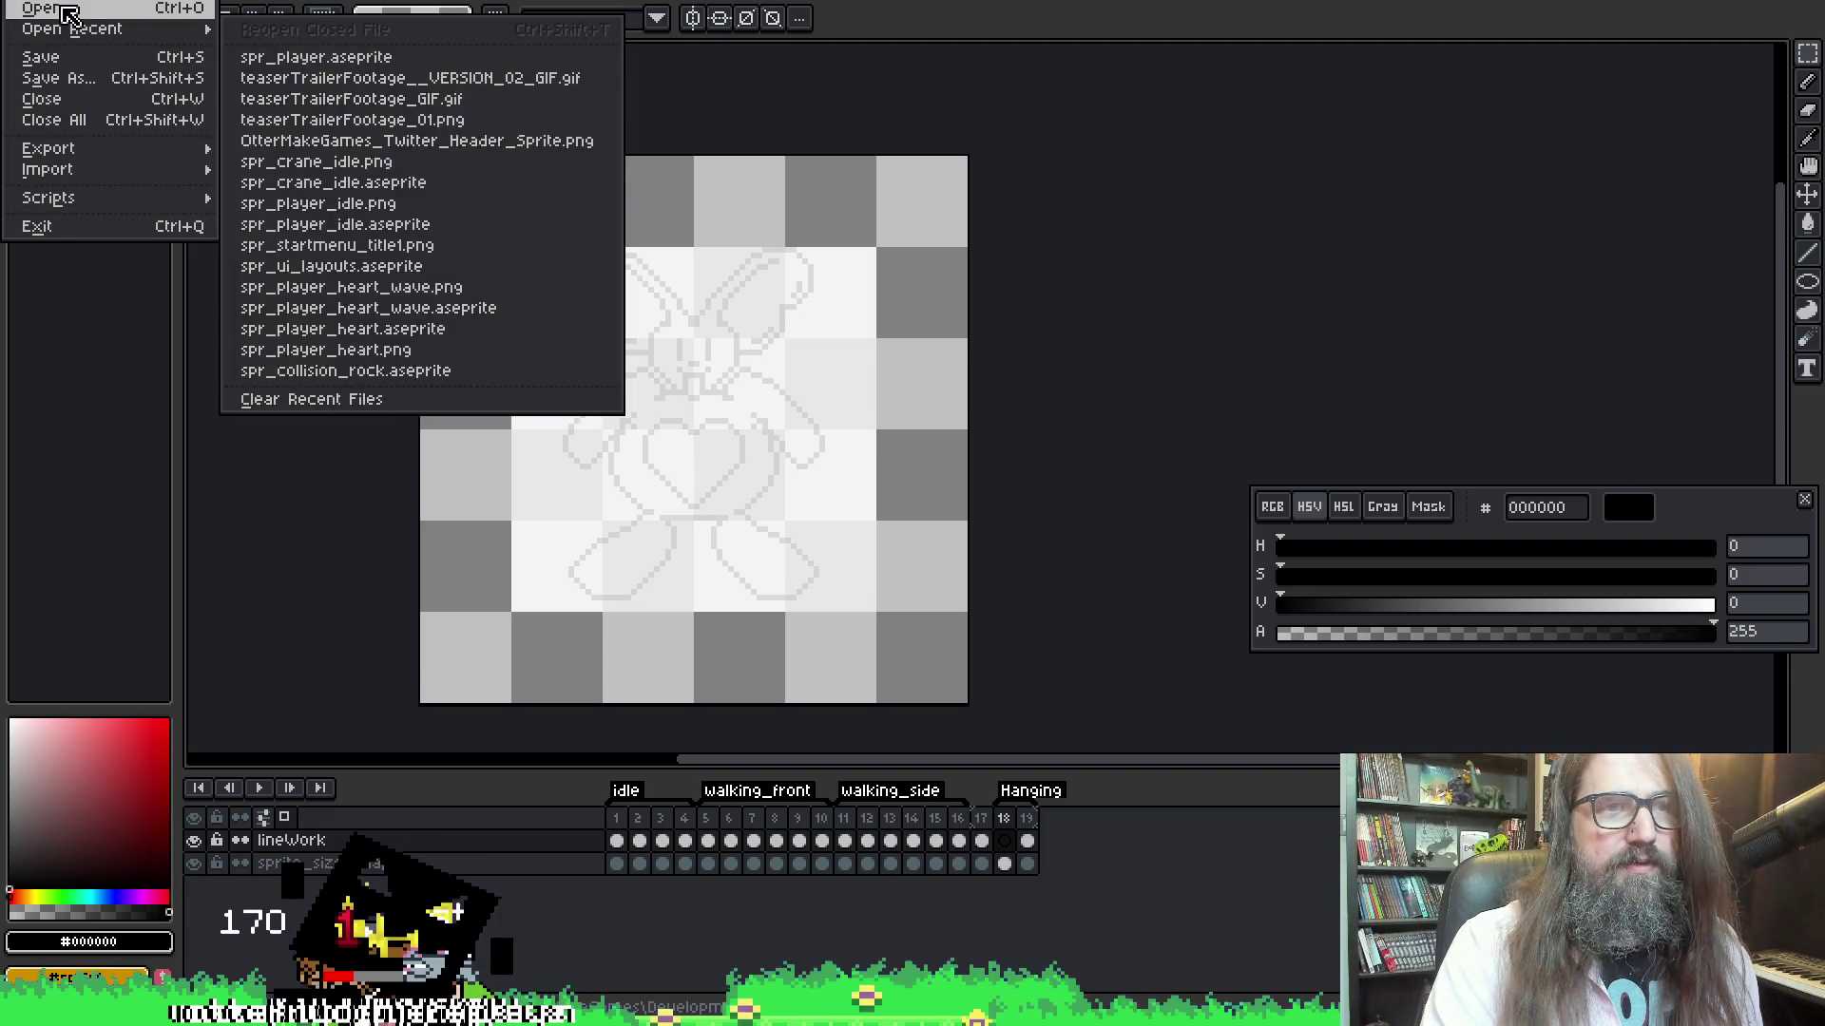
{"action": "left_click", "coordinate": [460, 183]}
{"action": "scroll", "coordinate": [912, 398], "scroll_direction": "up", "scroll_amount": 3}
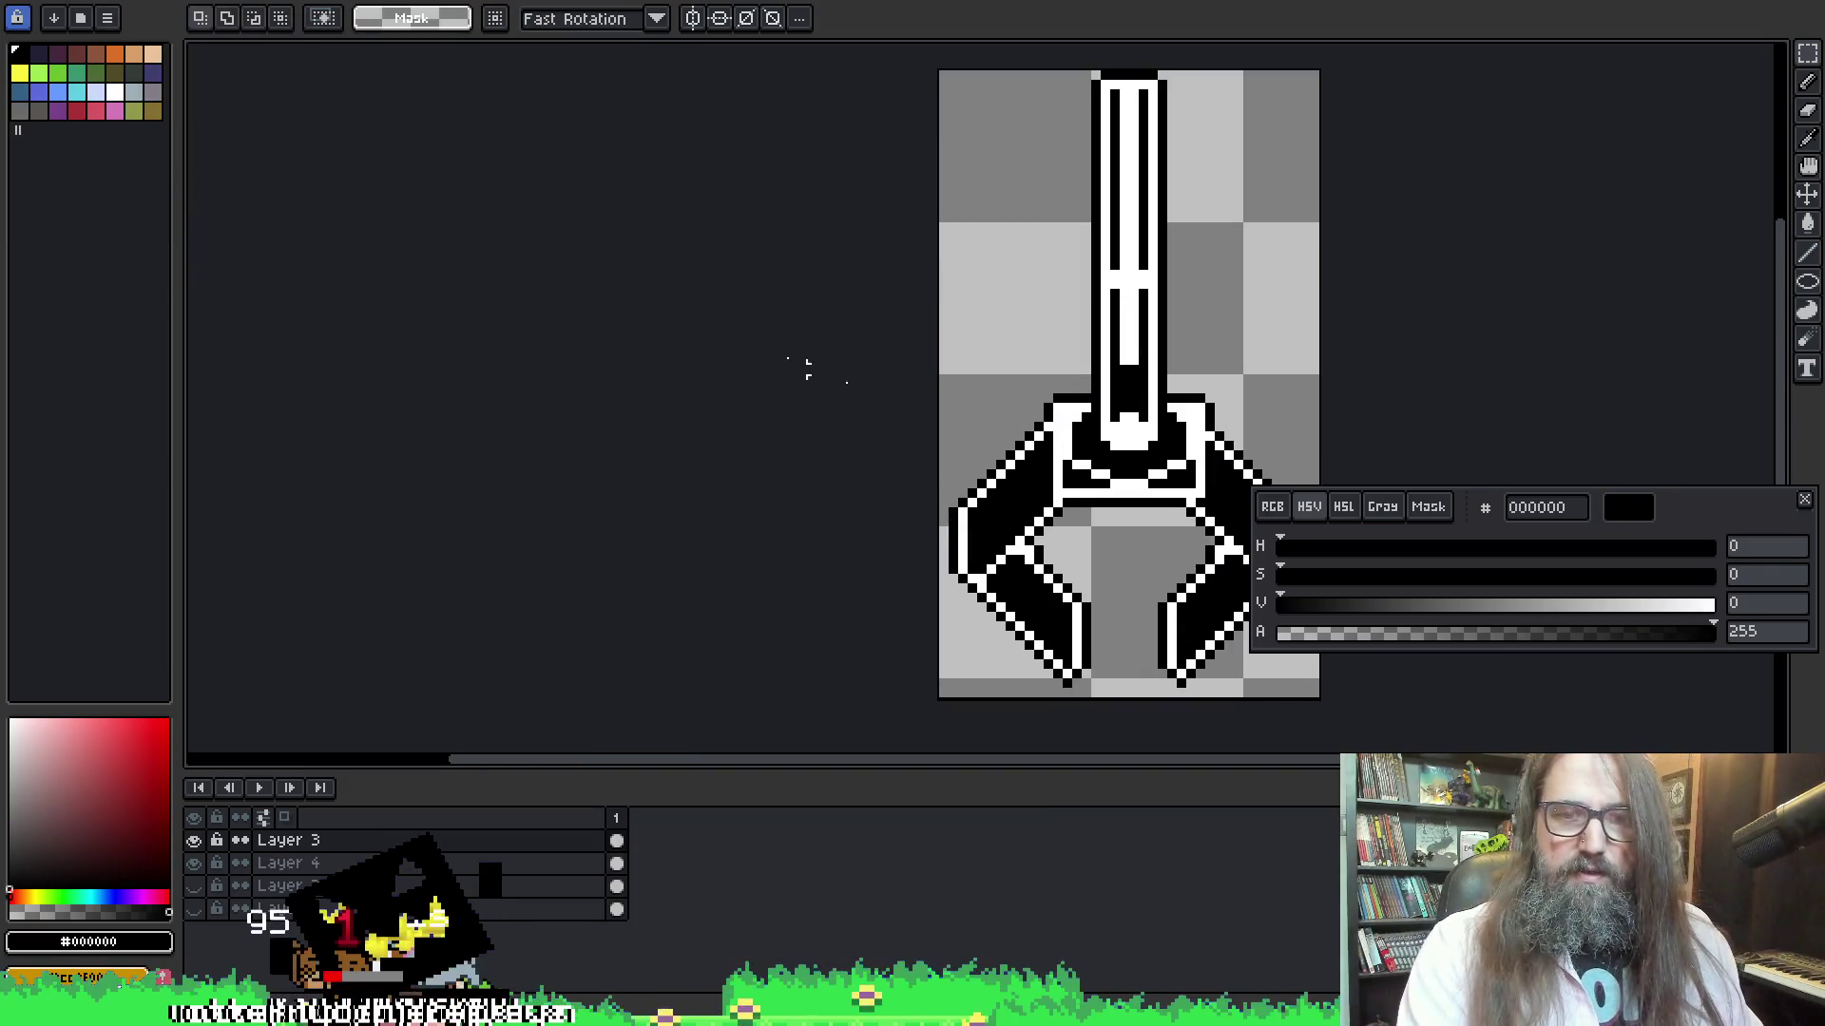
{"action": "left_click", "coordinate": [195, 862]}
{"action": "left_click", "coordinate": [196, 860]}
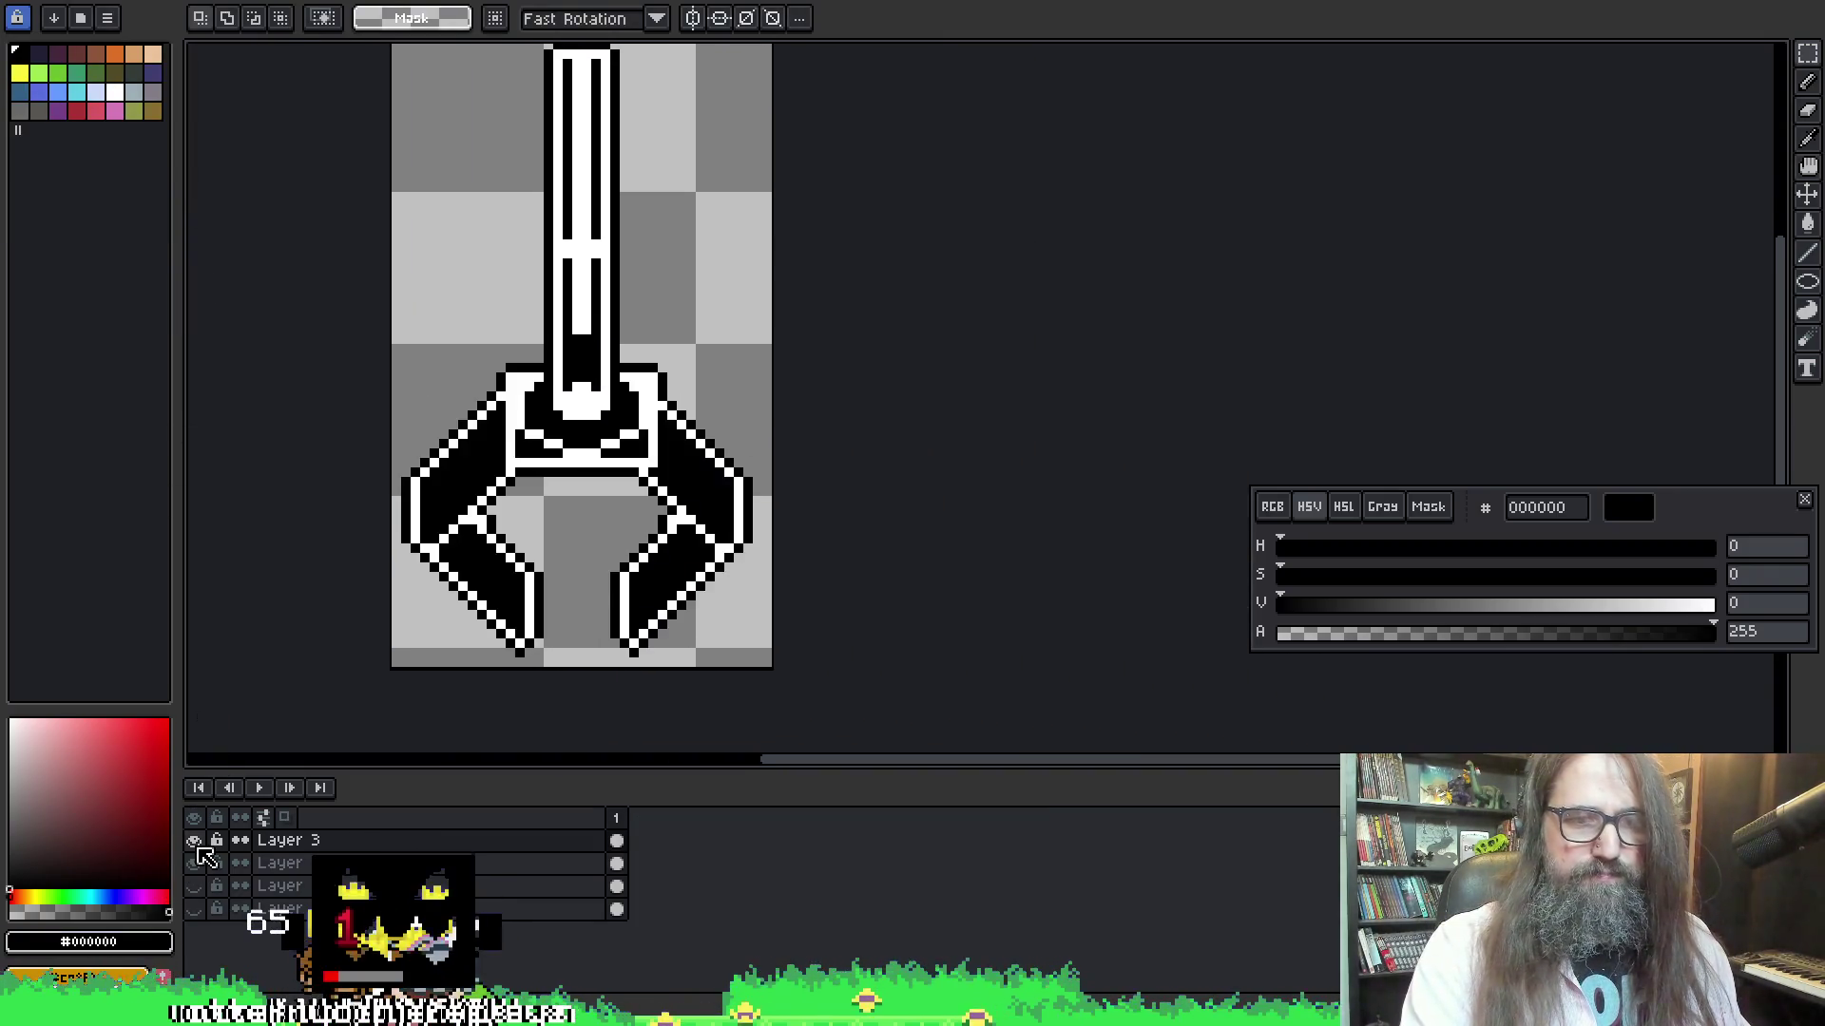
Open the single-layer spr_crane_idle.png and bring the whole claw into view
{"action": "left_click", "coordinate": [29, 6]}
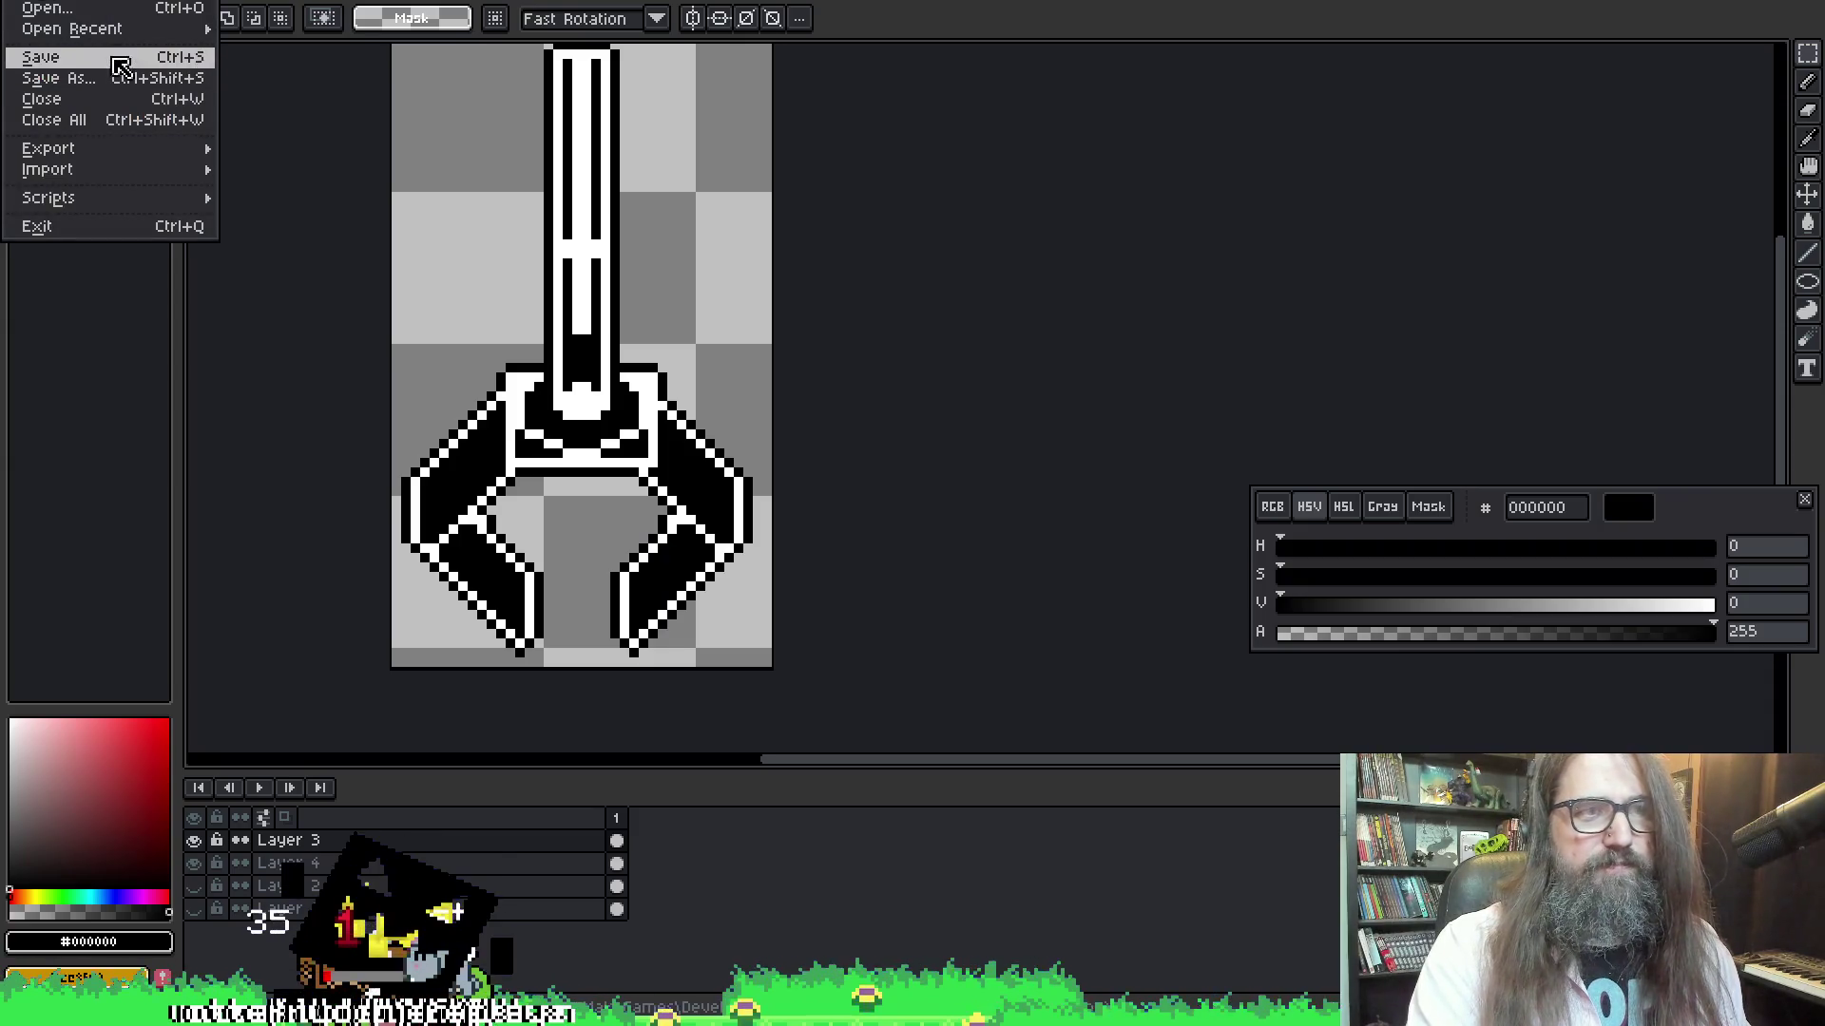
{"action": "mouse_move", "coordinate": [130, 33]}
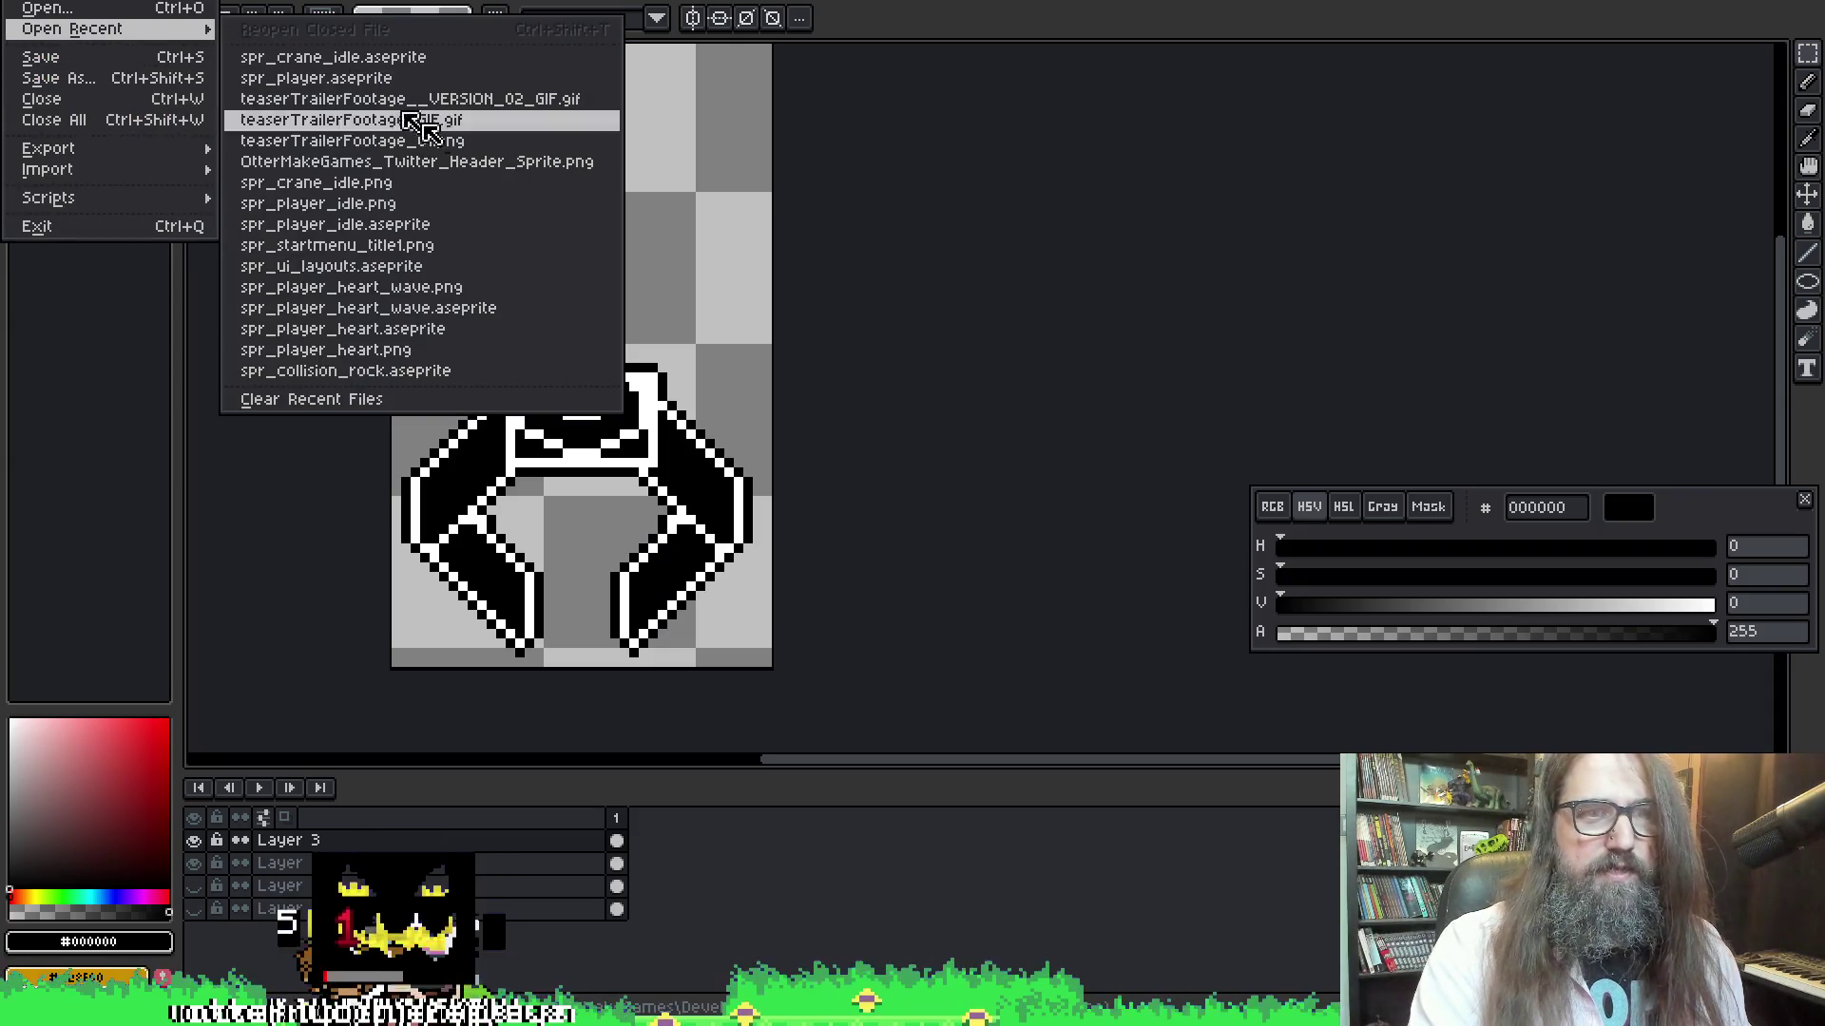
{"action": "left_click", "coordinate": [463, 194]}
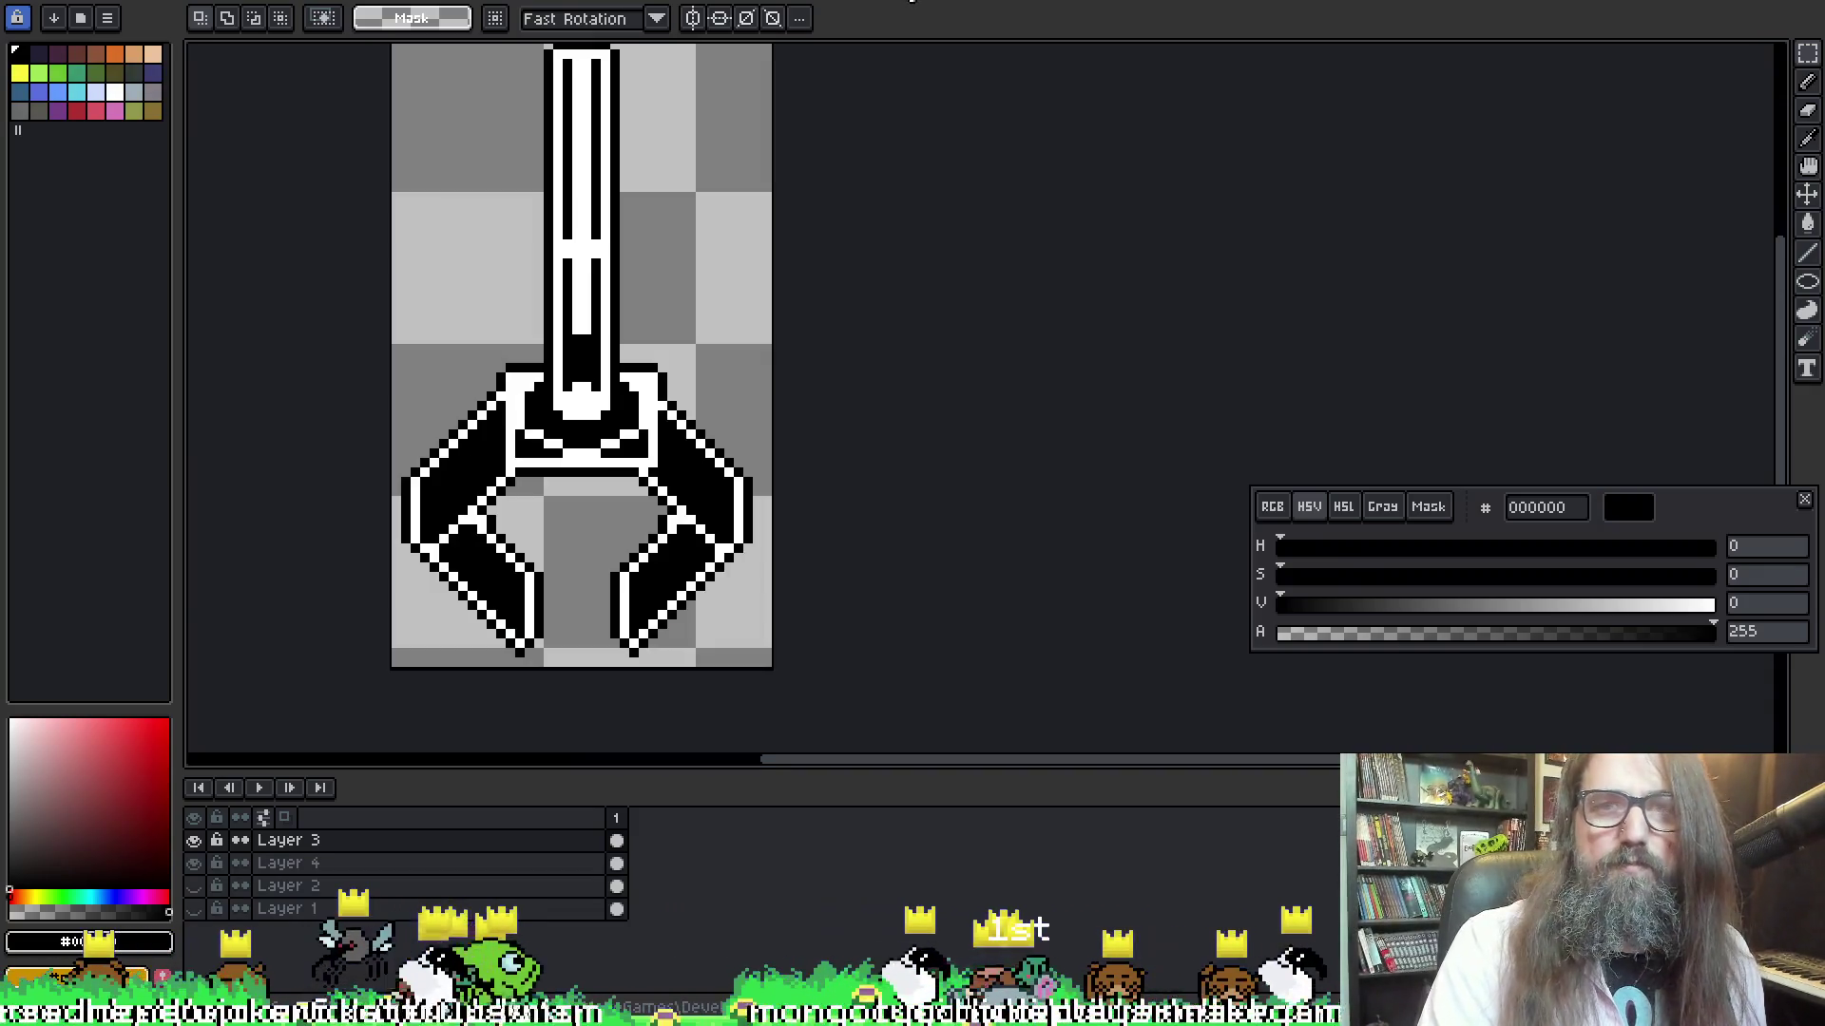
{"action": "left_click_drag", "start_coordinate": [1010, 285], "coordinate": [588, 285]}
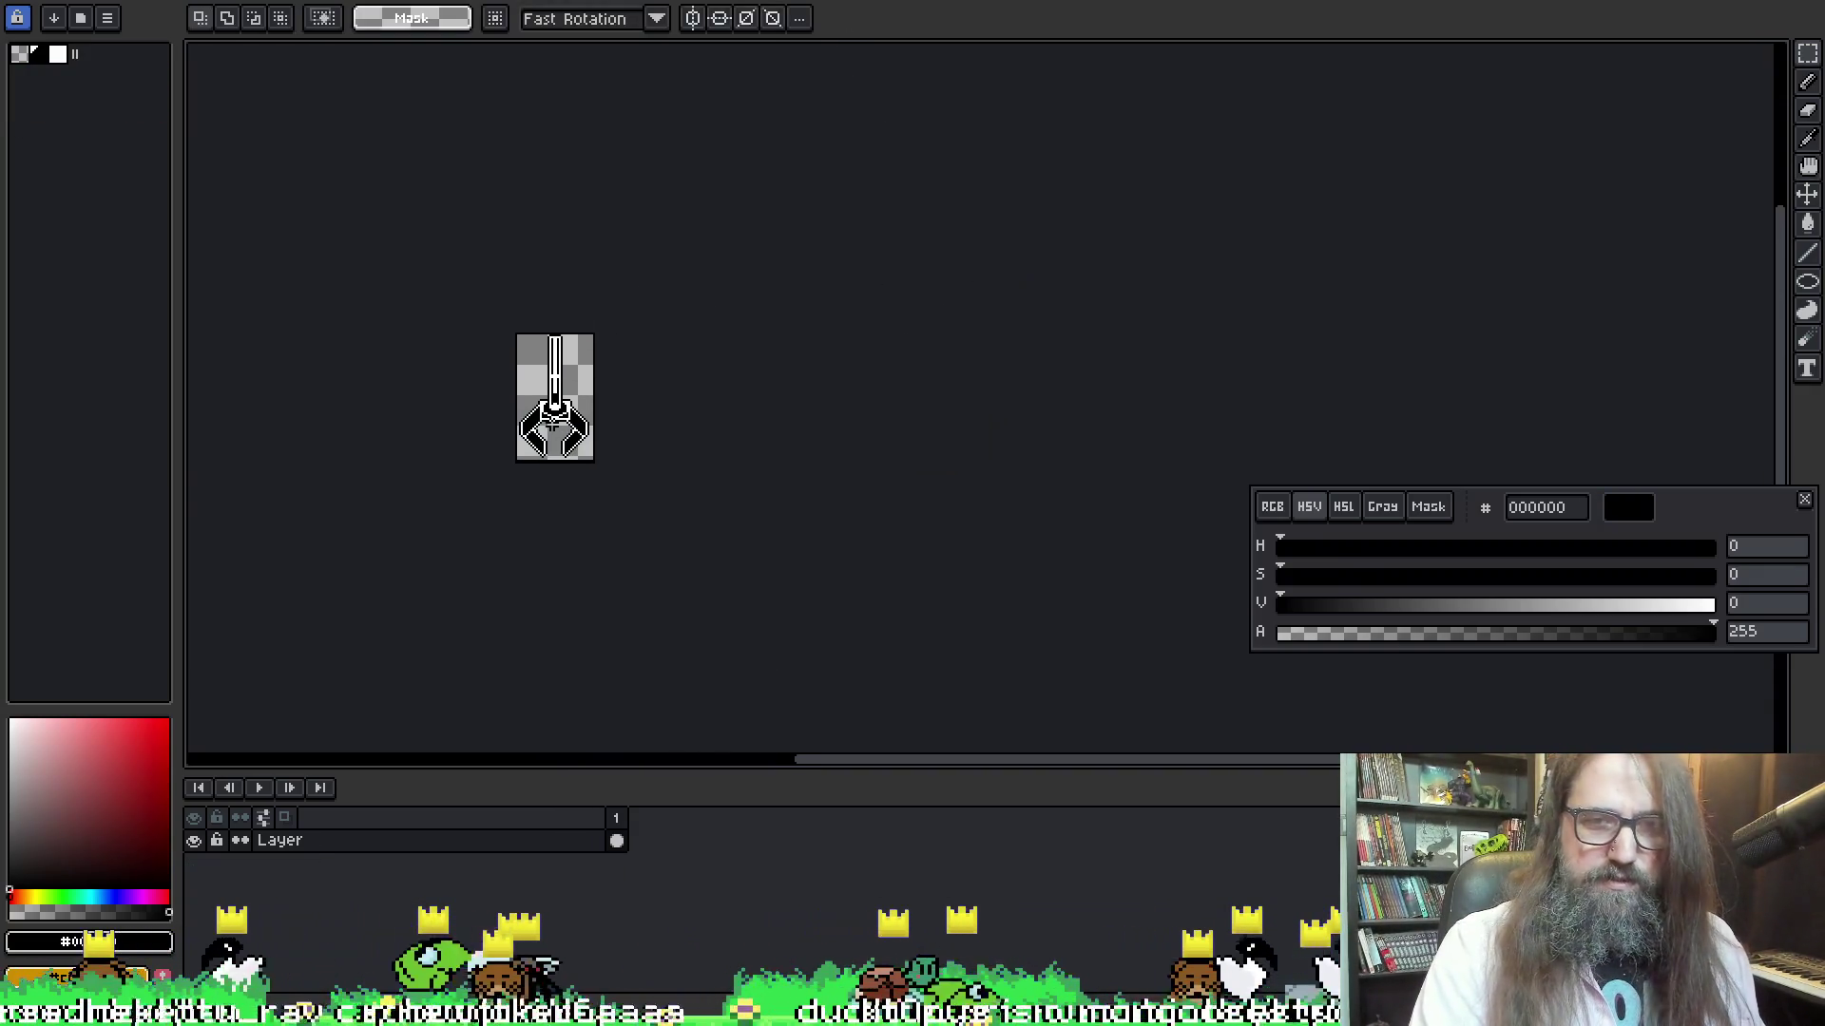
Select and copy the whole crane claw, then open frame 18 of the Hanging bunny sprite
{"action": "scroll", "coordinate": [703, 347], "scroll_direction": "up", "scroll_amount": 3}
{"action": "key", "text": "r"}
{"action": "key", "text": "ctrl+a"}
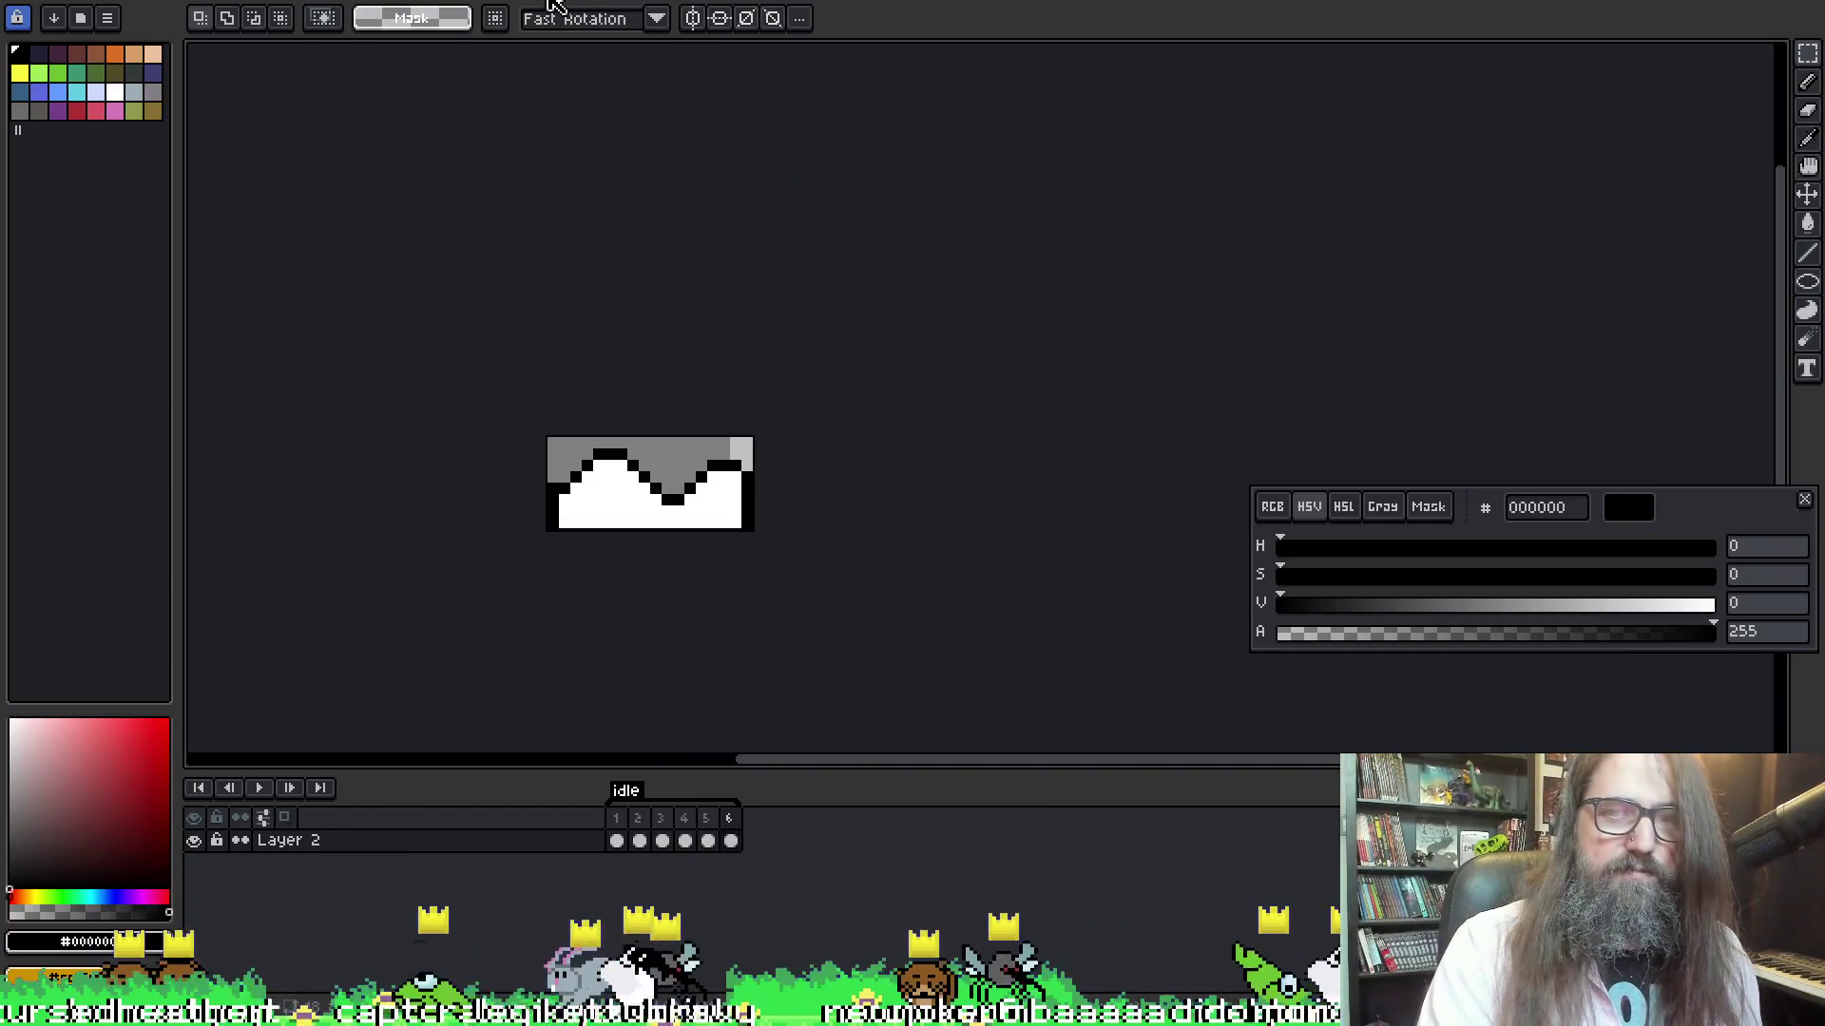
{"action": "left_click", "coordinate": [448, 842]}
{"action": "key", "text": "shift+v"}
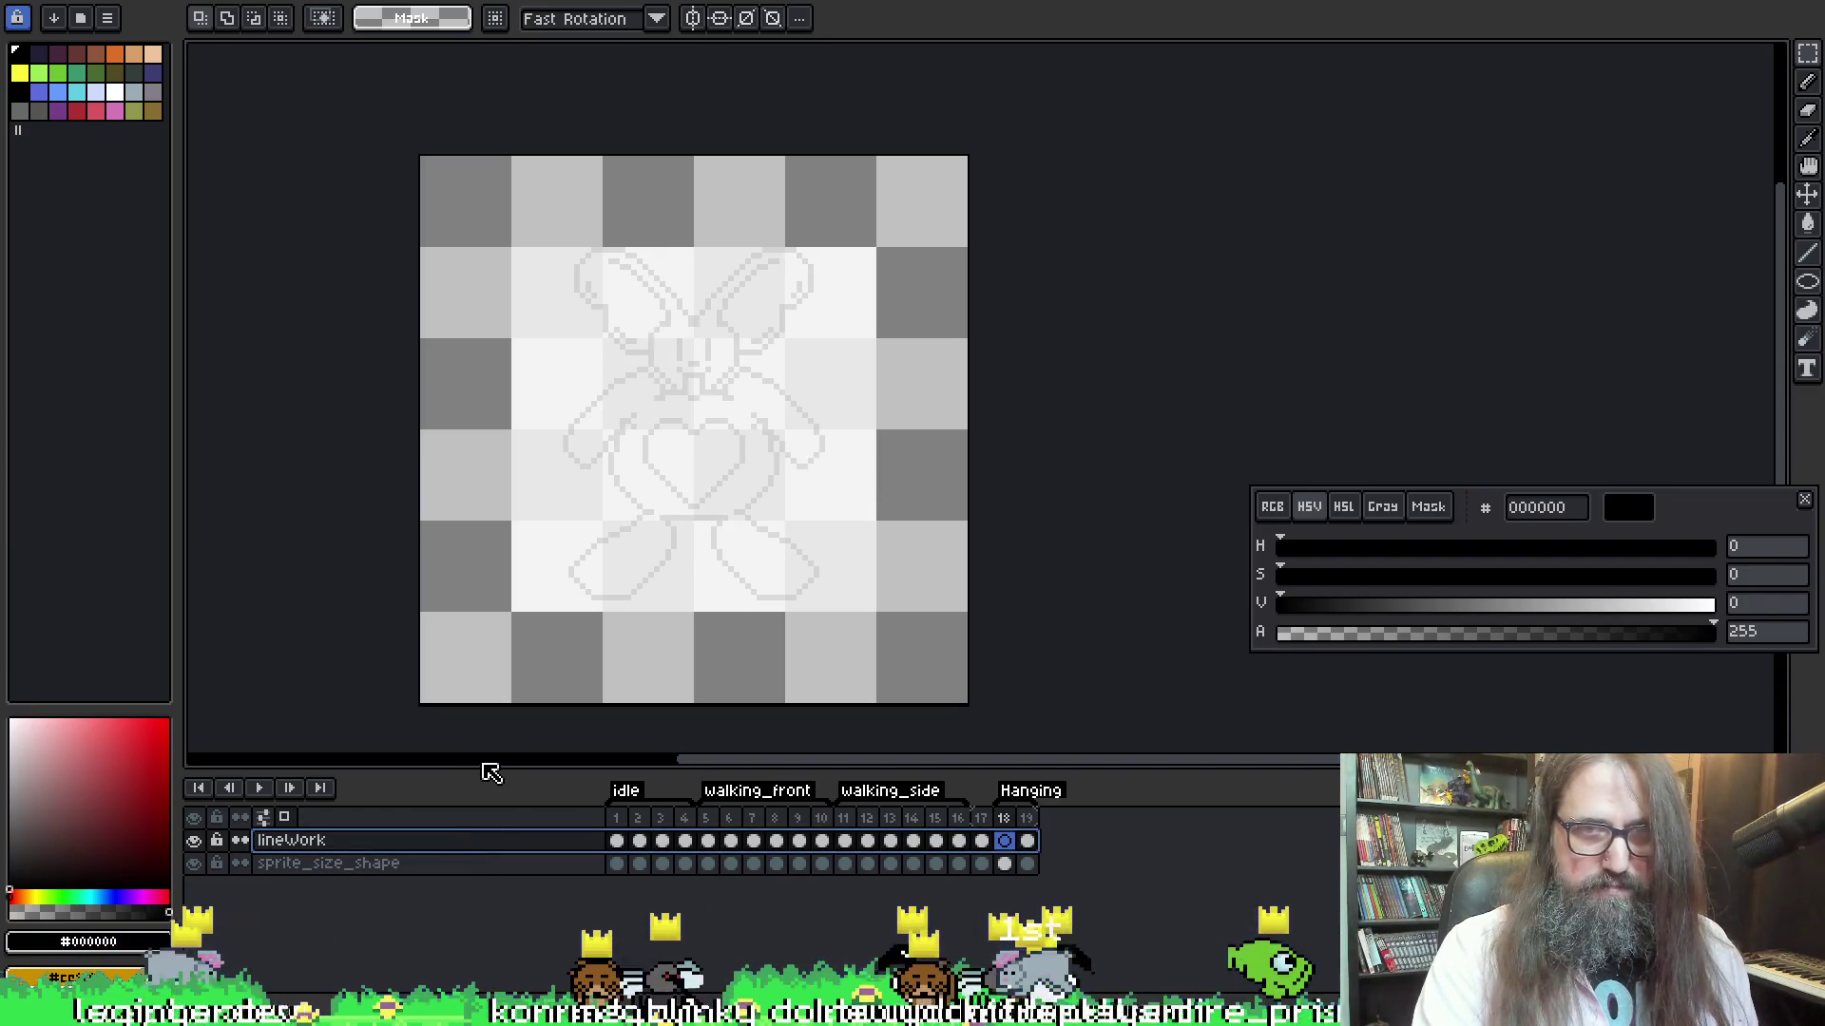
Paste the claw onto a new Layer 1 and place it at the frame's top centre
{"action": "key", "text": "shift+n"}
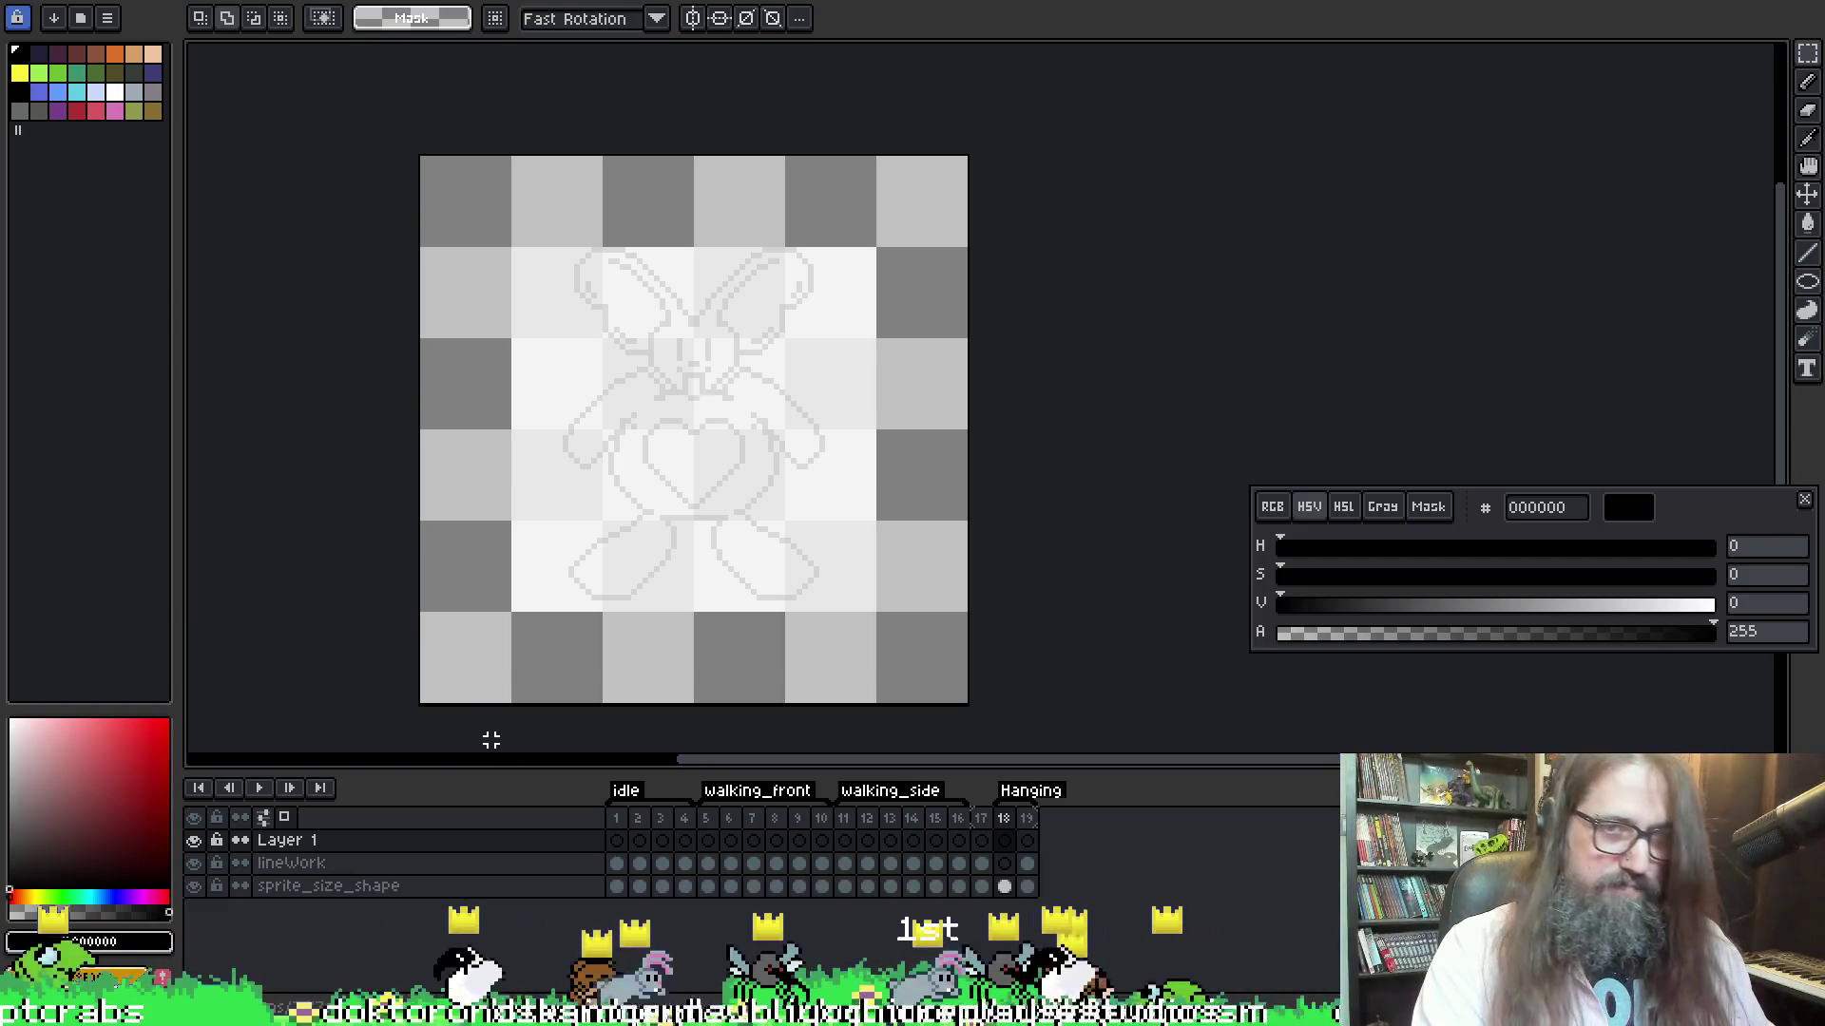
{"action": "key", "text": "ctrl+v"}
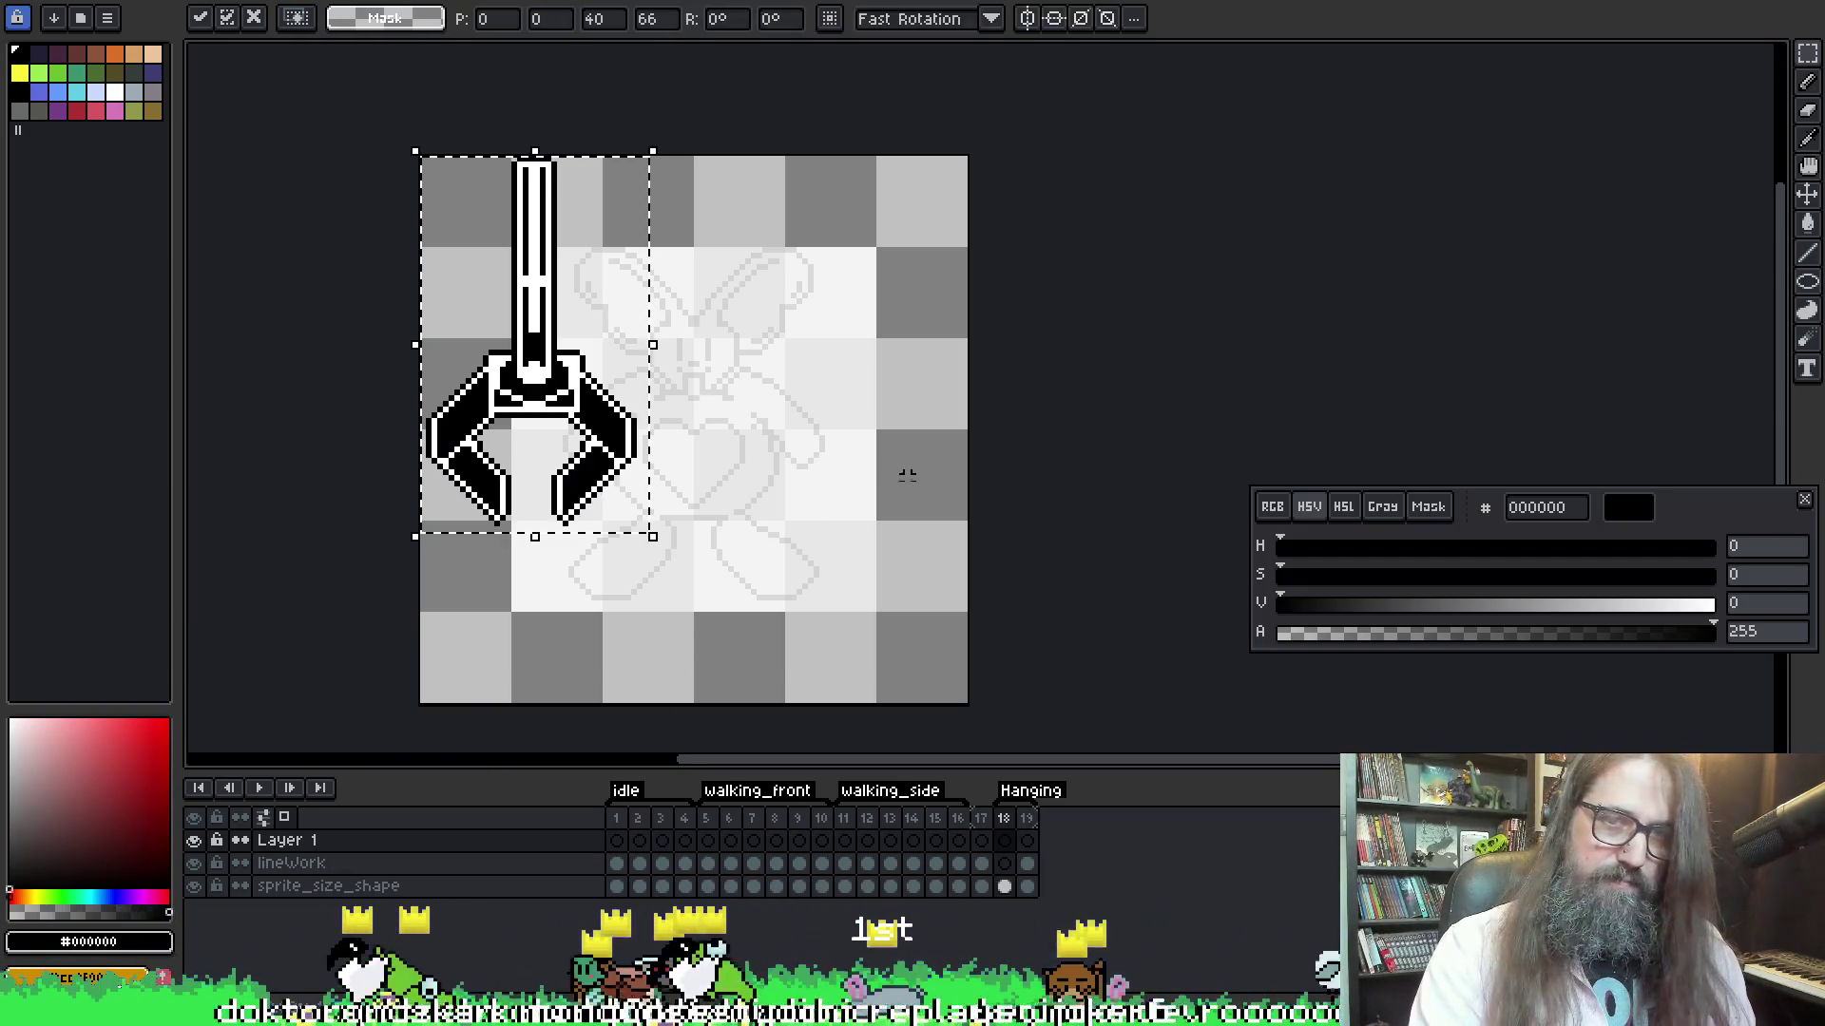
{"action": "mouse_move", "coordinate": [589, 465]}
{"action": "left_mouse_down"}
{"action": "mouse_move", "coordinate": [782, 329]}
{"action": "mouse_move", "coordinate": [757, 326]}
{"action": "mouse_move", "coordinate": [769, 366]}
{"action": "left_mouse_up"}
{"action": "key", "text": "Return"}
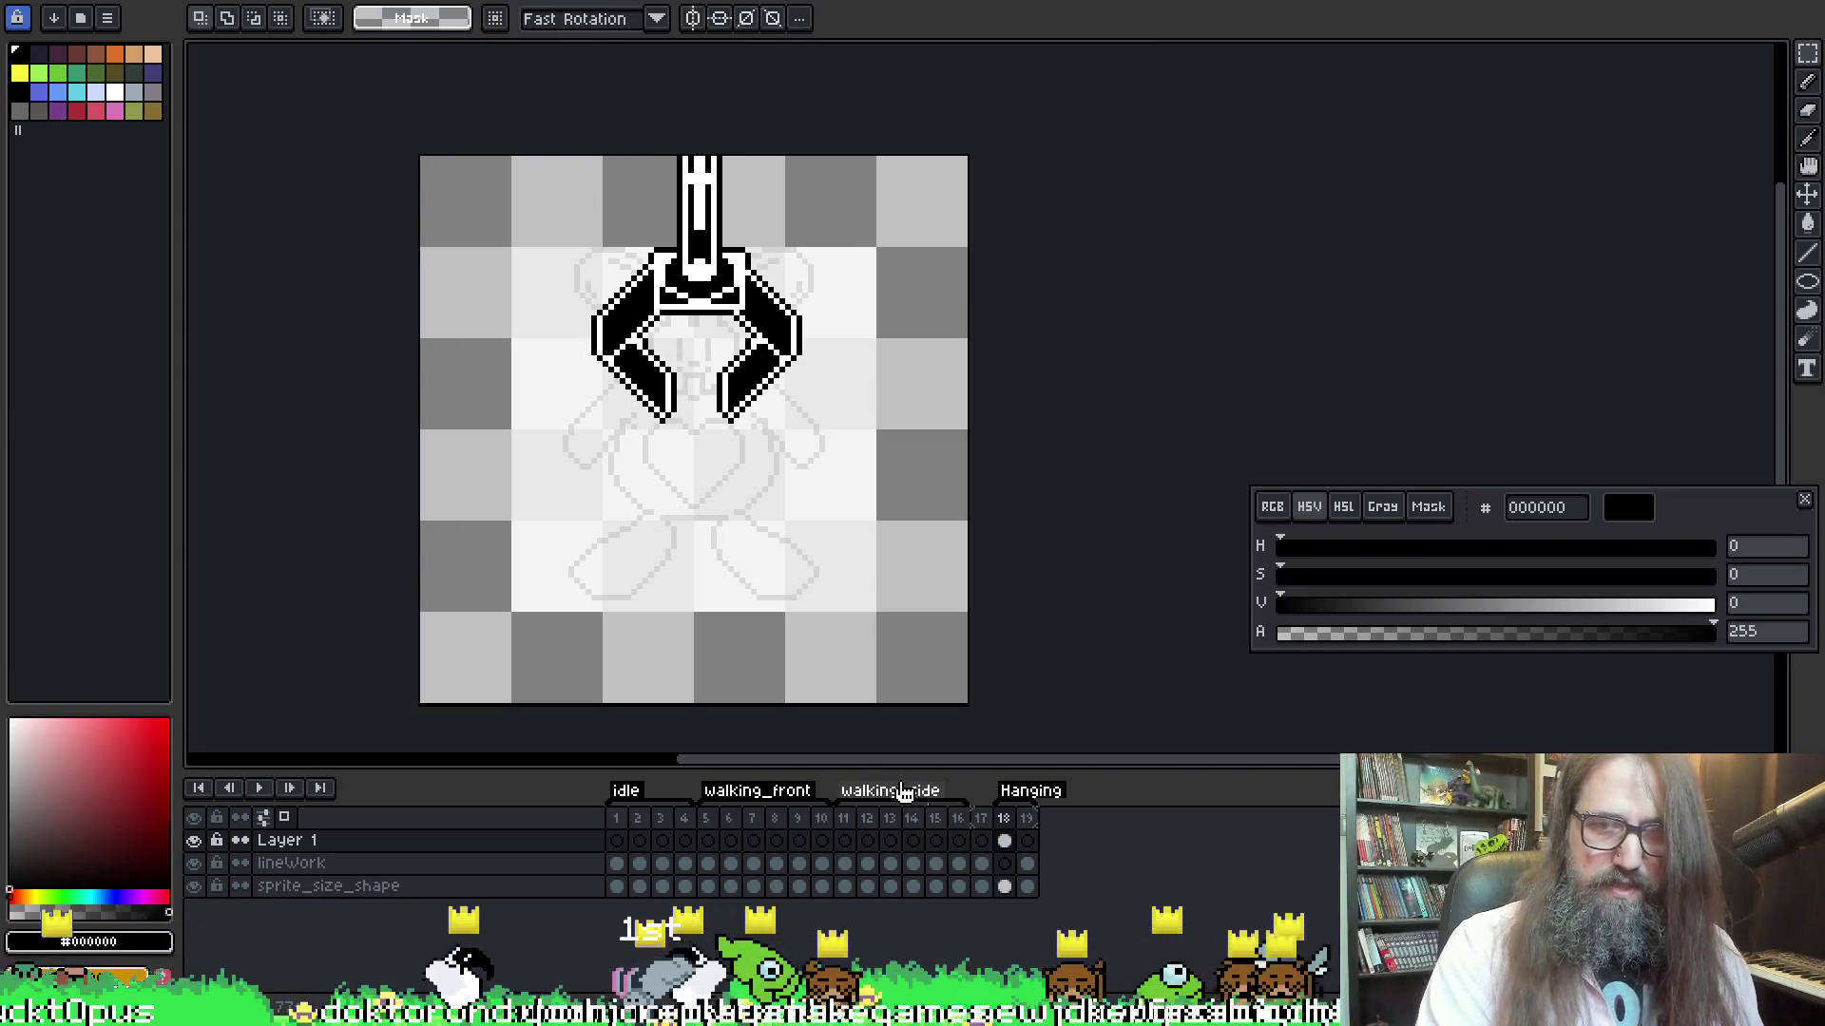
{"action": "left_click", "coordinate": [1004, 861]}
{"action": "key", "text": "b"}
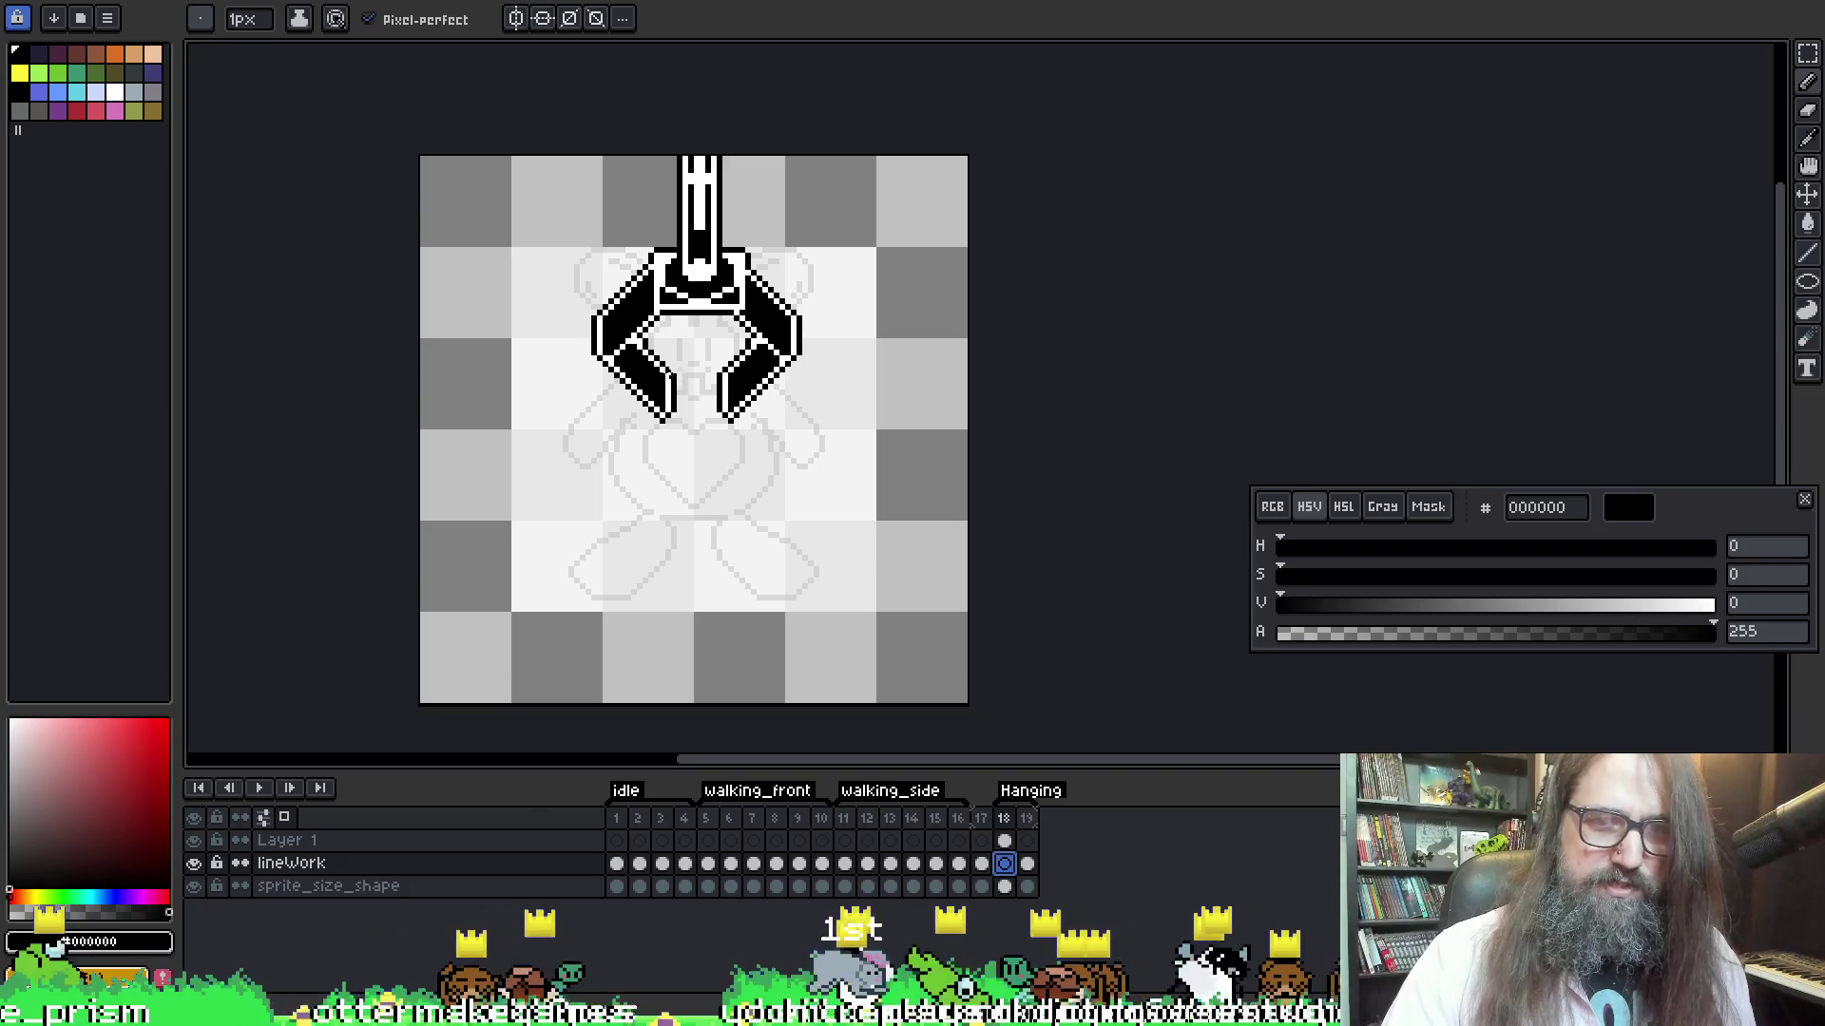
Draw the bunny's body oval below the claw on frame 18, nudged one pixel up-left
{"action": "mouse_move", "coordinate": [605, 485]}
{"action": "left_mouse_down"}
{"action": "mouse_move", "coordinate": [760, 547]}
{"action": "mouse_move", "coordinate": [803, 376]}
{"action": "left_mouse_up"}
{"action": "key", "text": "ctrl+z"}
{"action": "left_click_drag", "start_coordinate": [781, 285], "coordinate": [823, 181]}
{"action": "key", "text": "ctrl+z"}
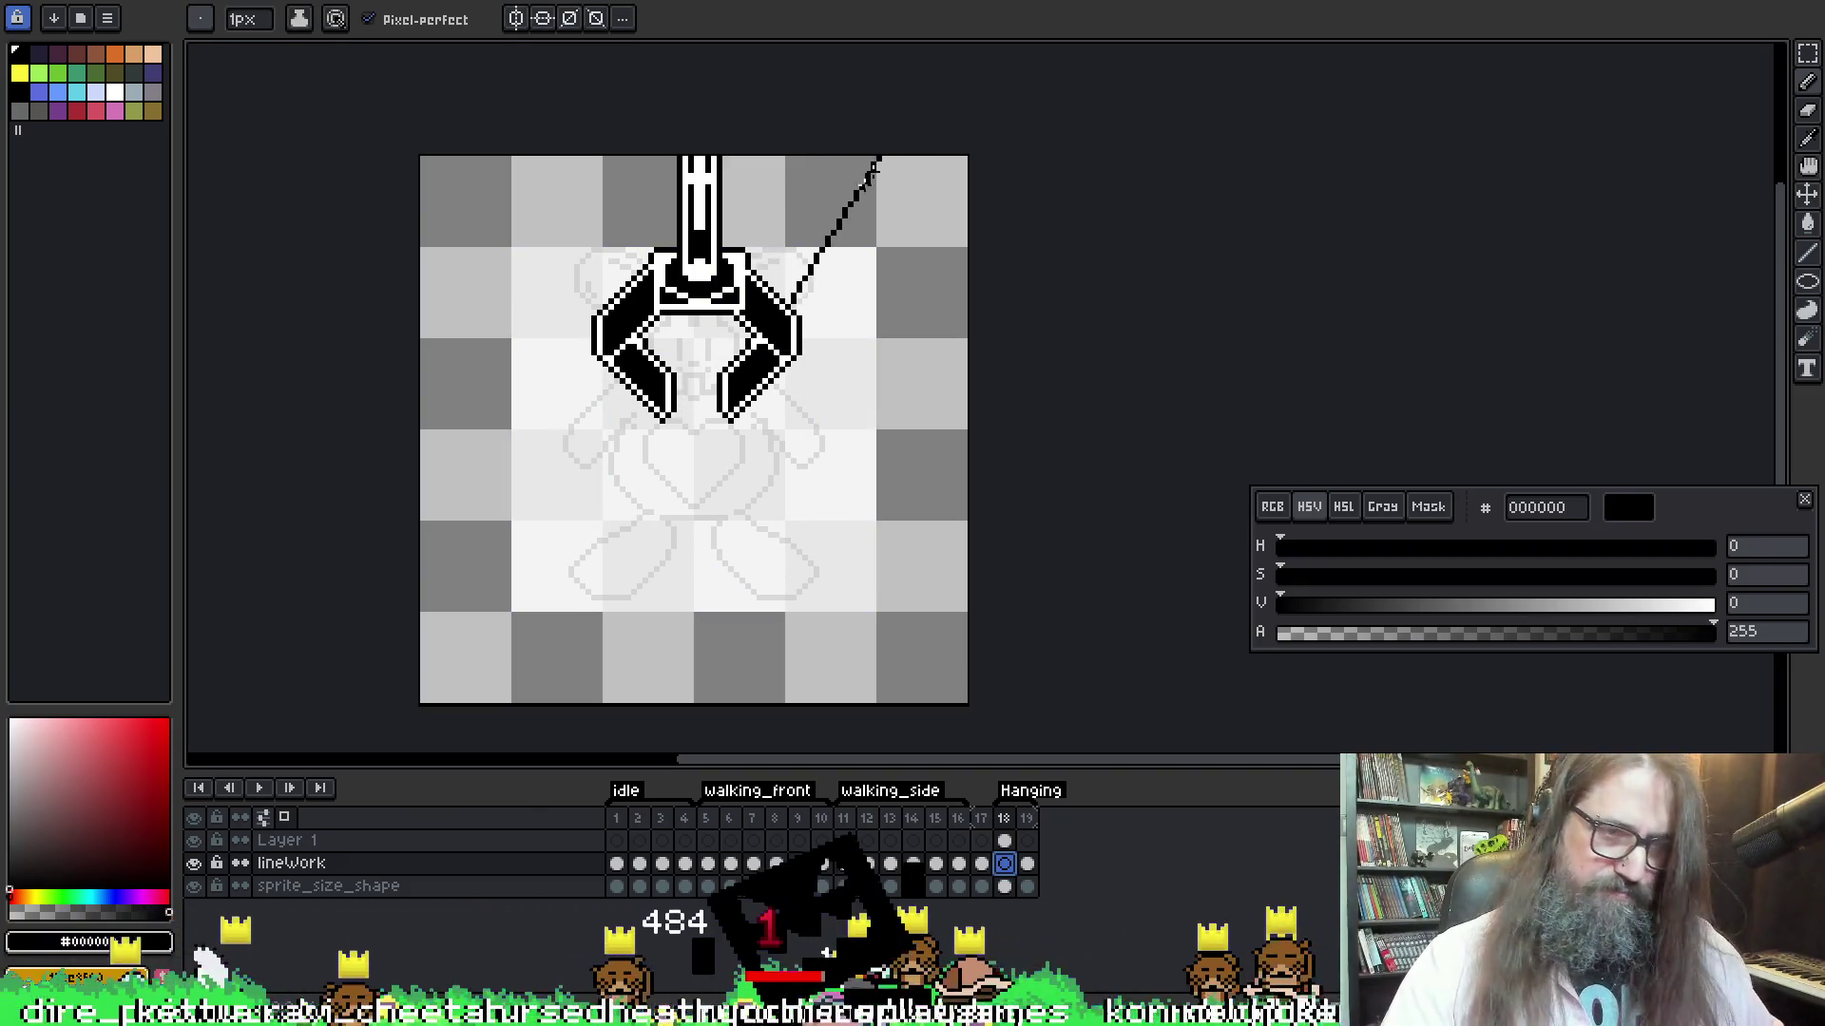
{"action": "key", "text": "l"}
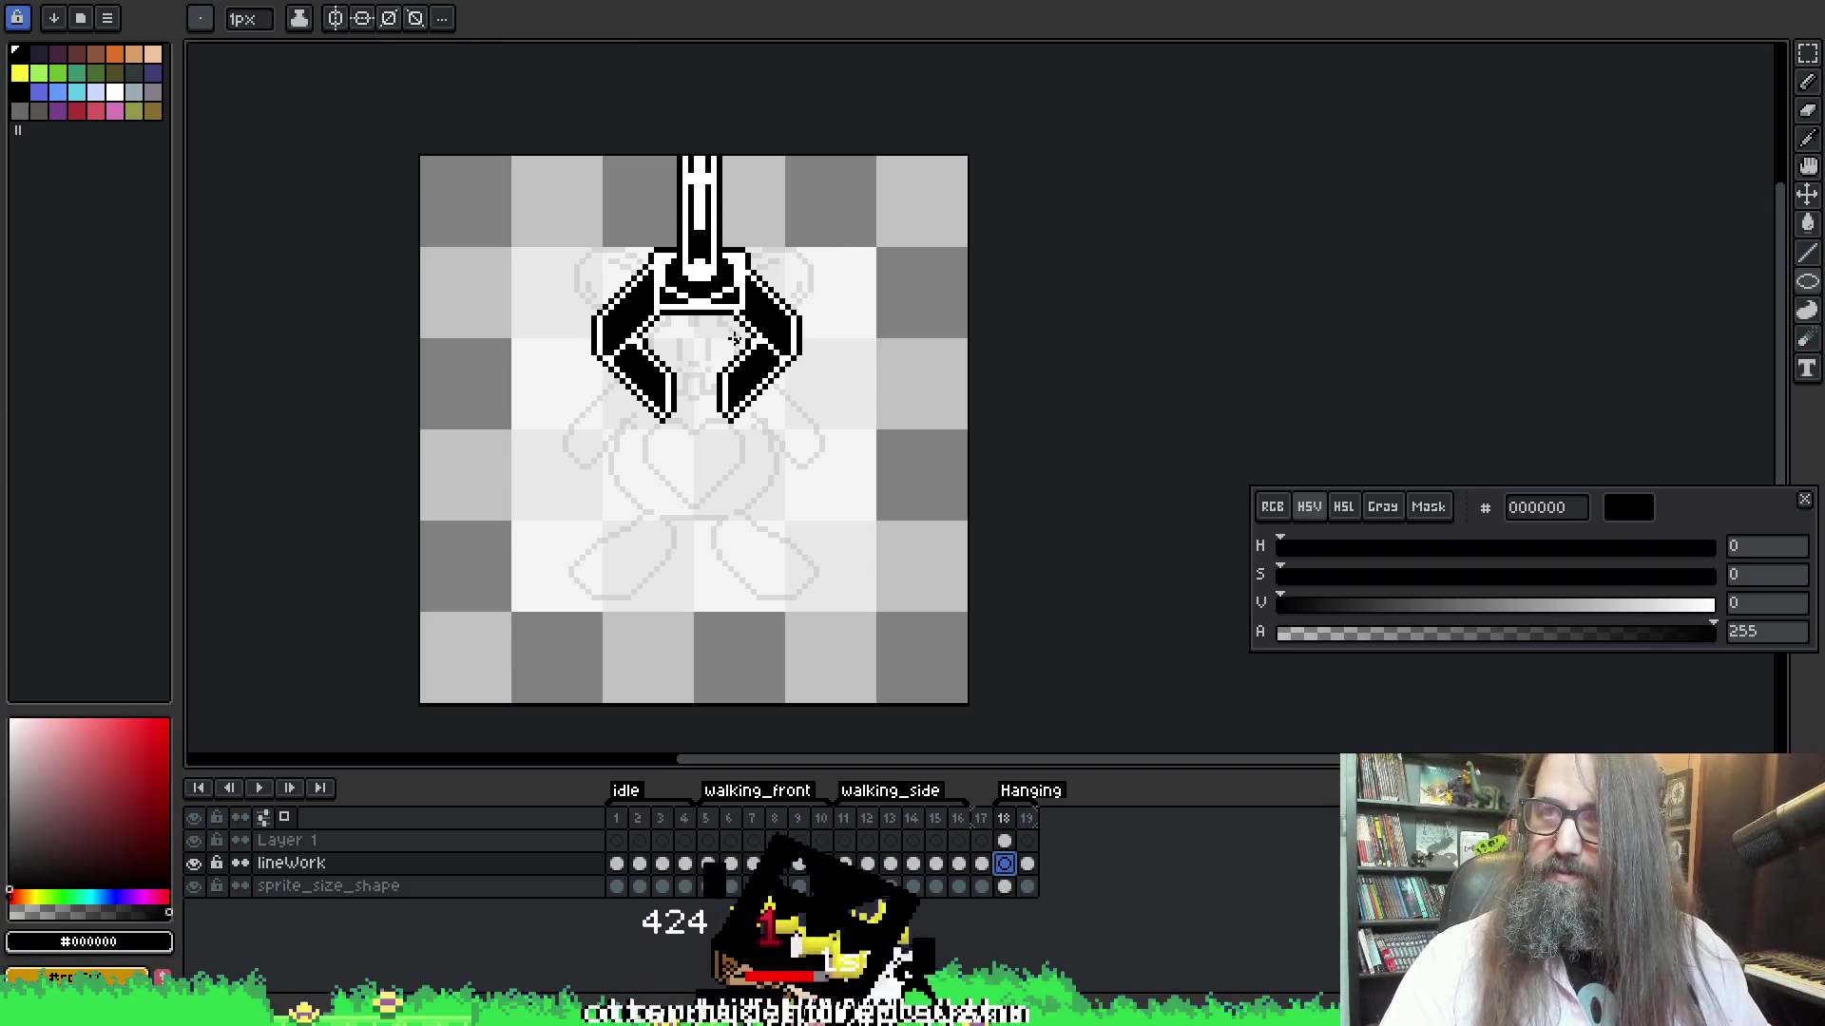
{"action": "mouse_move", "coordinate": [594, 377]}
{"action": "left_mouse_down"}
{"action": "mouse_move", "coordinate": [724, 495]}
{"action": "mouse_move", "coordinate": [782, 484]}
{"action": "mouse_move", "coordinate": [756, 532]}
{"action": "mouse_move", "coordinate": [782, 566]}
{"action": "mouse_move", "coordinate": [713, 533]}
{"action": "left_mouse_up"}
{"action": "key", "text": "space"}
{"action": "key", "text": "m"}
{"action": "key", "text": "b"}
{"action": "key", "text": "ctrl+z"}
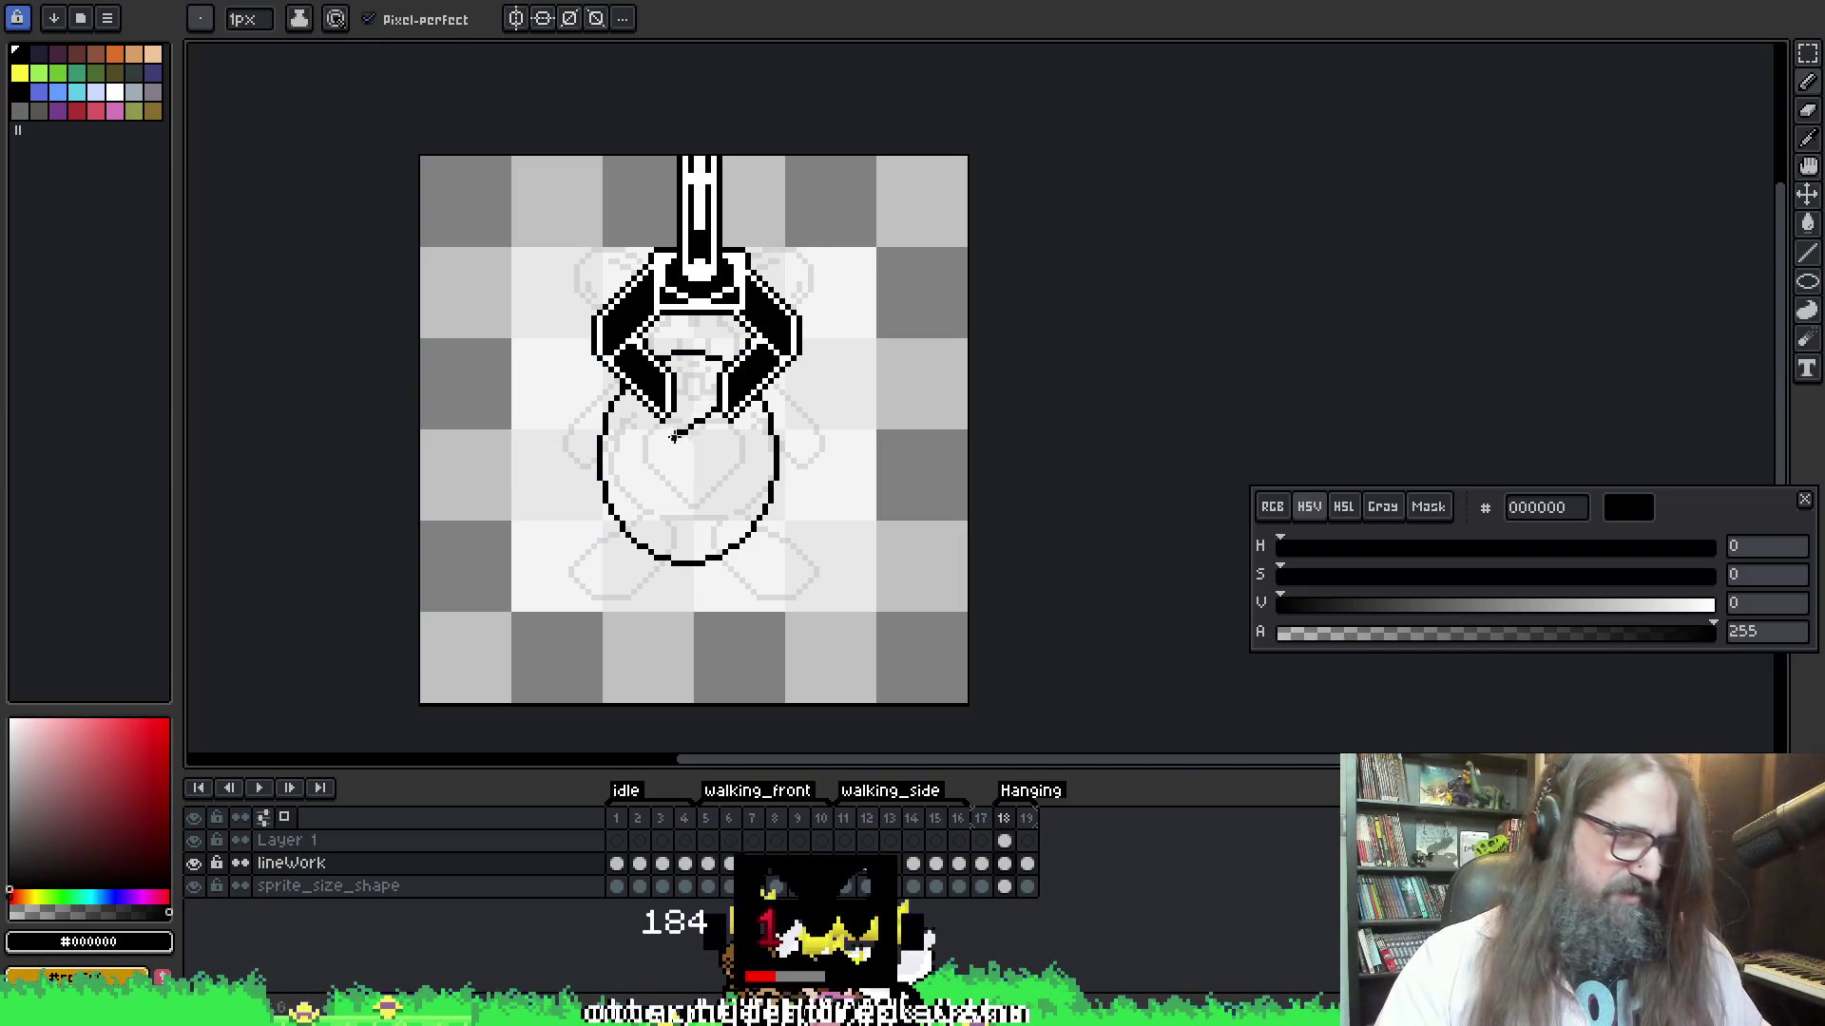
Add a head oval inside the body and several paw ovals along its lower edge, then go to frame 19
{"action": "key", "text": "u"}
{"action": "mouse_move", "coordinate": [659, 380]}
{"action": "left_mouse_down"}
{"action": "mouse_move", "coordinate": [733, 498]}
{"action": "mouse_move", "coordinate": [764, 485]}
{"action": "left_mouse_up"}
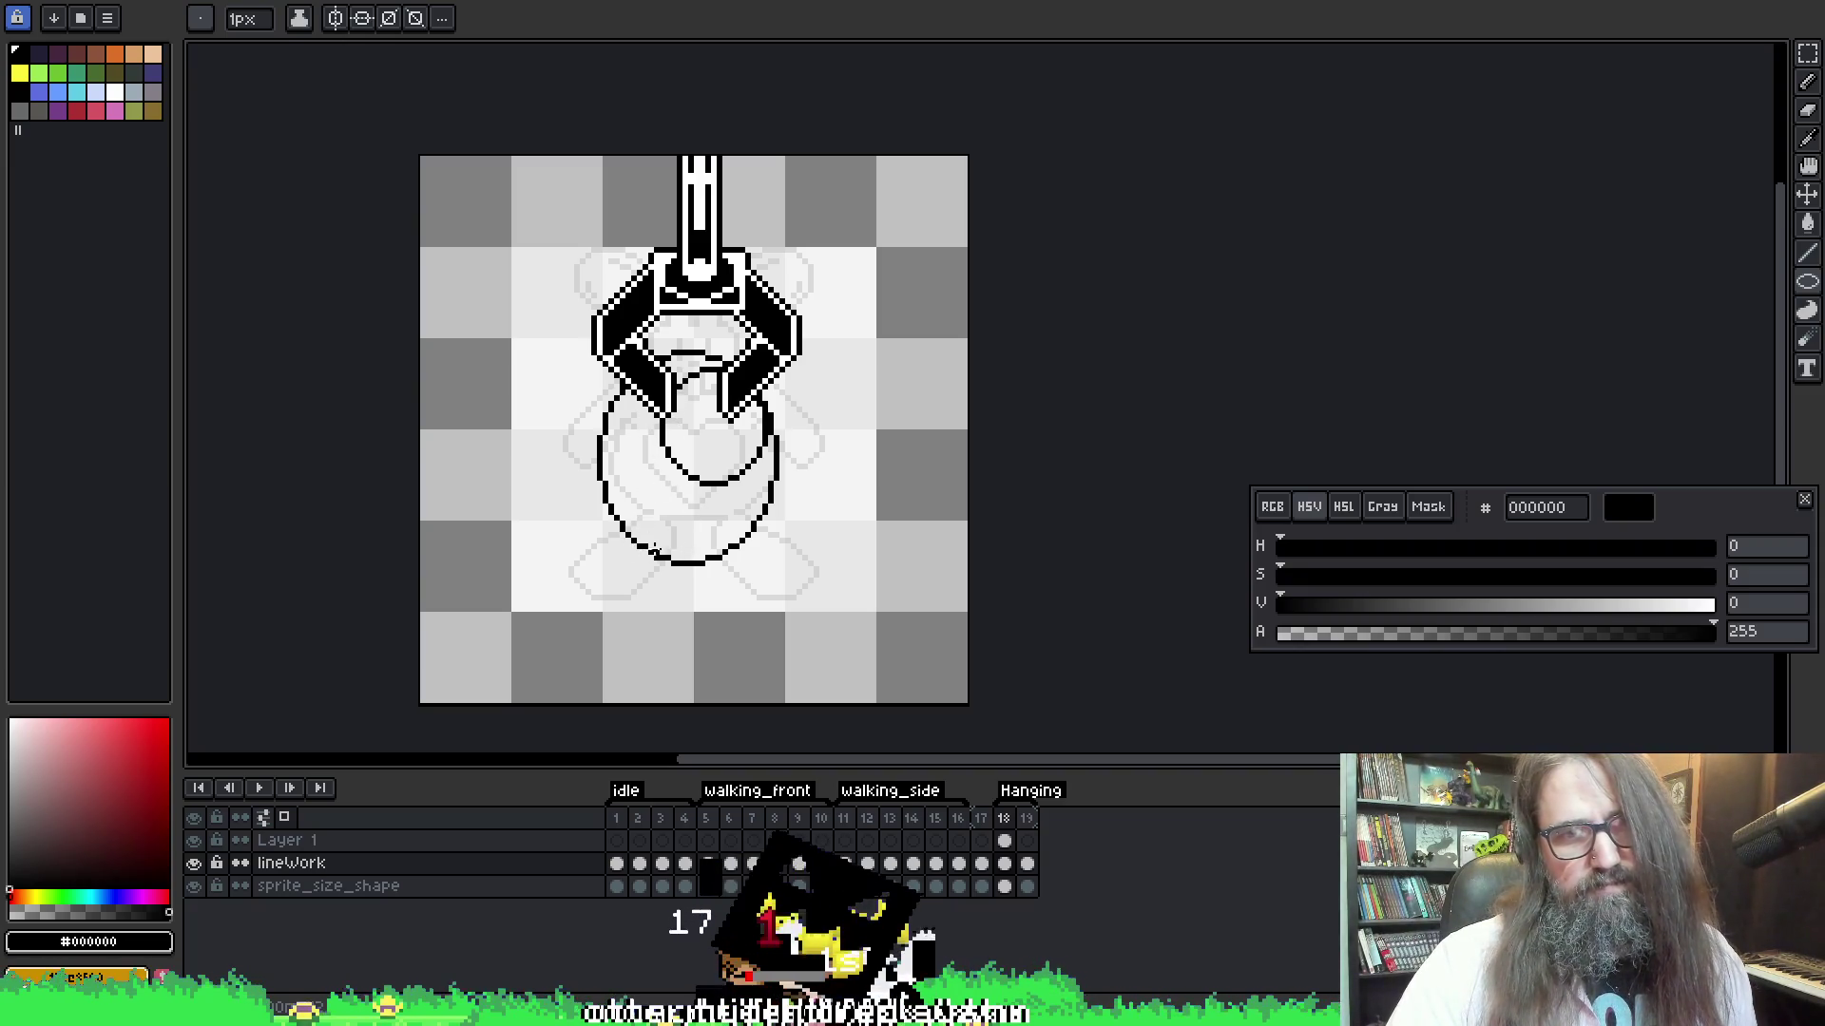
{"action": "mouse_move", "coordinate": [656, 512]}
{"action": "left_mouse_down"}
{"action": "mouse_move", "coordinate": [717, 597]}
{"action": "mouse_move", "coordinate": [712, 580]}
{"action": "left_mouse_up"}
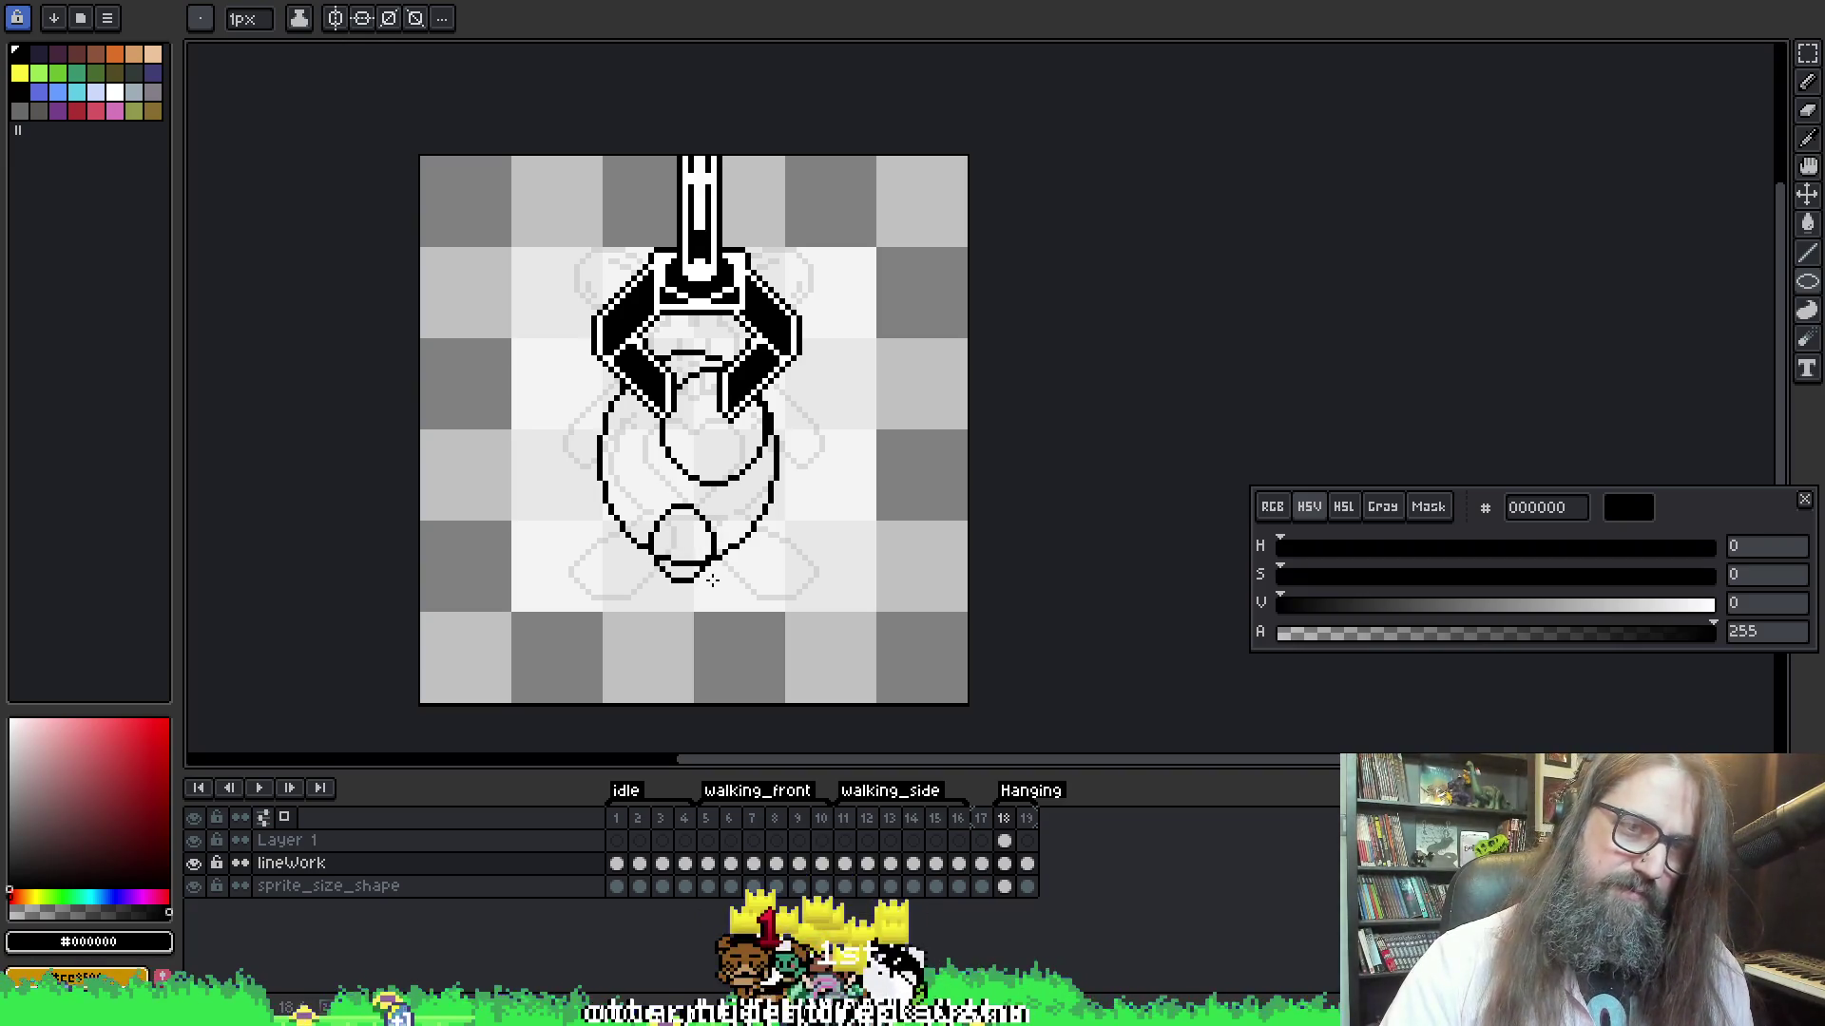
{"action": "mouse_move", "coordinate": [746, 495]}
{"action": "left_mouse_down"}
{"action": "mouse_move", "coordinate": [774, 565]}
{"action": "mouse_move", "coordinate": [787, 557]}
{"action": "left_mouse_up"}
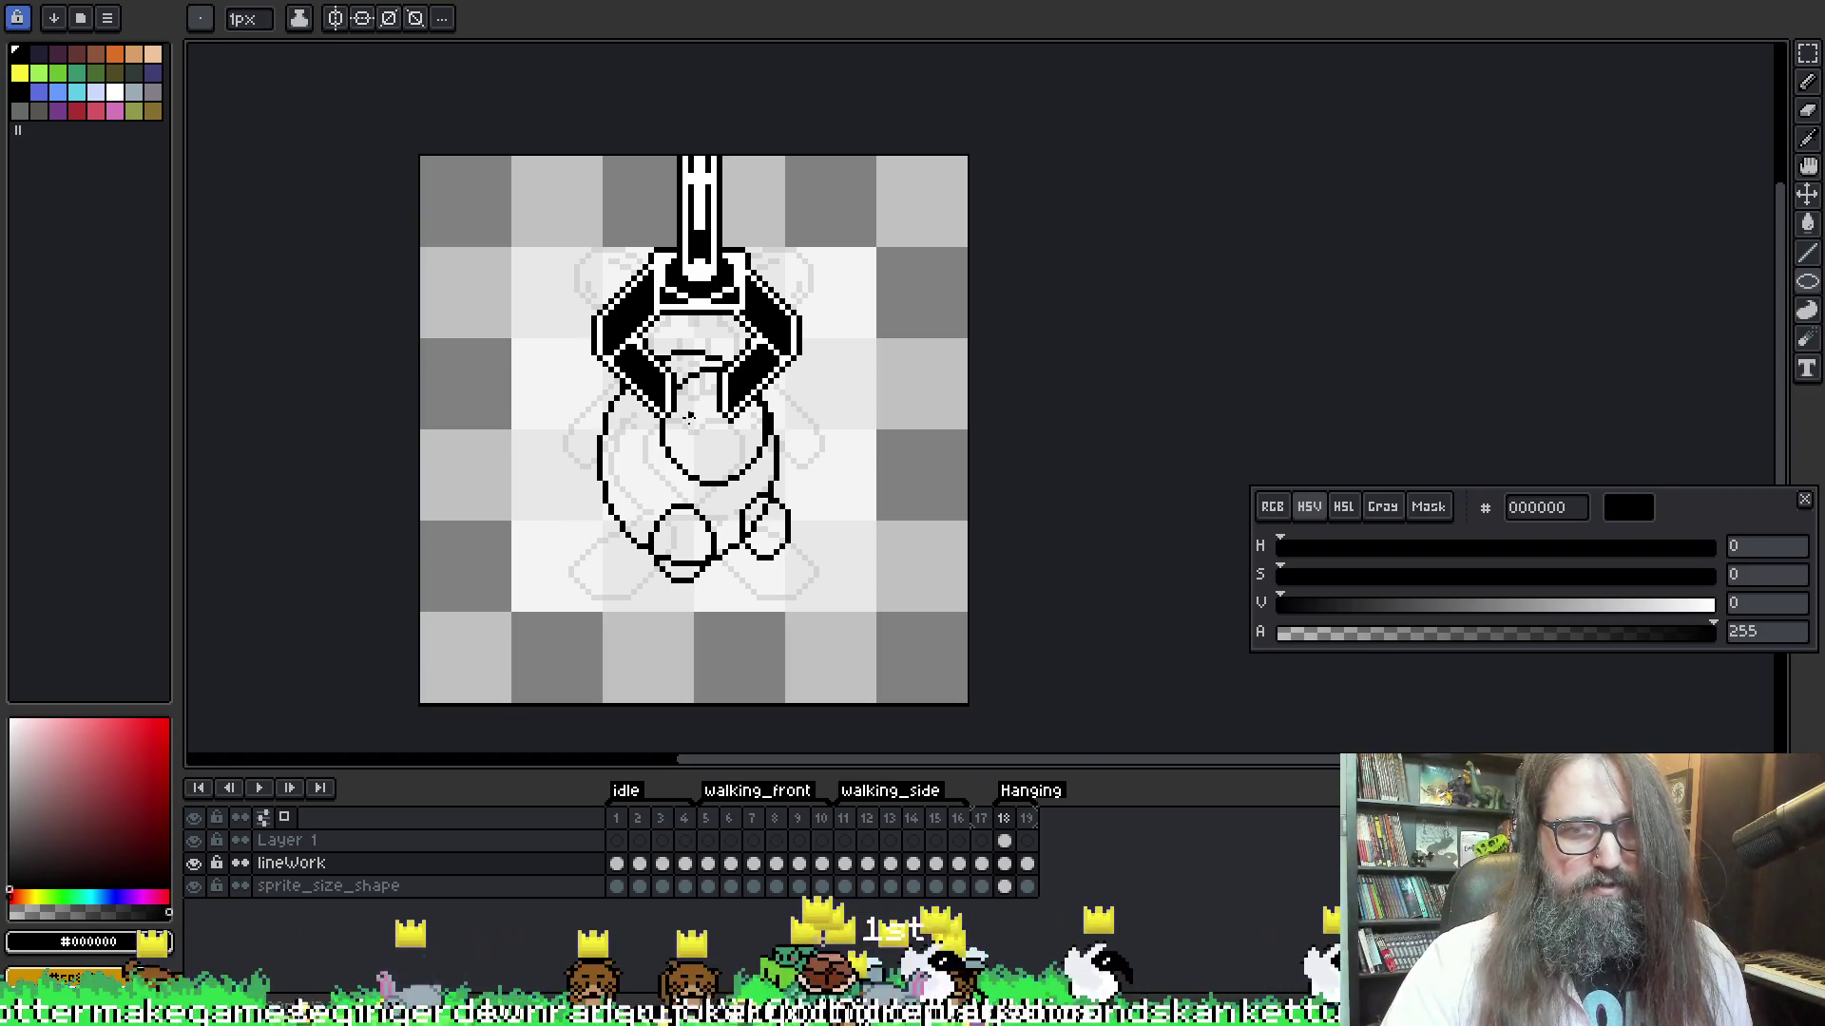
{"action": "left_click_drag", "start_coordinate": [597, 505], "coordinate": [649, 562]}
{"action": "left_click_drag", "start_coordinate": [799, 489], "coordinate": [833, 547]}
{"action": "key", "text": "ctrl+z"}
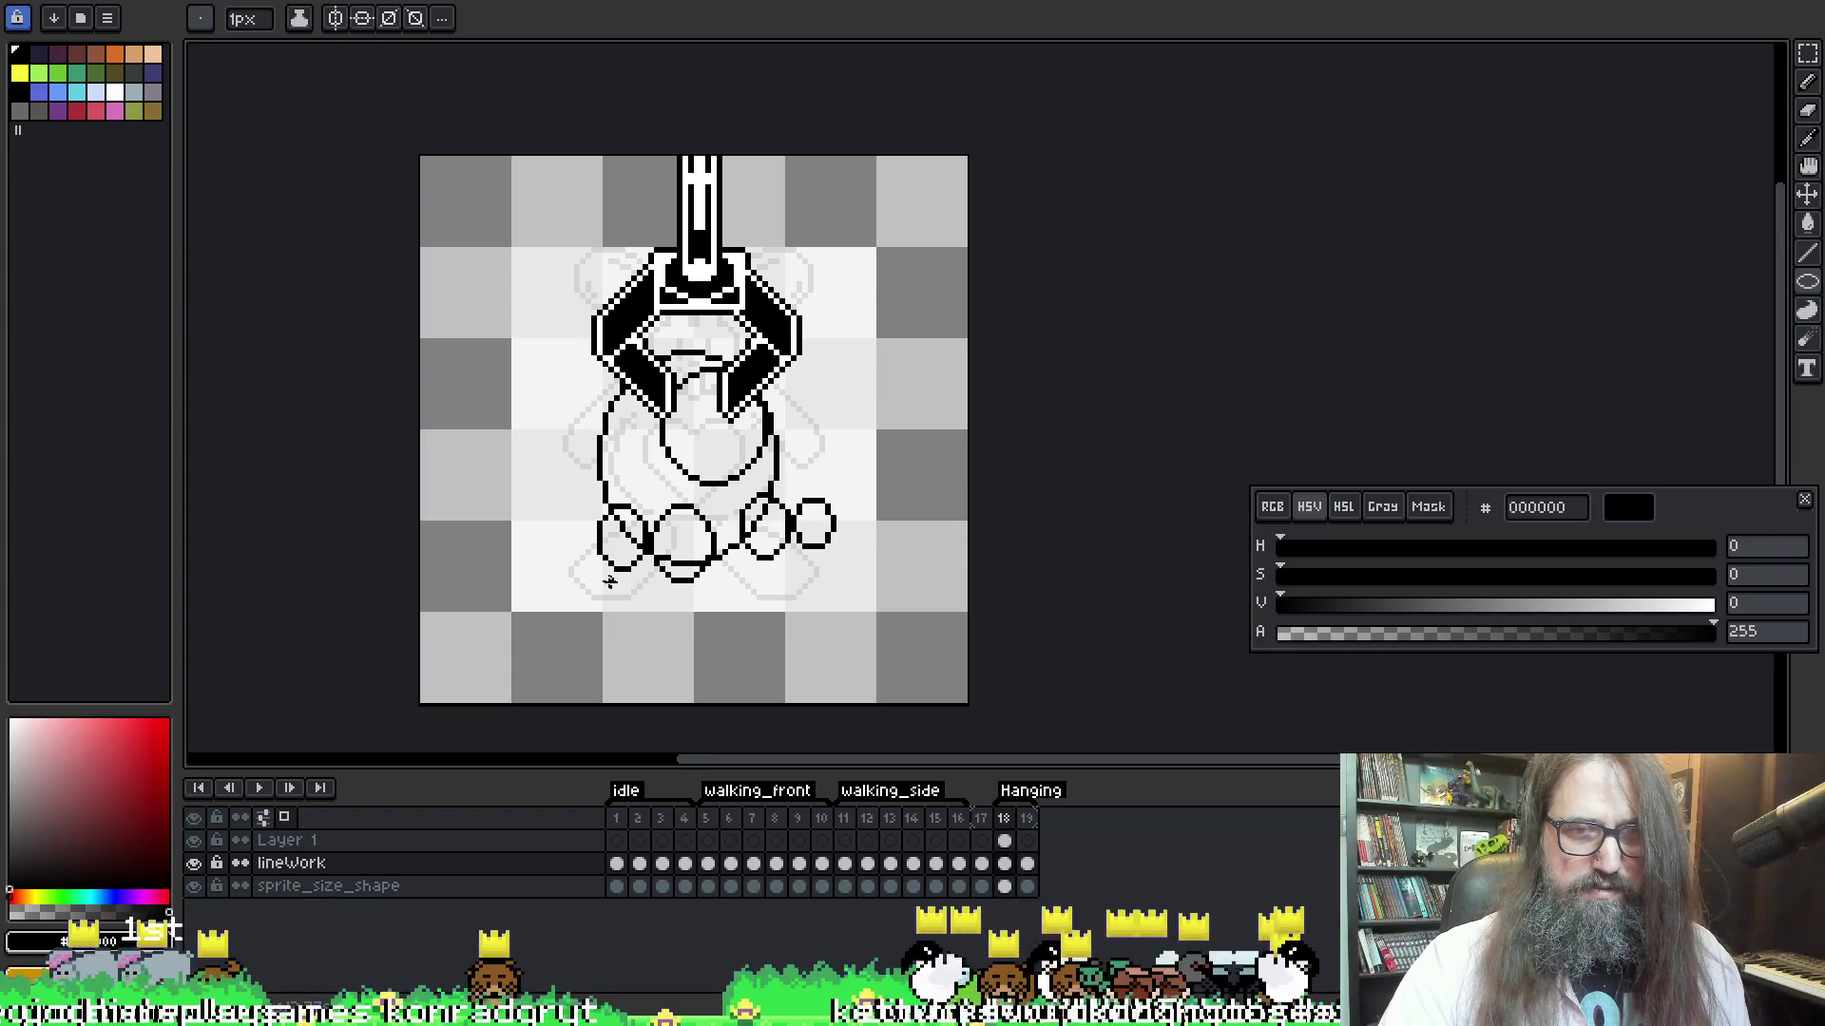
{"action": "mouse_move", "coordinate": [599, 594]}
{"action": "left_mouse_down"}
{"action": "mouse_move", "coordinate": [627, 609]}
{"action": "mouse_move", "coordinate": [665, 521]}
{"action": "mouse_move", "coordinate": [609, 589]}
{"action": "mouse_move", "coordinate": [665, 601]}
{"action": "mouse_move", "coordinate": [616, 607]}
{"action": "left_mouse_up"}
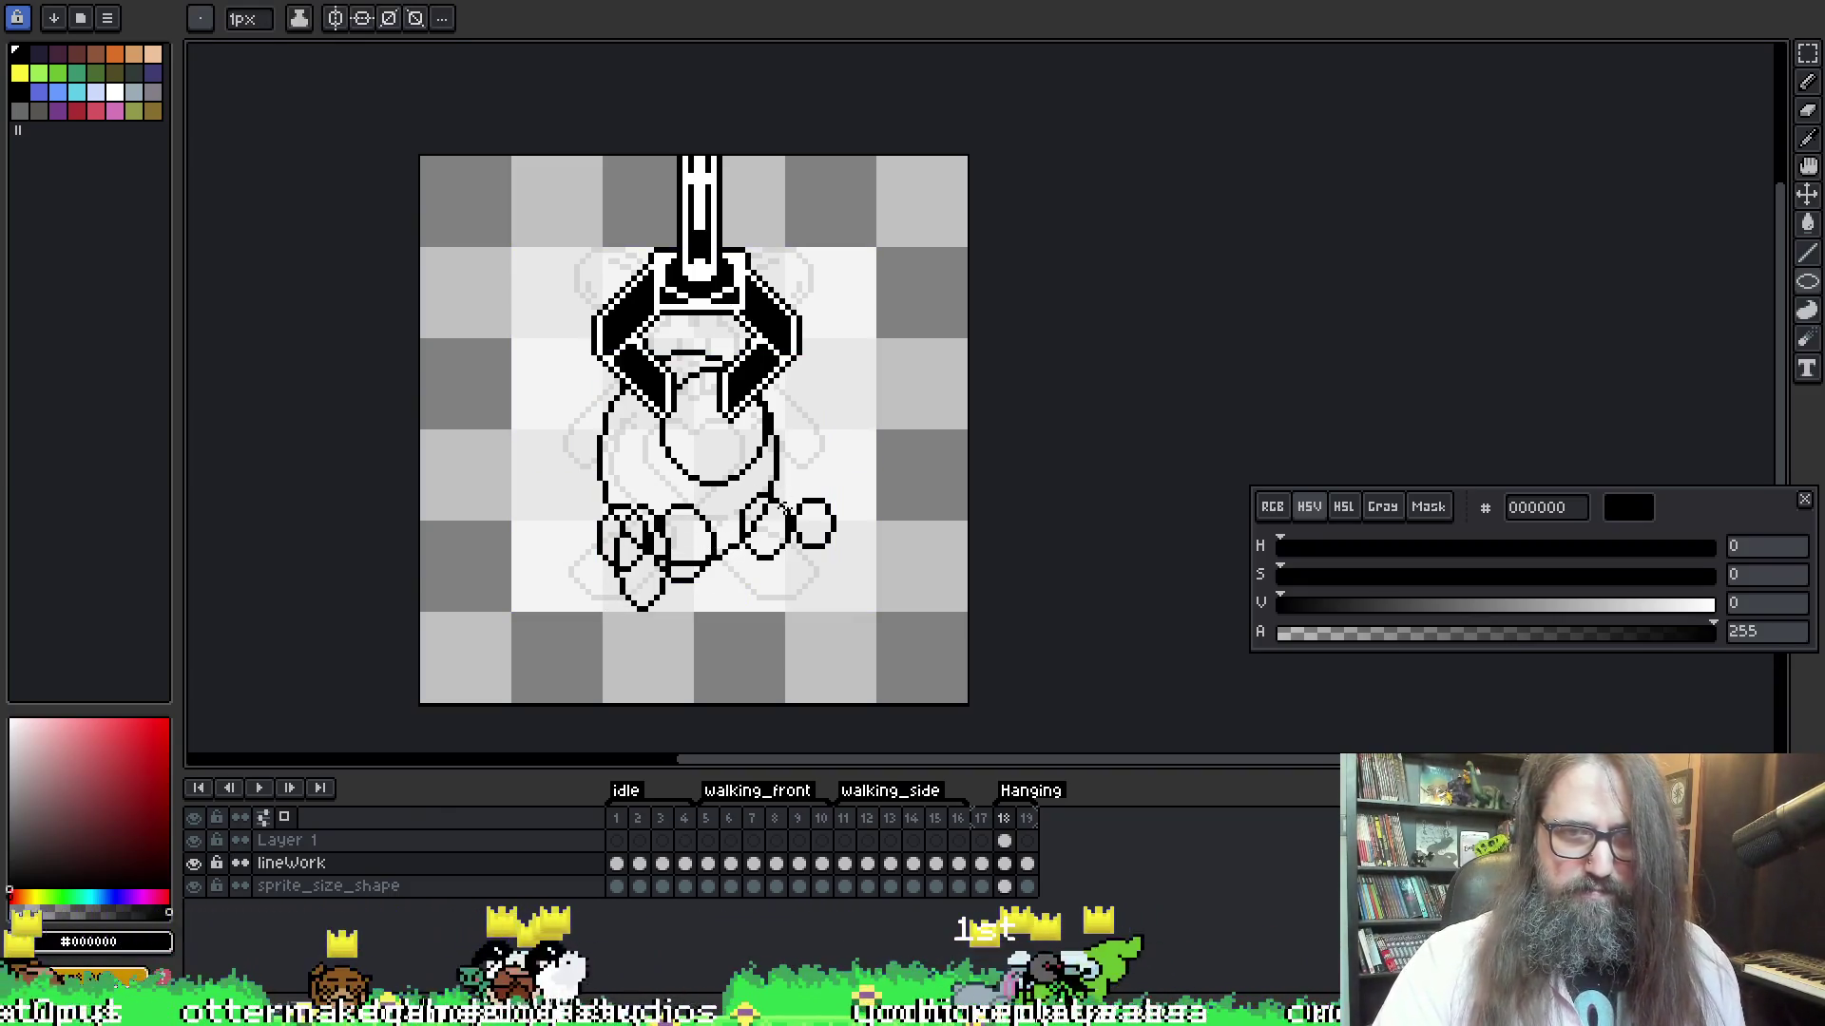
{"action": "left_click_drag", "start_coordinate": [734, 564], "coordinate": [699, 601]}
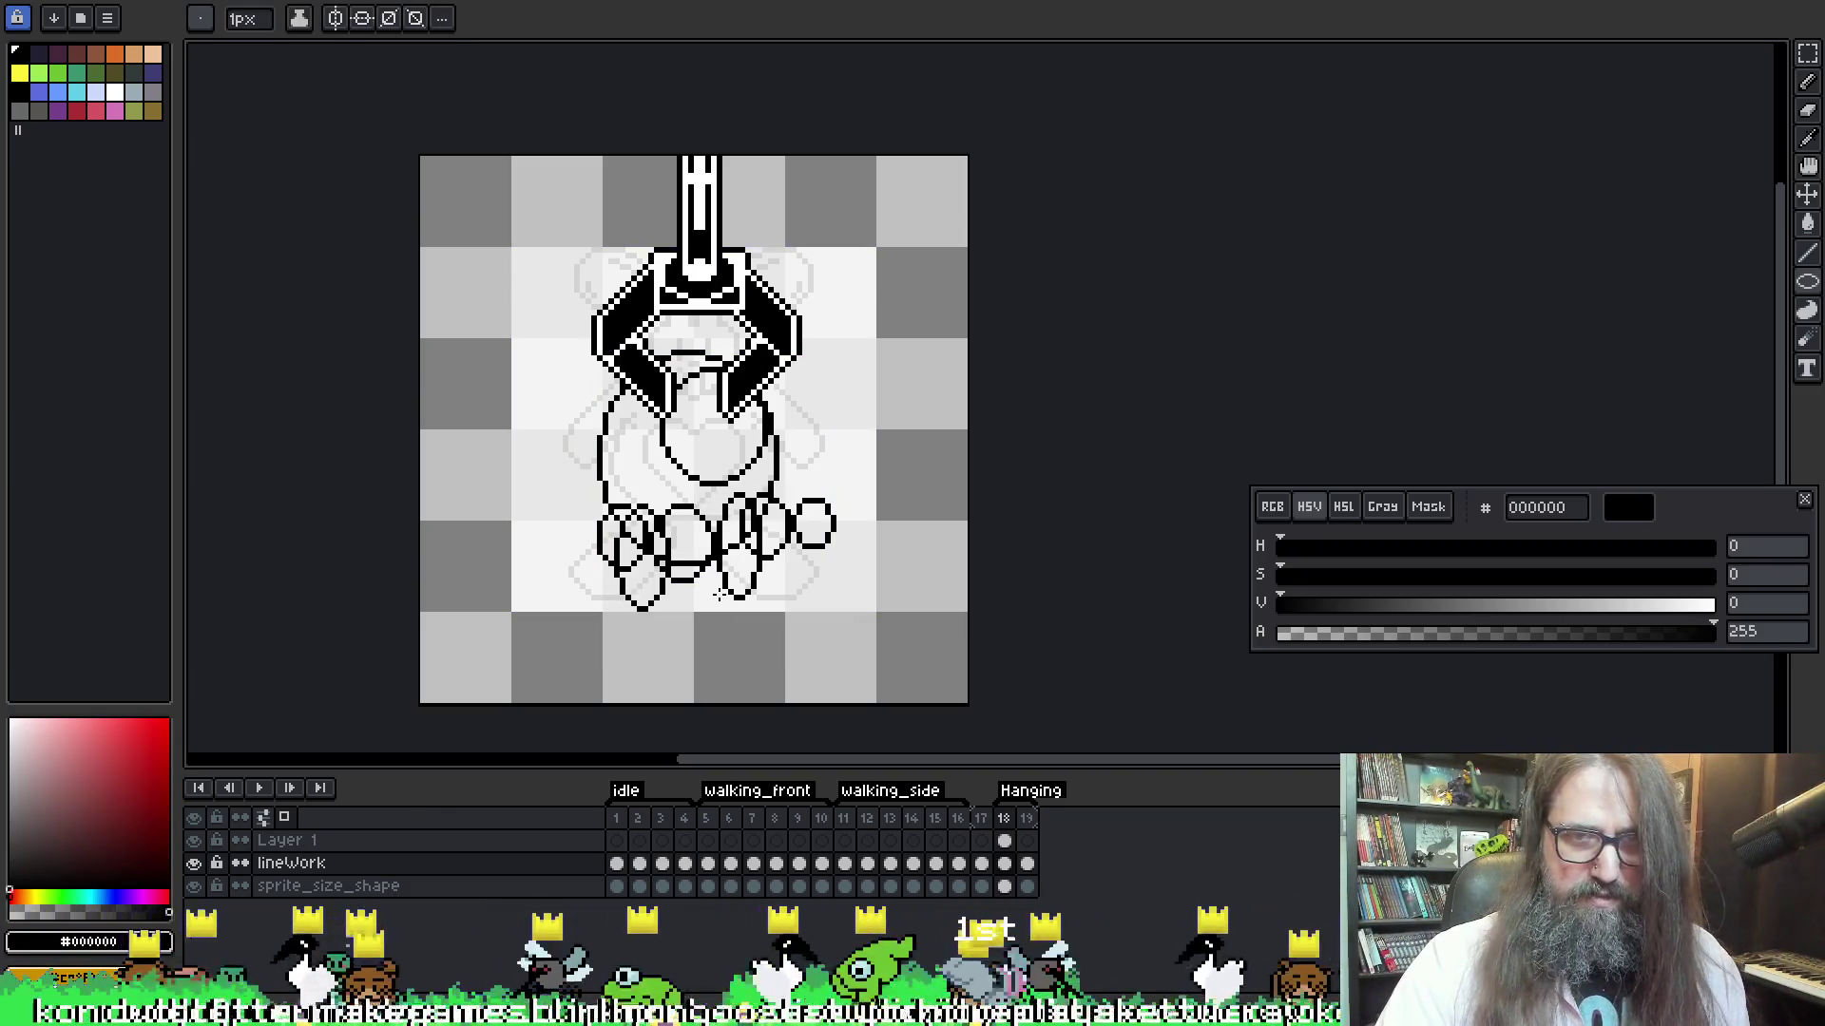
{"action": "key", "text": "ctrl+z"}
{"action": "mouse_move", "coordinate": [719, 510]}
{"action": "left_mouse_down"}
{"action": "mouse_move", "coordinate": [793, 604]}
{"action": "mouse_move", "coordinate": [773, 605]}
{"action": "left_mouse_up"}
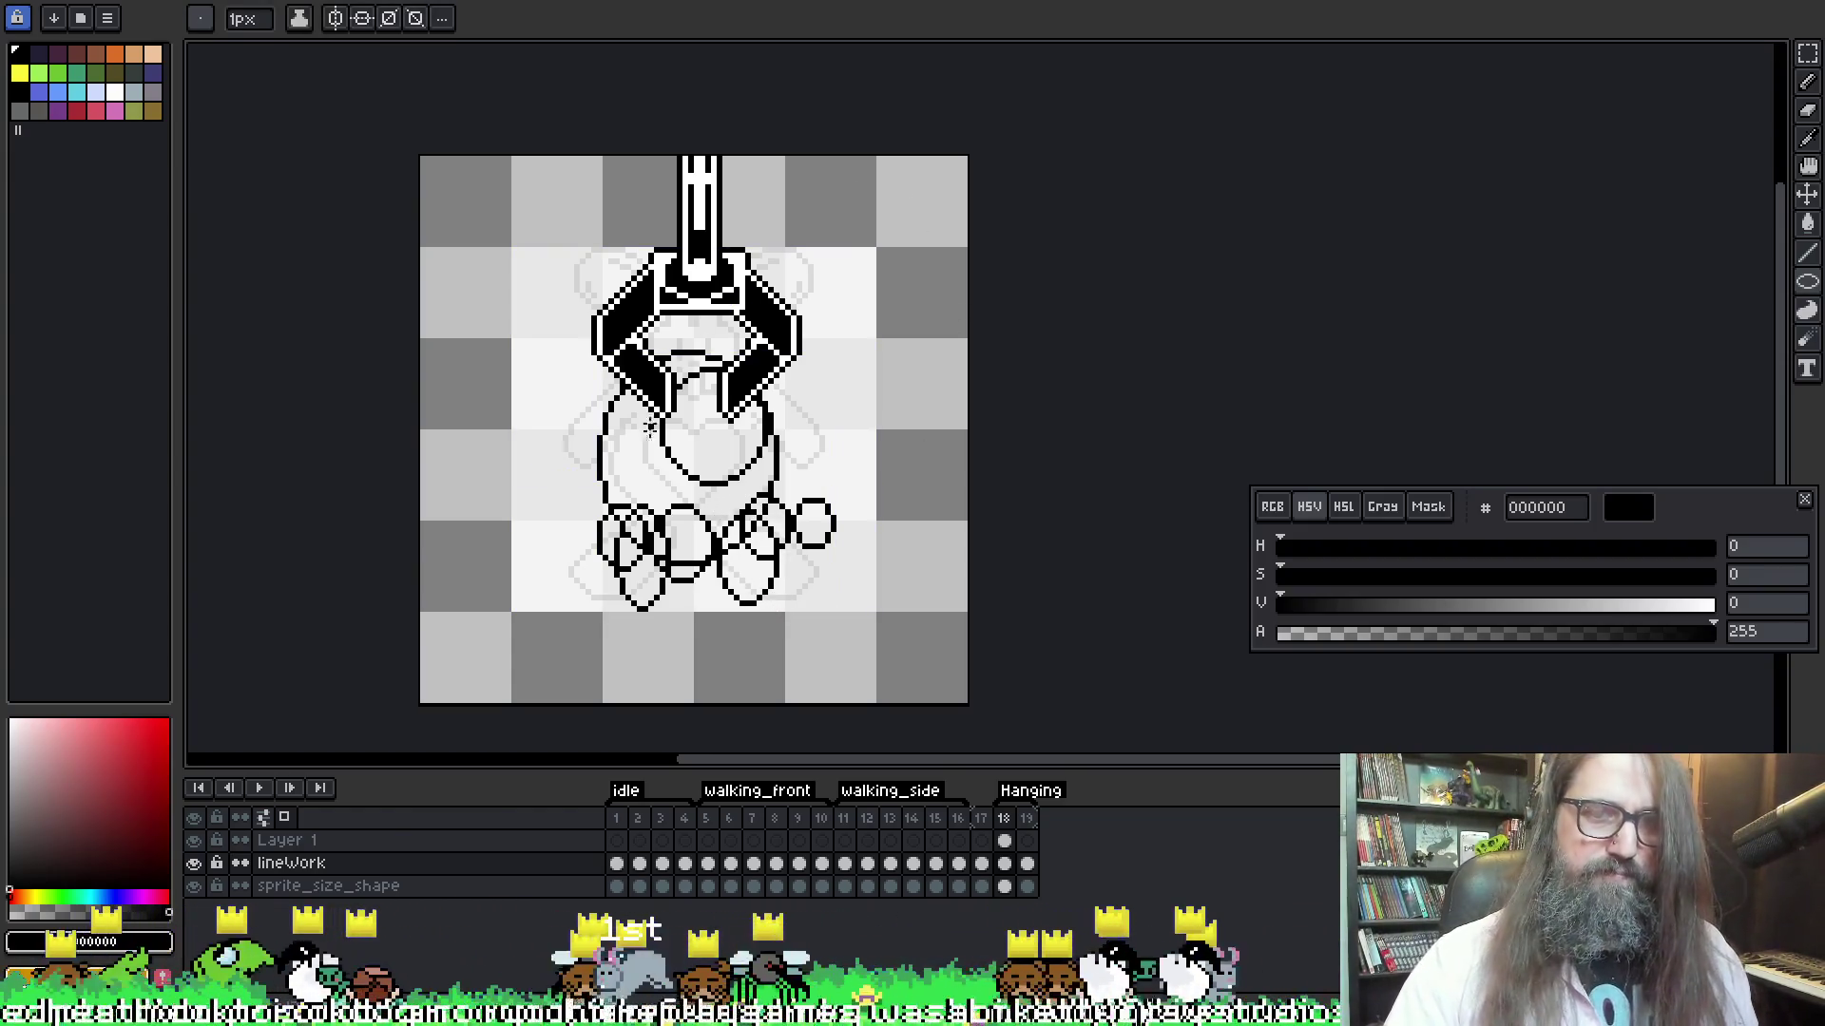
{"action": "key", "text": "b"}
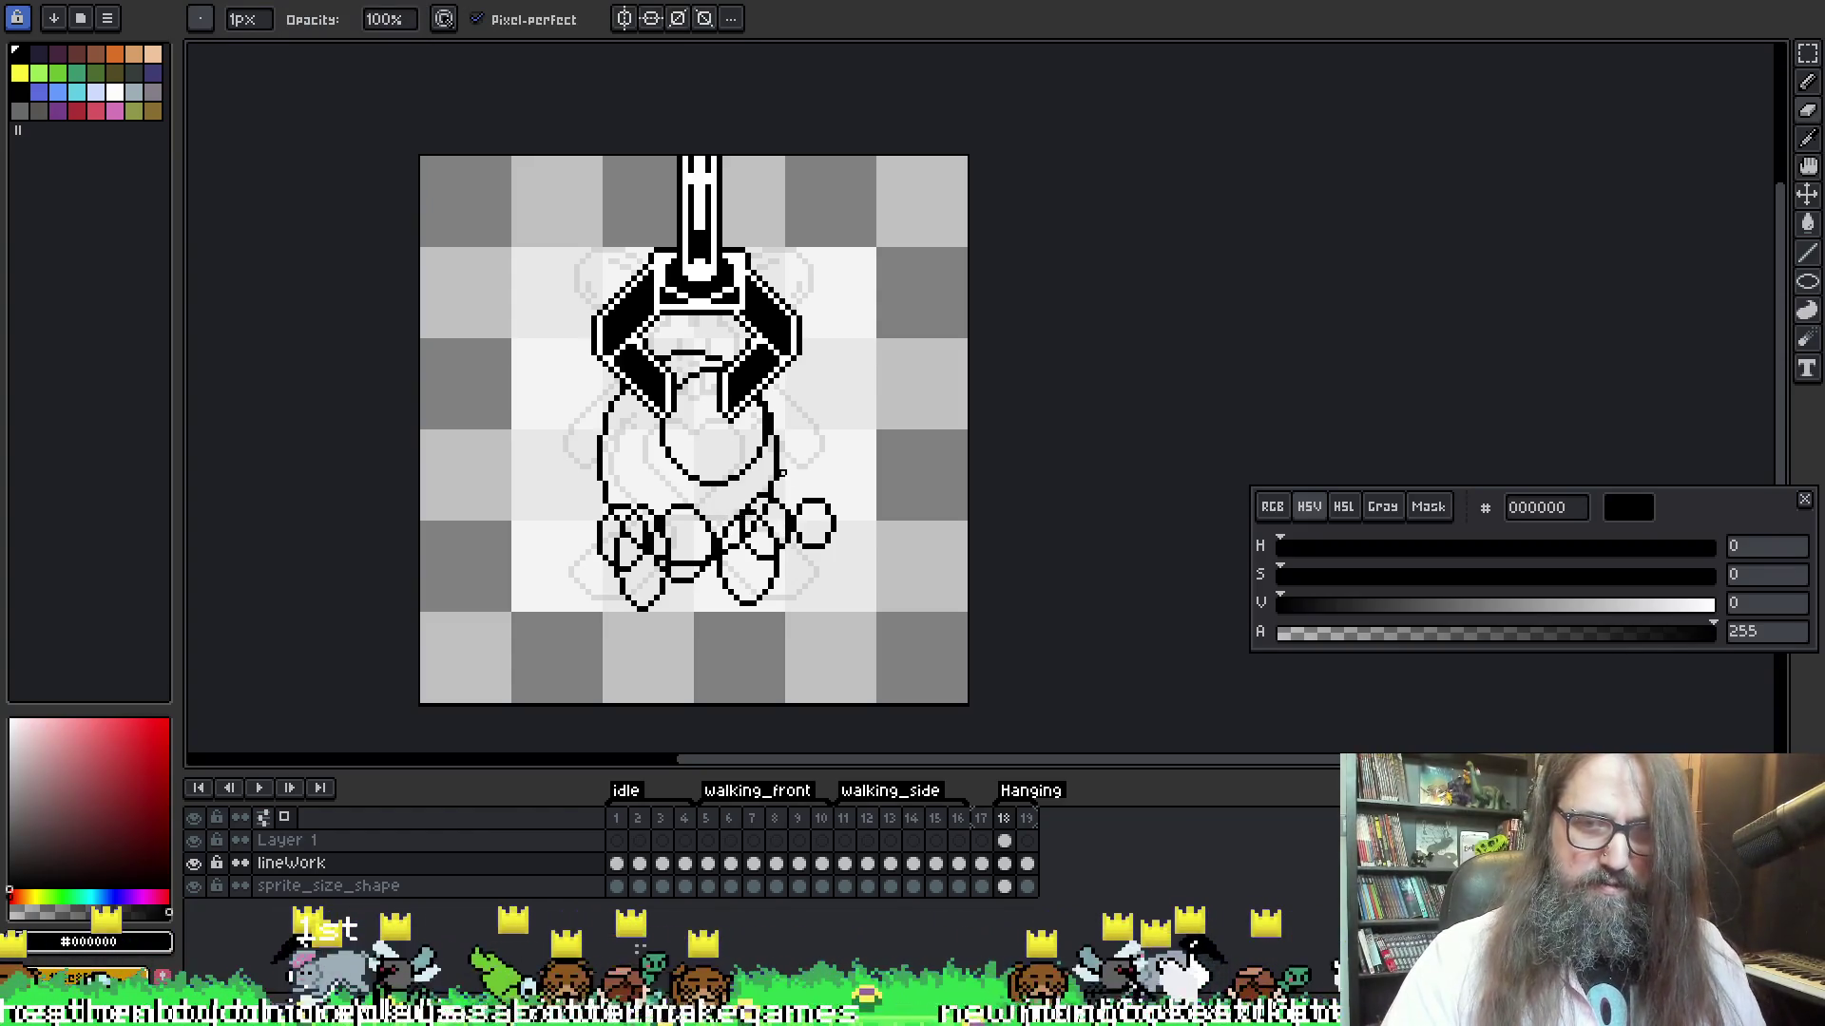
{"action": "left_click", "coordinate": [1028, 864]}
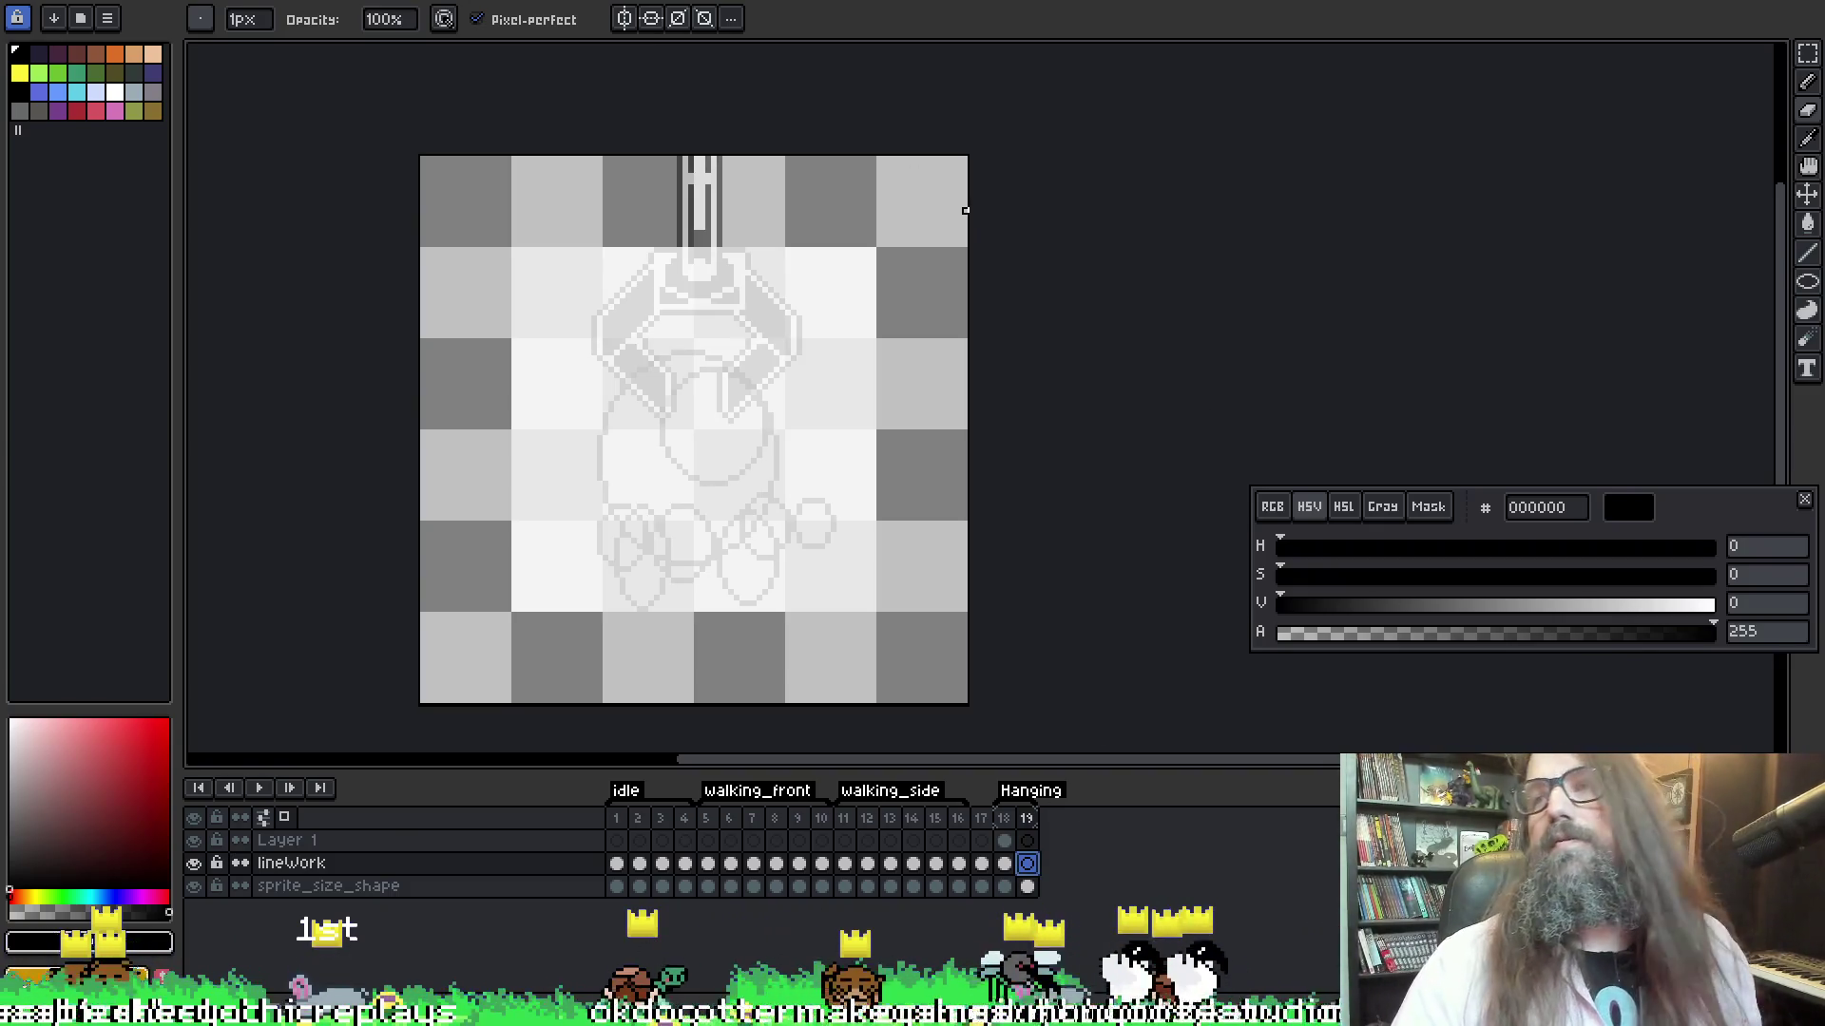
Review frame 18, then draw a large body oval on frame 19 with a smaller head oval in its upper right
{"action": "key", "text": "e"}
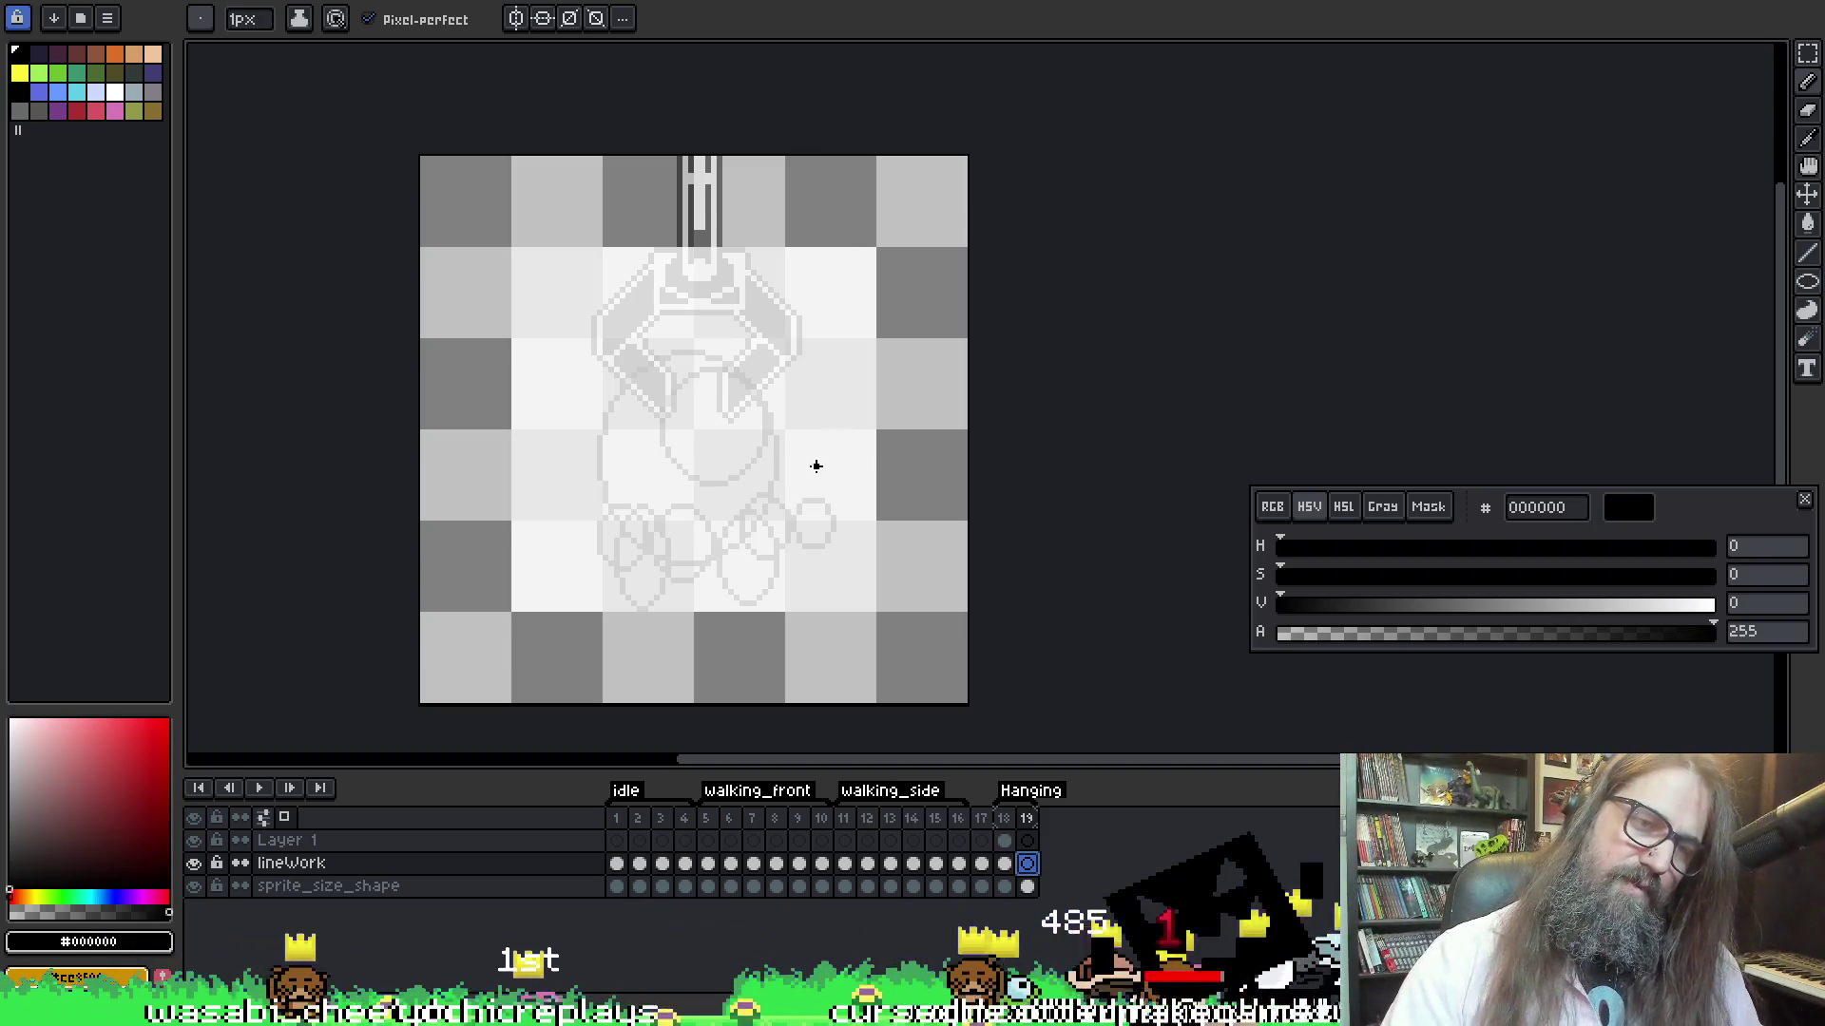
{"action": "key", "text": "Left"}
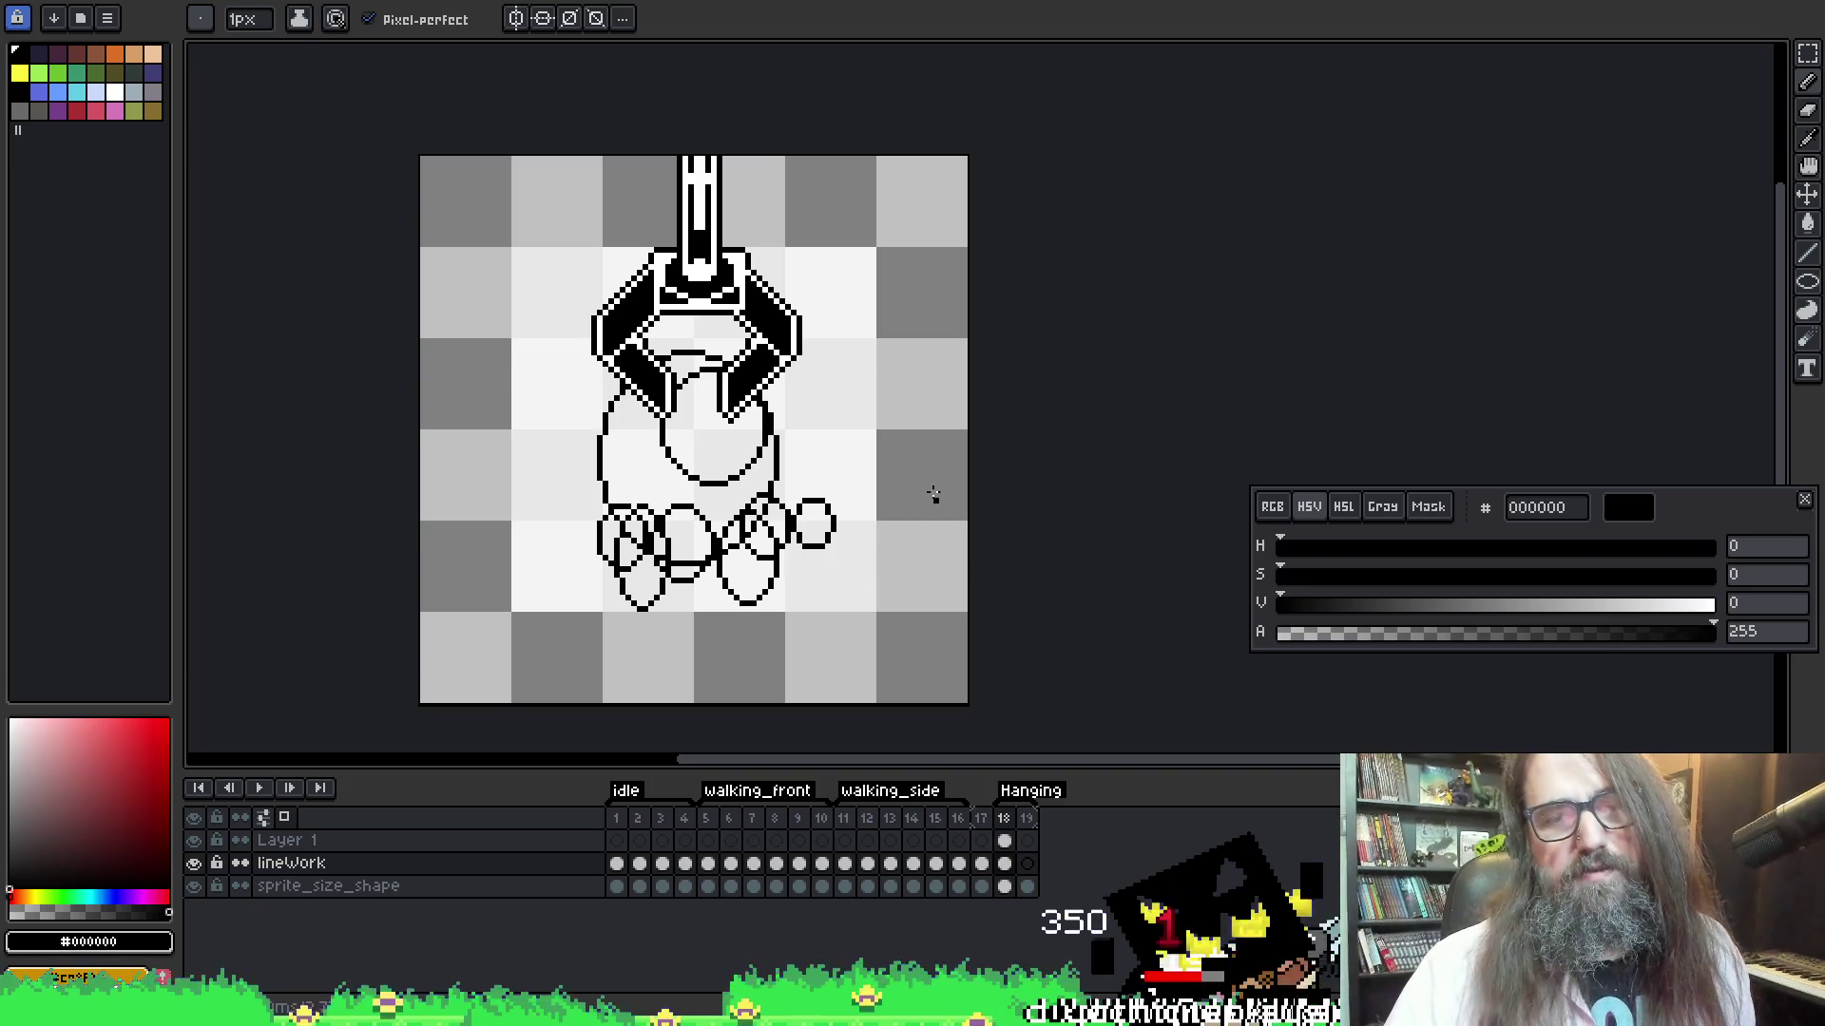
{"action": "left_click", "coordinate": [1028, 864]}
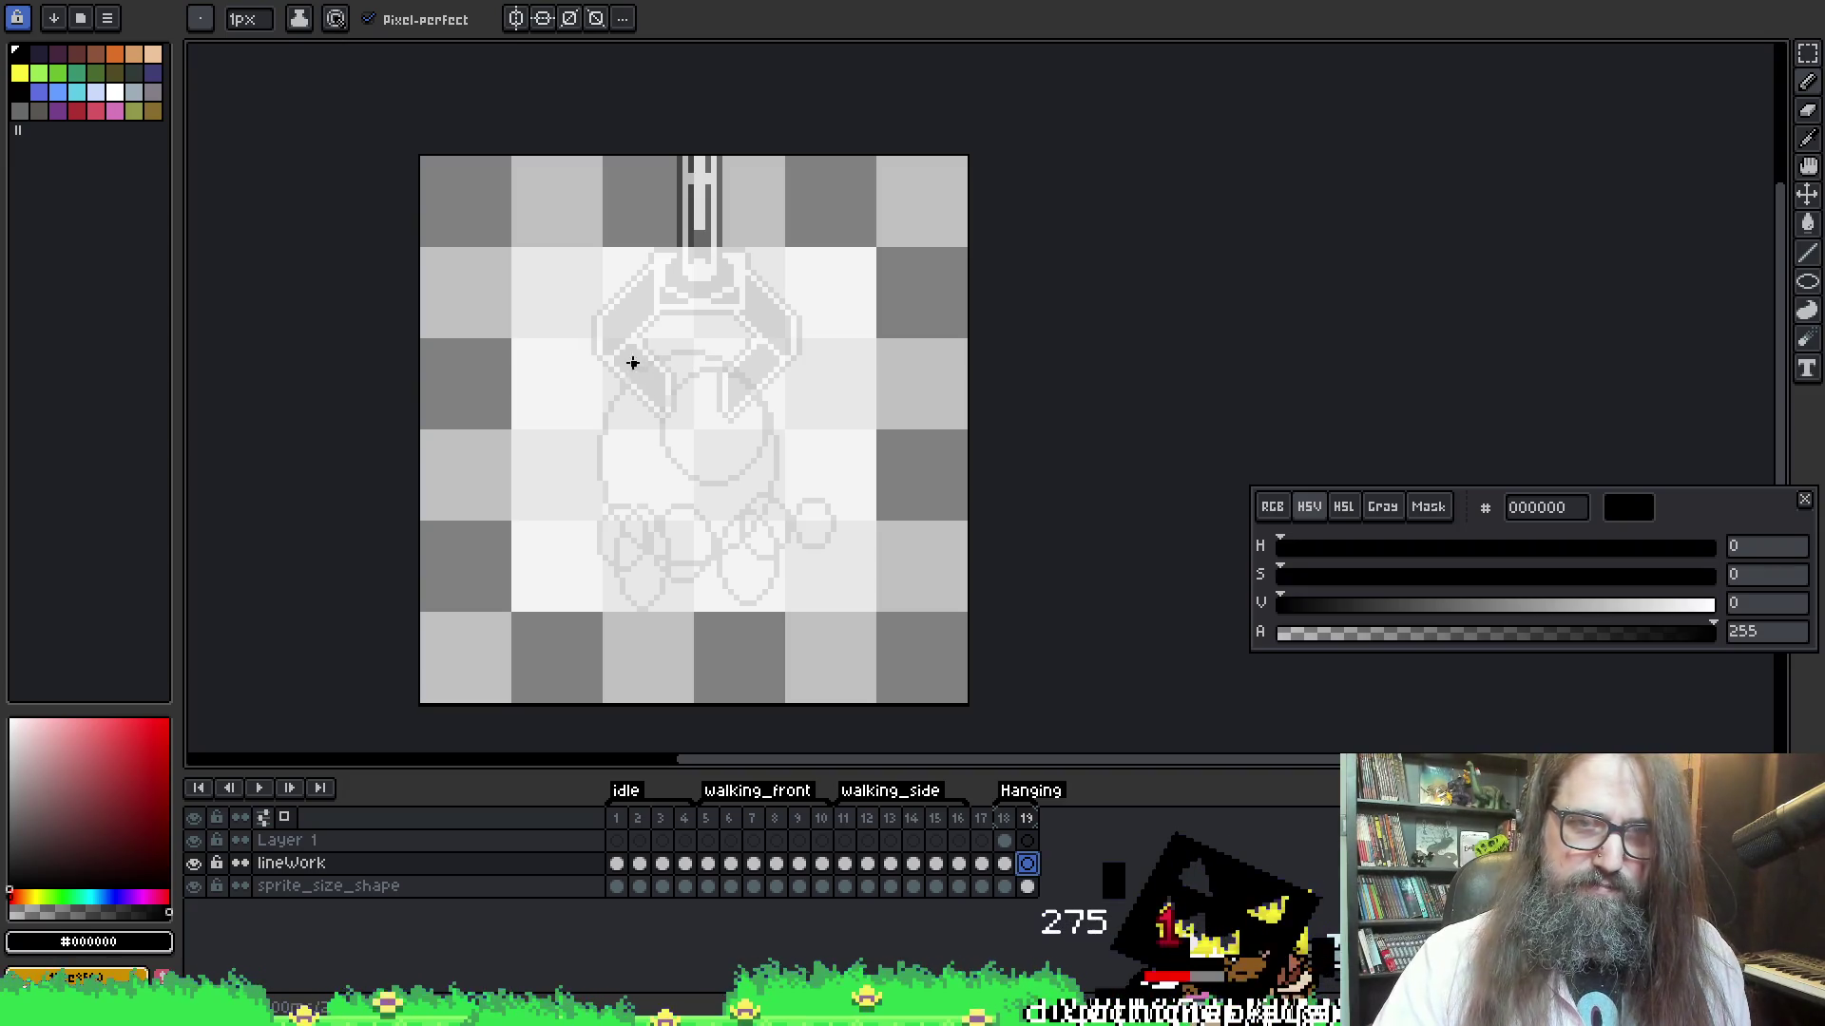
{"action": "left_click_drag", "start_coordinate": [600, 372], "coordinate": [765, 594]}
{"action": "key", "text": "ctrl+z"}
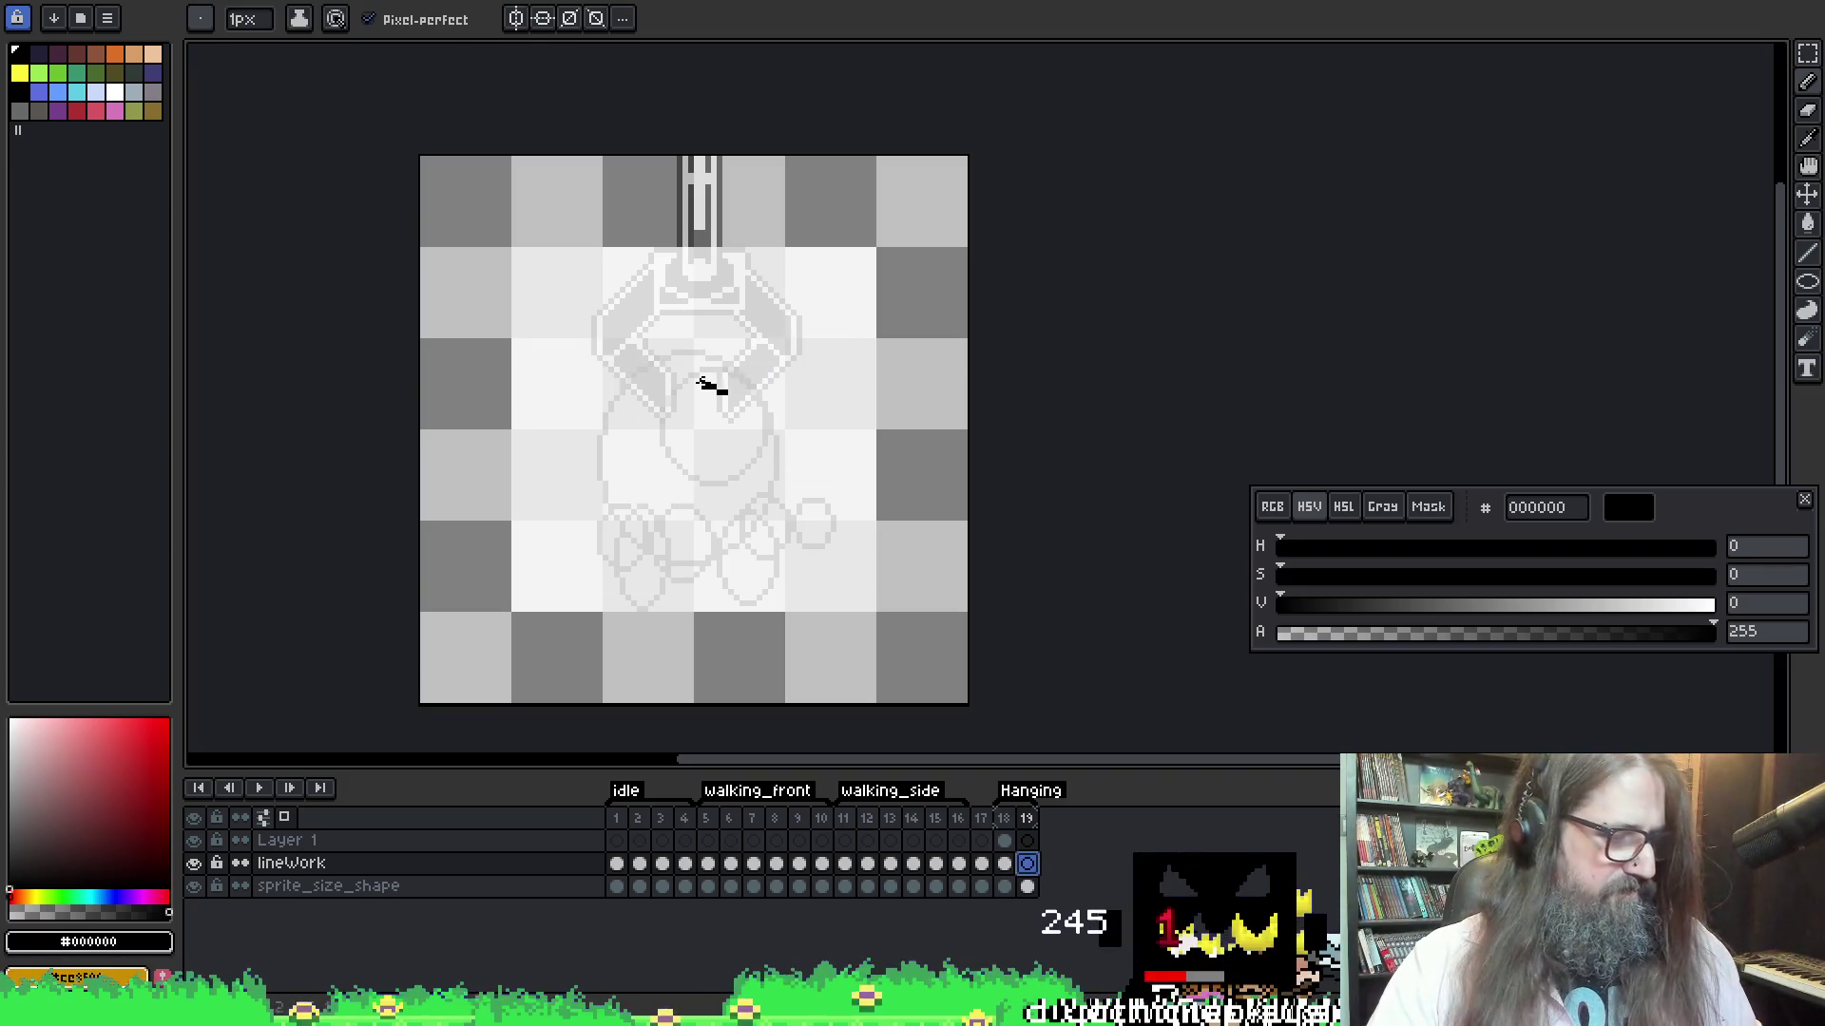
{"action": "mouse_move", "coordinate": [634, 354]}
{"action": "left_mouse_down"}
{"action": "mouse_move", "coordinate": [786, 599]}
{"action": "mouse_move", "coordinate": [807, 579]}
{"action": "mouse_move", "coordinate": [778, 576]}
{"action": "left_mouse_up"}
{"action": "left_click_drag", "start_coordinate": [677, 361], "coordinate": [771, 484]}
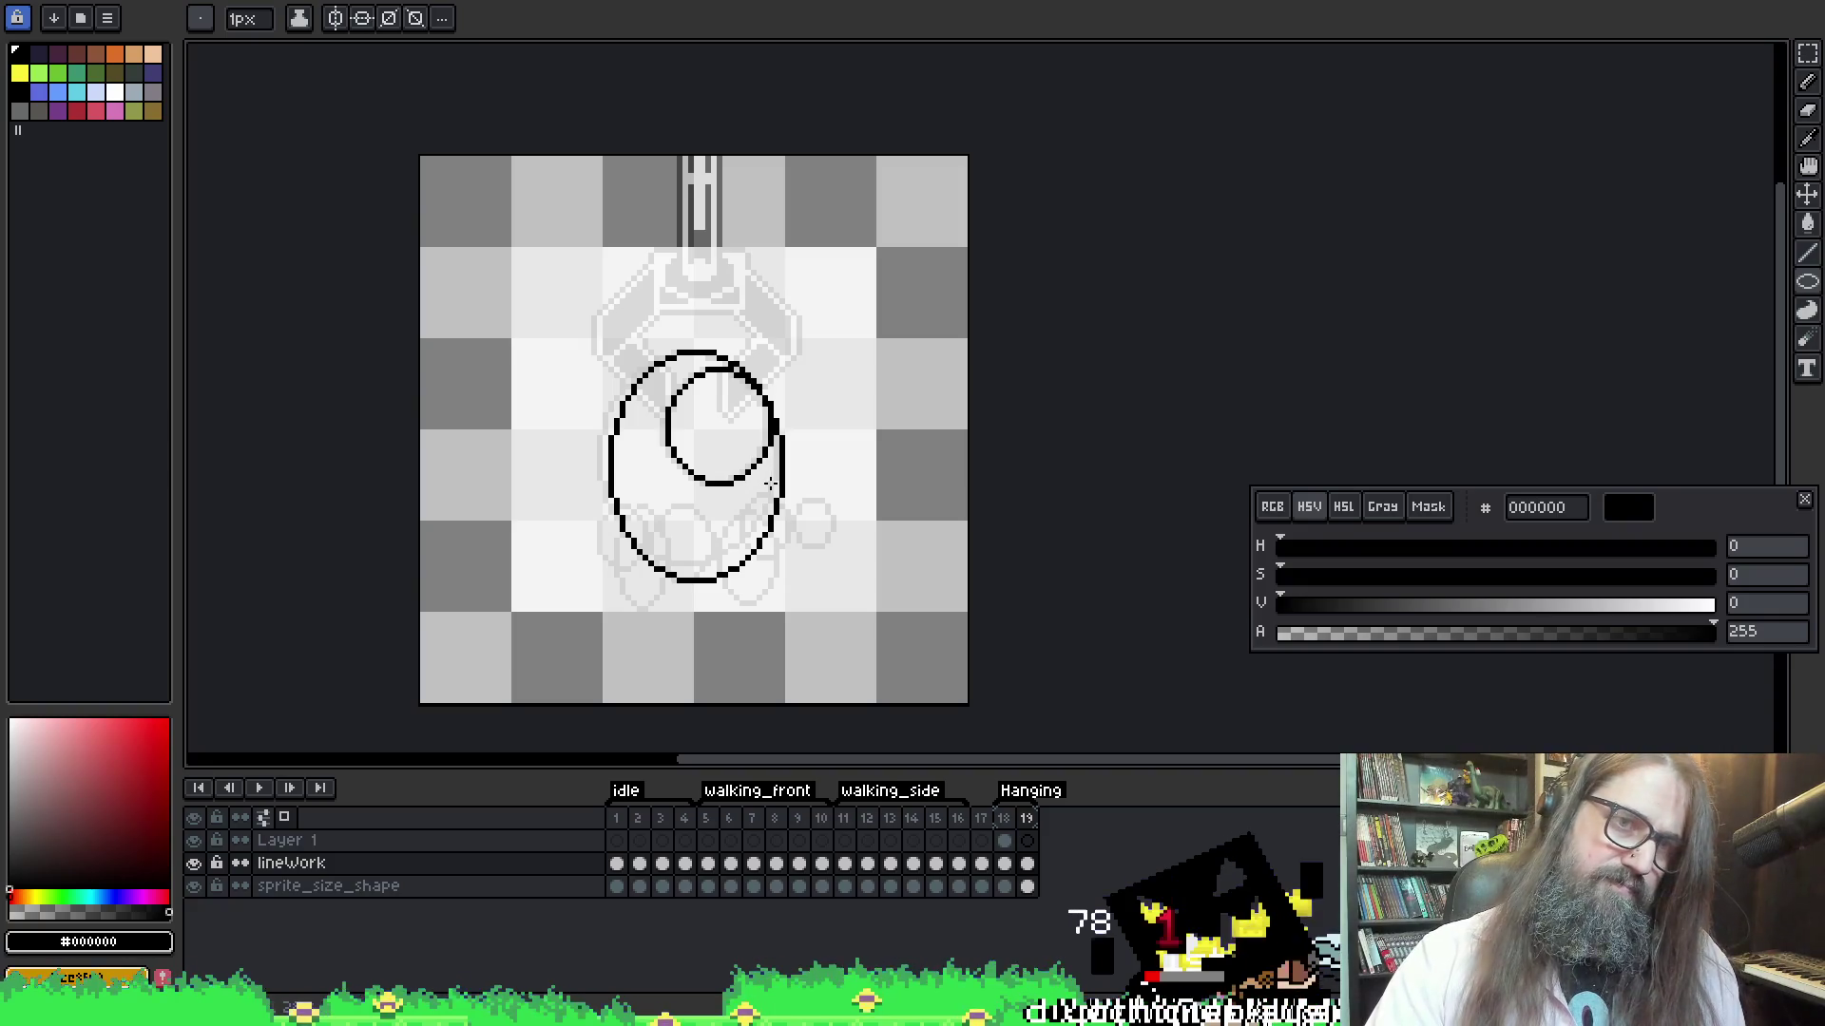
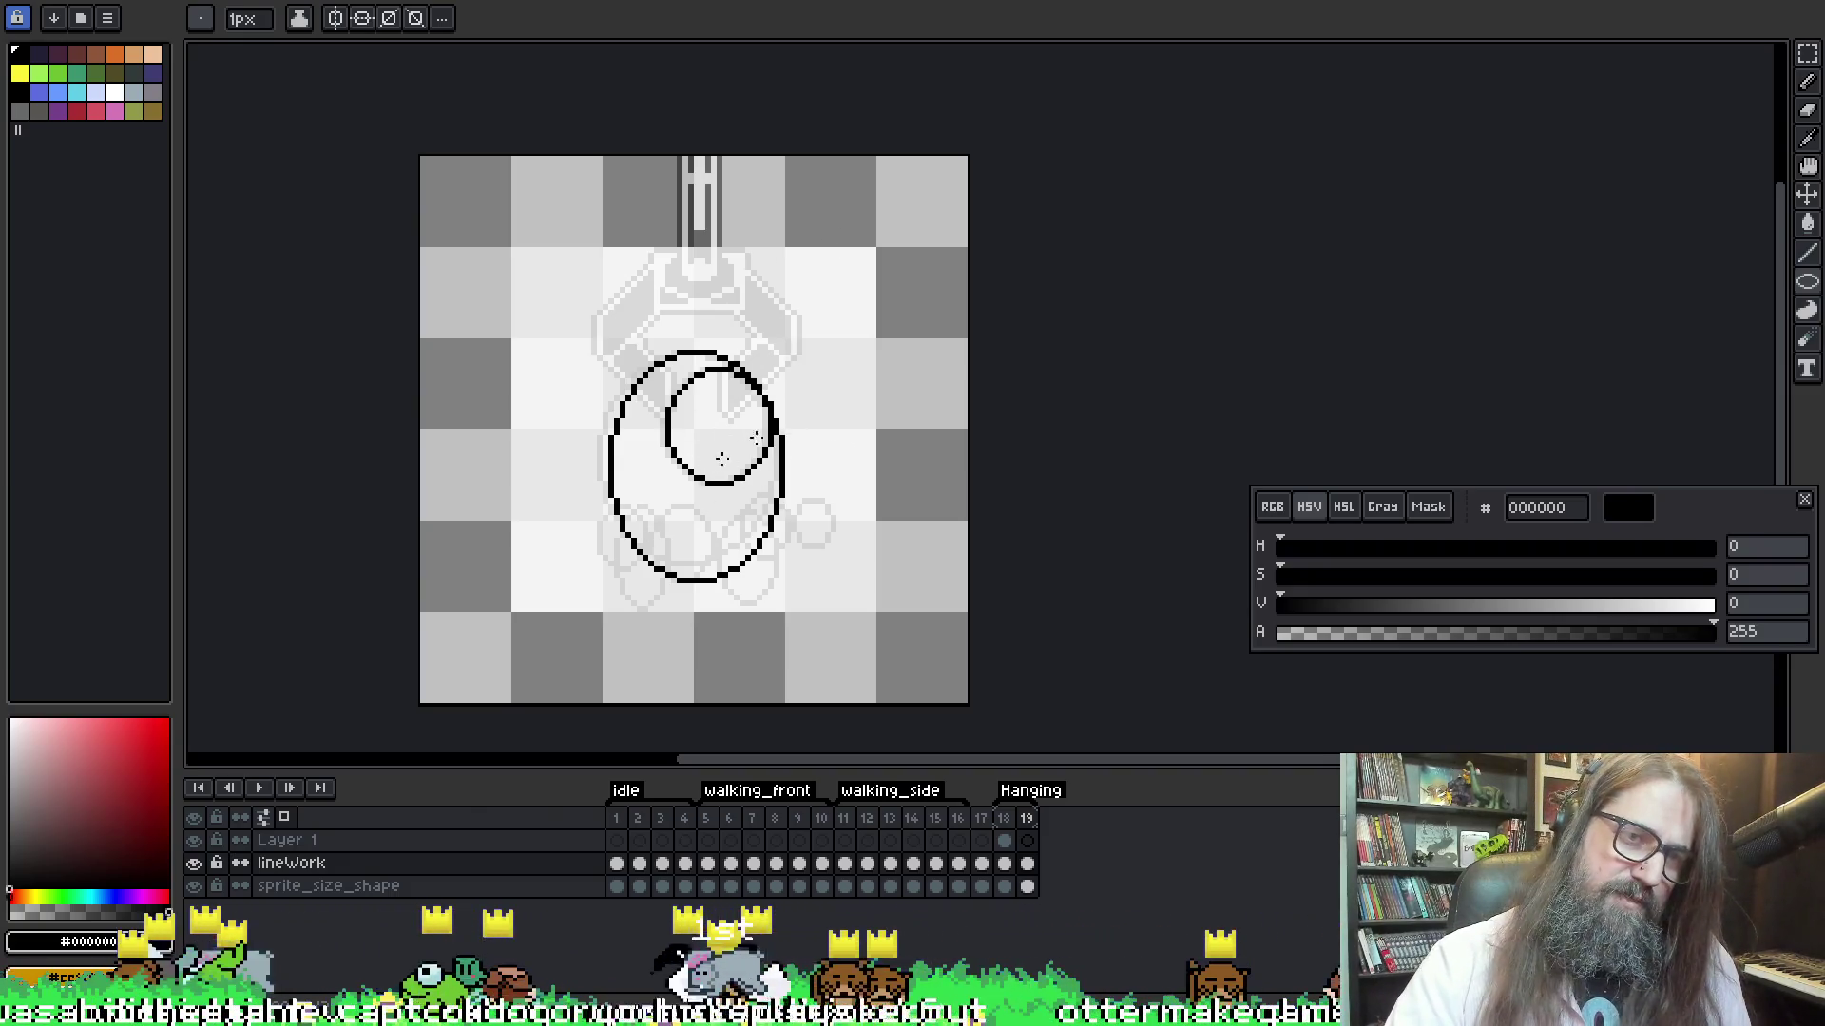
Sketch the left and right foot ellipses, undoing the stray shapes drawn beside the body
{"action": "mouse_move", "coordinate": [605, 529]}
{"action": "left_mouse_down"}
{"action": "mouse_move", "coordinate": [652, 622]}
{"action": "mouse_move", "coordinate": [654, 597]}
{"action": "left_mouse_up"}
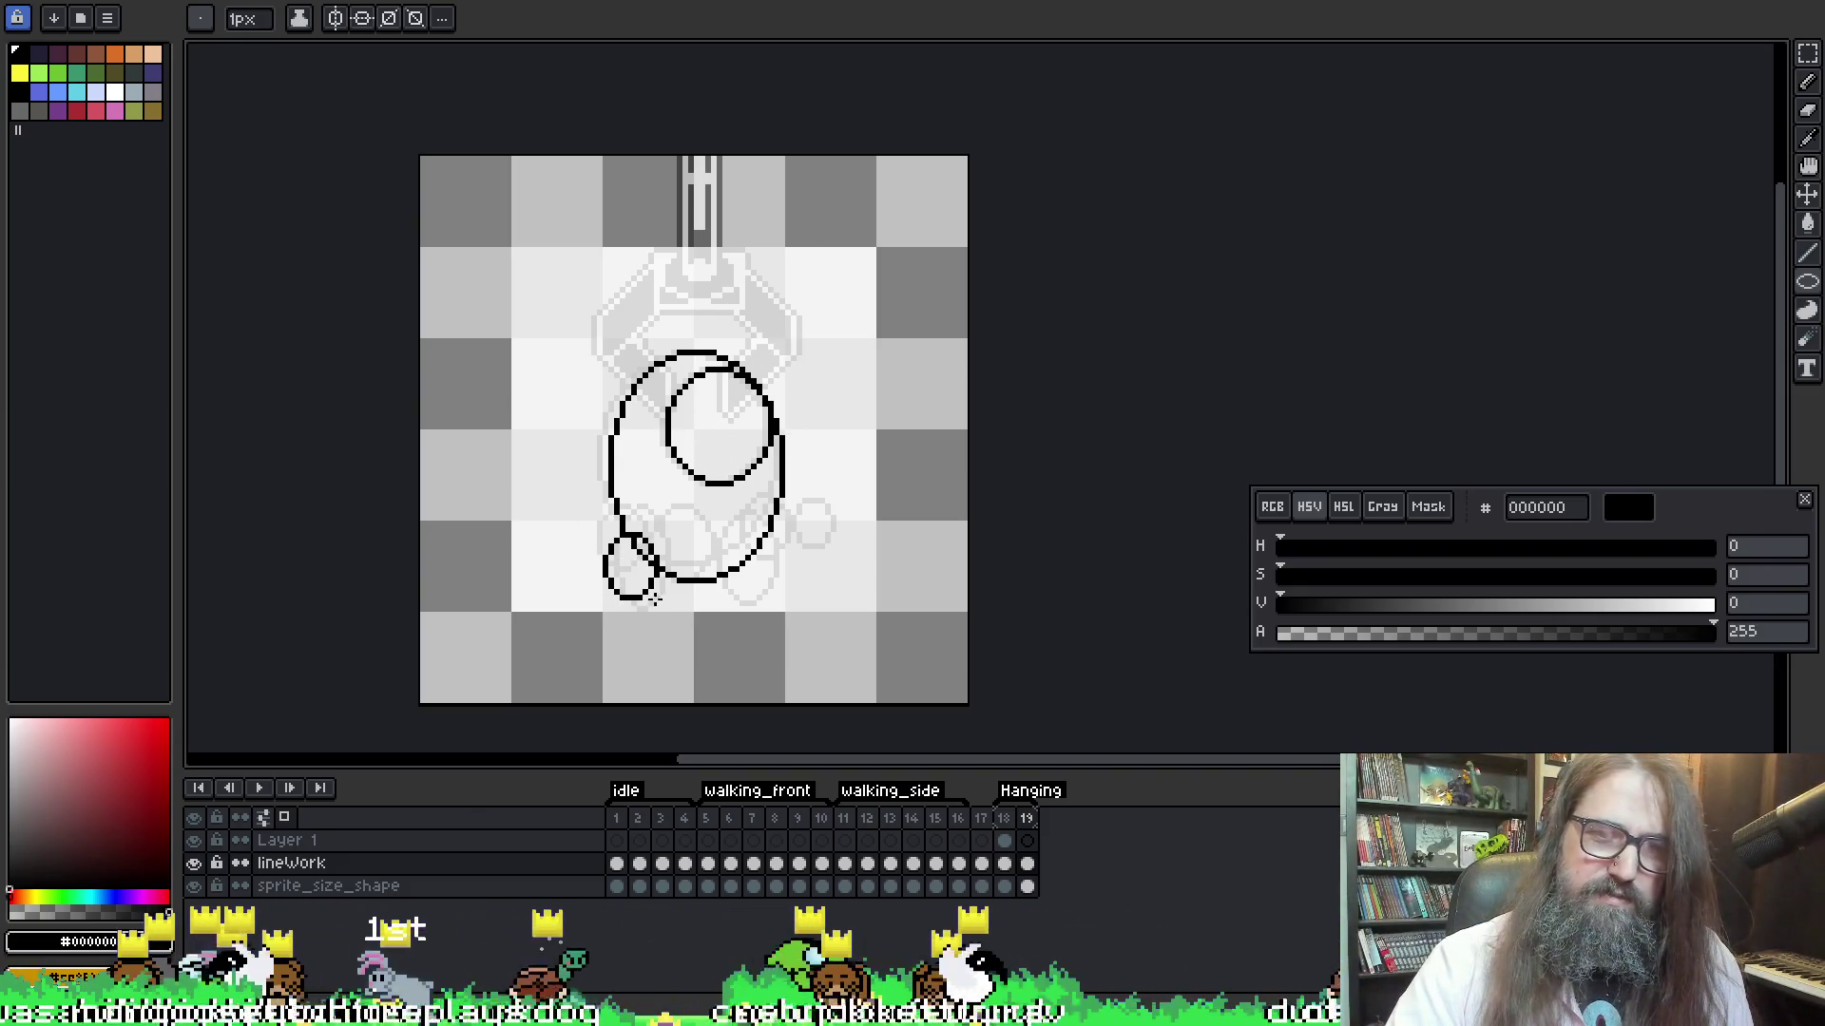
{"action": "left_click_drag", "start_coordinate": [730, 525], "coordinate": [785, 601]}
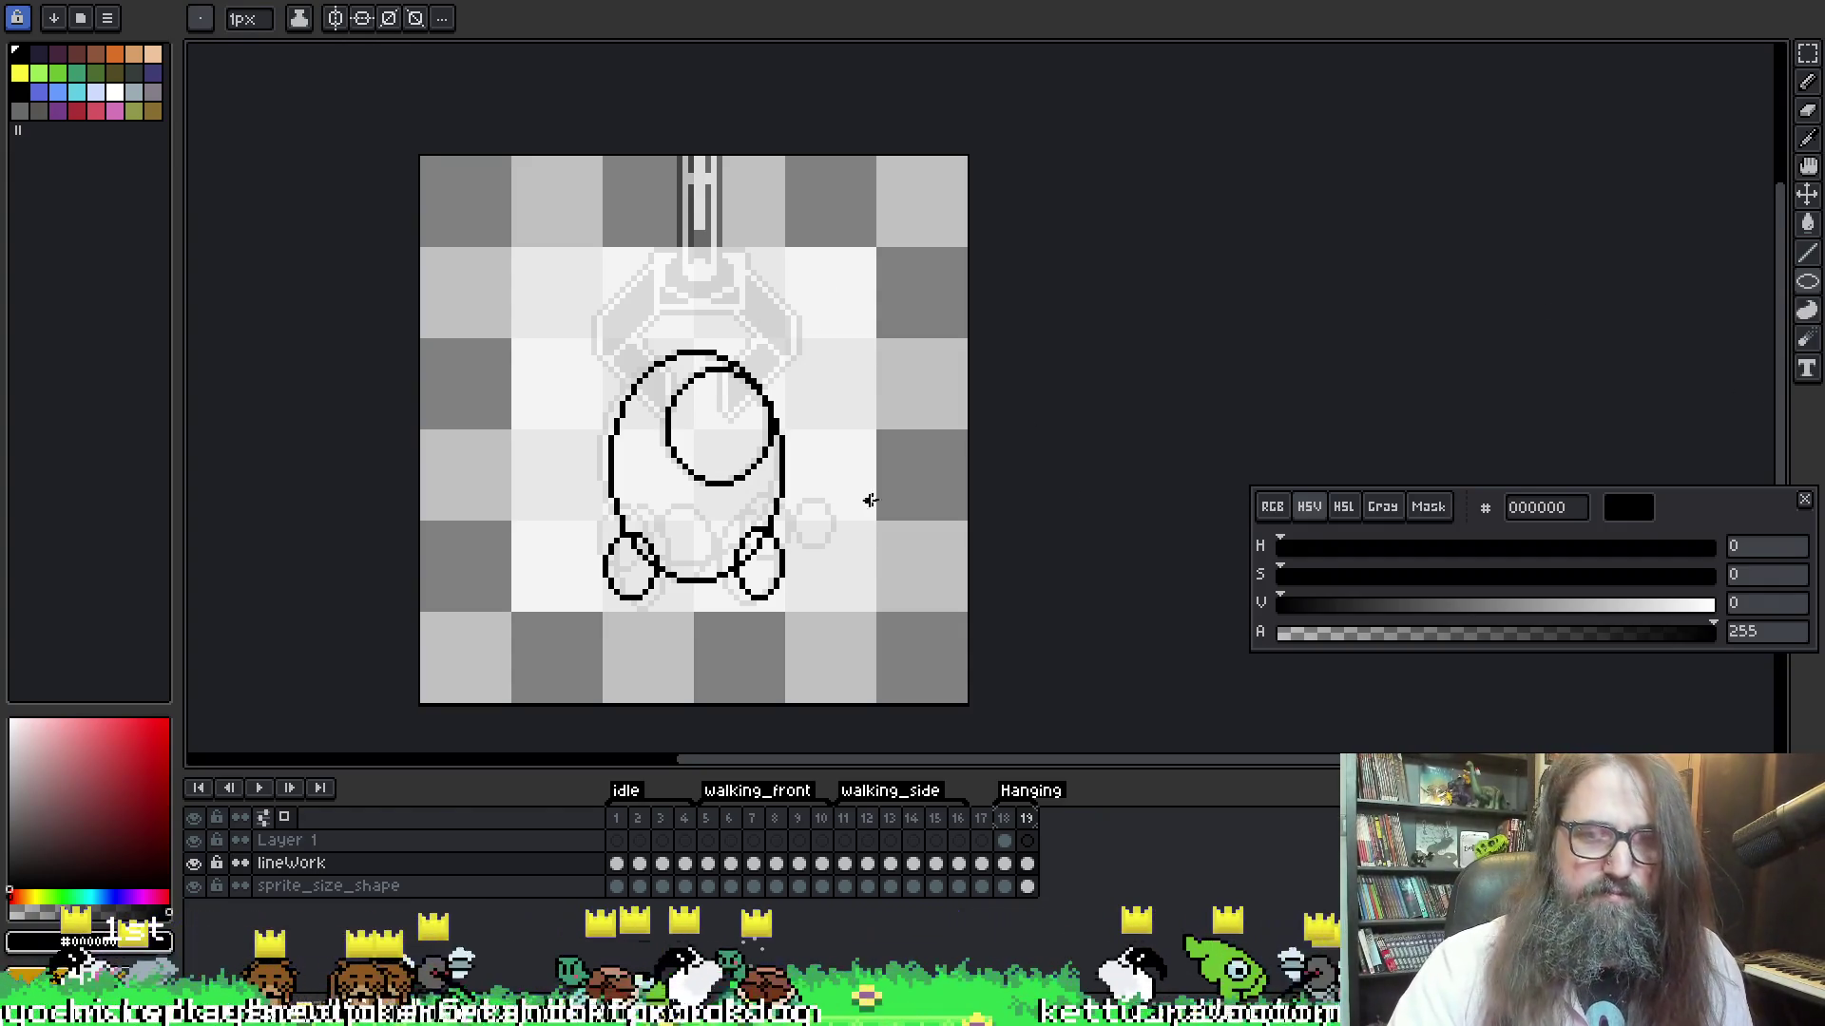
{"action": "key", "text": "v"}
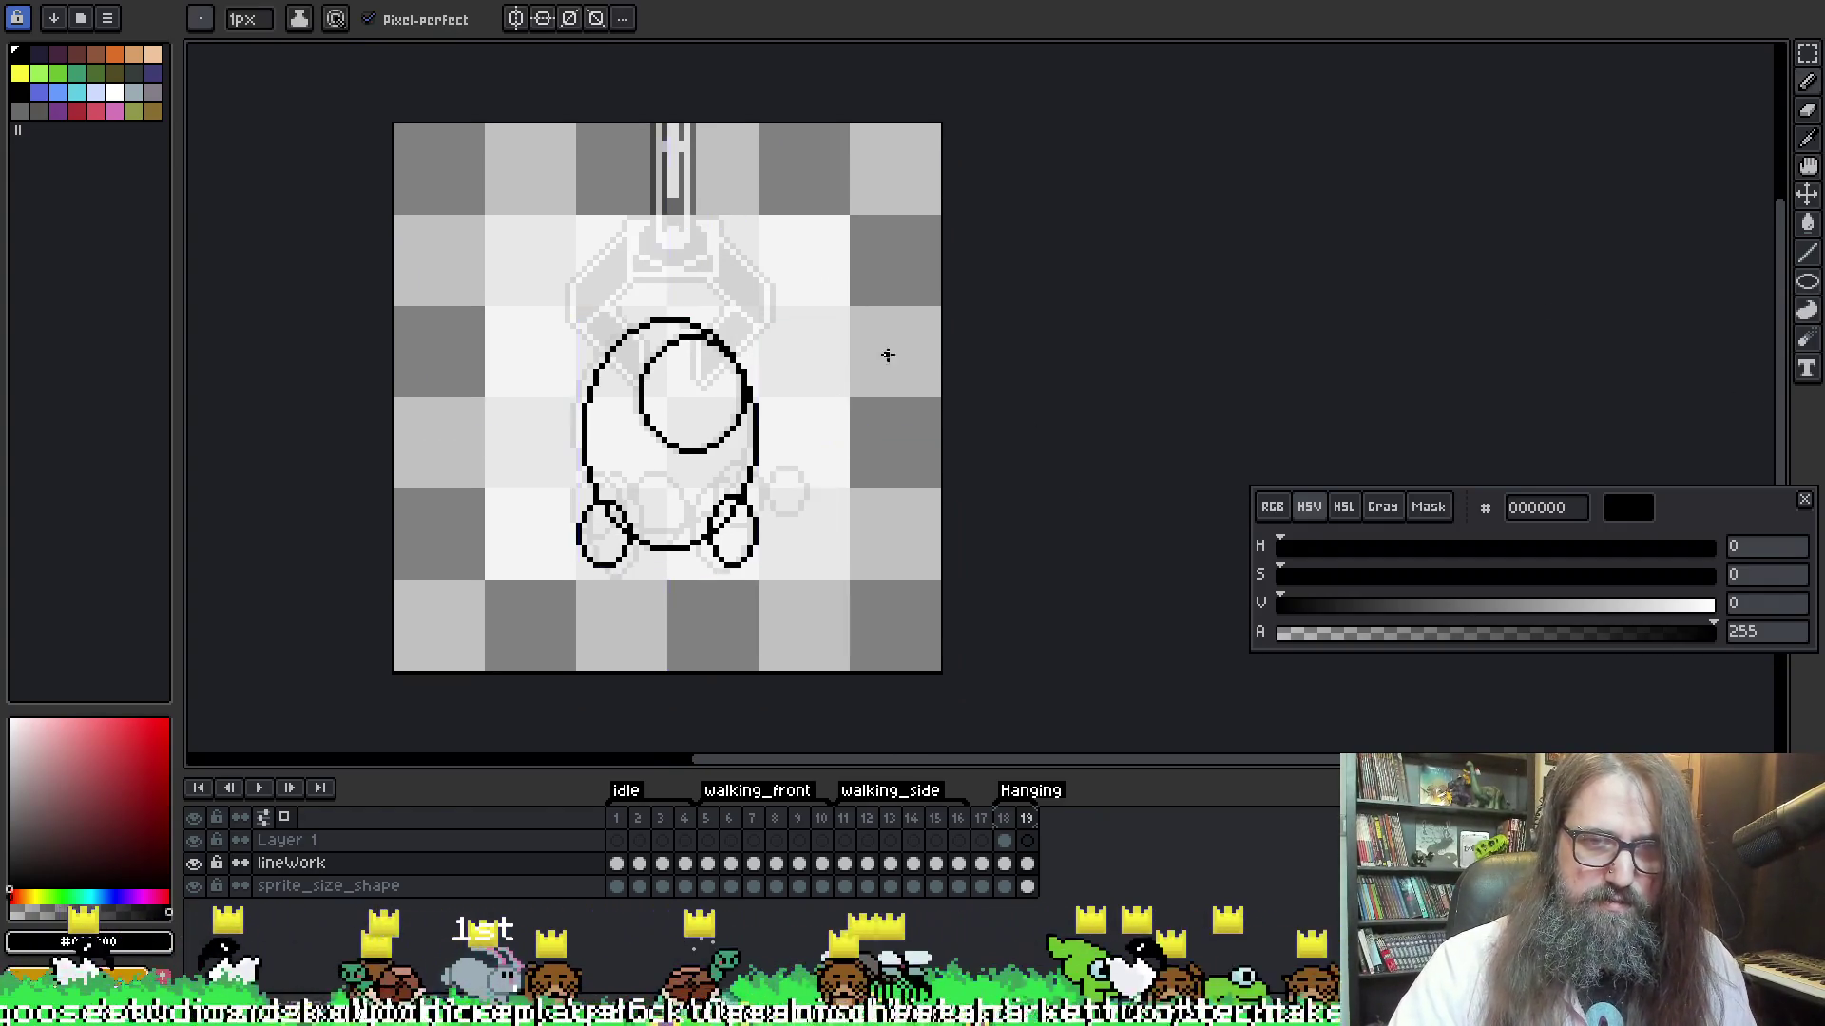
{"action": "key", "text": "u"}
{"action": "key", "text": "u"}
{"action": "left_click_drag", "start_coordinate": [766, 456], "coordinate": [818, 537]}
{"action": "key", "text": "ctrl+z"}
{"action": "key", "text": "u"}
{"action": "key", "text": "ctrl+z"}
Add ellipses at the lower body, between the feet and over the left foot, then add frame 20
{"action": "mouse_move", "coordinate": [749, 482]}
{"action": "left_mouse_down"}
{"action": "mouse_move", "coordinate": [817, 557]}
{"action": "mouse_move", "coordinate": [782, 531]}
{"action": "left_mouse_up"}
{"action": "key", "text": "space"}
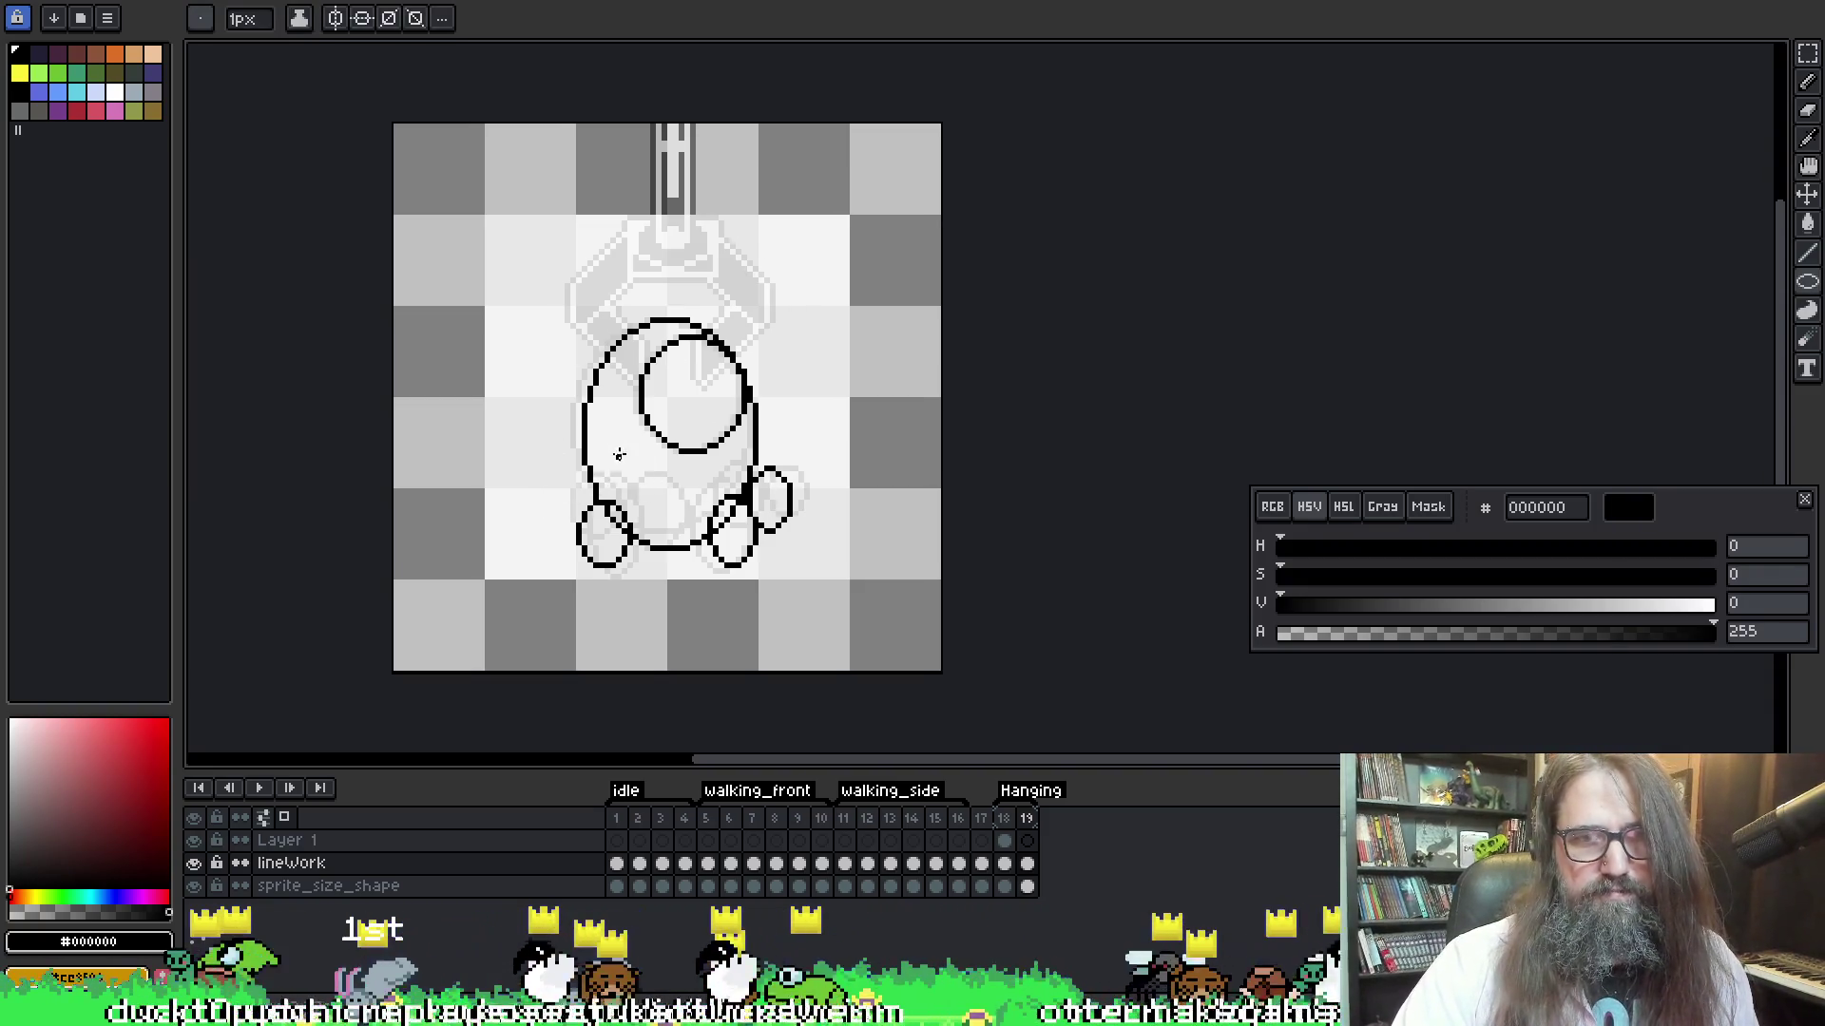
{"action": "mouse_move", "coordinate": [632, 465]}
{"action": "left_mouse_down"}
{"action": "mouse_move", "coordinate": [746, 528]}
{"action": "mouse_move", "coordinate": [731, 544]}
{"action": "left_mouse_up"}
{"action": "left_click_drag", "start_coordinate": [597, 488], "coordinate": [646, 578]}
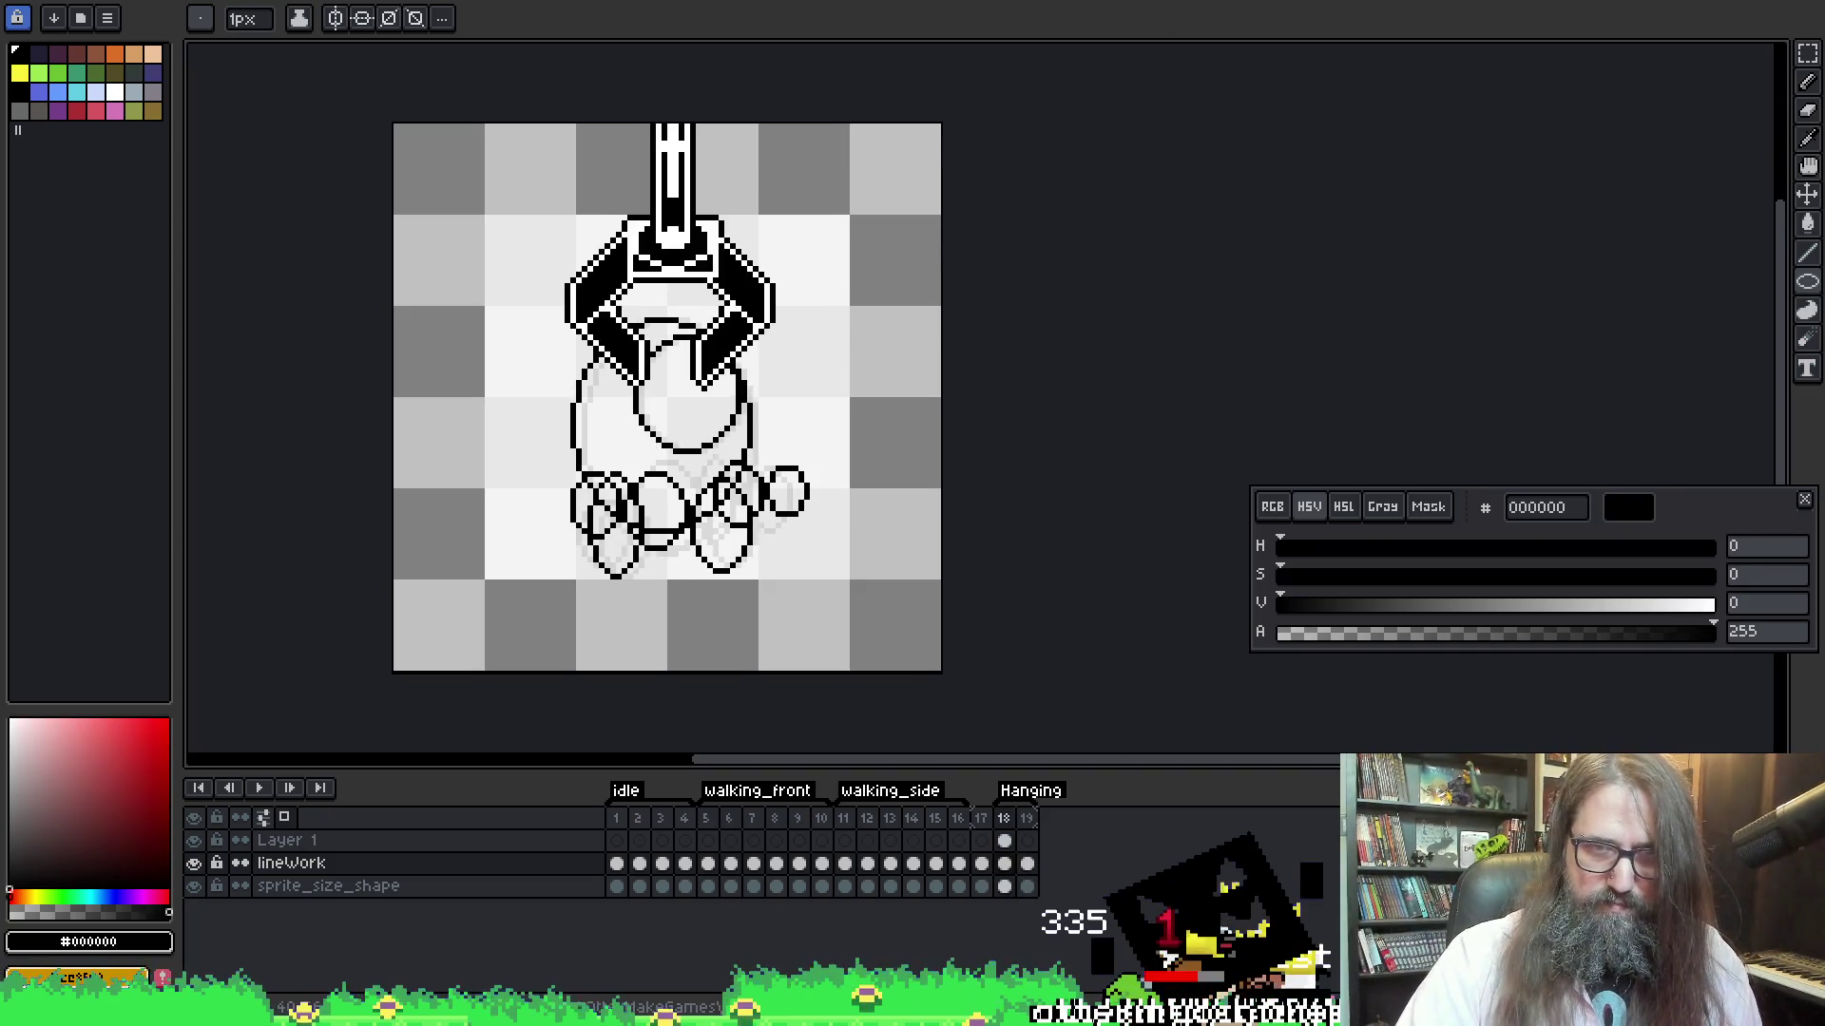
{"action": "key", "text": "alt+n"}
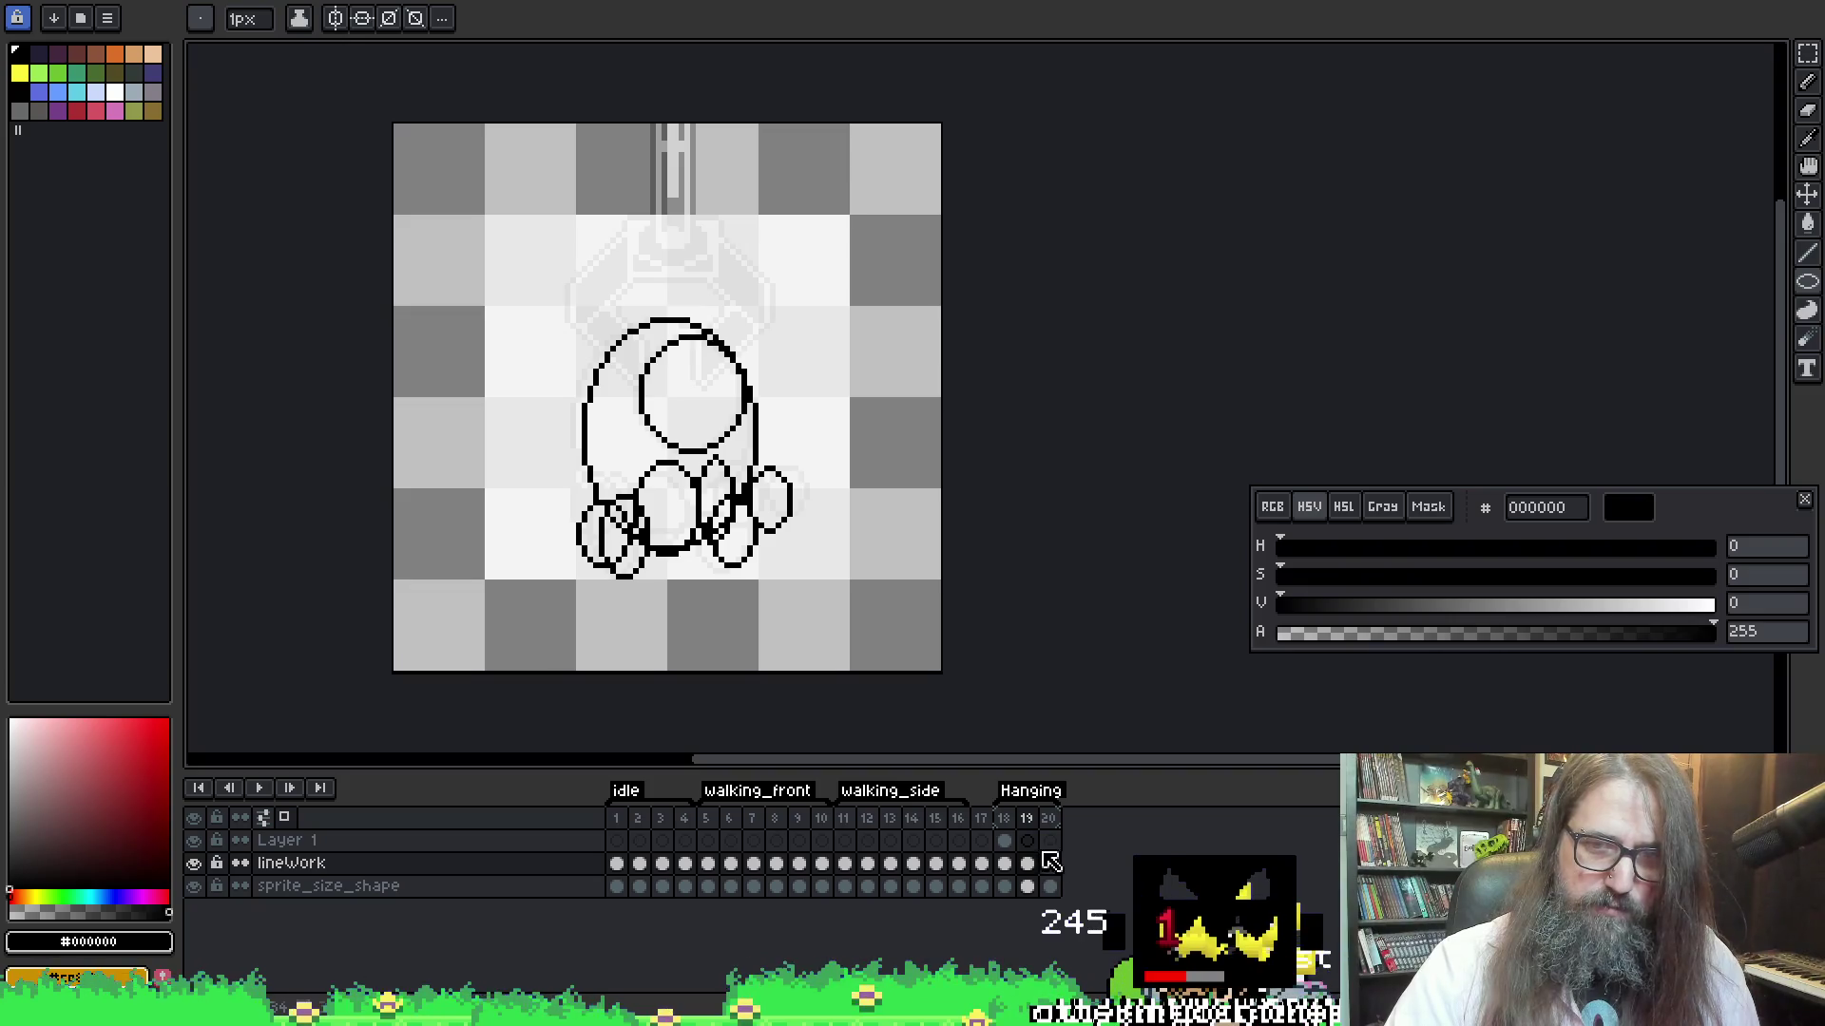
Flip between frames 18, 19 and 20 to compare the claw drawing and the sketch
{"action": "left_click", "coordinate": [1007, 818]}
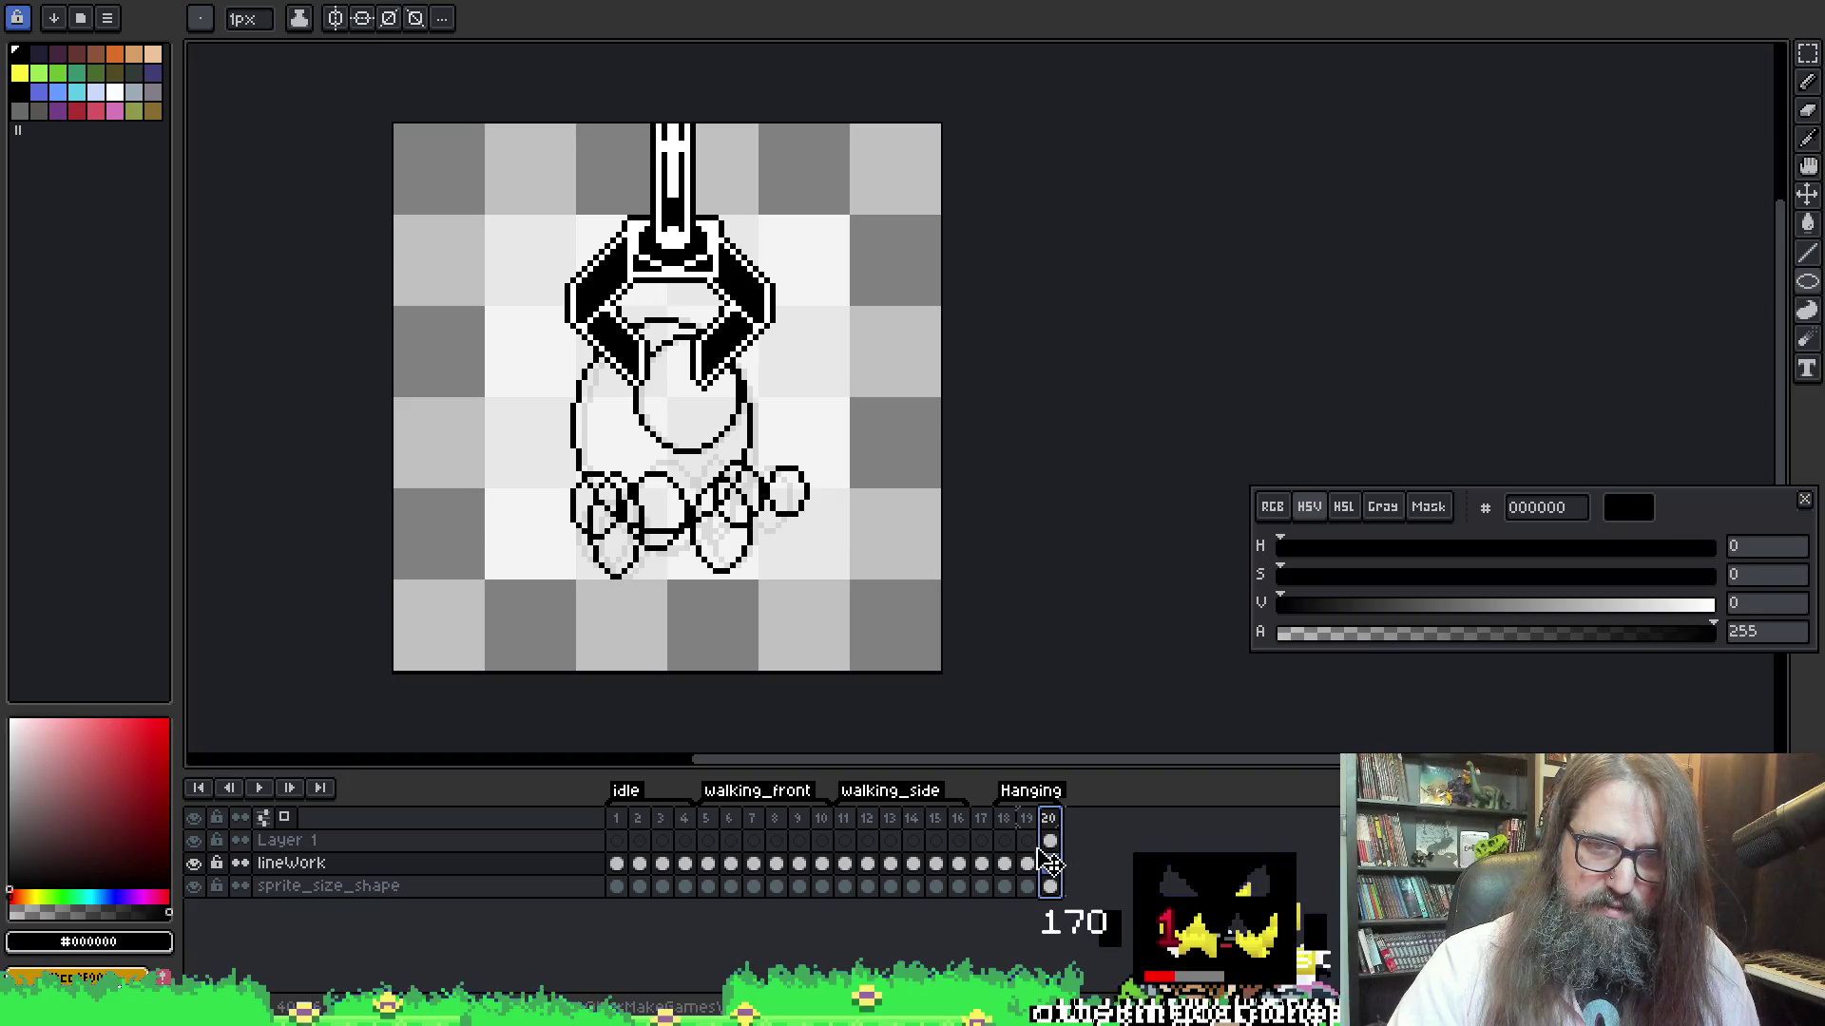
{"action": "left_click", "coordinate": [1008, 865]}
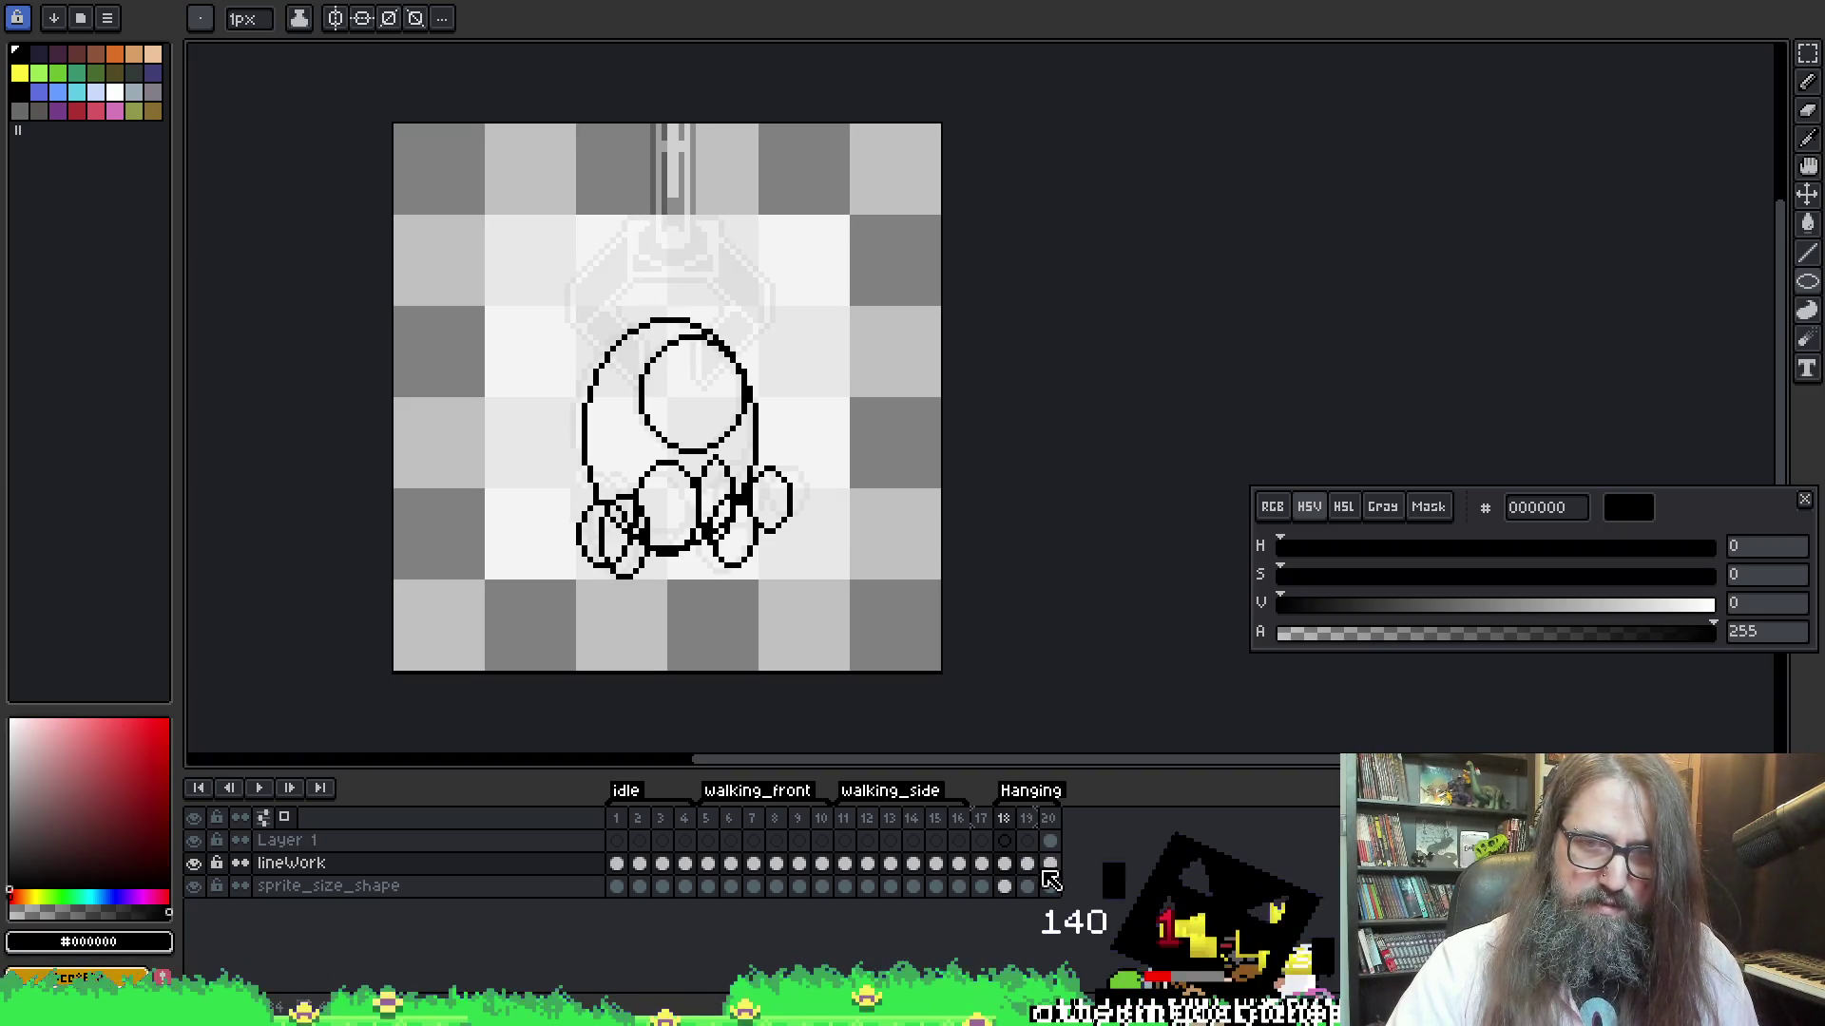
{"action": "left_click", "coordinate": [1050, 876]}
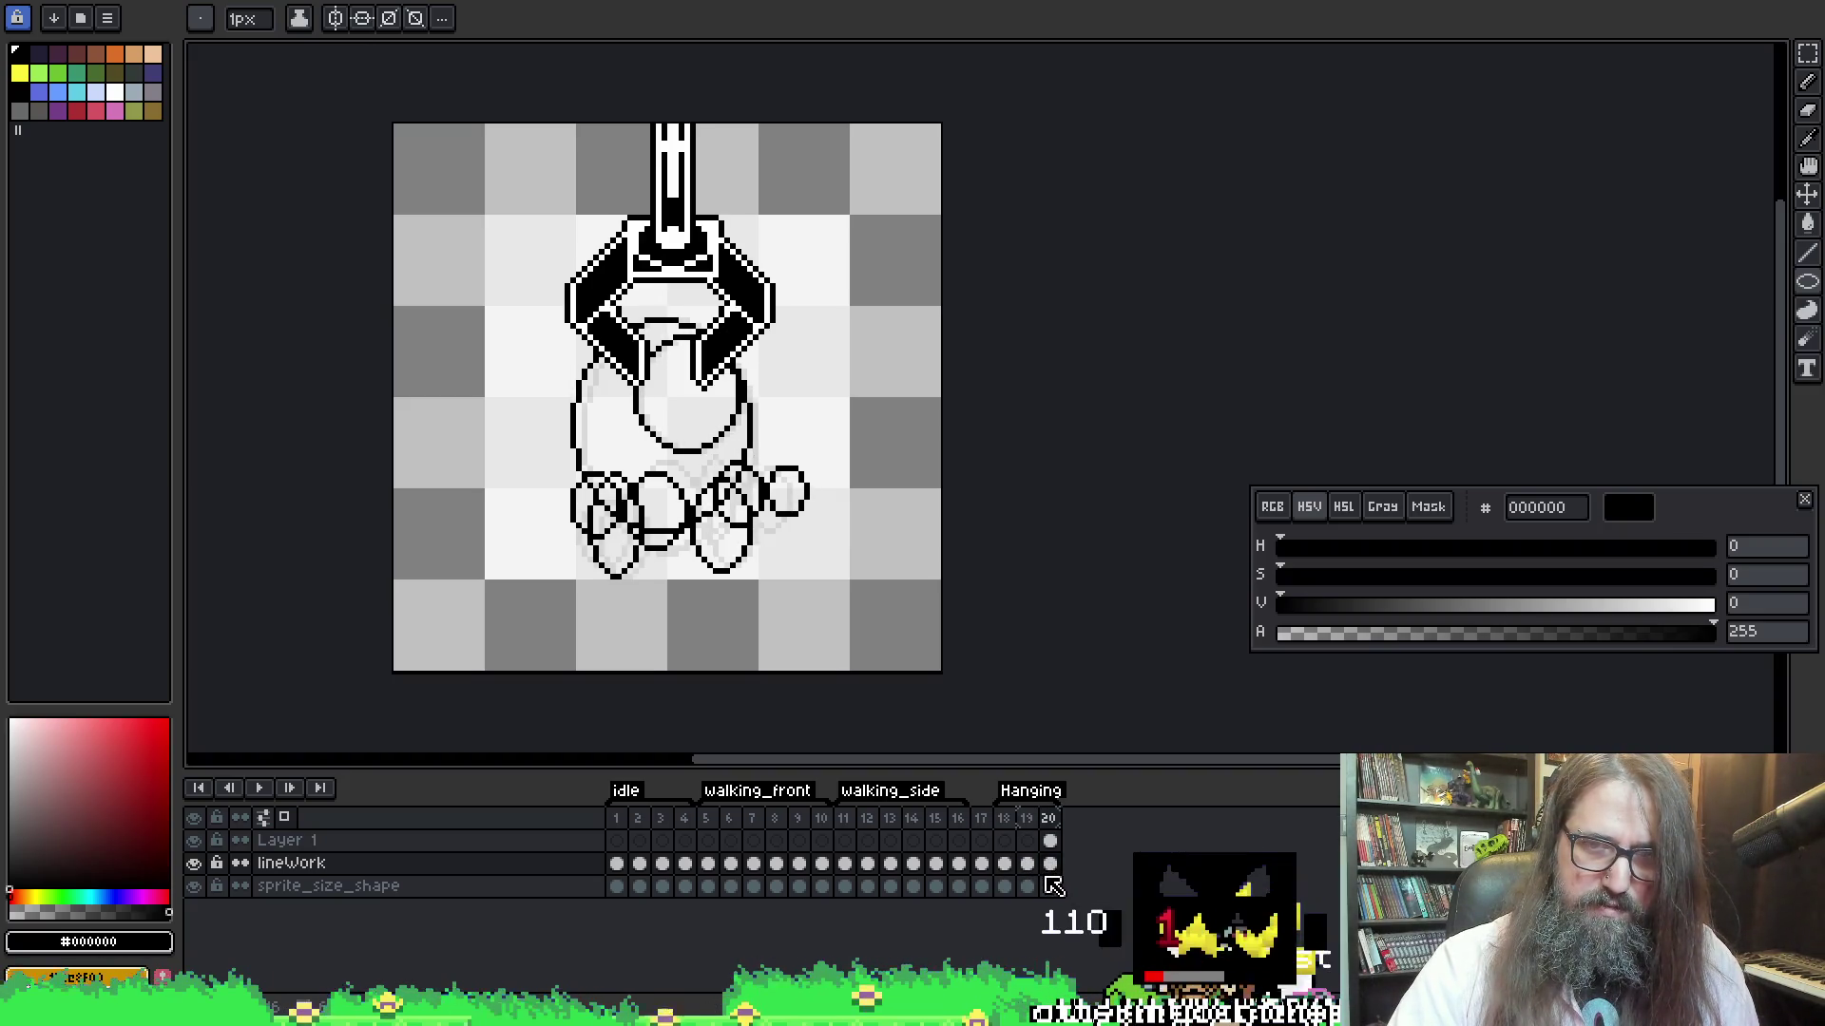
{"action": "key", "text": "Left"}
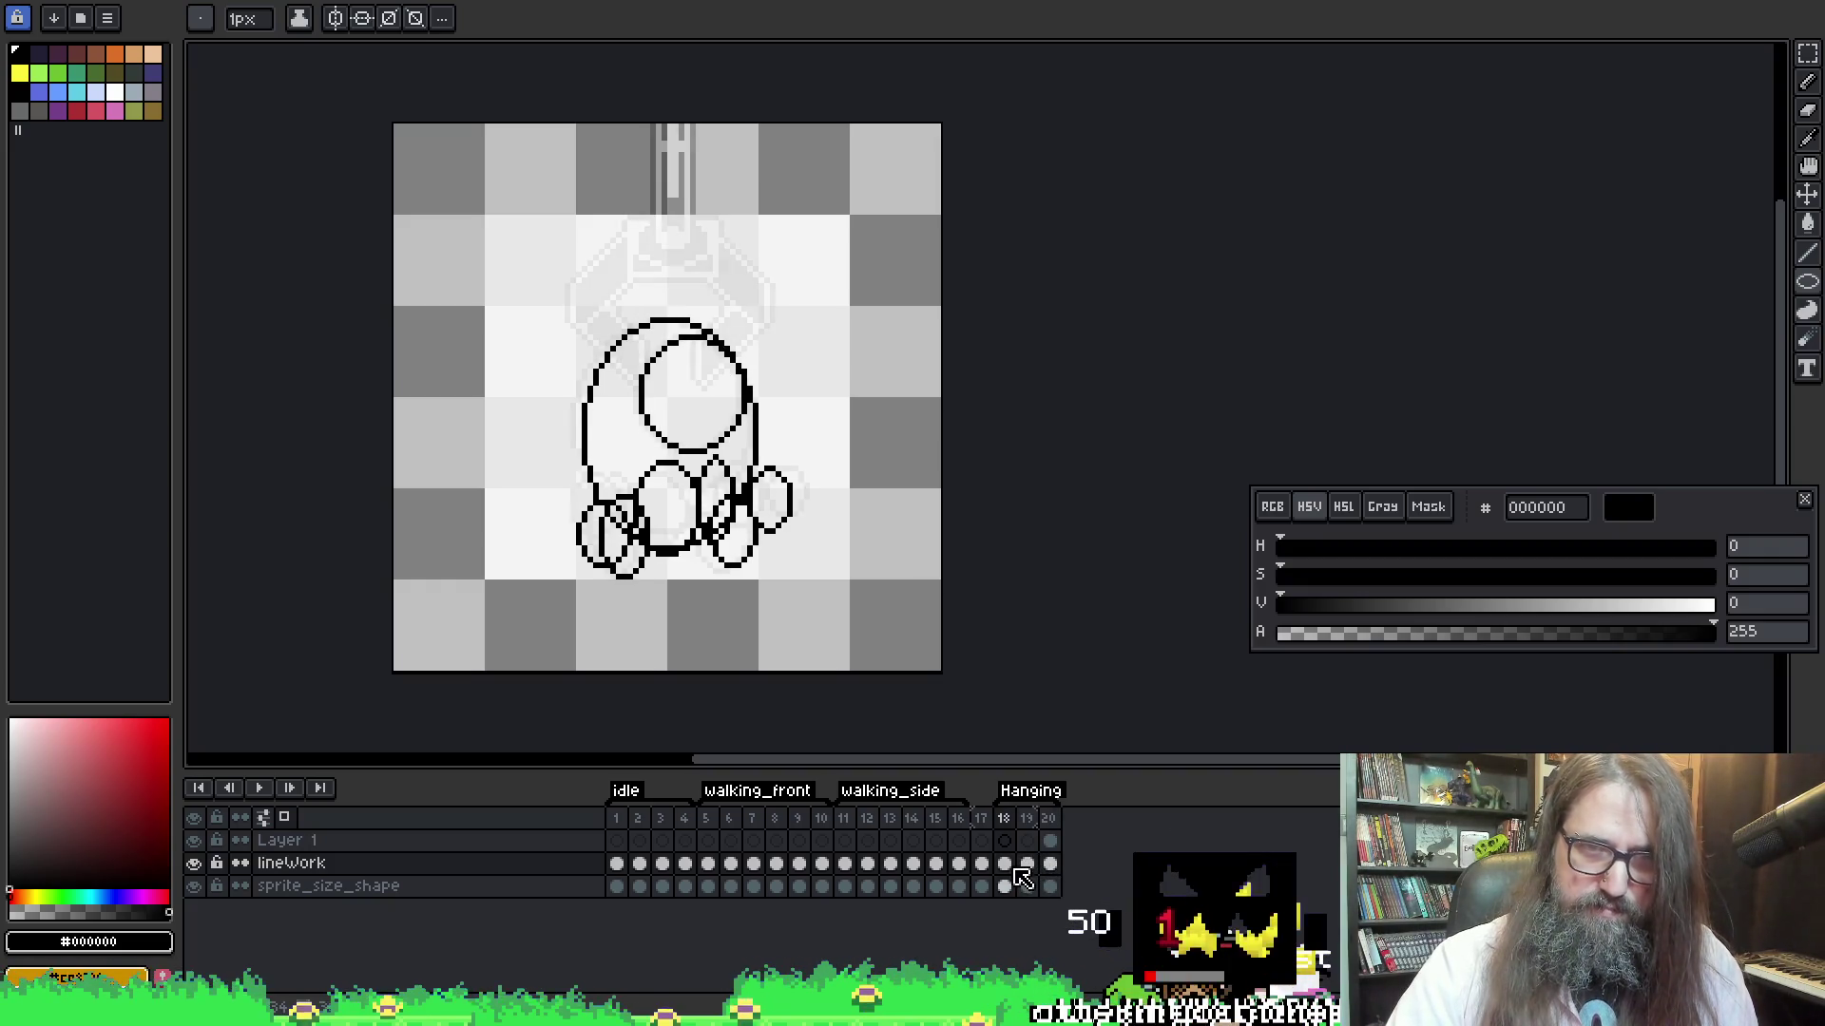
{"action": "left_click", "coordinate": [1050, 865]}
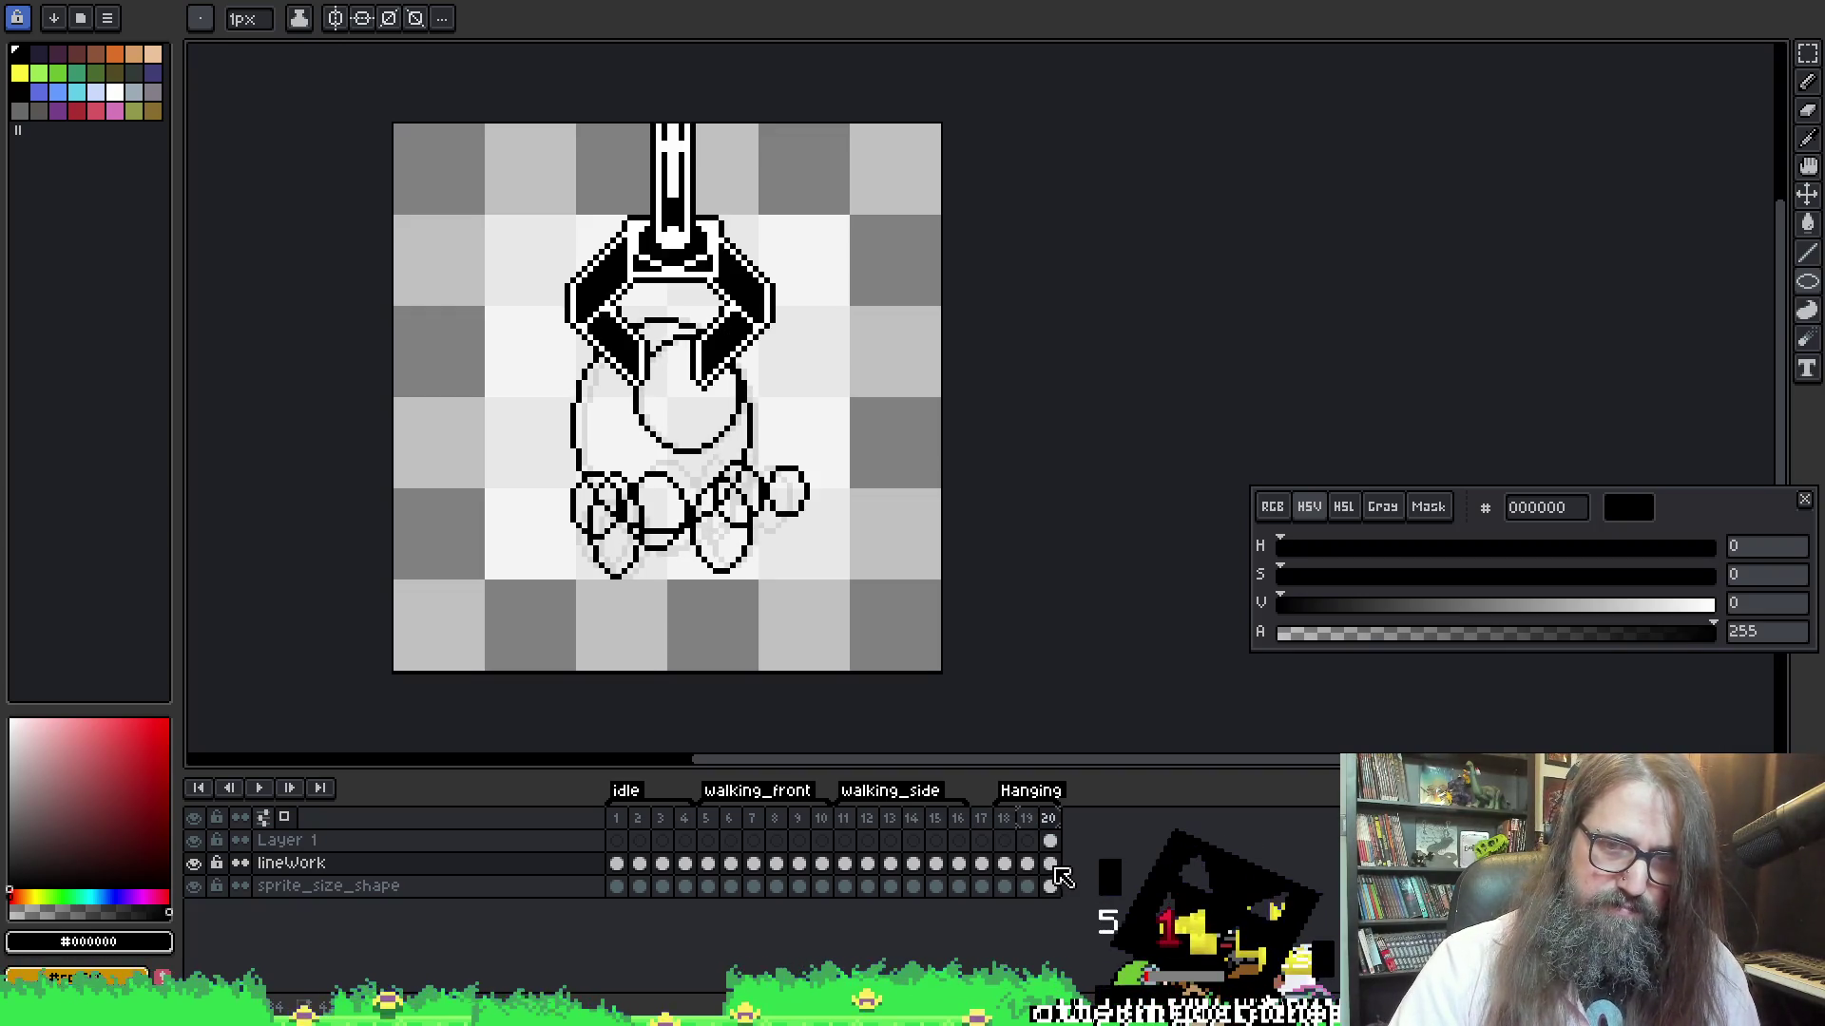
{"action": "key", "text": "Left"}
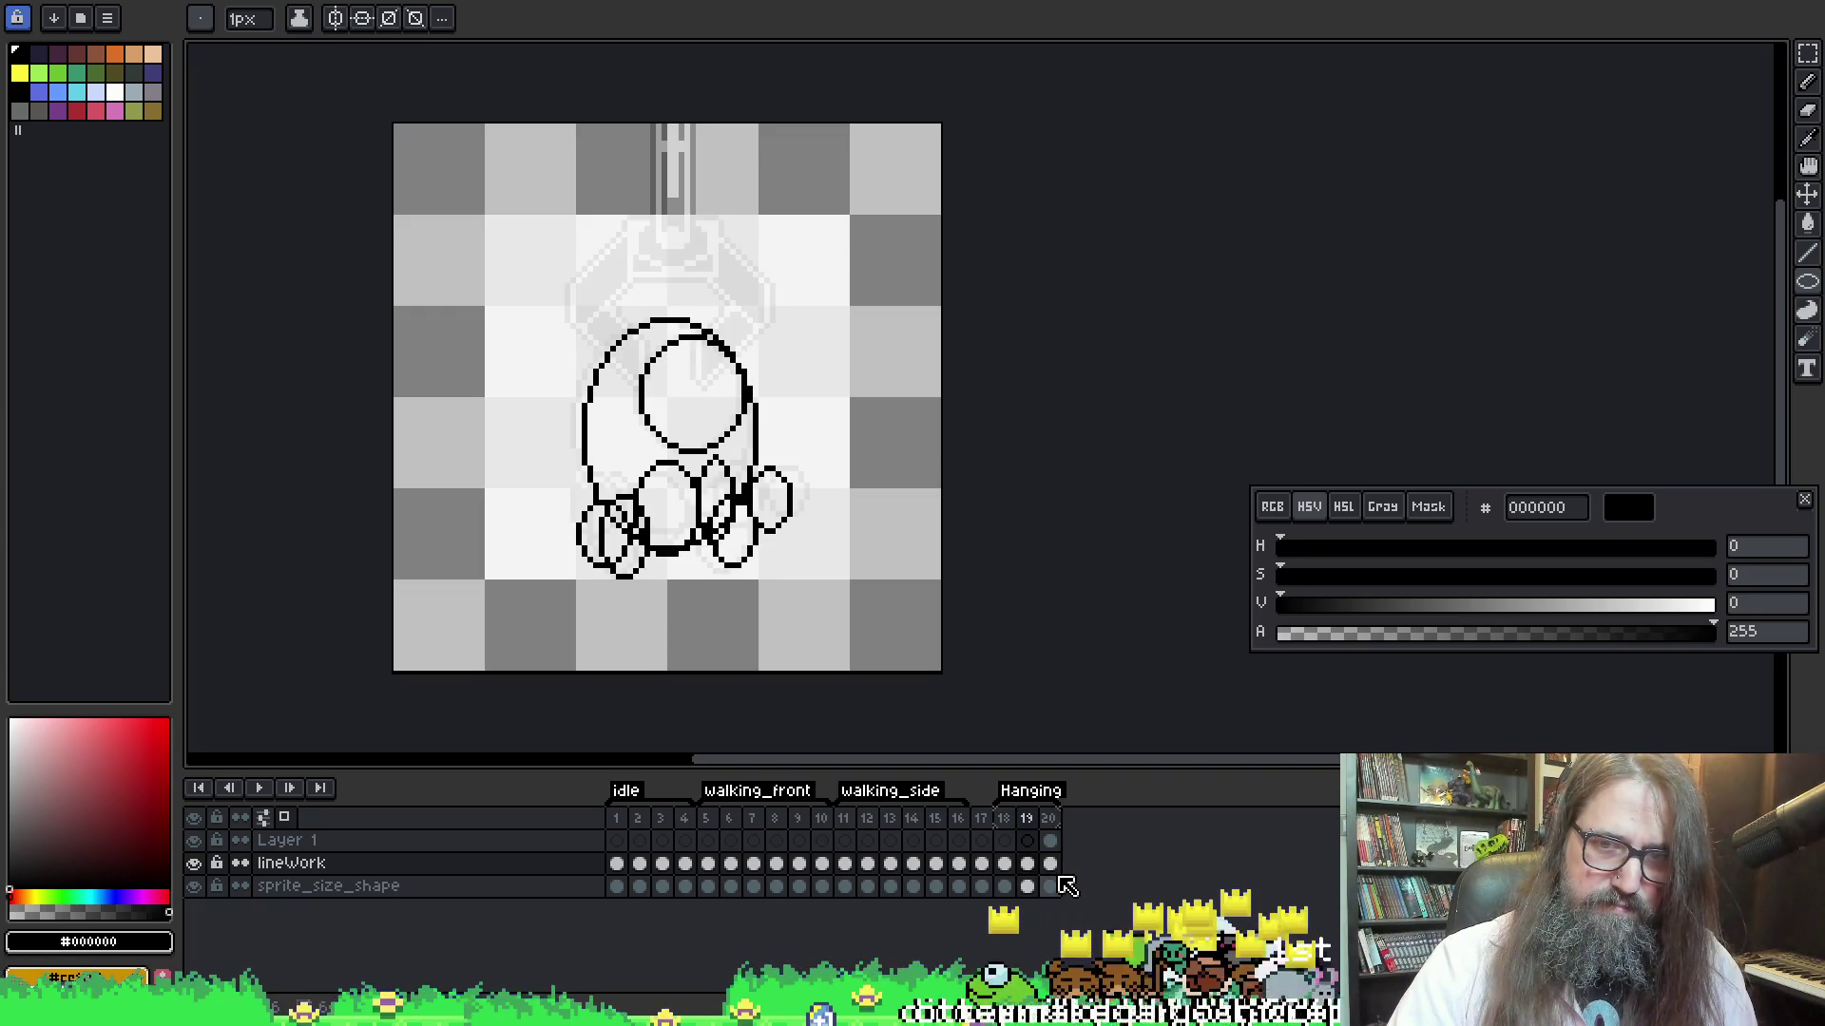
{"action": "left_click", "coordinate": [1051, 819]}
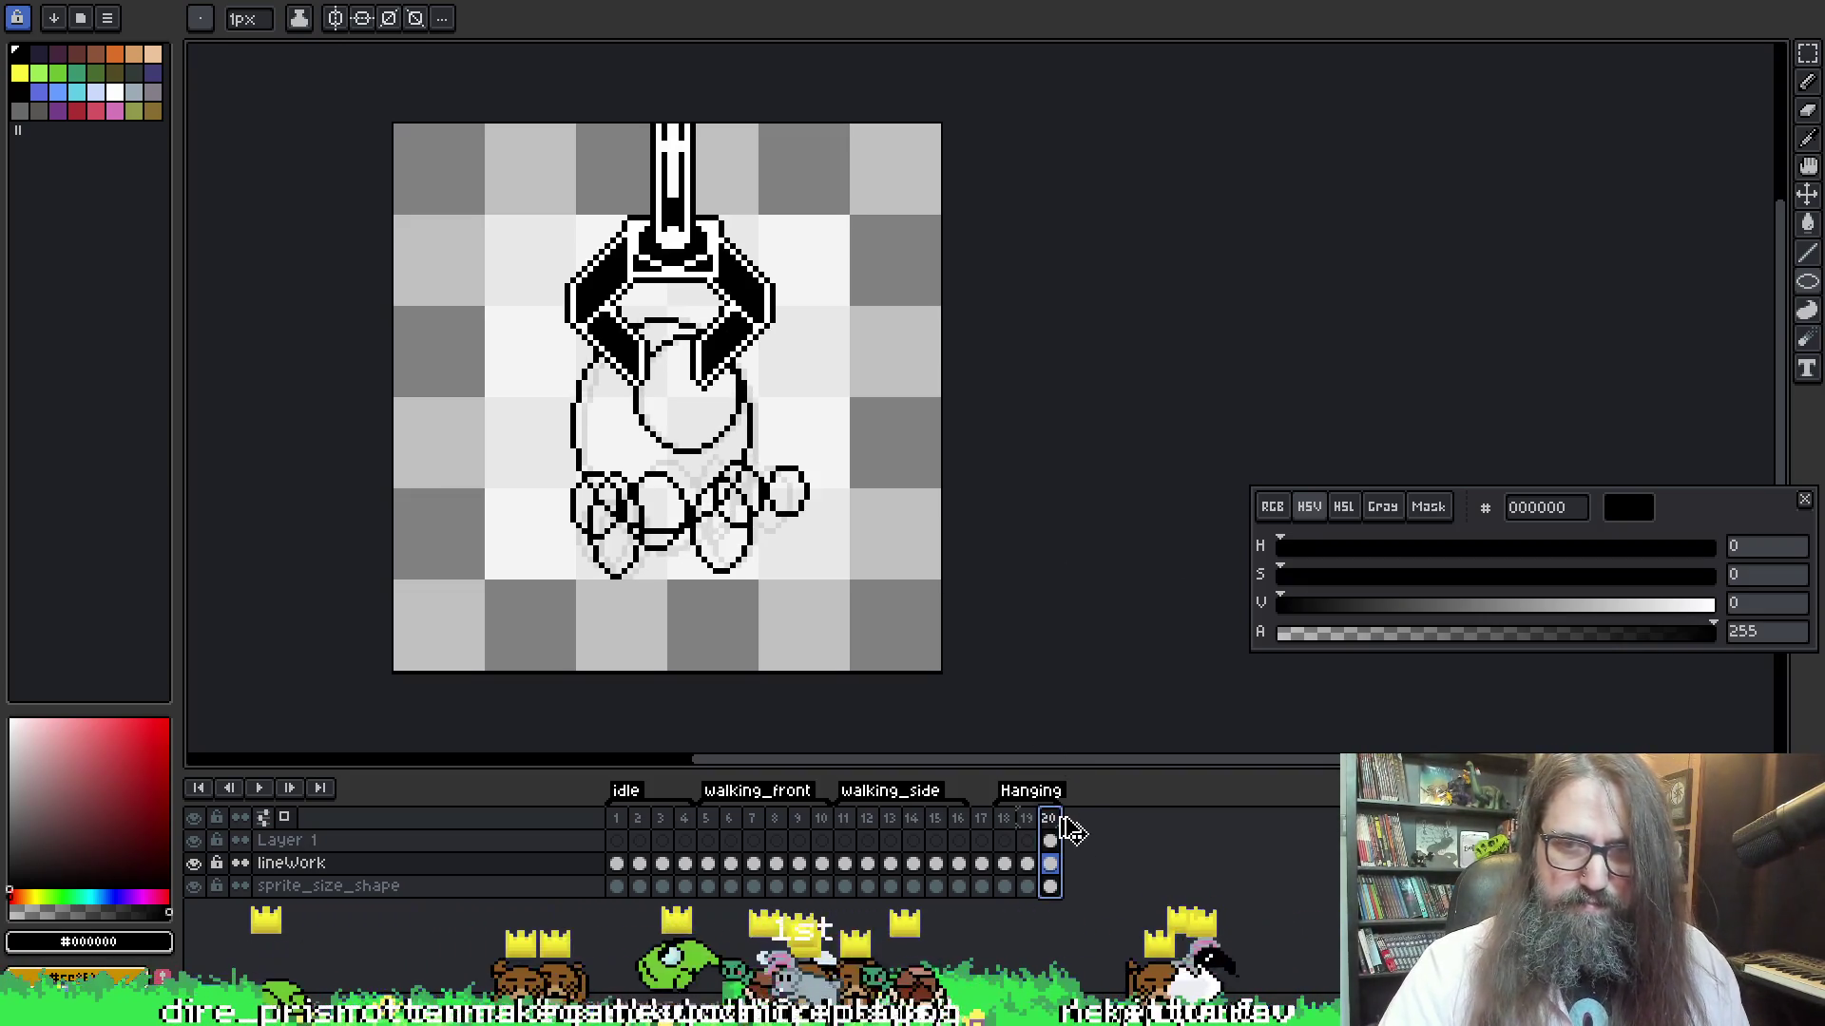
Add frame 21, preview the Hanging animation, and move the claw frame into position 20
{"action": "key", "text": "alt+n"}
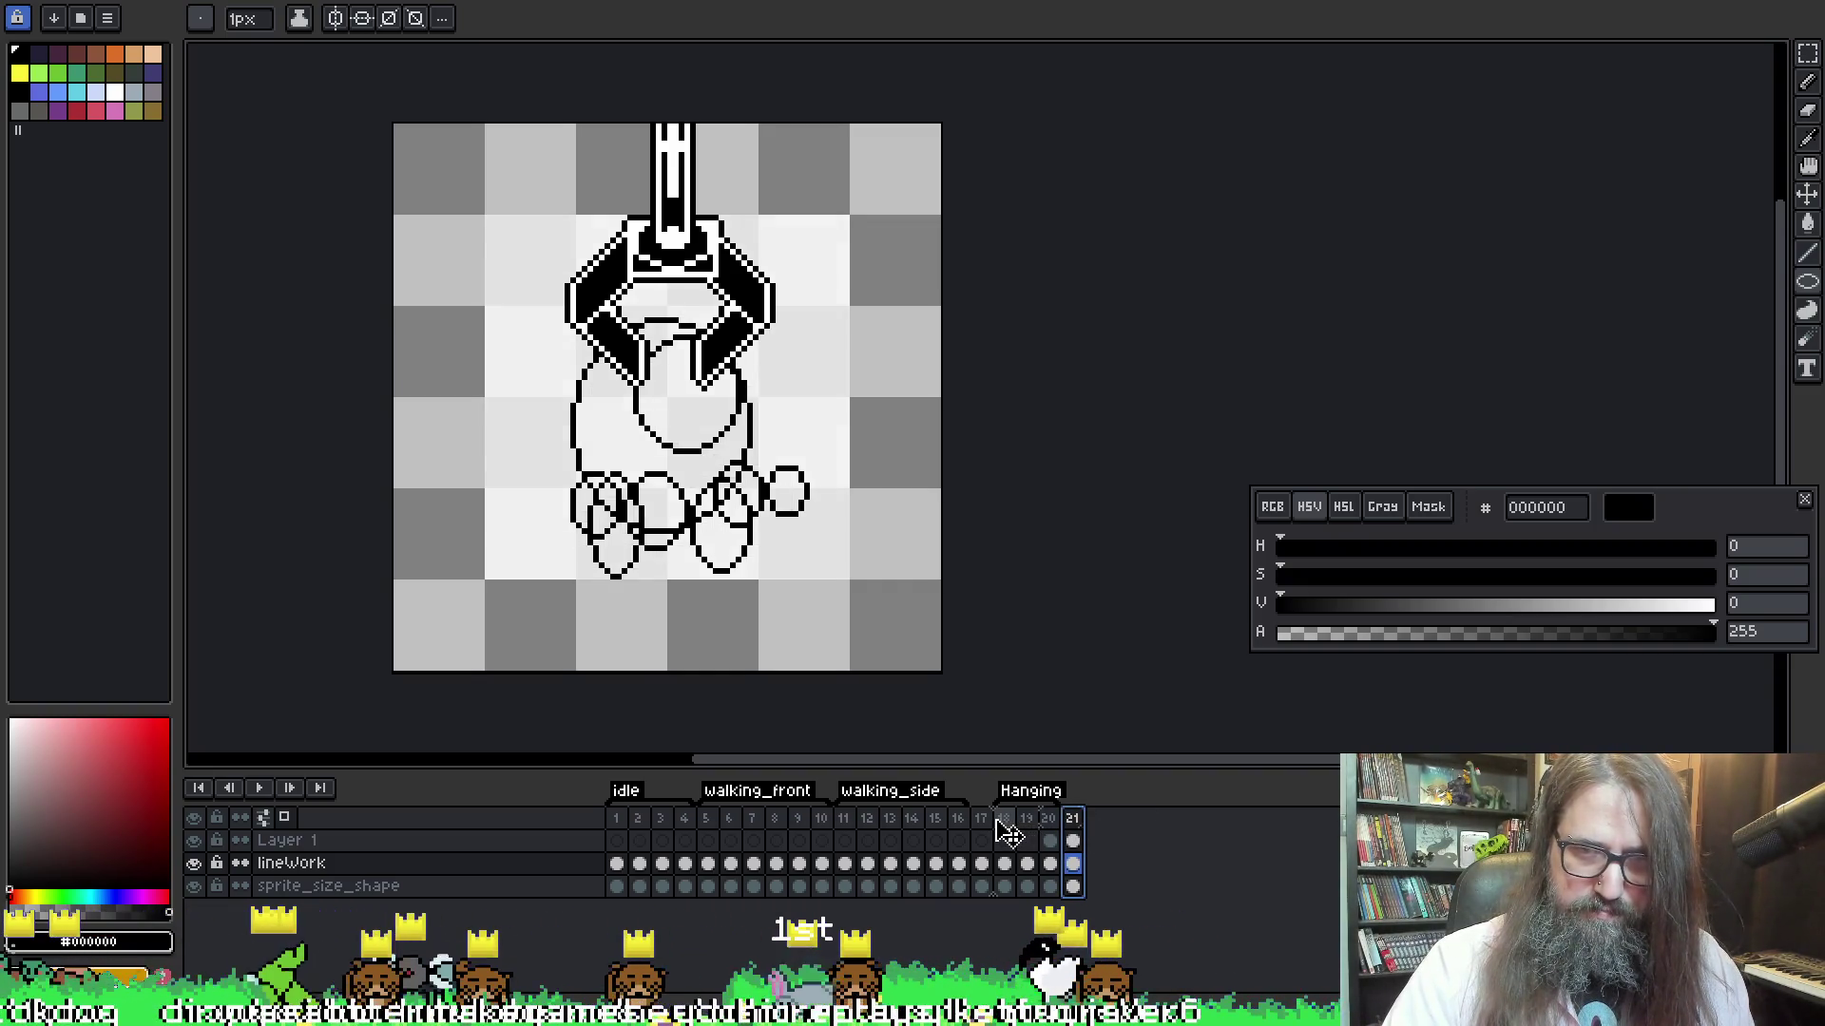
{"action": "key", "text": "Left"}
{"action": "key", "text": "Left"}
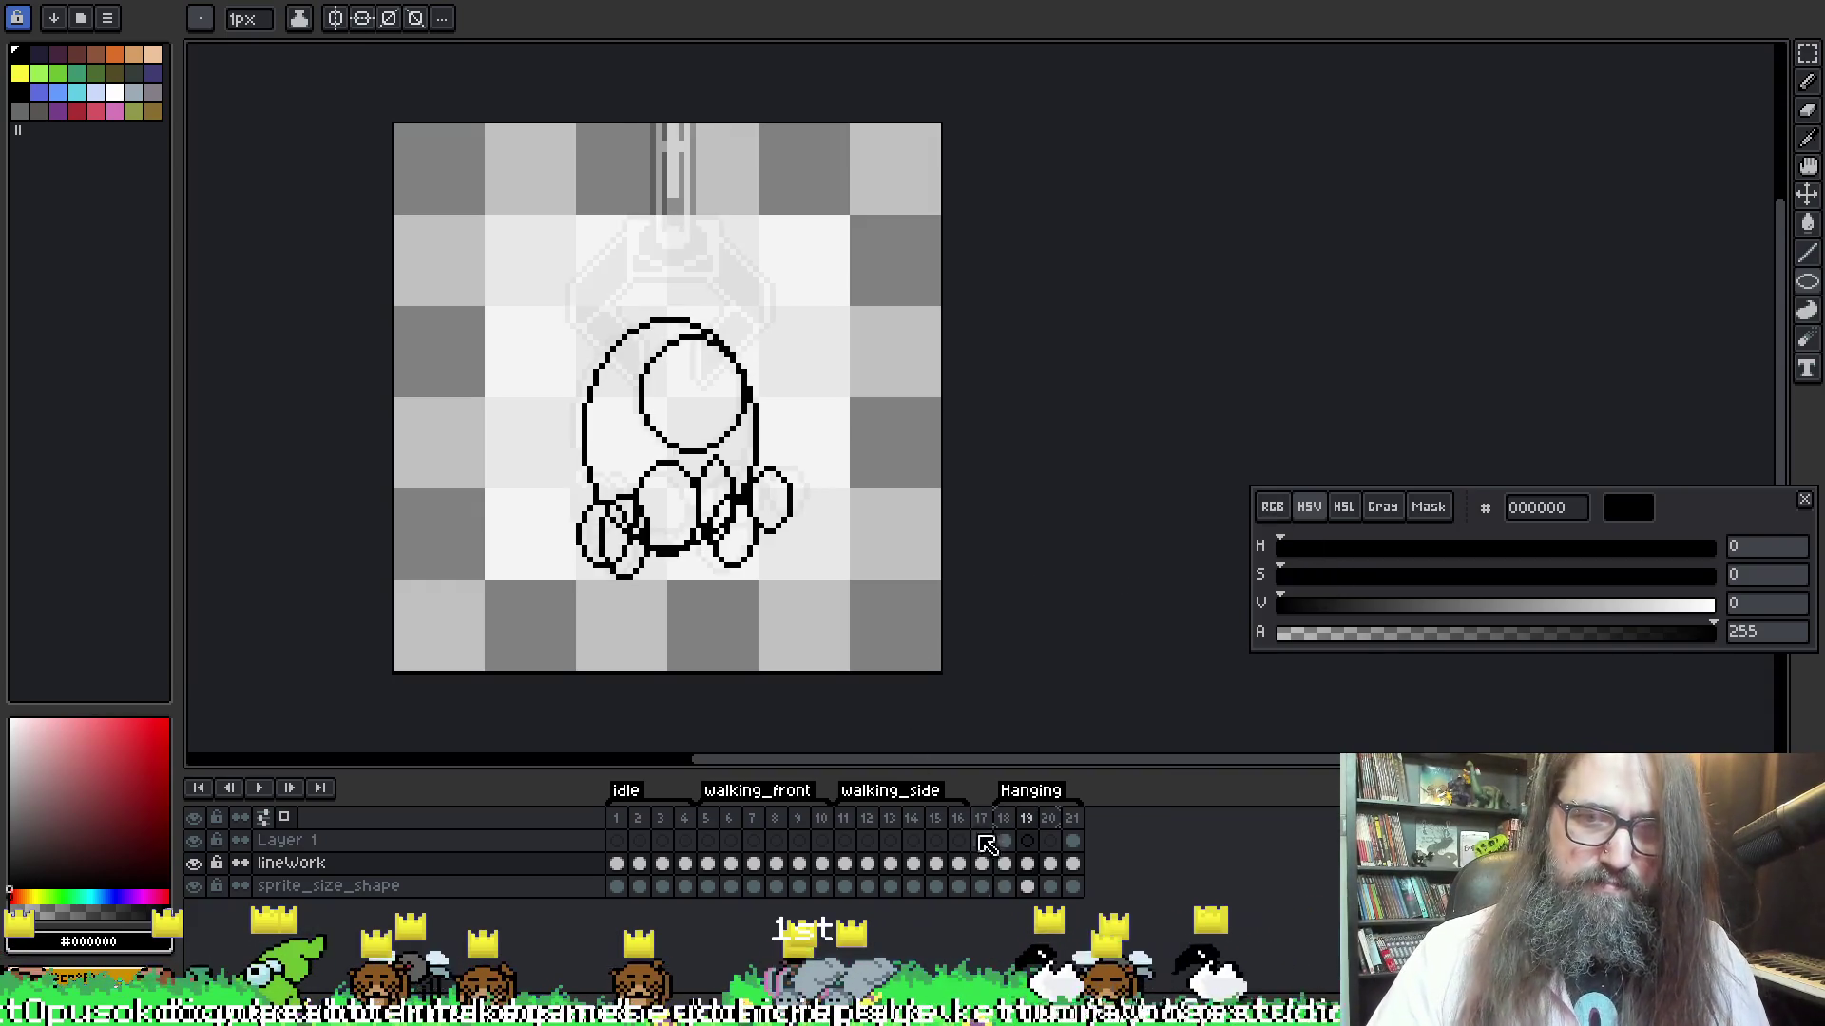
{"action": "key", "text": "Return"}
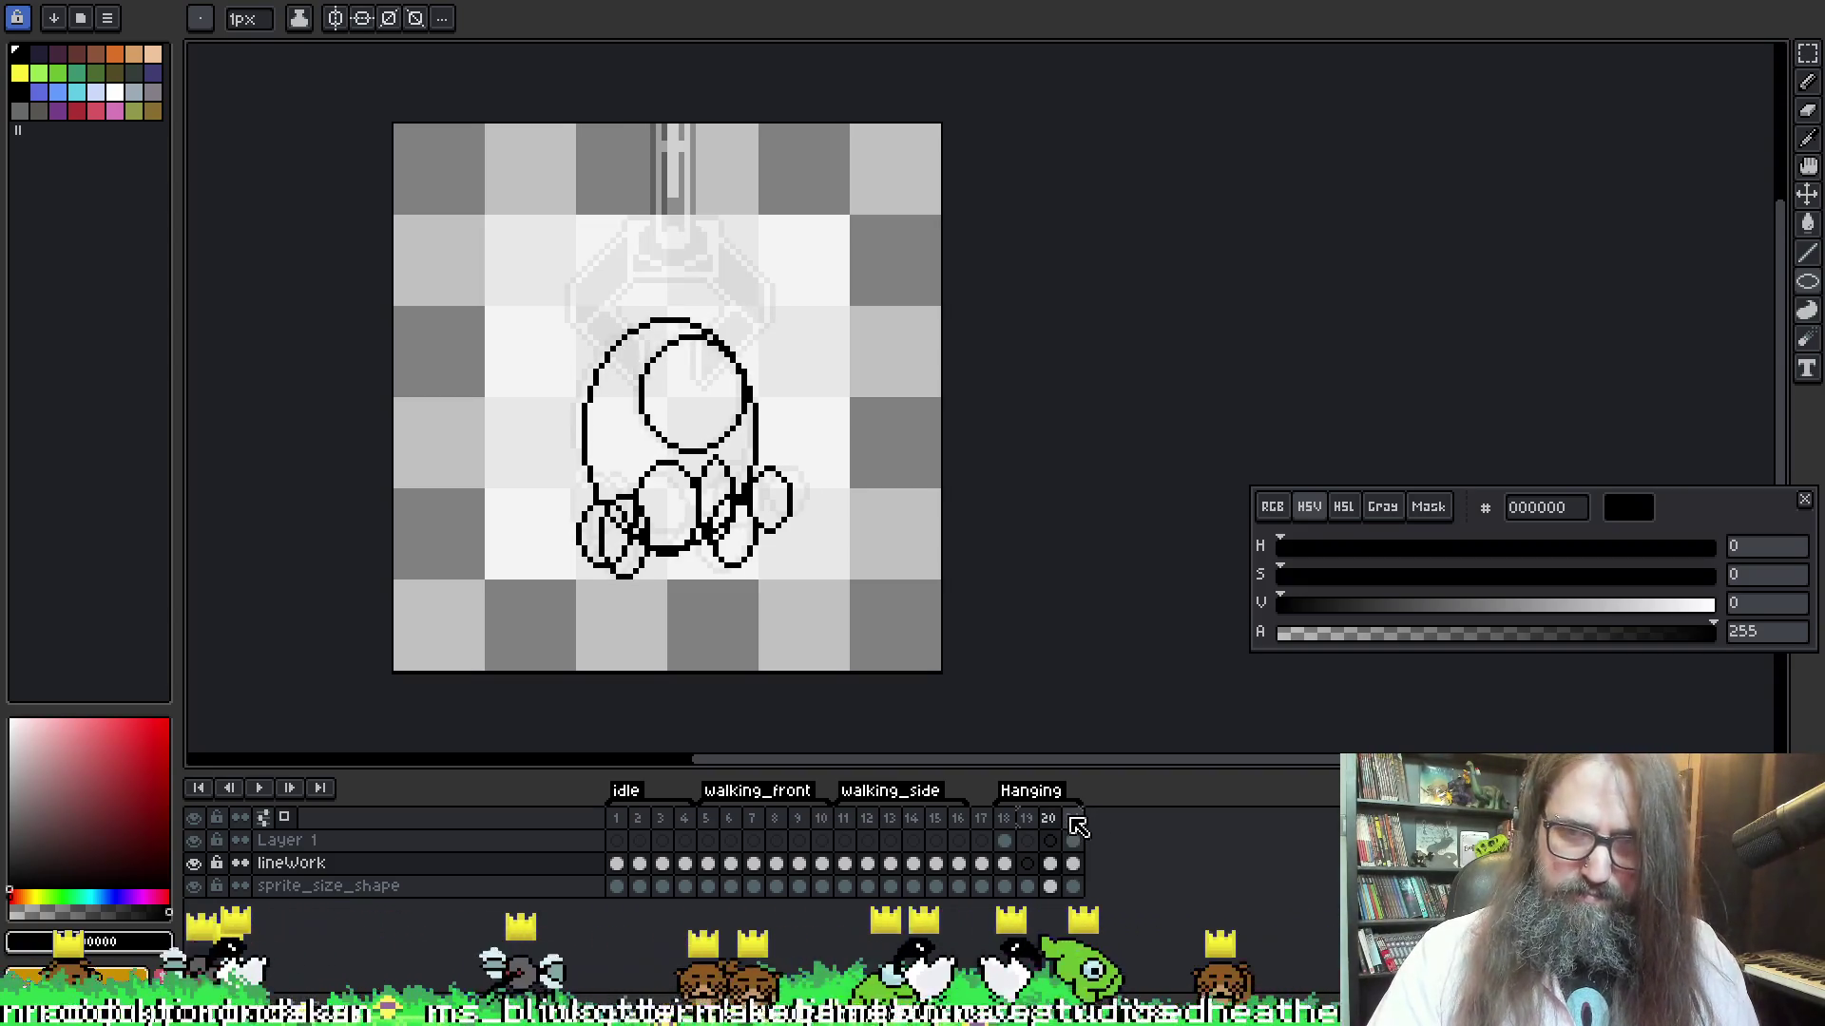
{"action": "left_click", "coordinate": [1073, 823]}
{"action": "left_click_drag", "start_coordinate": [1070, 821], "coordinate": [1045, 821]}
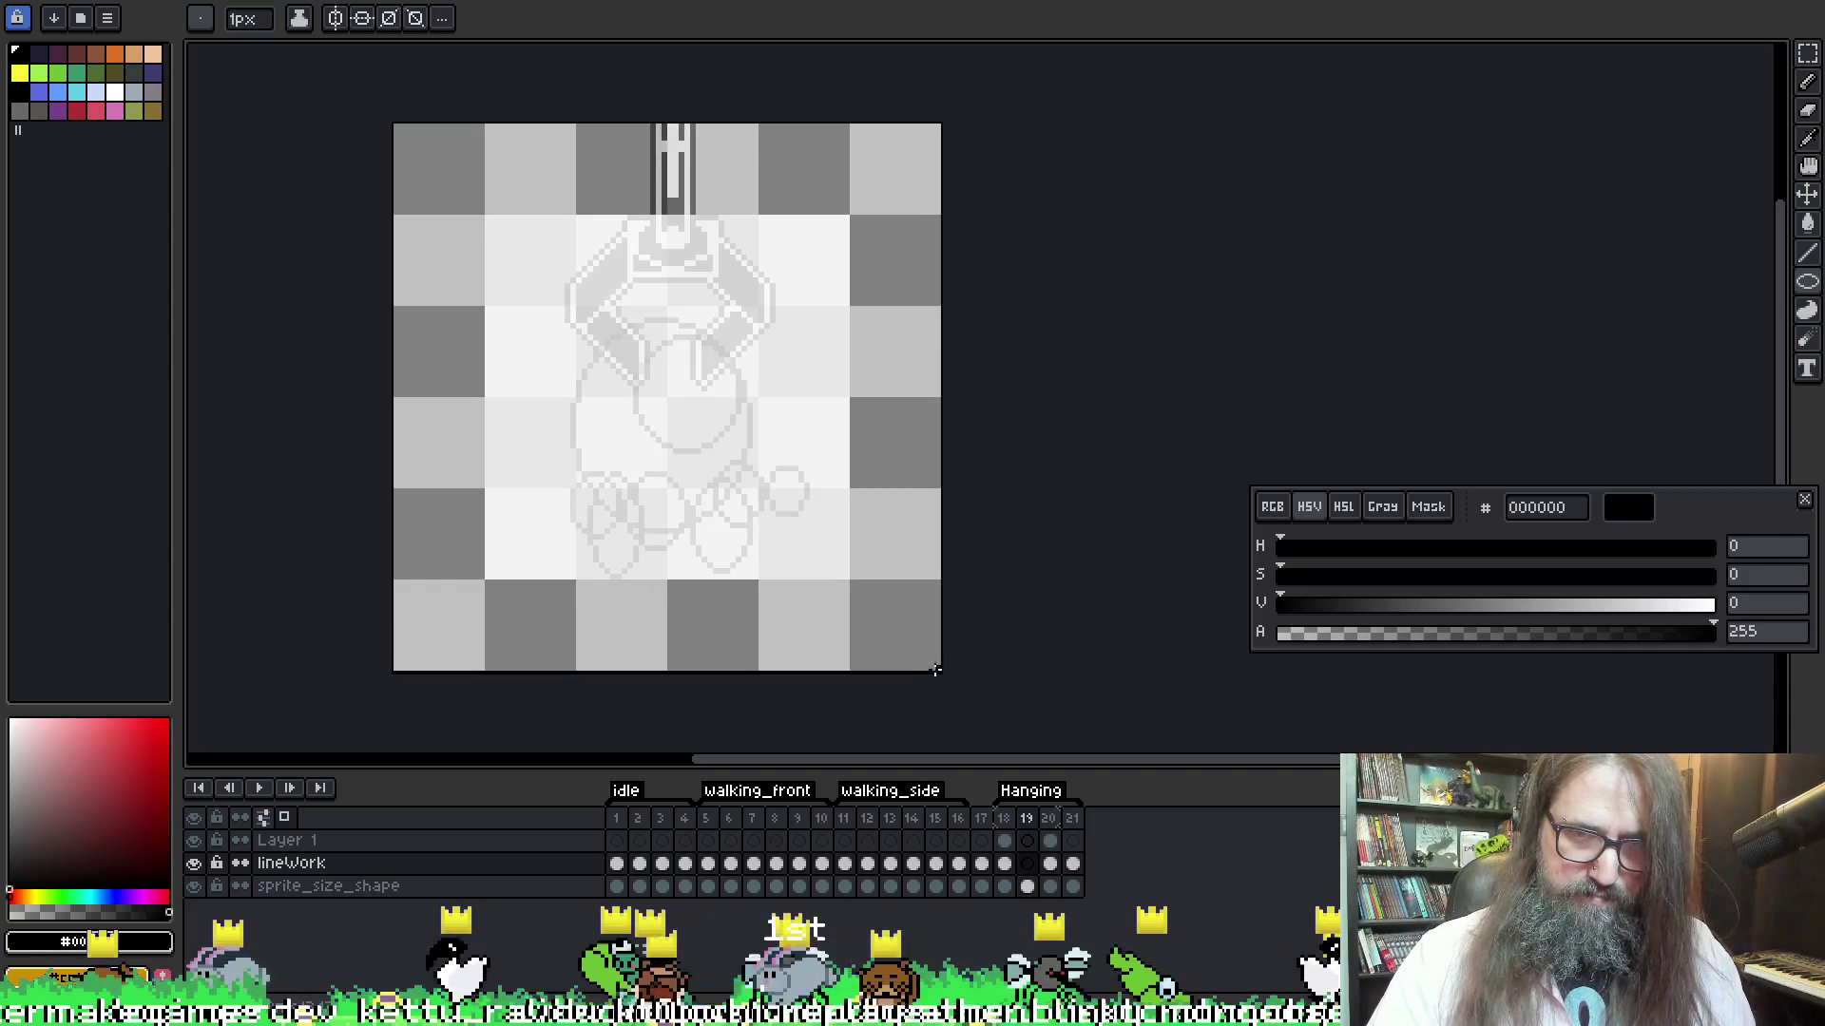
Select the lineWork cel on frame 19 and dismiss the console error message
{"action": "left_click", "coordinate": [1035, 841]}
{"action": "left_click", "coordinate": [1030, 864]}
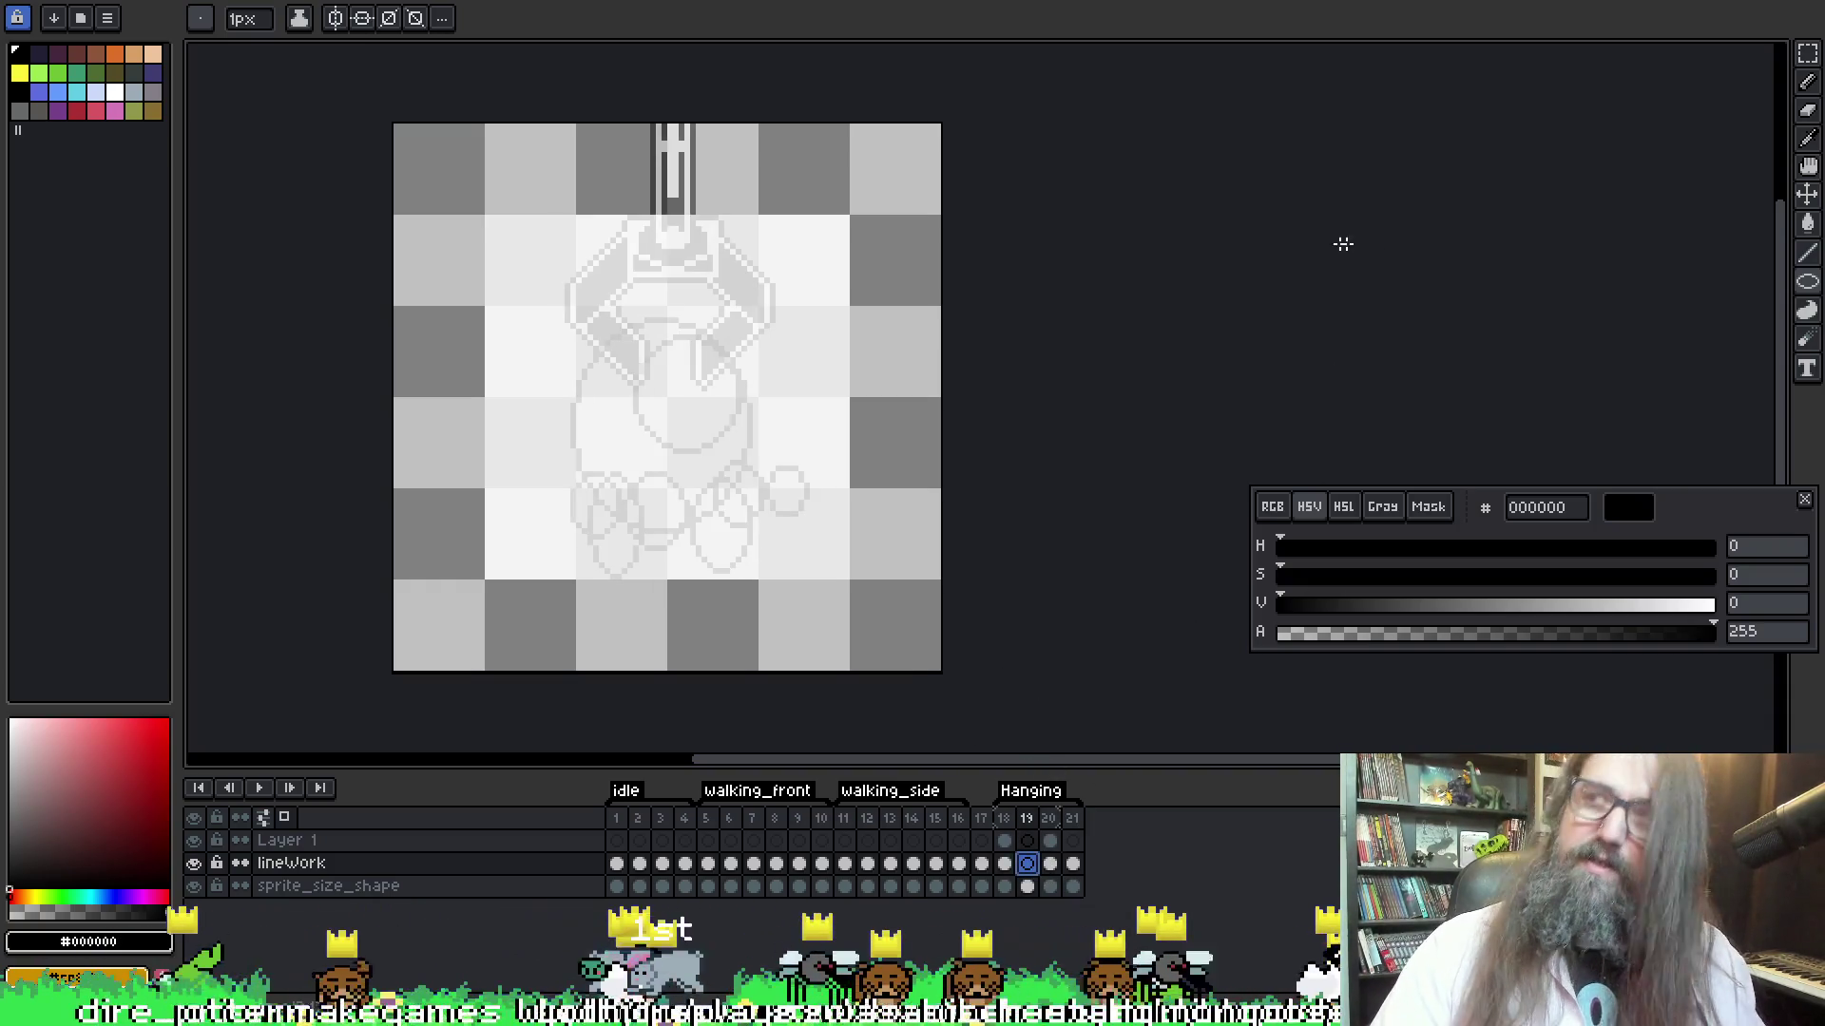
{"action": "key", "text": "b"}
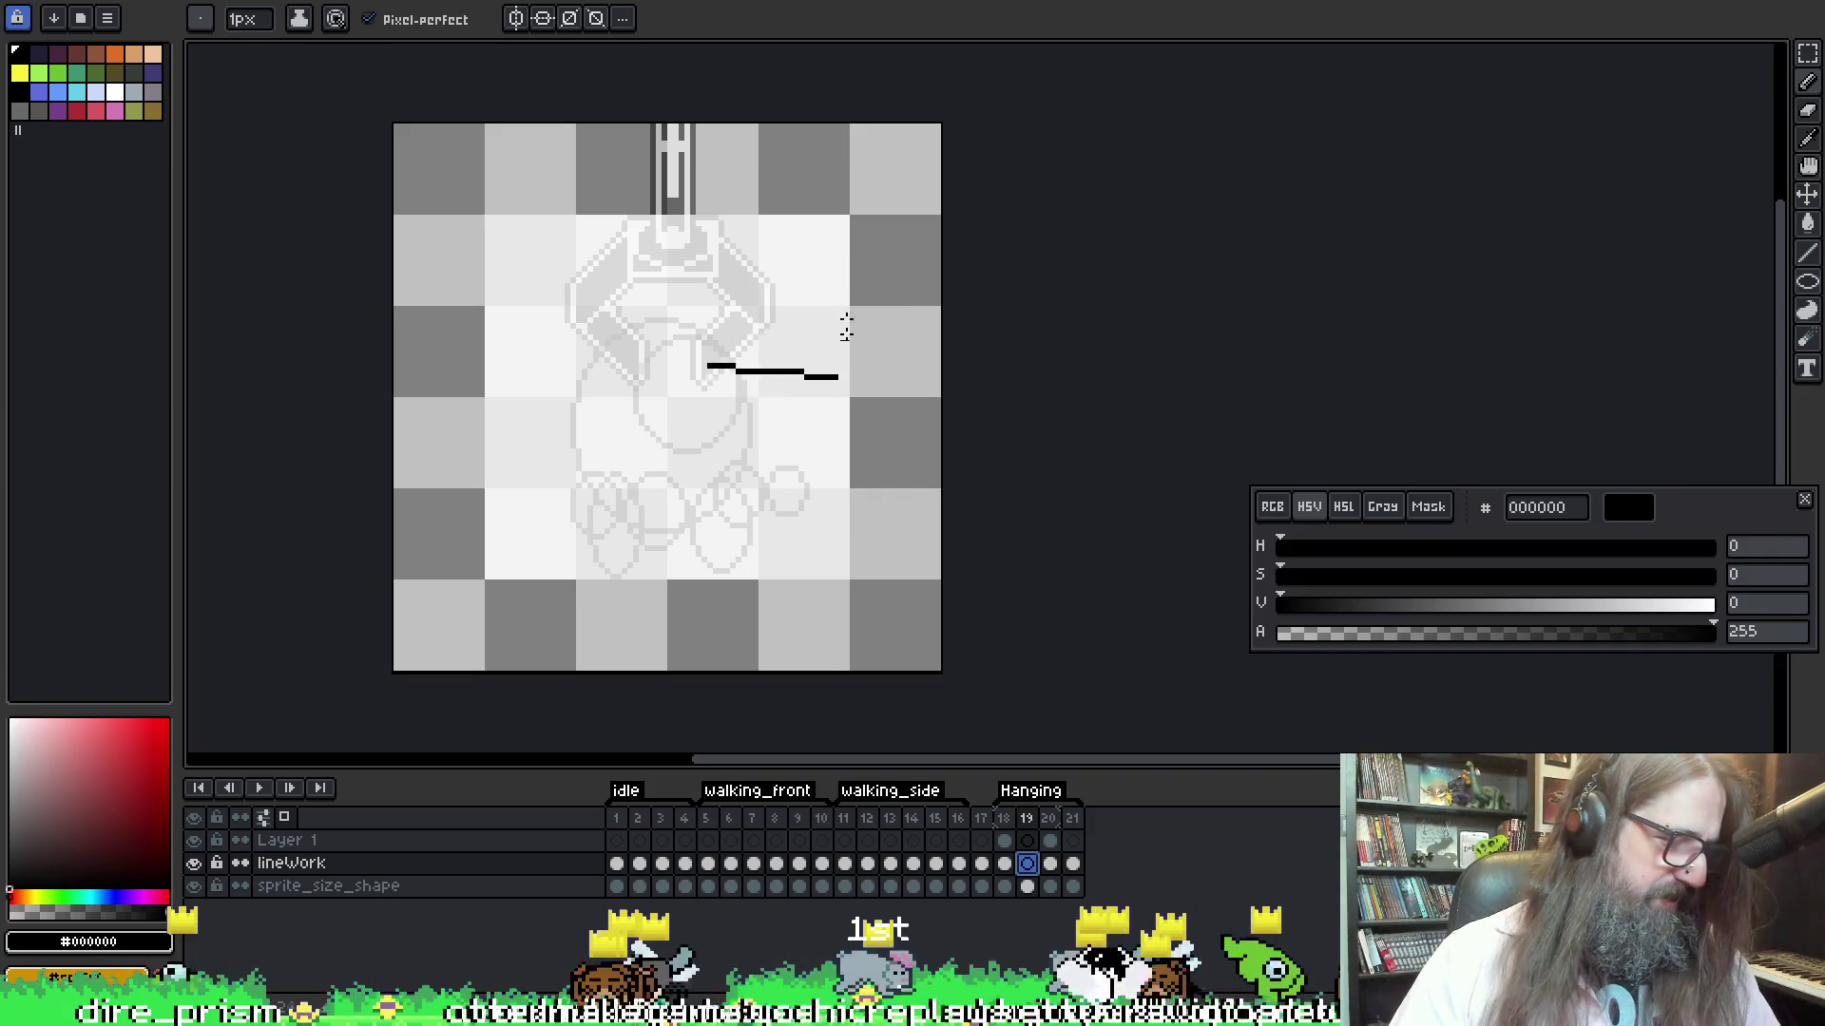
{"action": "key", "text": "shift+o"}
{"action": "key", "text": "Escape"}
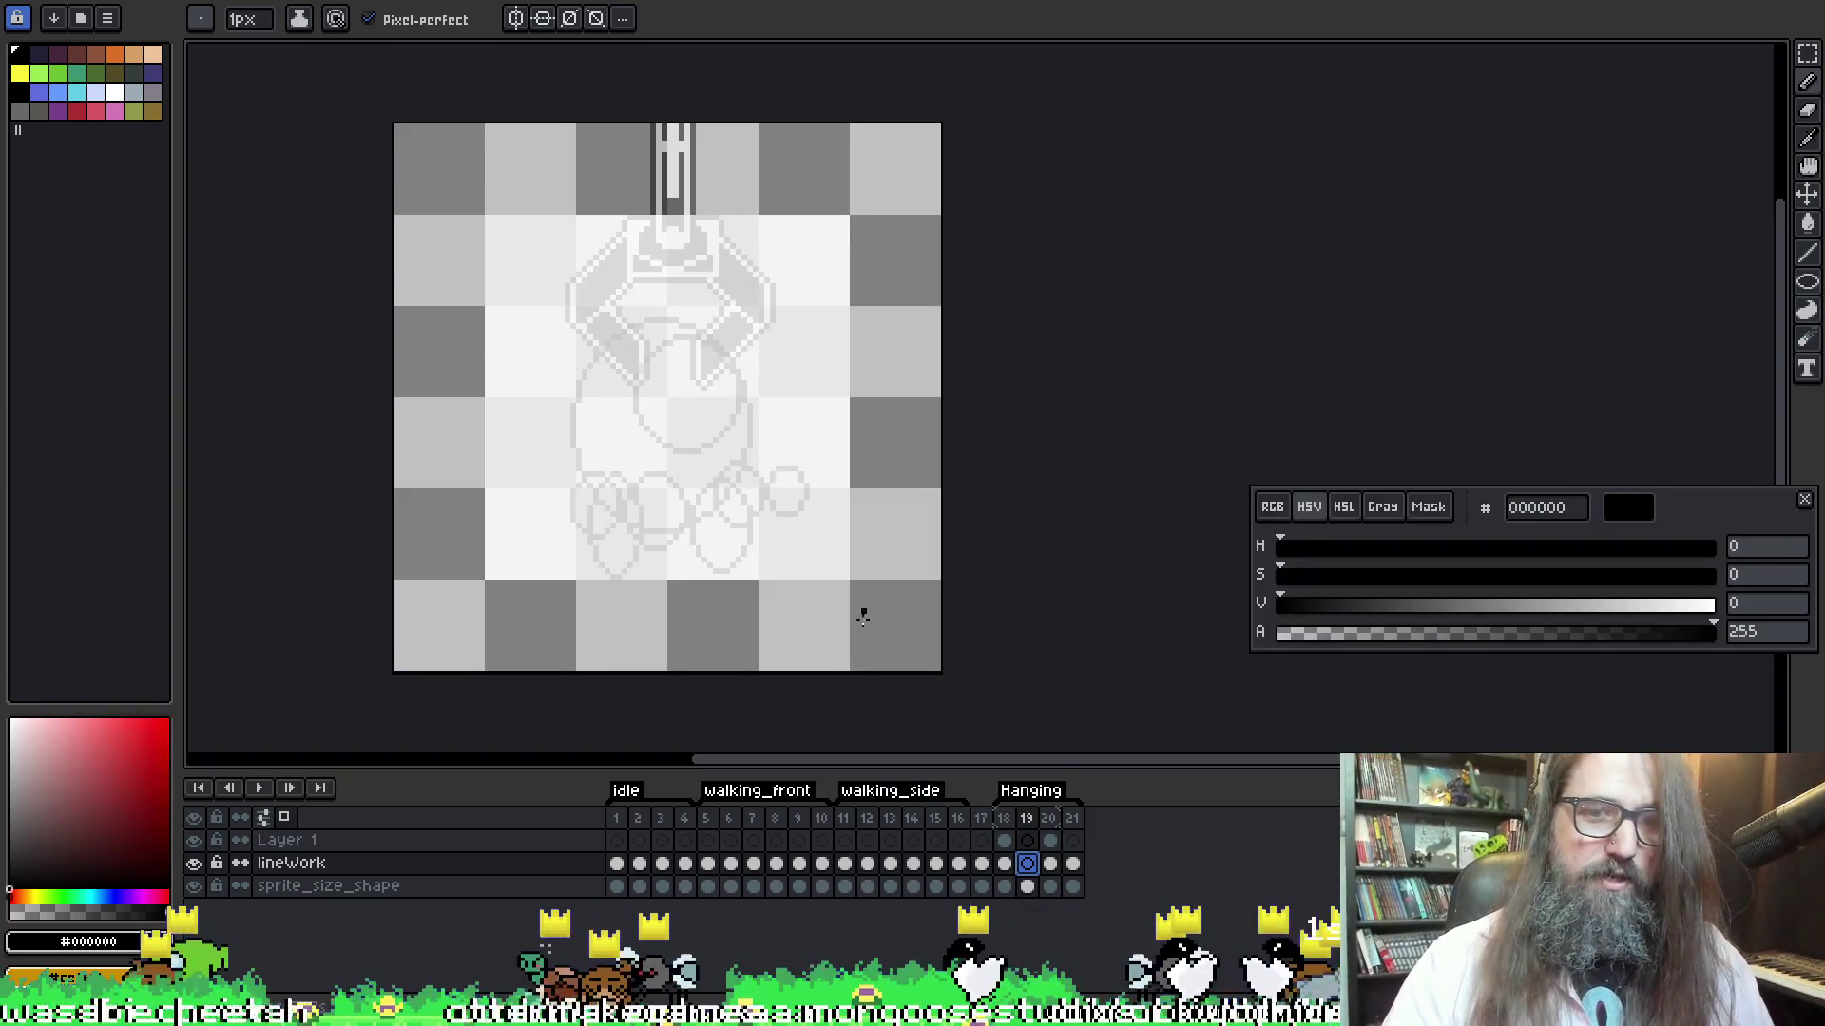
{"action": "key", "text": "l"}
Draw an outlined head circle, then a larger body oval around it, redoing failed attempts
{"action": "mouse_move", "coordinate": [590, 317]}
{"action": "left_mouse_down"}
{"action": "mouse_move", "coordinate": [733, 435]}
{"action": "mouse_move", "coordinate": [693, 479]}
{"action": "mouse_move", "coordinate": [706, 452]}
{"action": "mouse_move", "coordinate": [690, 440]}
{"action": "mouse_move", "coordinate": [715, 427]}
{"action": "mouse_move", "coordinate": [728, 450]}
{"action": "left_mouse_up"}
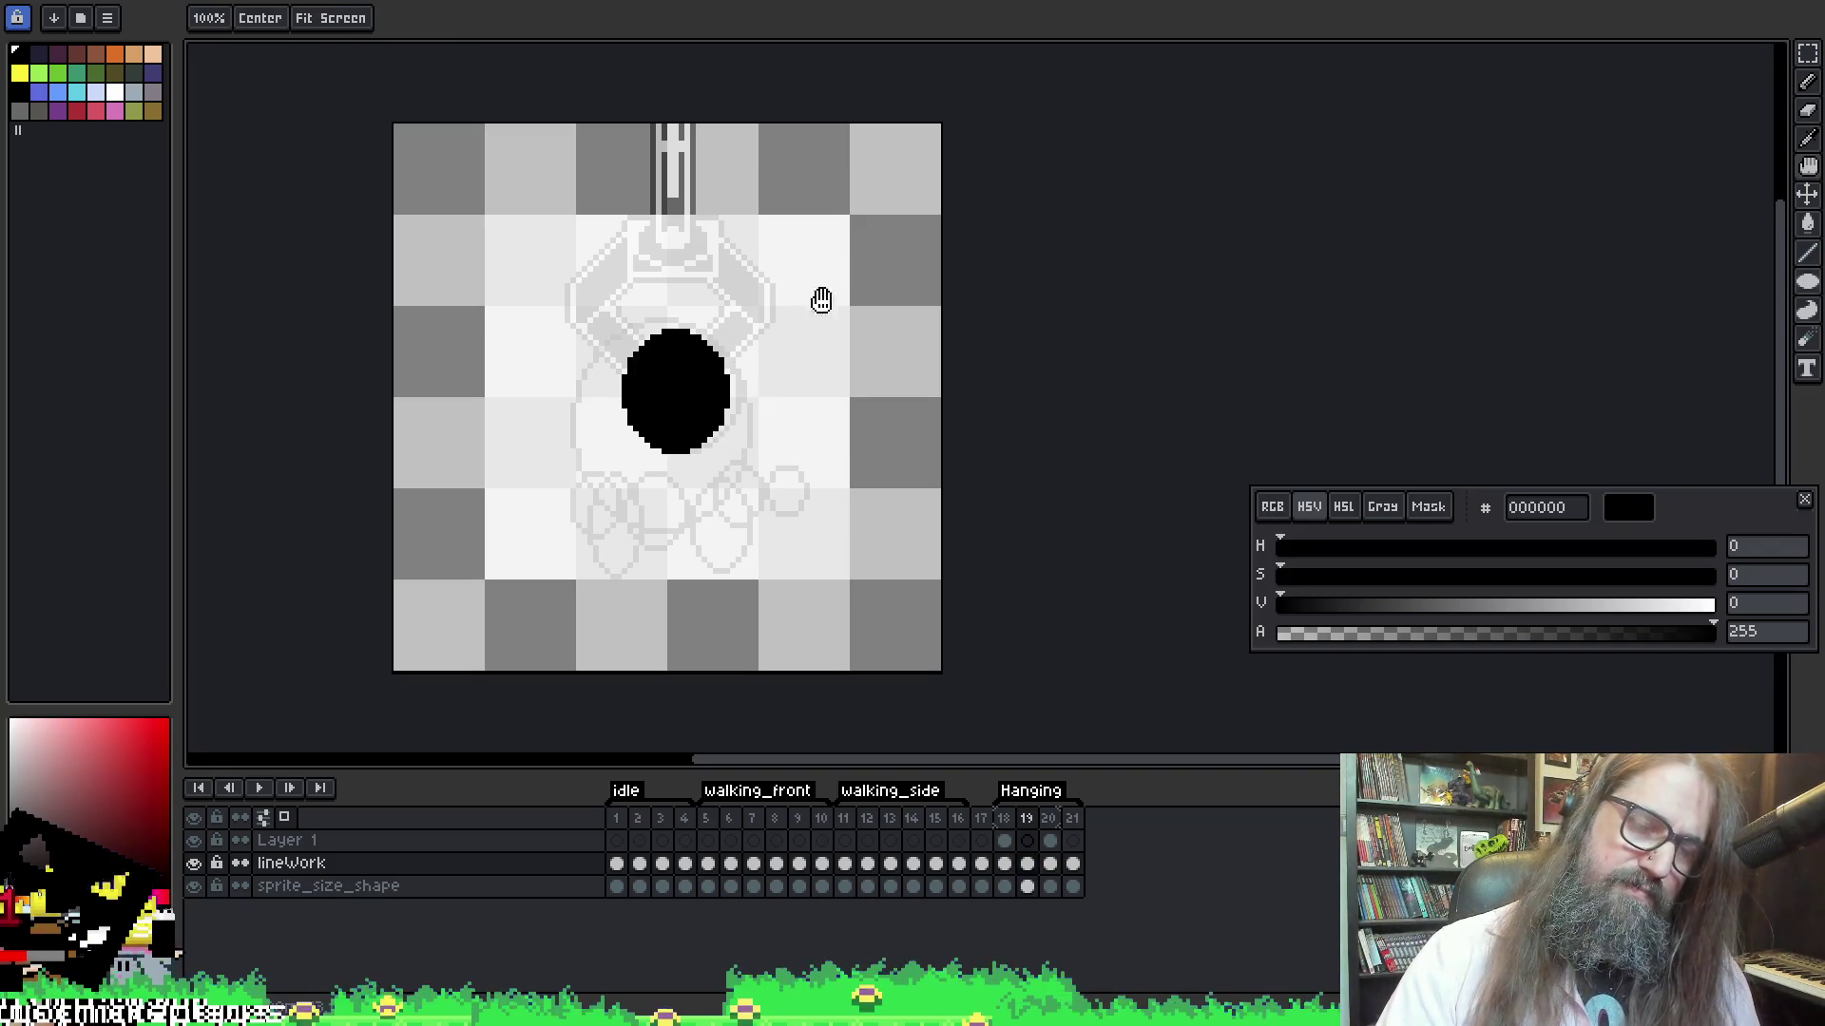
{"action": "key", "text": "ctrl+z"}
{"action": "left_click_drag", "start_coordinate": [605, 319], "coordinate": [722, 451]}
{"action": "key", "text": "ctrl+z"}
{"action": "mouse_move", "coordinate": [610, 323]}
{"action": "left_mouse_down"}
{"action": "mouse_move", "coordinate": [733, 439]}
{"action": "mouse_move", "coordinate": [714, 454]}
{"action": "mouse_move", "coordinate": [730, 438]}
{"action": "left_mouse_up"}
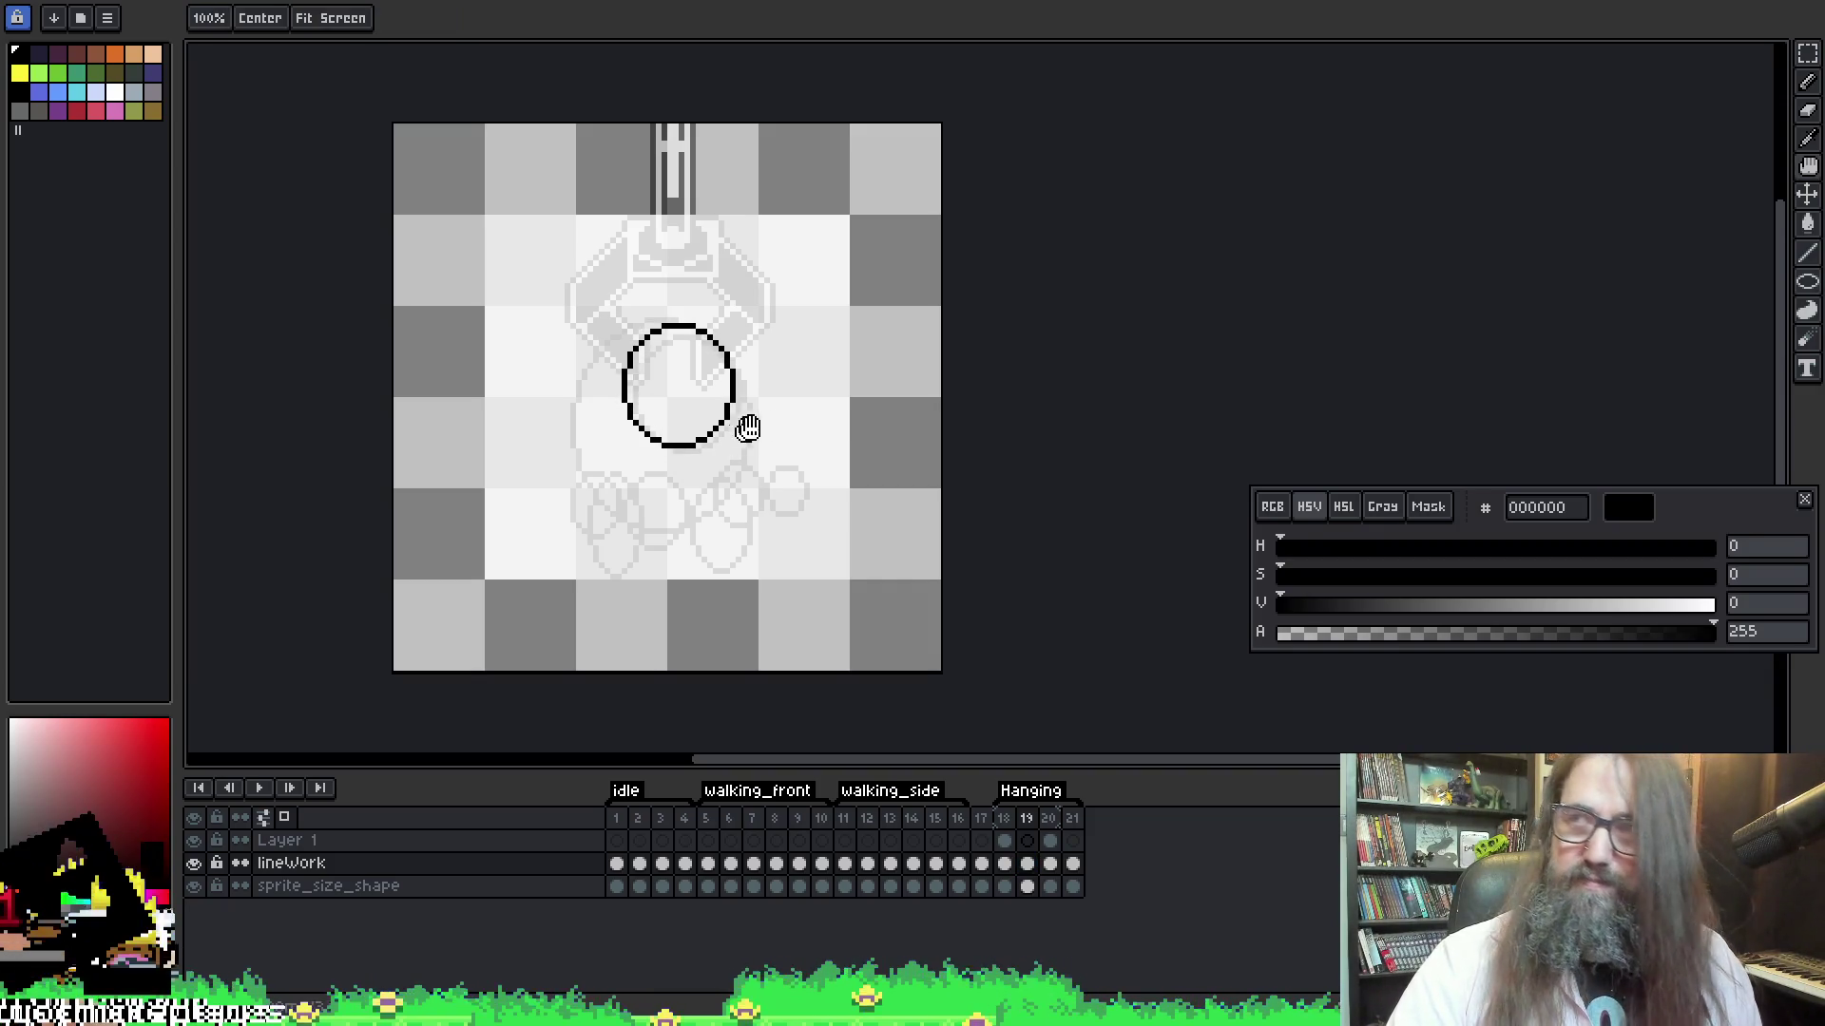
{"action": "left_click_drag", "start_coordinate": [569, 321], "coordinate": [741, 521]}
{"action": "key", "text": "ctrl+z"}
{"action": "mouse_move", "coordinate": [566, 318]}
{"action": "left_mouse_down"}
{"action": "mouse_move", "coordinate": [737, 486]}
{"action": "mouse_move", "coordinate": [725, 526]}
{"action": "mouse_move", "coordinate": [745, 517]}
{"action": "left_mouse_up"}
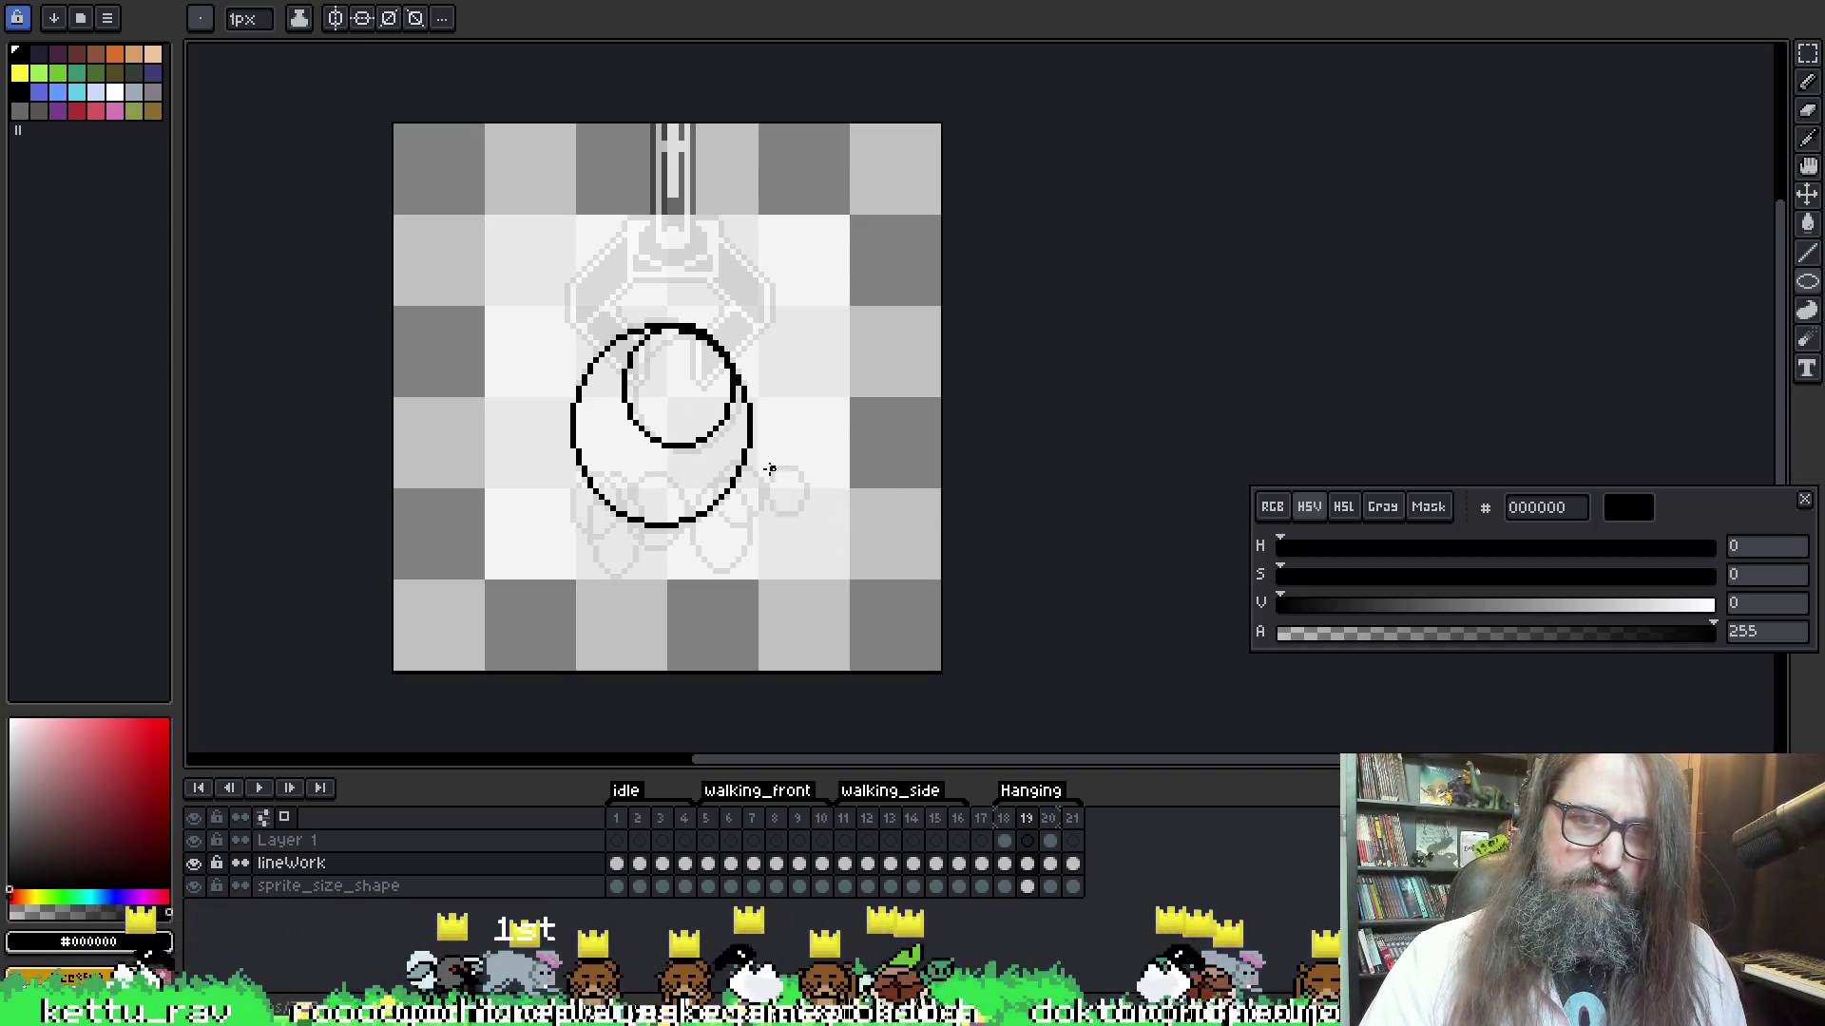
Compare the frame 19 sketch against frame 18's pose
{"action": "left_click_drag", "start_coordinate": [847, 472], "coordinate": [918, 451]}
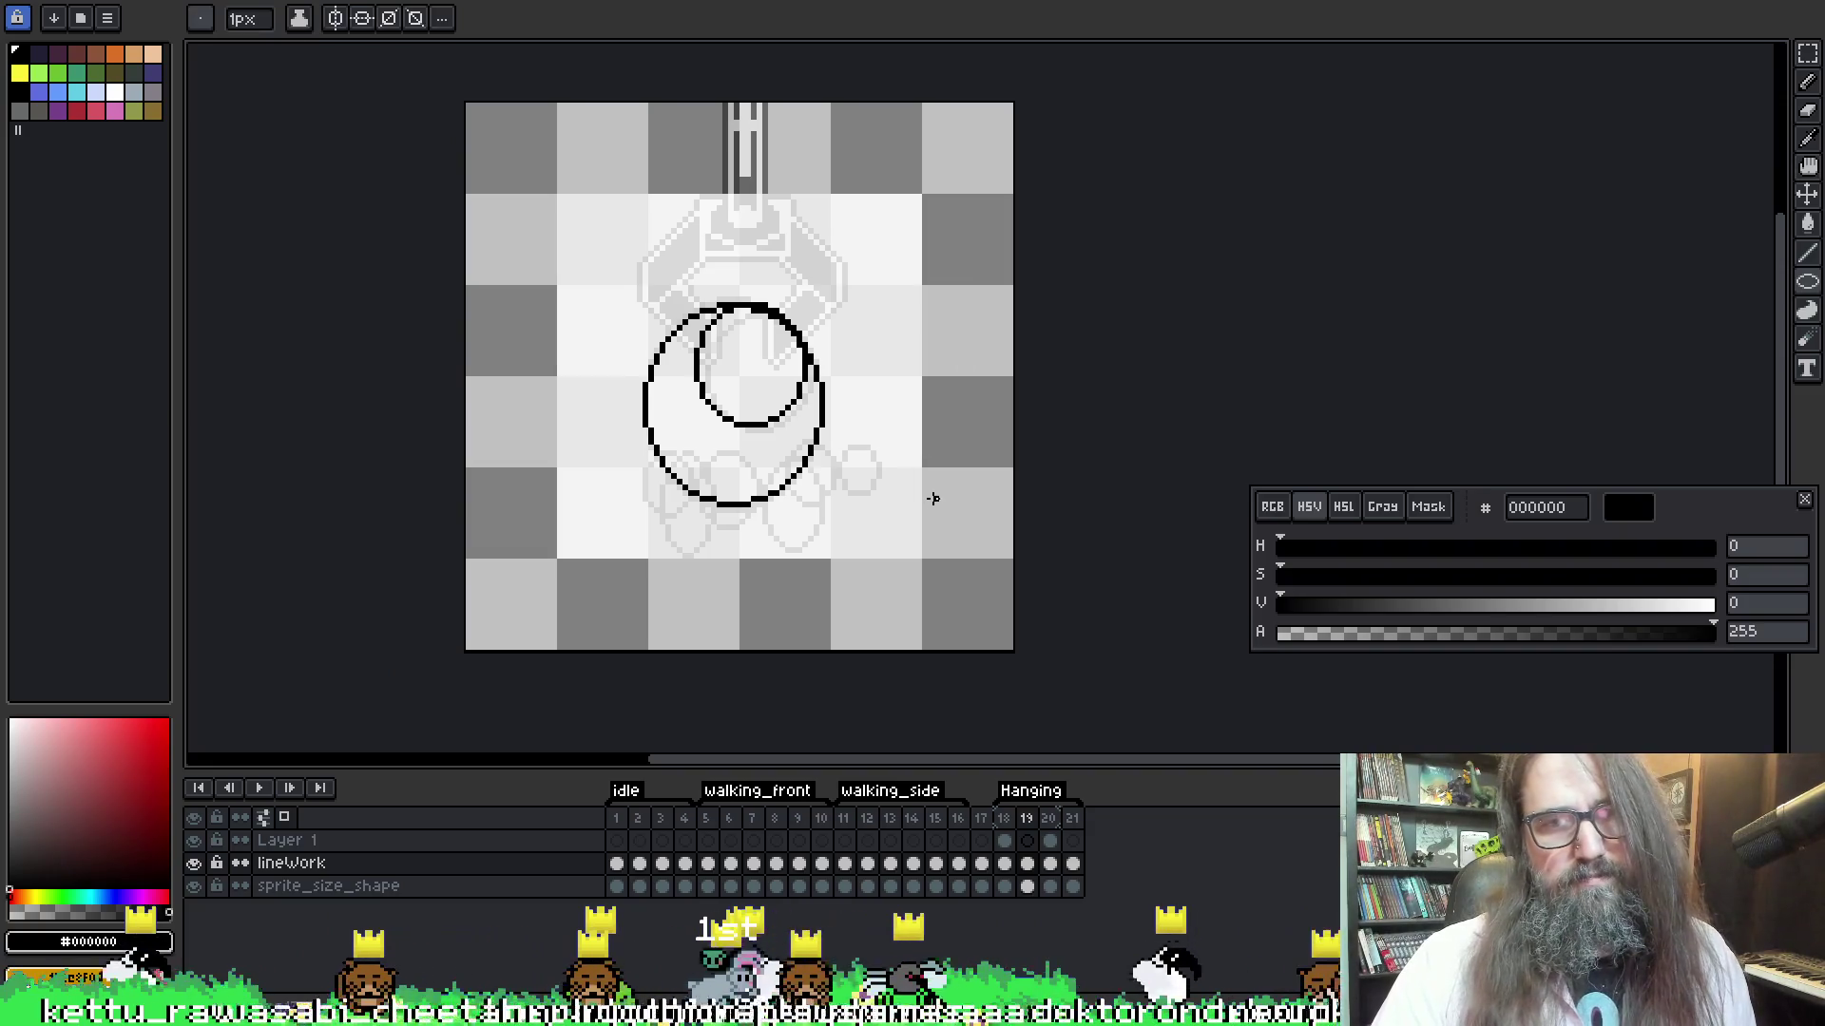
{"action": "left_click_drag", "start_coordinate": [926, 556], "coordinate": [908, 548]}
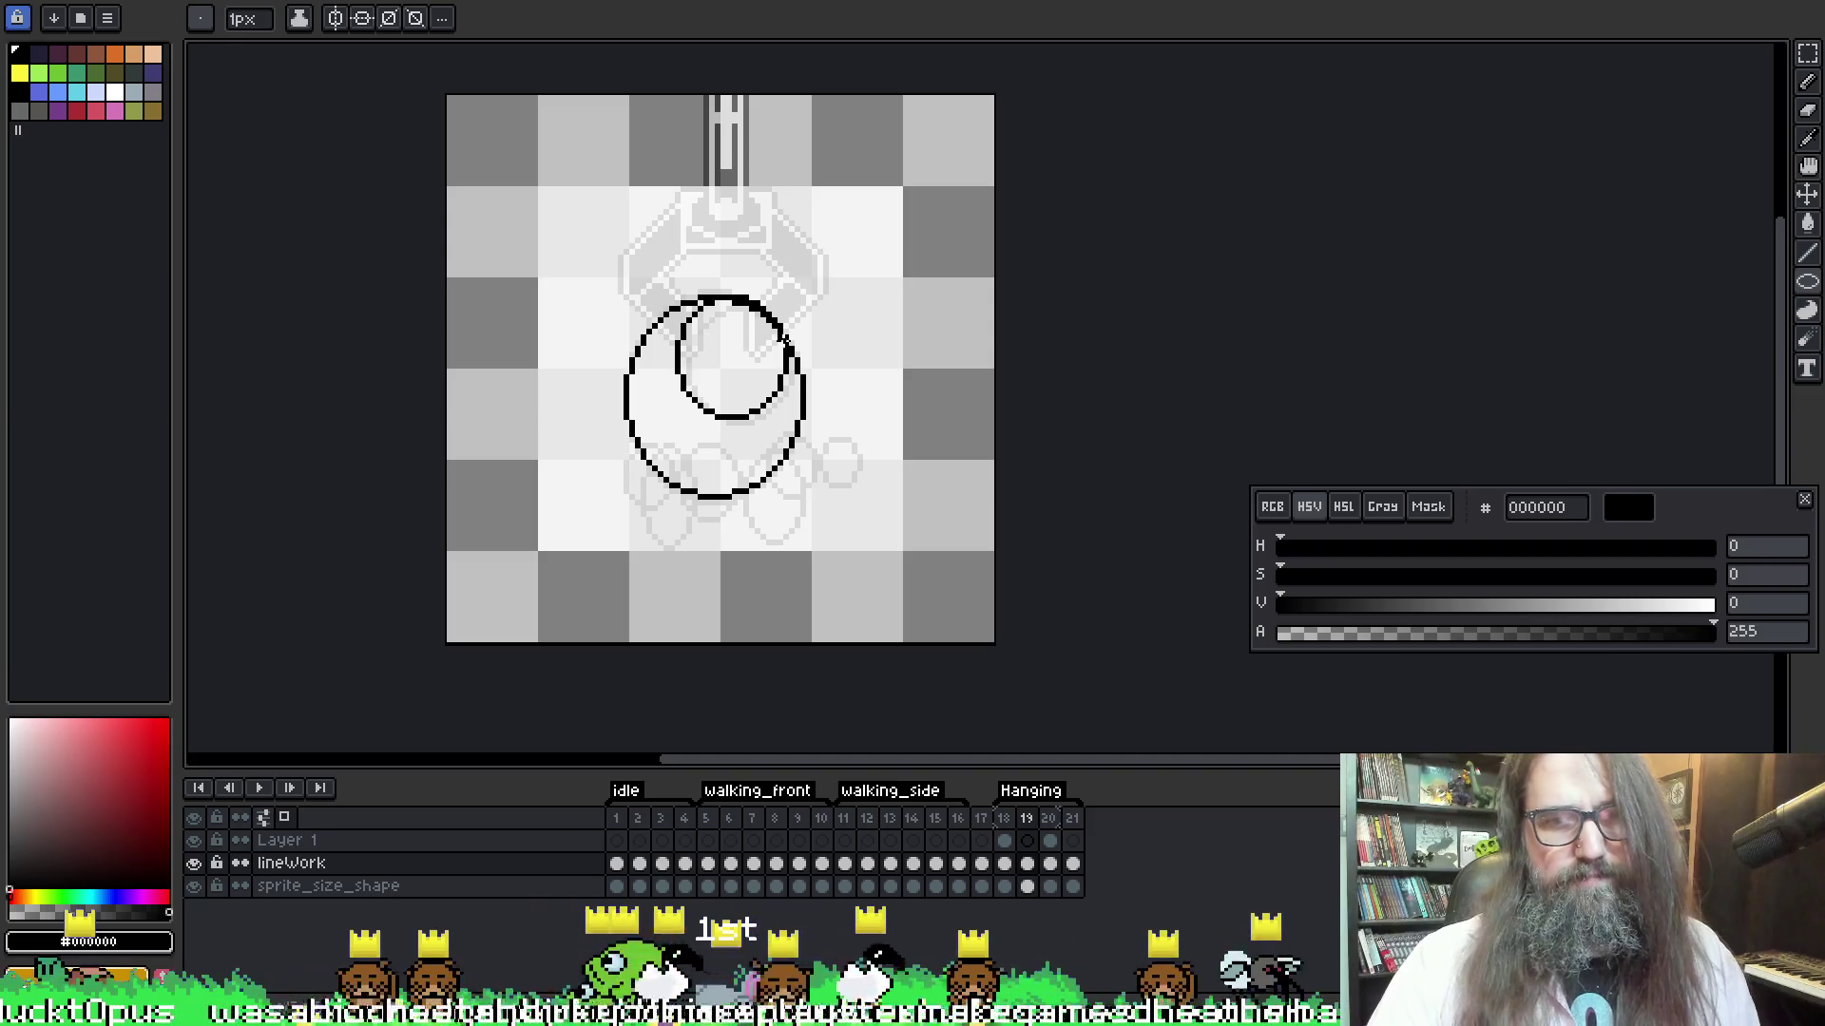
{"action": "key", "text": "Left"}
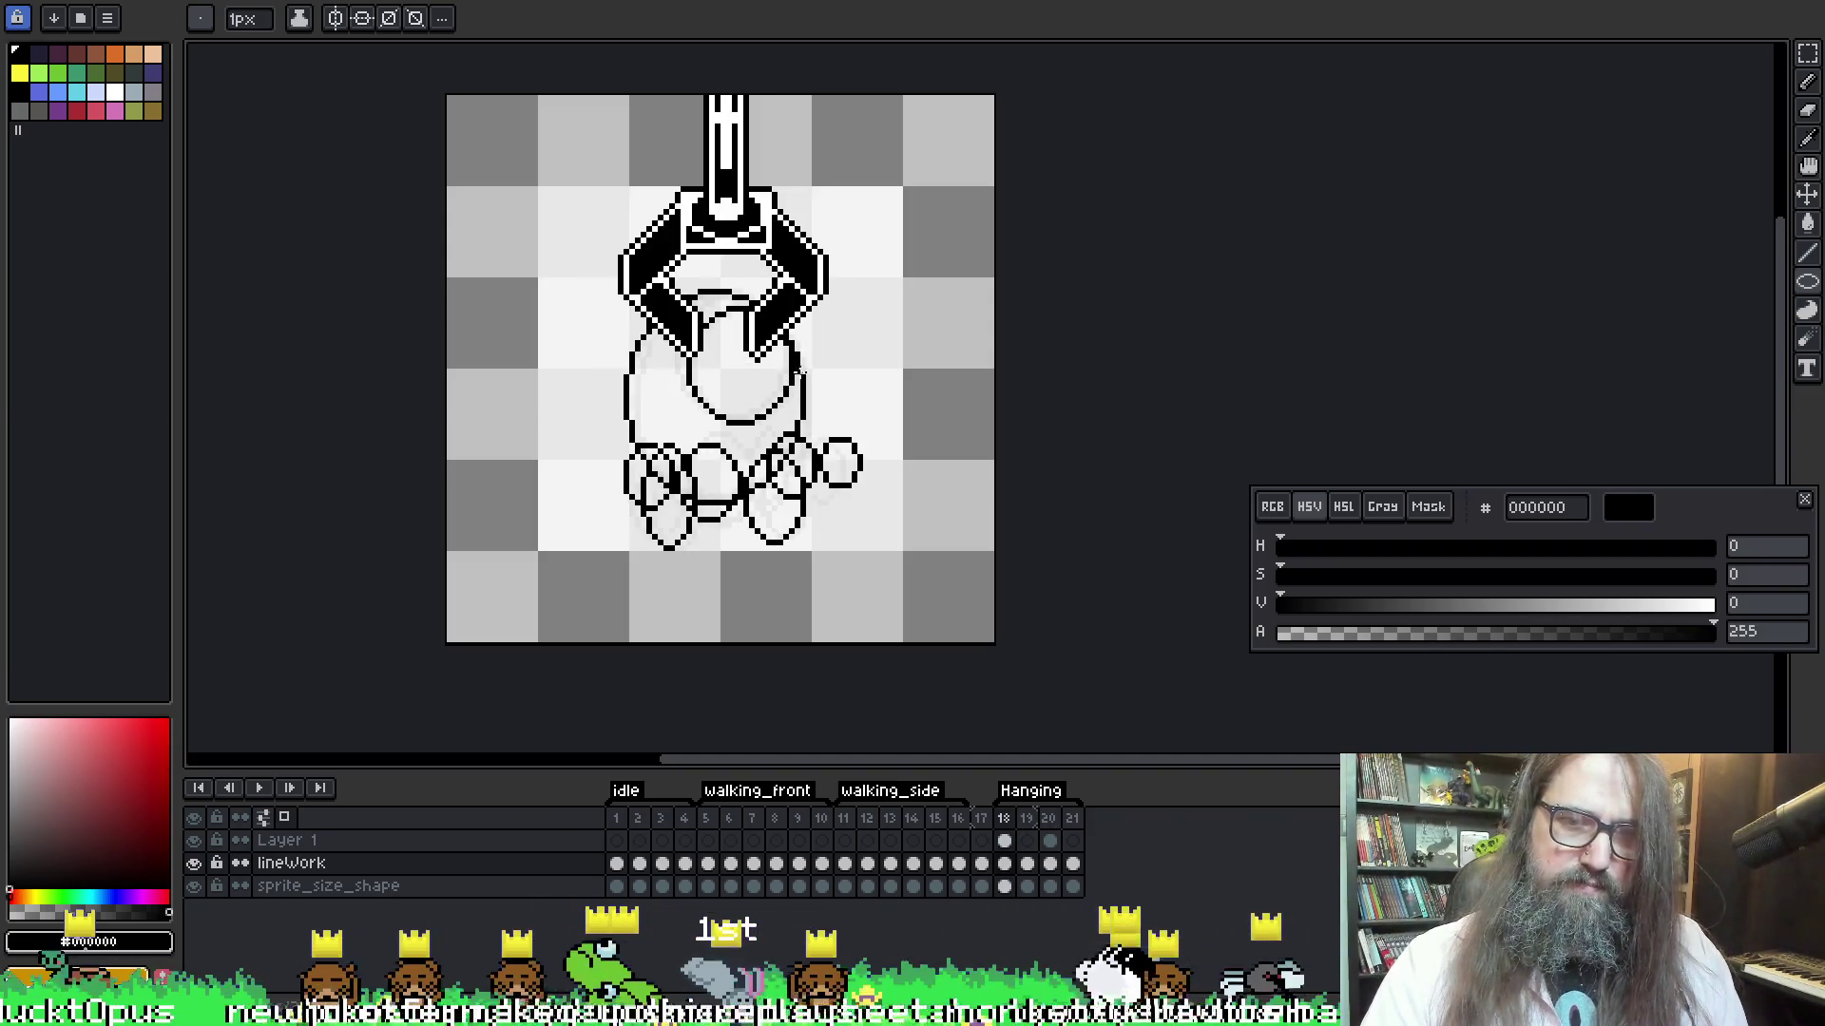
{"action": "key", "text": "Right"}
{"action": "key", "text": "Left"}
{"action": "key", "text": "Right"}
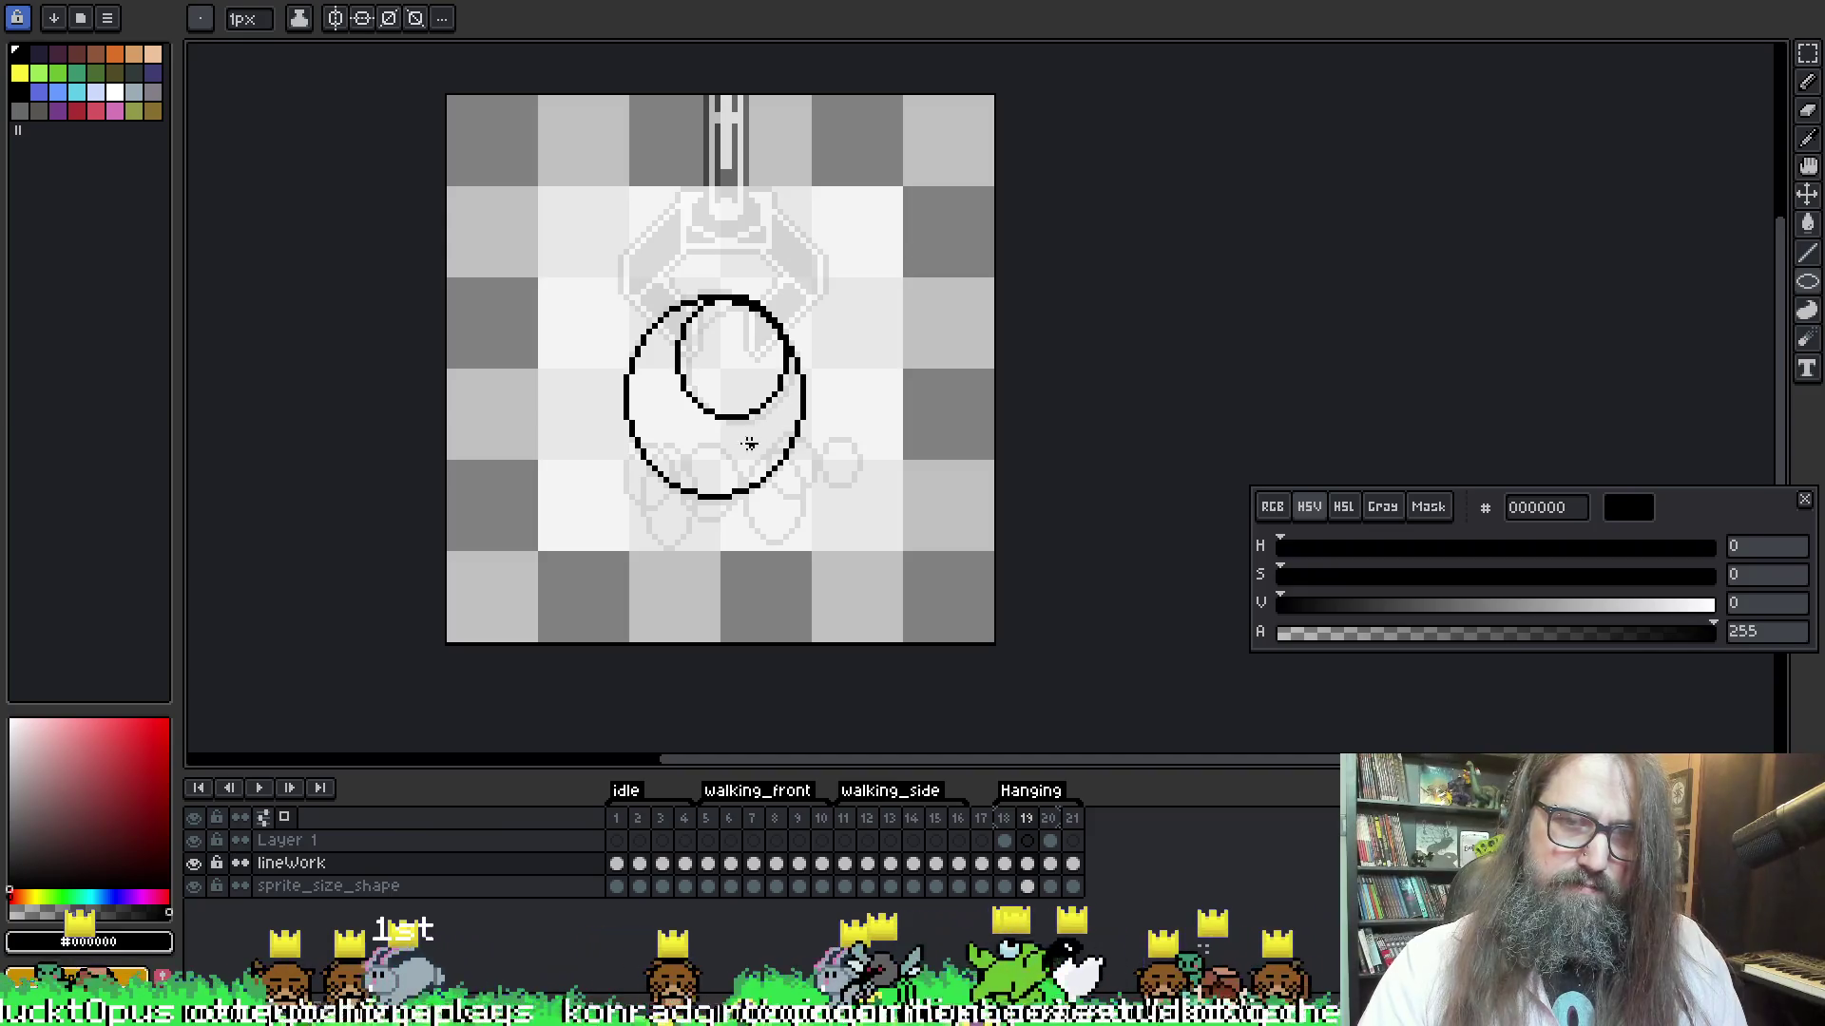
Sketch a row of small overlapping foot ellipses along the base of the body
{"action": "left_click_drag", "start_coordinate": [618, 445], "coordinate": [669, 504]}
{"action": "left_click_drag", "start_coordinate": [678, 442], "coordinate": [742, 520]}
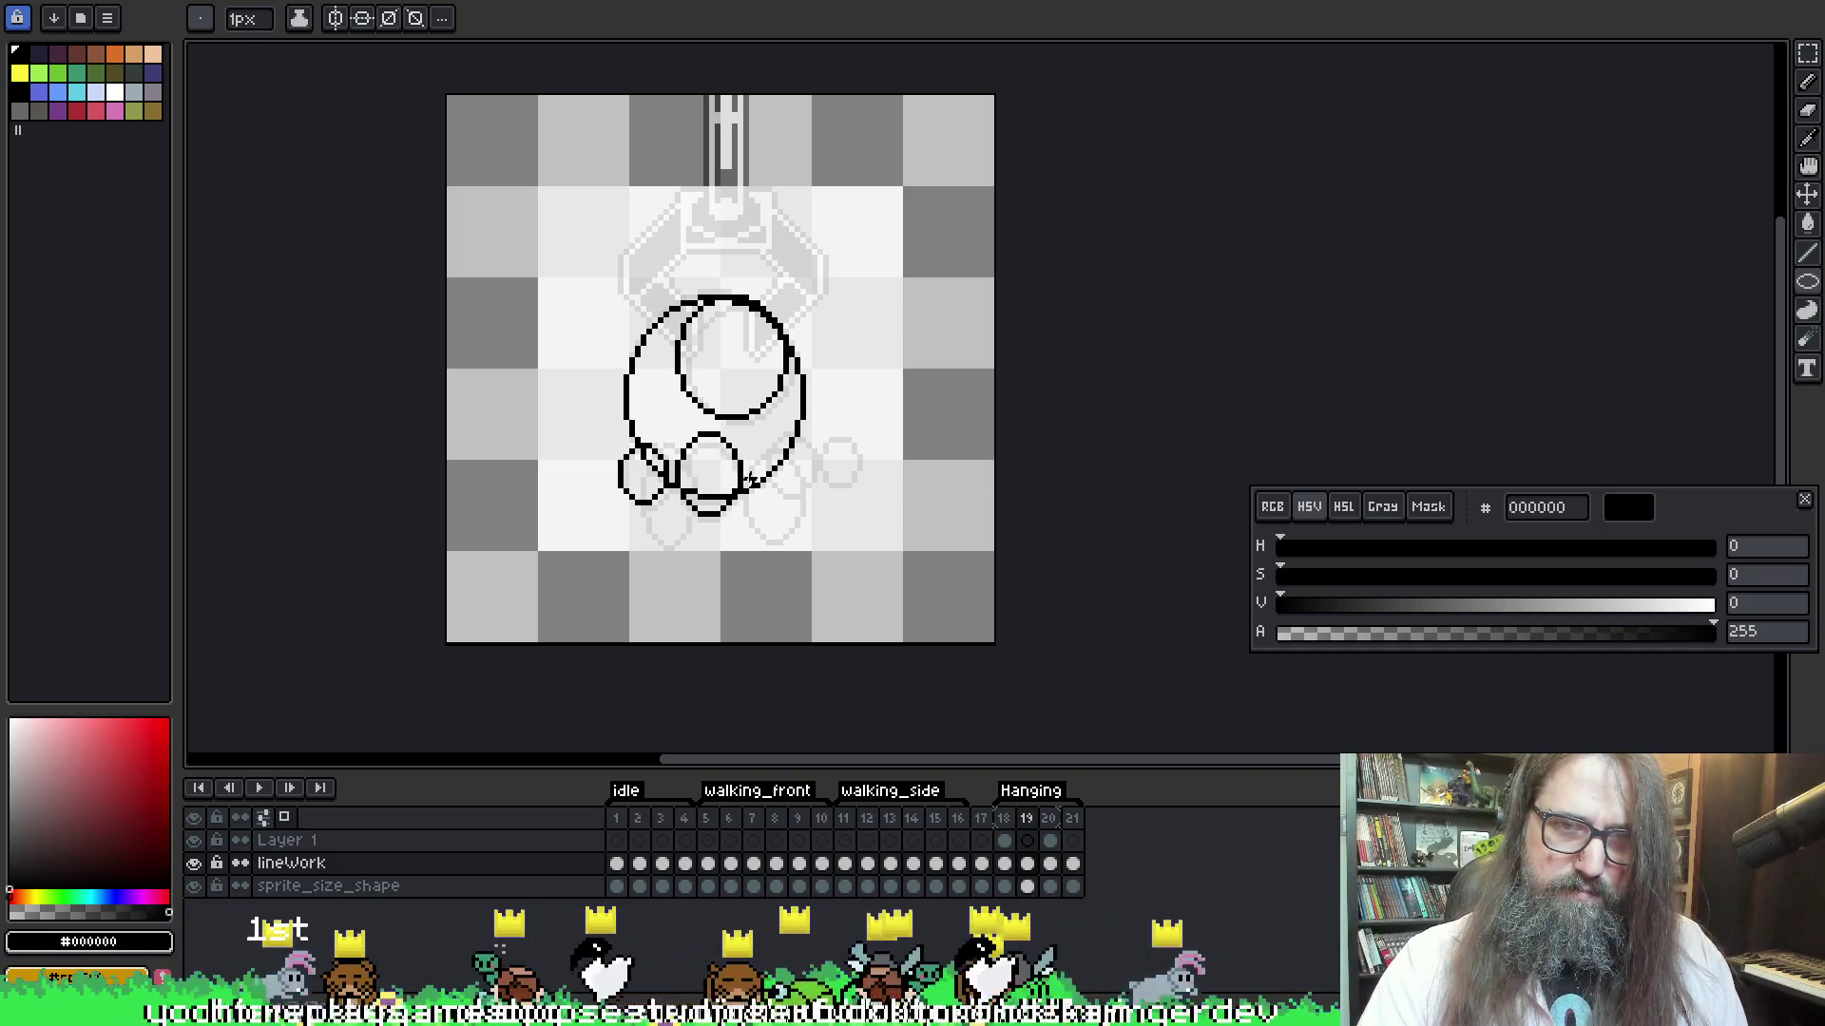
{"action": "left_click_drag", "start_coordinate": [745, 443], "coordinate": [797, 533]}
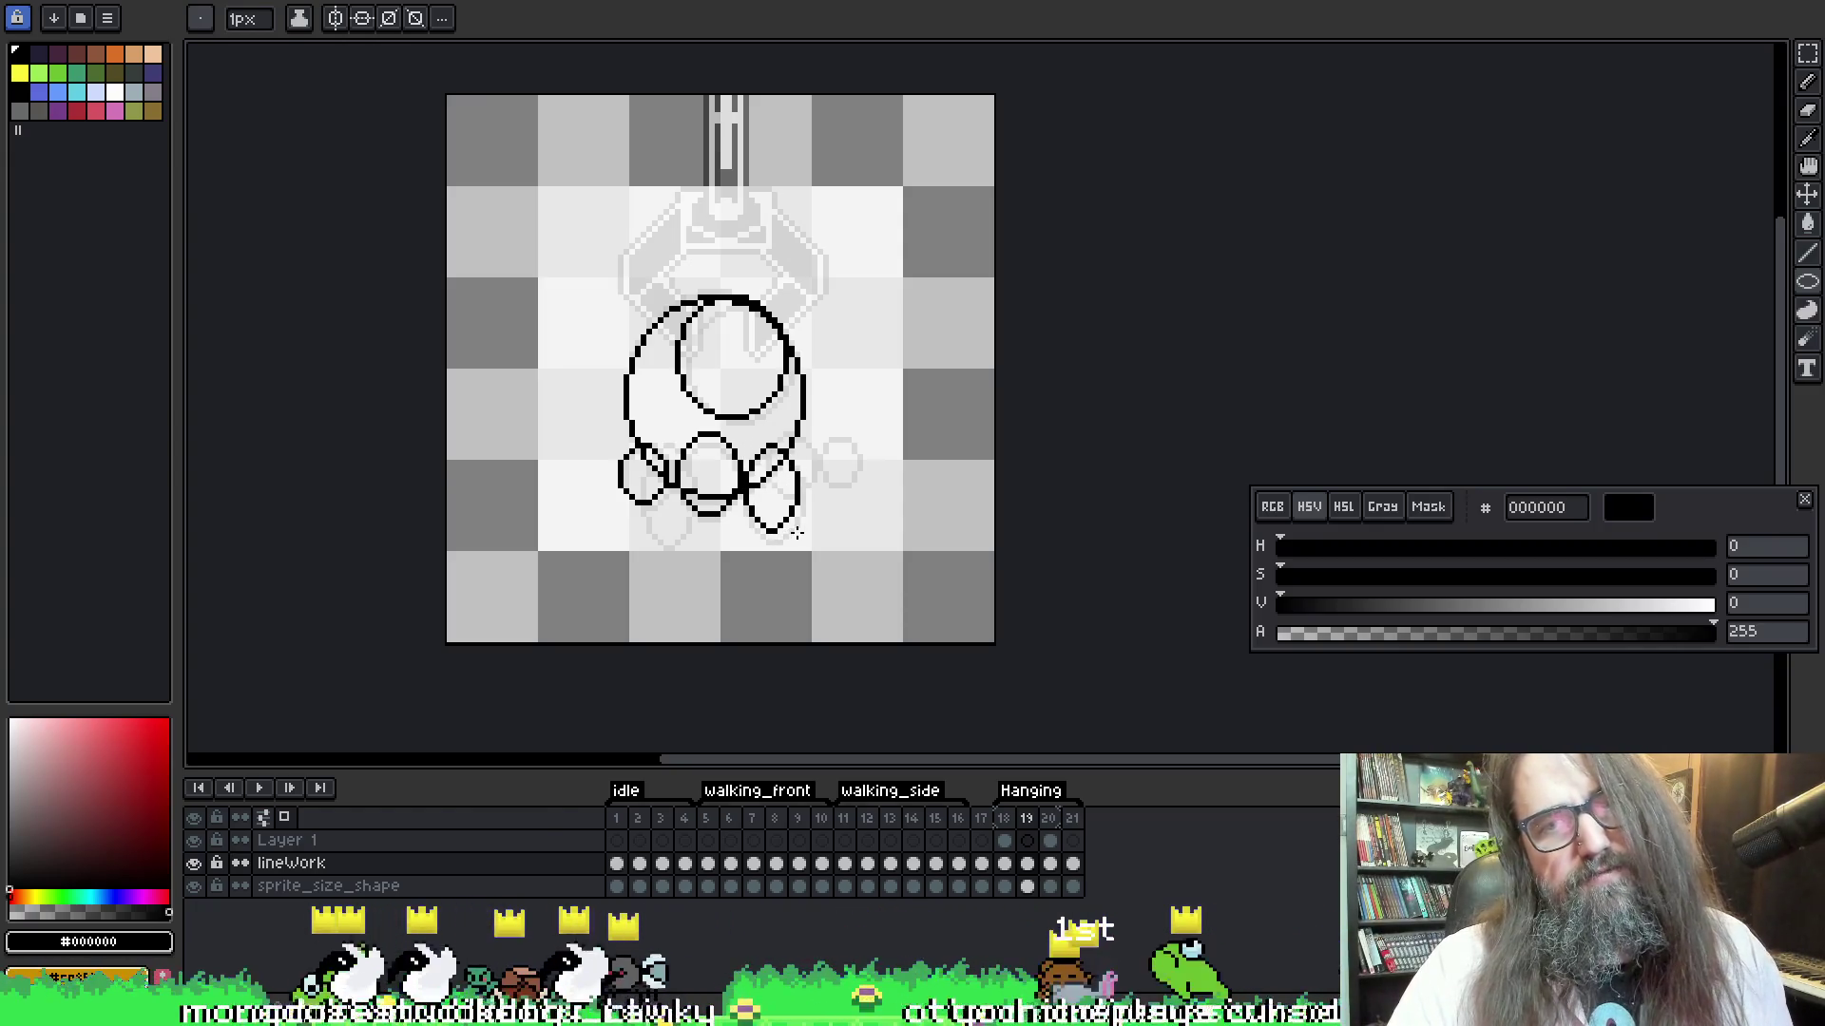
{"action": "left_click_drag", "start_coordinate": [803, 467], "coordinate": [816, 485]}
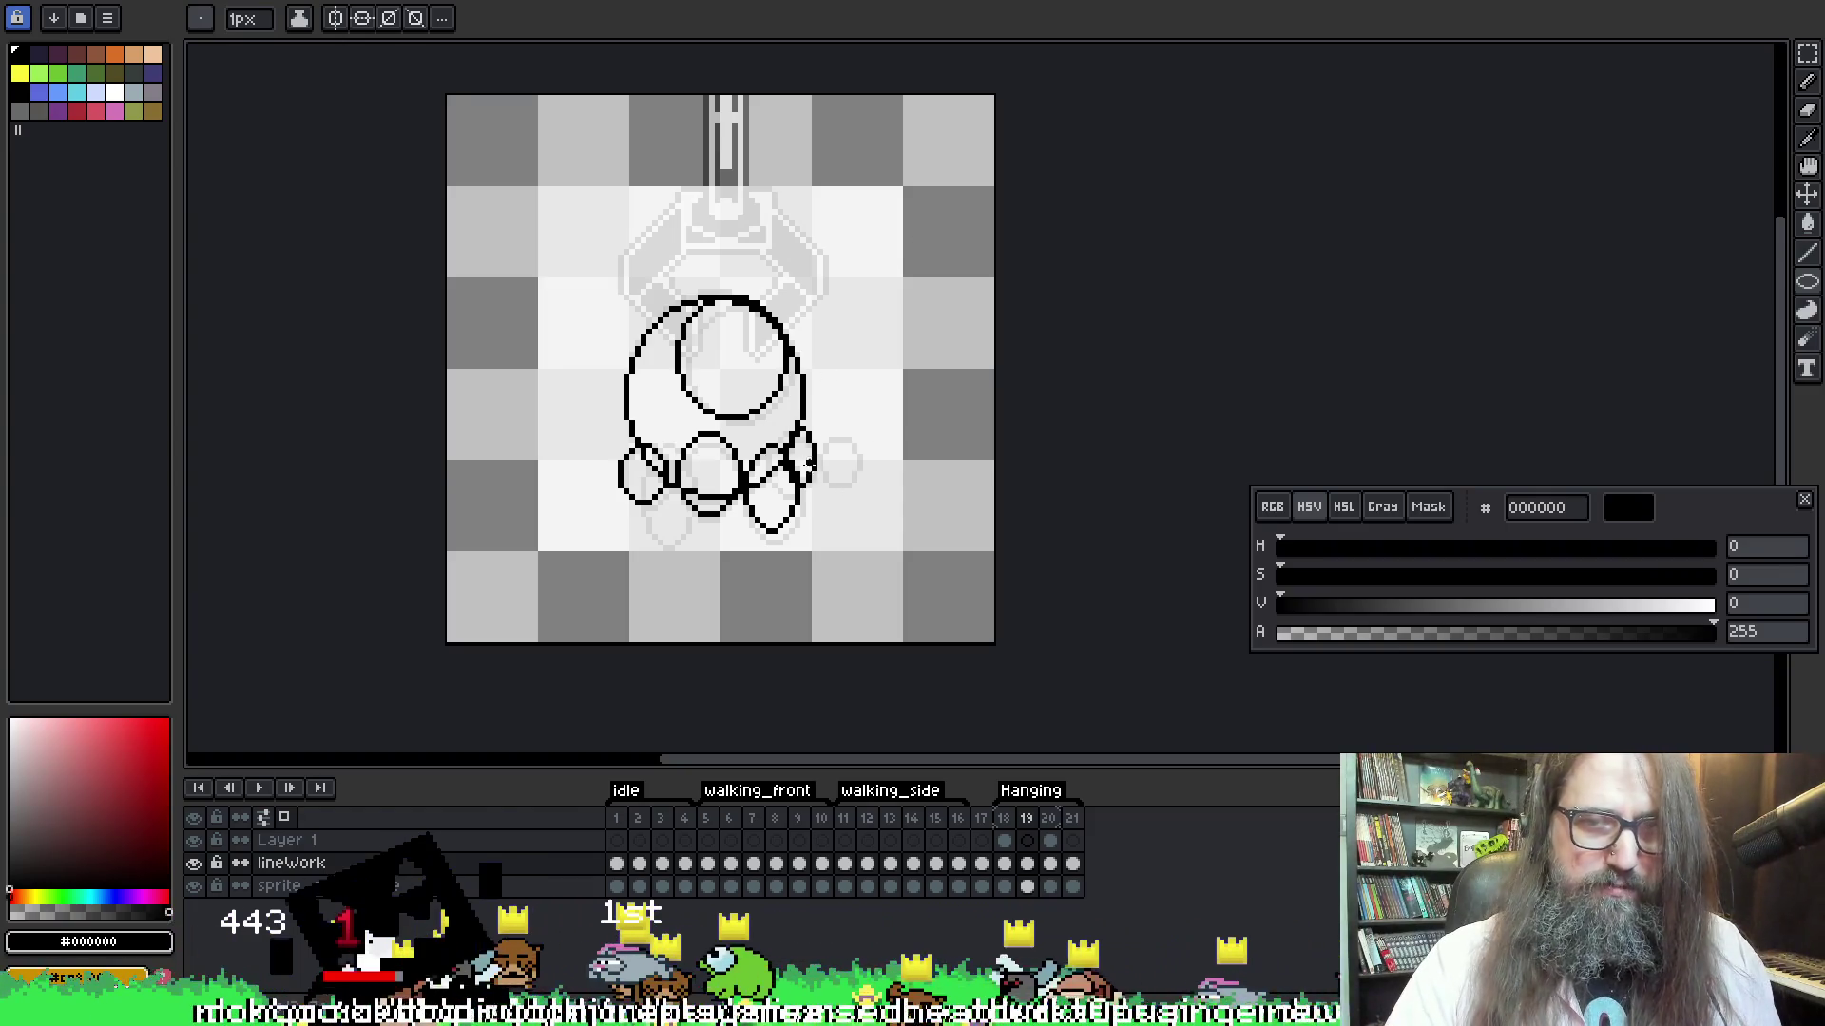
{"action": "left_click_drag", "start_coordinate": [660, 513], "coordinate": [678, 532]}
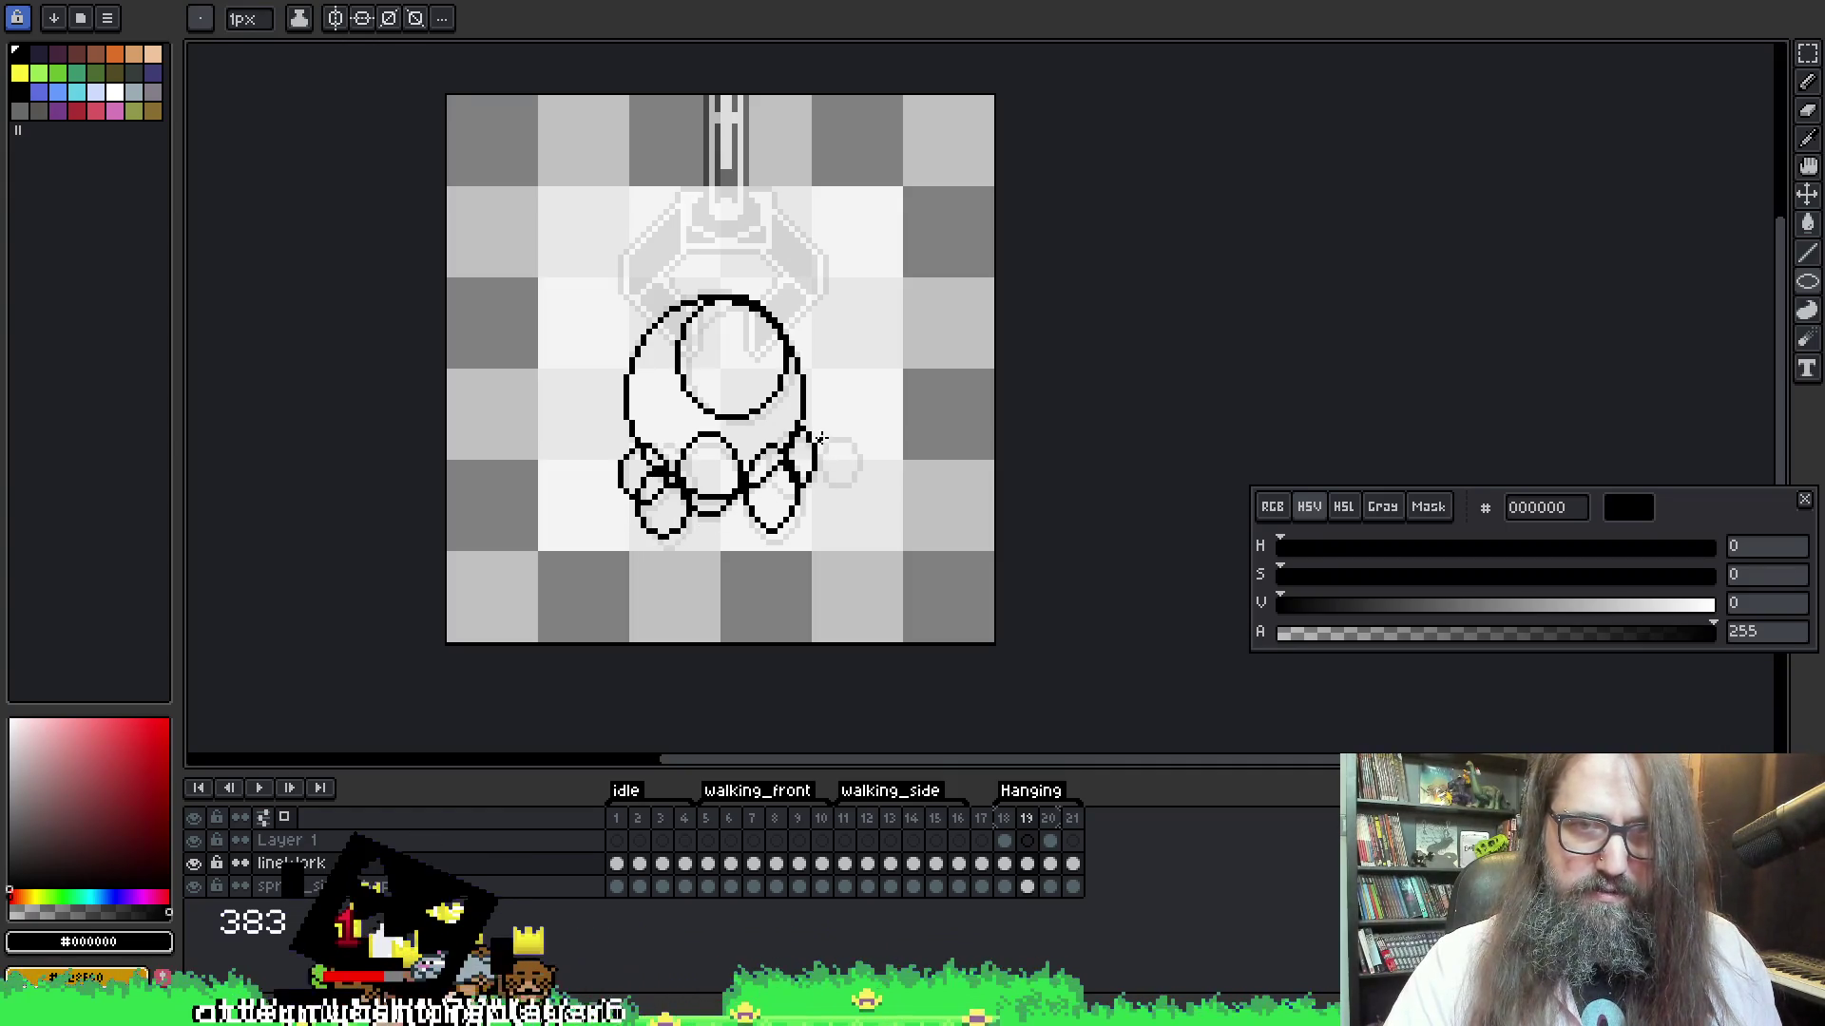
Add a small oval paw right of the body and play the animation from frame 18
{"action": "left_click_drag", "start_coordinate": [823, 438], "coordinate": [853, 486]}
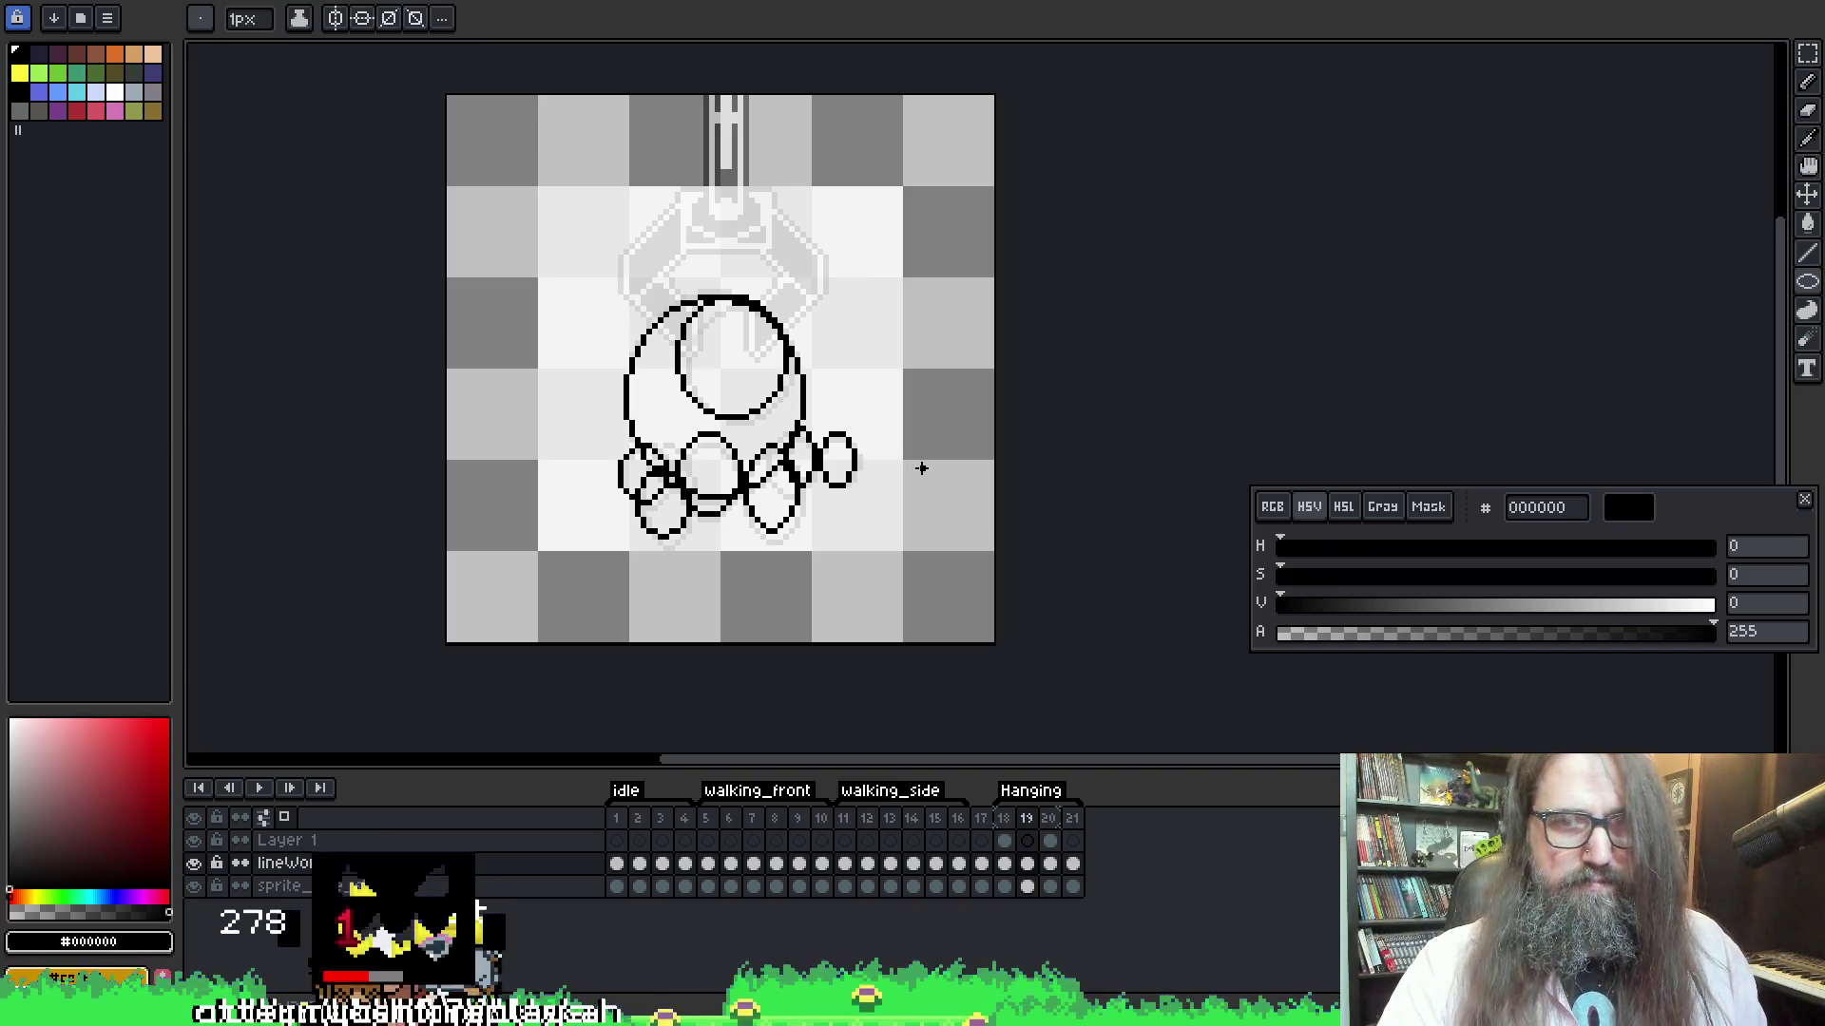
{"action": "key", "text": "Left"}
{"action": "key", "text": "Return"}
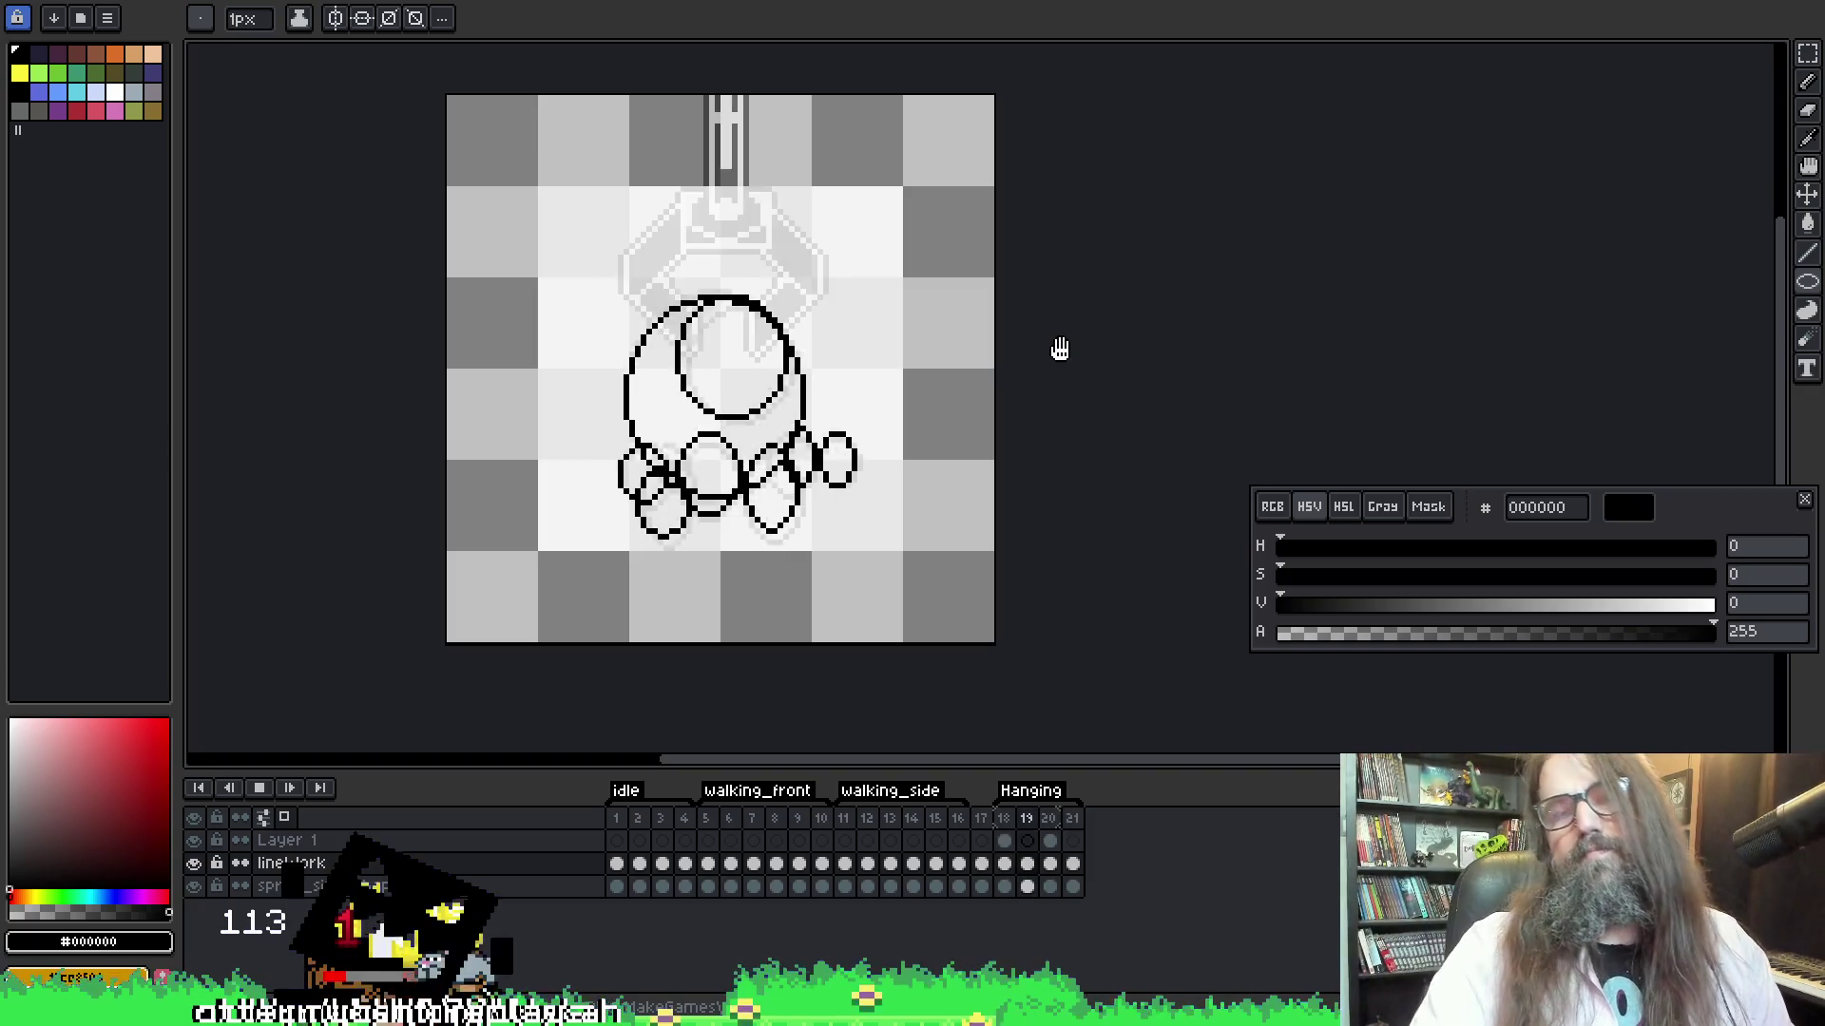
{"action": "key", "text": "Return"}
{"action": "key", "text": "Left"}
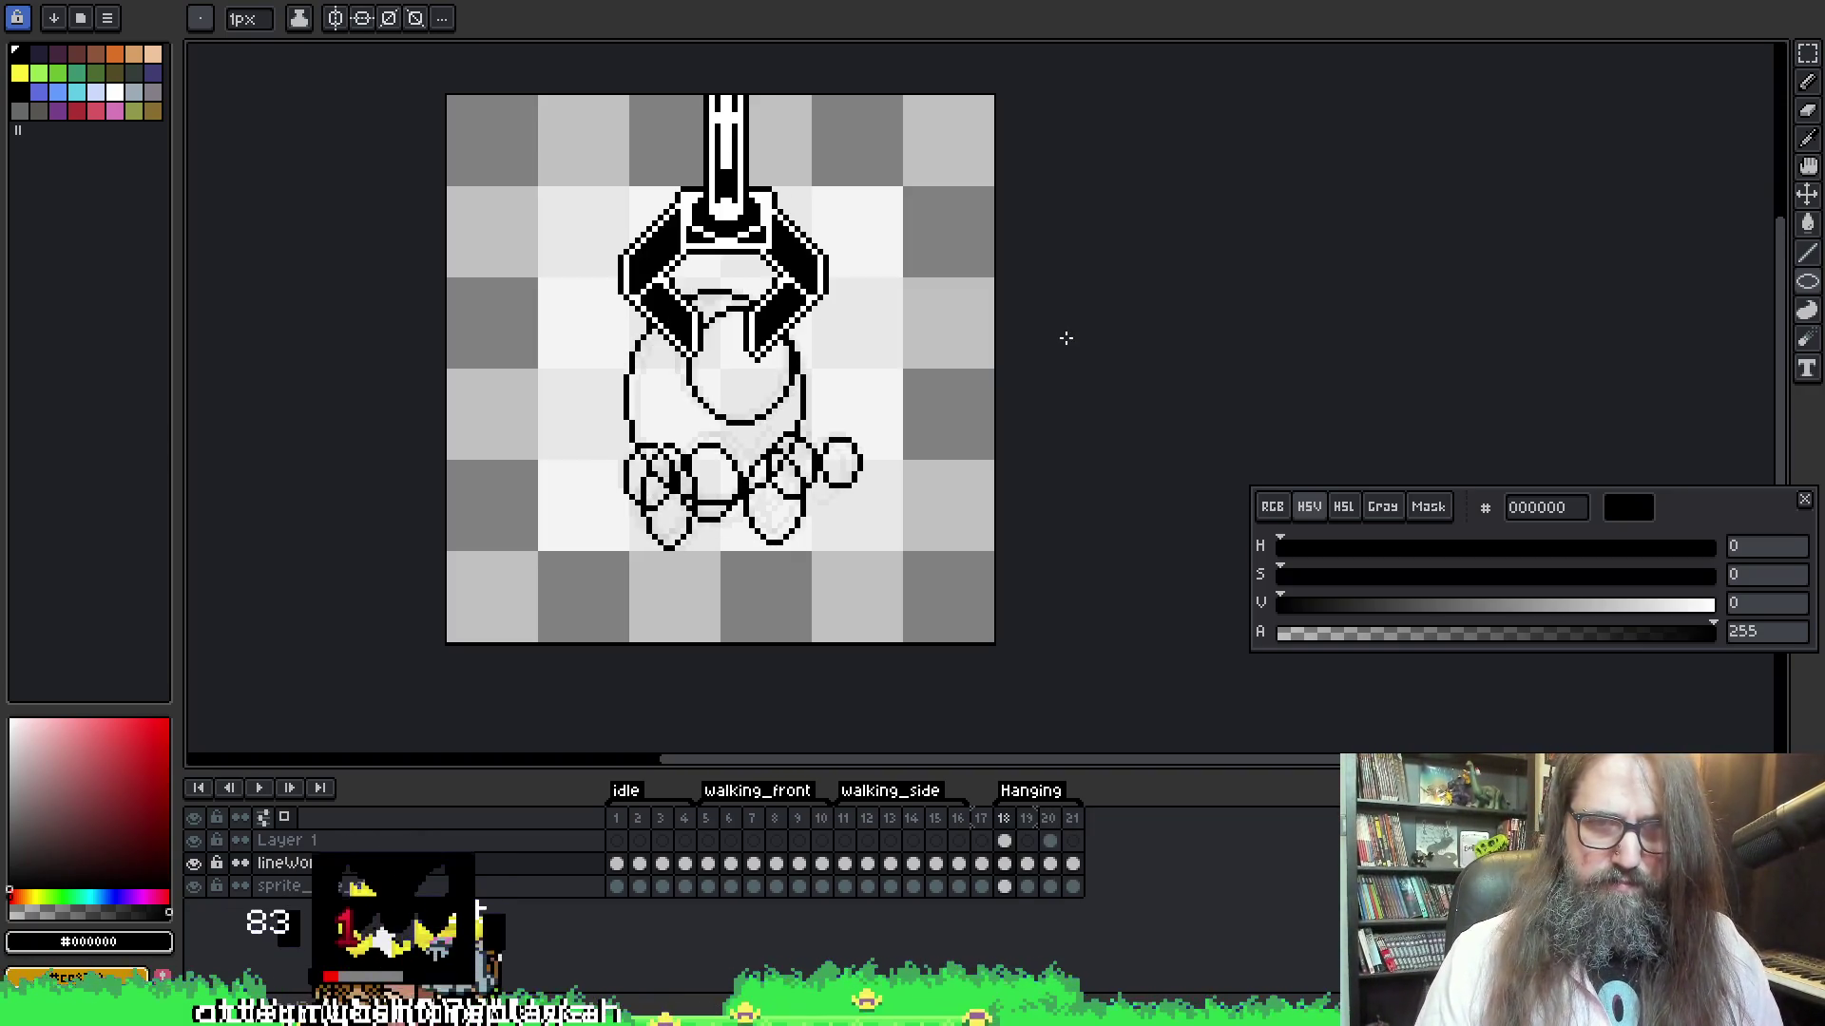
{"action": "key", "text": "Right"}
{"action": "key", "text": "Left"}
{"action": "key", "text": "Right"}
{"action": "key", "text": "Left"}
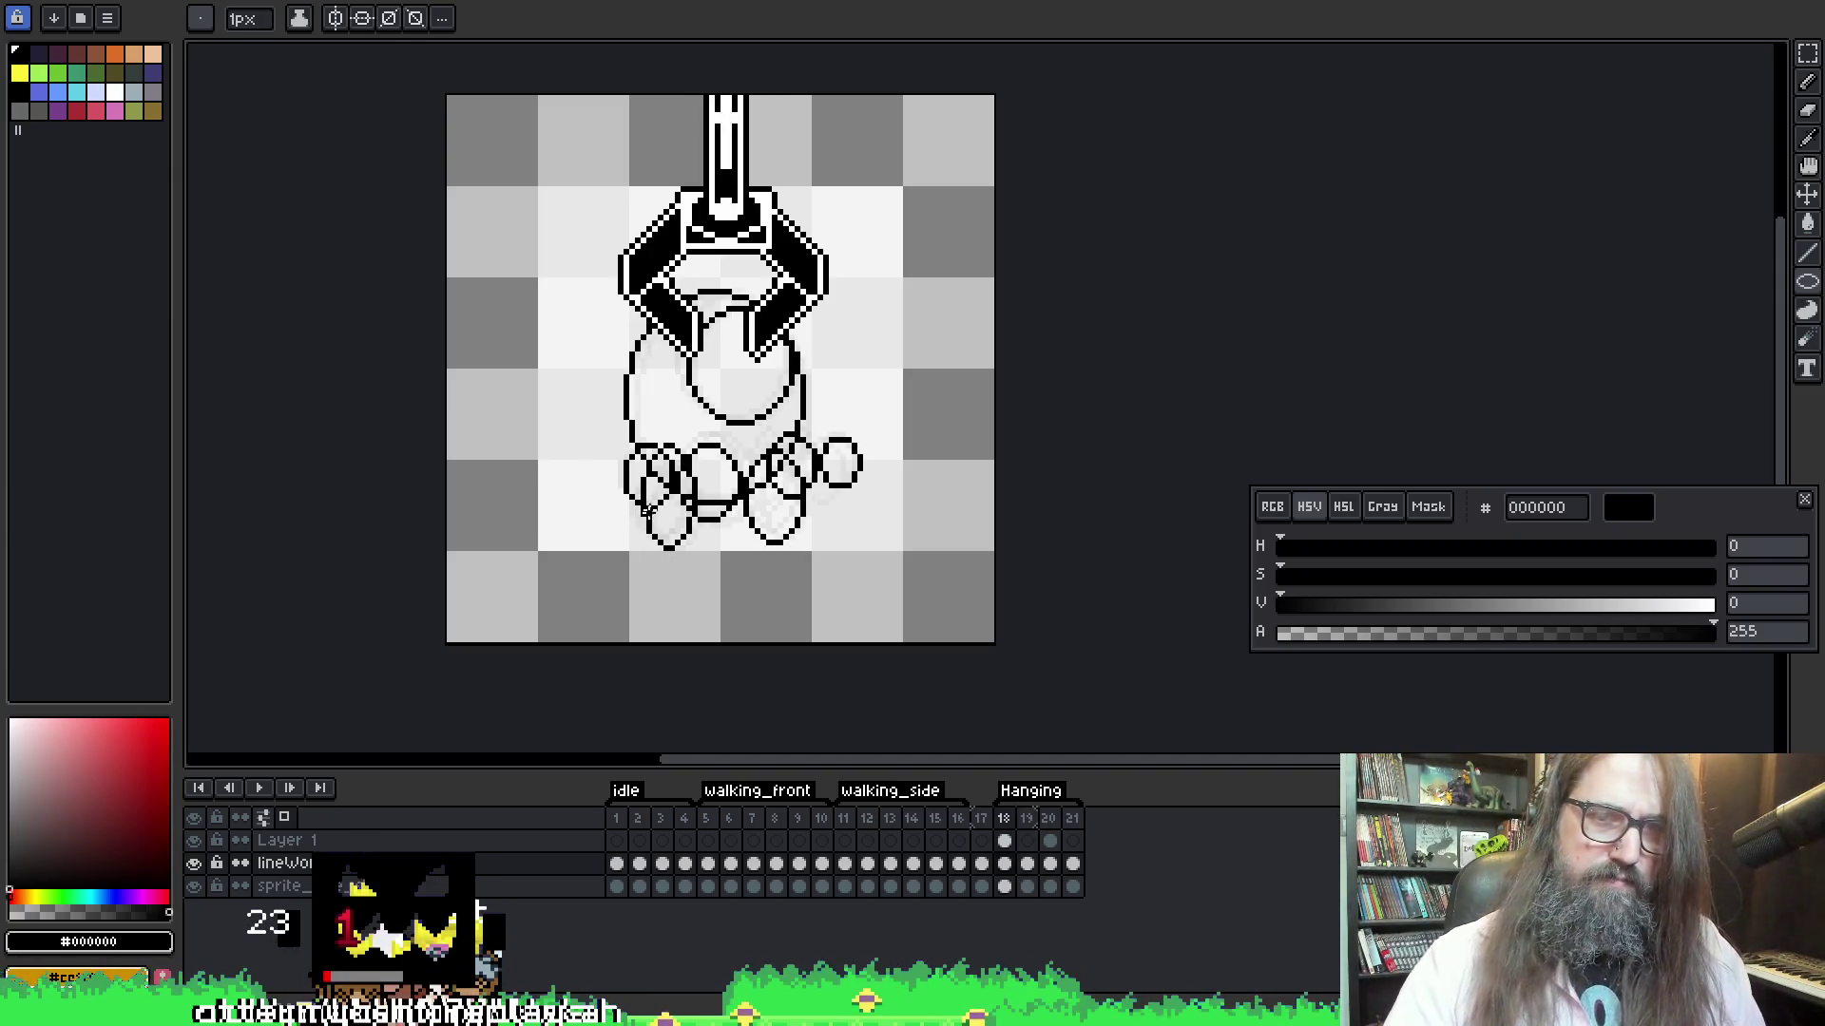
{"action": "key", "text": "Right"}
{"action": "key", "text": "b"}
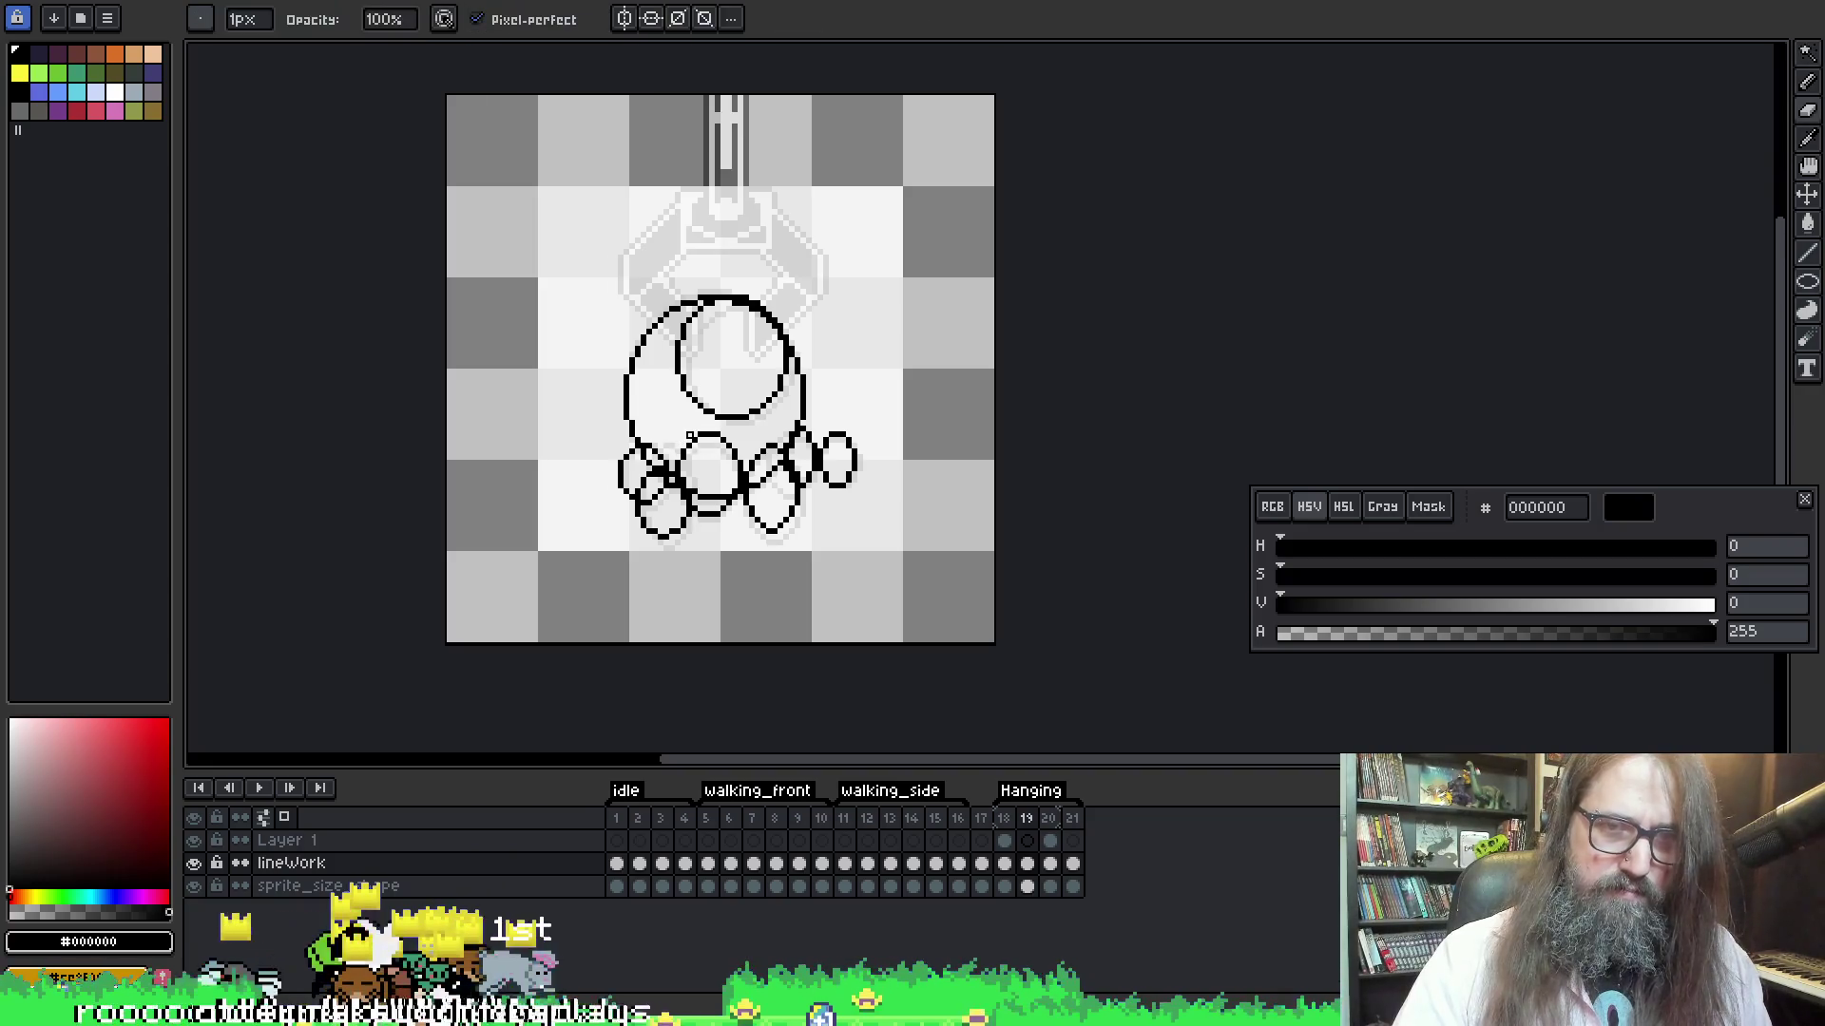
{"action": "key", "text": "e"}
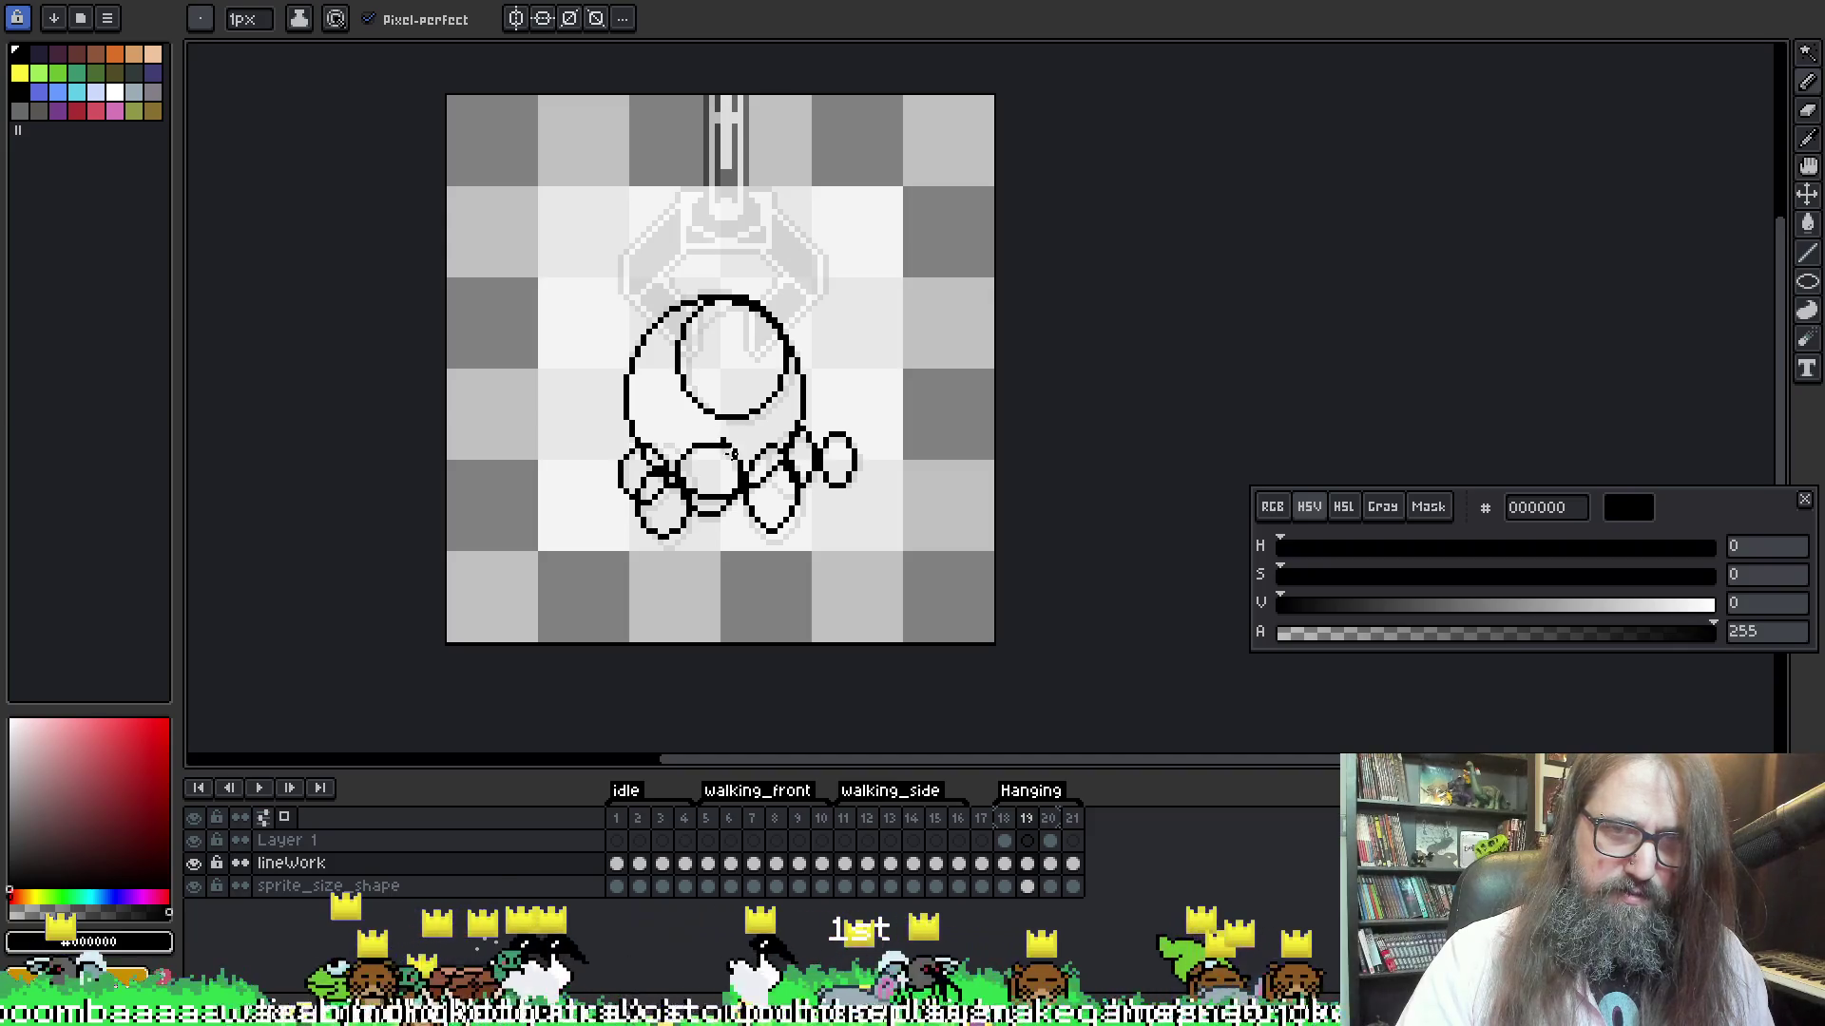
{"action": "key", "text": "b"}
{"action": "key", "text": "e"}
{"action": "key", "text": "b"}
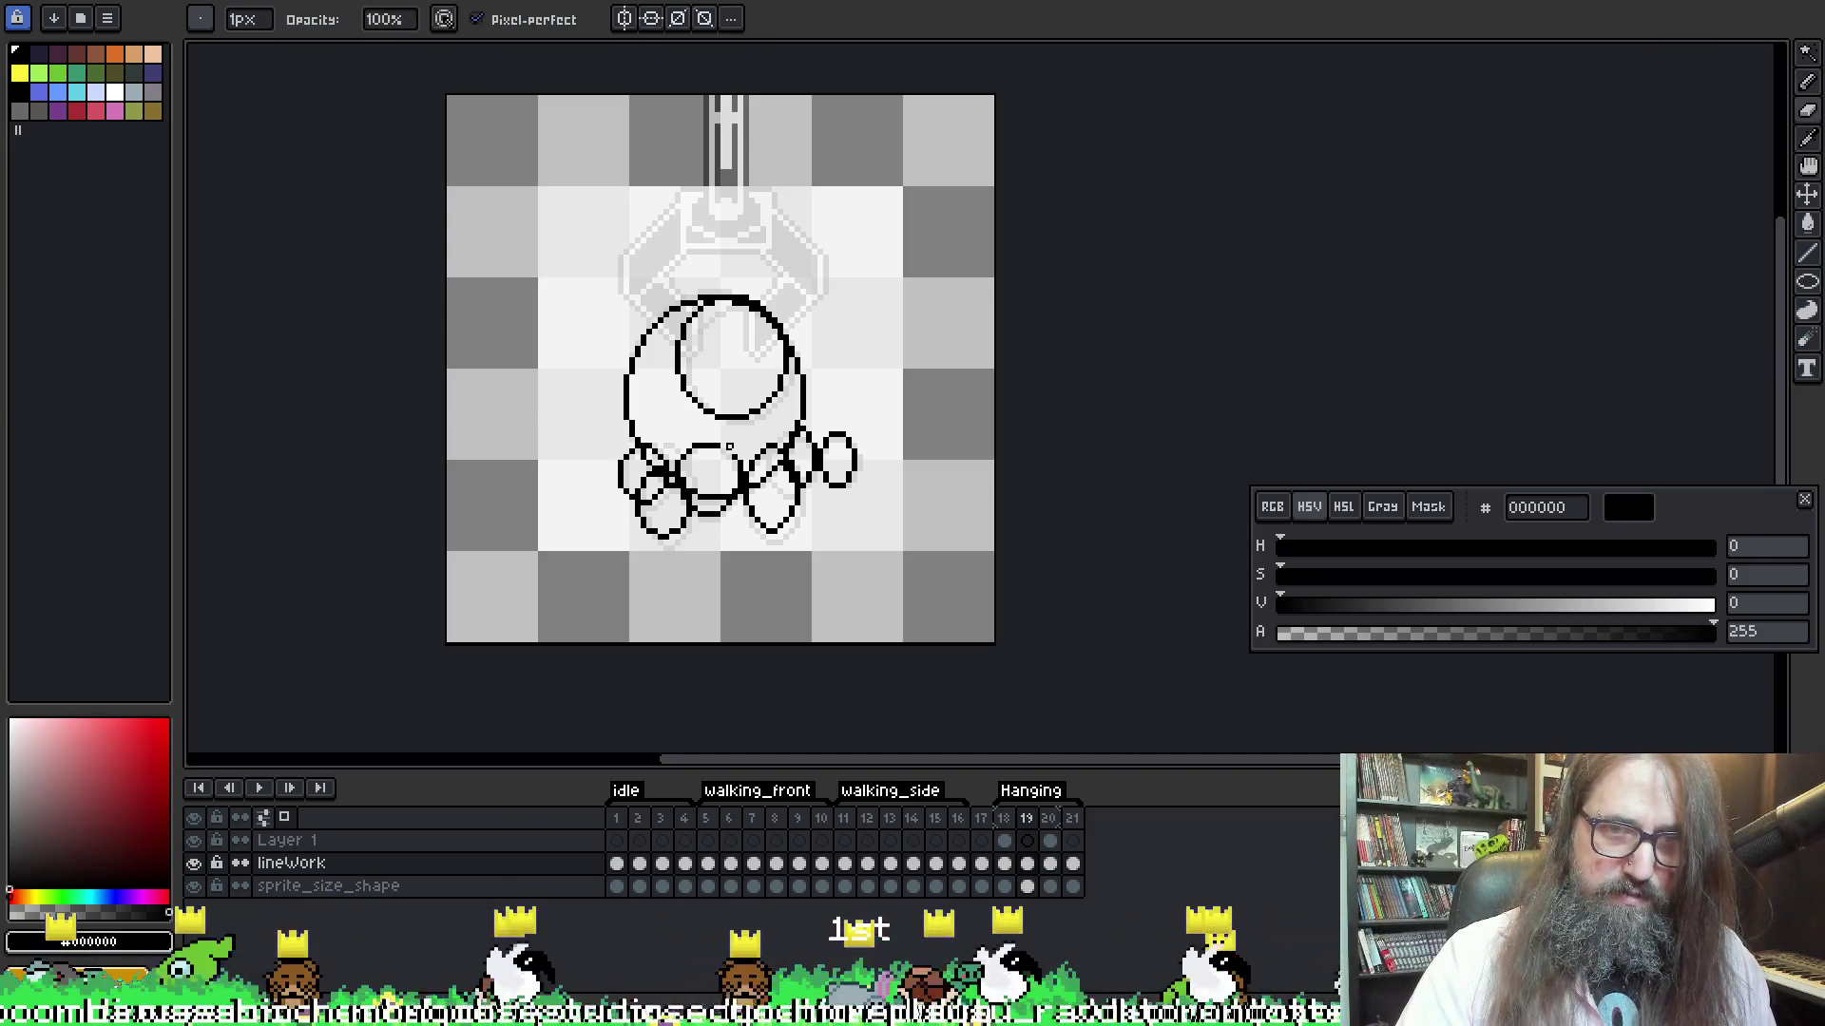
{"action": "key", "text": "e"}
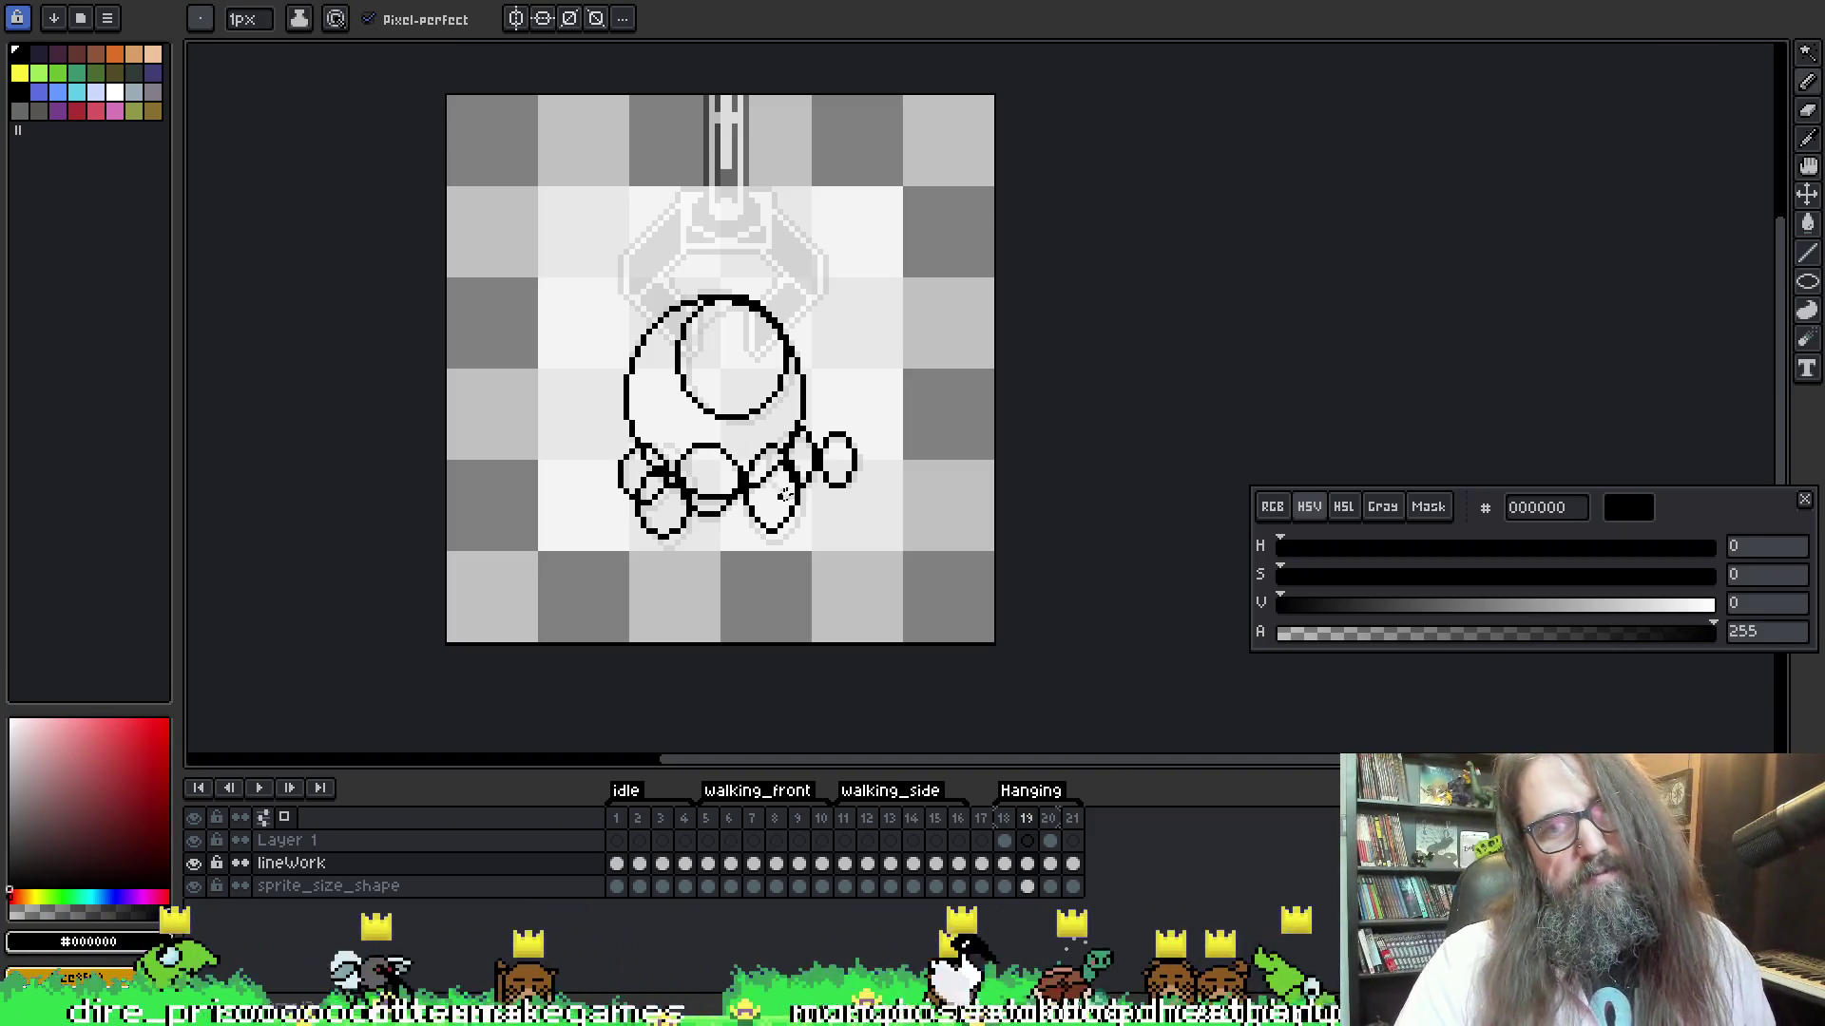
{"action": "key", "text": "Return"}
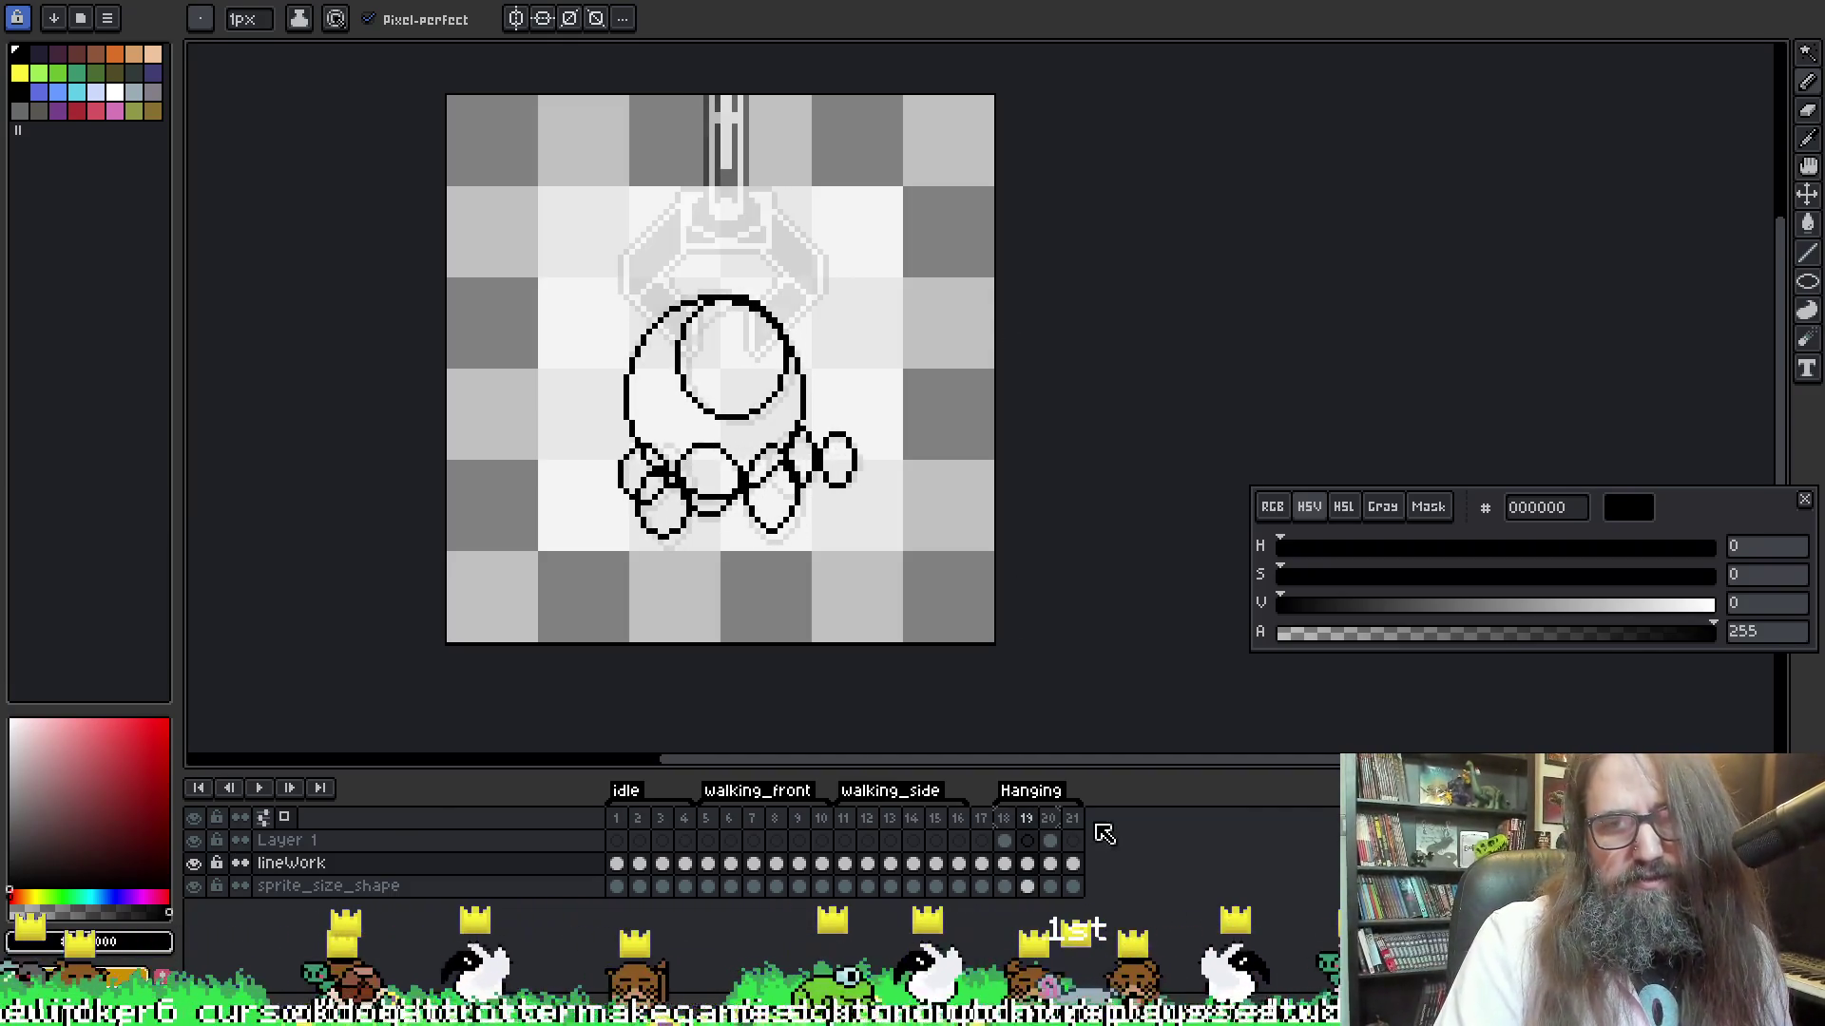
Set frames 18–21 to a 250 ms duration through Frame Properties
{"action": "left_click_drag", "start_coordinate": [1013, 831], "coordinate": [1075, 837]}
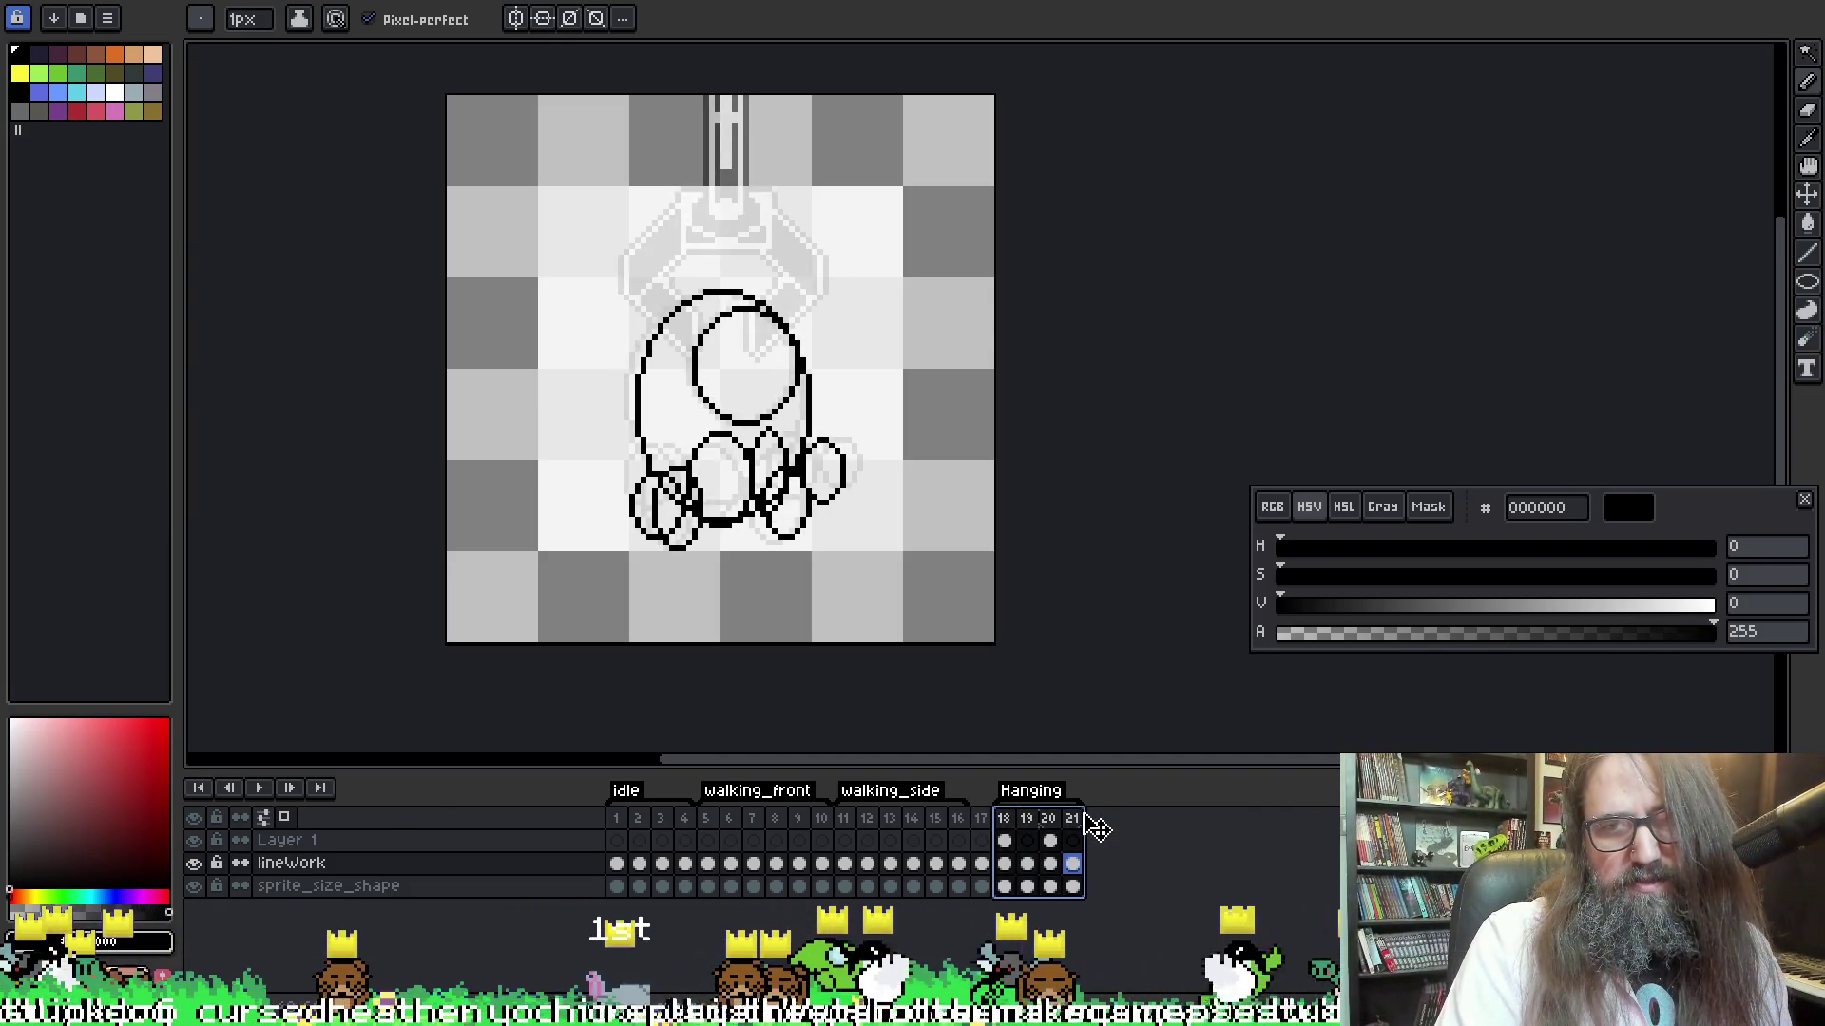
{"action": "right_click", "coordinate": [1082, 829]}
{"action": "left_click", "coordinate": [1121, 834]}
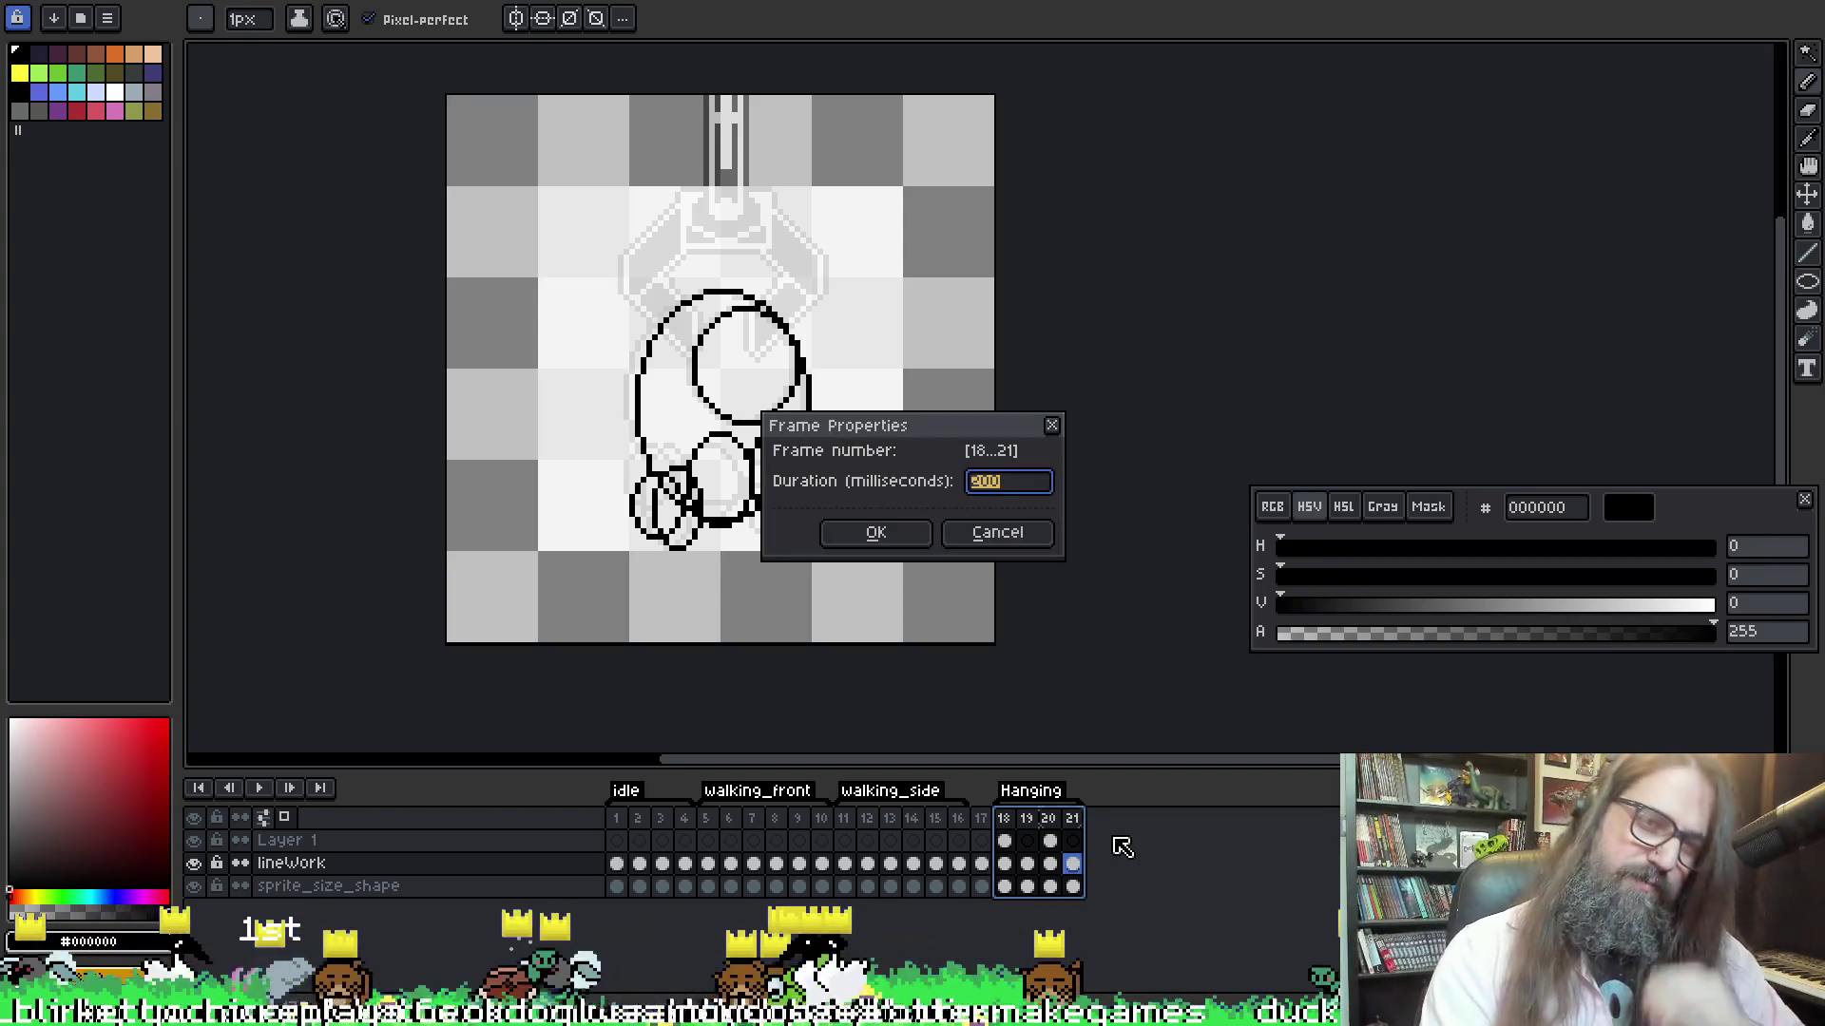
{"action": "type", "text": "250"}
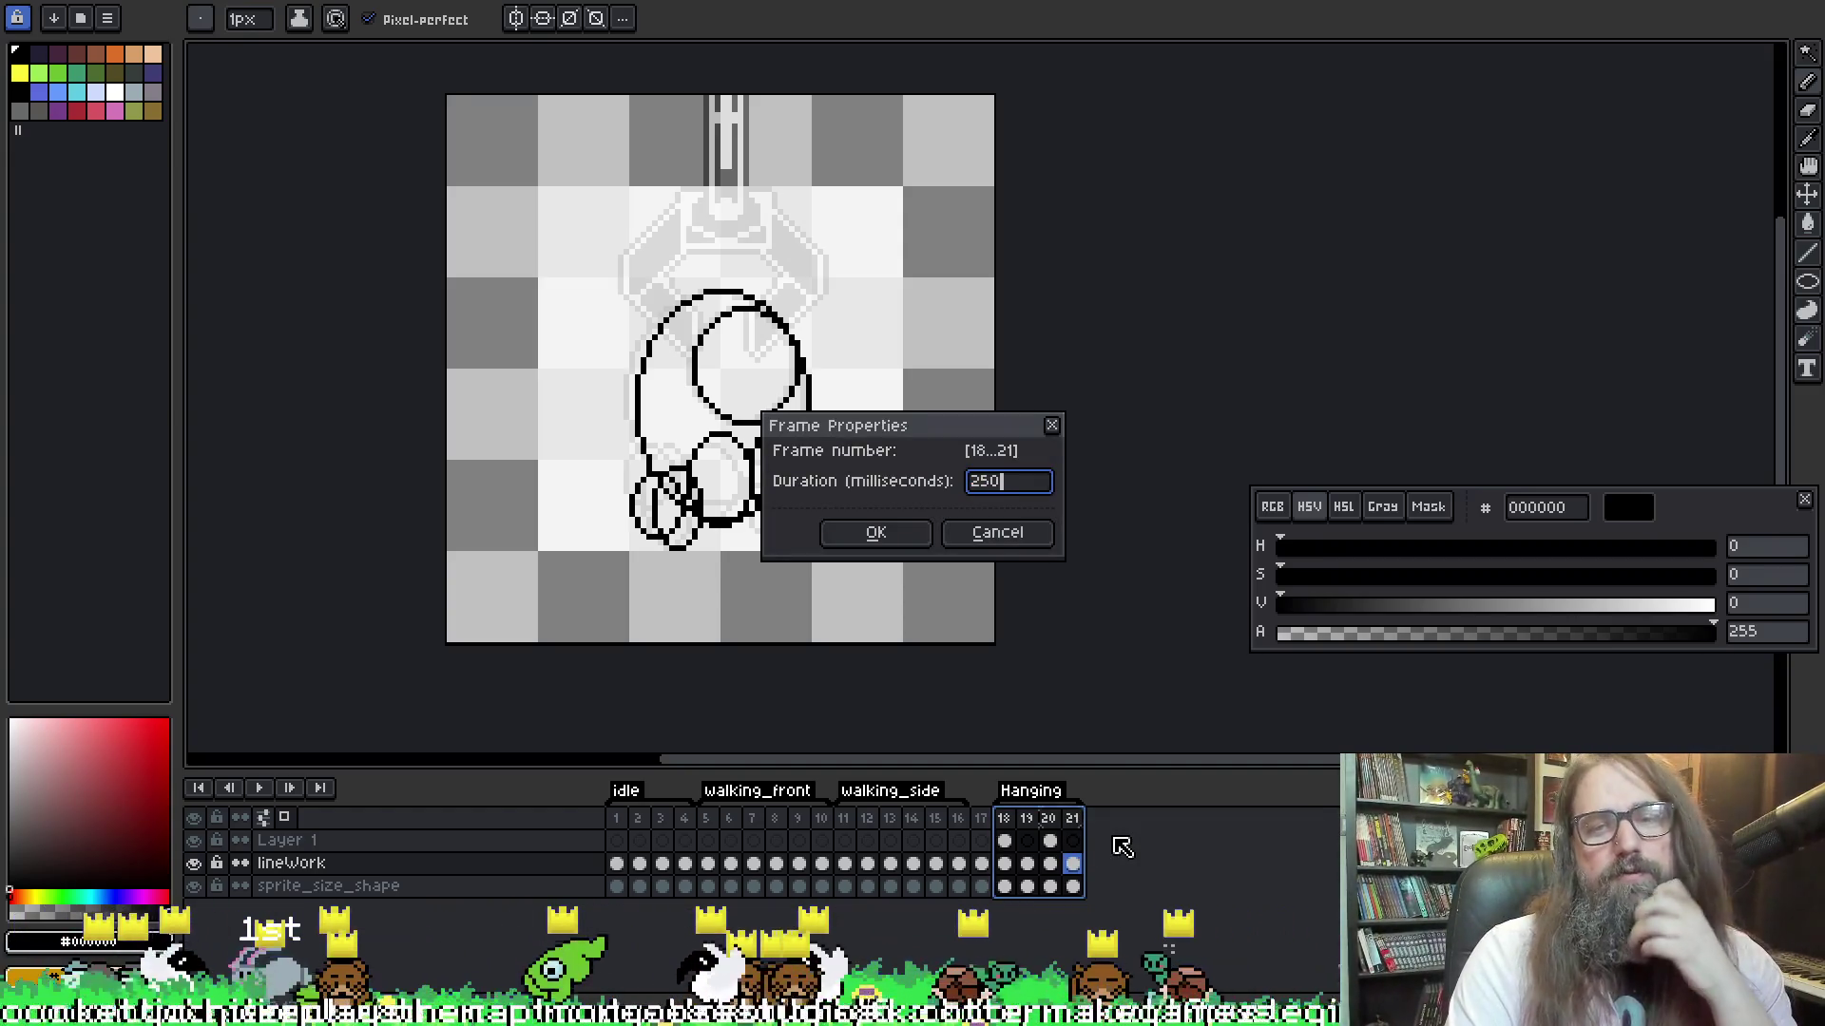
{"action": "key", "text": "Return"}
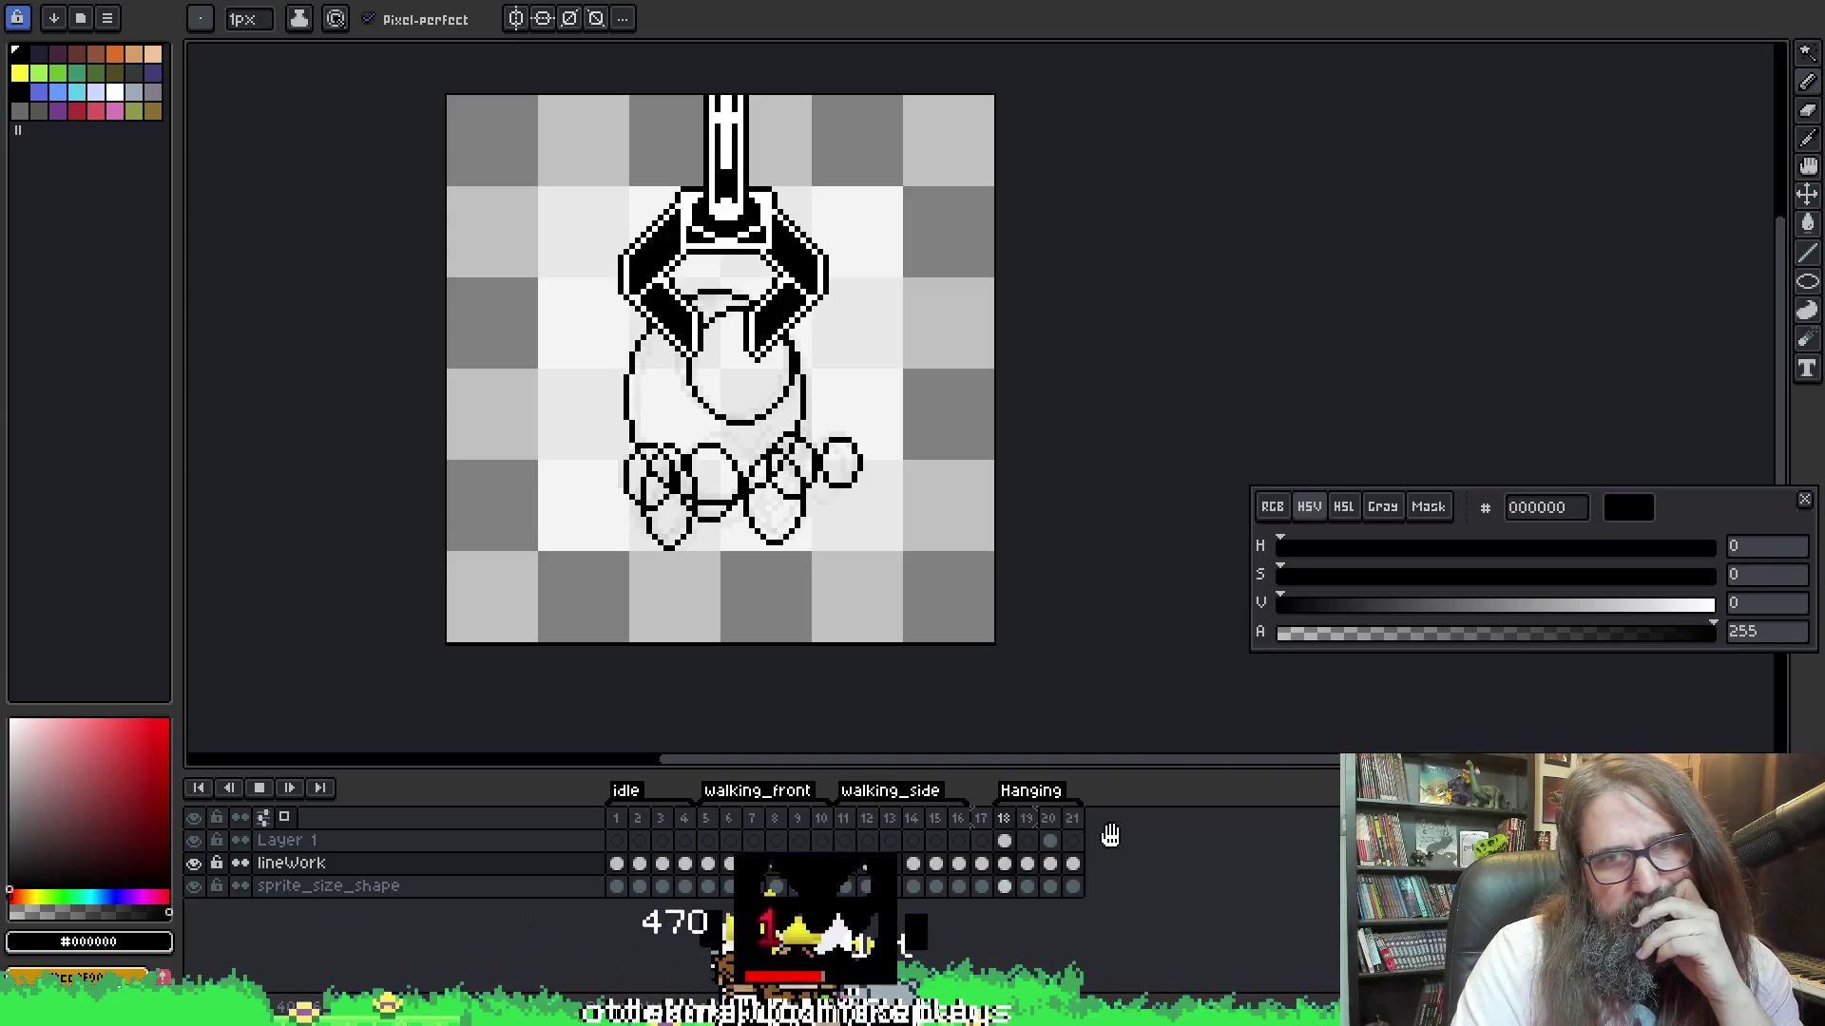
Stop playback, make the brush 3 px, and step forward to frame 20
{"action": "key", "text": "Return"}
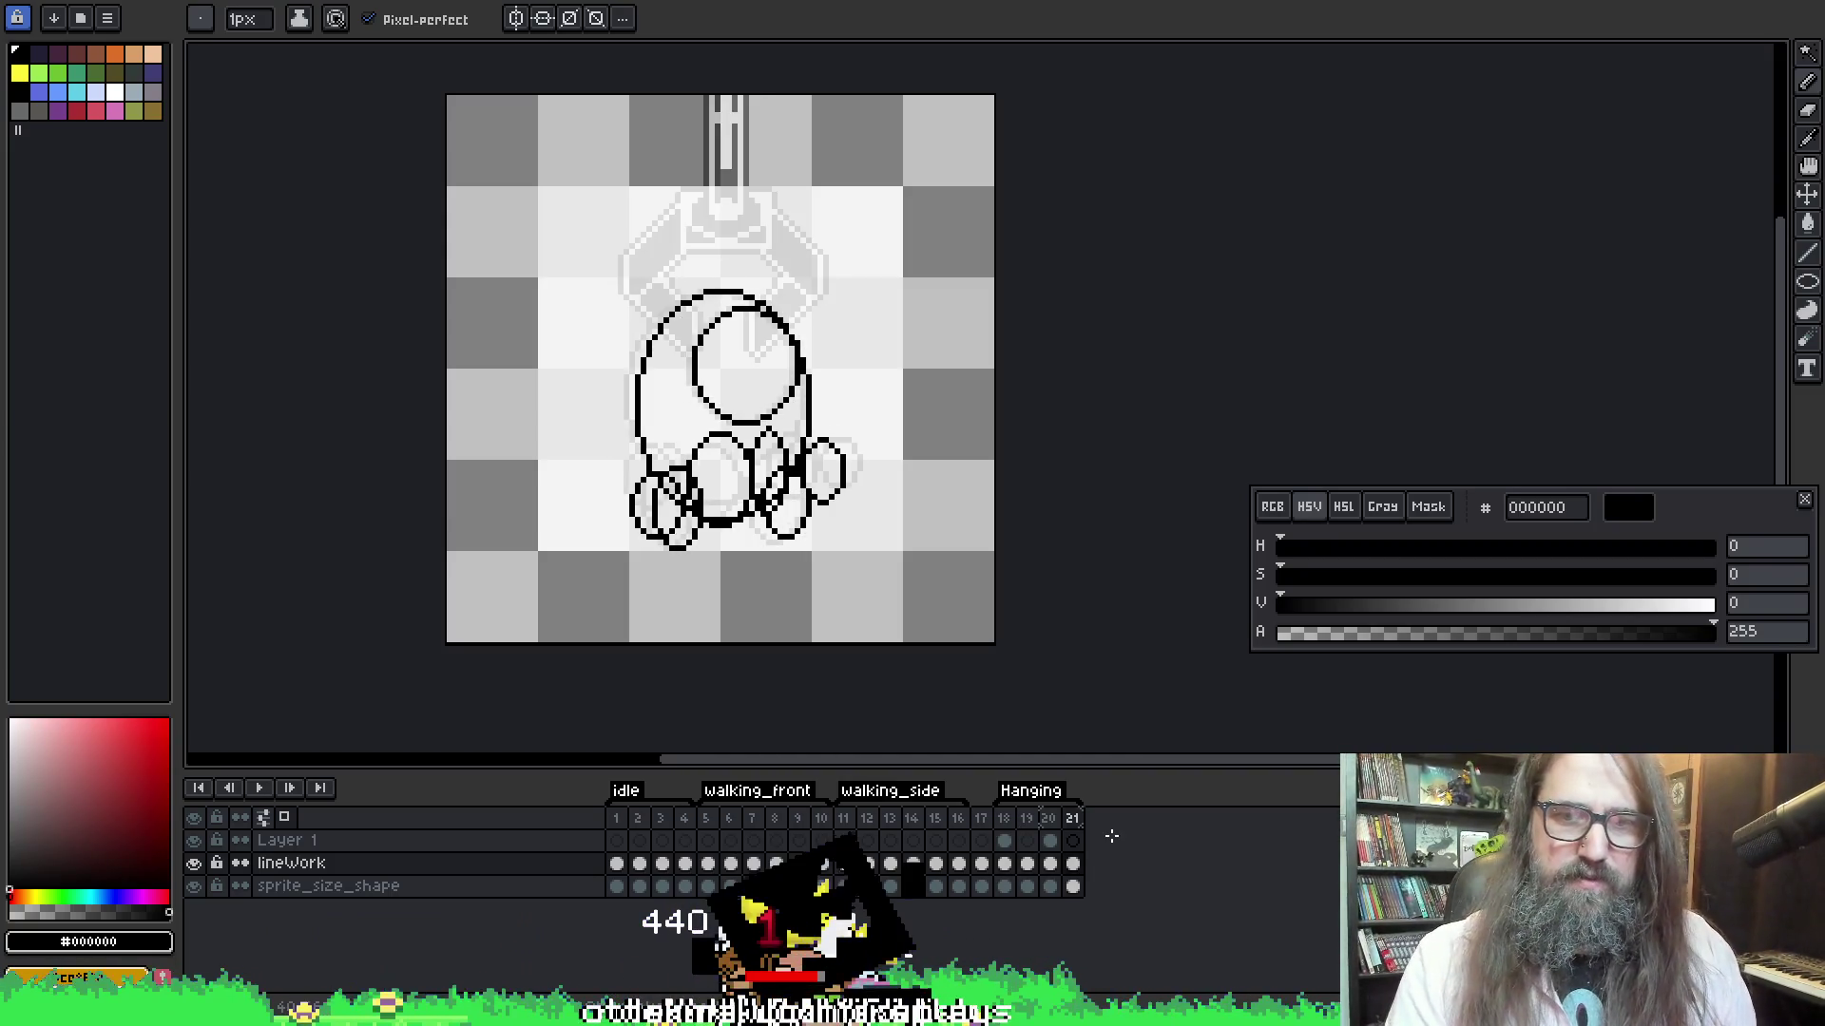
{"action": "key", "text": "Left"}
{"action": "key", "text": "Left"}
{"action": "key", "text": "Left"}
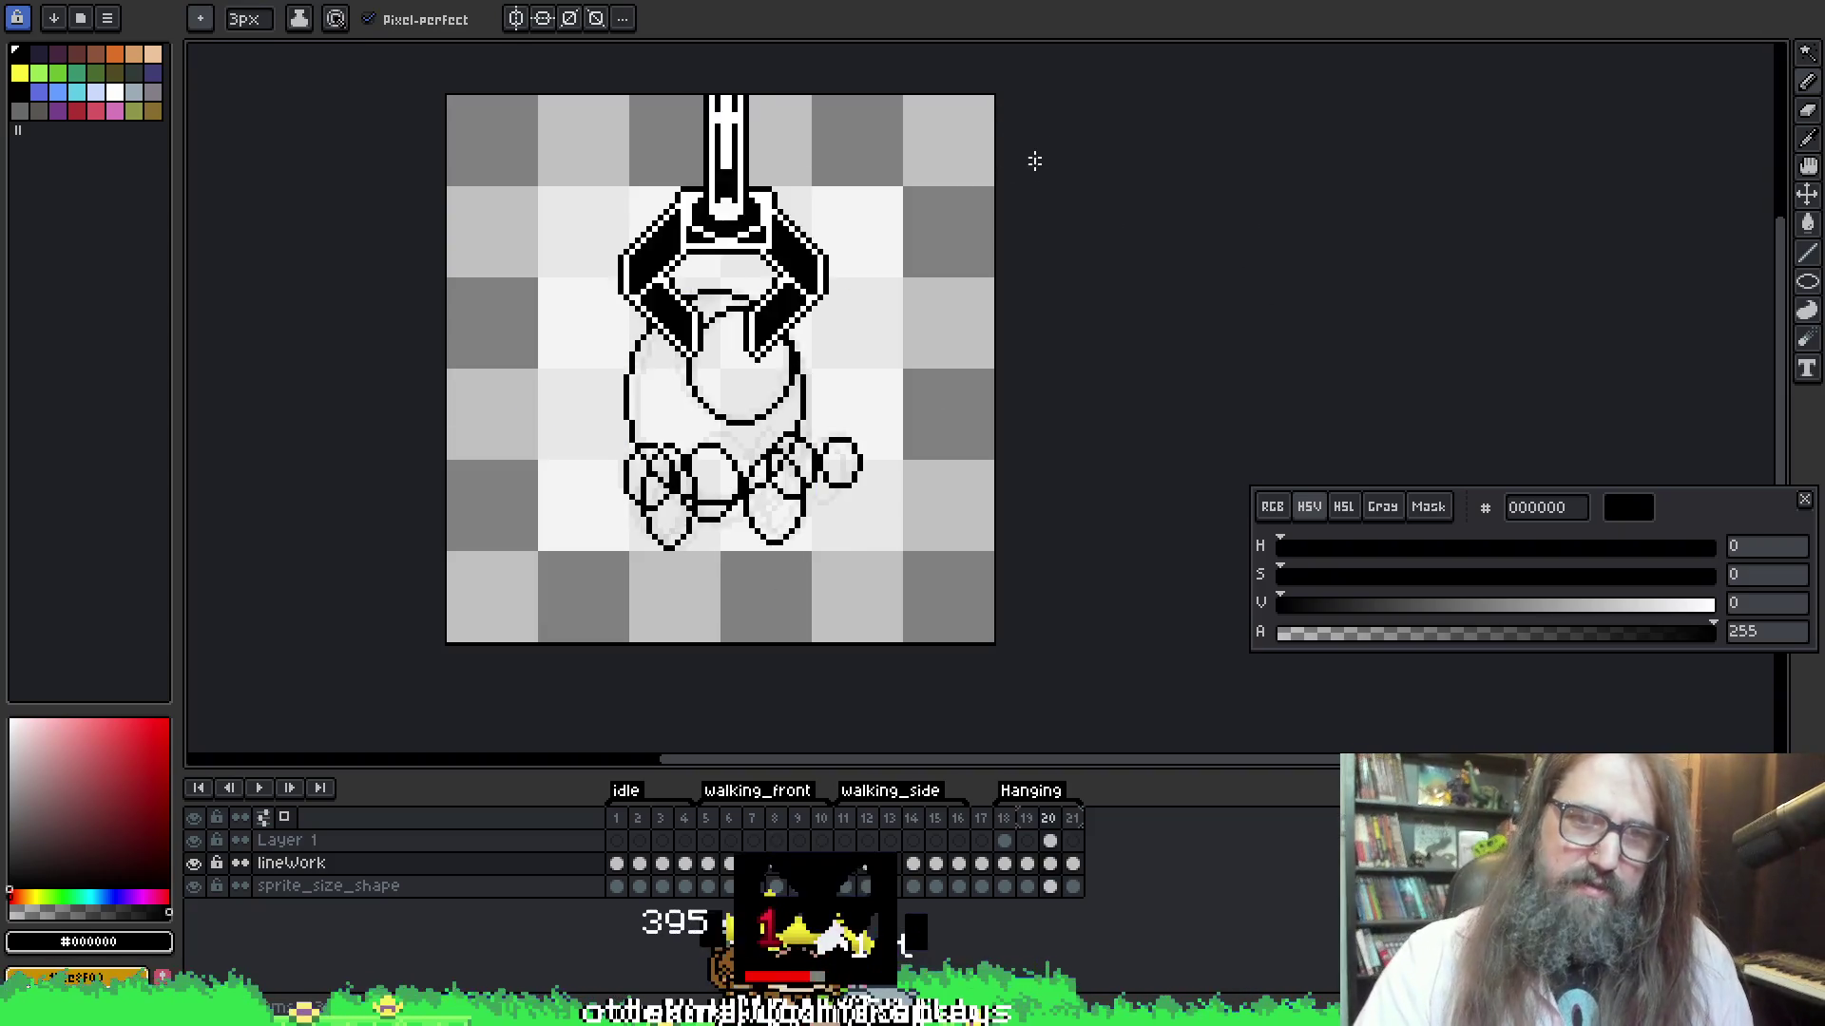
{"action": "key", "text": "plus"}
{"action": "key", "text": "plus"}
{"action": "key", "text": "Right"}
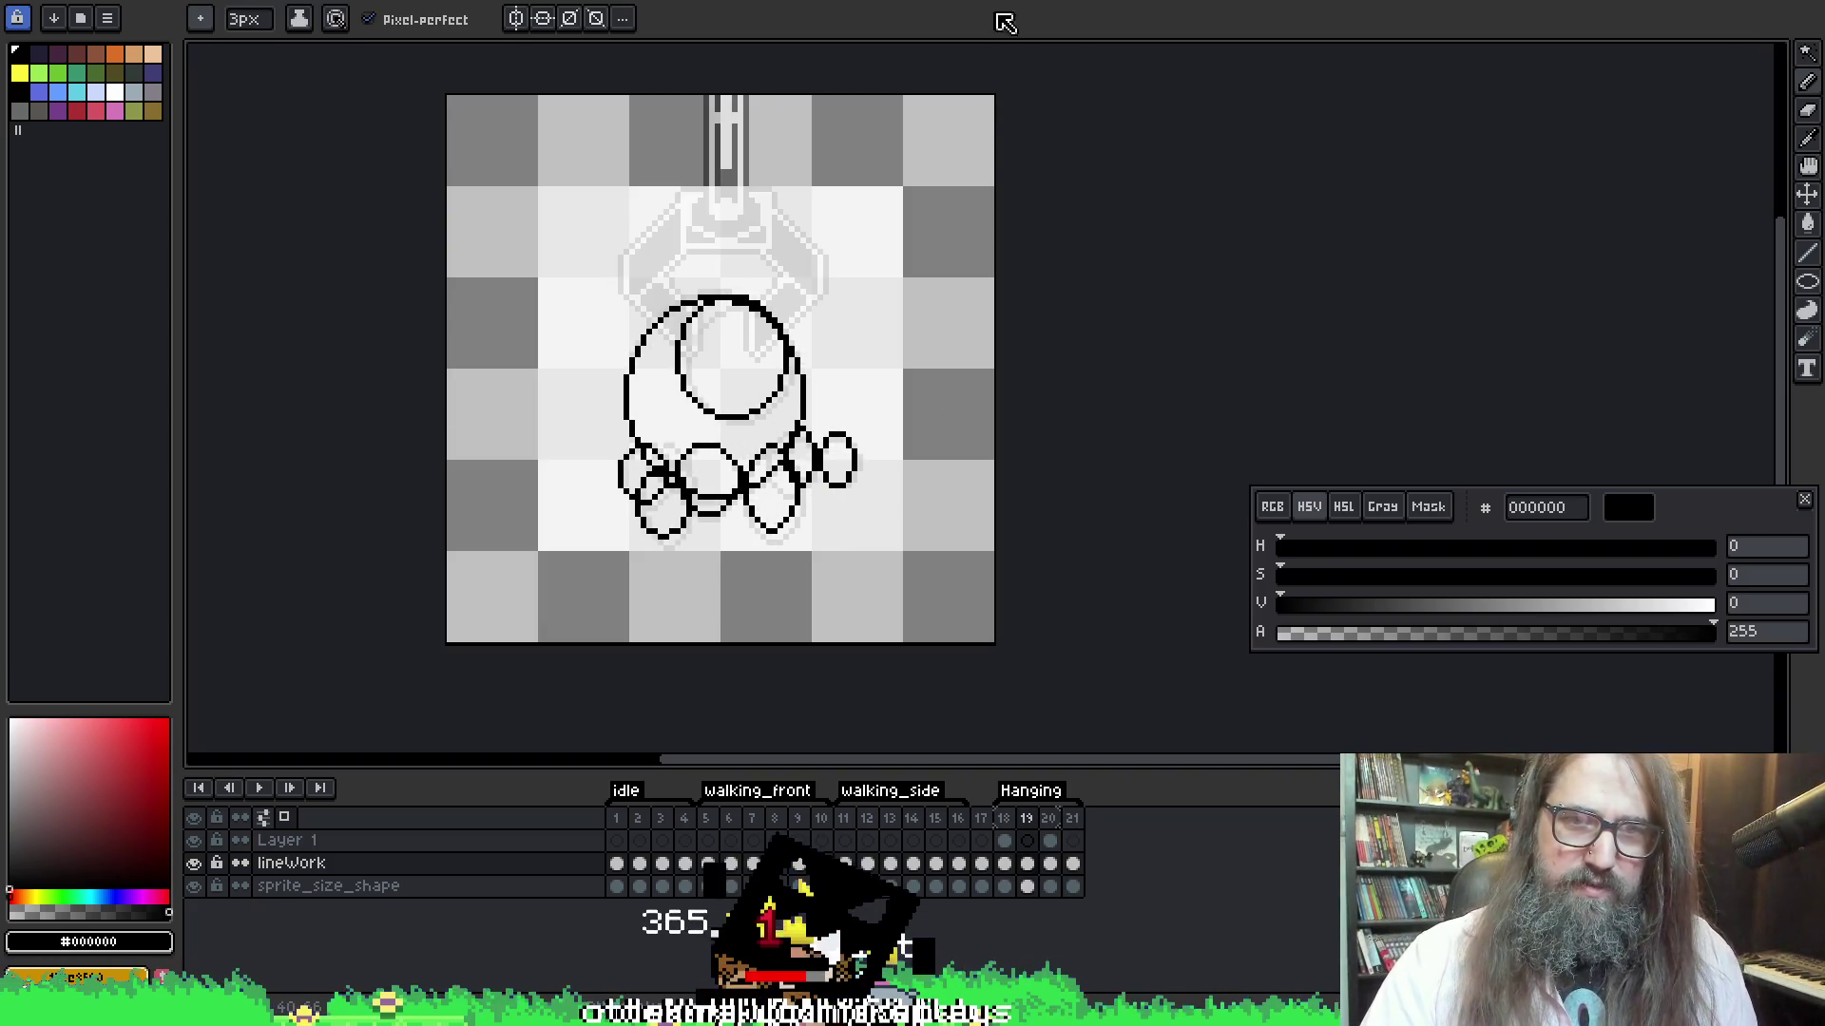
{"action": "key", "text": "Right"}
{"action": "key", "text": "Right"}
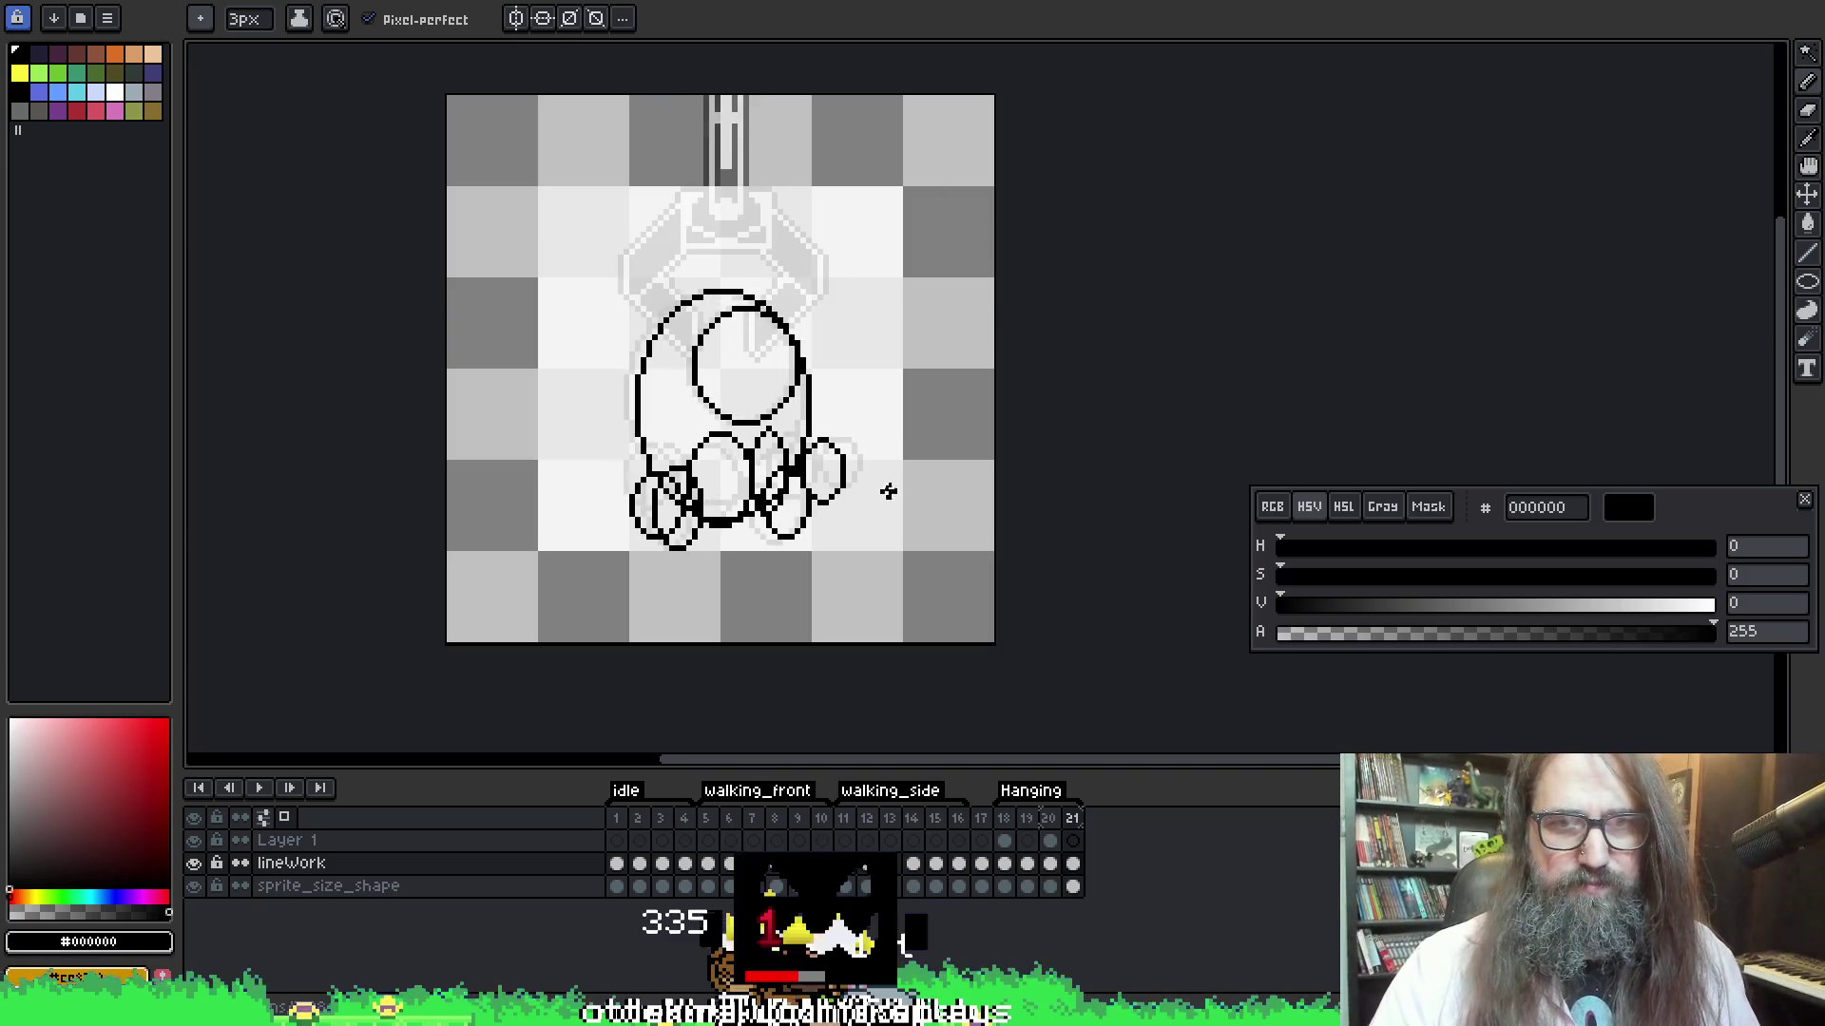
On frame 21, select and delete the old right paw strokes
{"action": "key", "text": "m"}
{"action": "left_click_drag", "start_coordinate": [865, 495], "coordinate": [836, 438]}
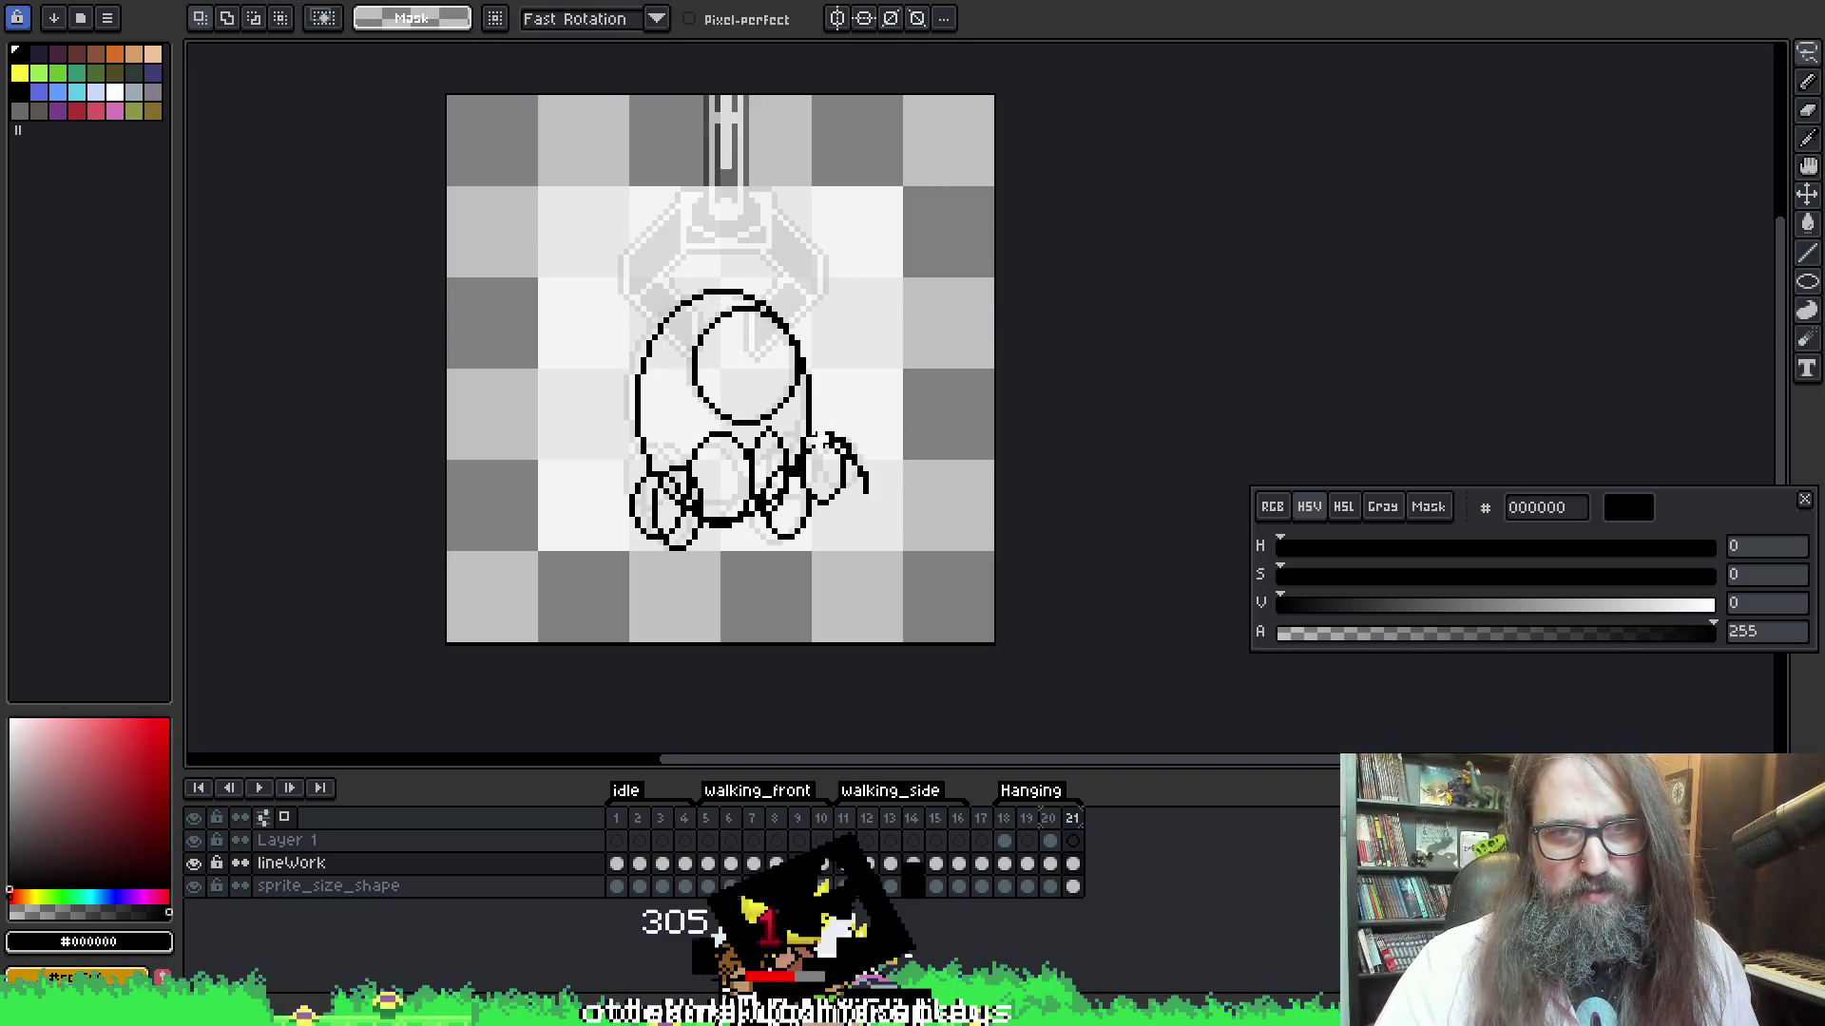
{"action": "left_click_drag", "start_coordinate": [806, 521], "coordinate": [894, 432]}
{"action": "key", "text": "Delete"}
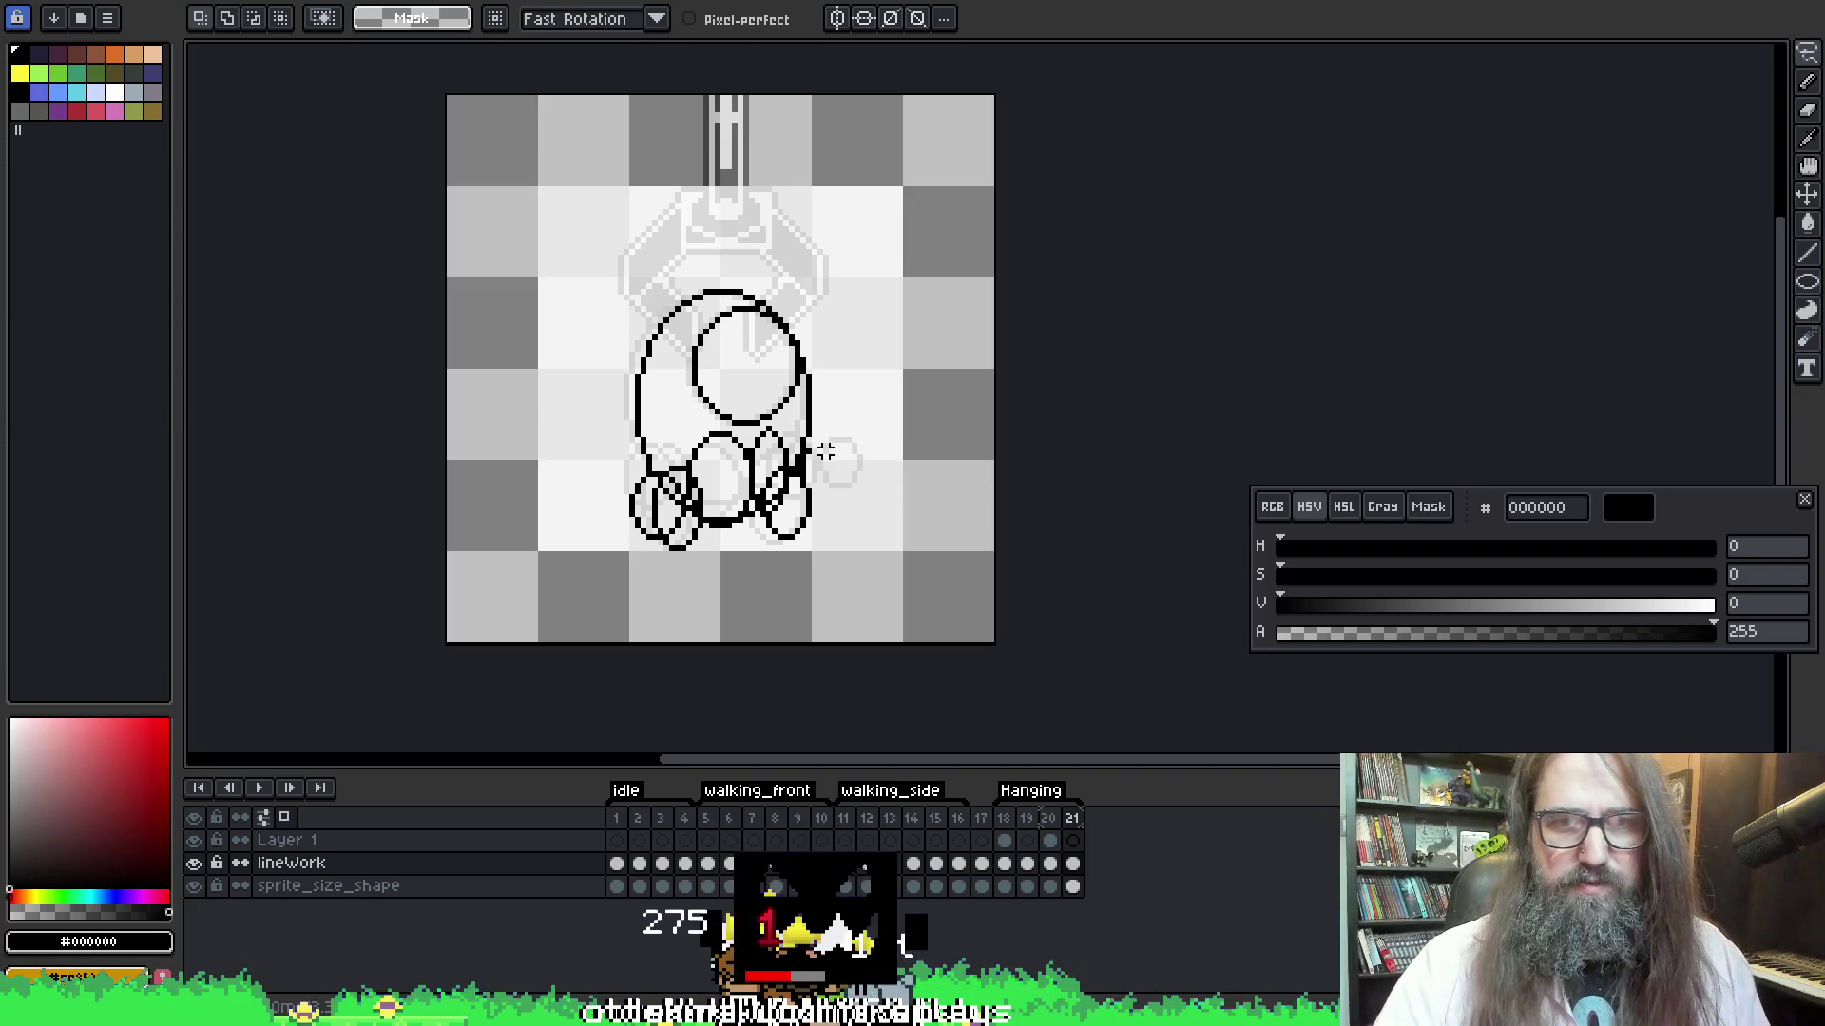
{"action": "key", "text": "b"}
{"action": "key", "text": "e"}
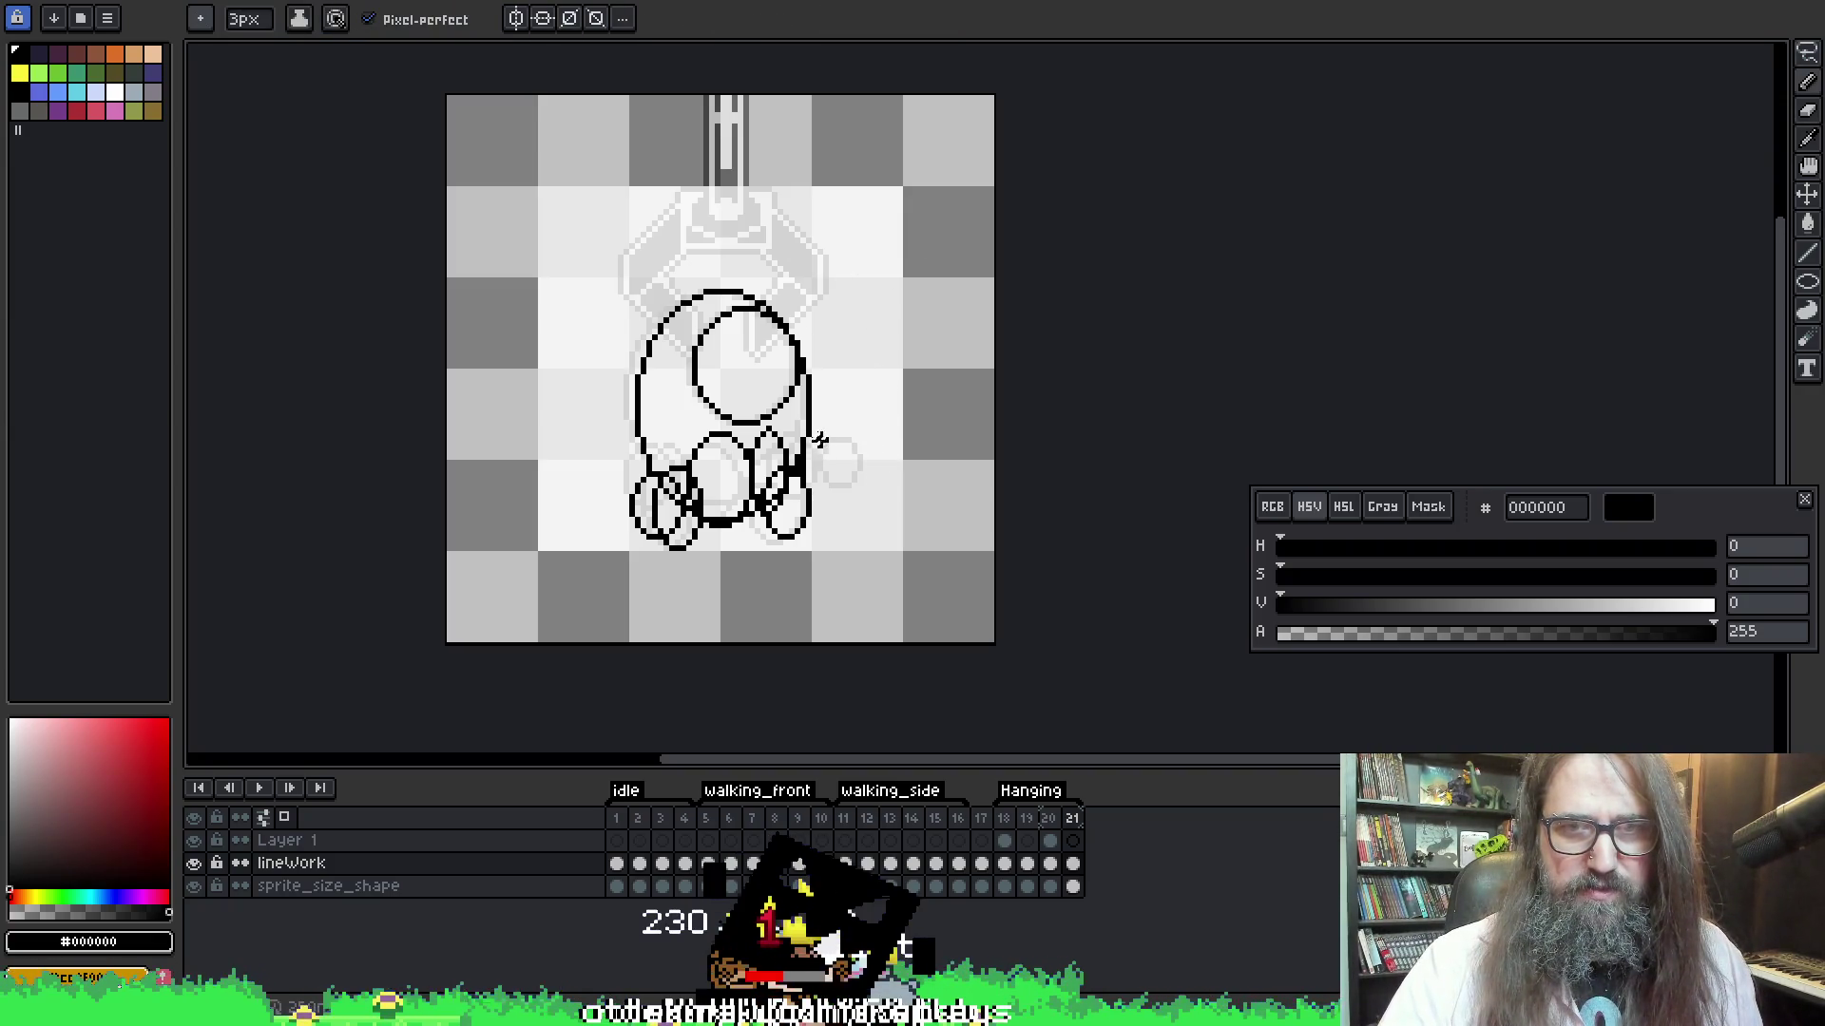
Step from frame 18 back to frame 21 to compare the paw position
{"action": "key", "text": "Left"}
{"action": "key", "text": "Left"}
{"action": "key", "text": "Left"}
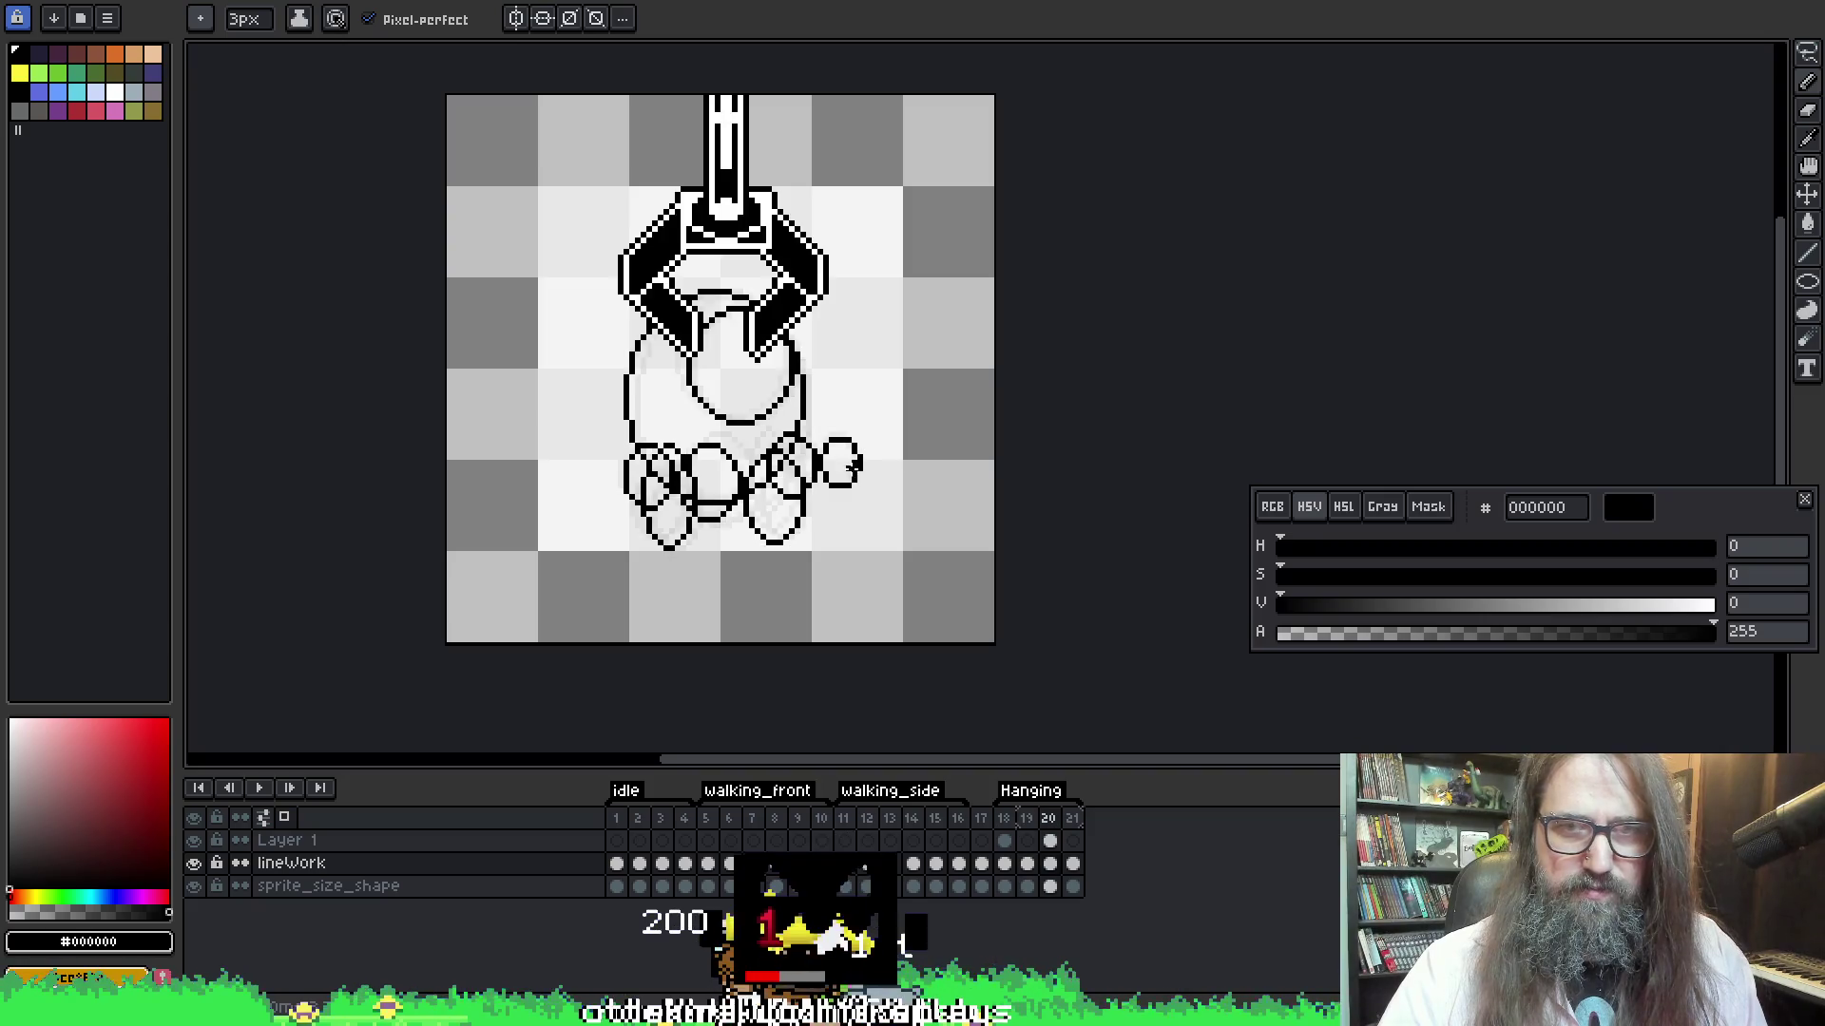
{"action": "key", "text": "Right"}
{"action": "key", "text": "Right"}
{"action": "key", "text": "Right"}
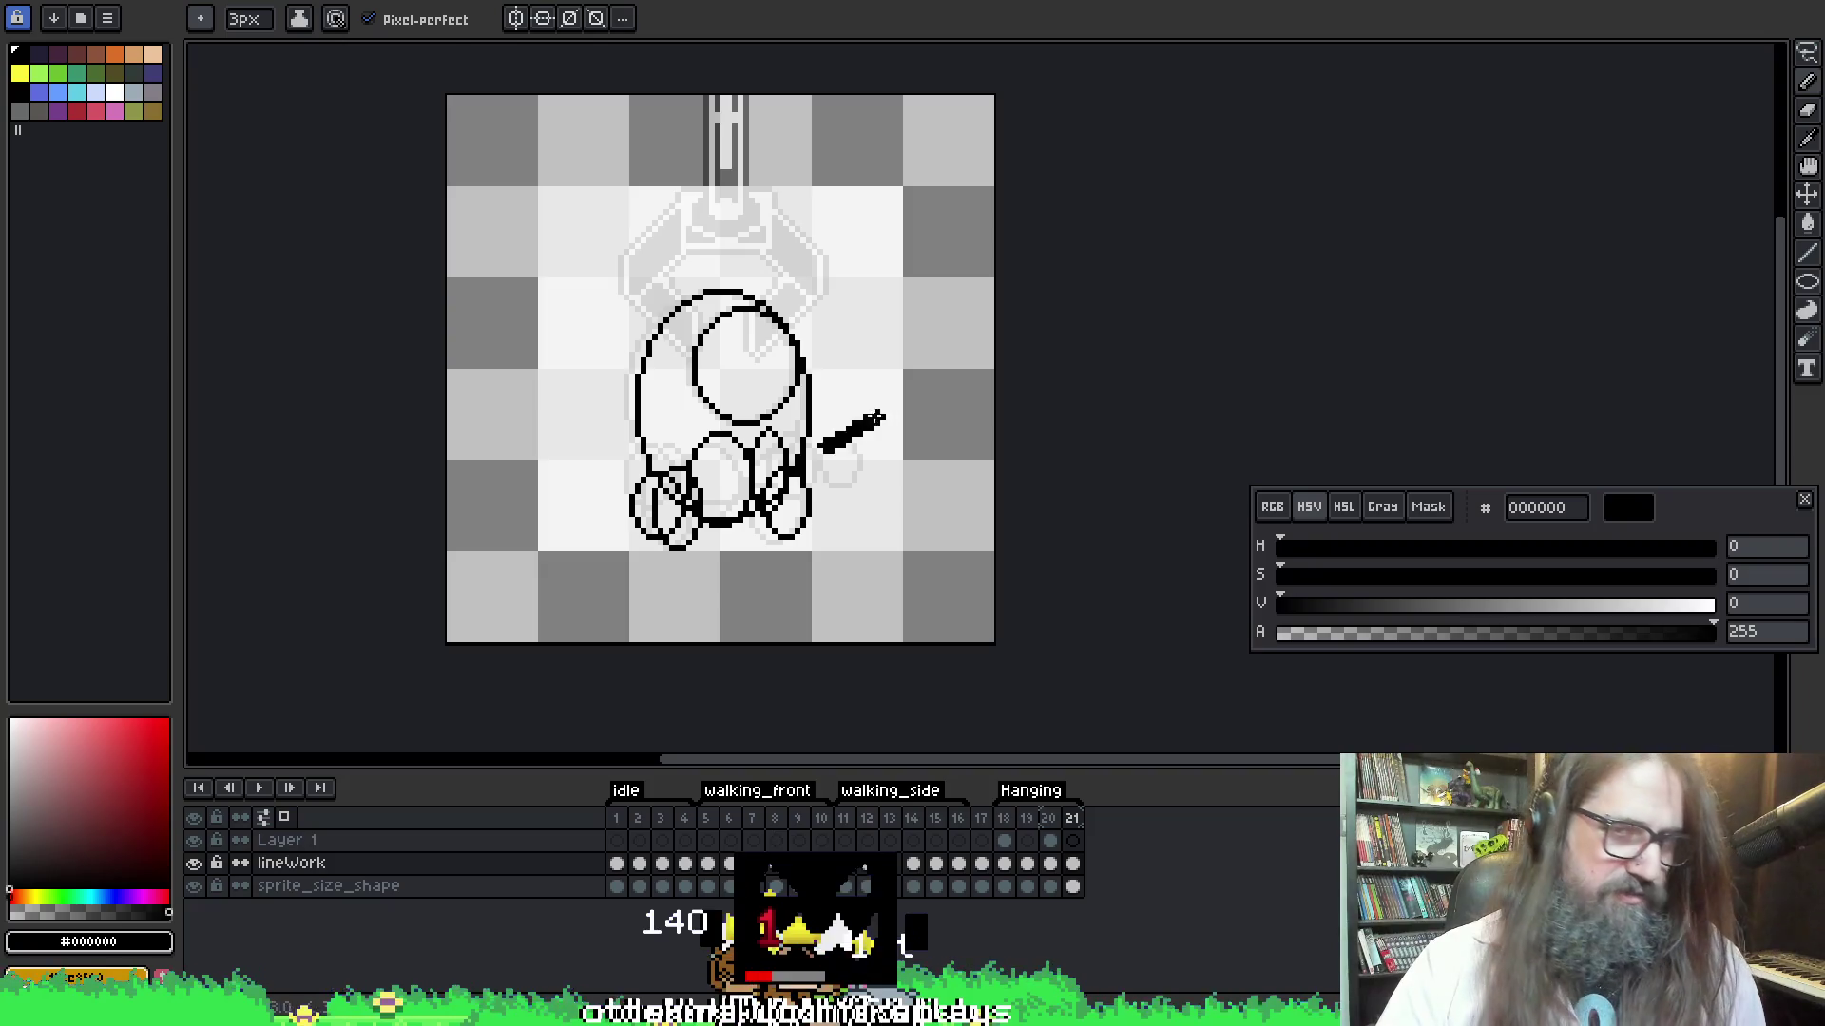
{"action": "key", "text": "l"}
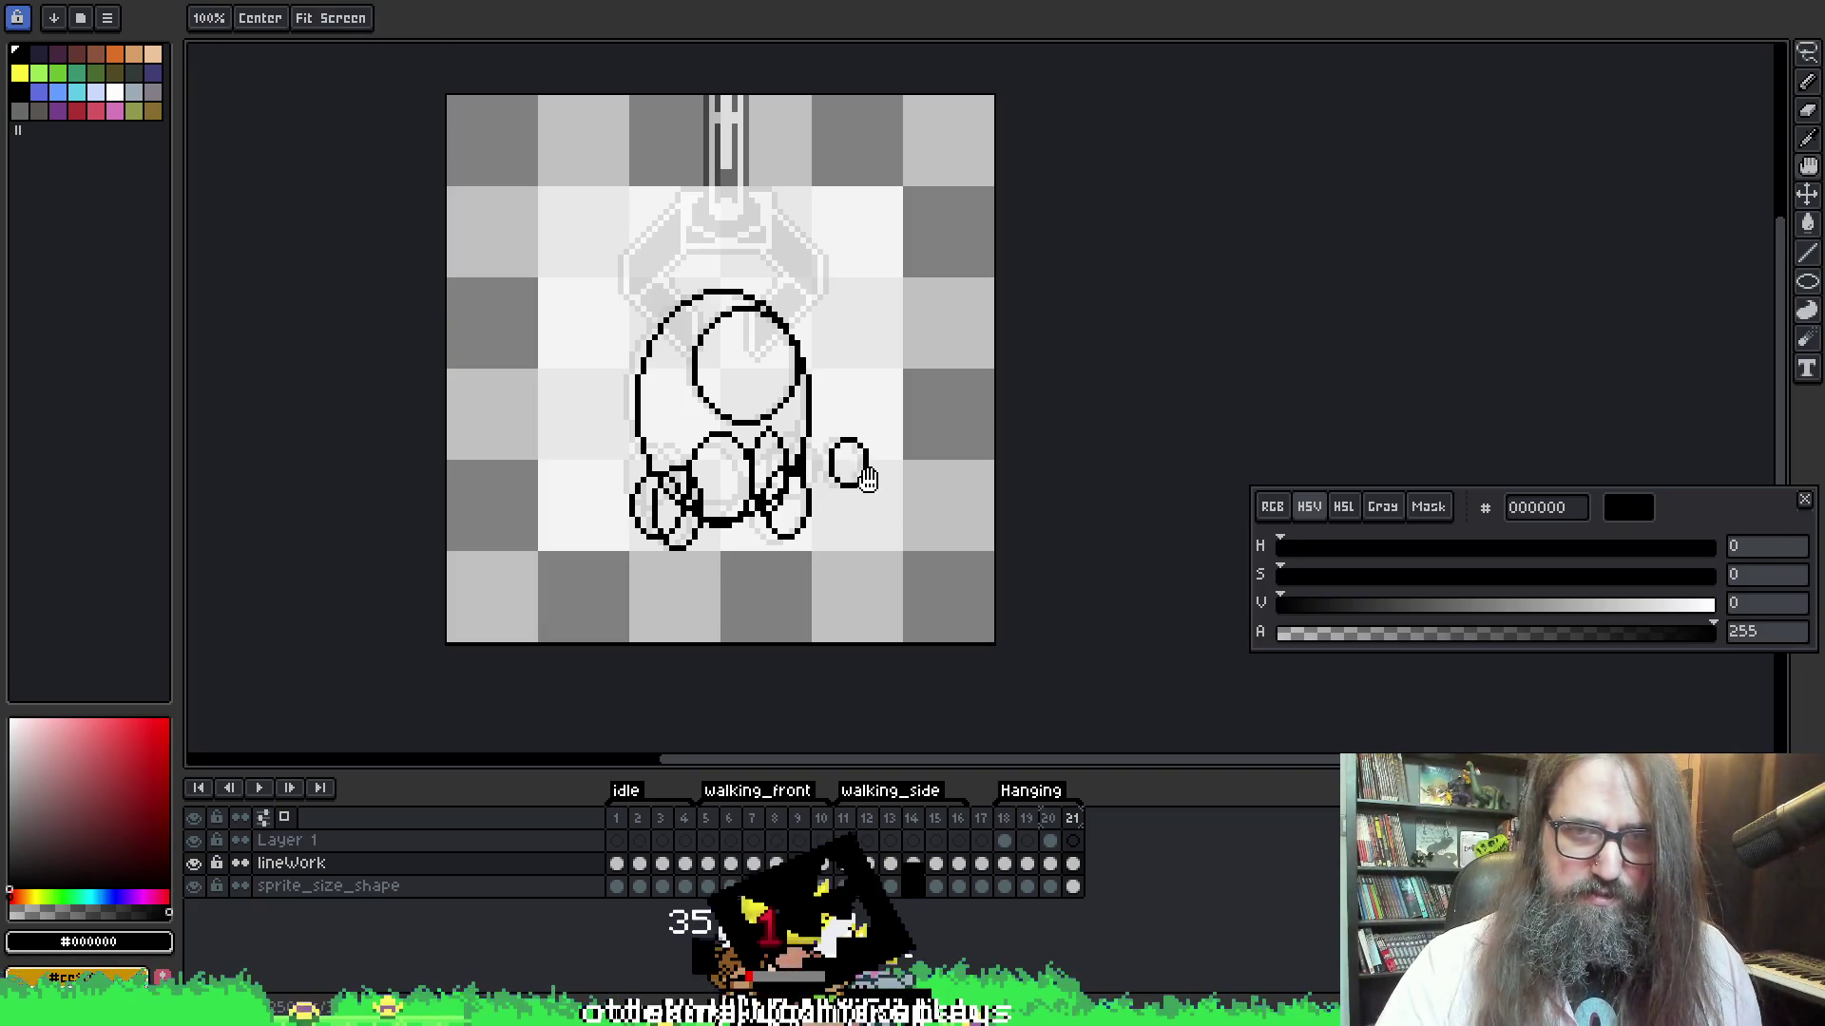
{"action": "key", "text": "b"}
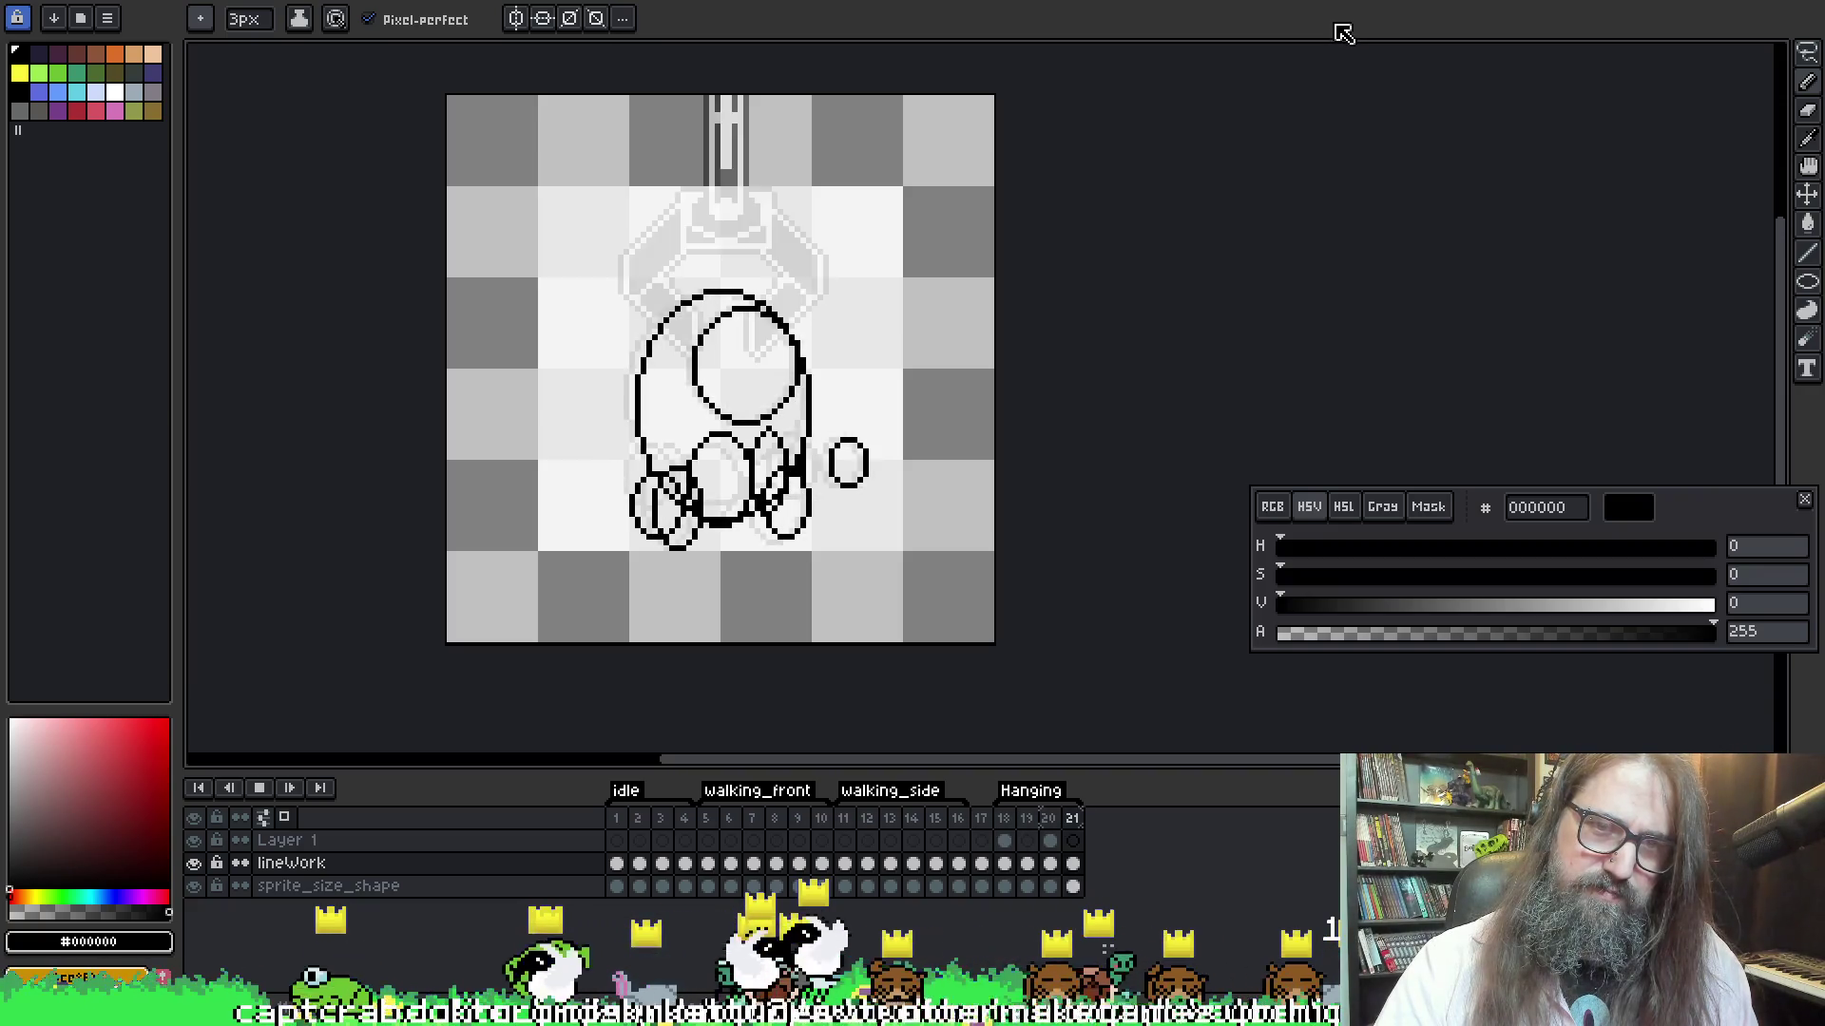
Stop playback and flip between frames 18 and 19 to compare, ending on frame 19
{"action": "key", "text": "Return"}
{"action": "key", "text": "Left"}
{"action": "key", "text": "Left"}
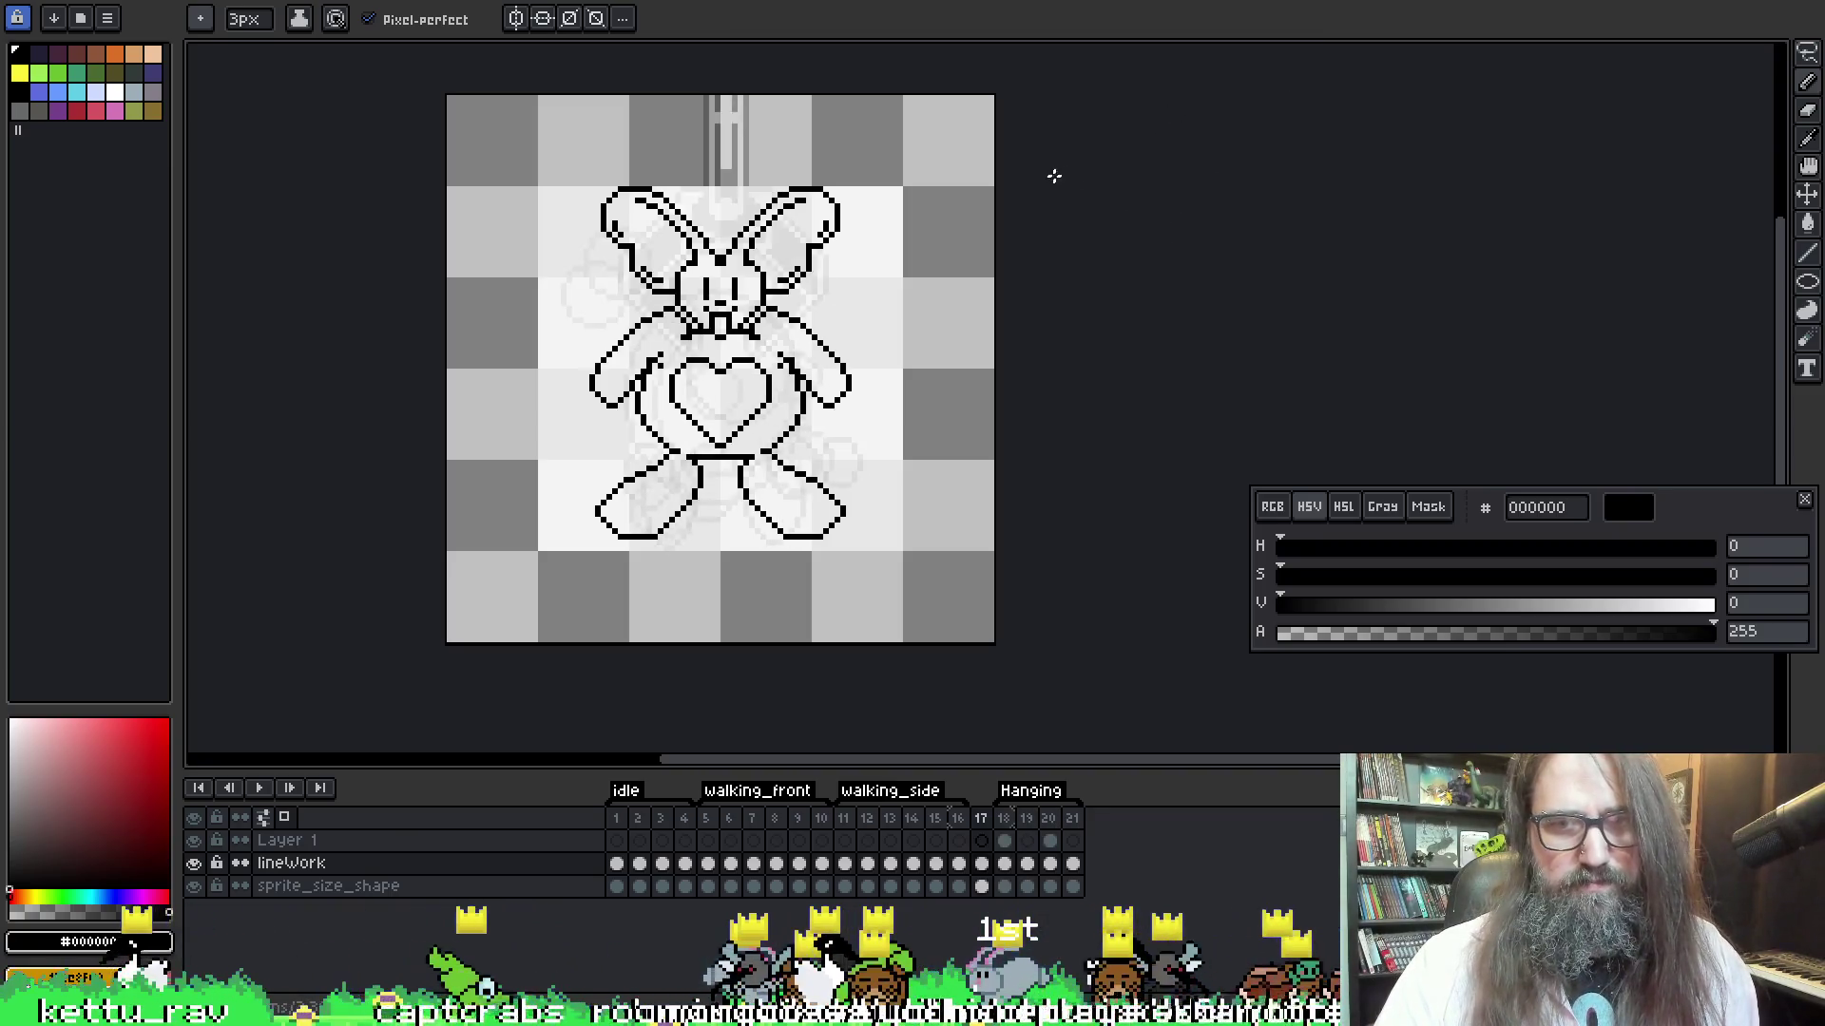
{"action": "key", "text": "Right"}
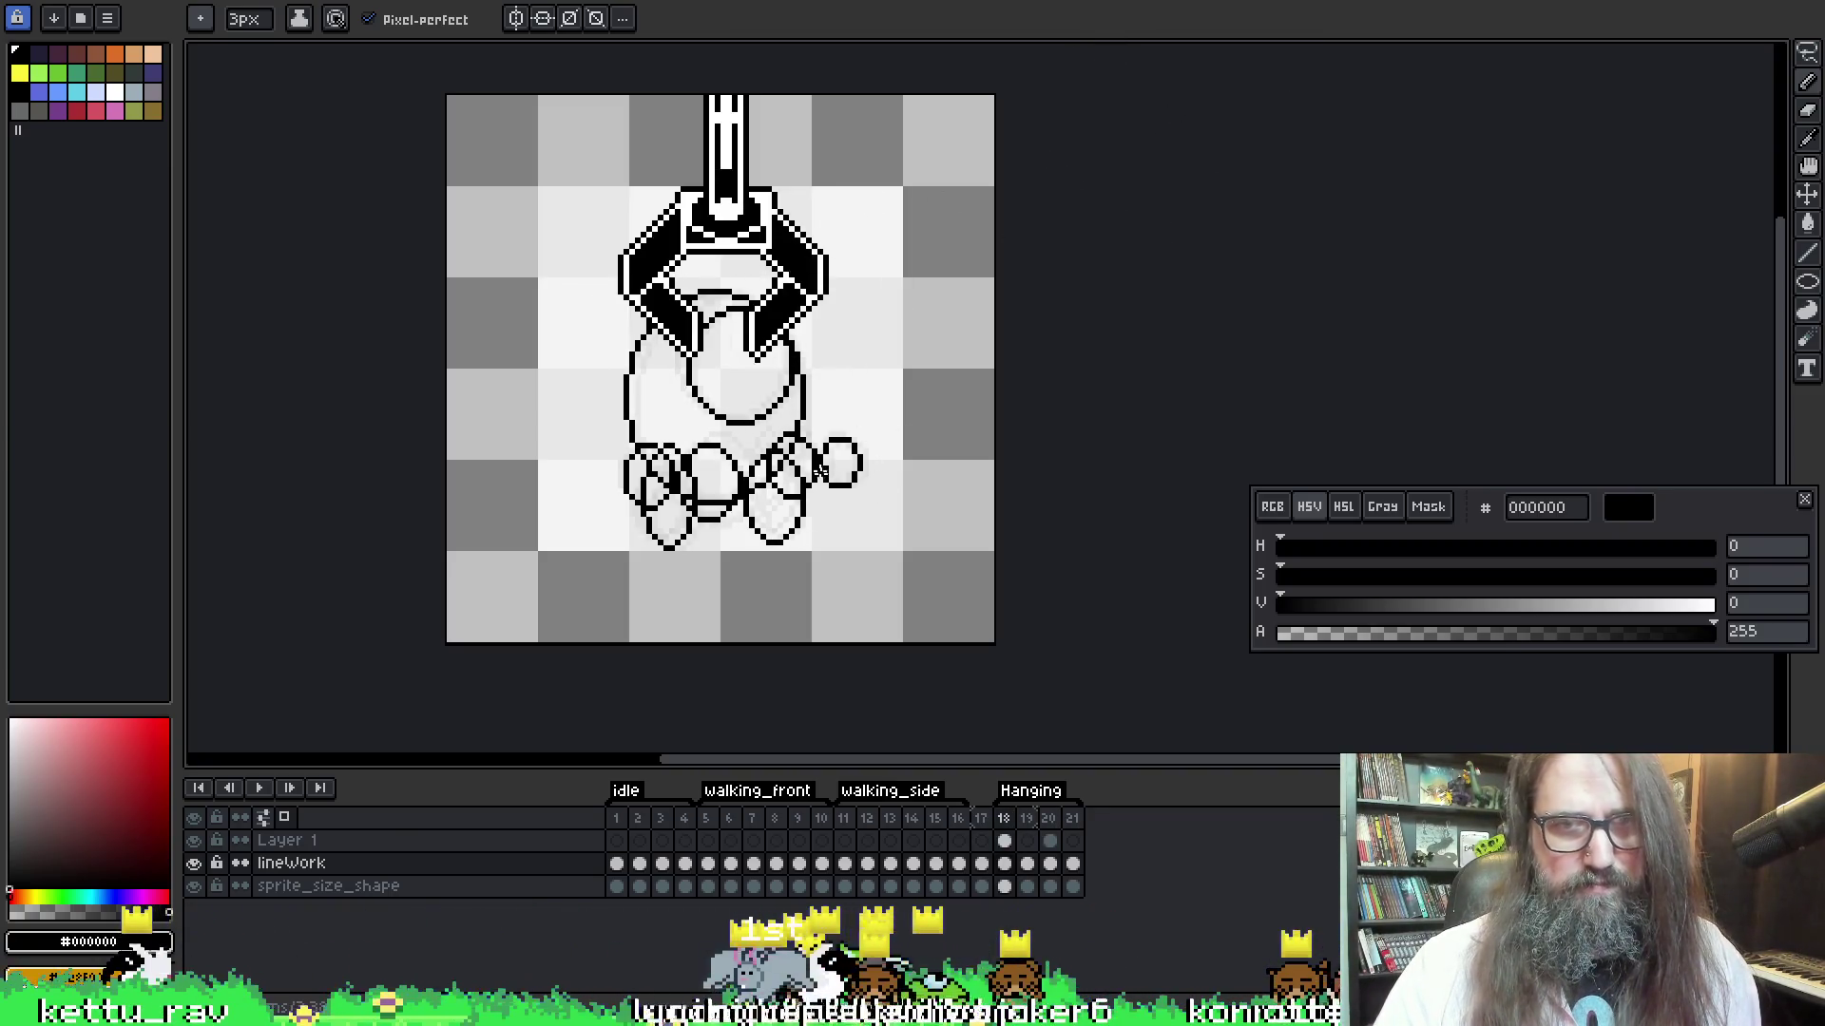
{"action": "key", "text": "Right"}
{"action": "key", "text": "Left"}
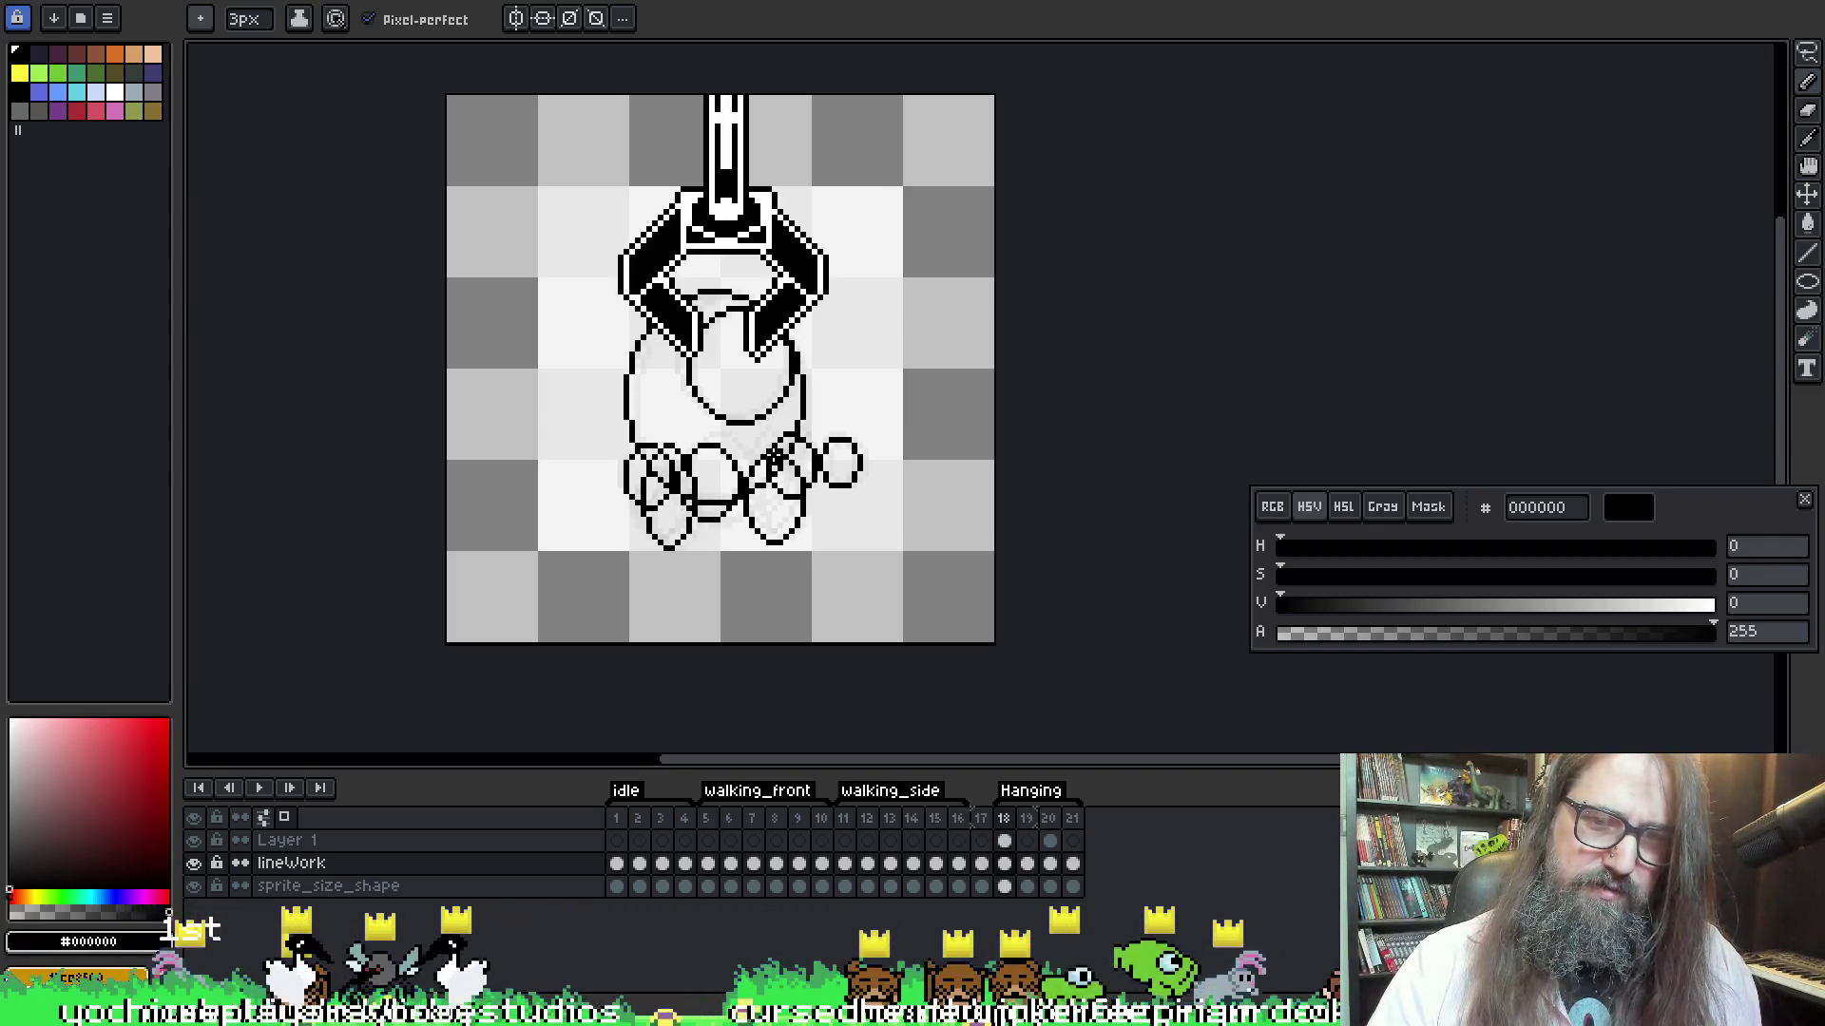
{"action": "key", "text": "Right"}
{"action": "key", "text": "b"}
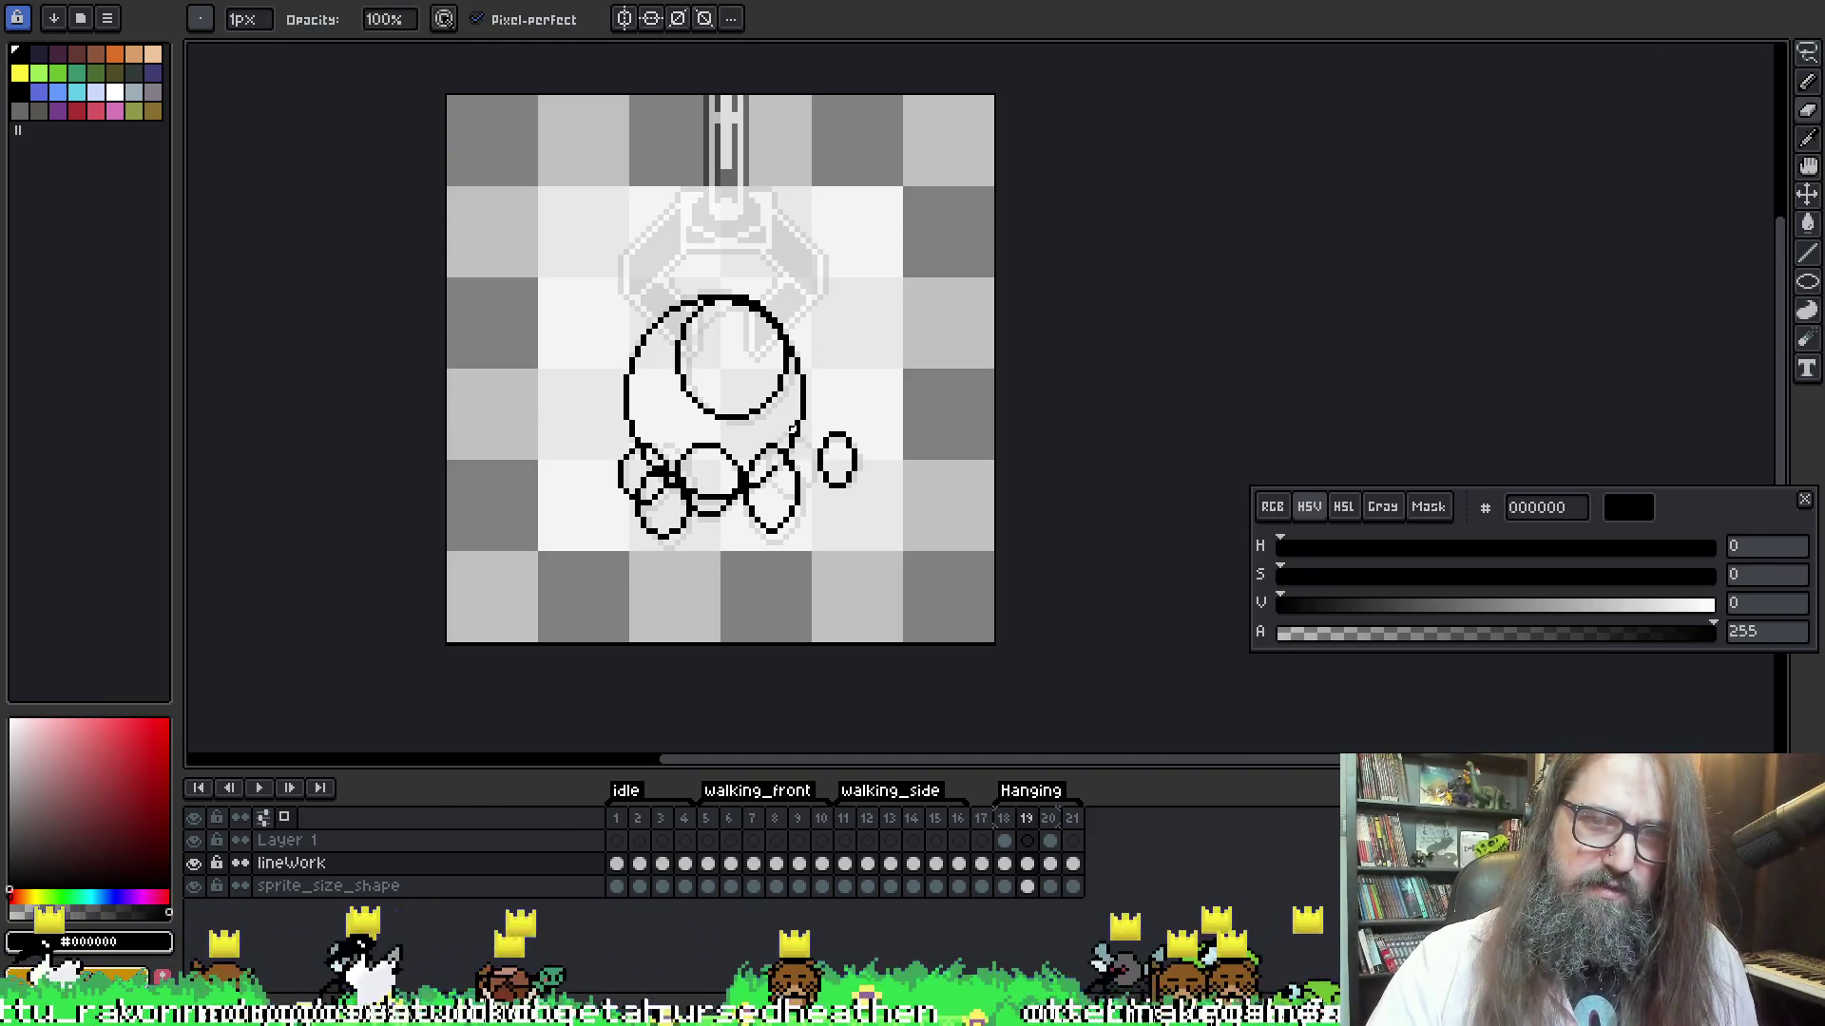
Shrink the eraser to 1 px and erase the stray oval stroke beside the right legs
{"action": "key", "text": "e"}
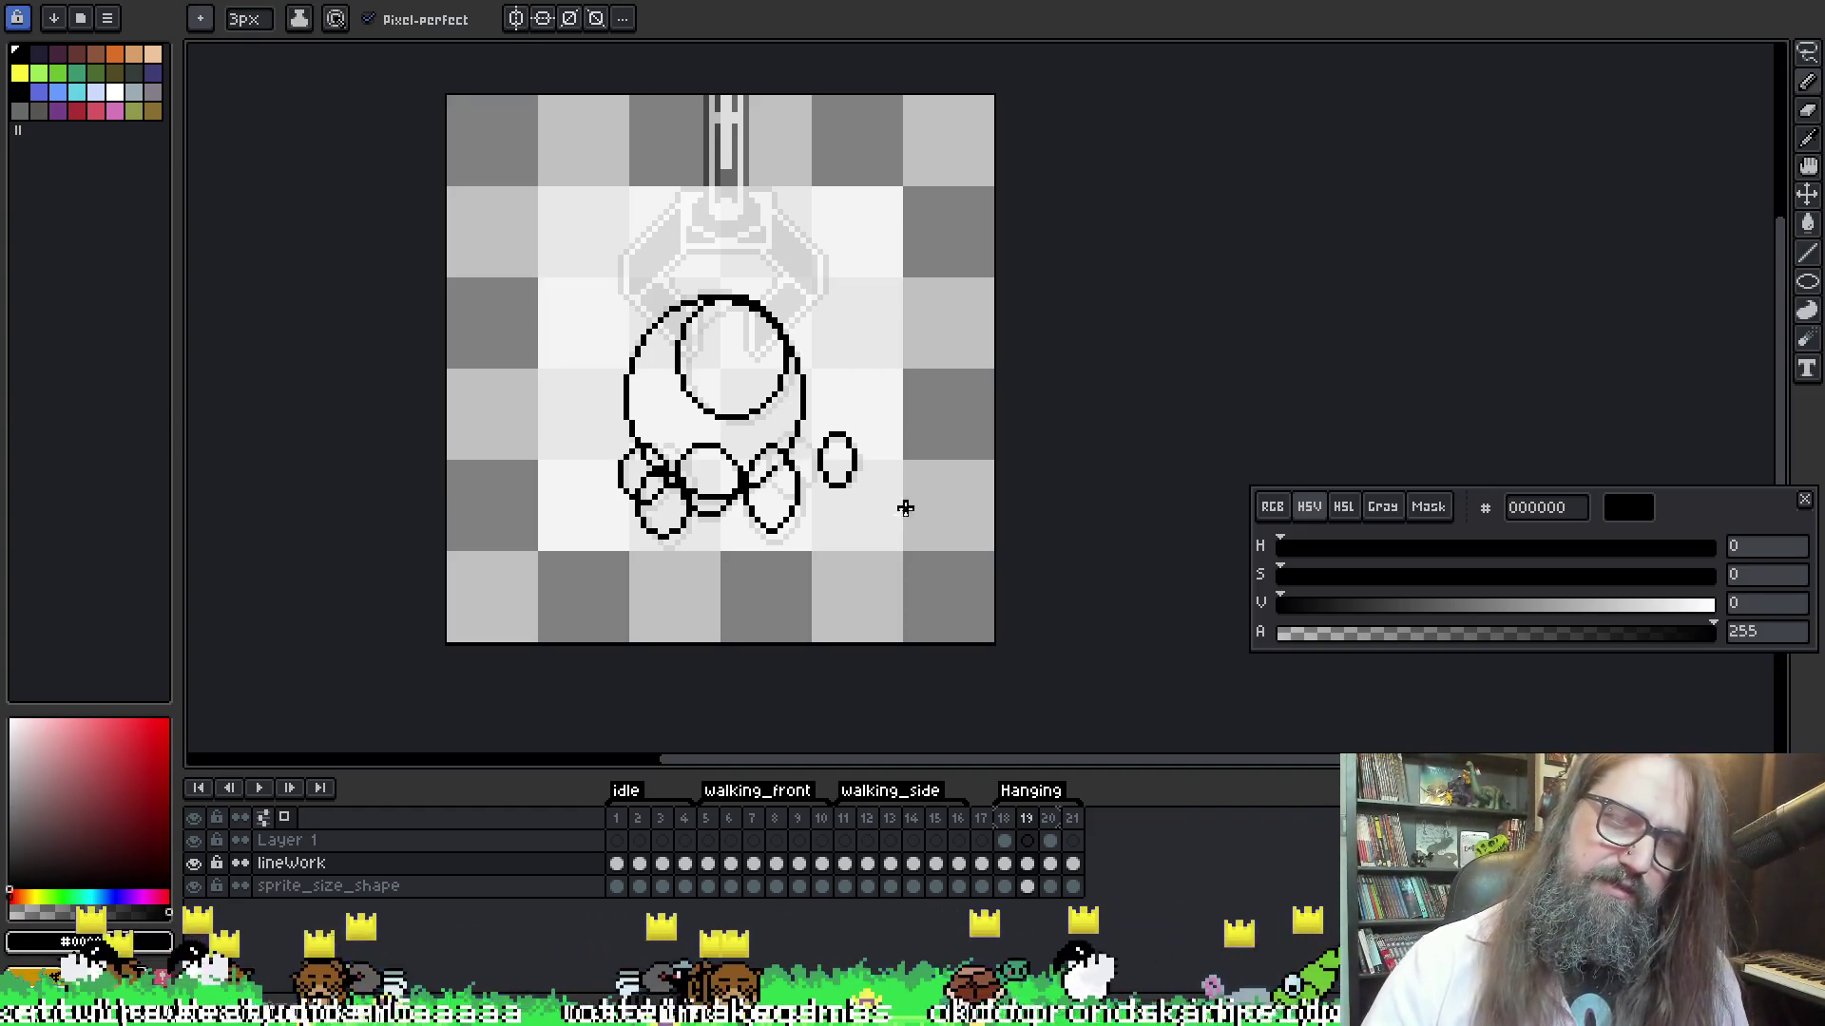
{"action": "key", "text": "minus"}
{"action": "key", "text": "minus"}
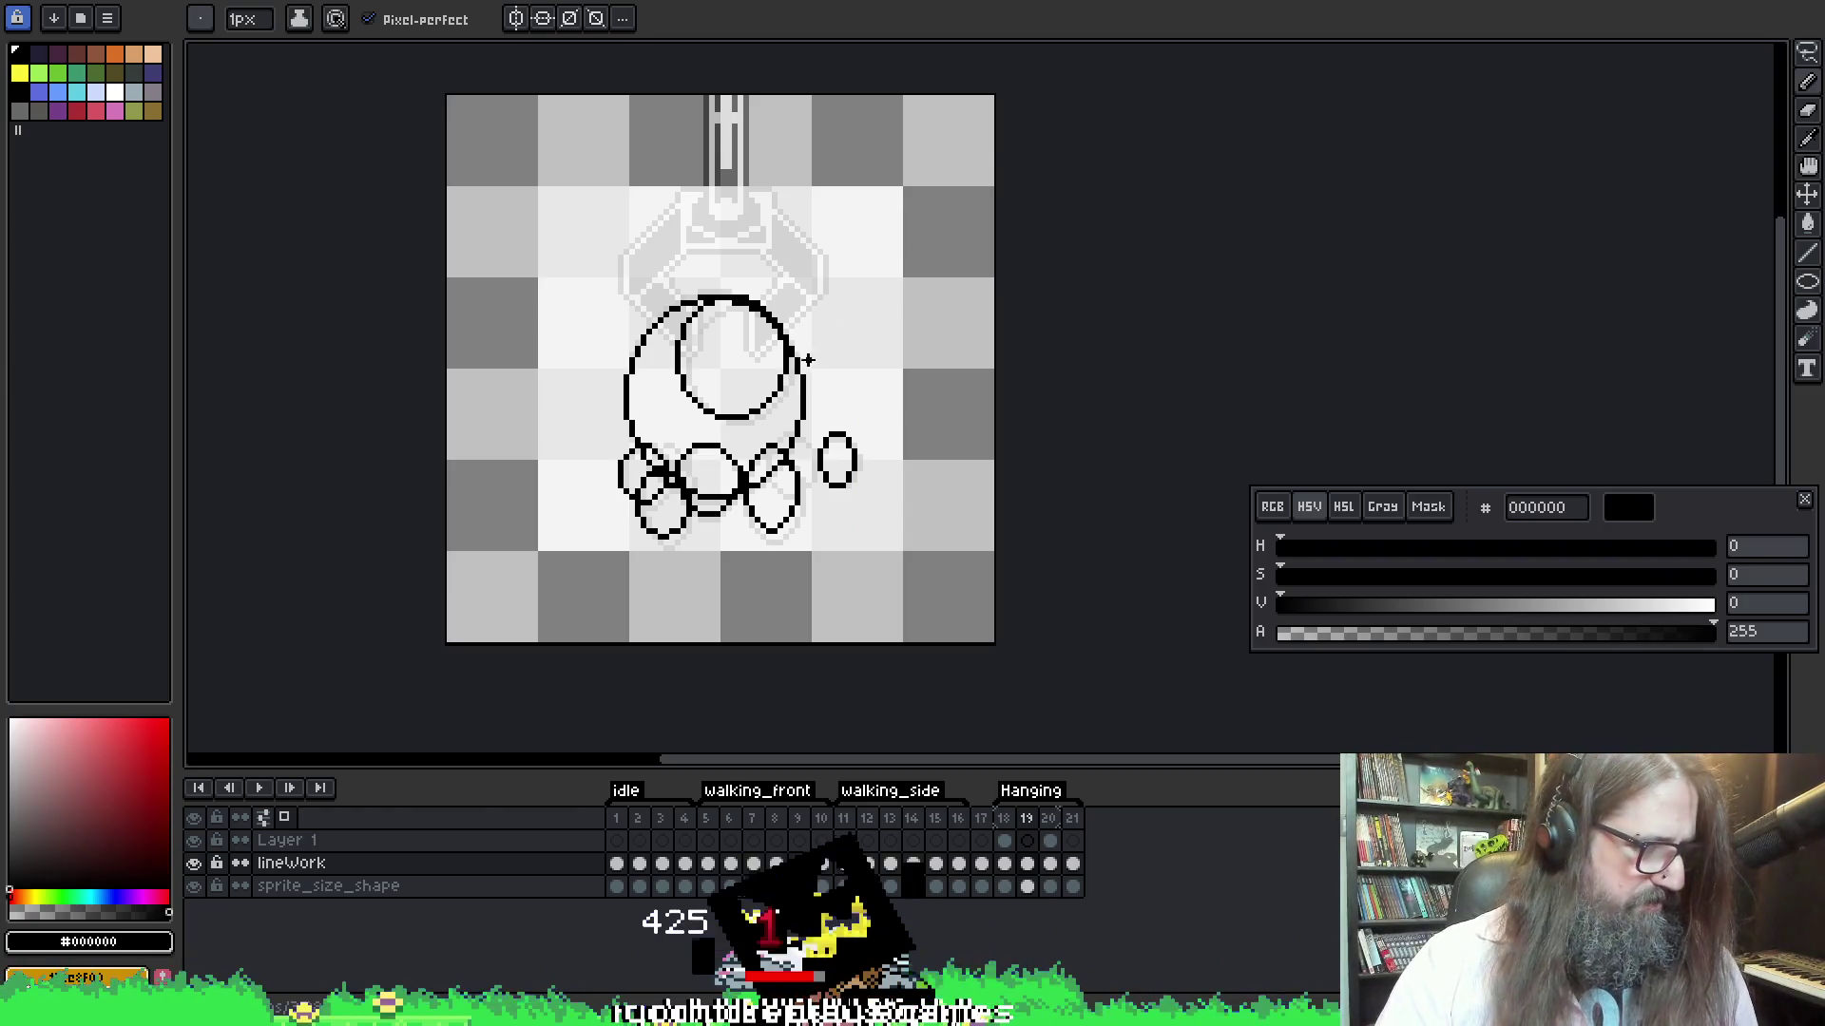
{"action": "left_click_drag", "start_coordinate": [781, 461], "coordinate": [787, 377]}
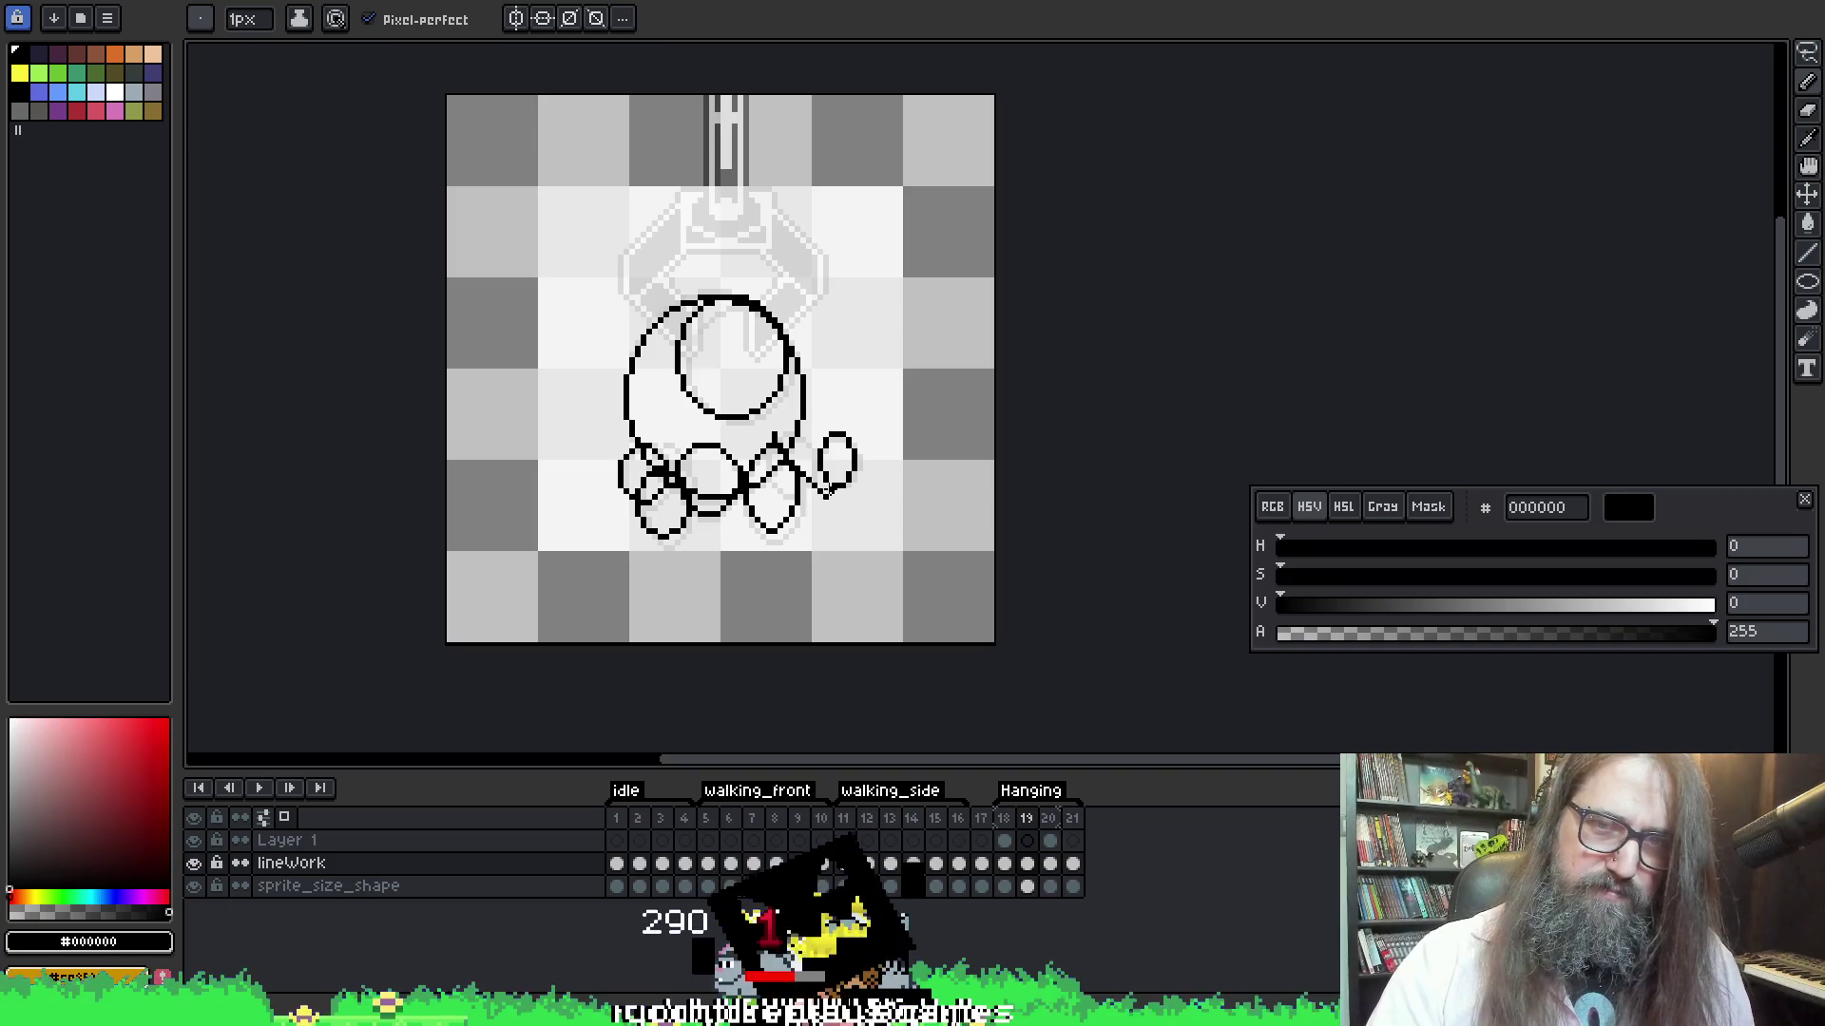
{"action": "key", "text": "e"}
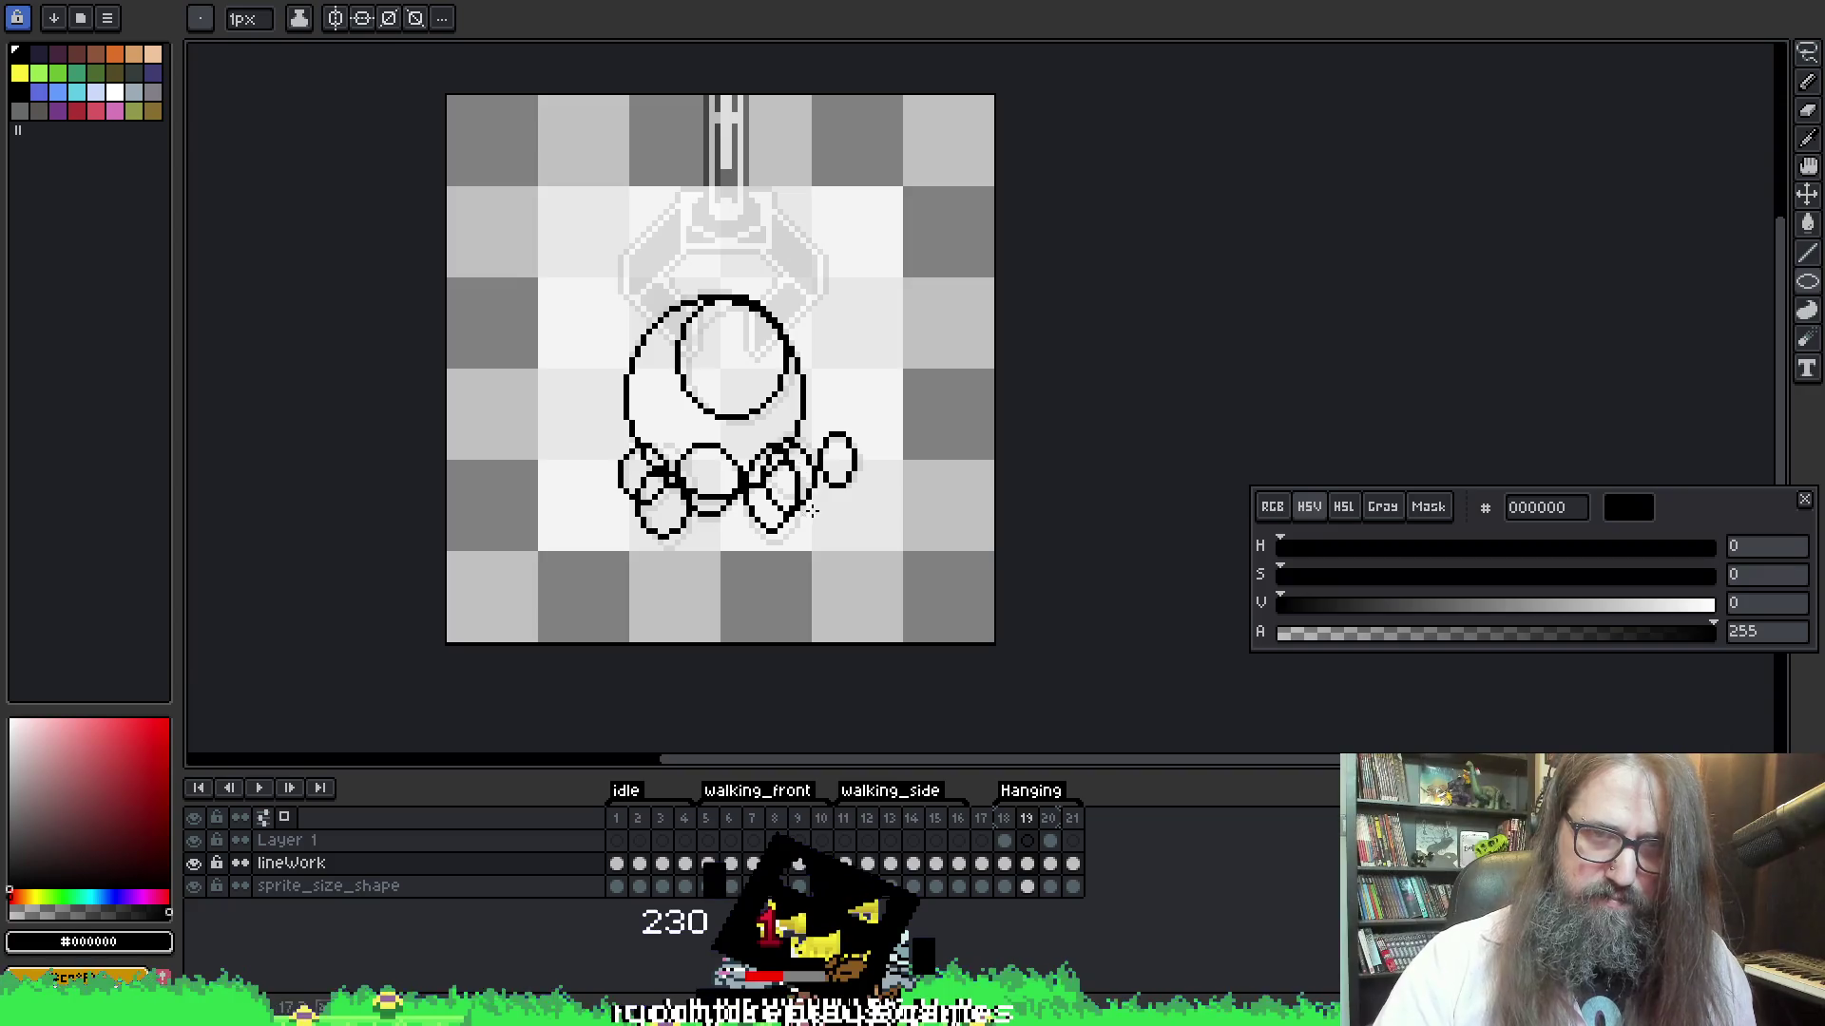
{"action": "left_click_drag", "start_coordinate": [813, 512], "coordinate": [768, 443]}
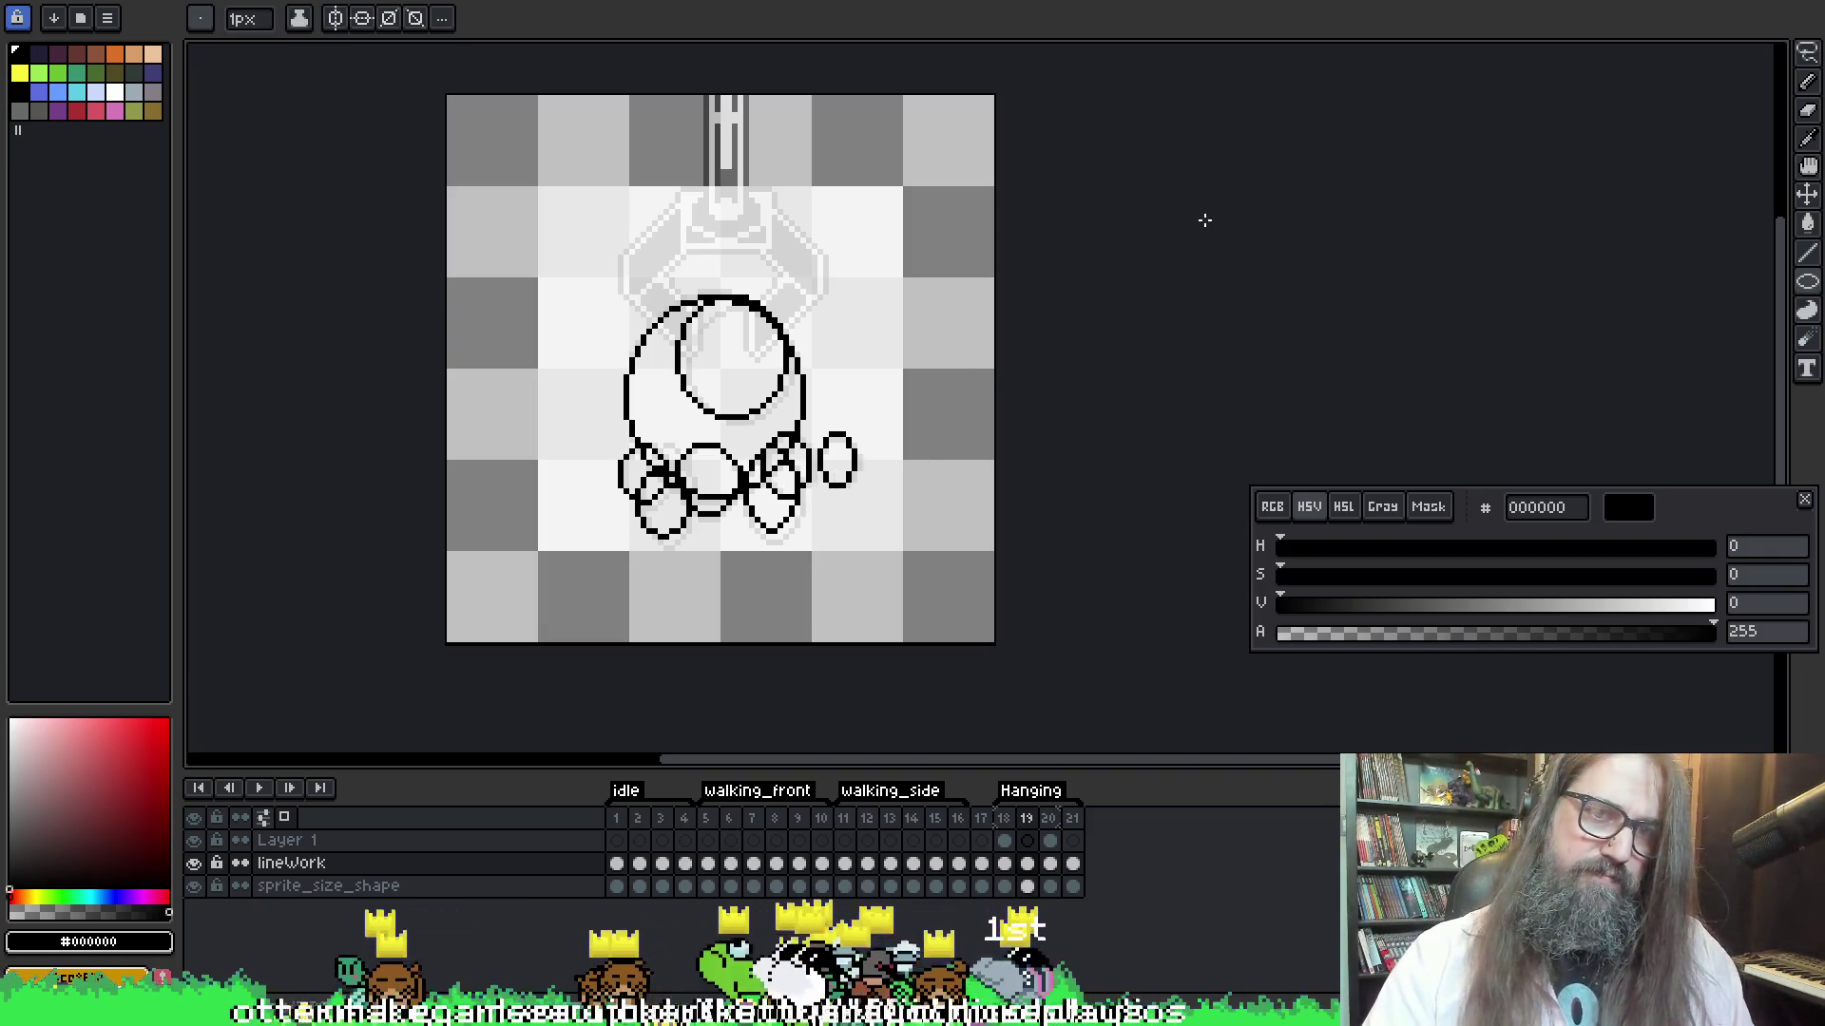
{"action": "key", "text": "comma"}
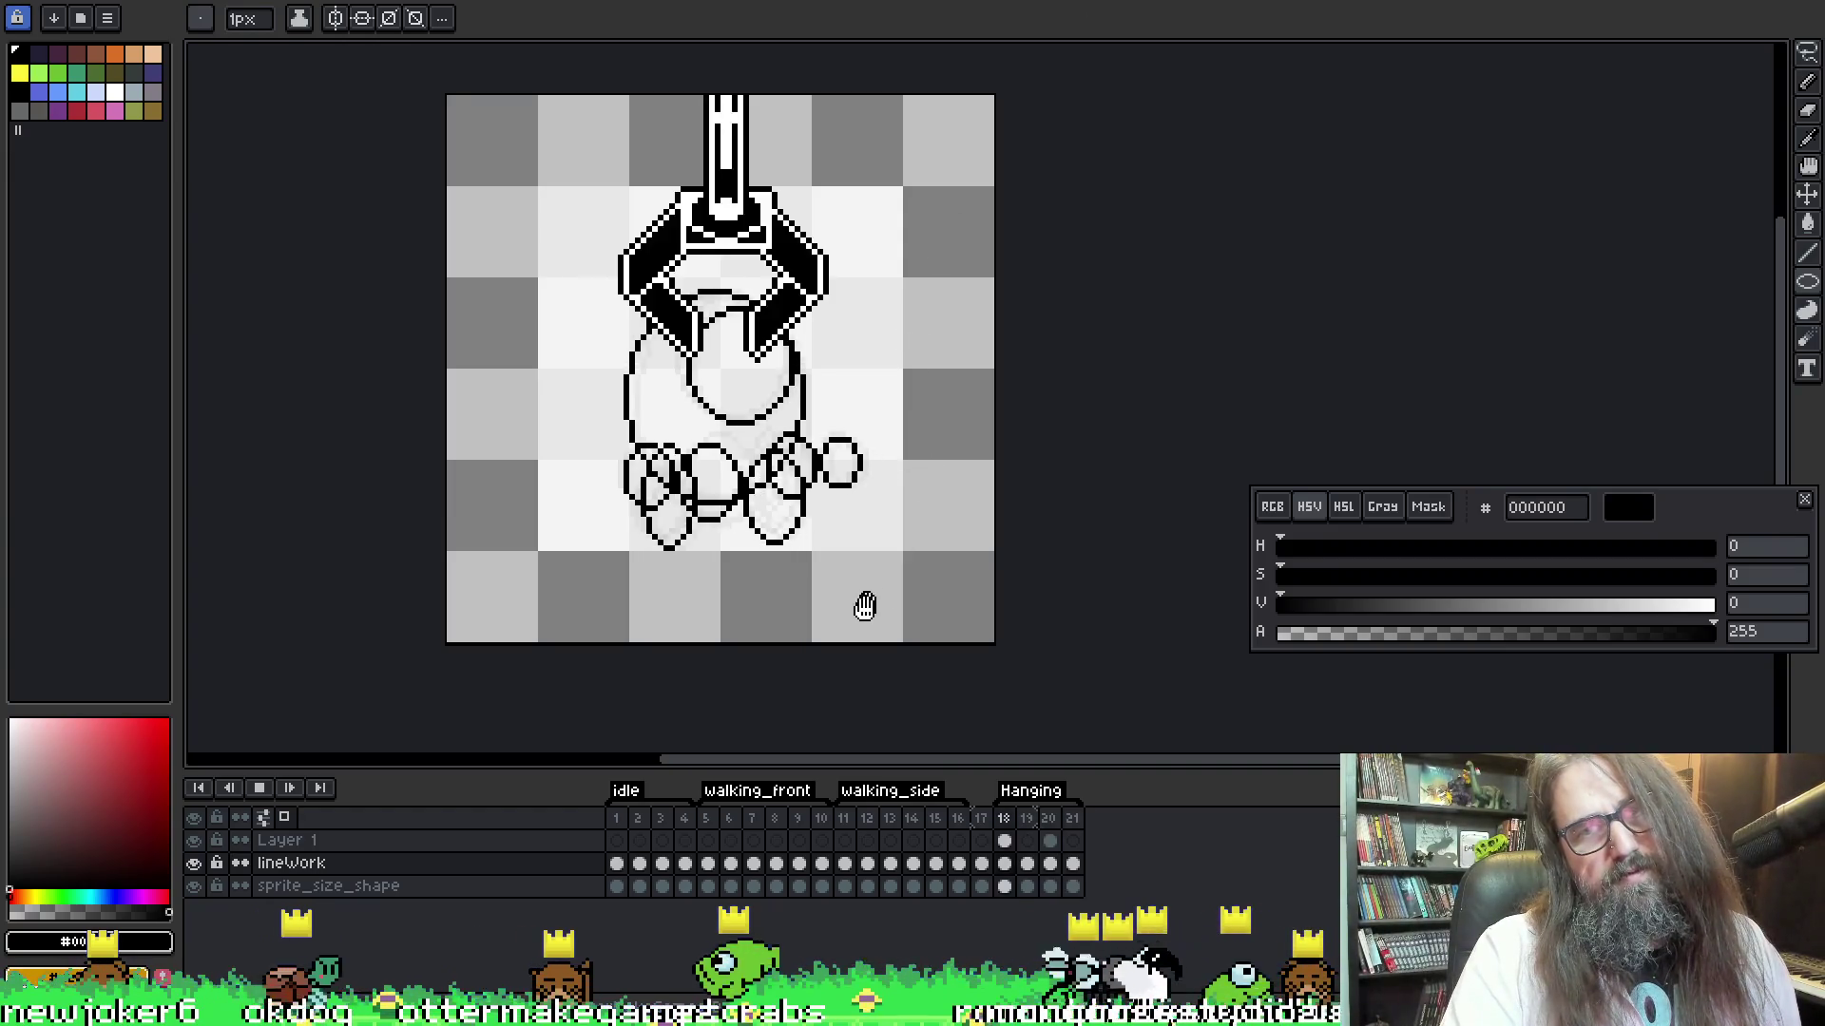
Zoom in, recentre the sprite, and step through the frames to frame 21
{"action": "scroll", "coordinate": [912, 542], "scroll_direction": "down", "scroll_amount": 1}
{"action": "left_click_drag", "start_coordinate": [1067, 677], "coordinate": [983, 529]}
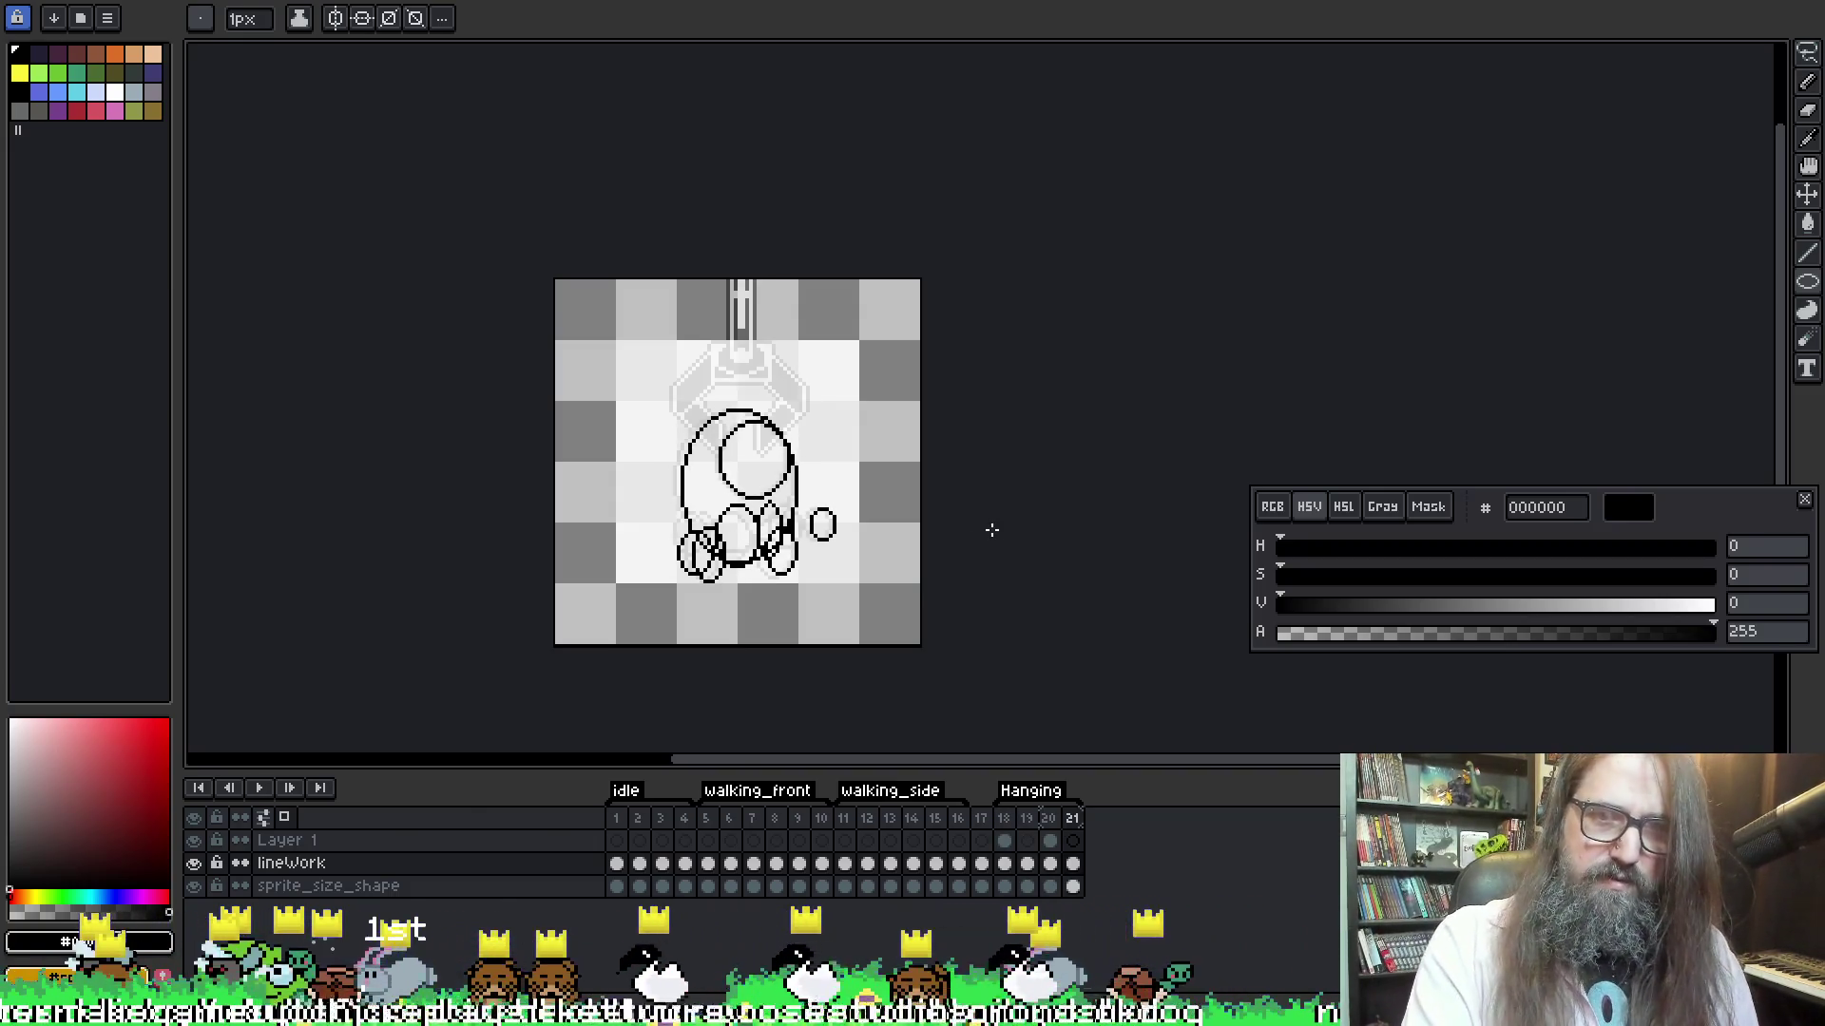
{"action": "scroll", "coordinate": [993, 530], "scroll_direction": "up", "scroll_amount": 5}
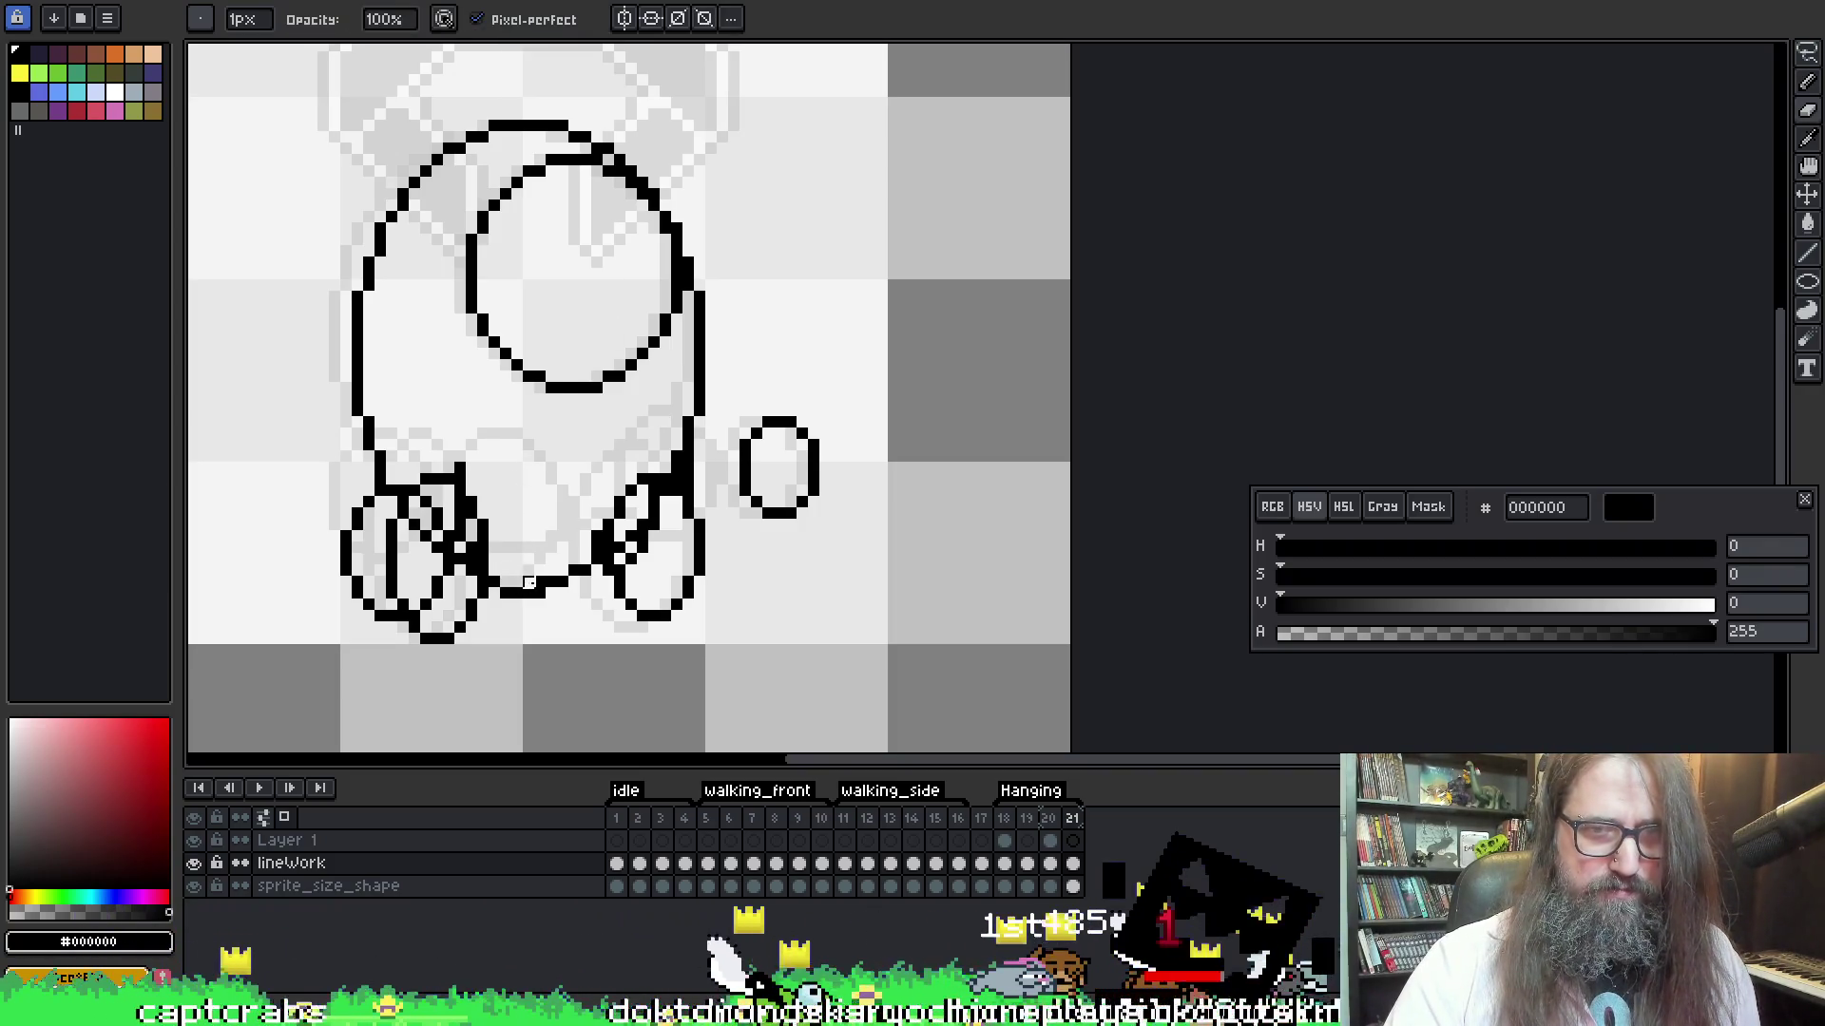
{"action": "key", "text": "e"}
{"action": "key", "text": "Left"}
{"action": "key", "text": "Left"}
{"action": "key", "text": "Left"}
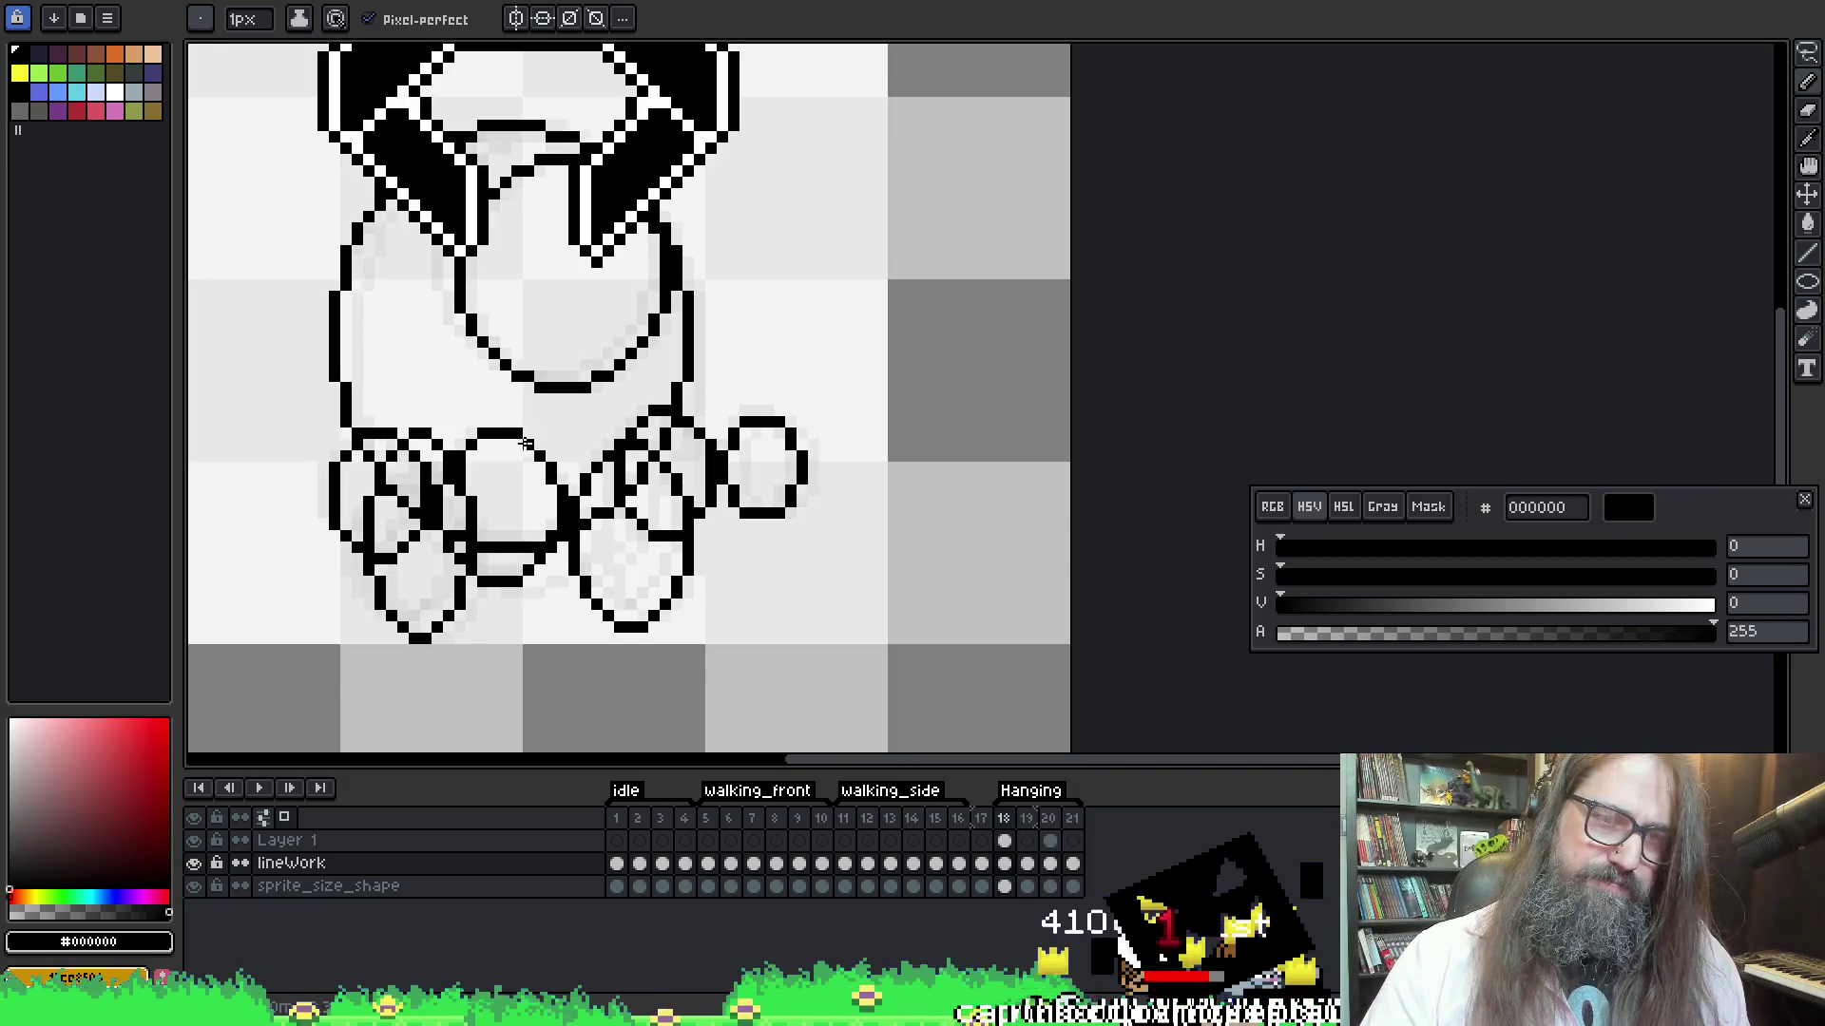
{"action": "key", "text": "Right"}
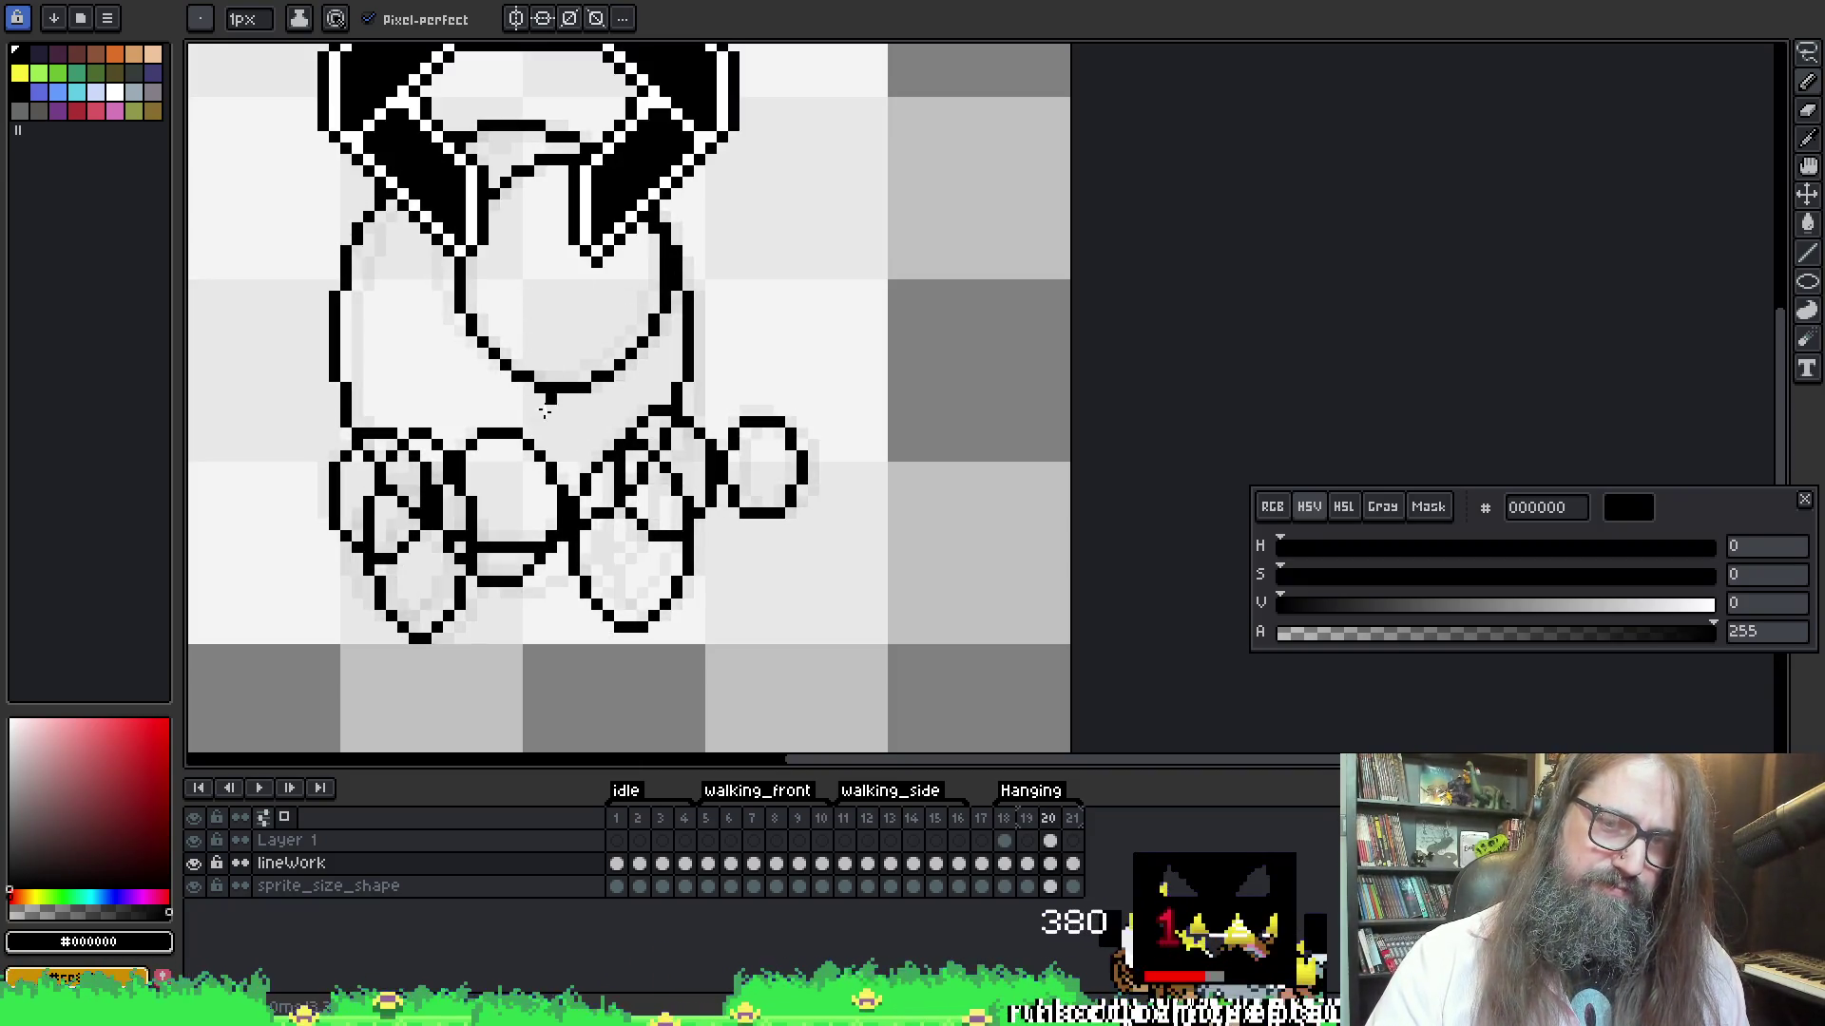
{"action": "key", "text": "Right"}
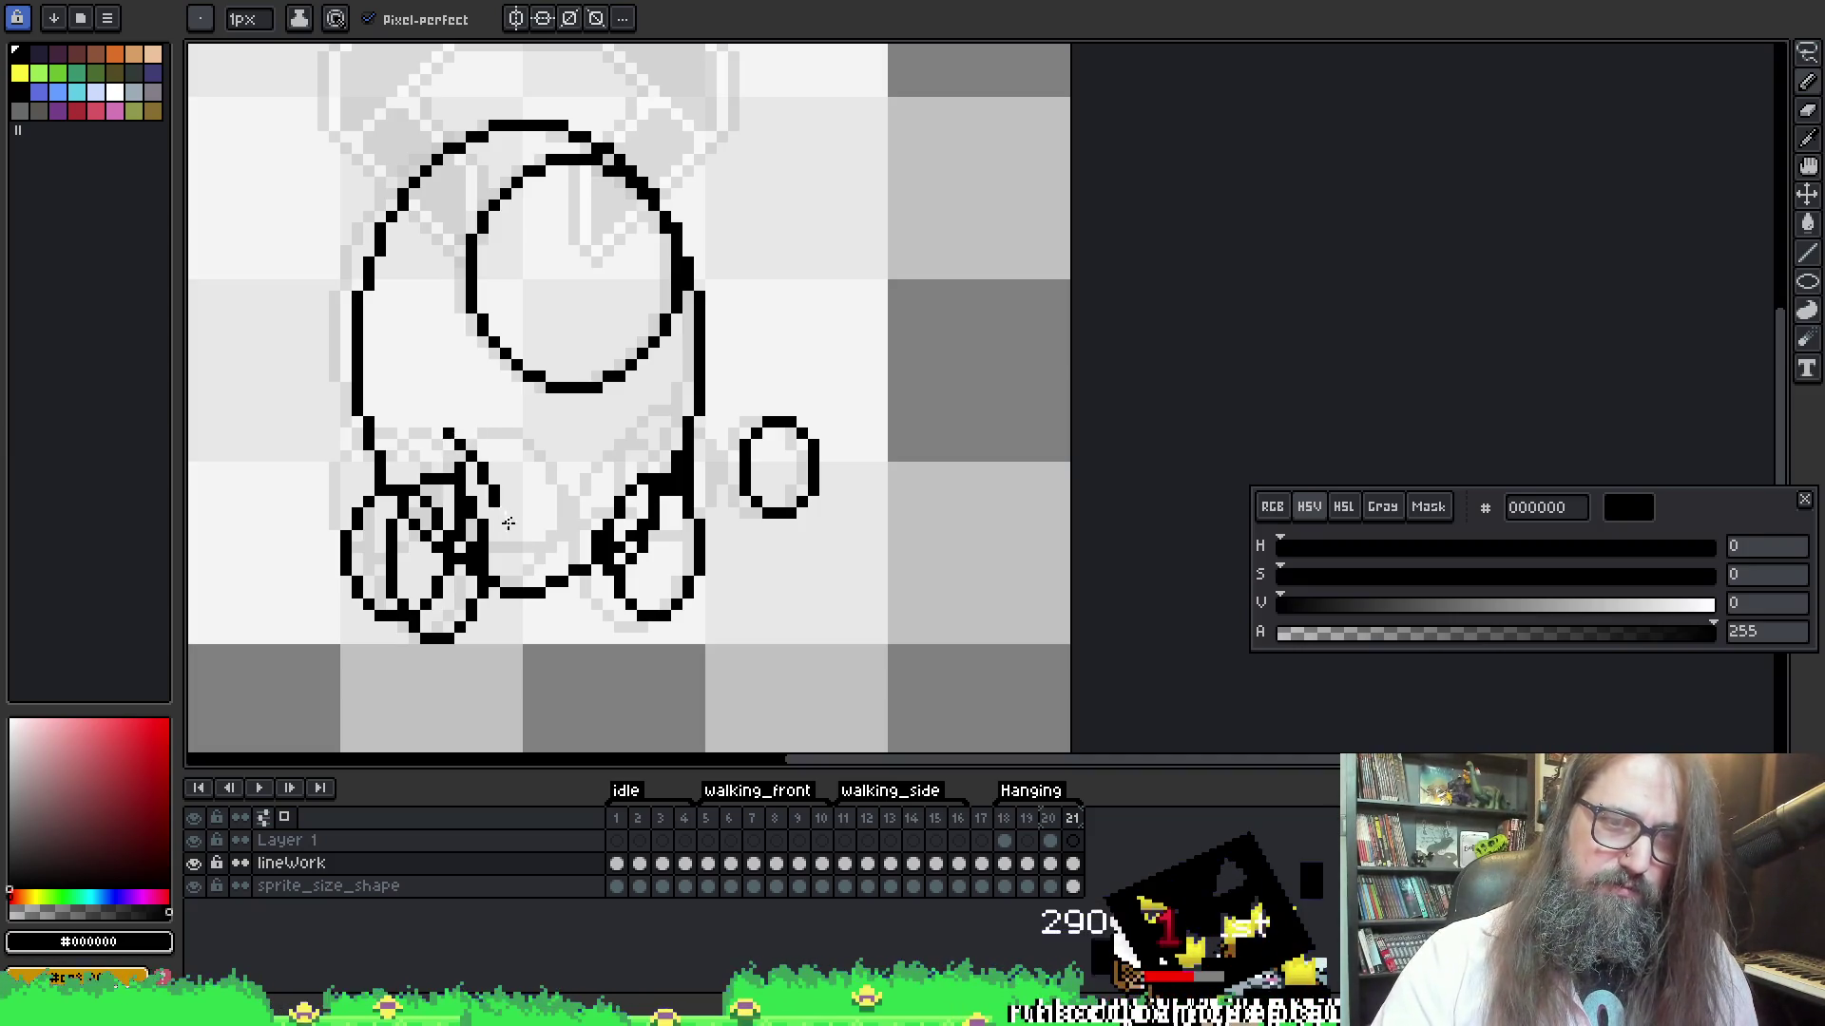
Draw a new leg oval under the body and a middle leg oval on frame 21
{"action": "left_click_drag", "start_coordinate": [532, 570], "coordinate": [479, 502]}
{"action": "key", "text": "shift+u"}
{"action": "mouse_move", "coordinate": [434, 426]}
{"action": "left_mouse_down"}
{"action": "mouse_move", "coordinate": [513, 519]}
{"action": "mouse_move", "coordinate": [551, 608]}
{"action": "mouse_move", "coordinate": [570, 601]}
{"action": "mouse_move", "coordinate": [561, 616]}
{"action": "mouse_move", "coordinate": [571, 575]}
{"action": "left_mouse_up"}
{"action": "left_click_drag", "start_coordinate": [554, 472], "coordinate": [554, 472]}
{"action": "key", "text": "ctrl+z"}
{"action": "left_click_drag", "start_coordinate": [465, 419], "coordinate": [561, 580]}
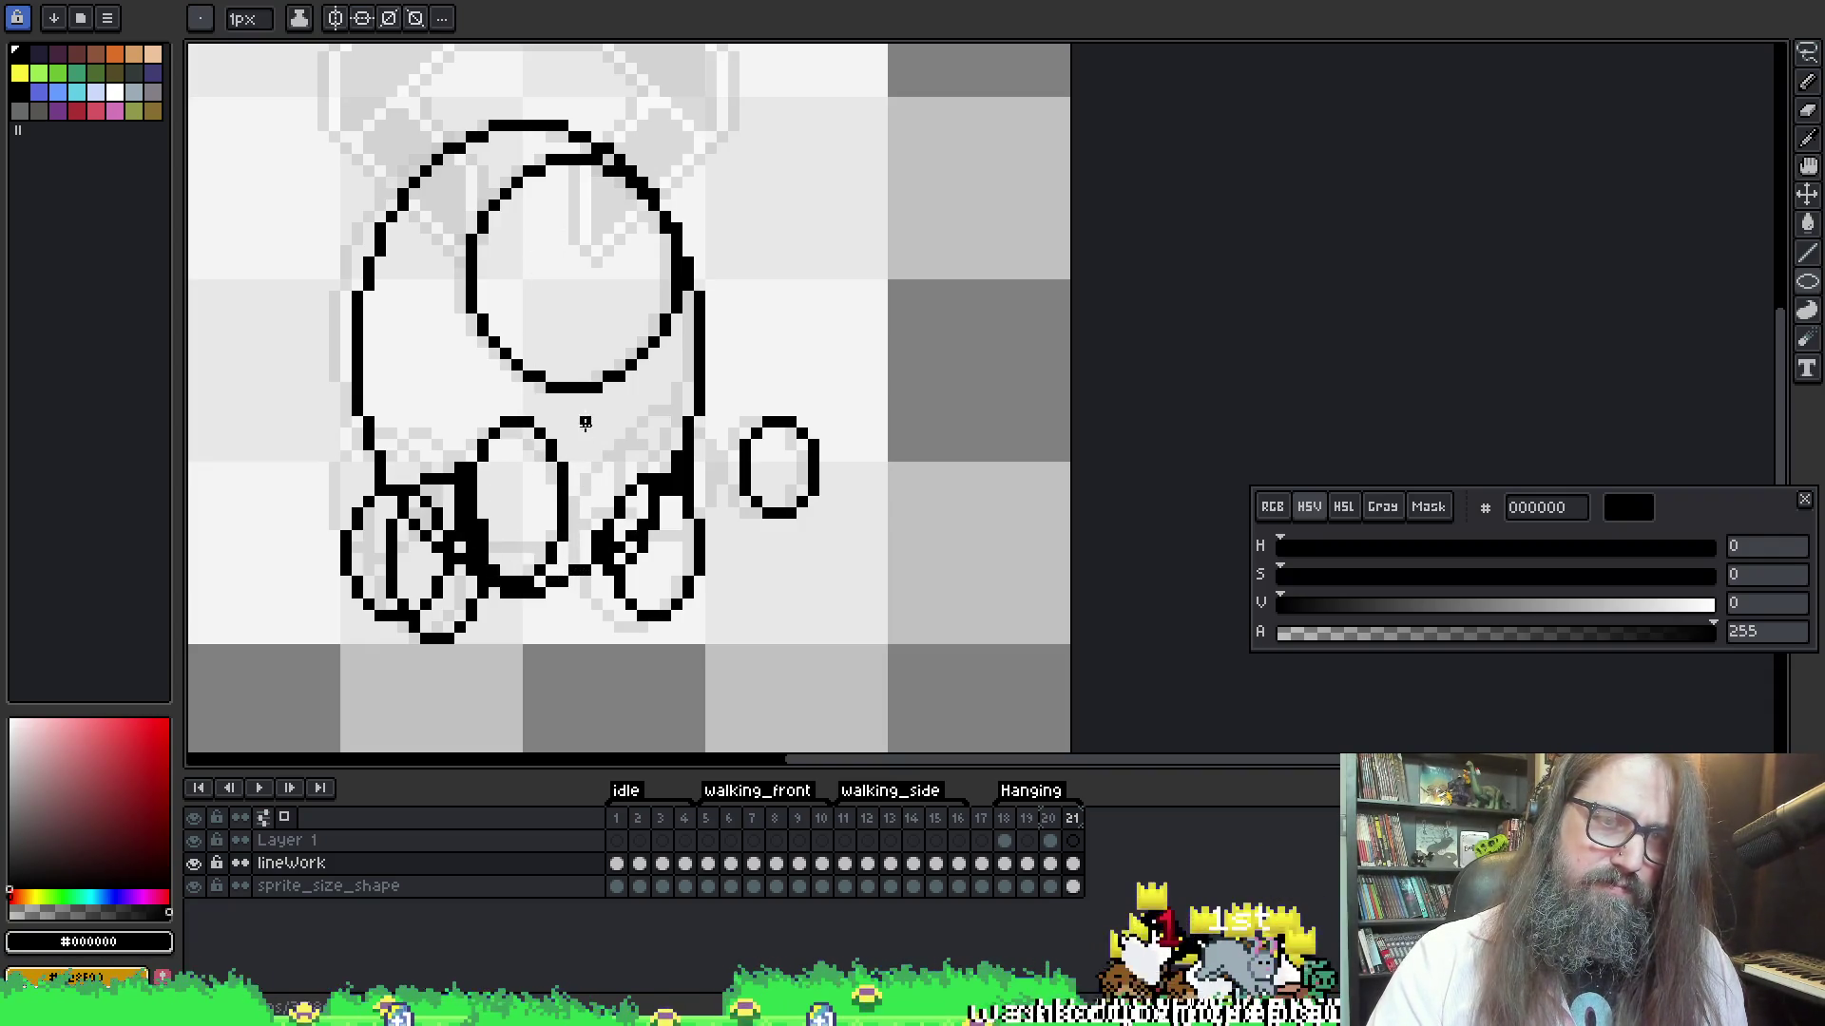
Compare frame 21 with the previous frames, add an oval over the right leg, and play the animation
{"action": "key", "text": "Left"}
{"action": "key", "text": "Right"}
{"action": "key", "text": "Left"}
{"action": "key", "text": "Right"}
{"action": "key", "text": "Left"}
{"action": "key", "text": "Right"}
{"action": "key", "text": "Left"}
{"action": "key", "text": "Right"}
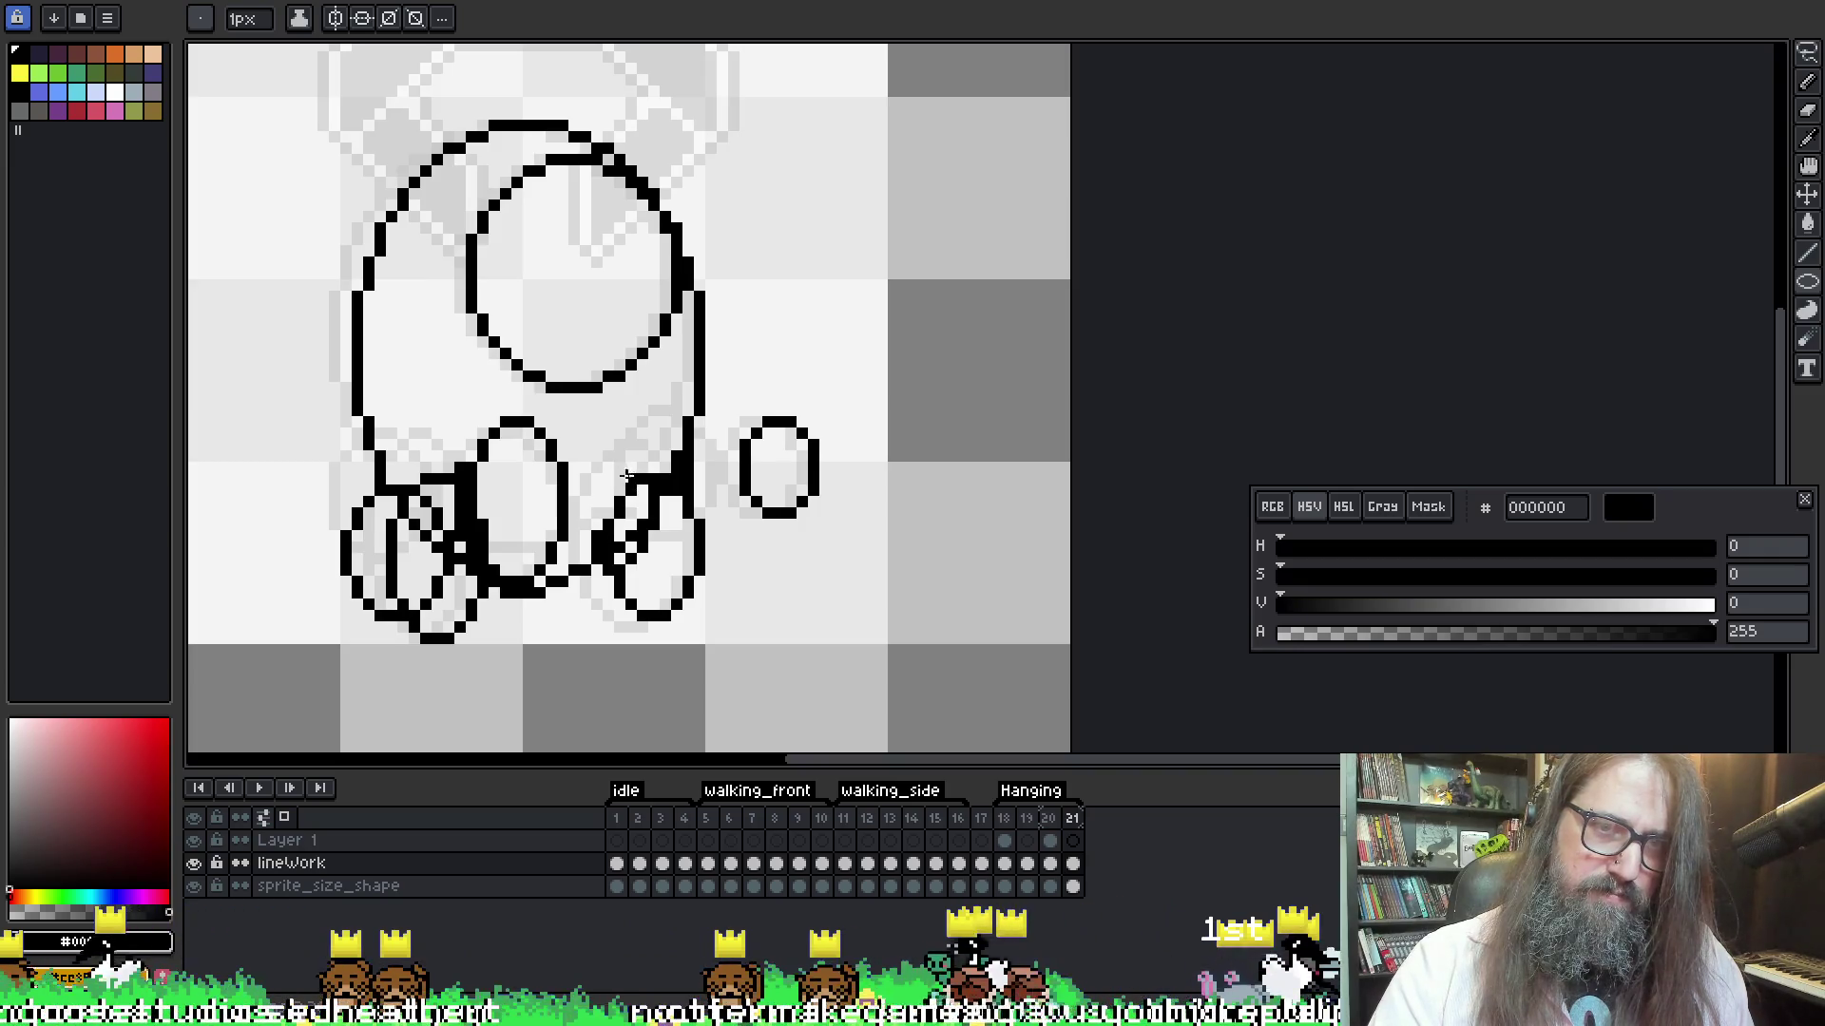
{"action": "key", "text": "Left"}
{"action": "key", "text": "Left"}
{"action": "key", "text": "Right"}
{"action": "key", "text": "Right"}
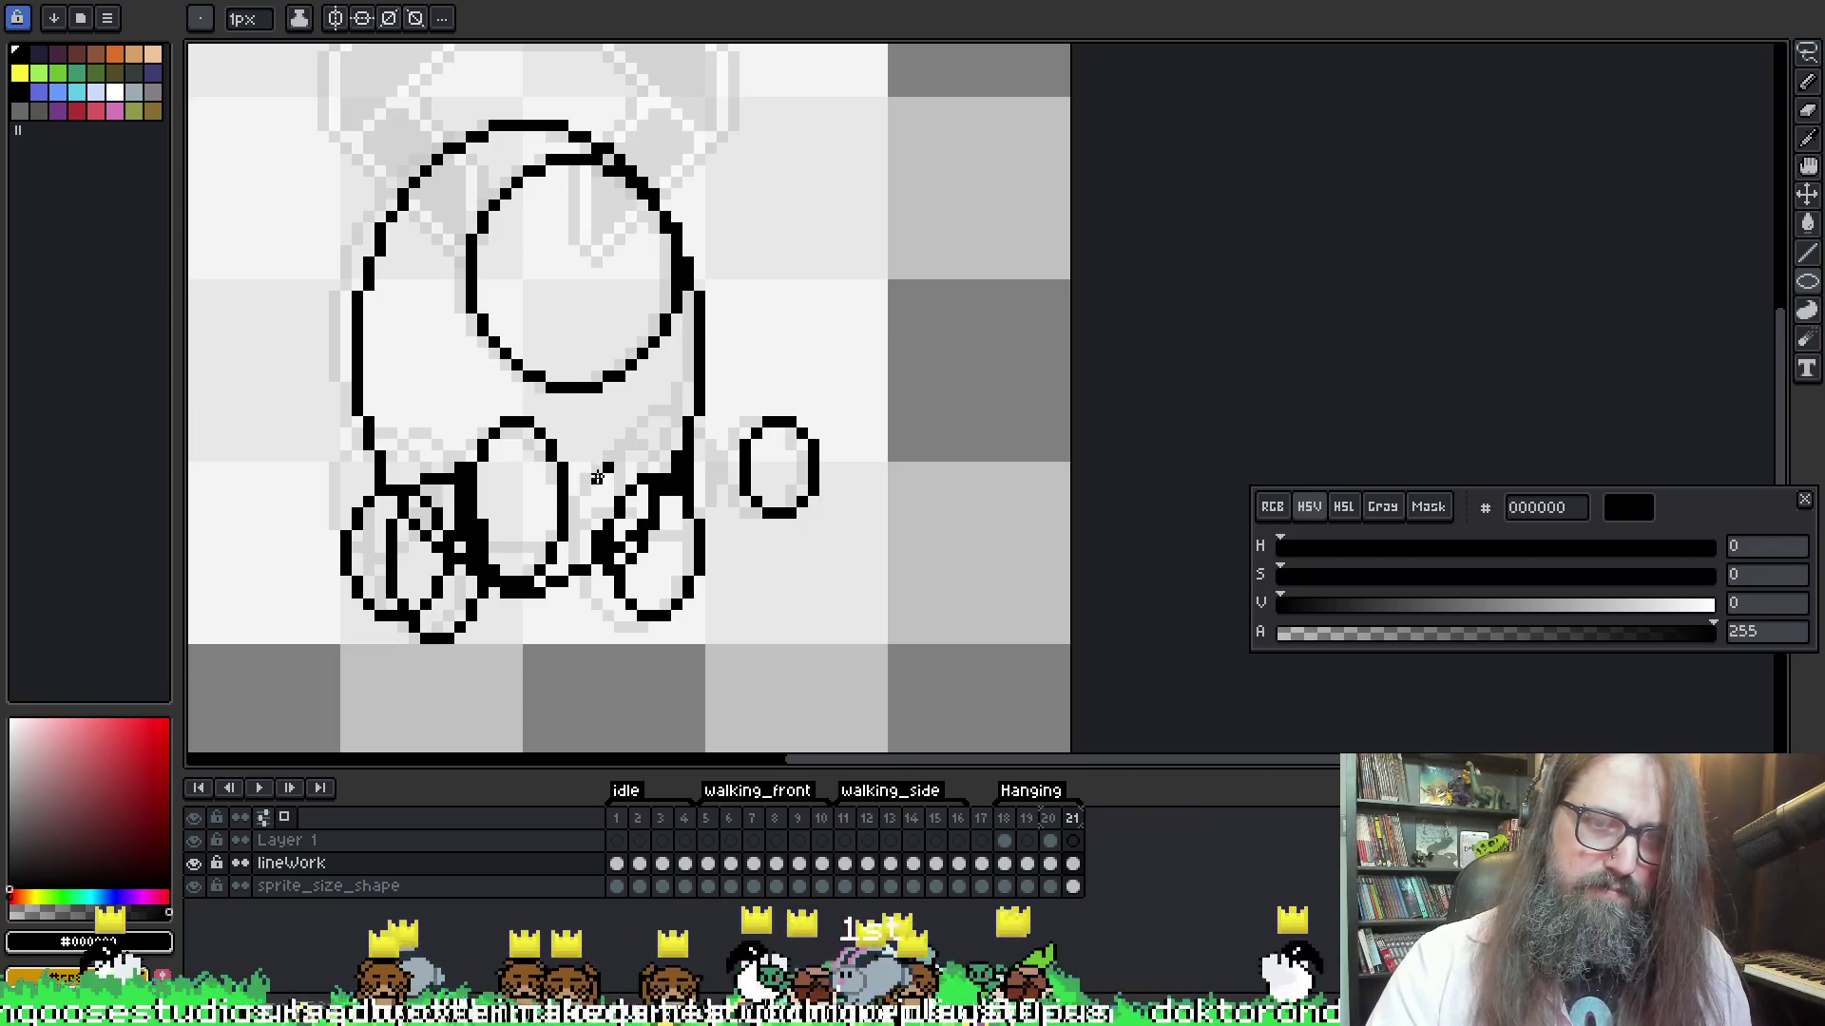
{"action": "key", "text": "Left"}
{"action": "key", "text": "Right"}
{"action": "key", "text": "Left"}
{"action": "key", "text": "Right"}
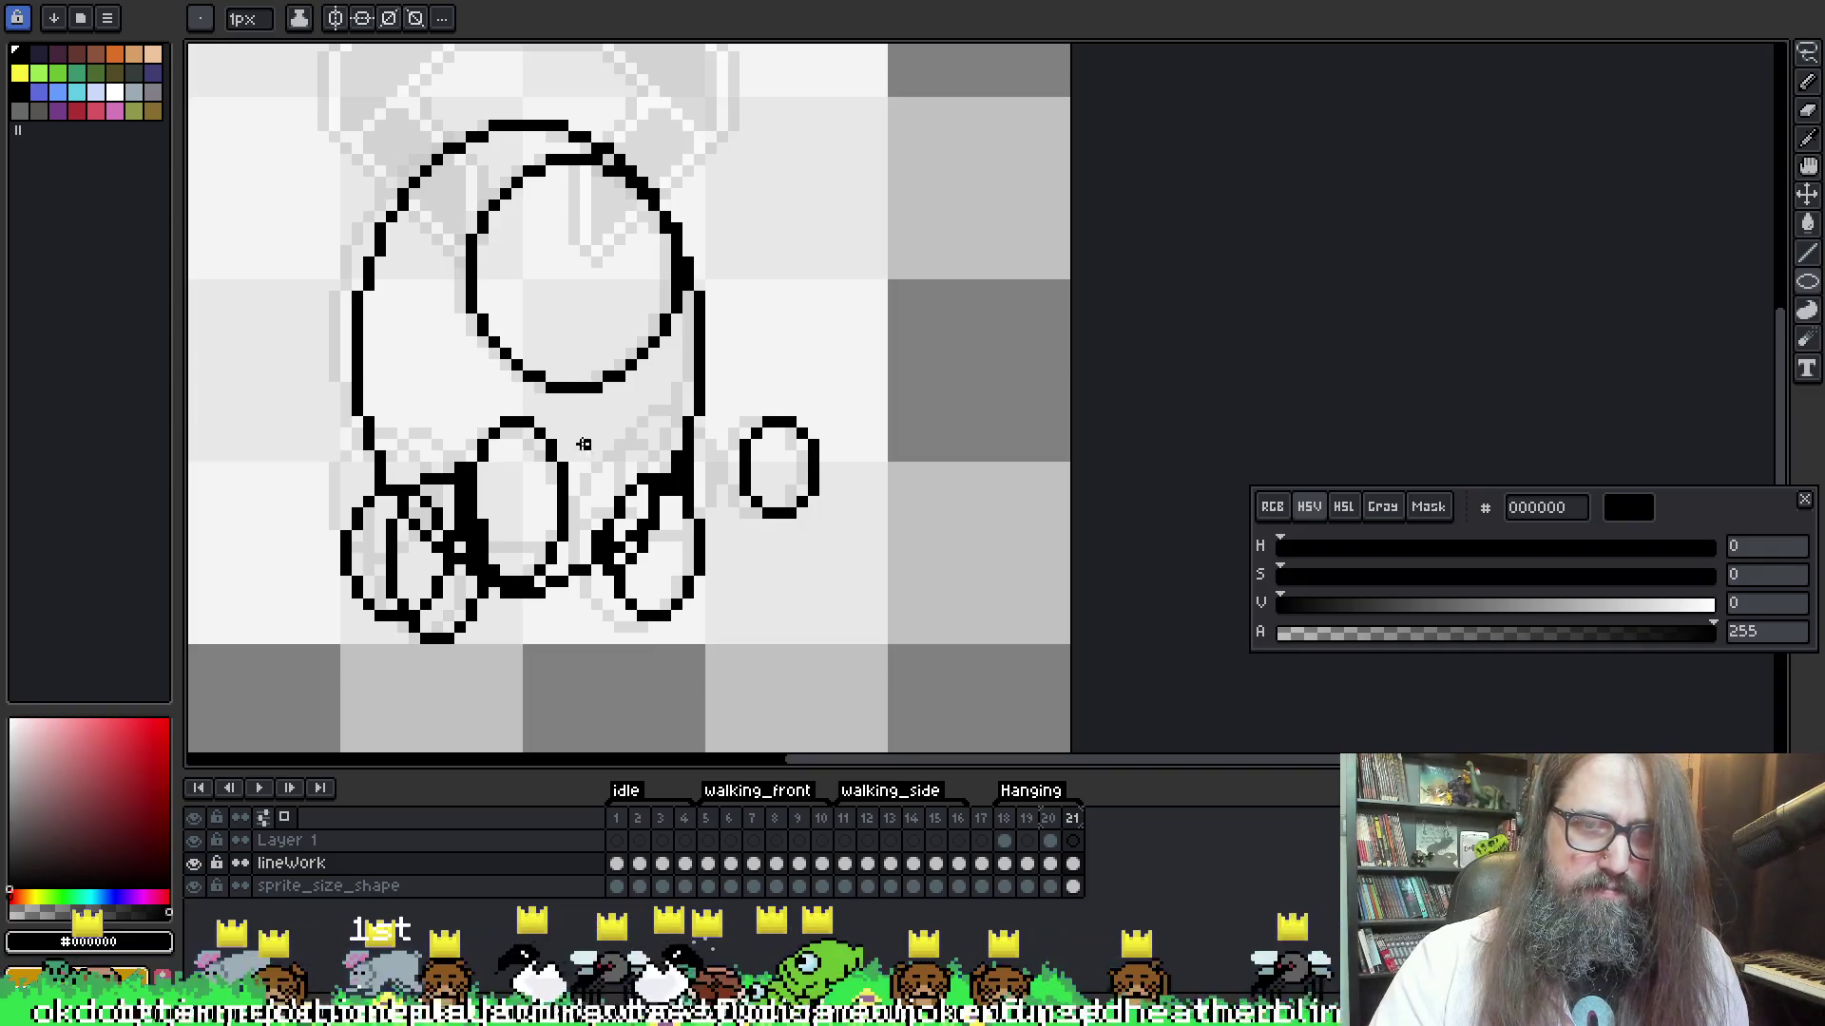
{"action": "mouse_move", "coordinate": [575, 435]}
{"action": "left_mouse_down"}
{"action": "mouse_move", "coordinate": [650, 576]}
{"action": "mouse_move", "coordinate": [682, 587]}
{"action": "mouse_move", "coordinate": [684, 565]}
{"action": "left_mouse_up"}
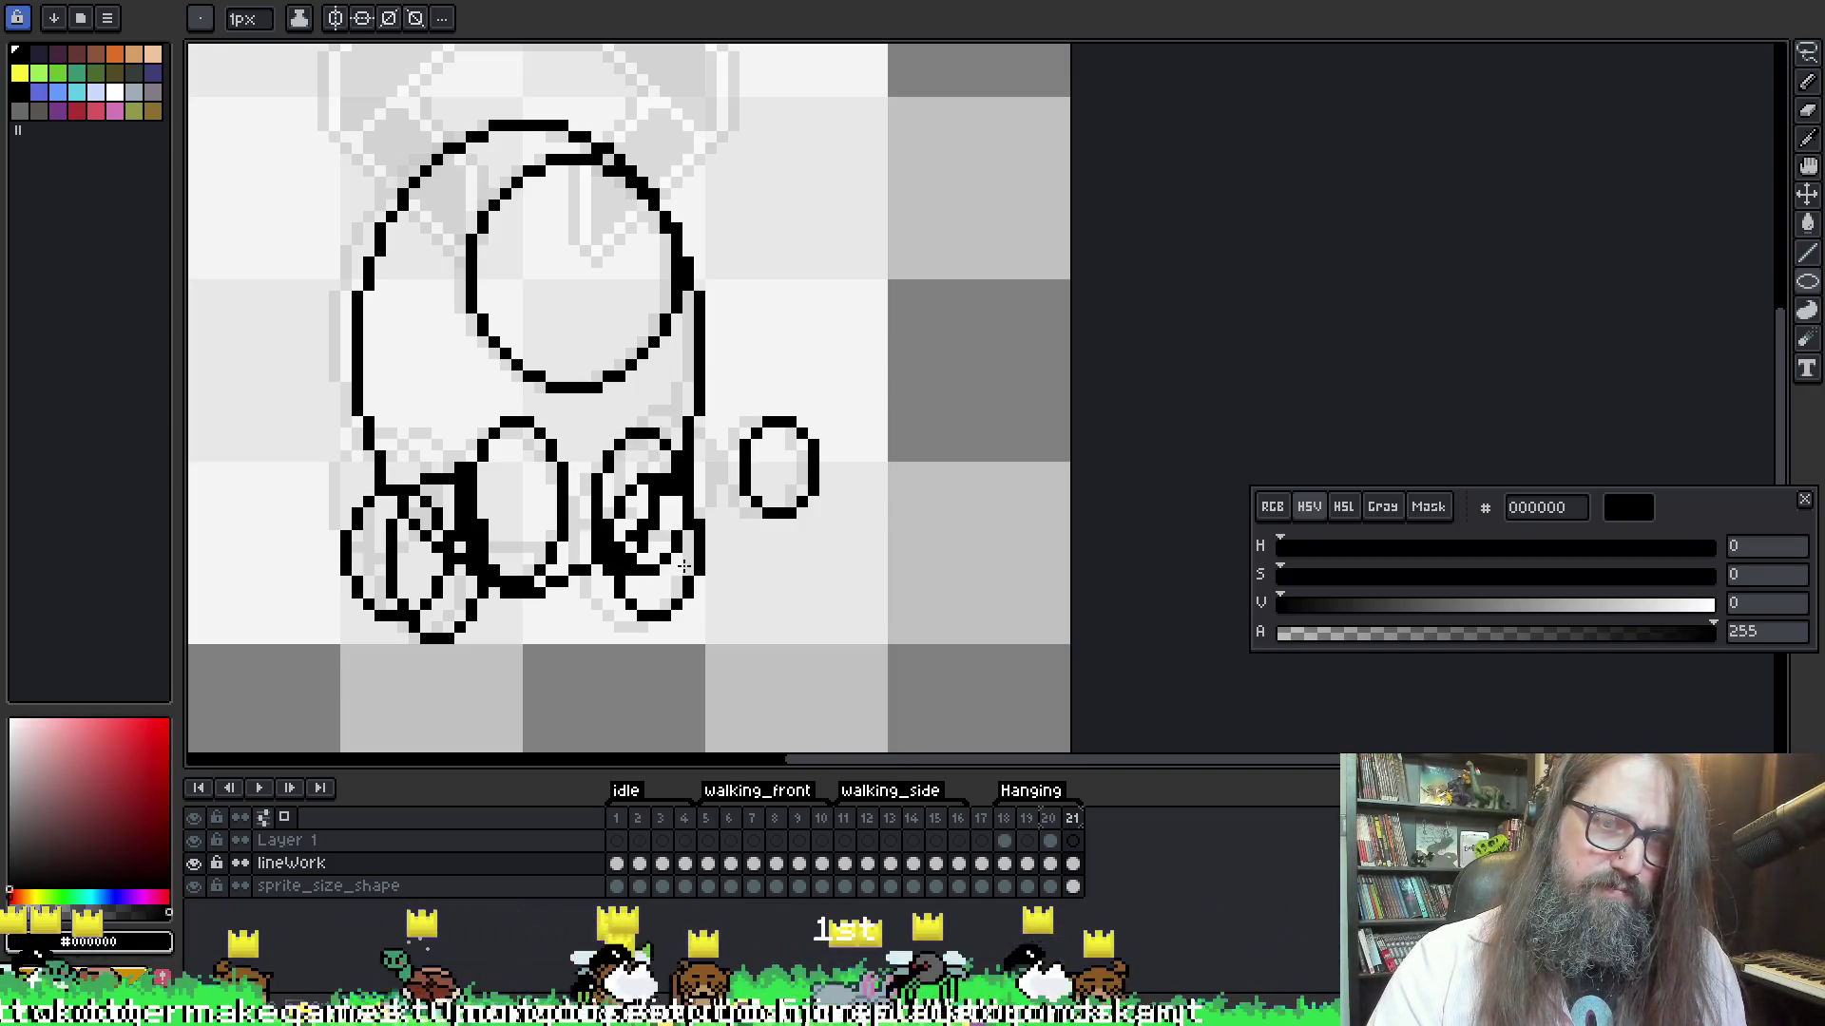
{"action": "key", "text": "Return"}
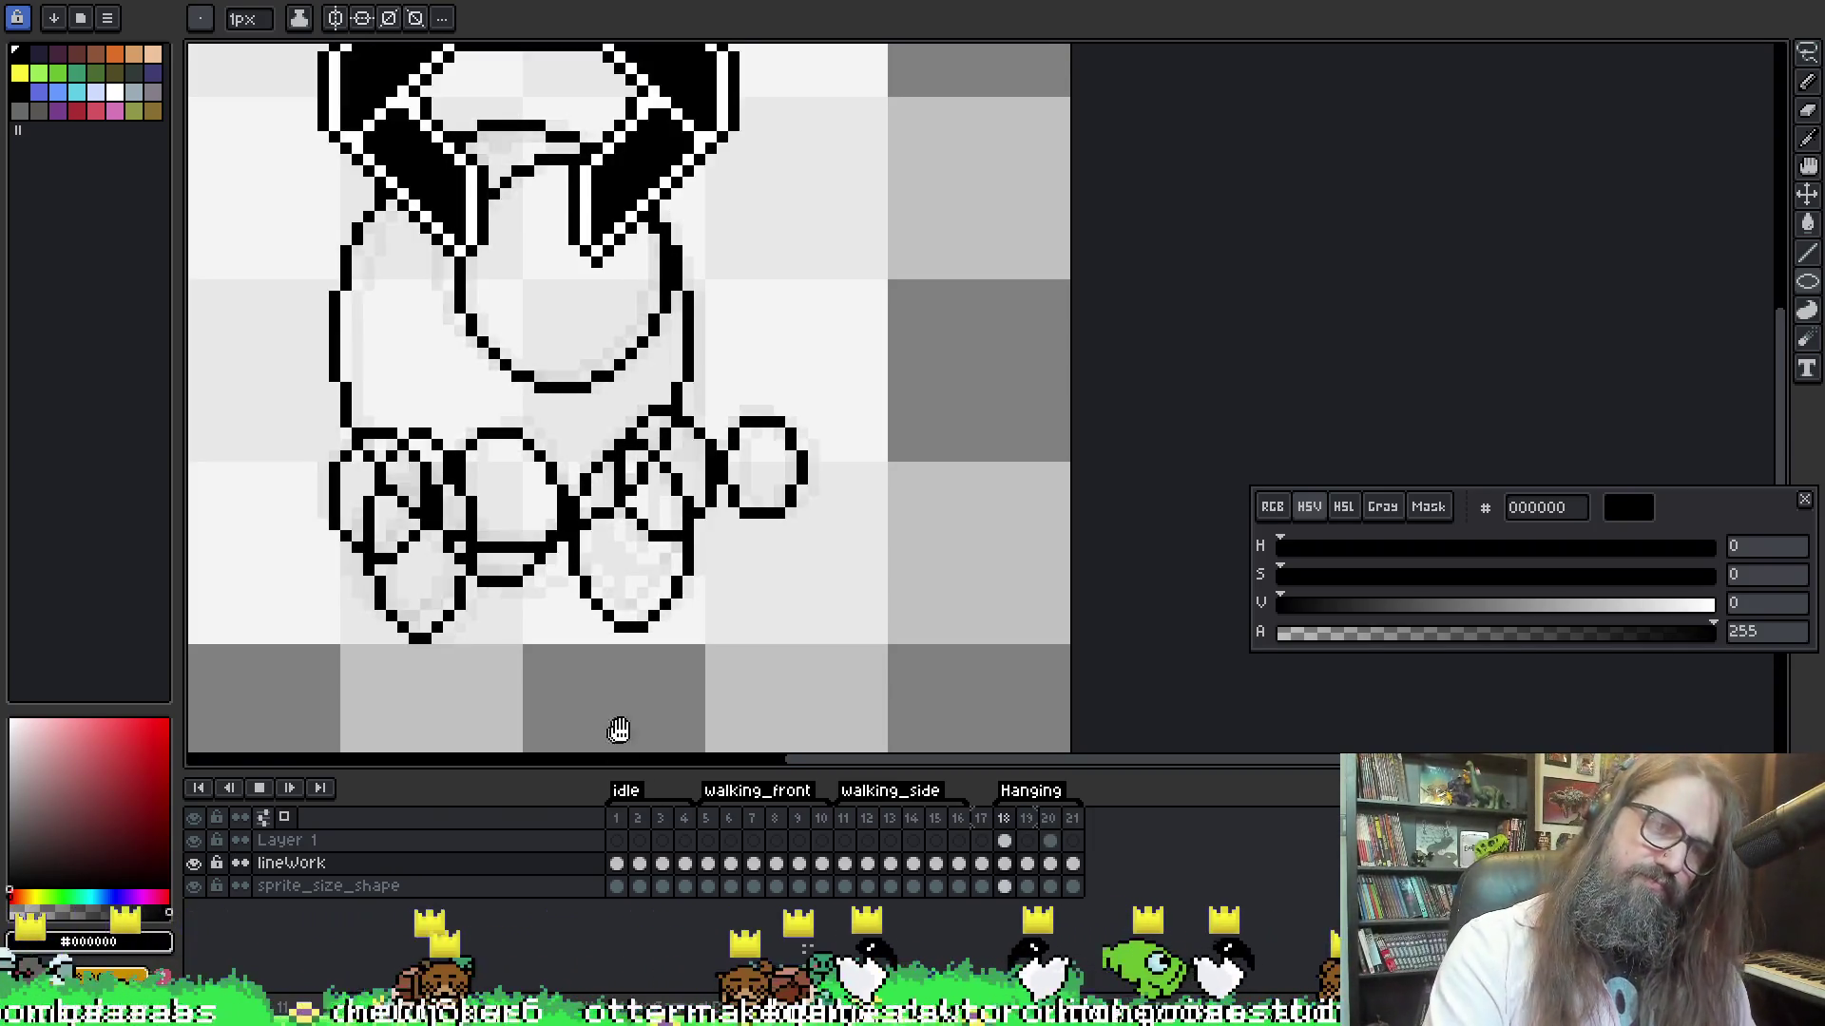
Zoom out and recentre the canvas to see the whole looping bunny sprite
{"action": "scroll", "coordinate": [778, 652], "scroll_direction": "down", "scroll_amount": 2}
{"action": "mouse_move", "coordinate": [867, 603]}
{"action": "left_mouse_down"}
{"action": "mouse_move", "coordinate": [988, 458]}
{"action": "mouse_move", "coordinate": [1181, 456]}
{"action": "left_mouse_up"}
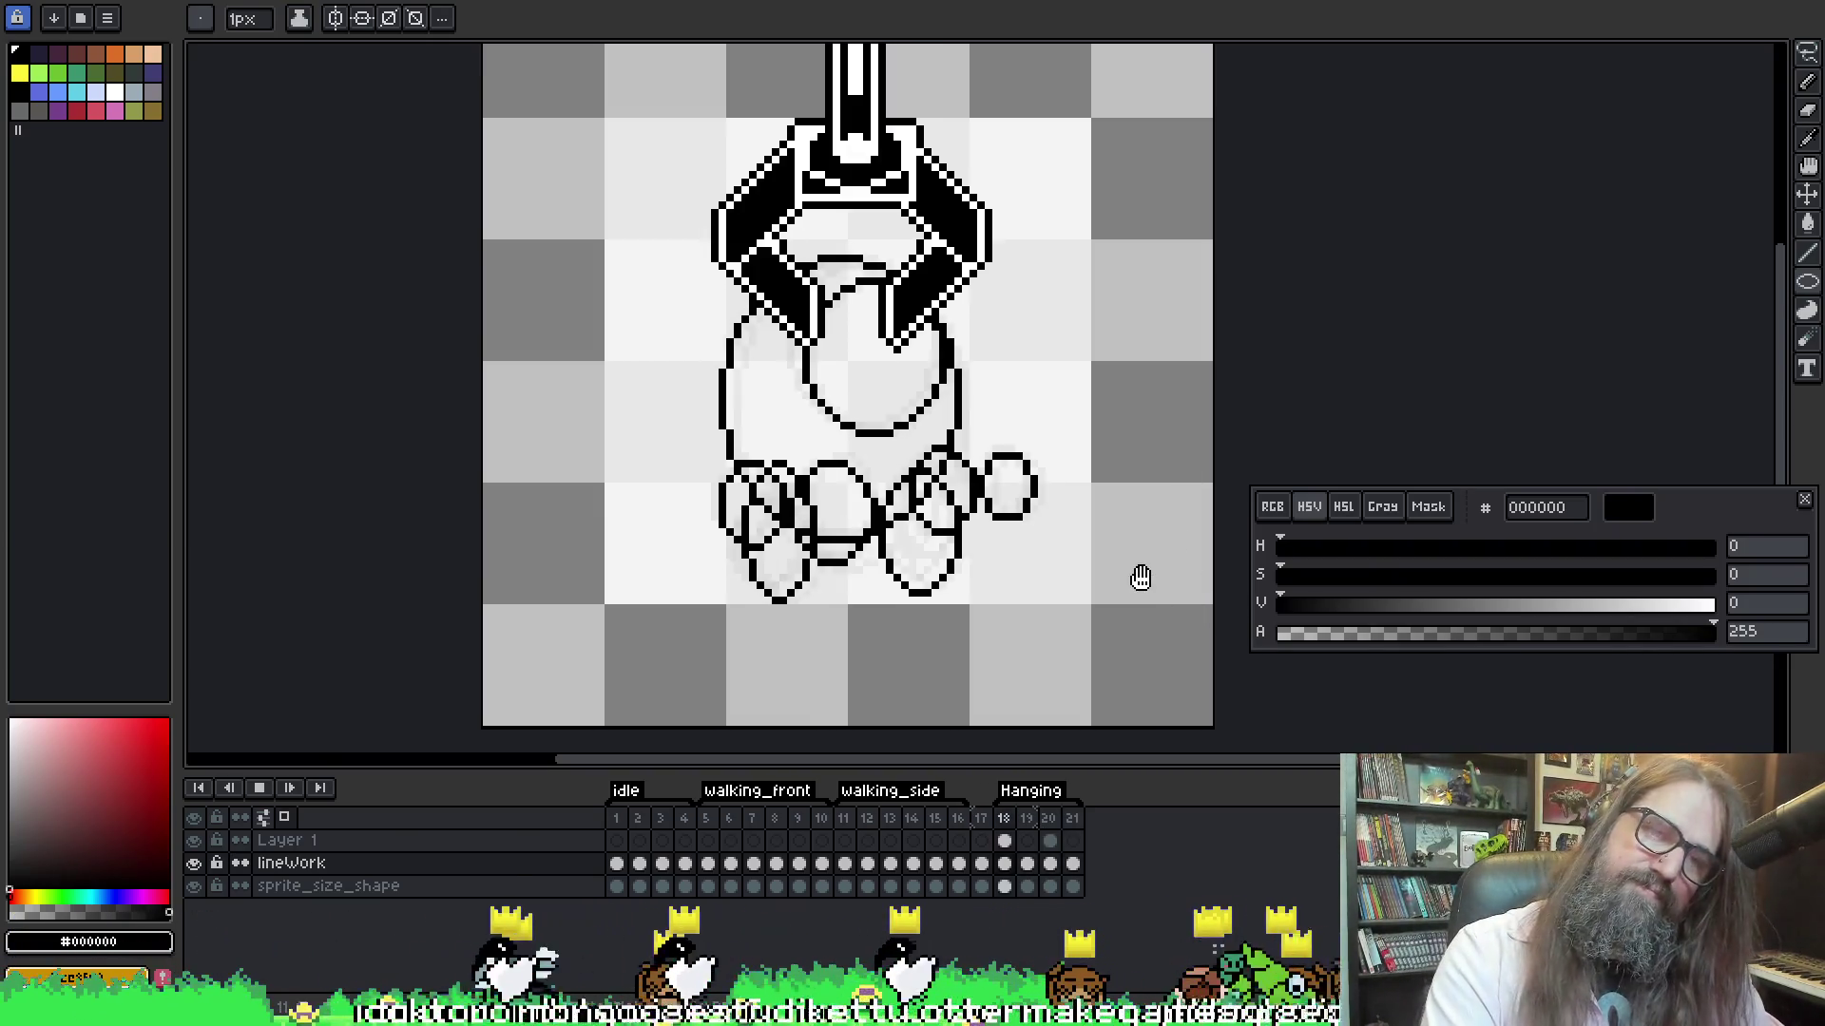
{"action": "scroll", "coordinate": [1025, 554], "scroll_direction": "down", "scroll_amount": 1}
{"action": "scroll", "coordinate": [1025, 554], "scroll_direction": "down", "scroll_amount": 1}
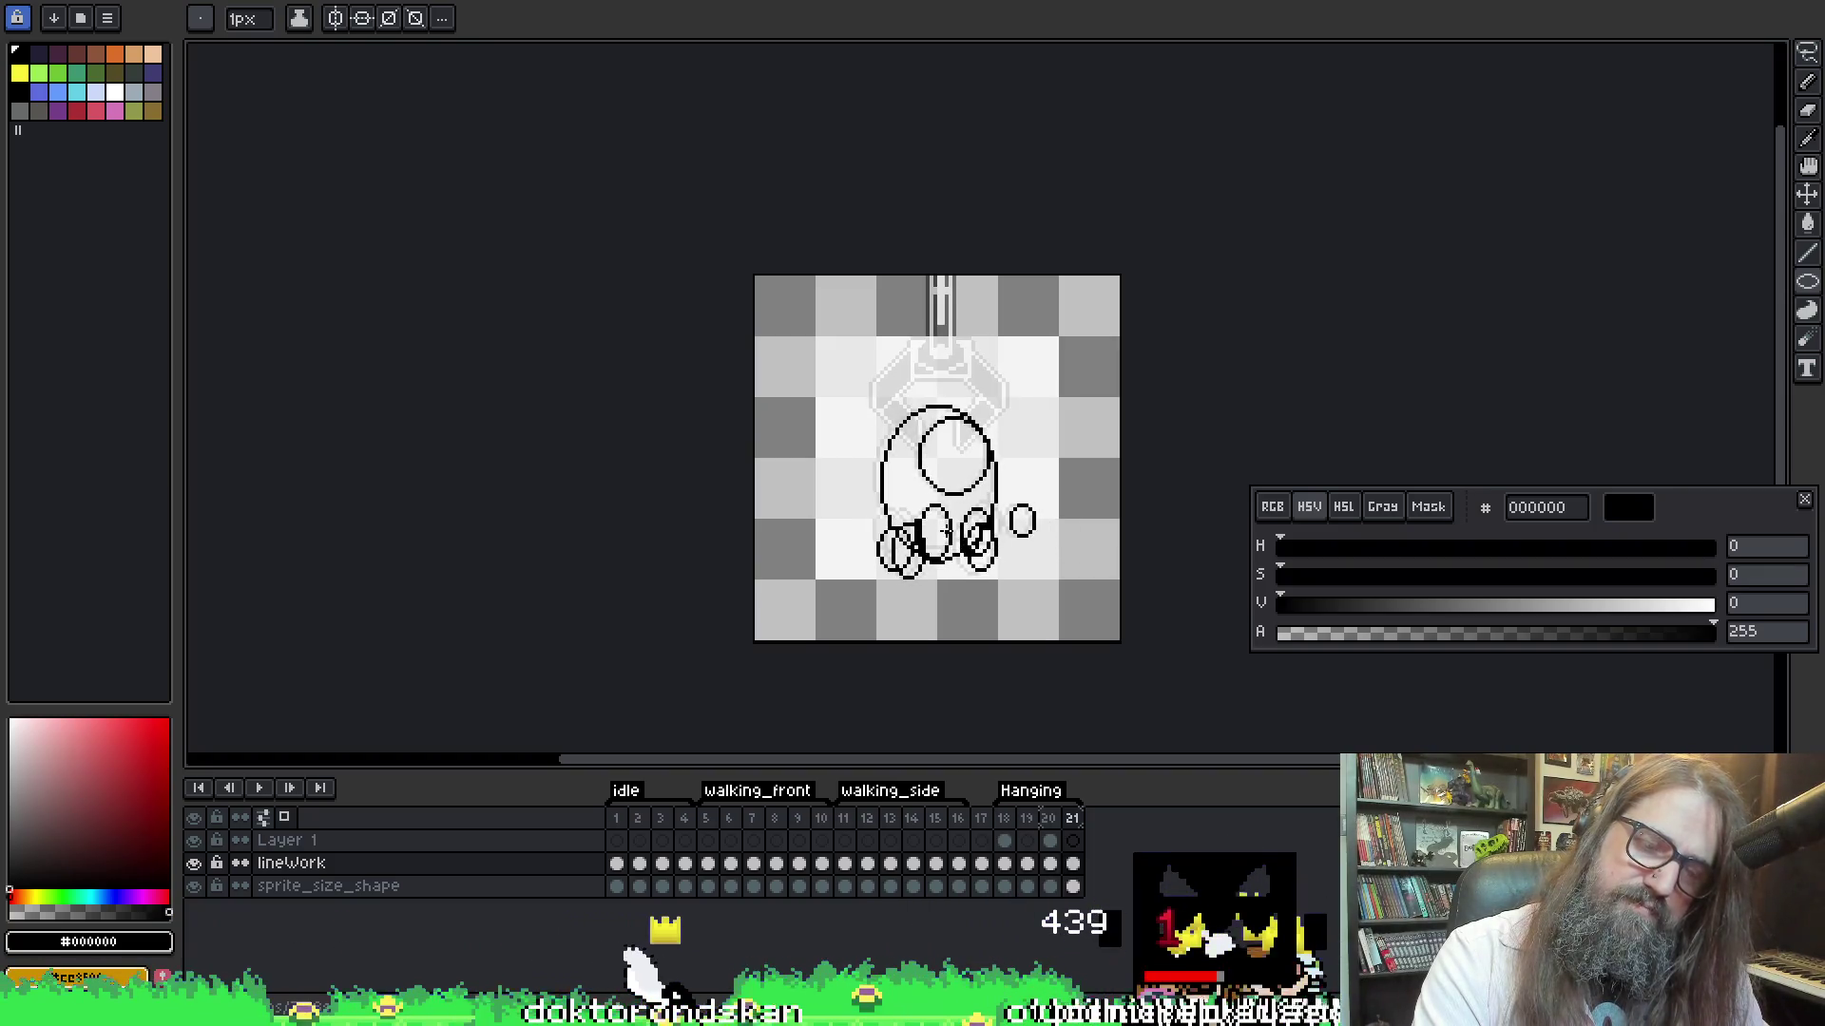
{"action": "key", "text": "v"}
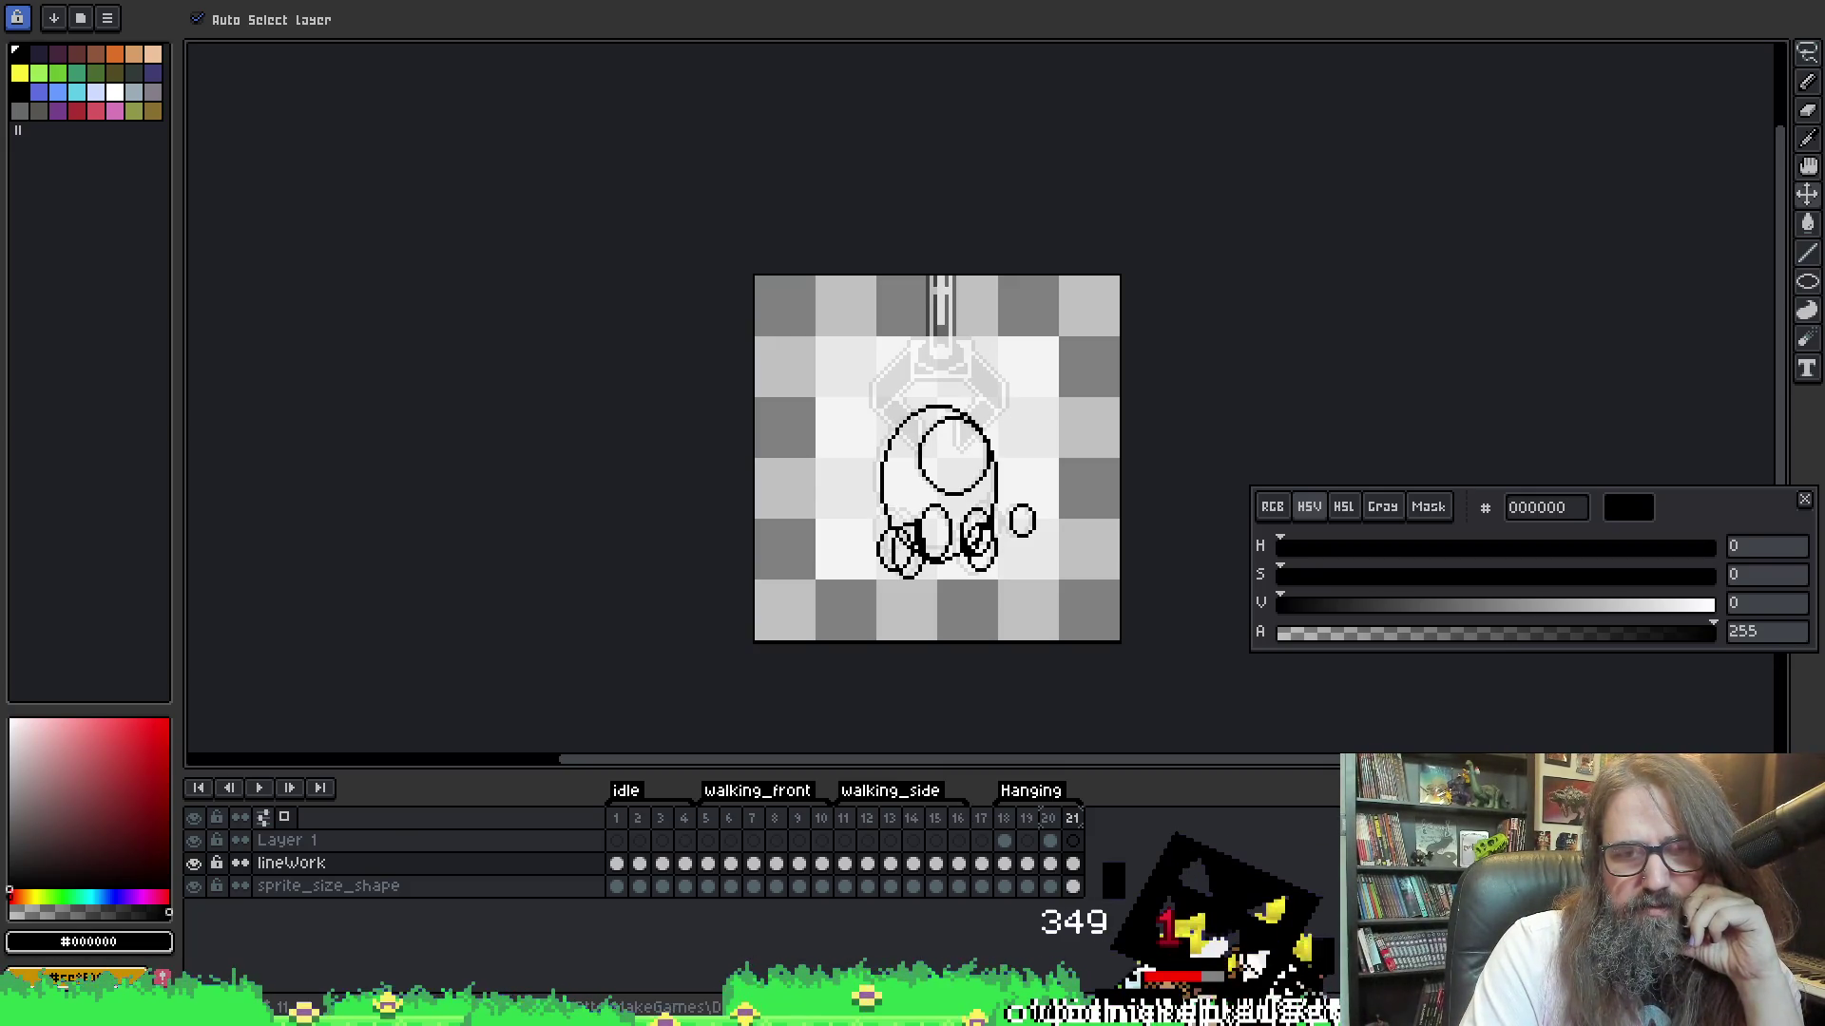
{"action": "mouse_move", "coordinate": [659, 1009]}
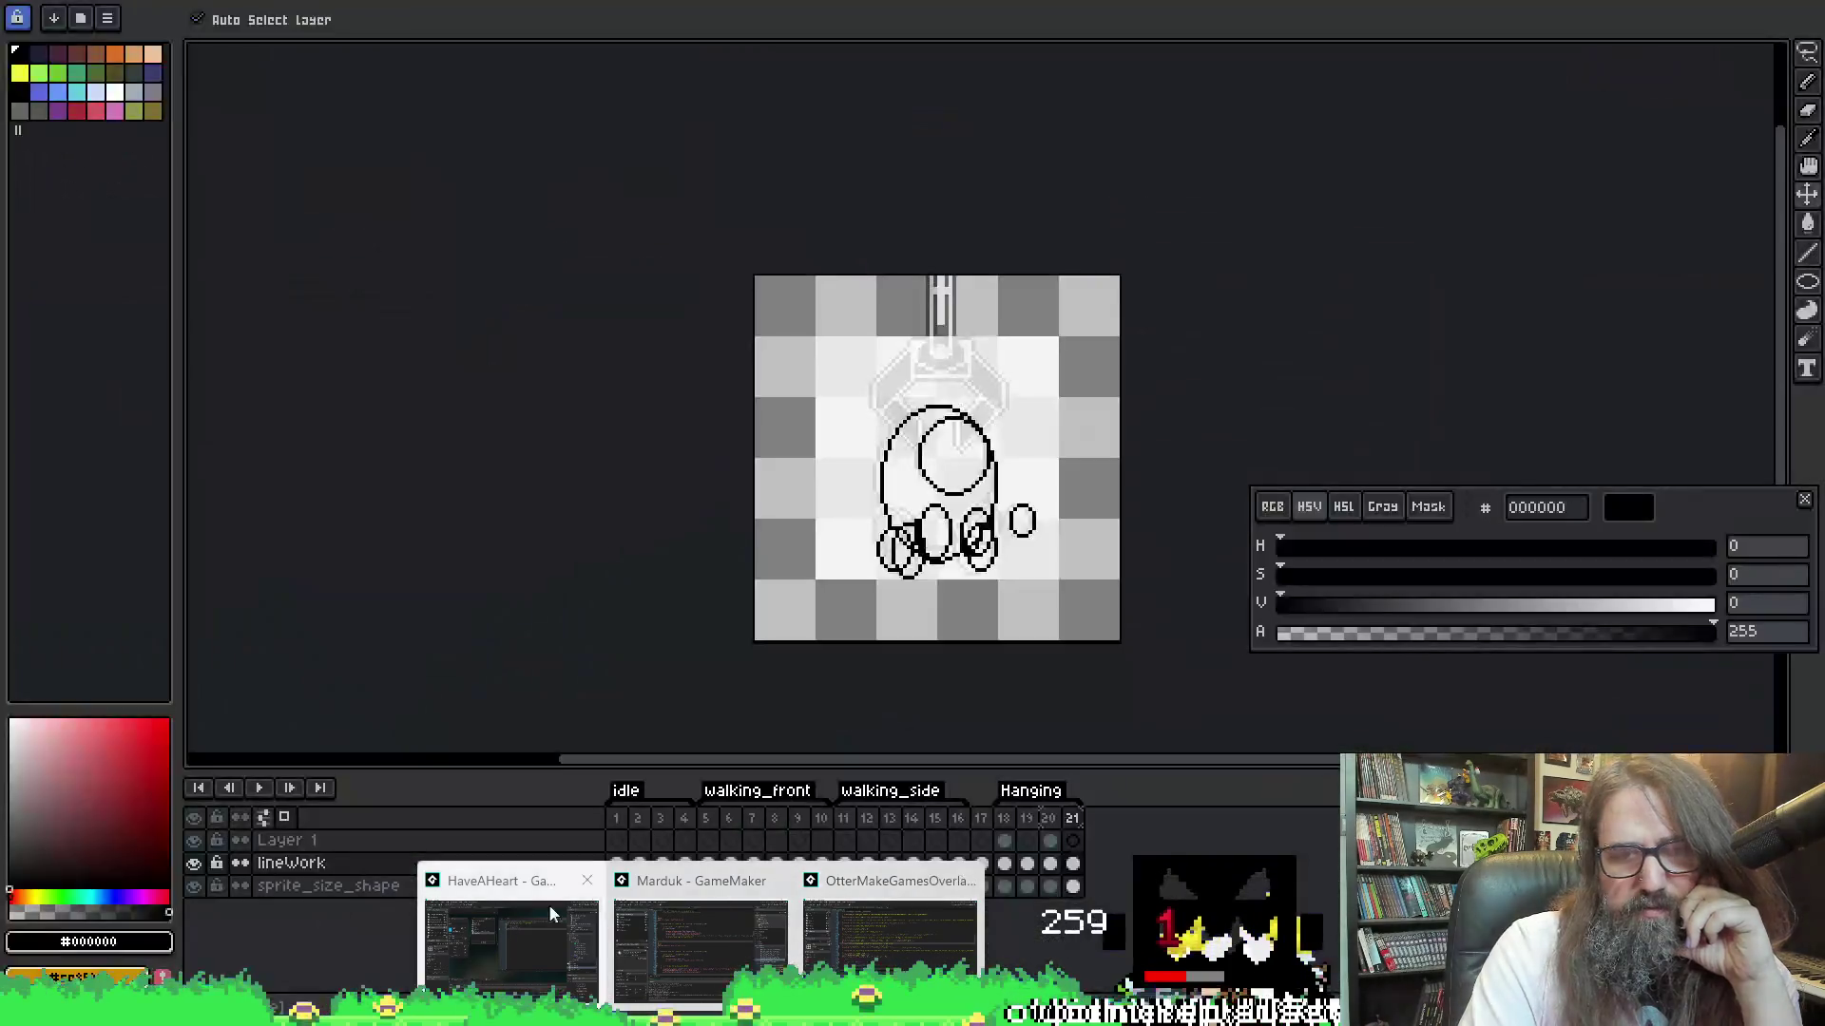
Switch to GameMaker, scroll to obj_player's Room Start code, and run the game
{"action": "left_click", "coordinate": [558, 914]}
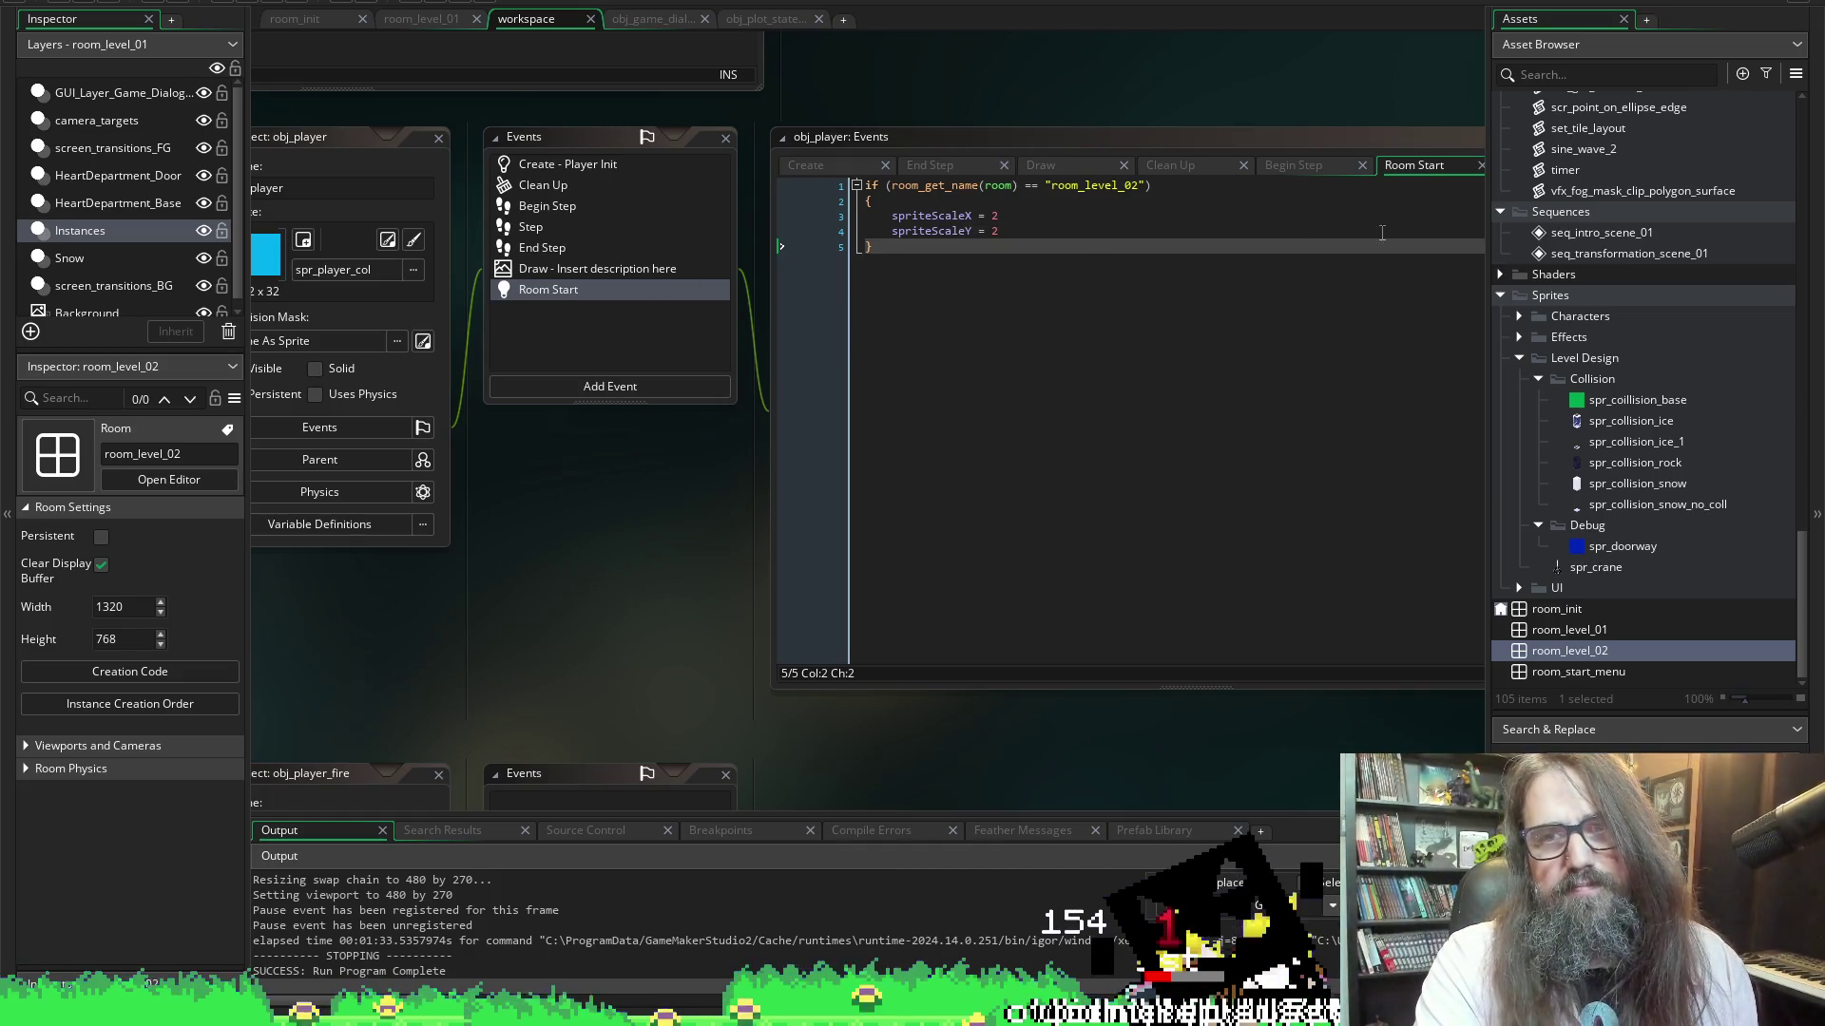
{"action": "scroll", "coordinate": [1073, 325], "scroll_direction": "down", "scroll_amount": 1}
{"action": "scroll", "coordinate": [590, 461], "scroll_direction": "left", "scroll_amount": 3}
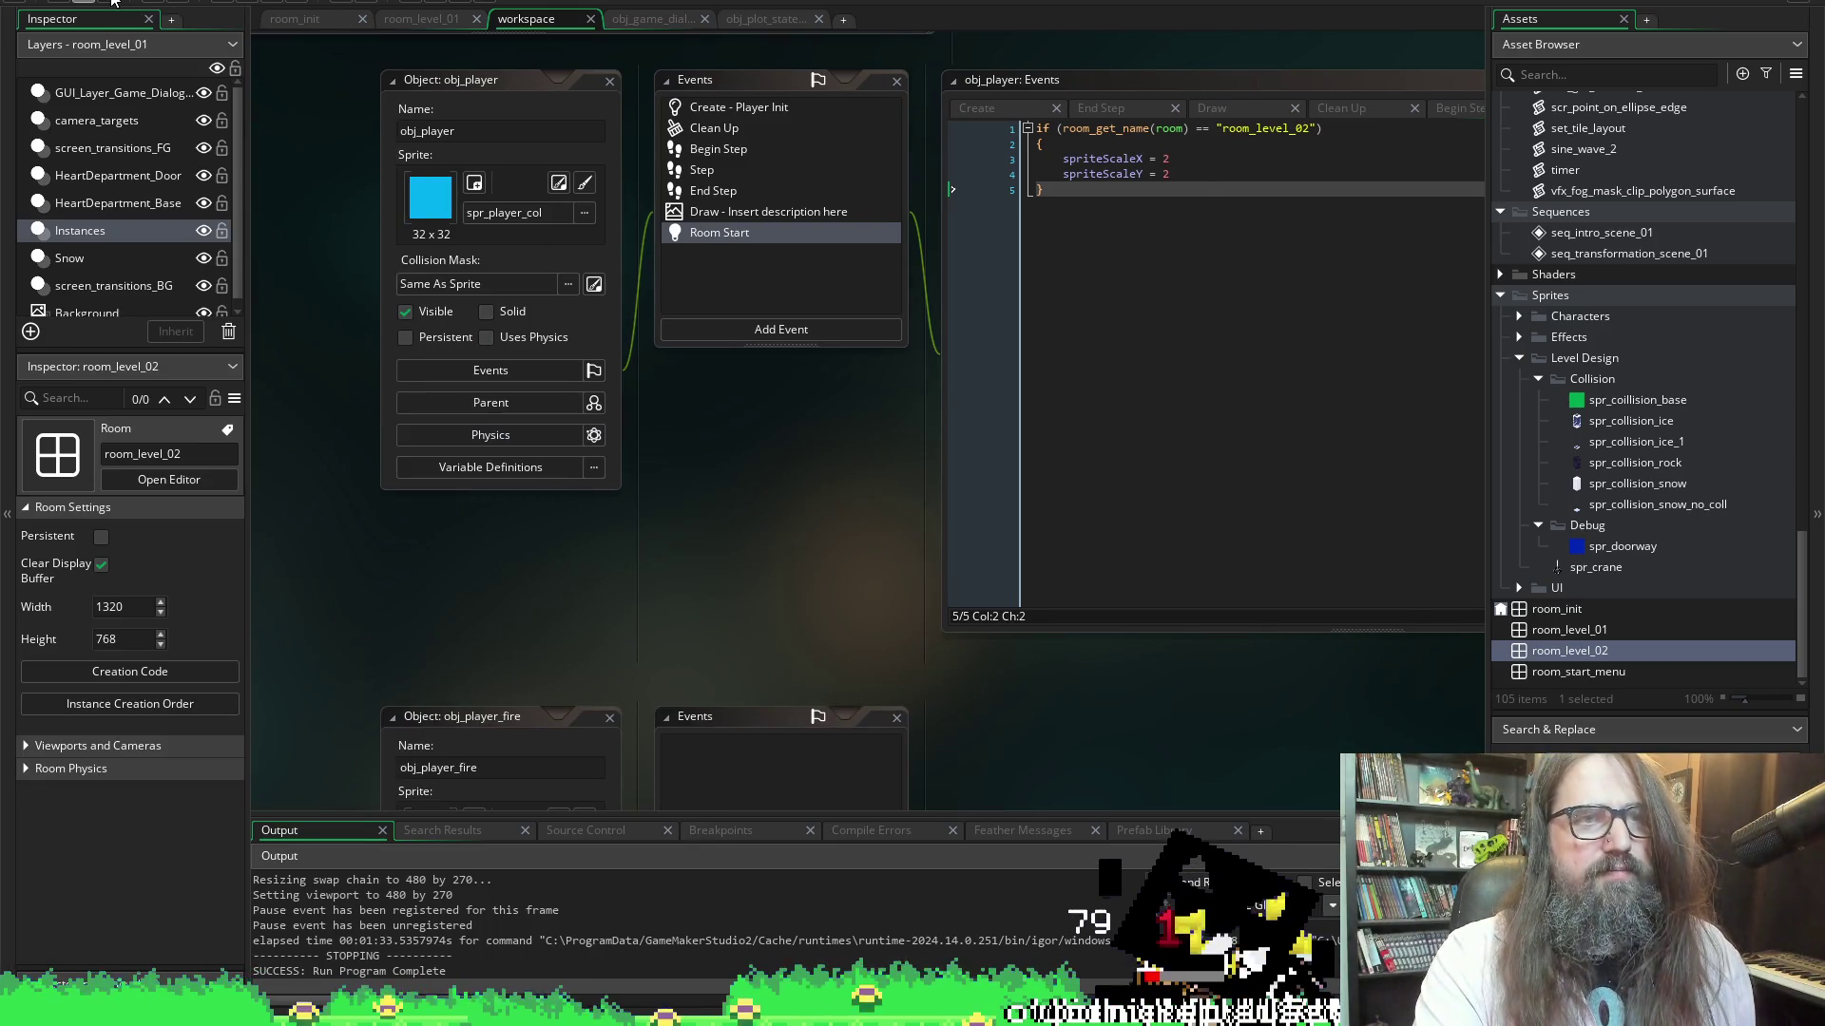
{"action": "left_click", "coordinate": [244, 3]}
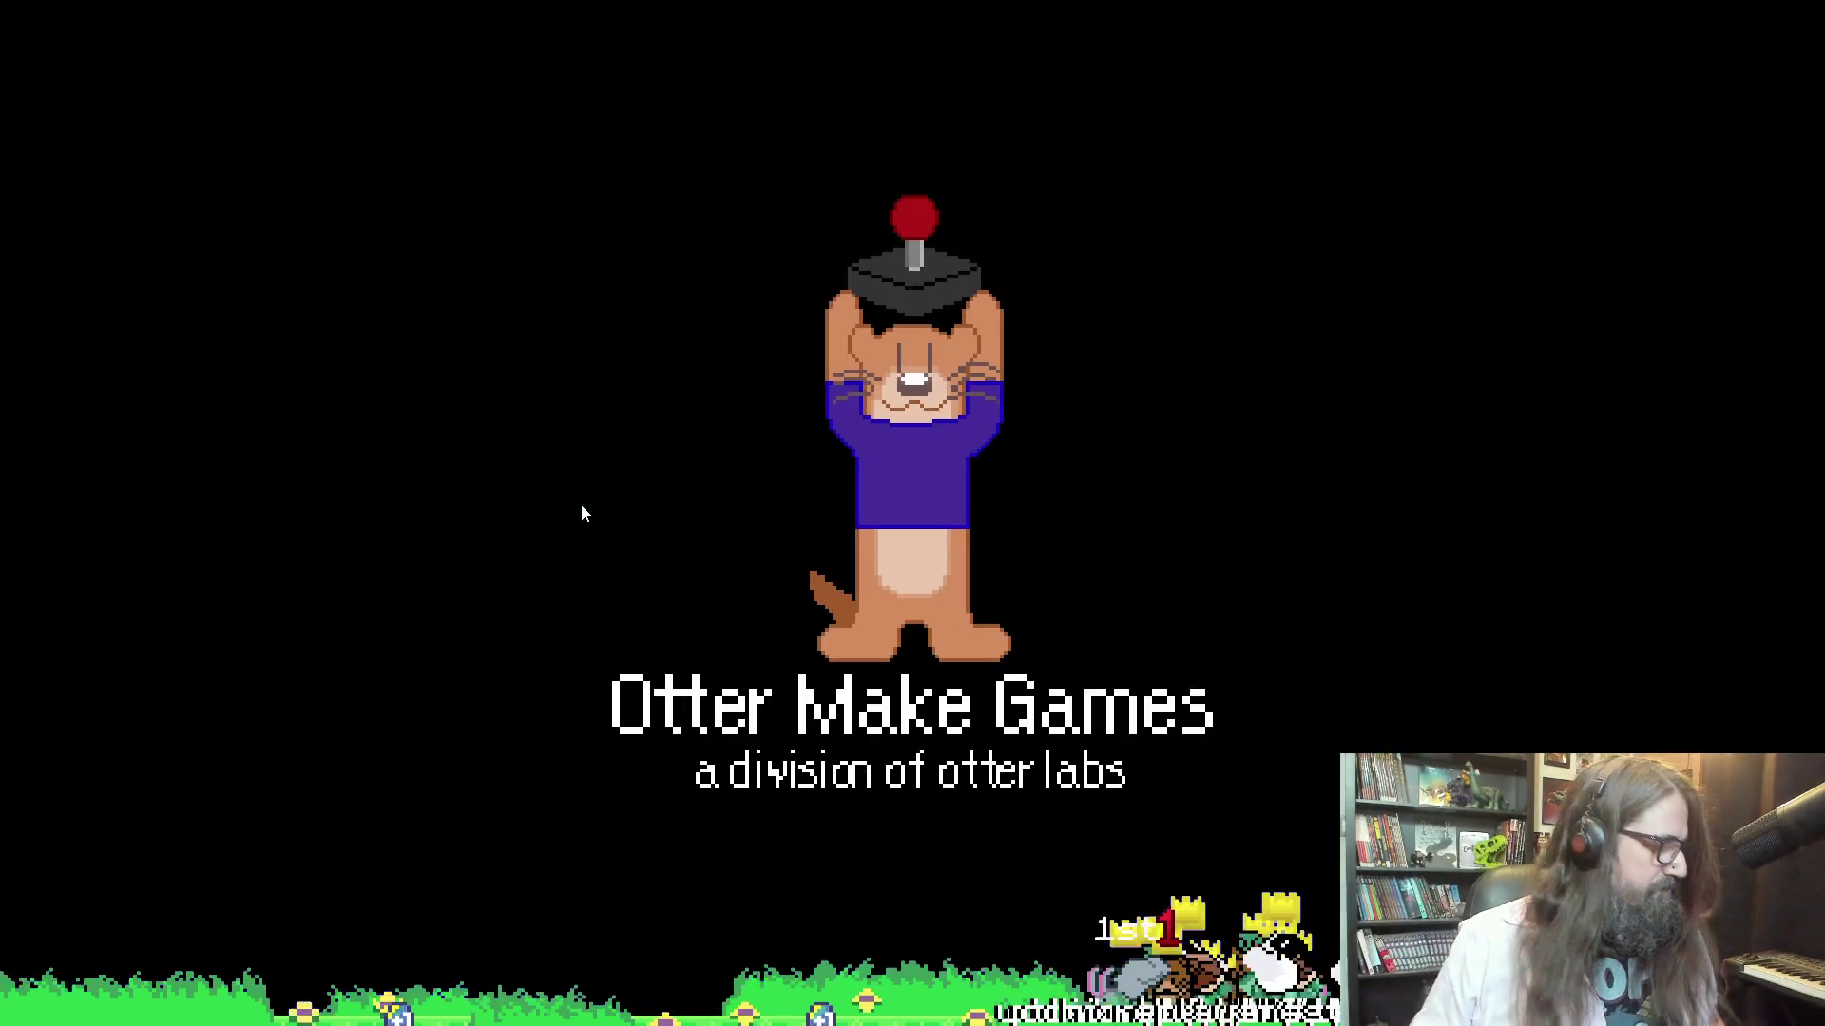
Continue the saved game into the heart-bunny level, then close the running game
{"action": "key", "text": "Down"}
{"action": "key", "text": "Return"}
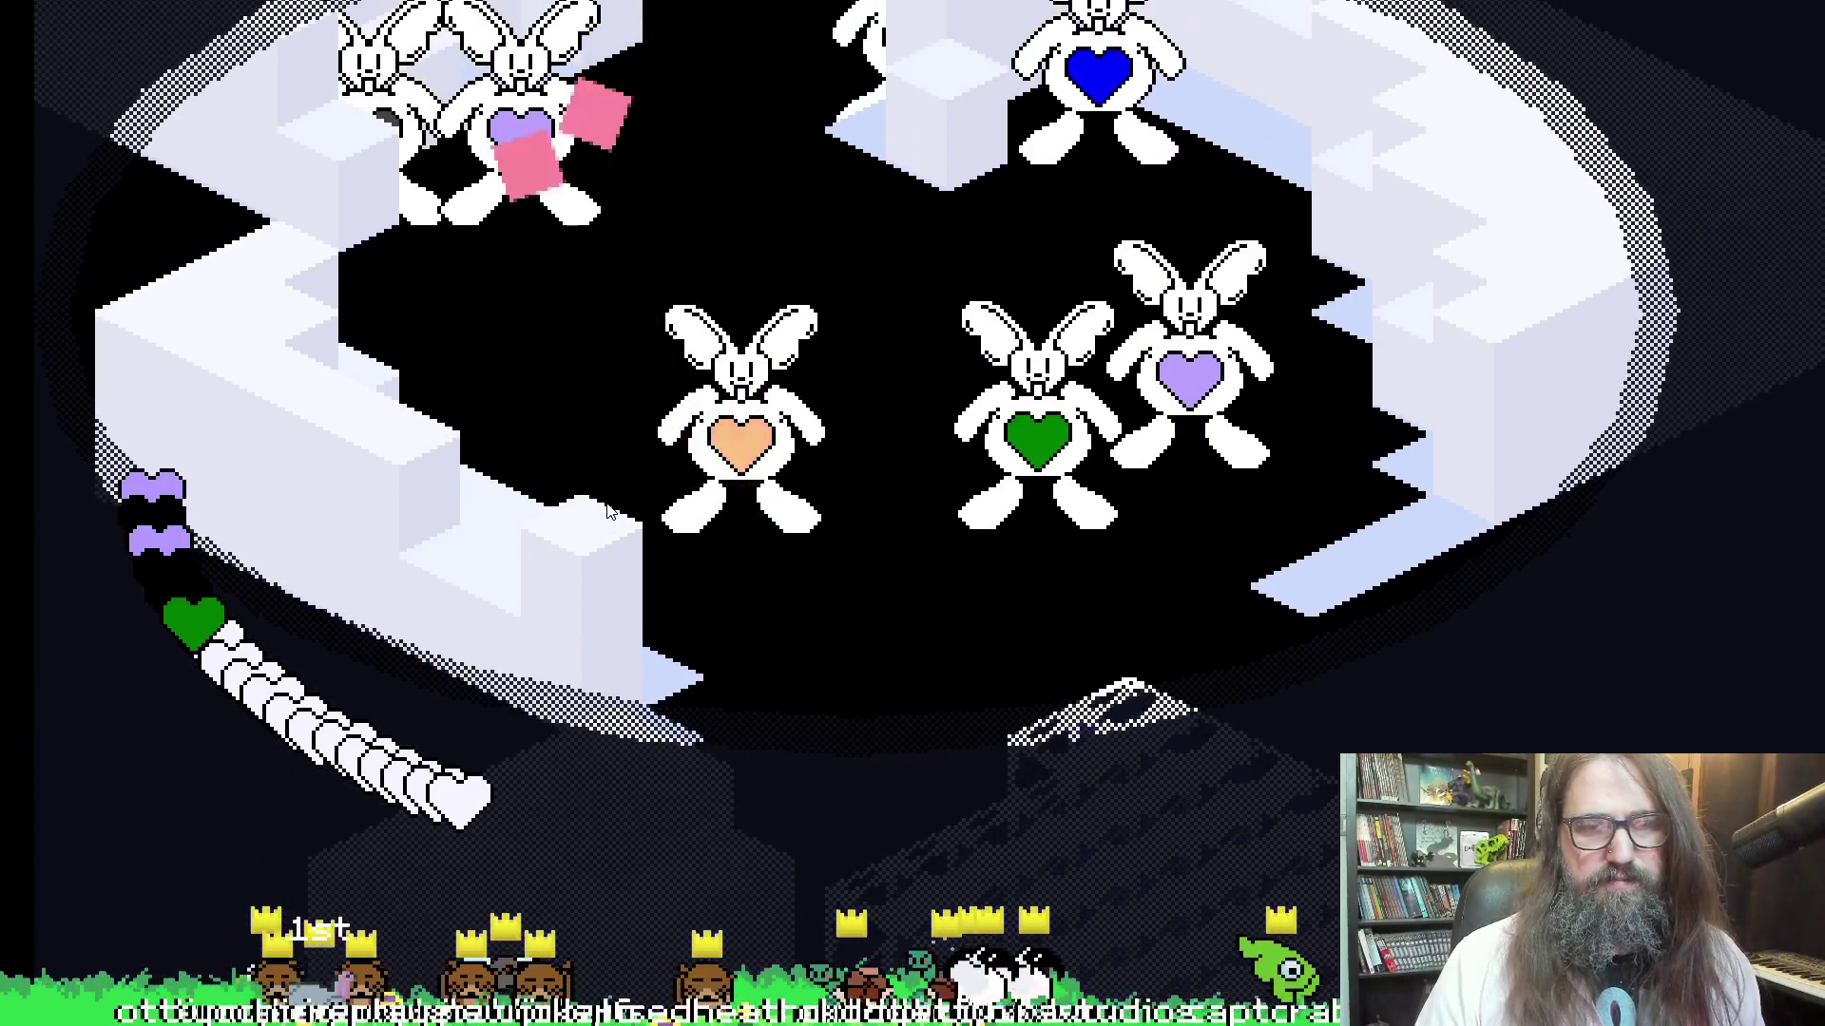
{"action": "key", "text": "Escape"}
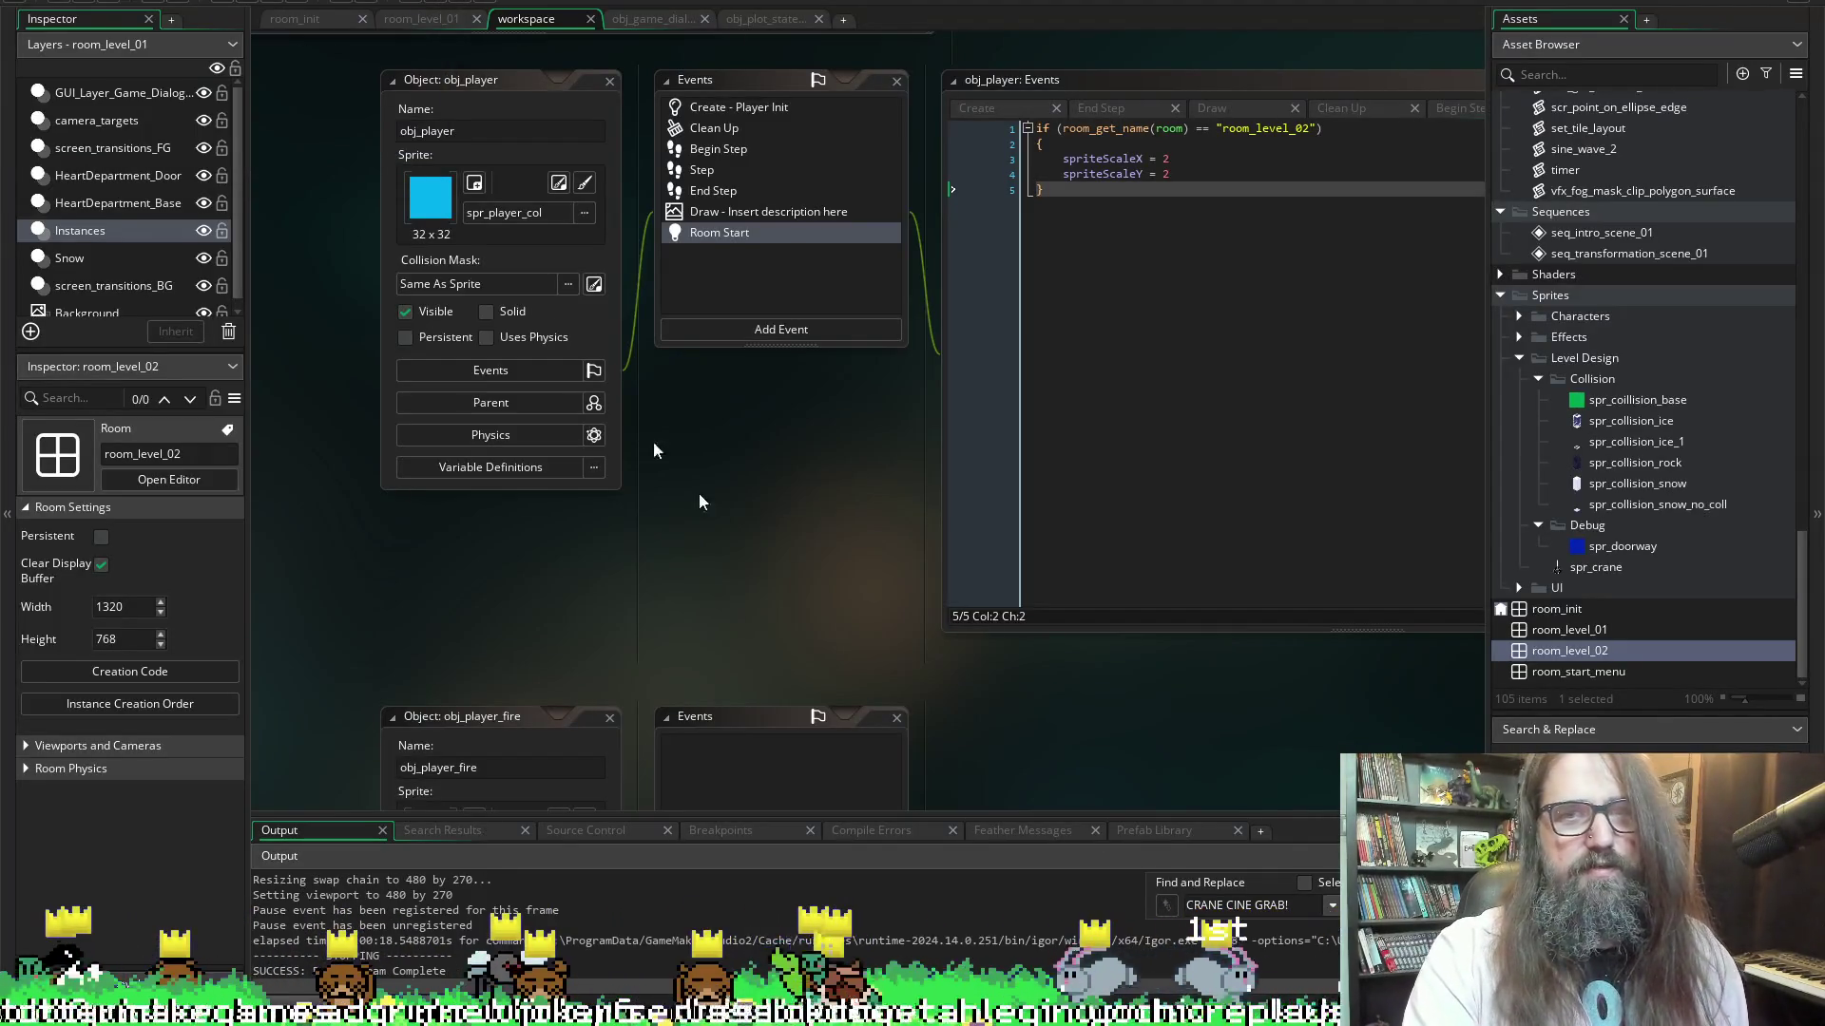
Find spriteScaleX uses, comment out all of obj_player's Room Start code, and rerun with F5
{"action": "left_click", "coordinate": [1109, 195]}
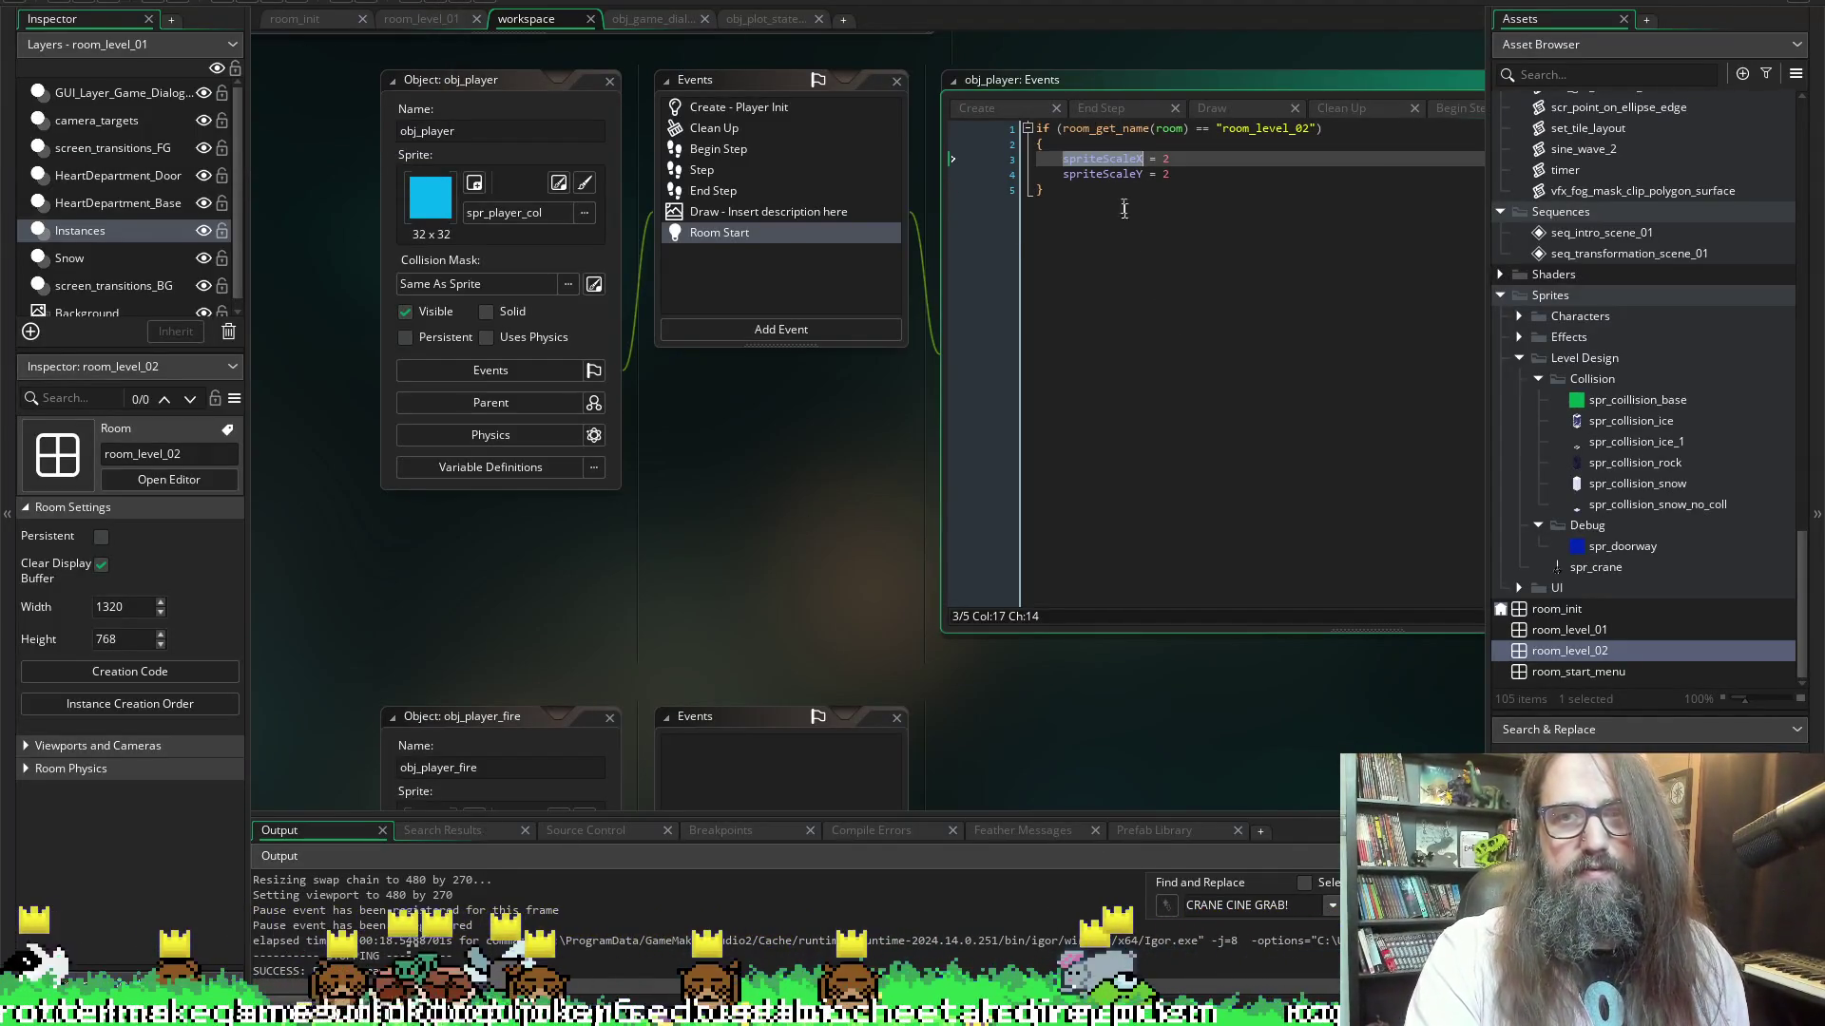
{"action": "key", "text": "Return"}
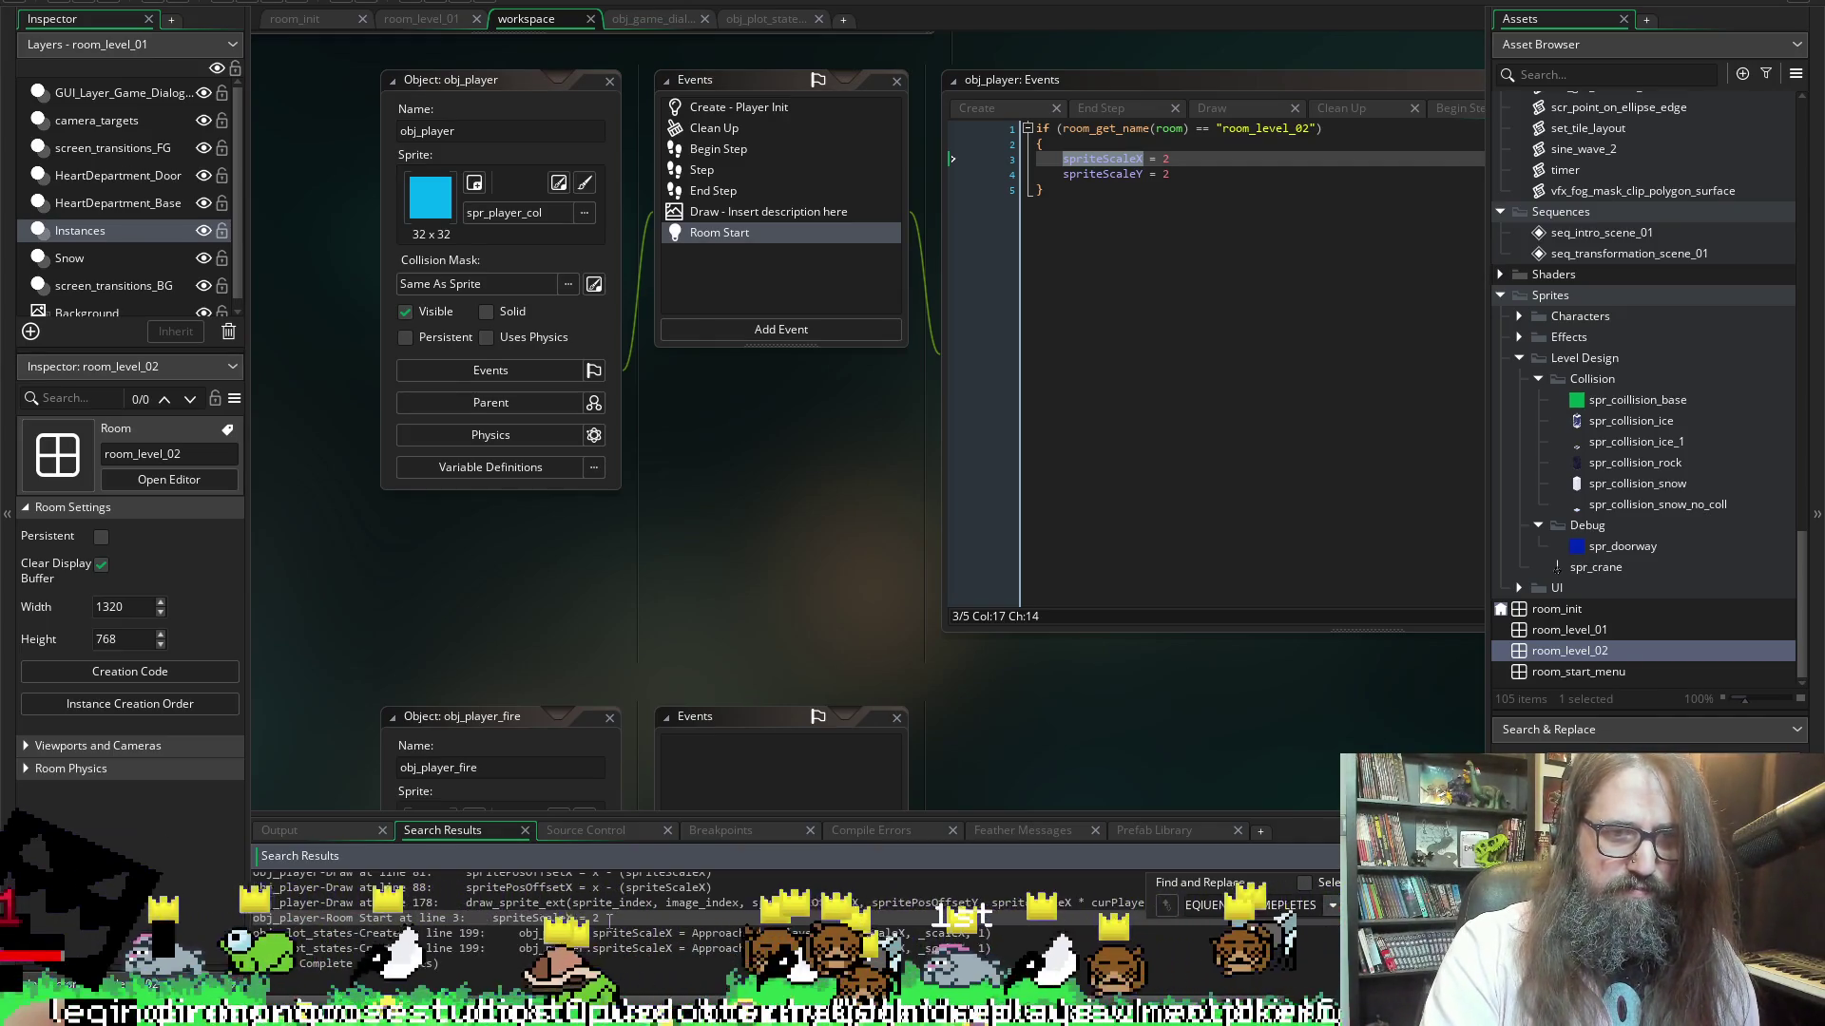
{"action": "left_click", "coordinate": [1124, 340]}
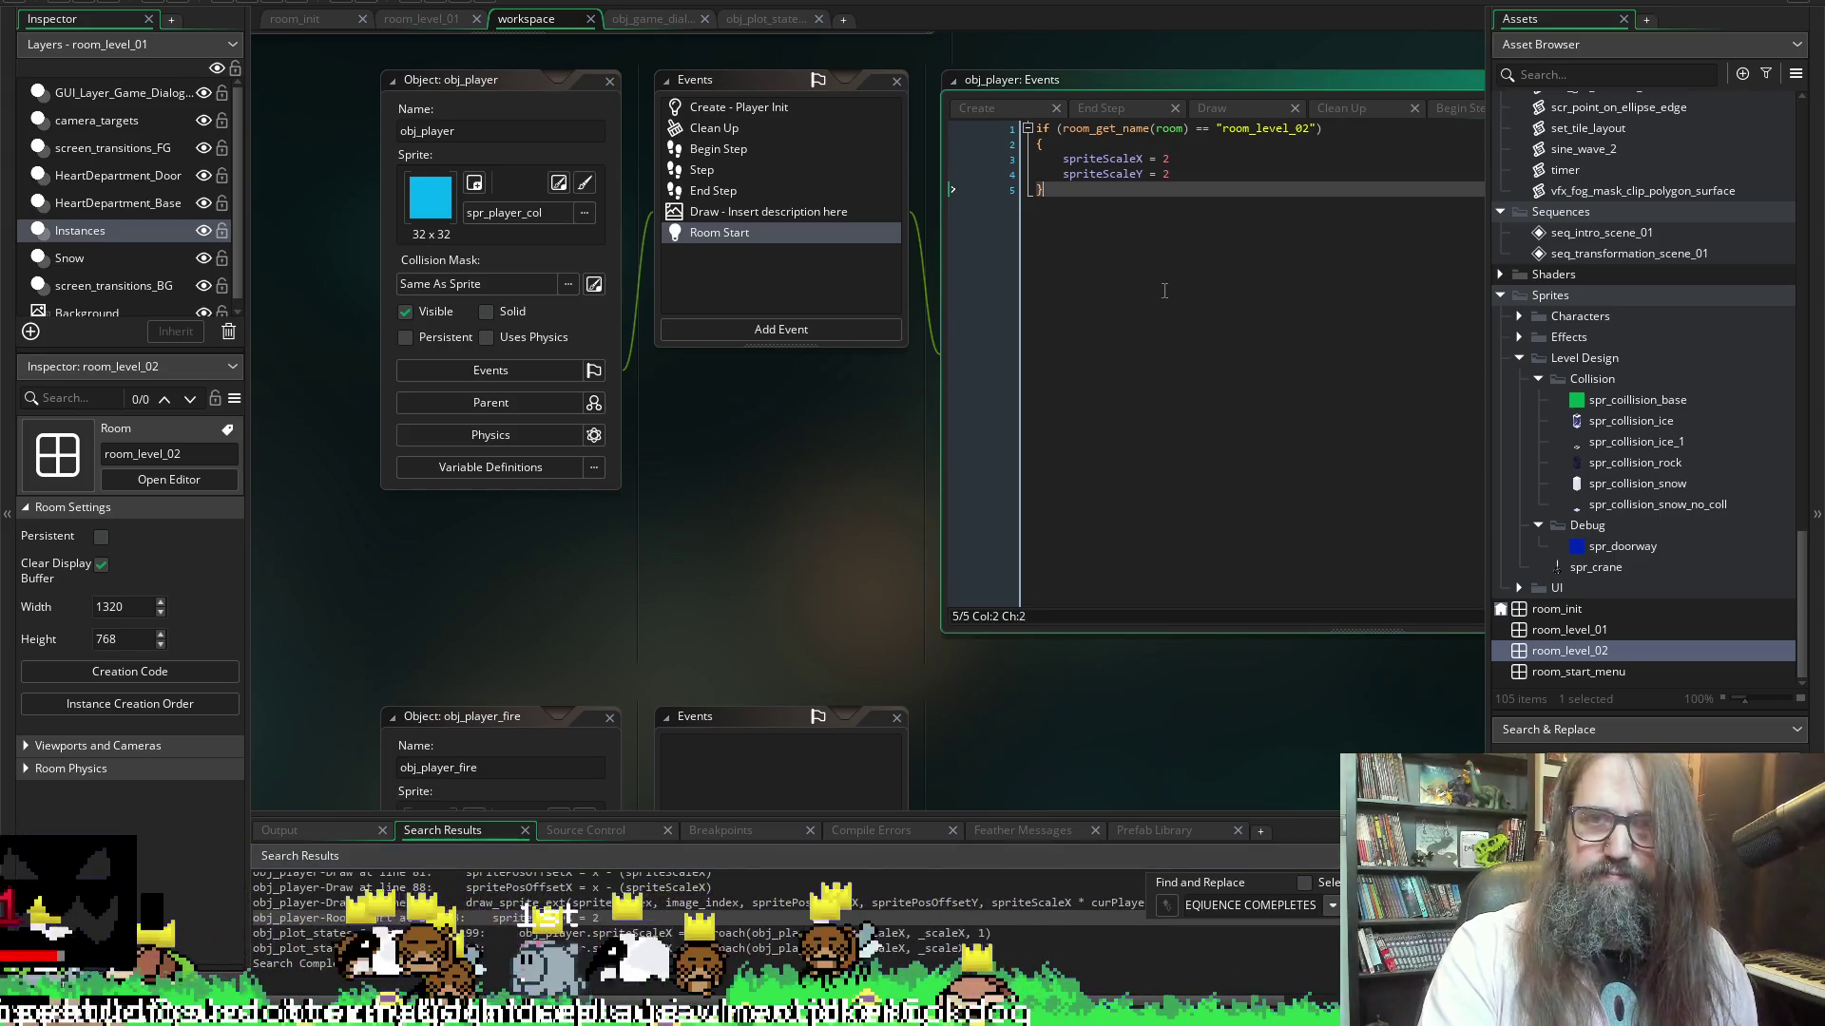
{"action": "key", "text": "ctrl+a"}
{"action": "key", "text": "ctrl+k"}
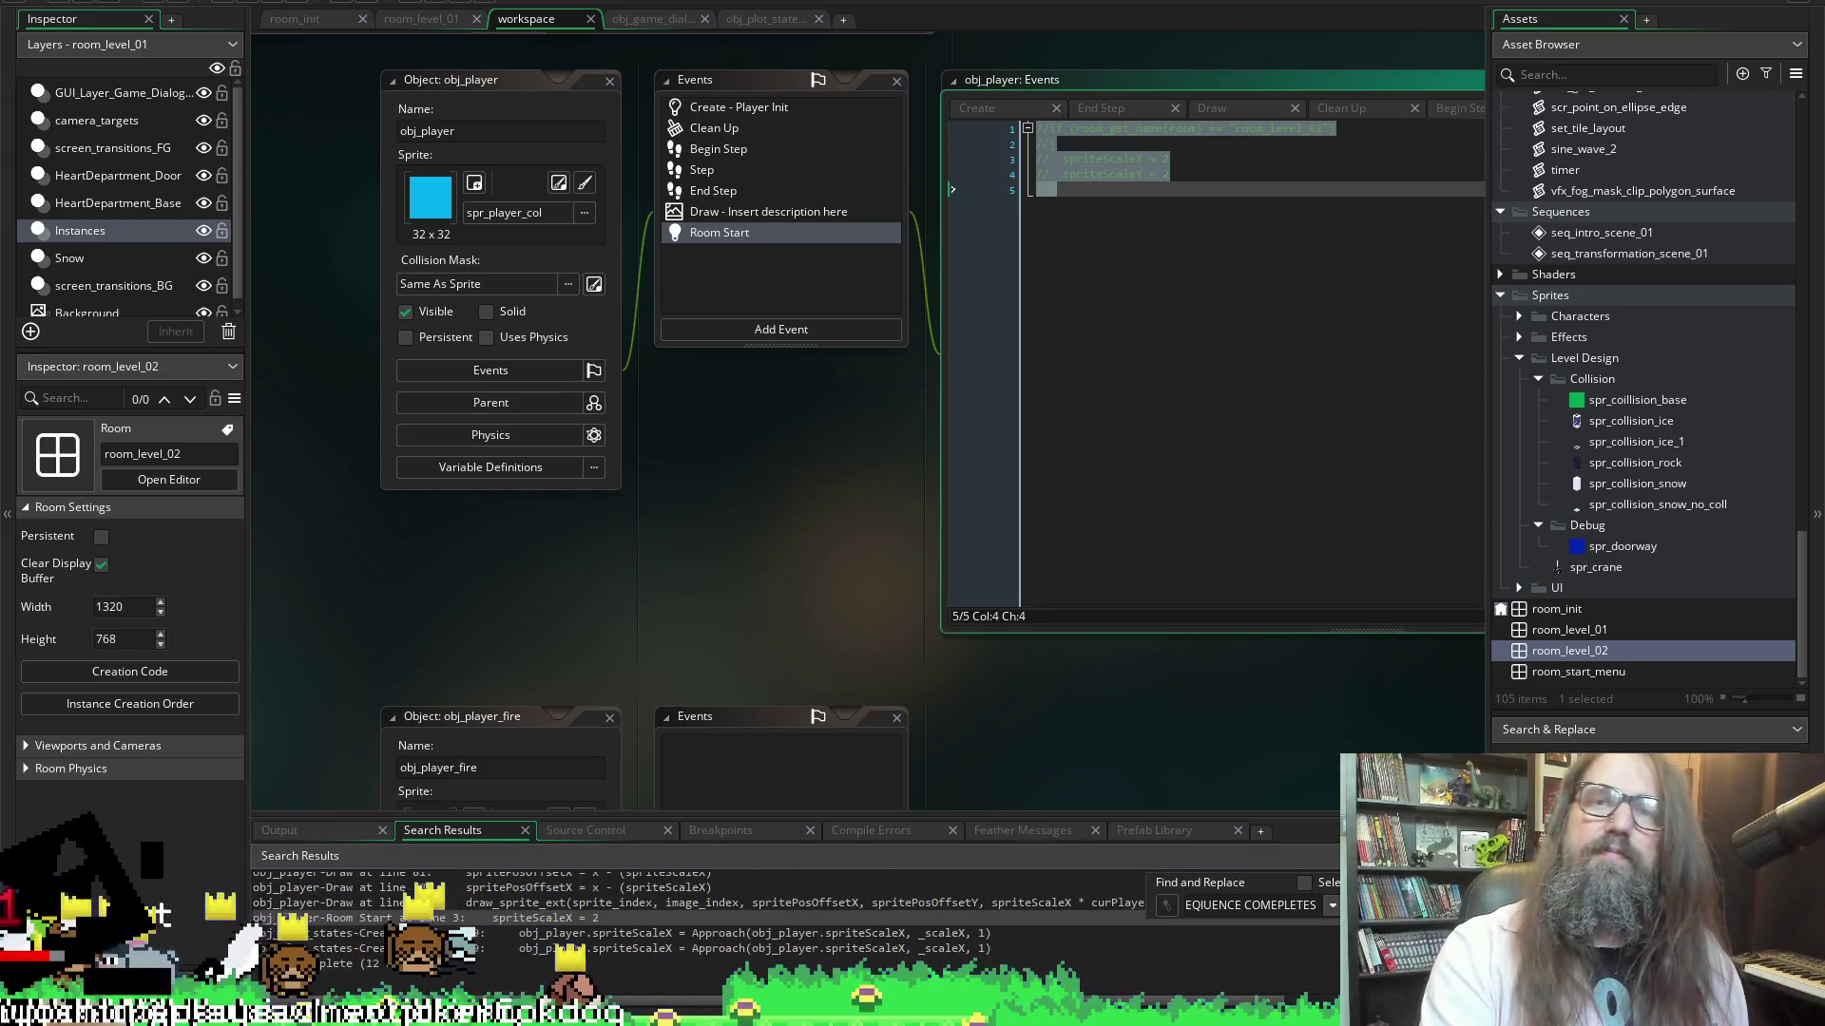
{"action": "left_click", "coordinate": [1221, 194]}
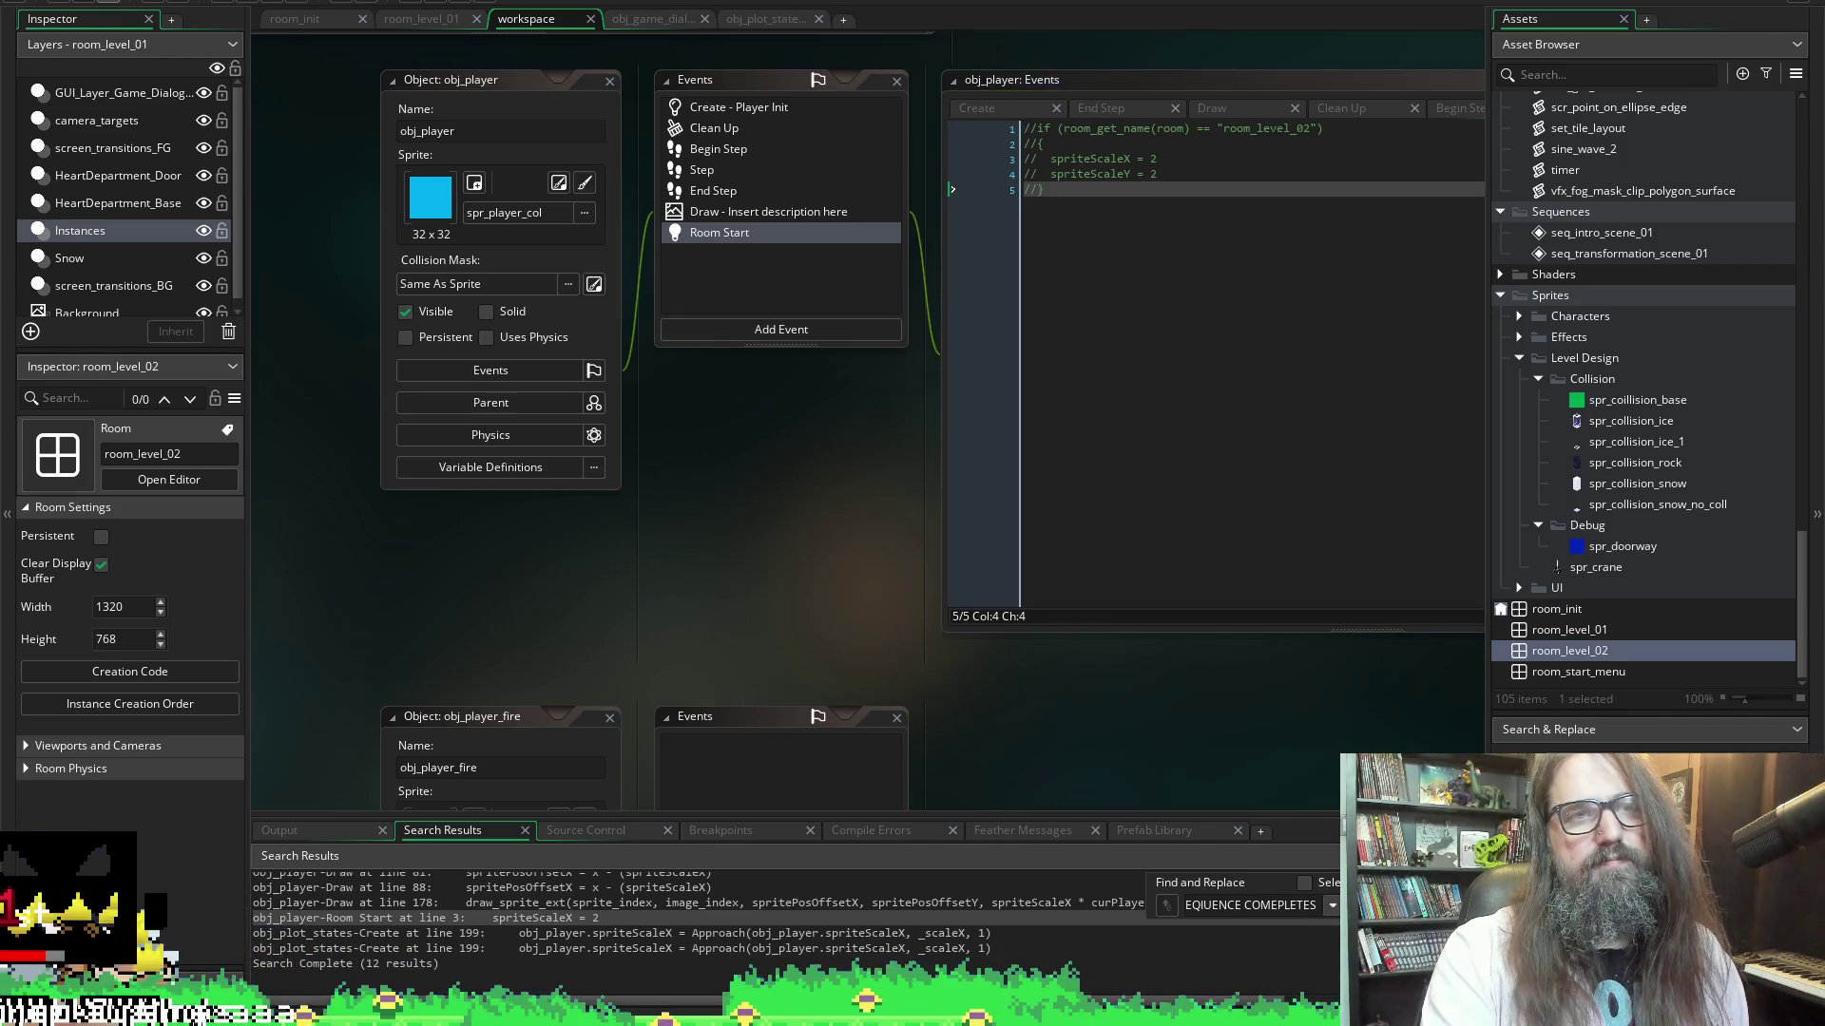
{"action": "key", "text": "F5"}
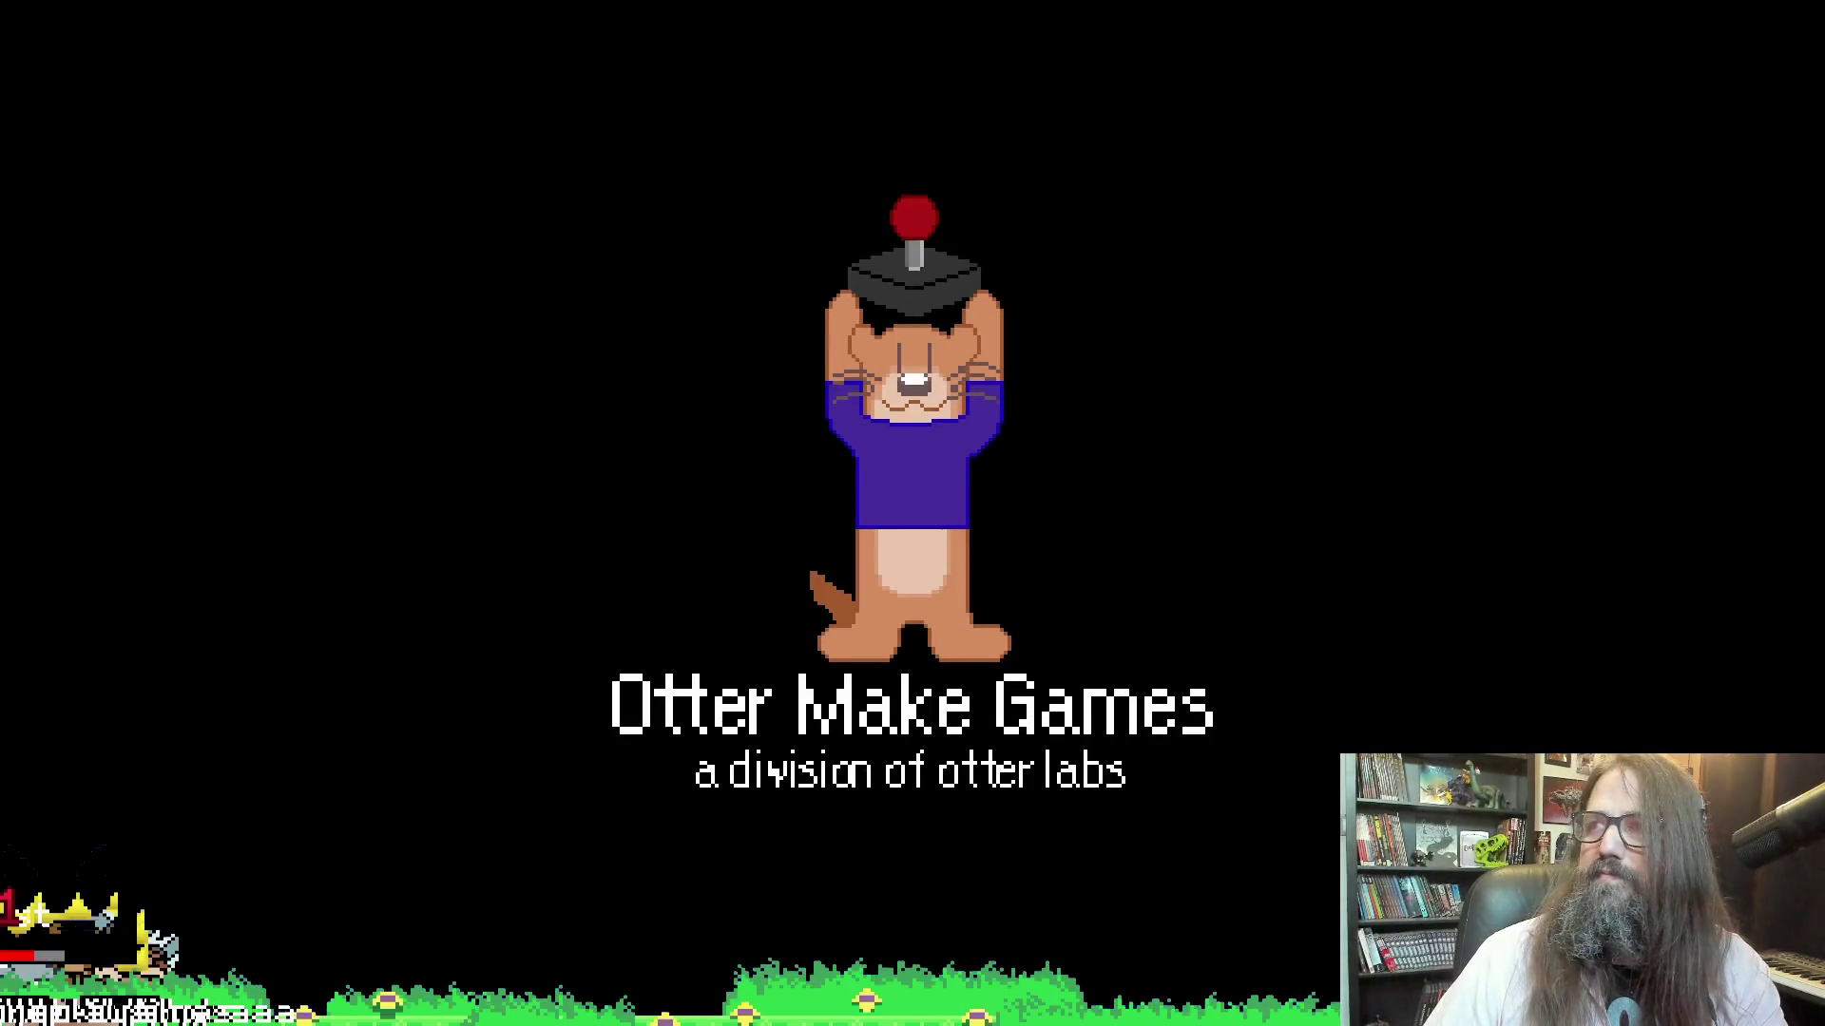
Start the game from the title menu, then close the test run
{"action": "key", "text": "Return"}
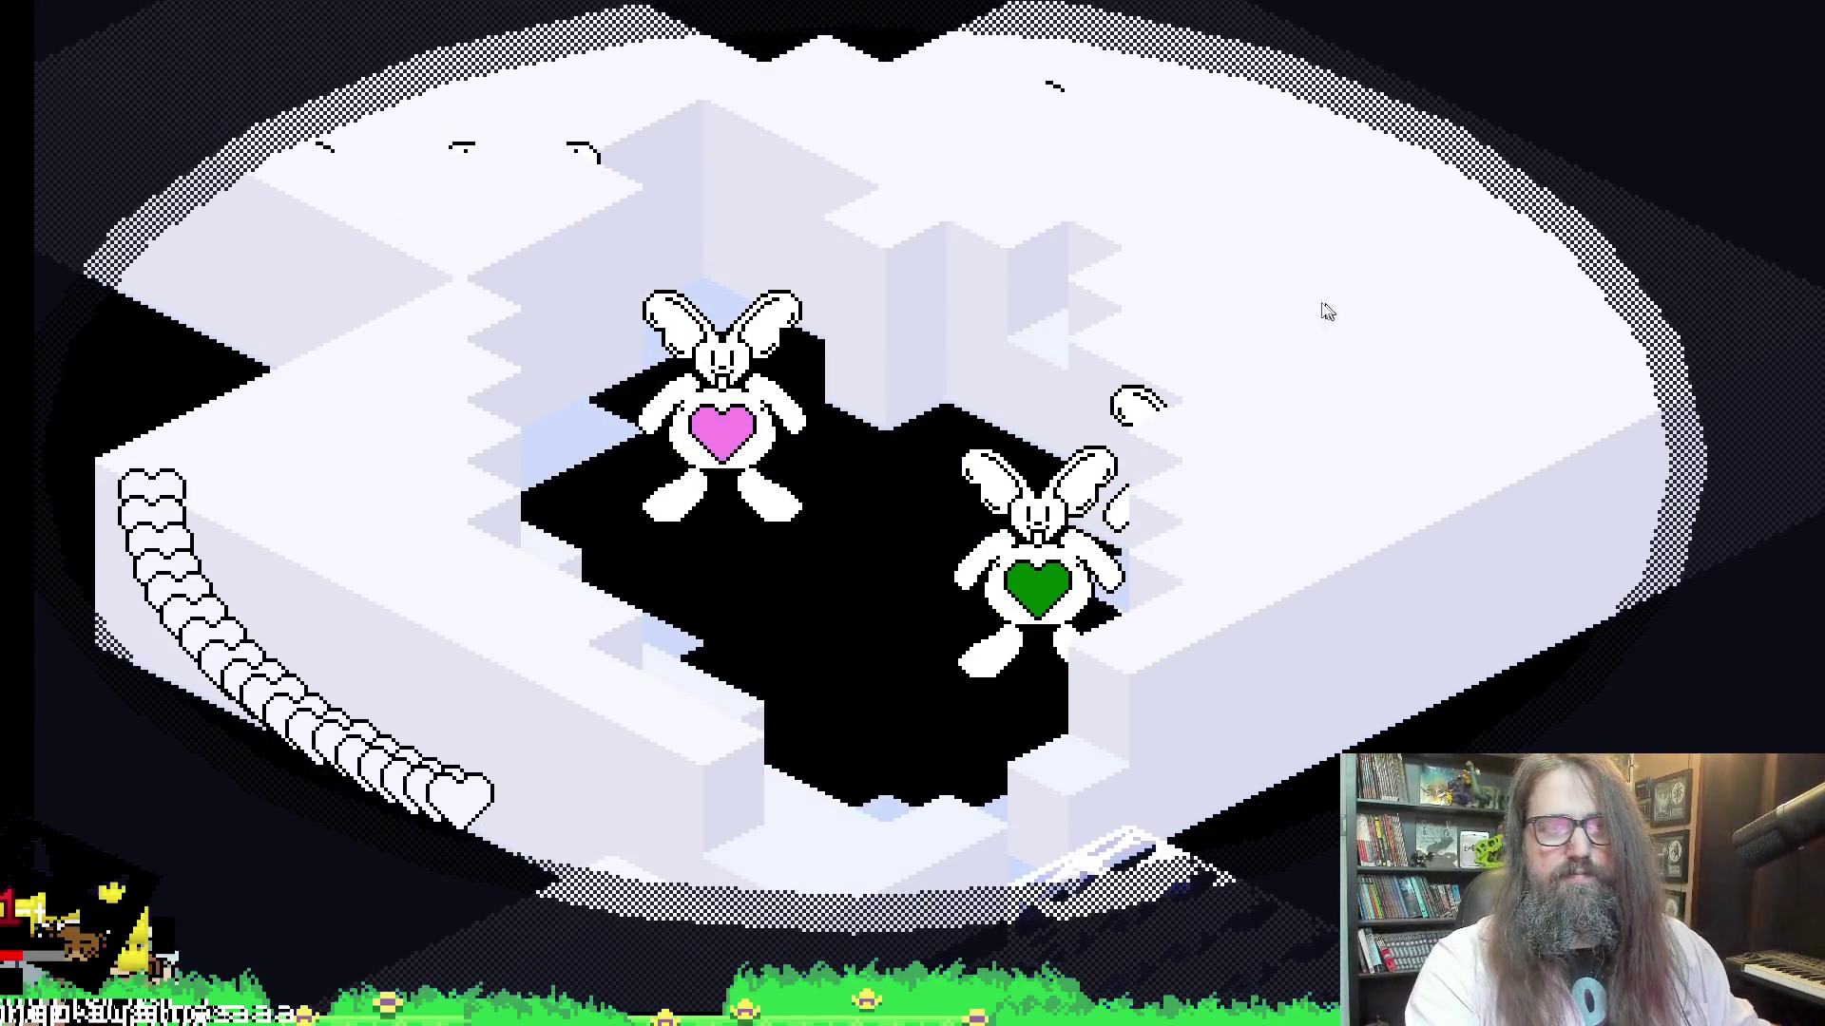
{"action": "key", "text": "Escape"}
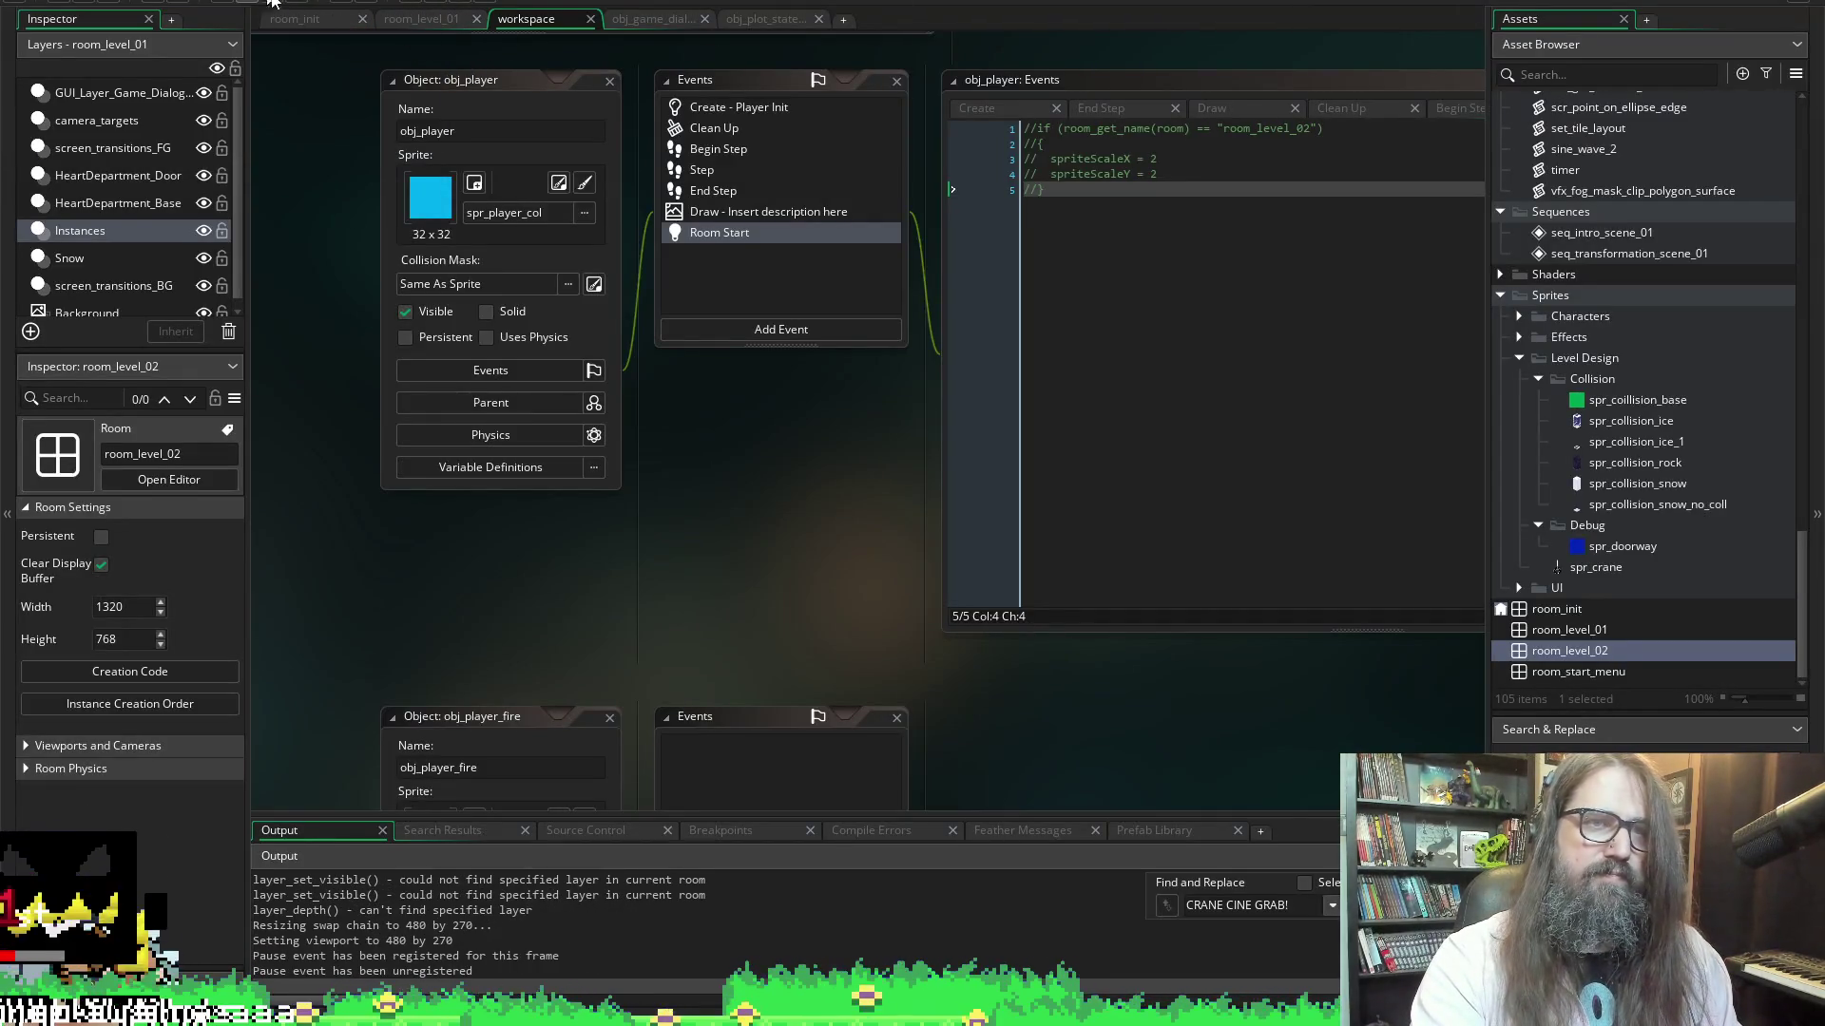
Uncomment obj_player's Room Start scale code and open the spr_collision_ice sprite
{"action": "left_click", "coordinate": [1221, 253]}
{"action": "key", "text": "ctrl+a"}
{"action": "key", "text": "ctrl+shift+k"}
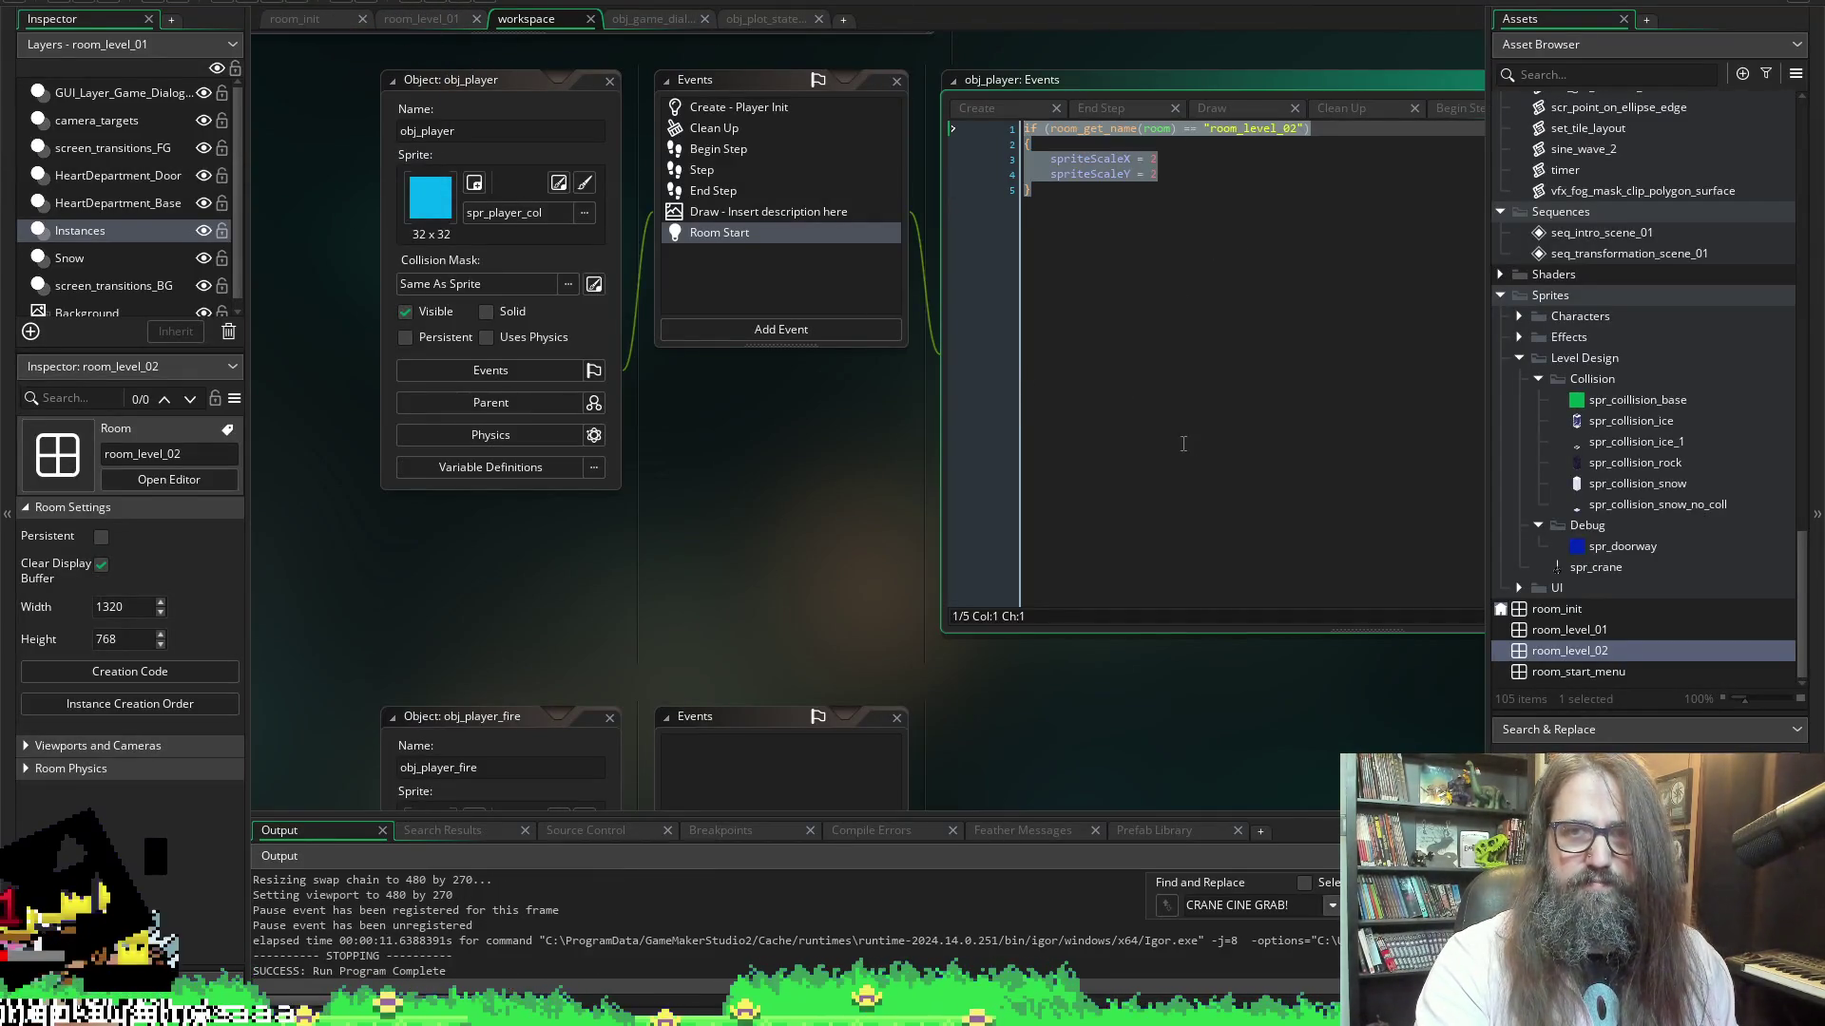
{"action": "left_click", "coordinate": [1181, 337]}
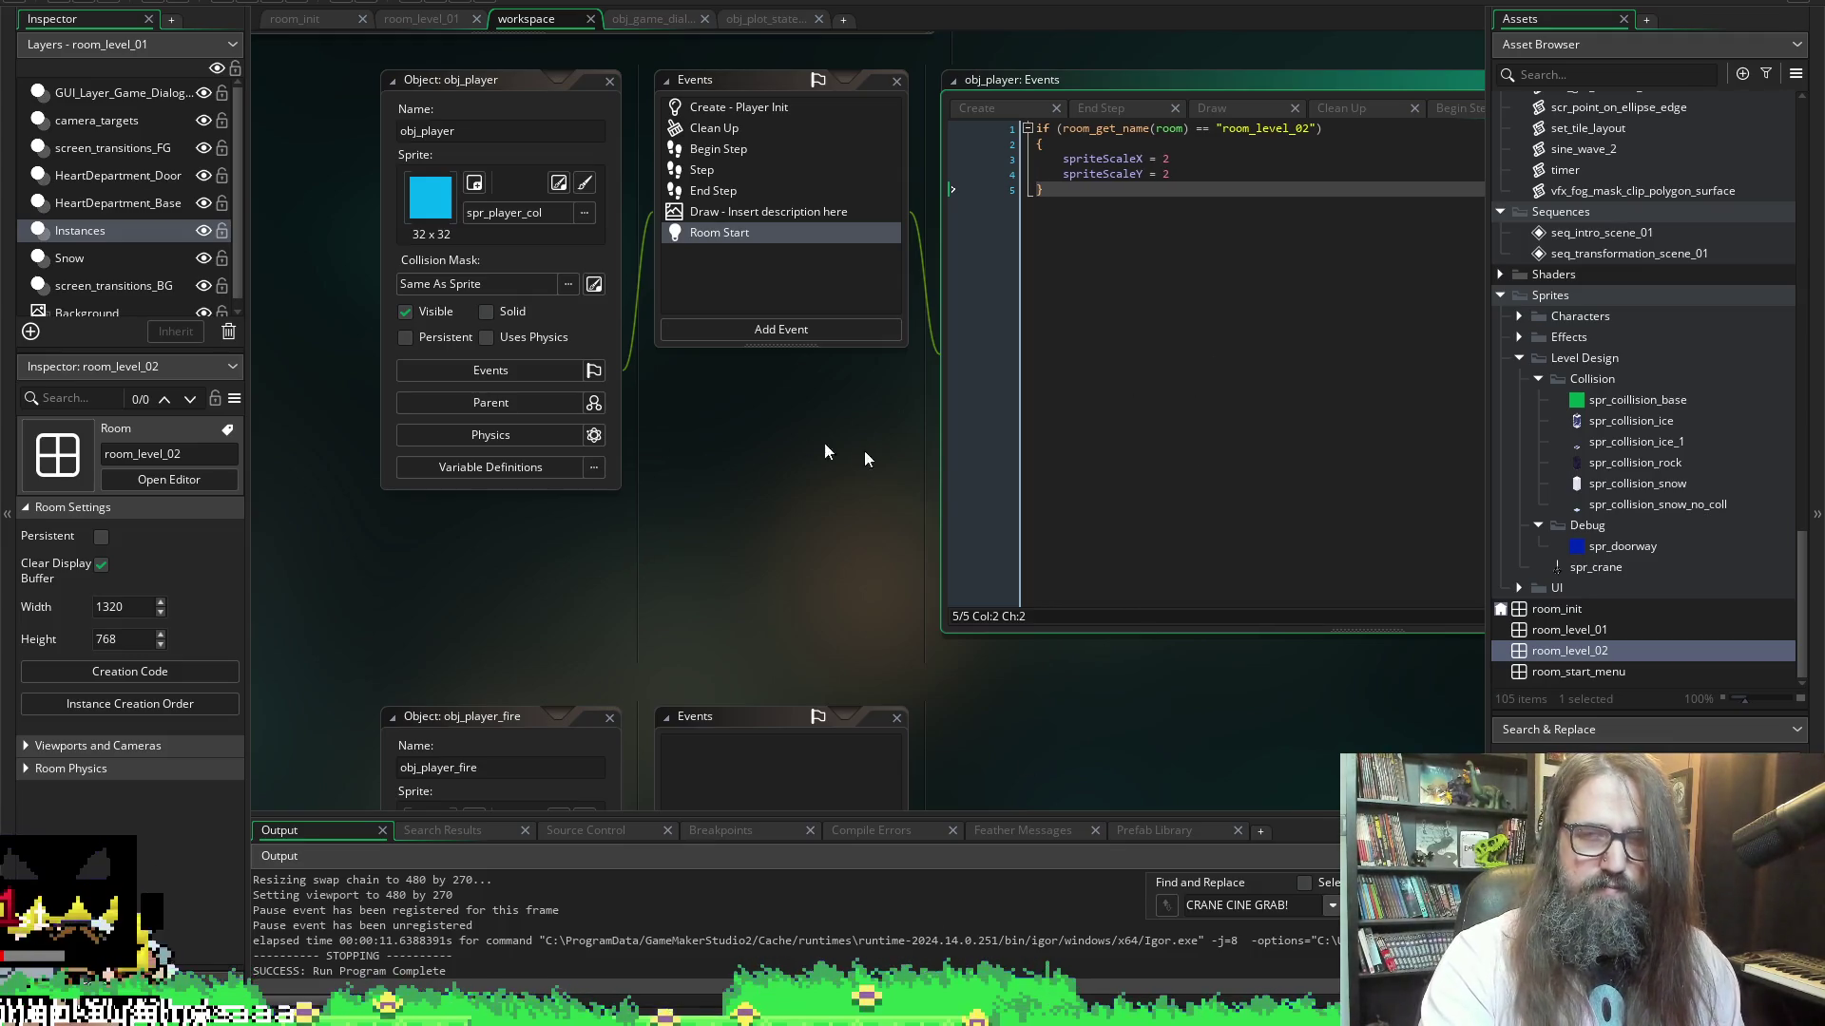
{"action": "double_click", "coordinate": [1633, 420]}
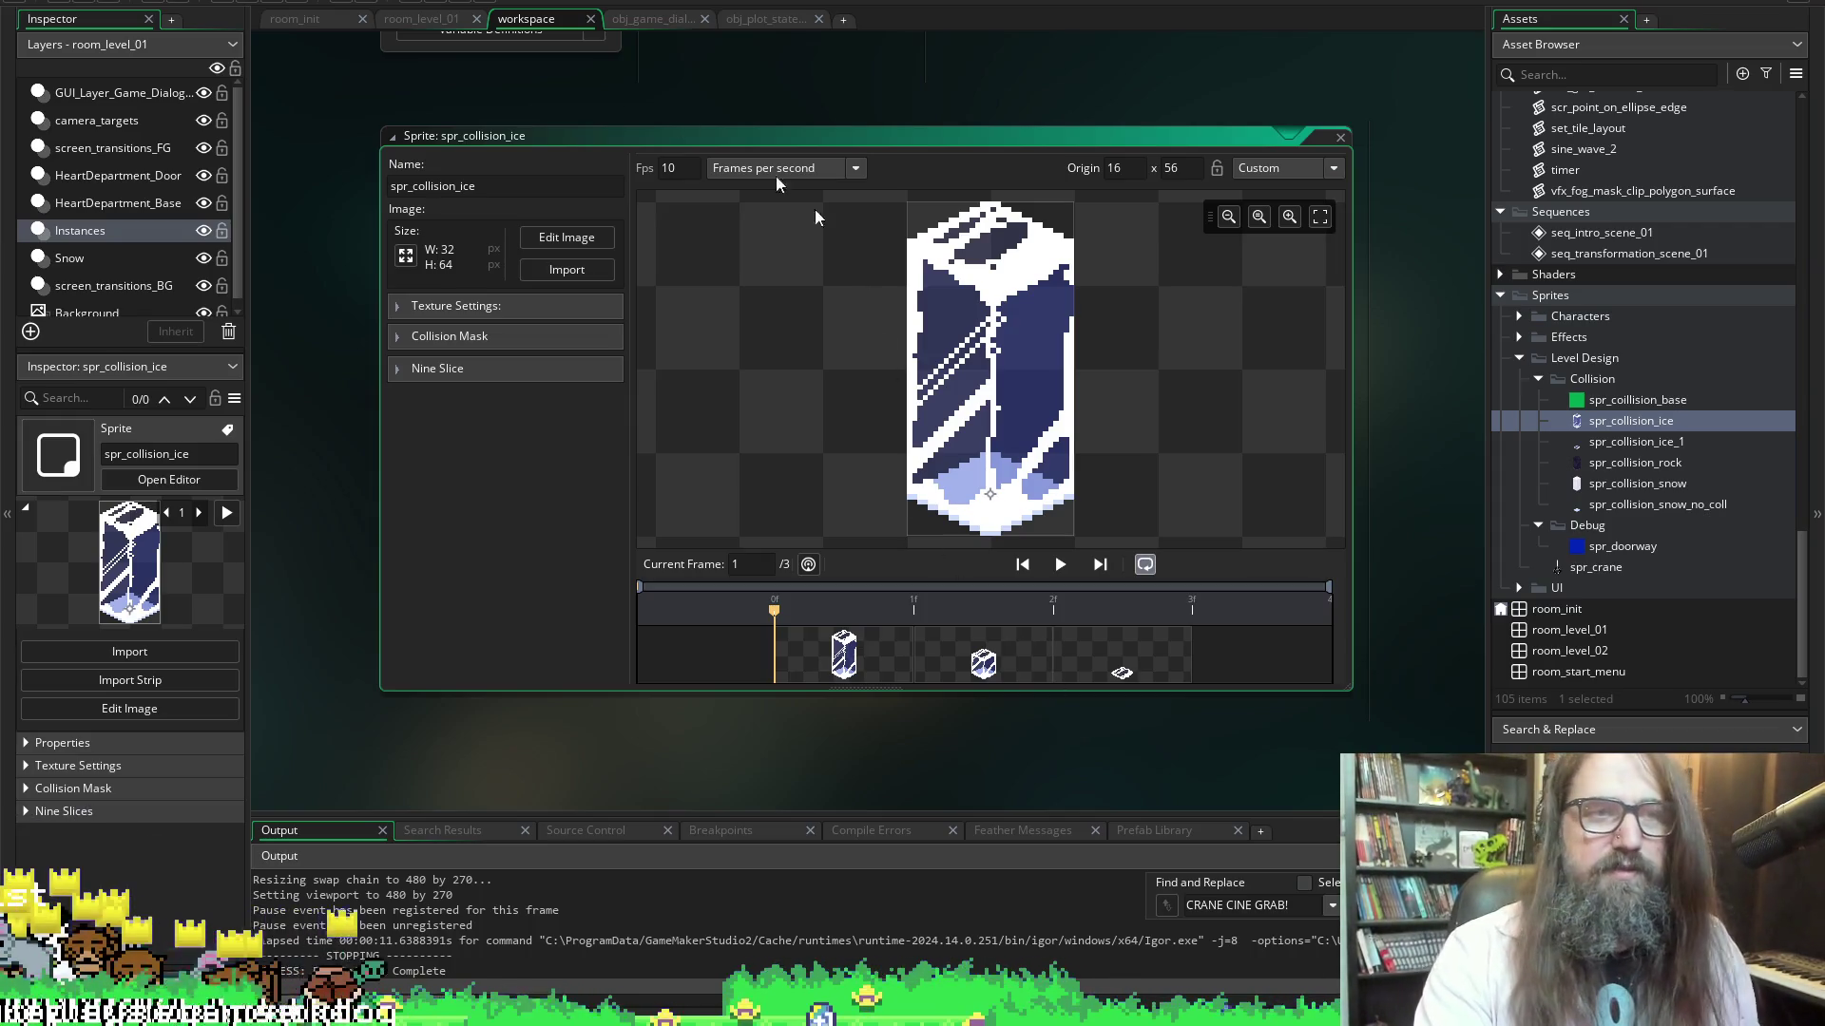
Open obj_collision_ice and its Create code, then its parent obj_collision_base
{"action": "left_click", "coordinate": [117, 2]}
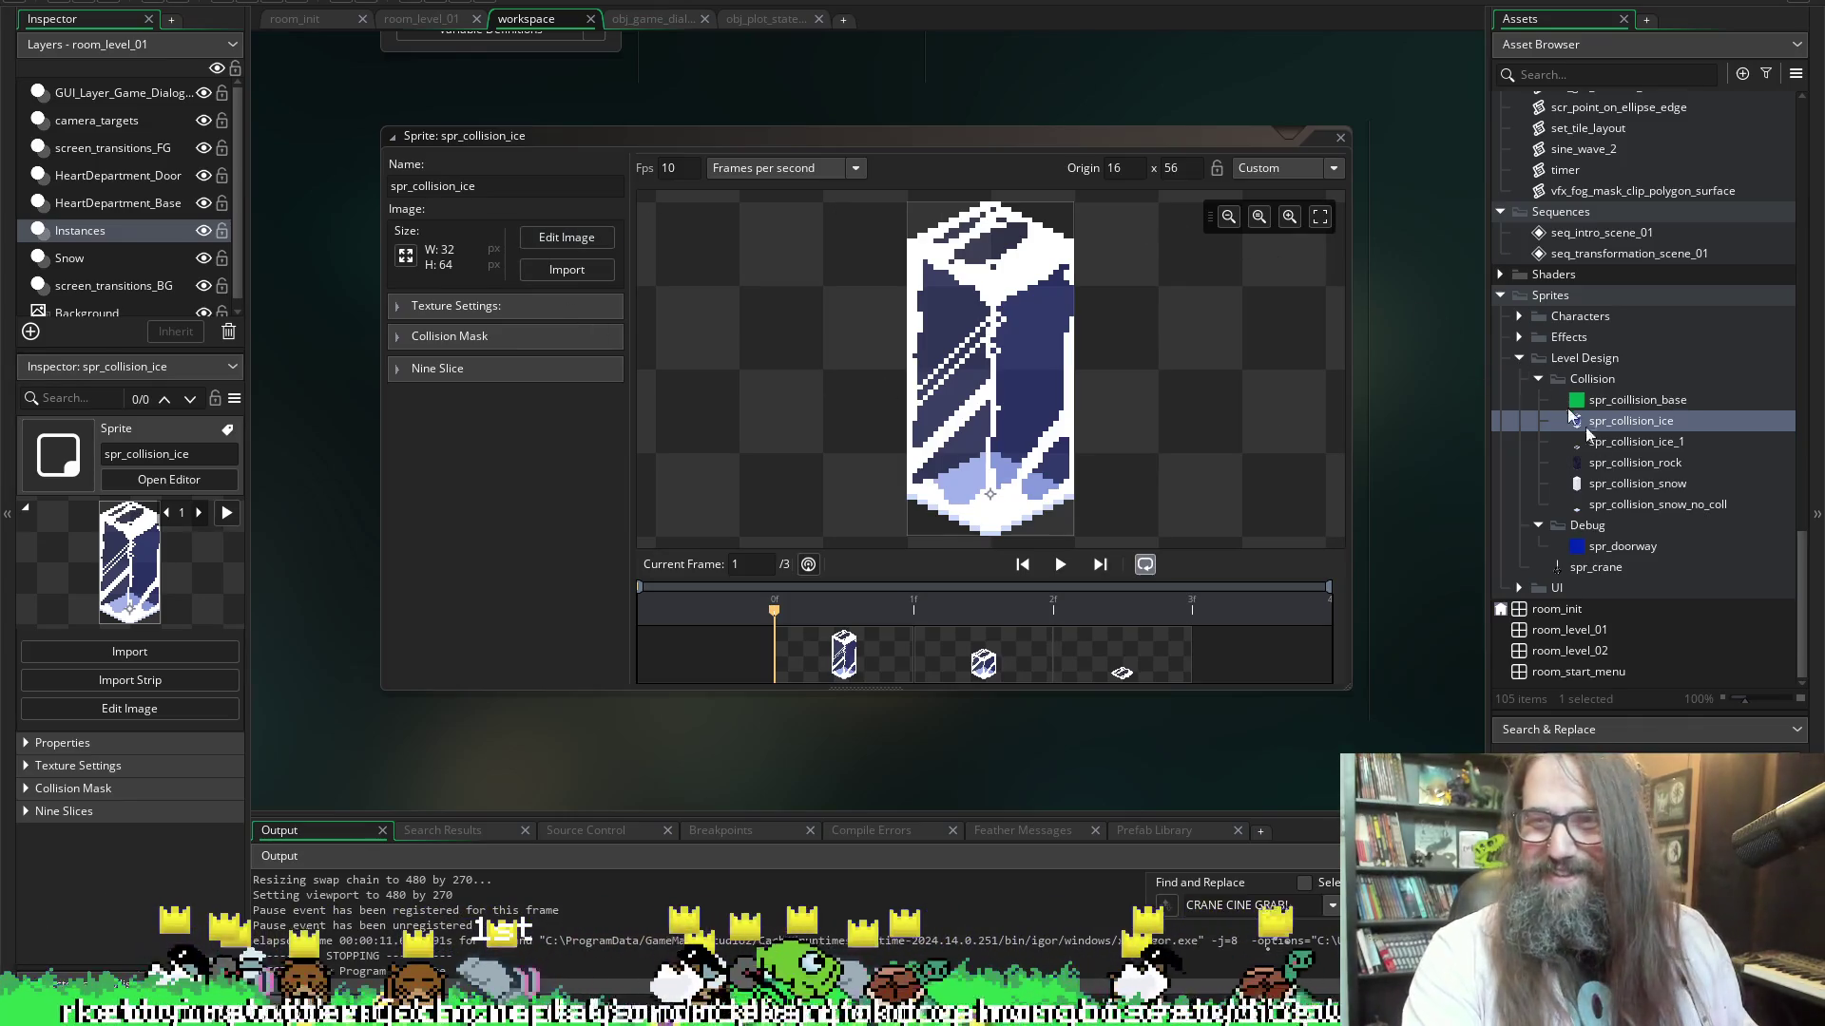
{"action": "scroll", "coordinate": [1673, 466], "scroll_direction": "down", "scroll_amount": 15}
{"action": "scroll", "coordinate": [1672, 464], "scroll_direction": "up", "scroll_amount": 5}
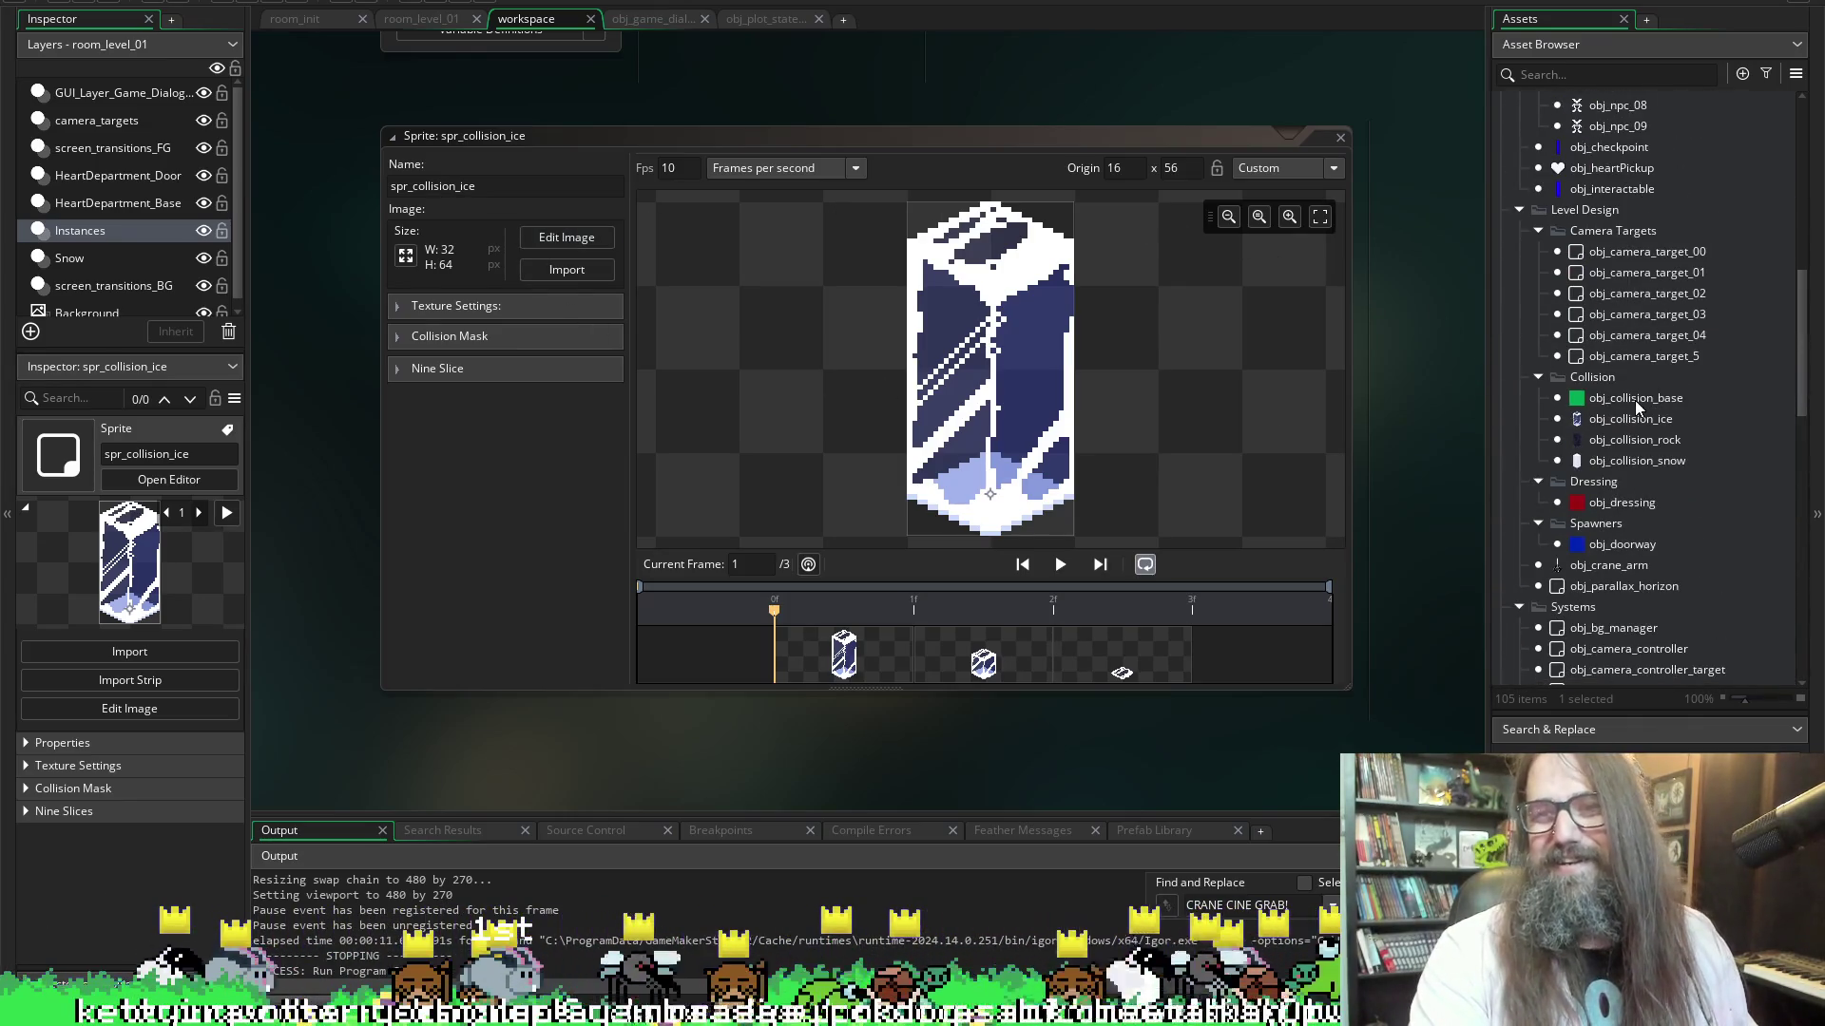
{"action": "double_click", "coordinate": [1627, 419]}
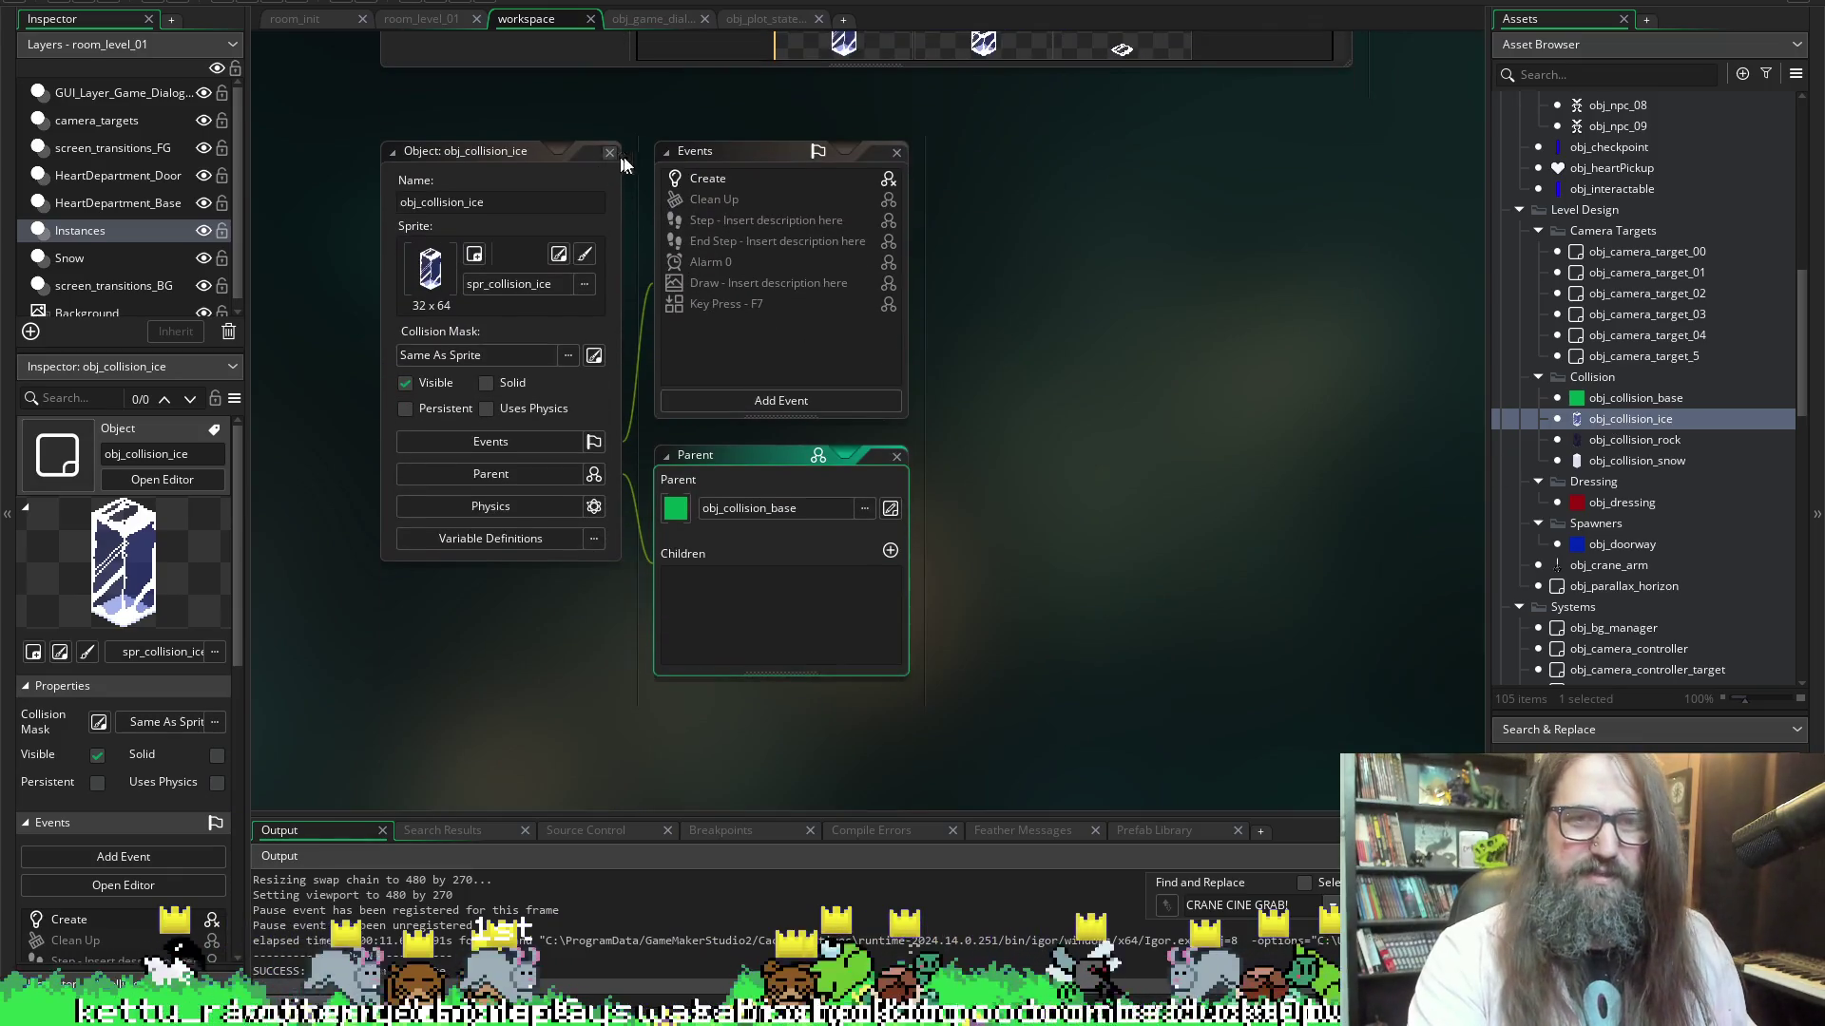
{"action": "double_click", "coordinate": [730, 175]}
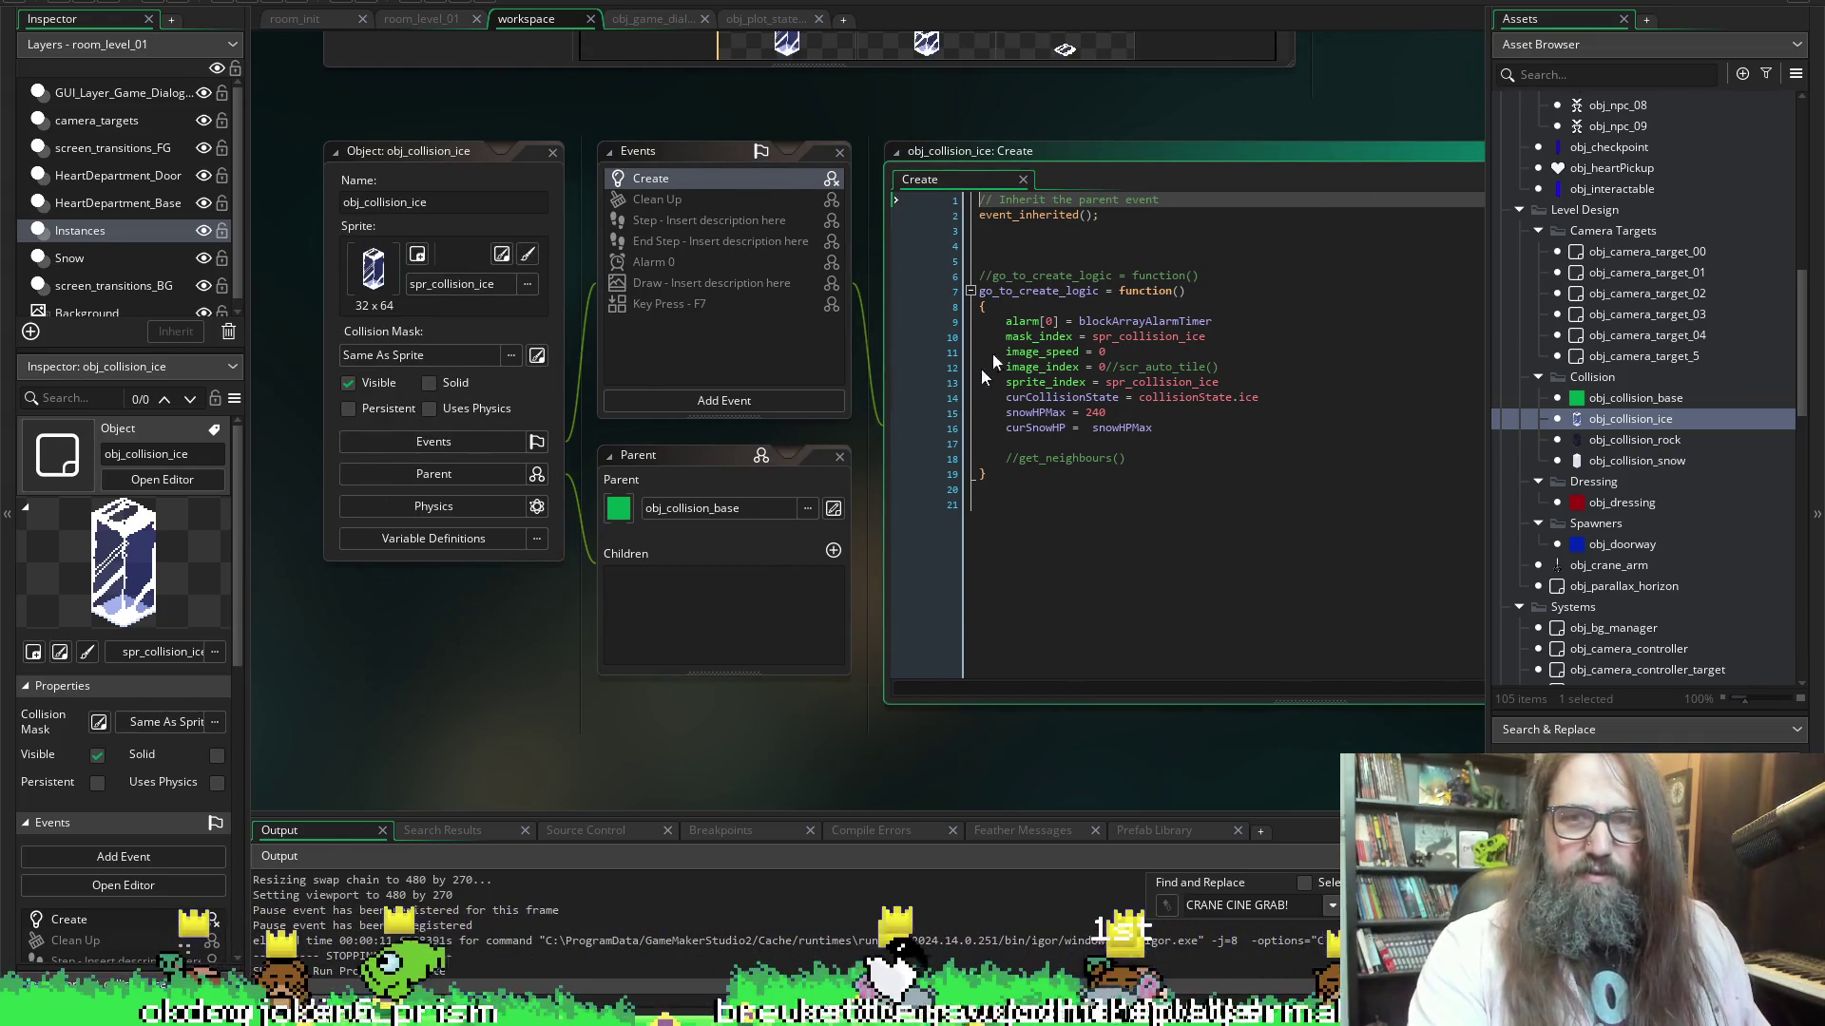
{"action": "double_click", "coordinate": [1622, 396]}
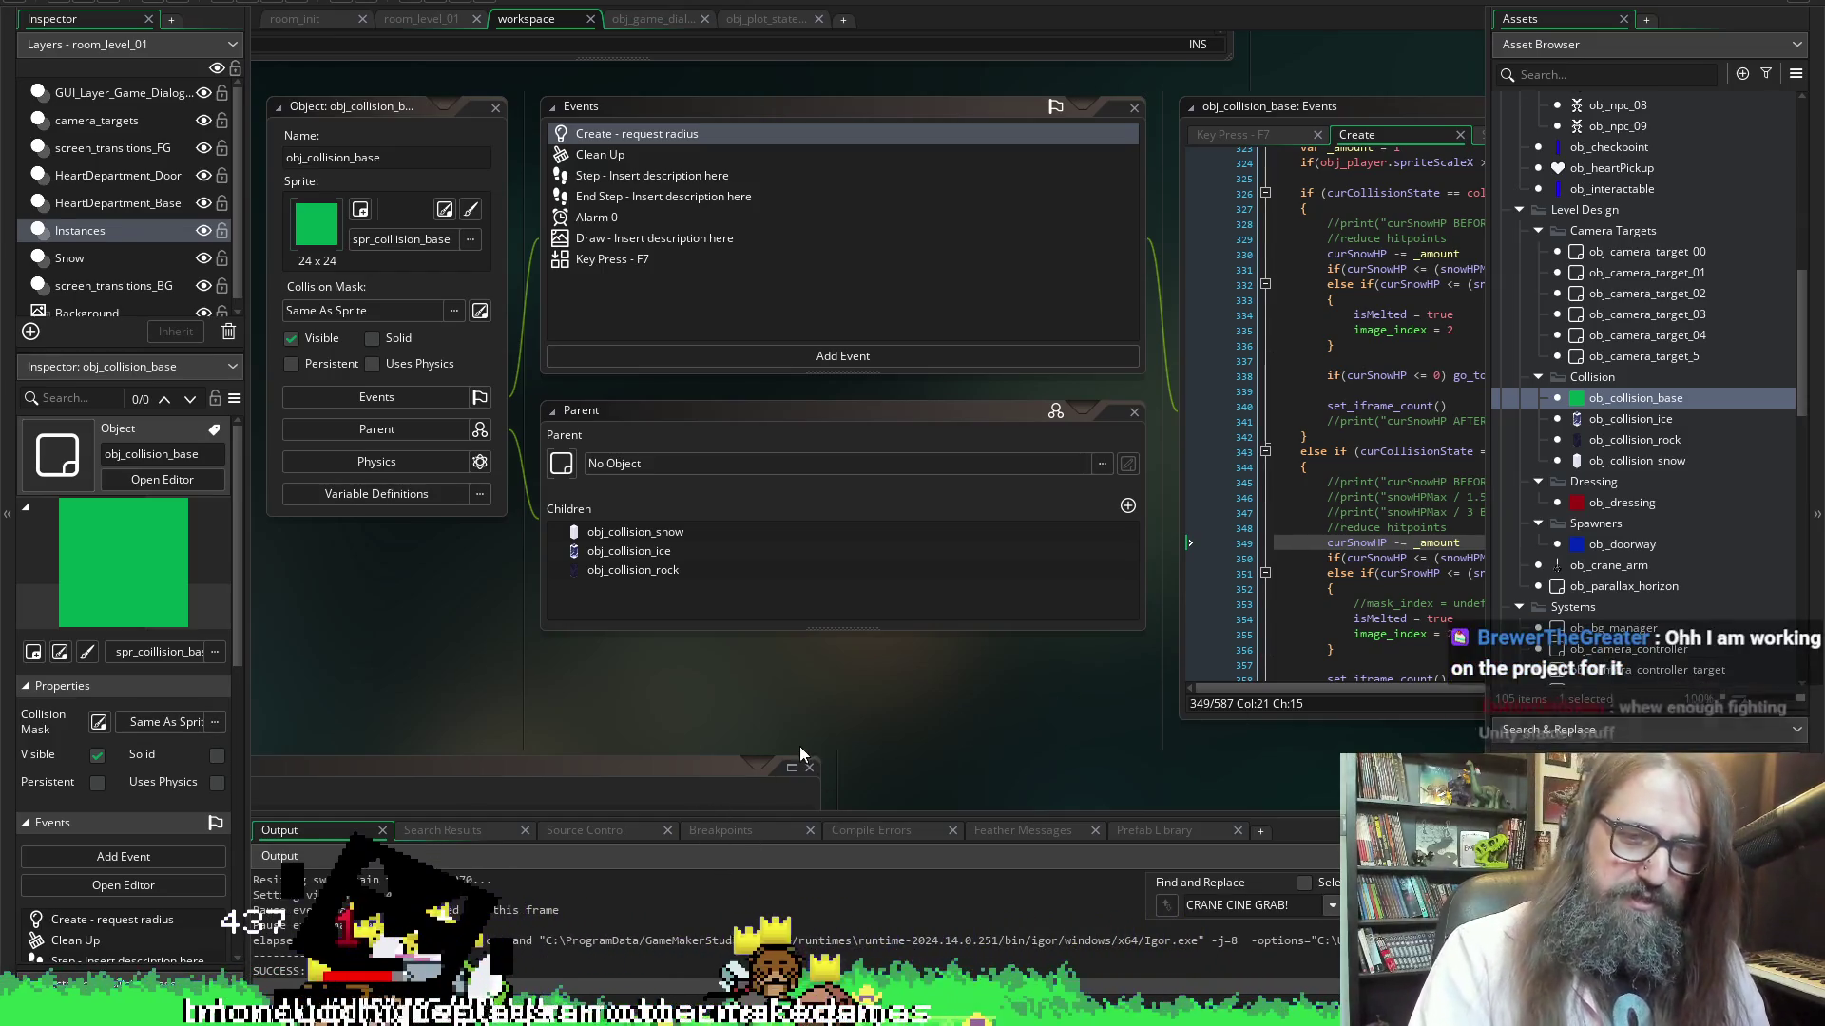
Scroll through obj_collision_base's take_damage code to review the damage logic
{"action": "scroll", "coordinate": [880, 719], "scroll_direction": "right", "scroll_amount": 5}
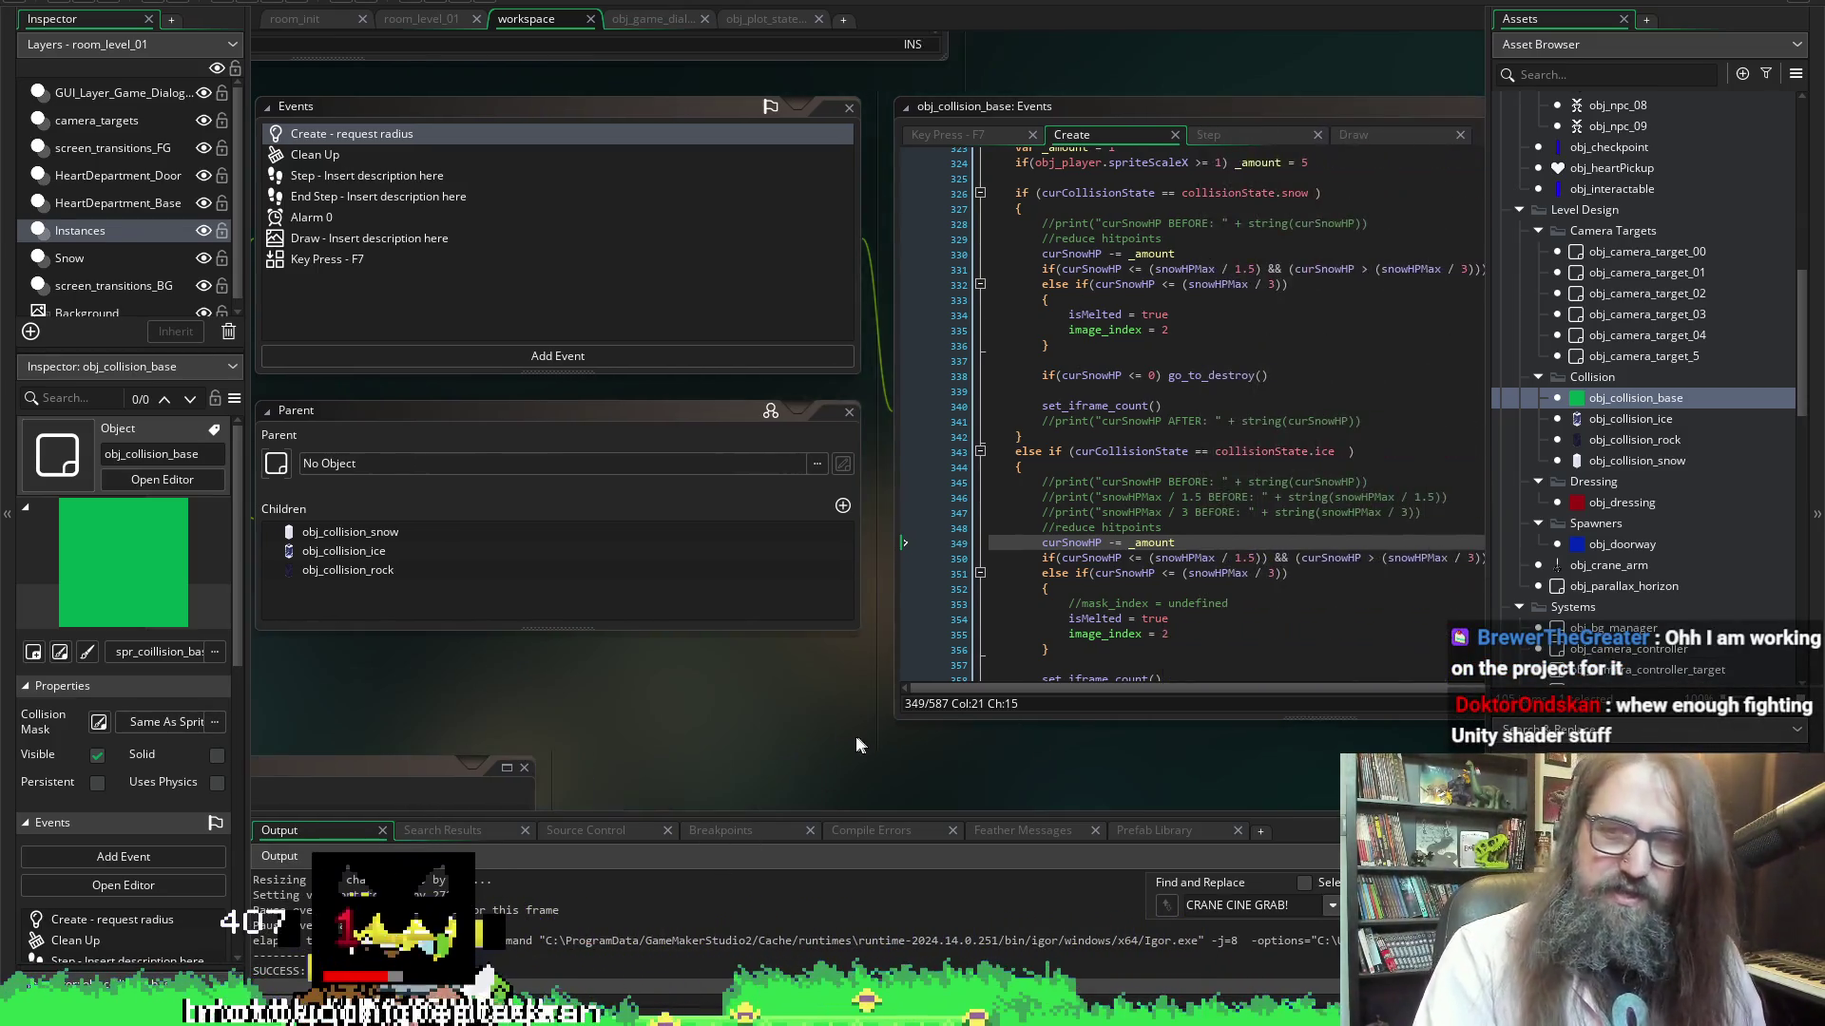
{"action": "scroll", "coordinate": [857, 738], "scroll_direction": "left", "scroll_amount": 4}
{"action": "scroll", "coordinate": [868, 666], "scroll_direction": "right", "scroll_amount": 6}
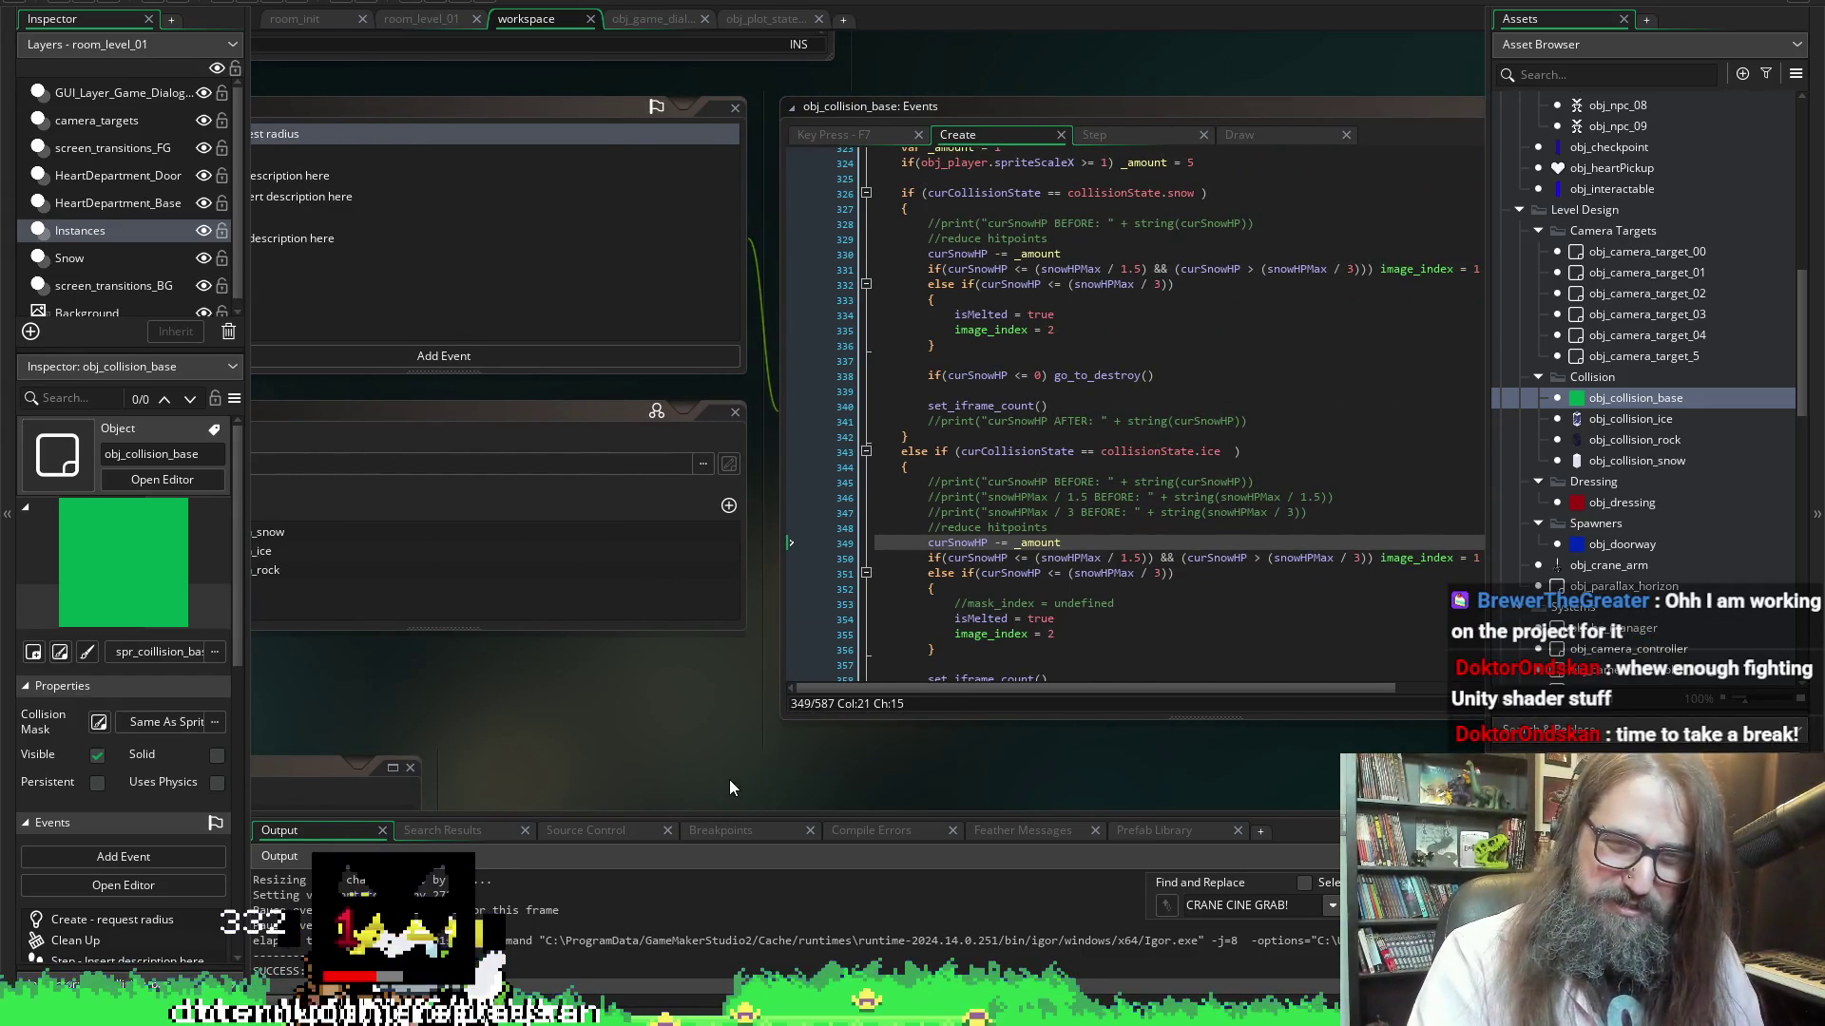
{"action": "scroll", "coordinate": [768, 722], "scroll_direction": "down", "scroll_amount": 1}
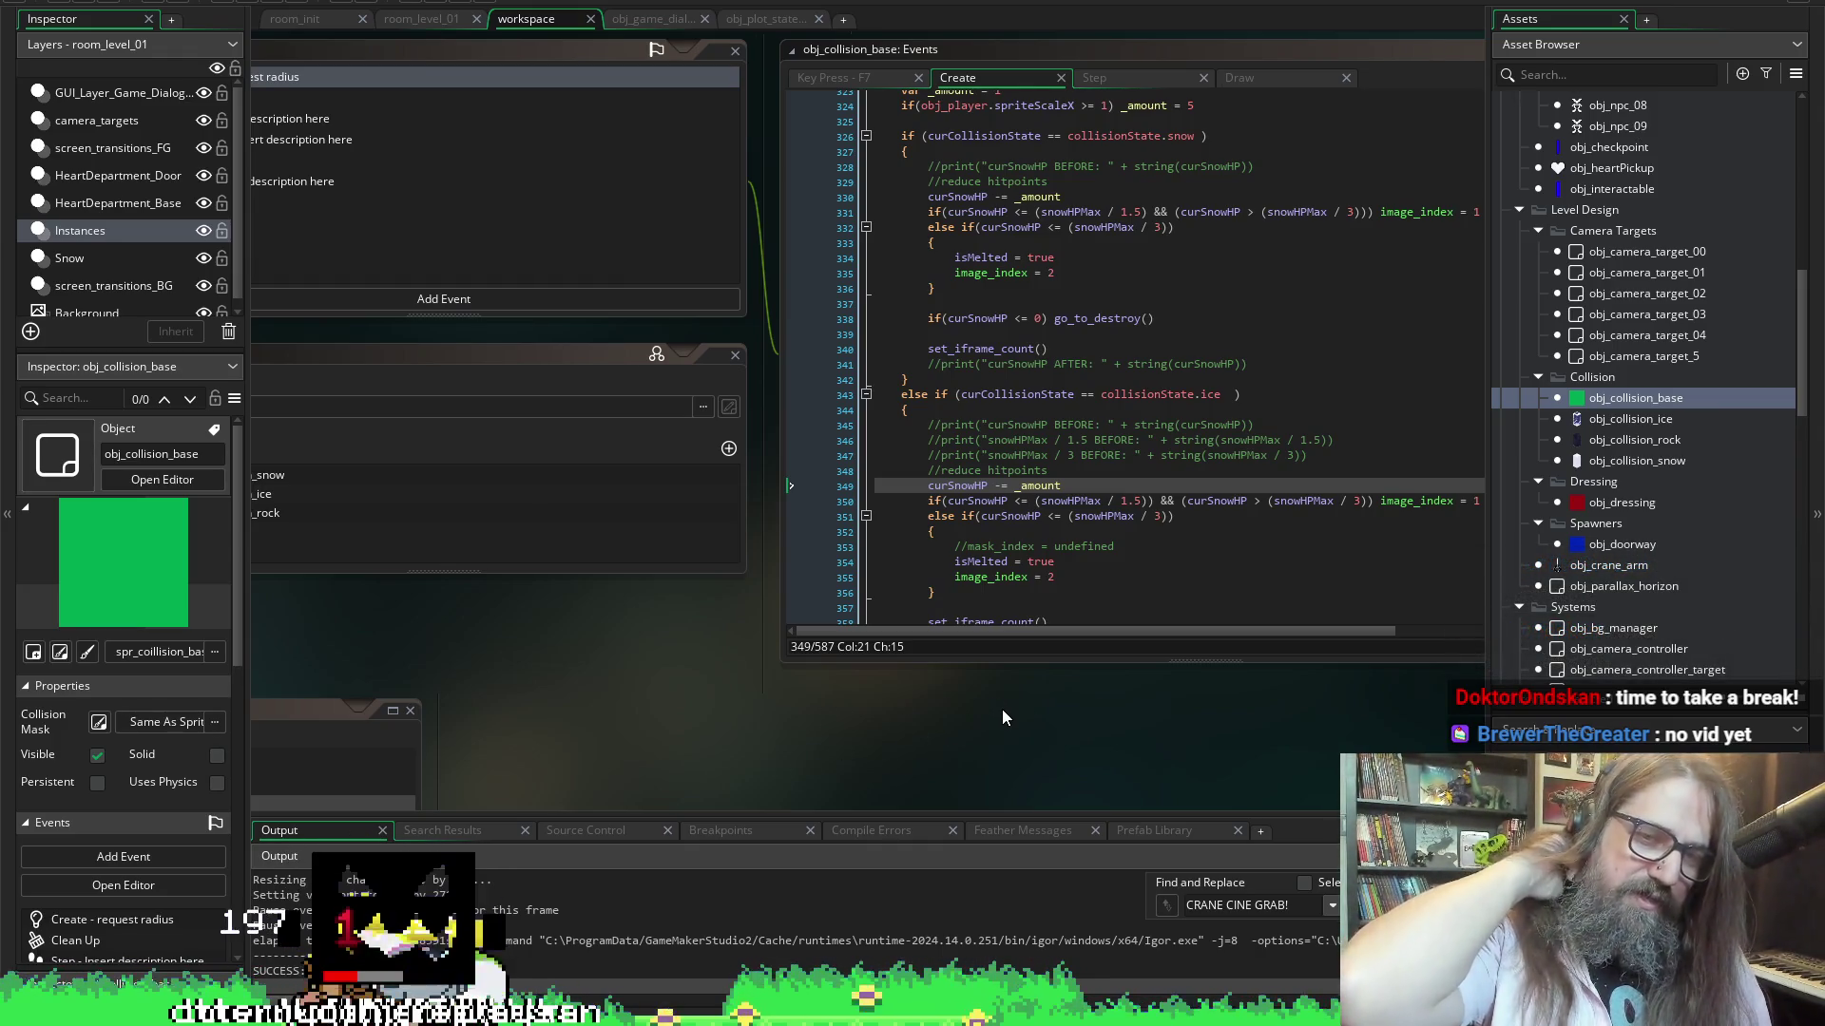
{"action": "scroll", "coordinate": [1265, 684], "scroll_direction": "right", "scroll_amount": 3}
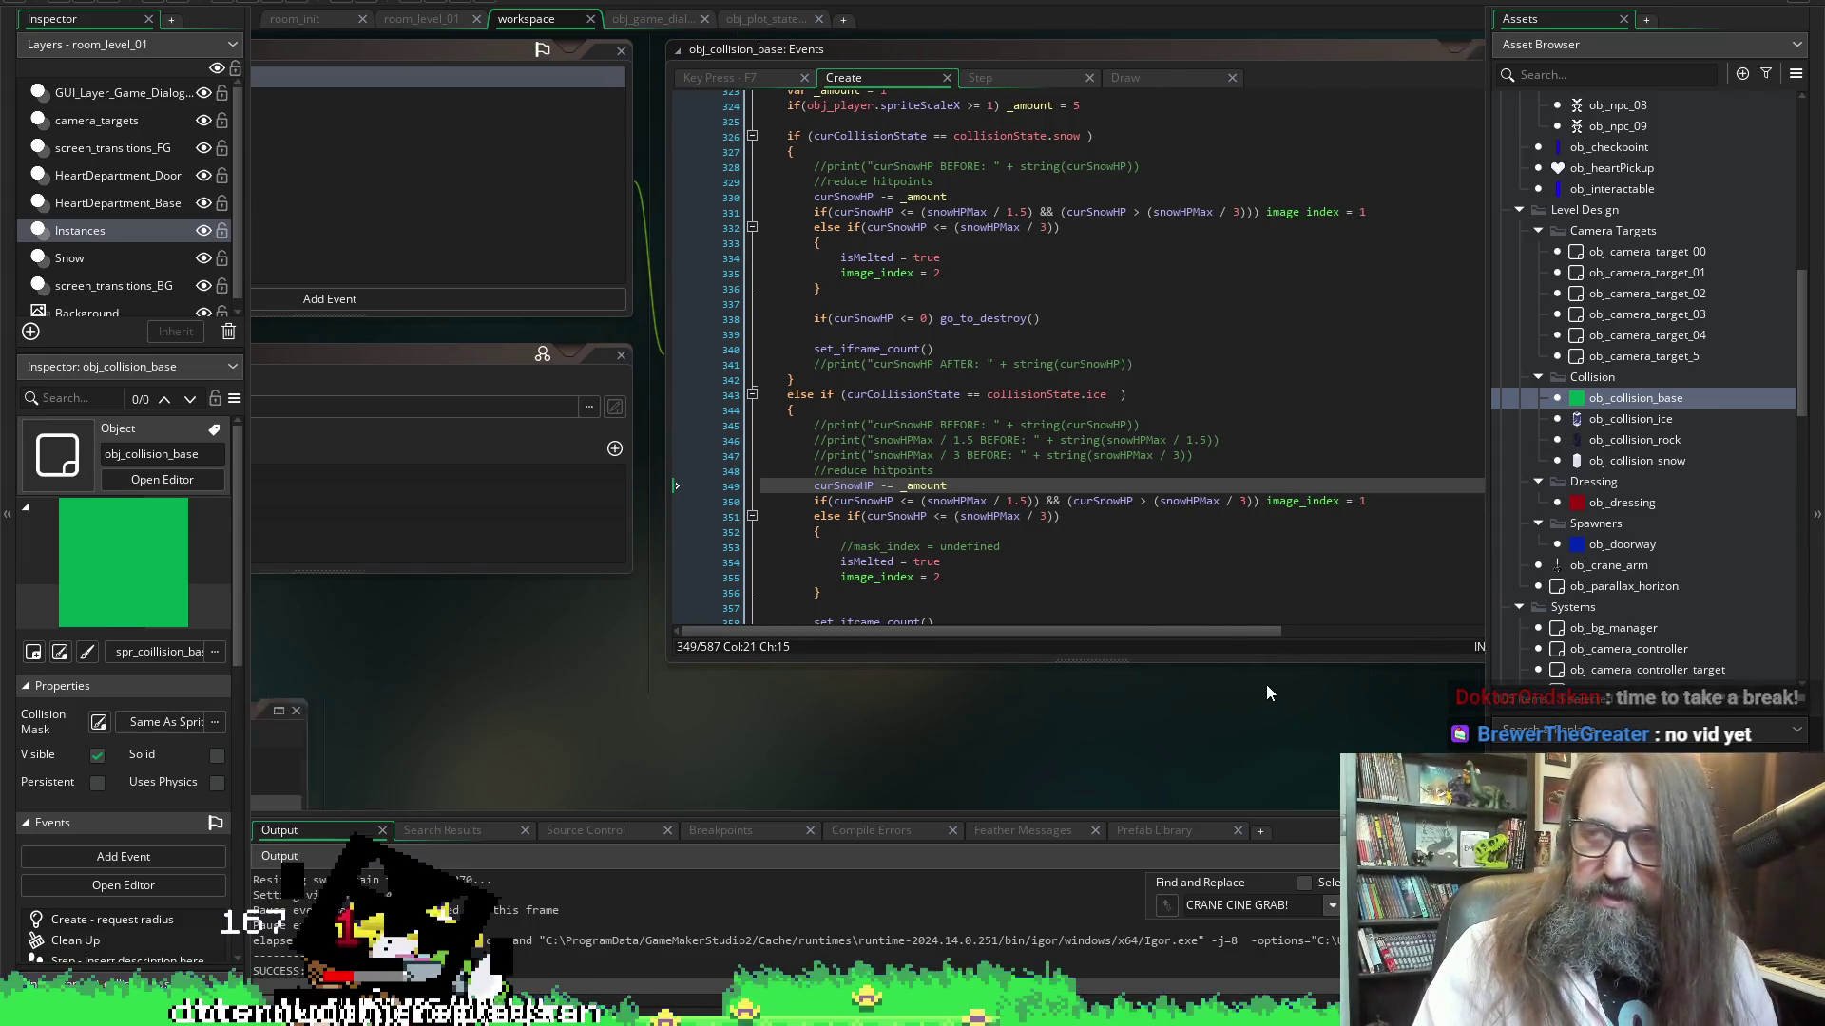
{"action": "scroll", "coordinate": [1266, 684], "scroll_direction": "right", "scroll_amount": 2}
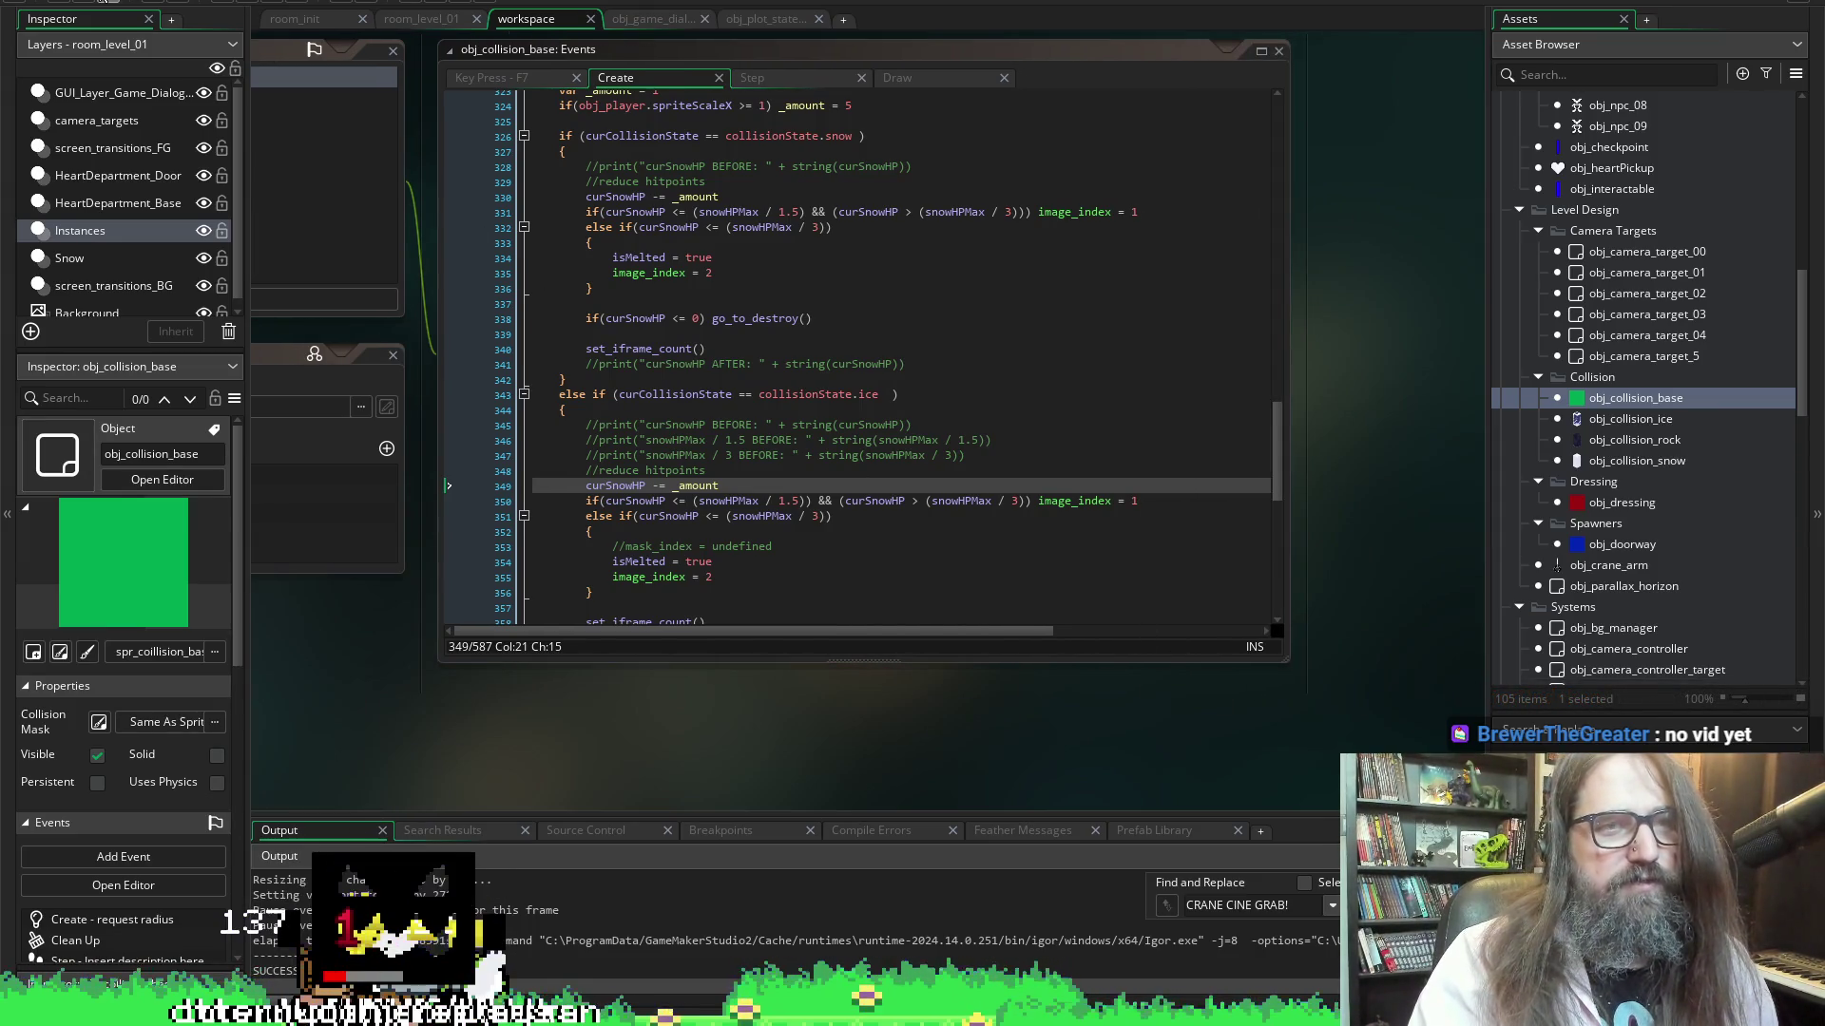
{"action": "scroll", "coordinate": [985, 705], "scroll_direction": "left", "scroll_amount": 3}
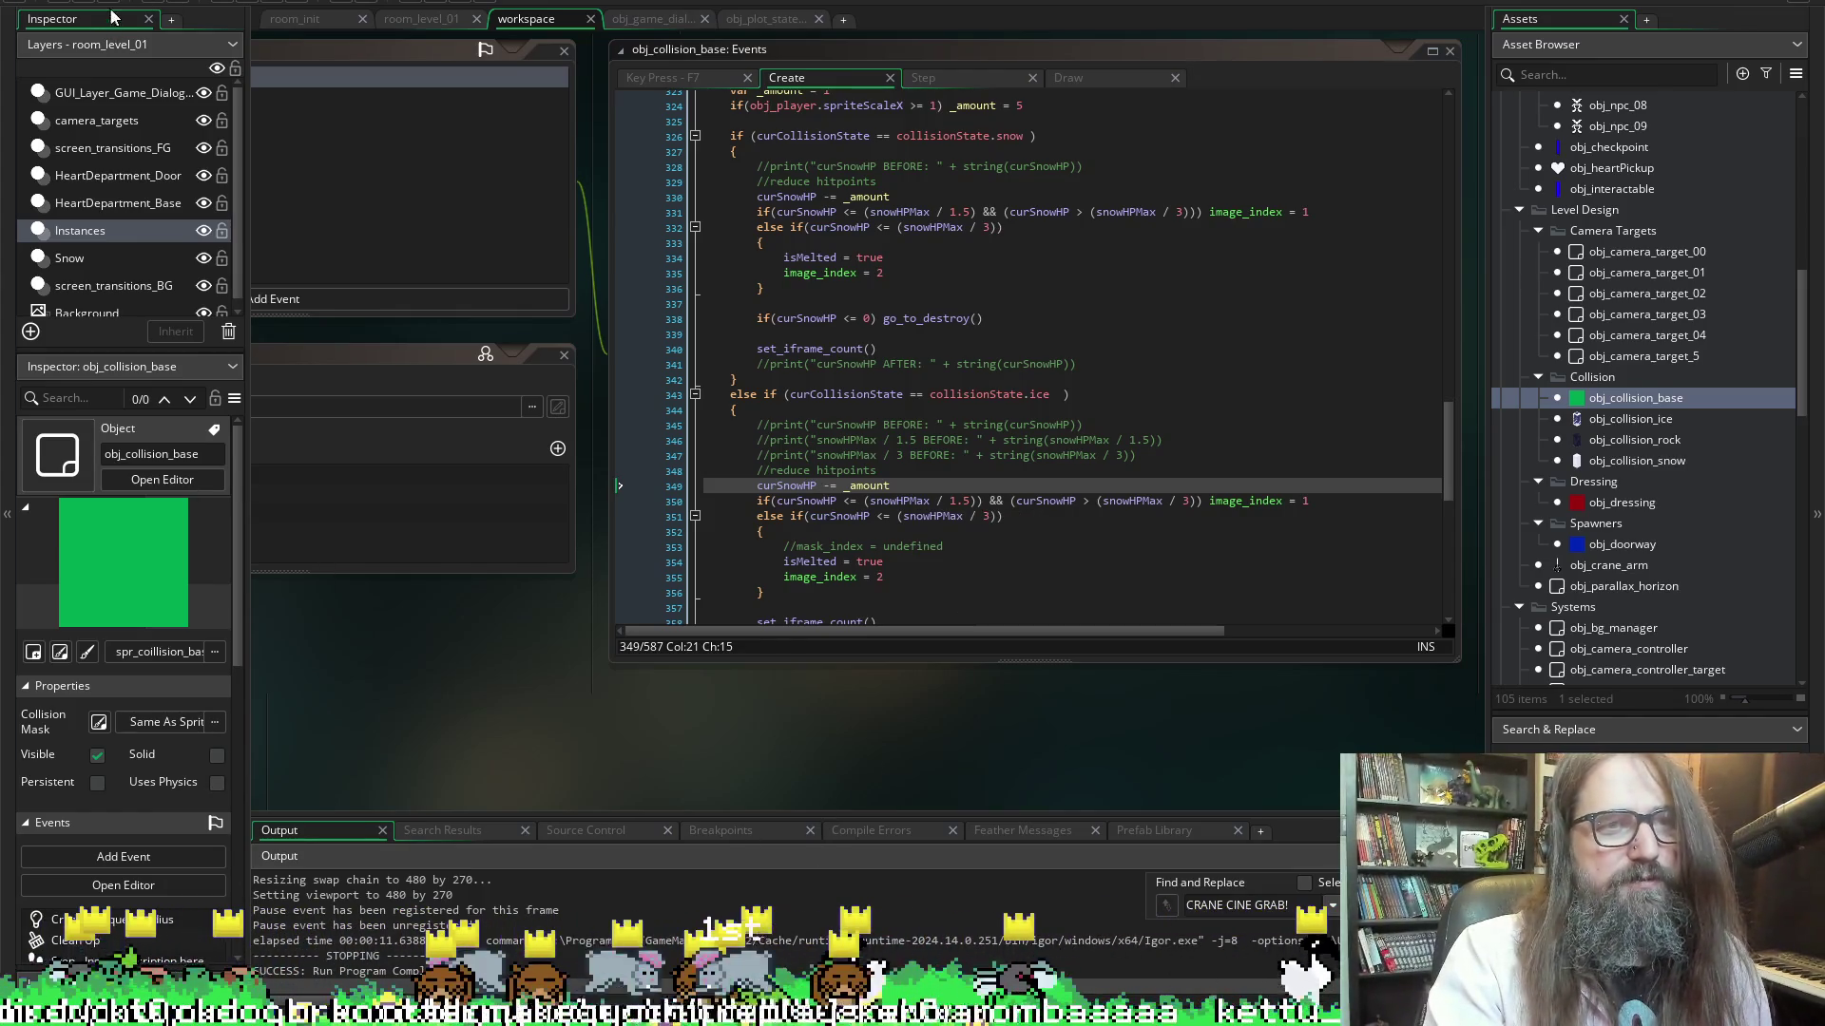
{"action": "scroll", "coordinate": [950, 691], "scroll_direction": "right", "scroll_amount": 2}
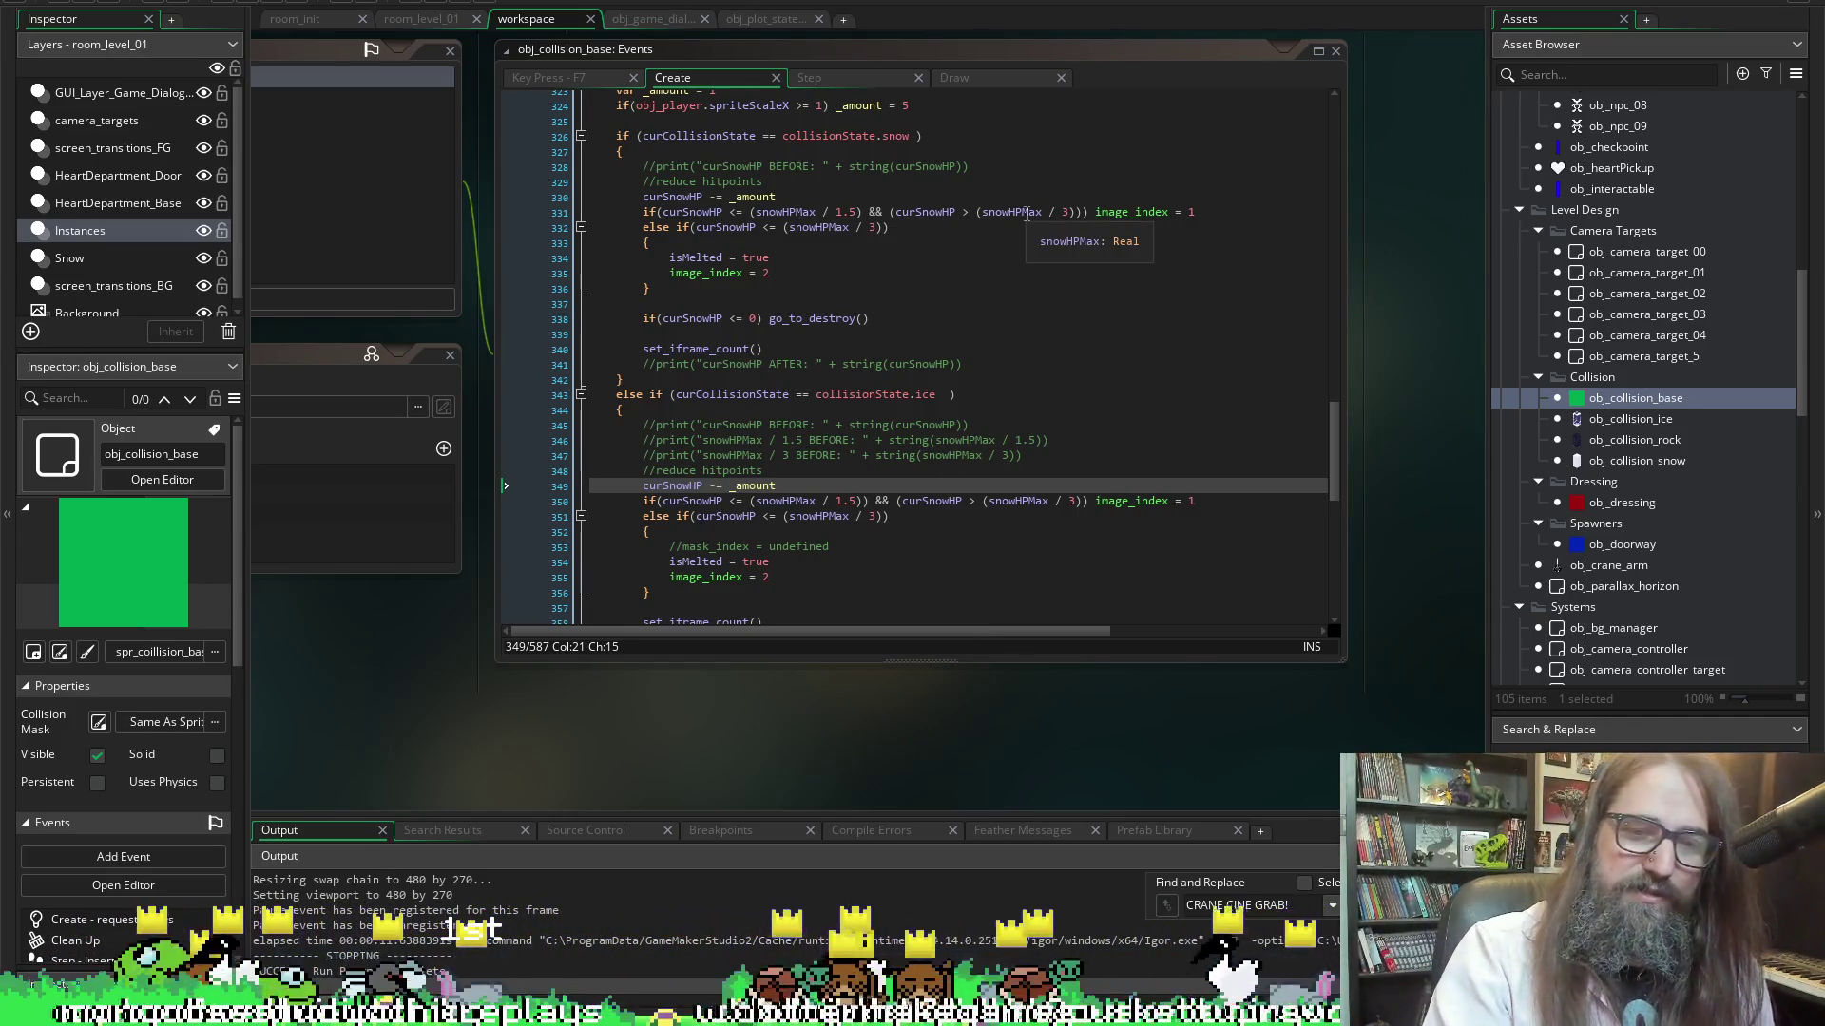
Make the code editor taller and edit line 324's spriteScaleX >= 1 comparison to > 1
{"action": "left_click_drag", "start_coordinate": [876, 664], "coordinate": [884, 810]}
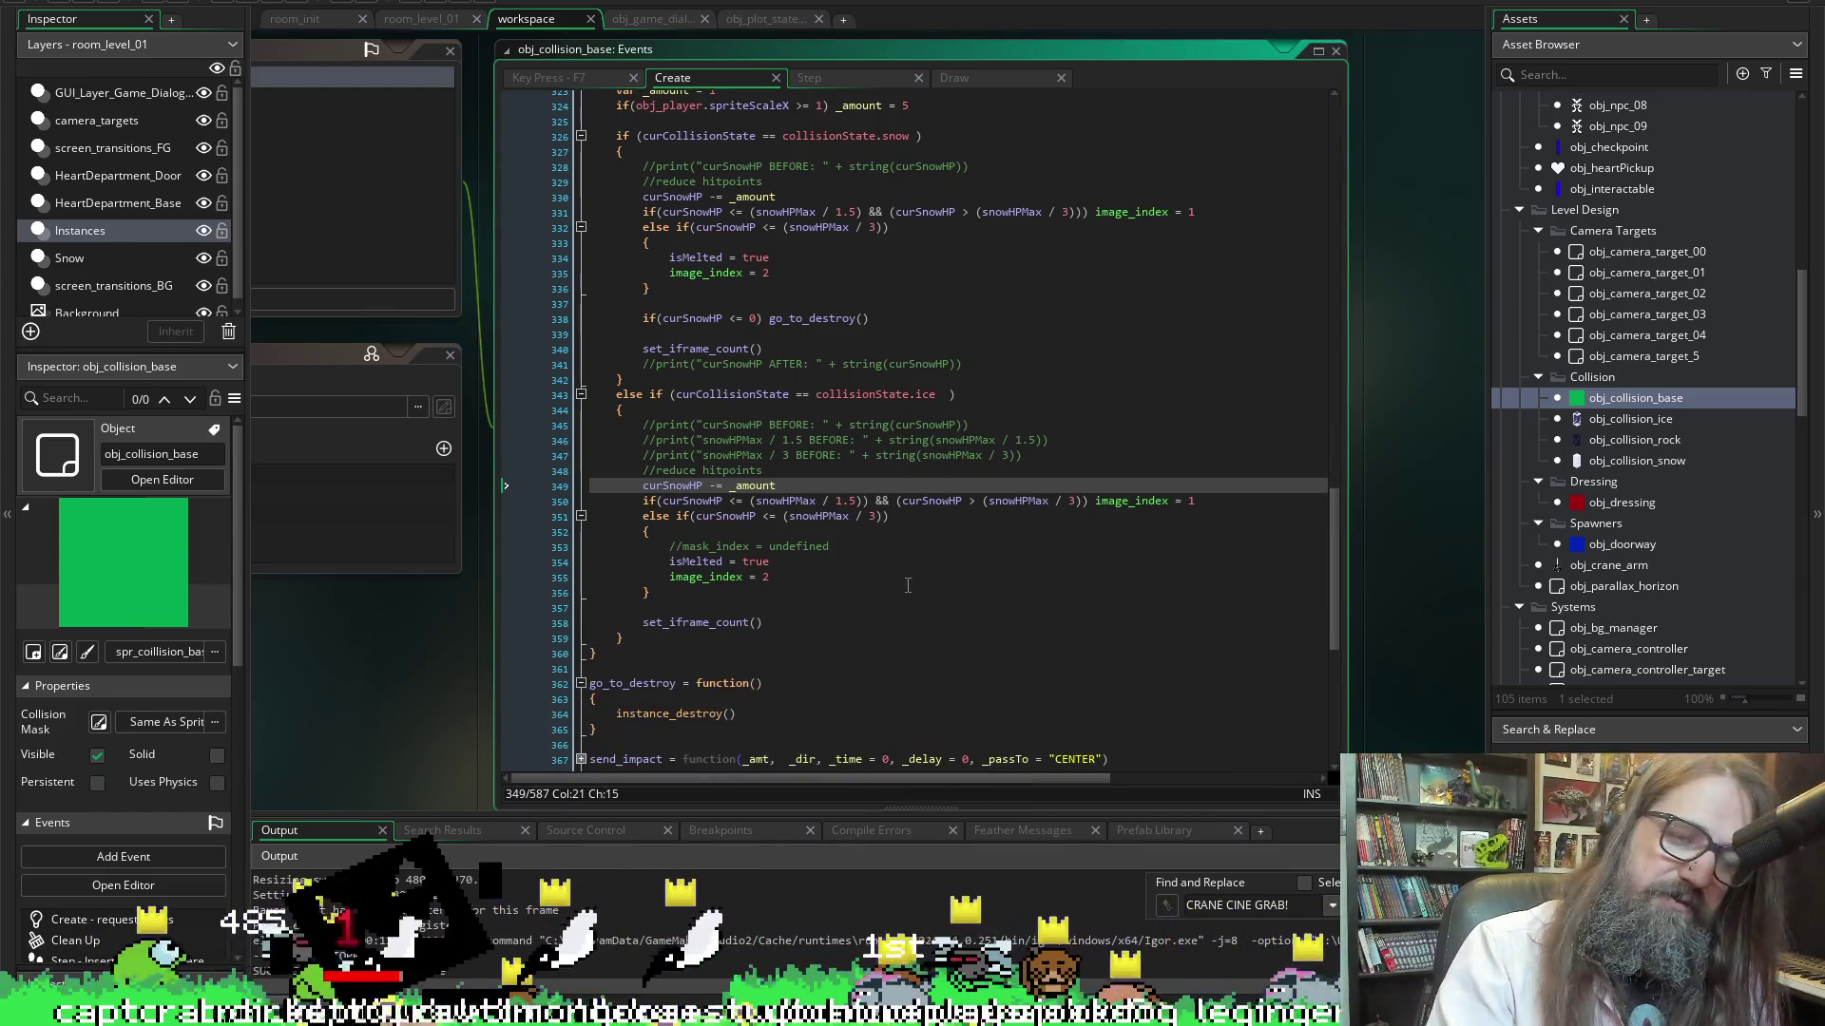
{"action": "scroll", "coordinate": [905, 406], "scroll_direction": "up", "scroll_amount": 3}
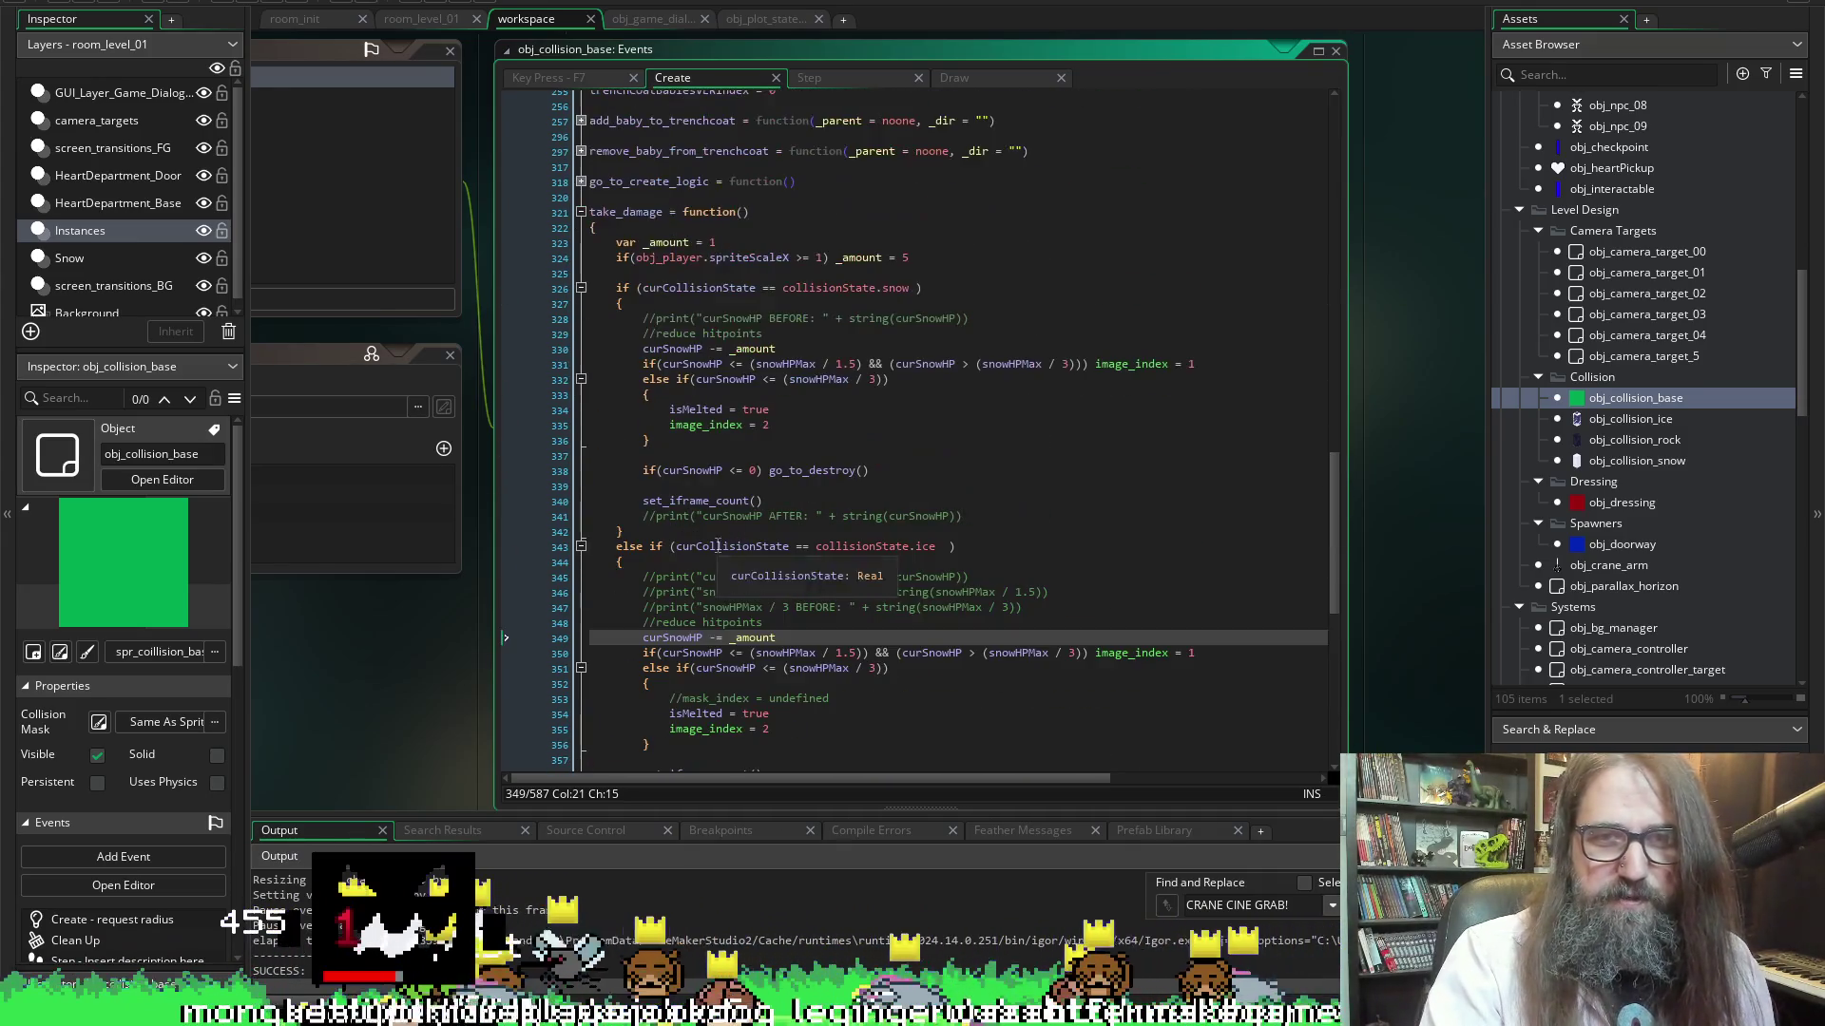
{"action": "scroll", "coordinate": [893, 319], "scroll_direction": "down", "scroll_amount": 2}
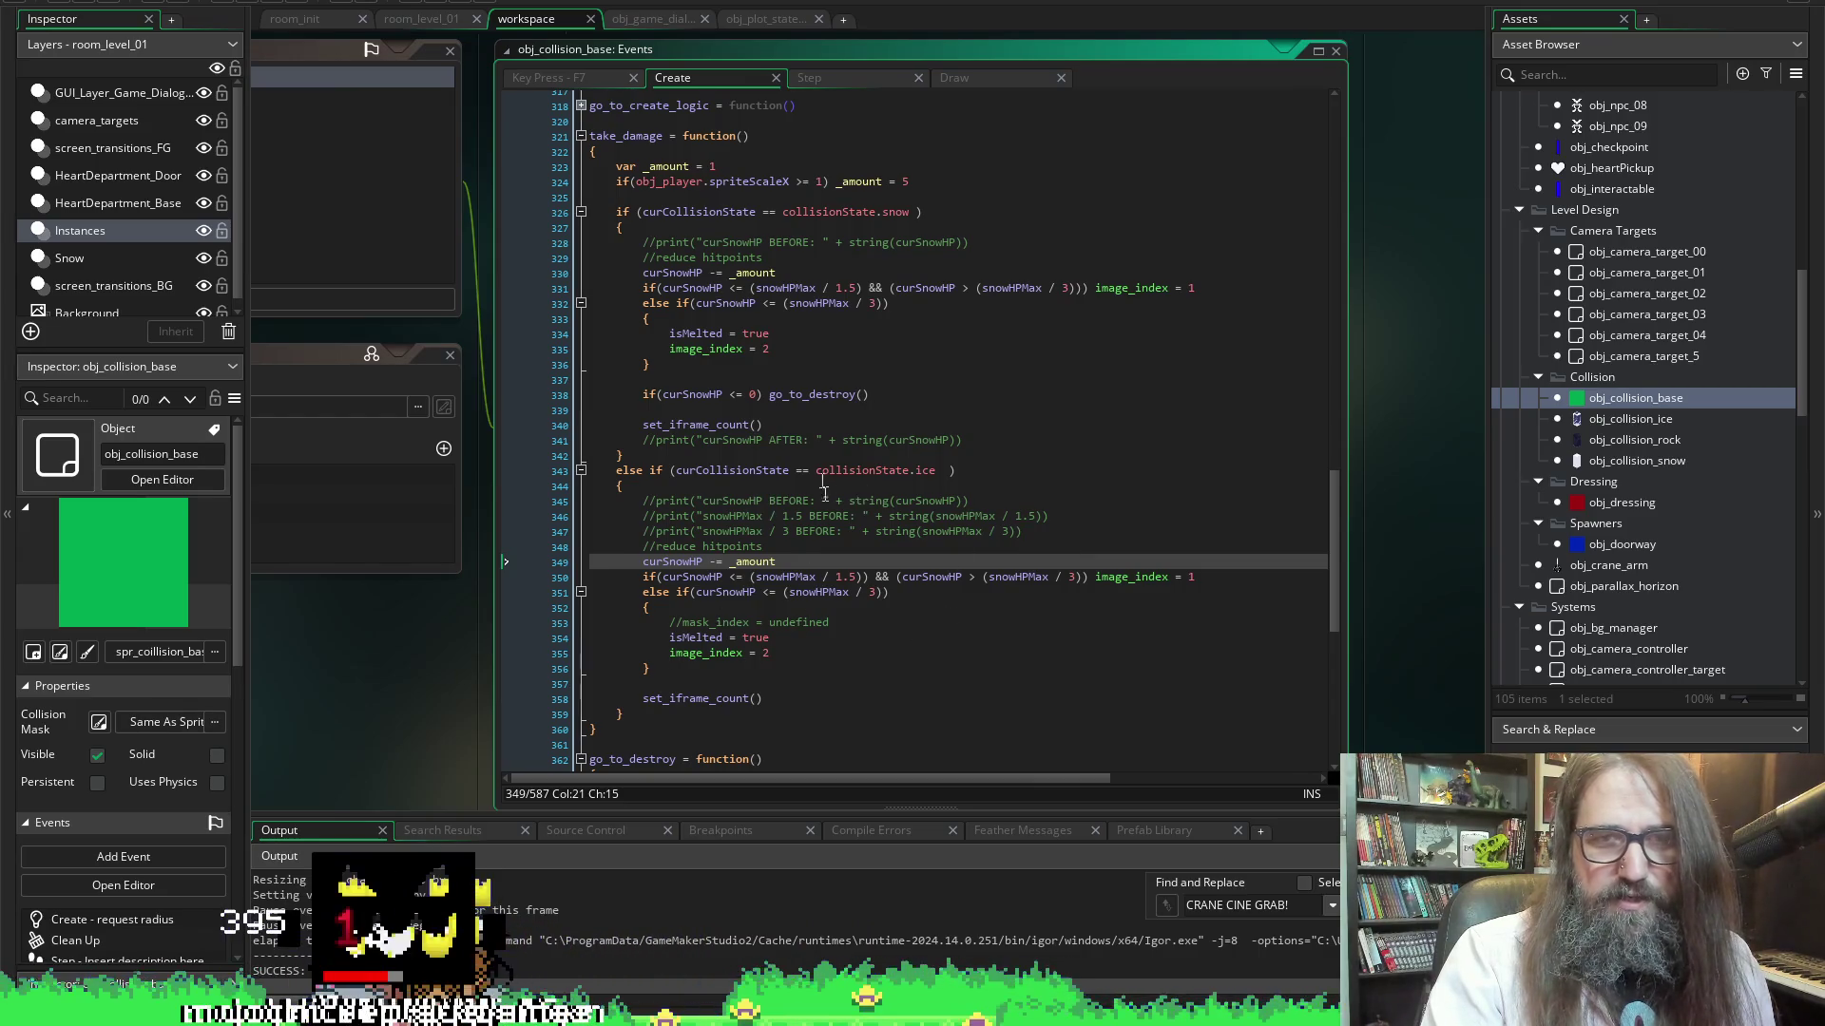
{"action": "scroll", "coordinate": [701, 378], "scroll_direction": "up", "scroll_amount": 4}
{"action": "scroll", "coordinate": [637, 337], "scroll_direction": "down", "scroll_amount": 2}
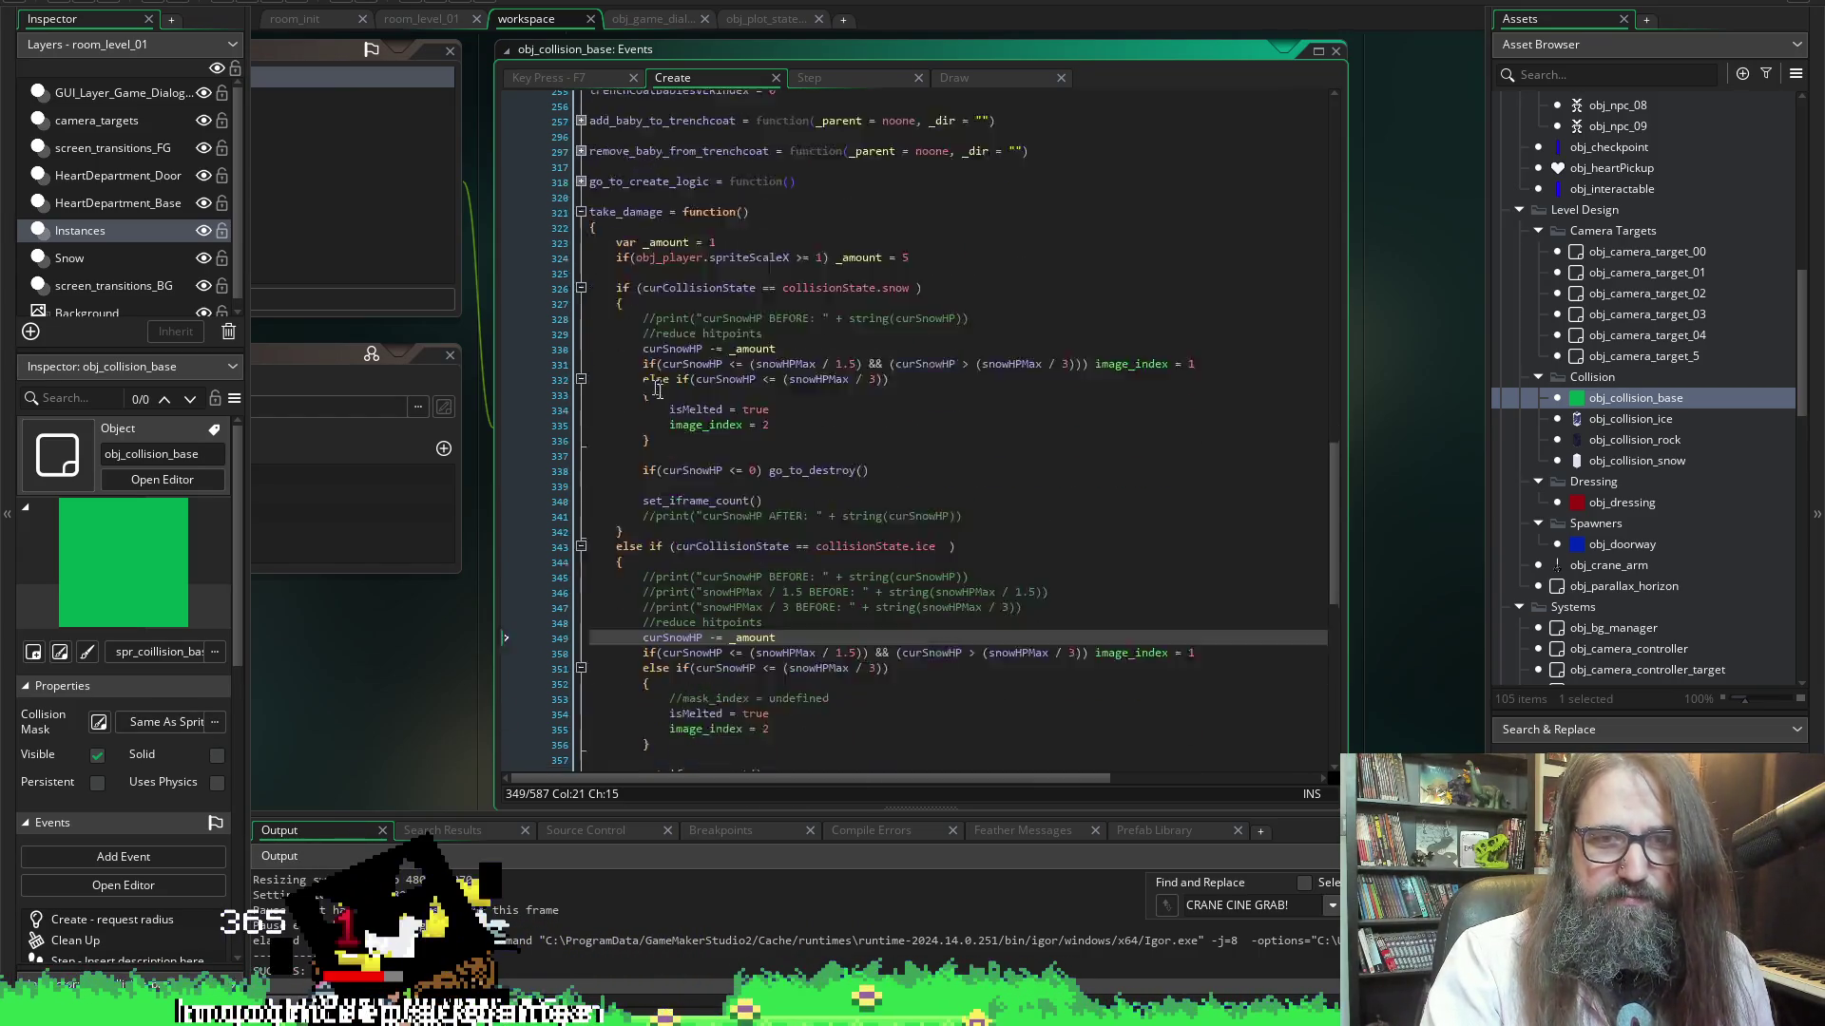
{"action": "scroll", "coordinate": [751, 325], "scroll_direction": "up", "scroll_amount": 3}
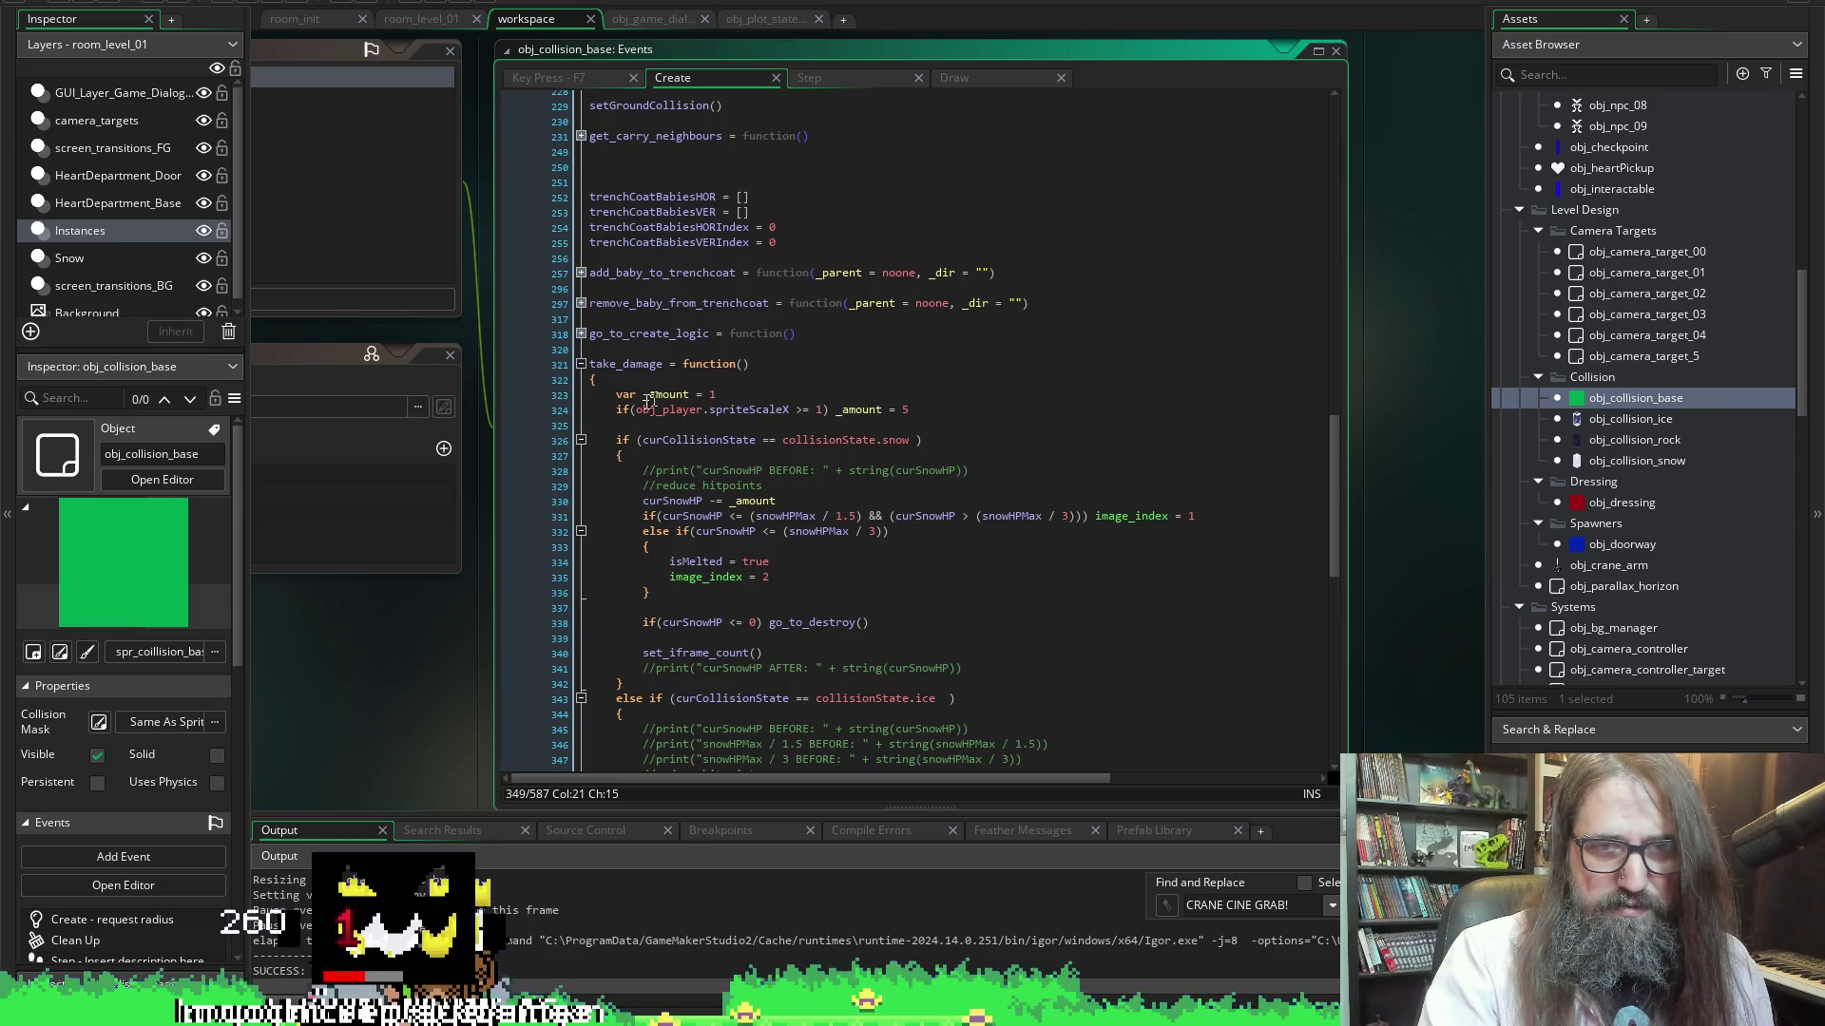
{"action": "left_click", "coordinate": [807, 416]}
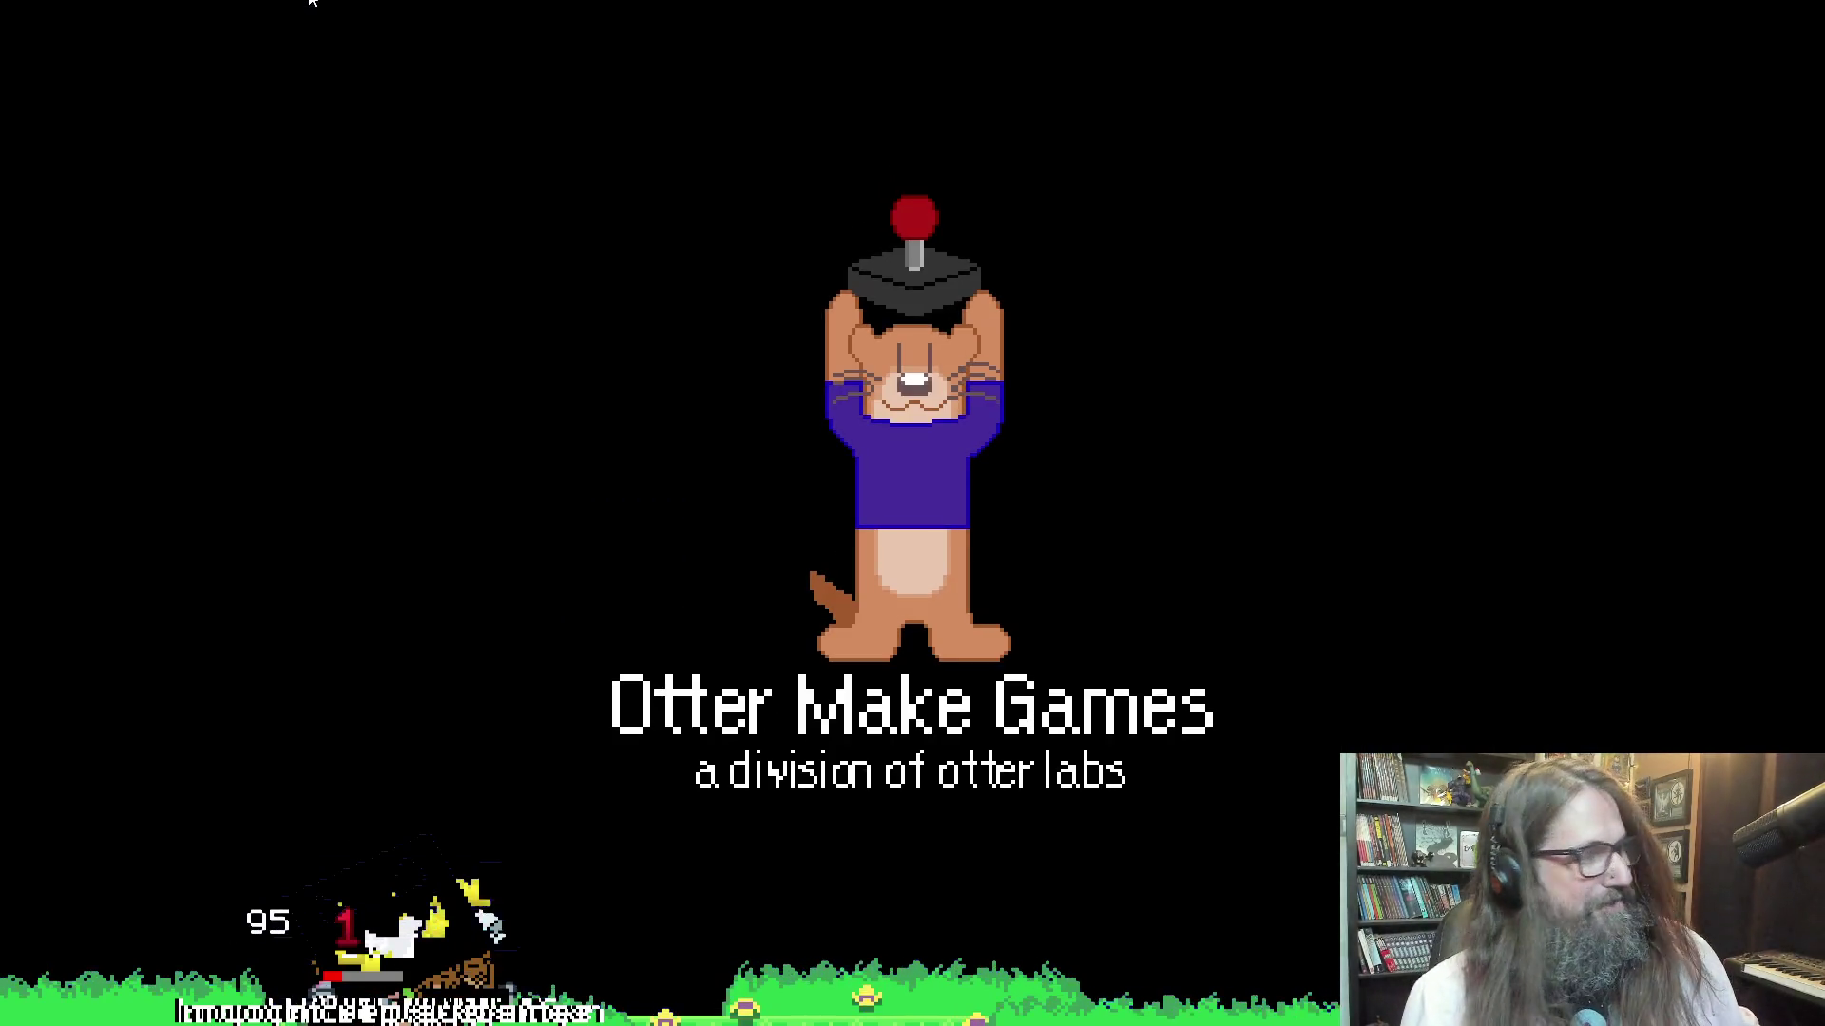
Choose Continue on the title menu to load the saved game for play-testing
{"action": "key", "text": "Down"}
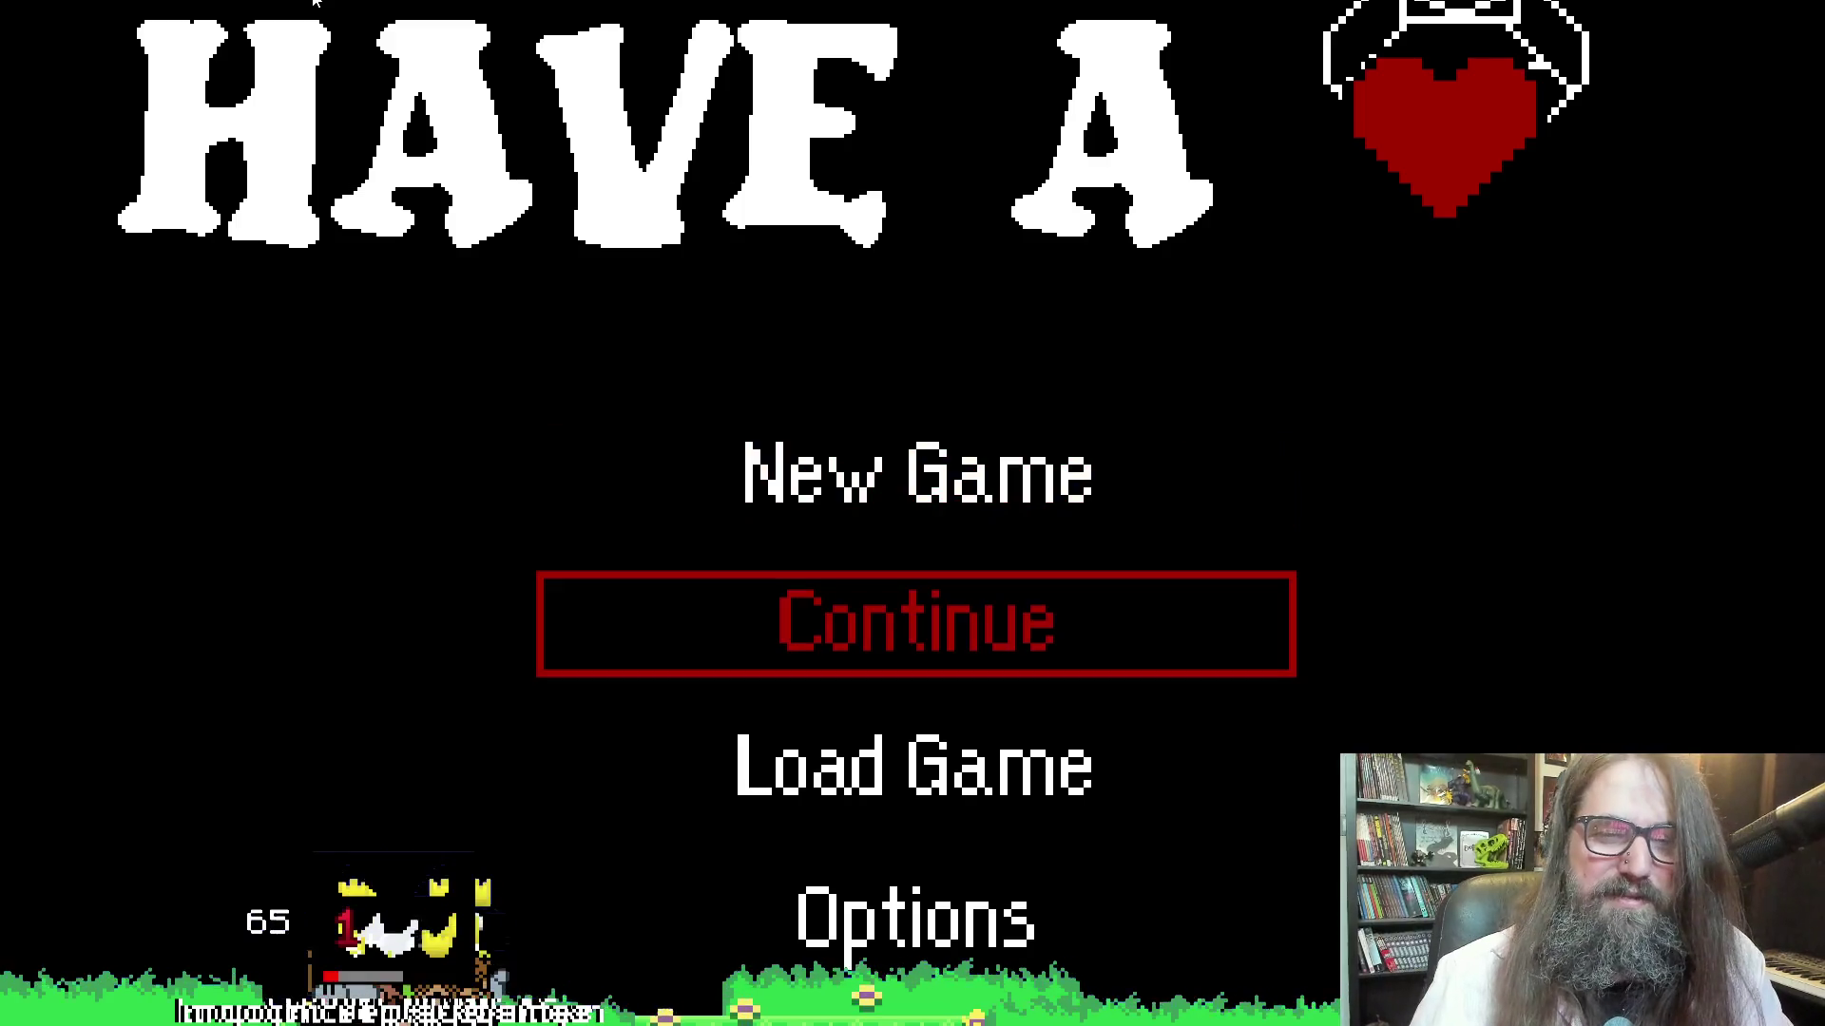
{"action": "key", "text": "Return"}
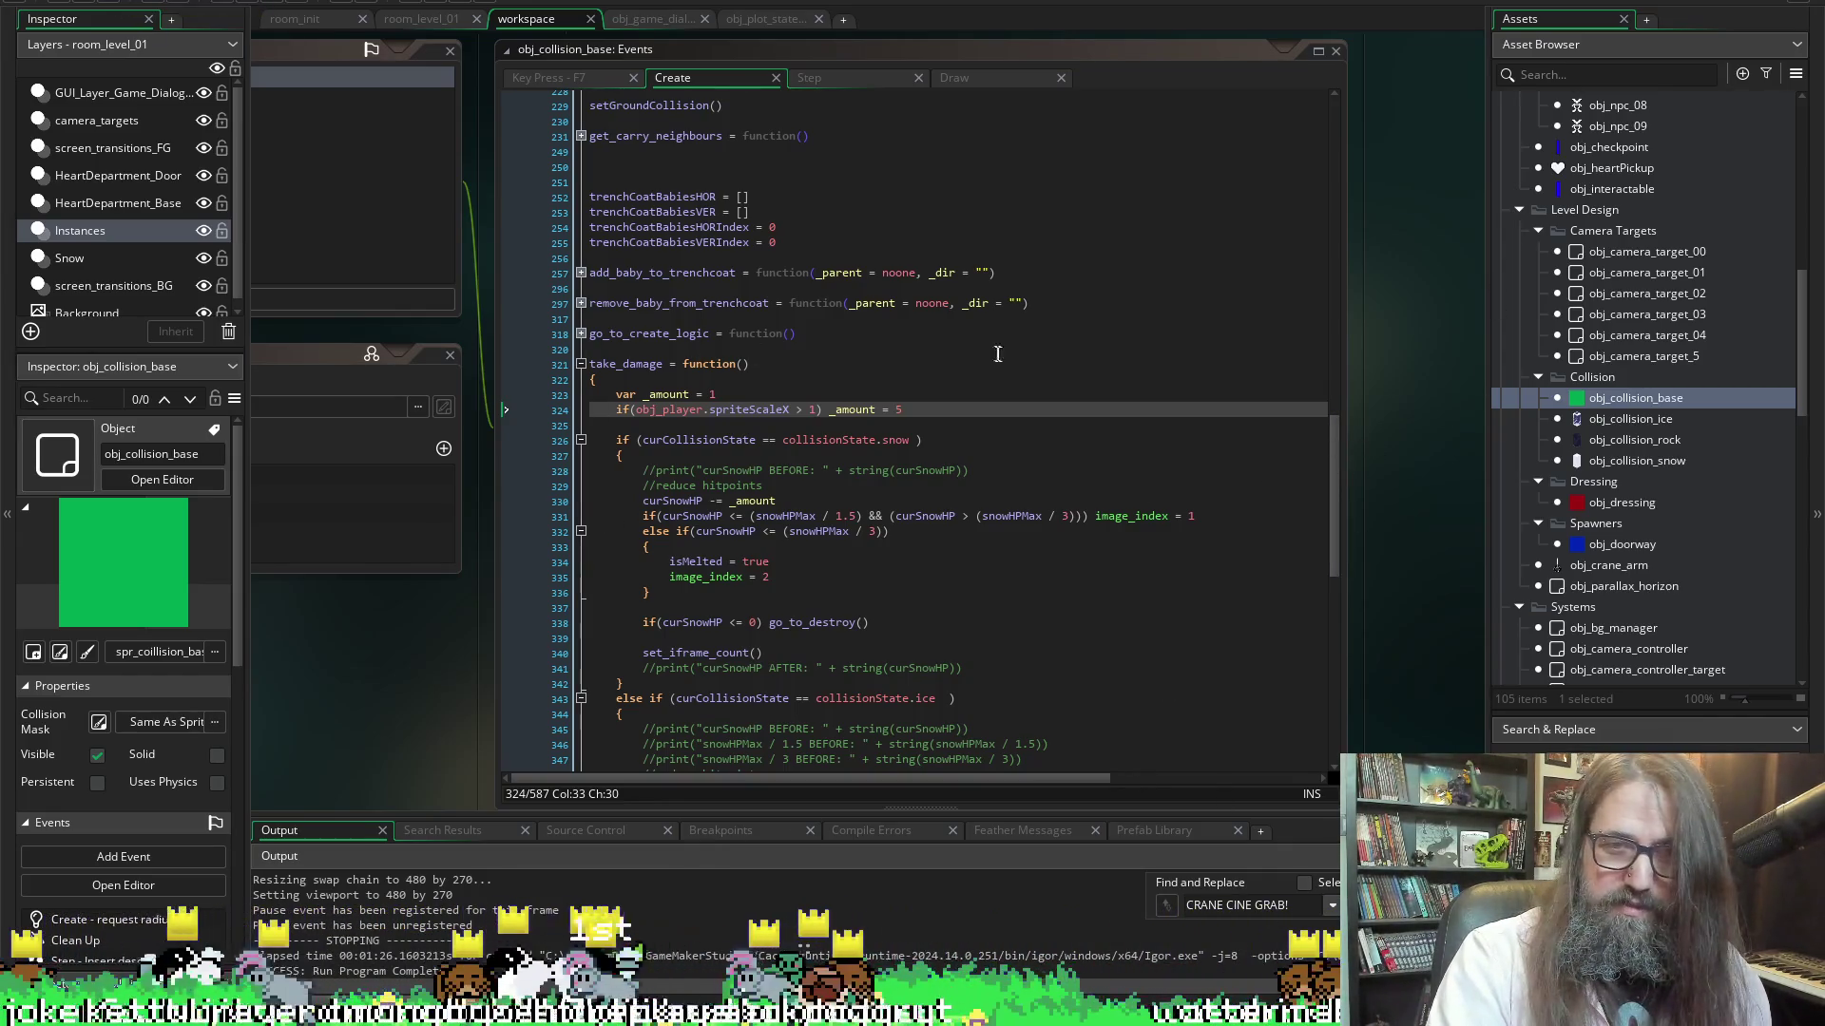
Glance over the collision code, then switch back to the bunny sprite in Aseprite
{"action": "scroll", "coordinate": [930, 560], "scroll_direction": "down", "scroll_amount": 5}
{"action": "scroll", "coordinate": [826, 467], "scroll_direction": "up", "scroll_amount": 6}
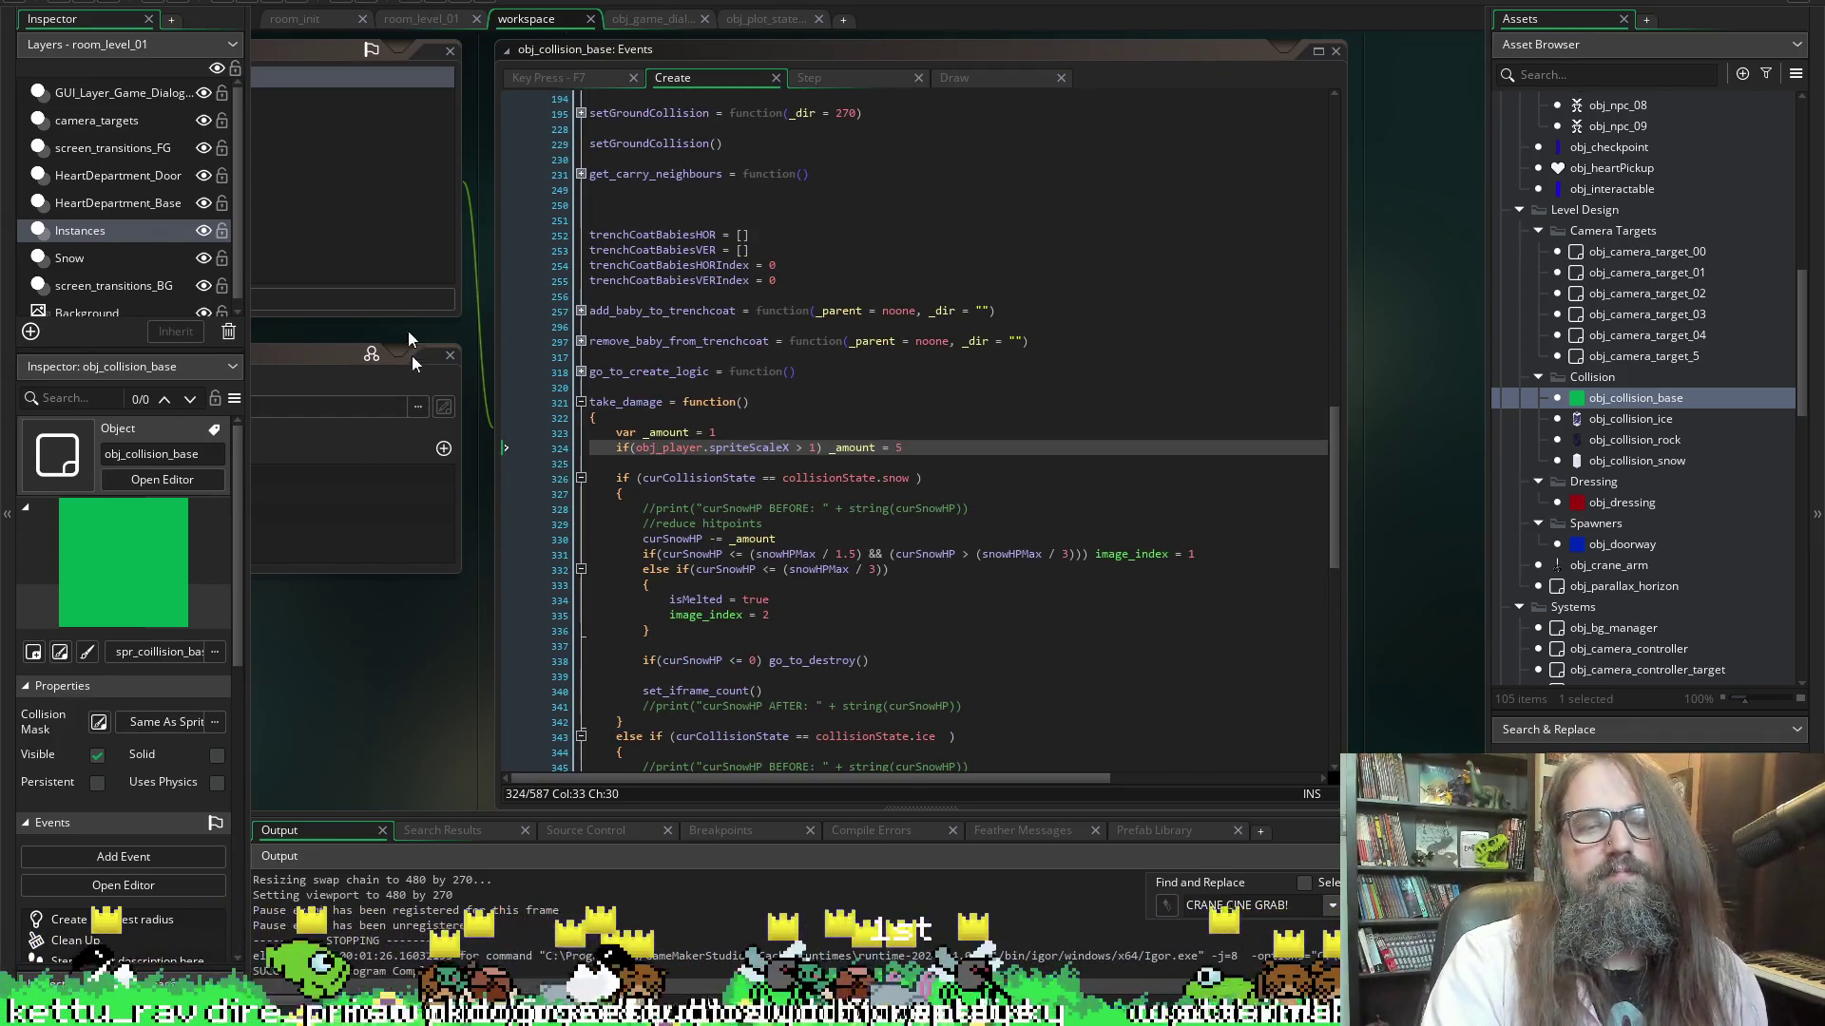
{"action": "scroll", "coordinate": [749, 421], "scroll_direction": "down", "scroll_amount": 3}
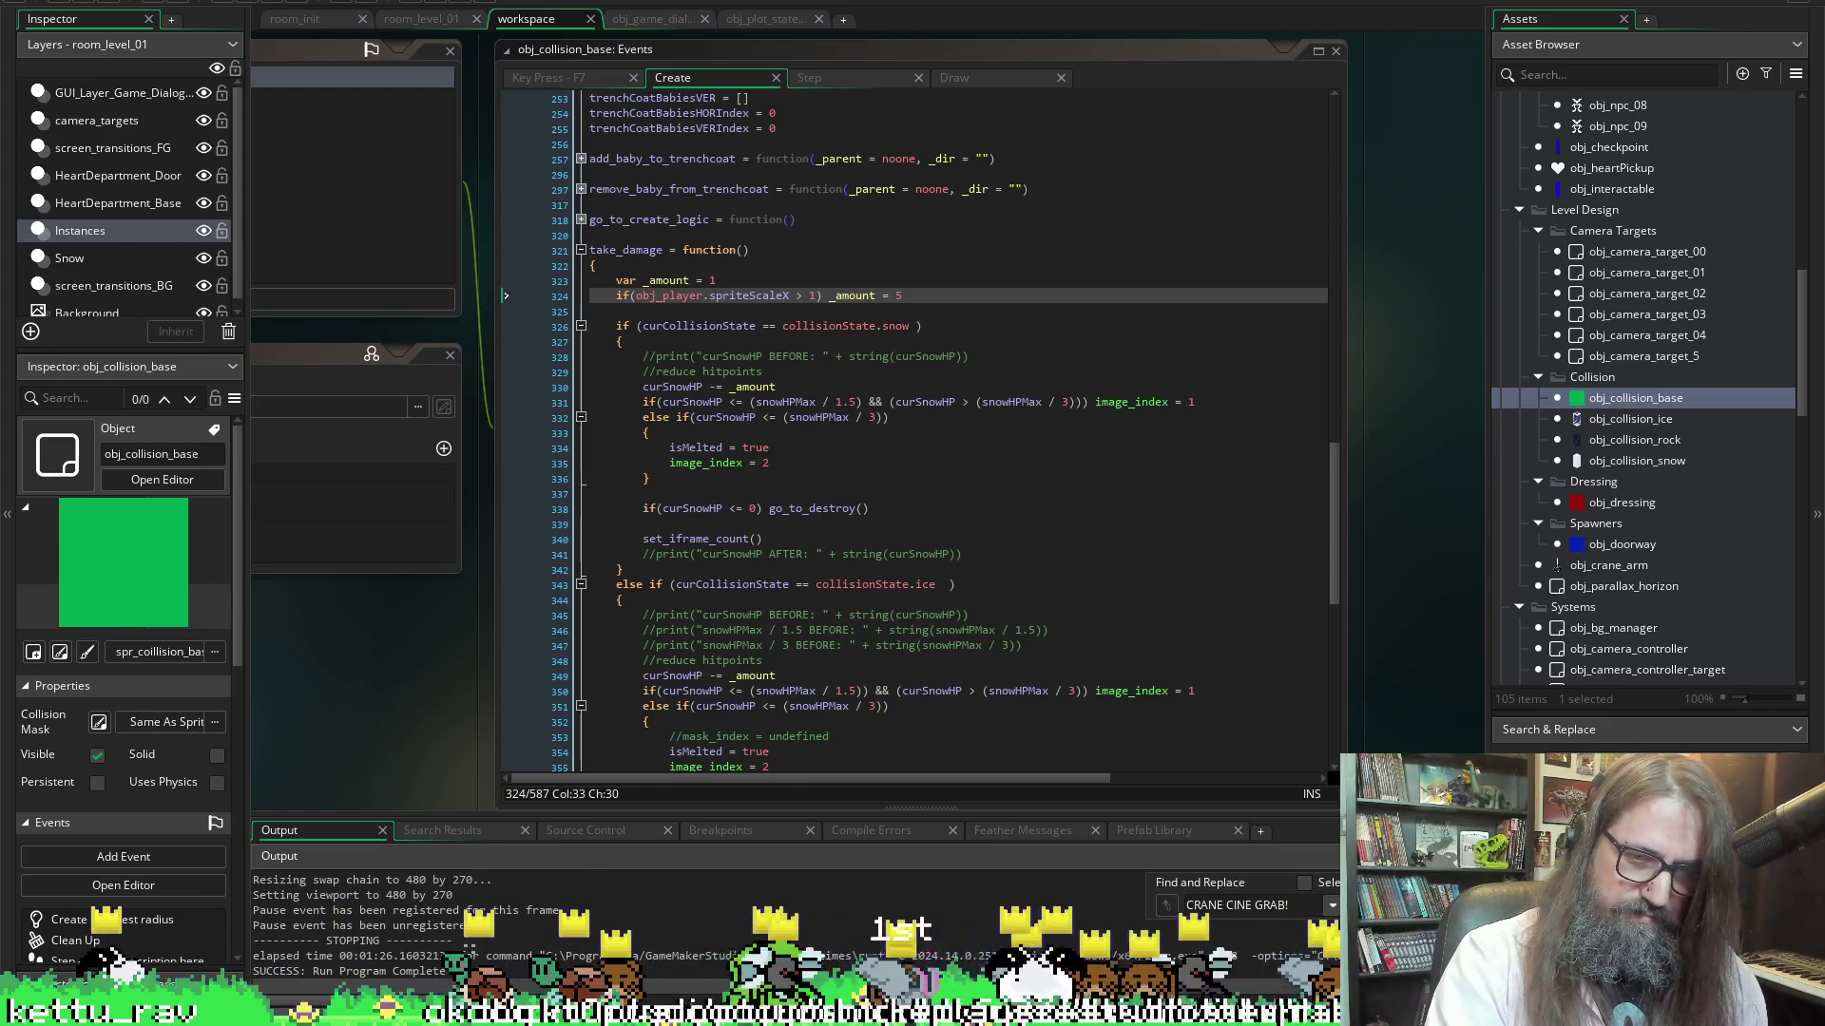
{"action": "key", "text": "alt+Tab"}
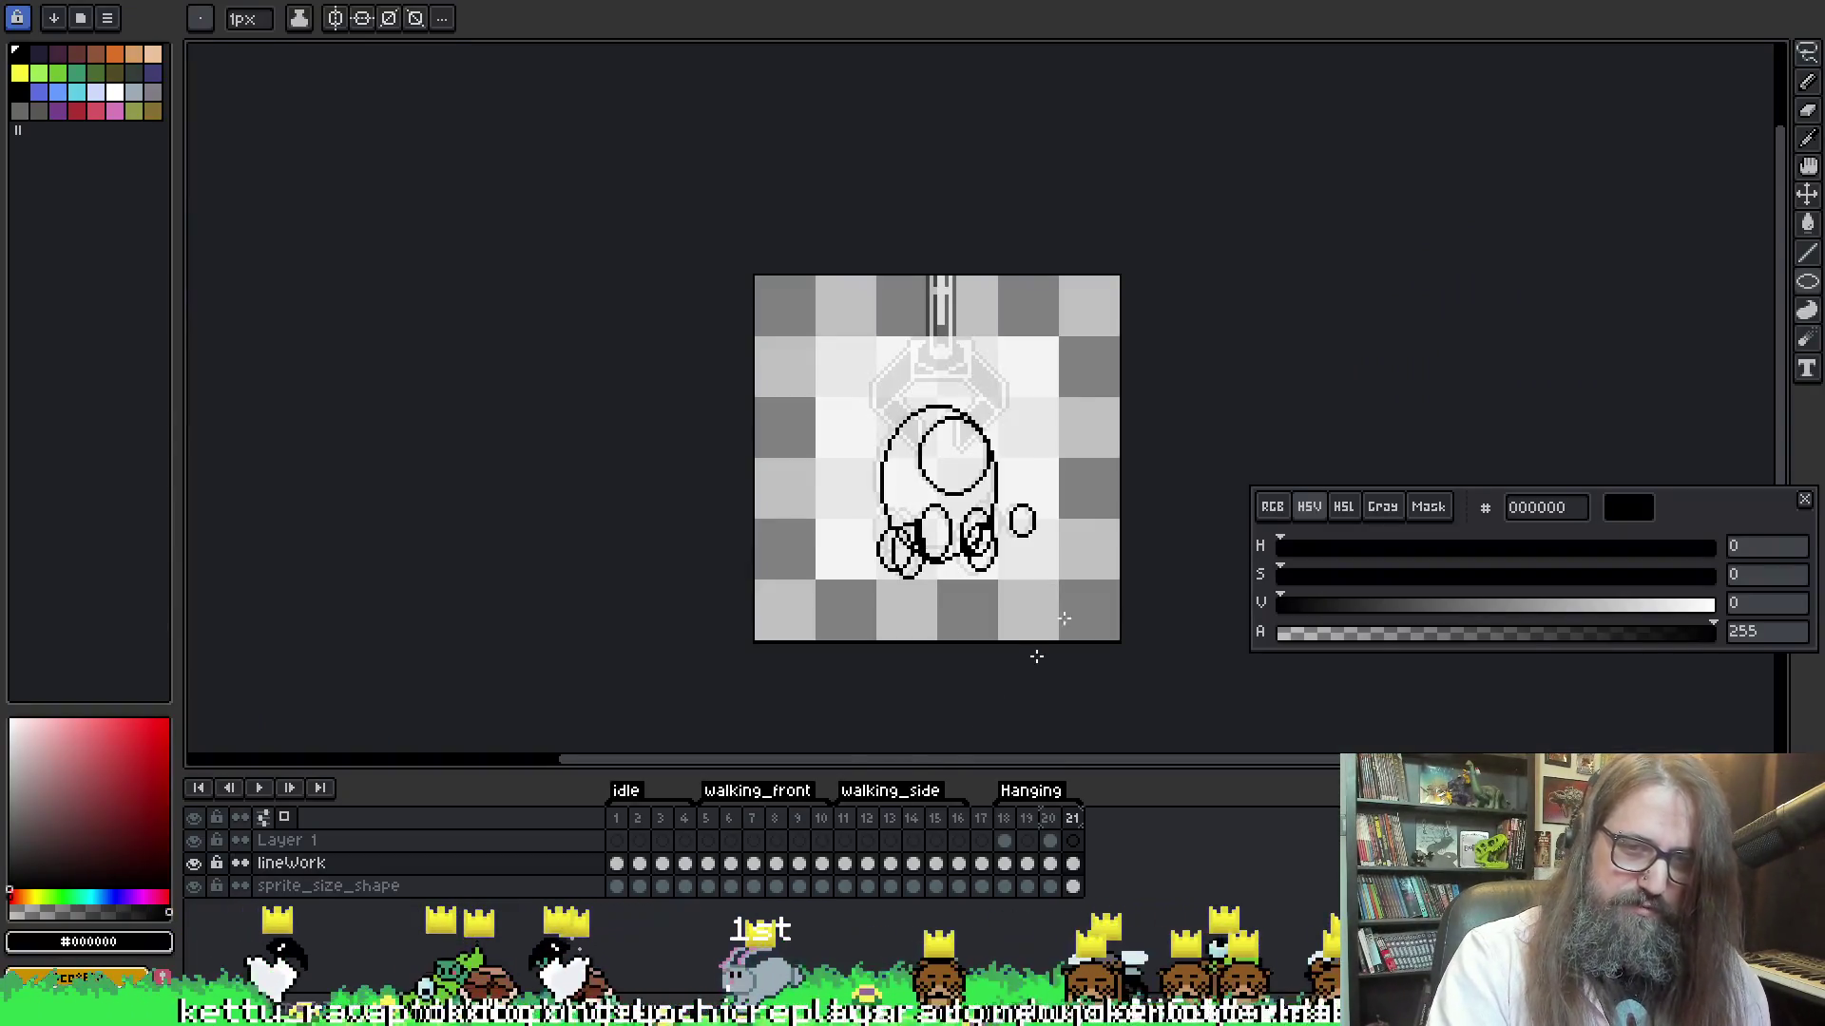
Play the animation preview, checking Hanging frame 18 and idle frame 2, then stop playback
{"action": "key", "text": "Return"}
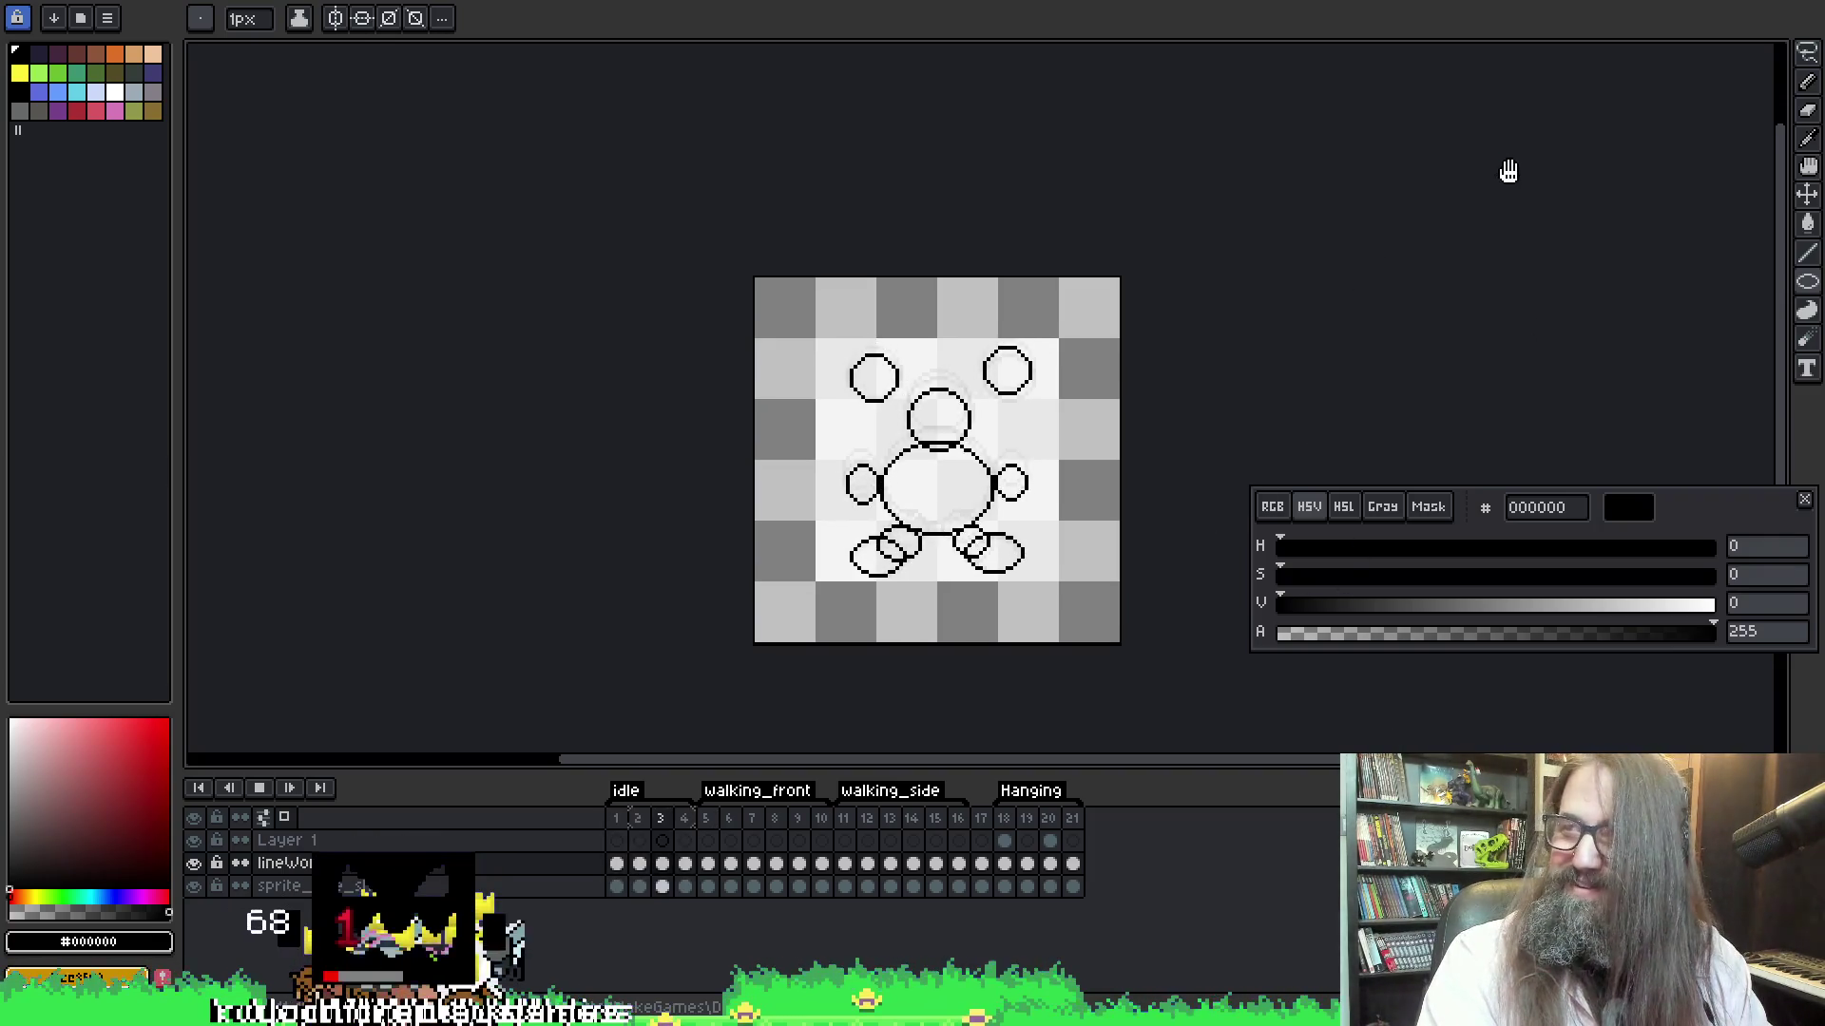
{"action": "scroll", "coordinate": [1131, 266], "scroll_direction": "down", "scroll_amount": 3}
{"action": "scroll", "coordinate": [1233, 172], "scroll_direction": "up", "scroll_amount": 3}
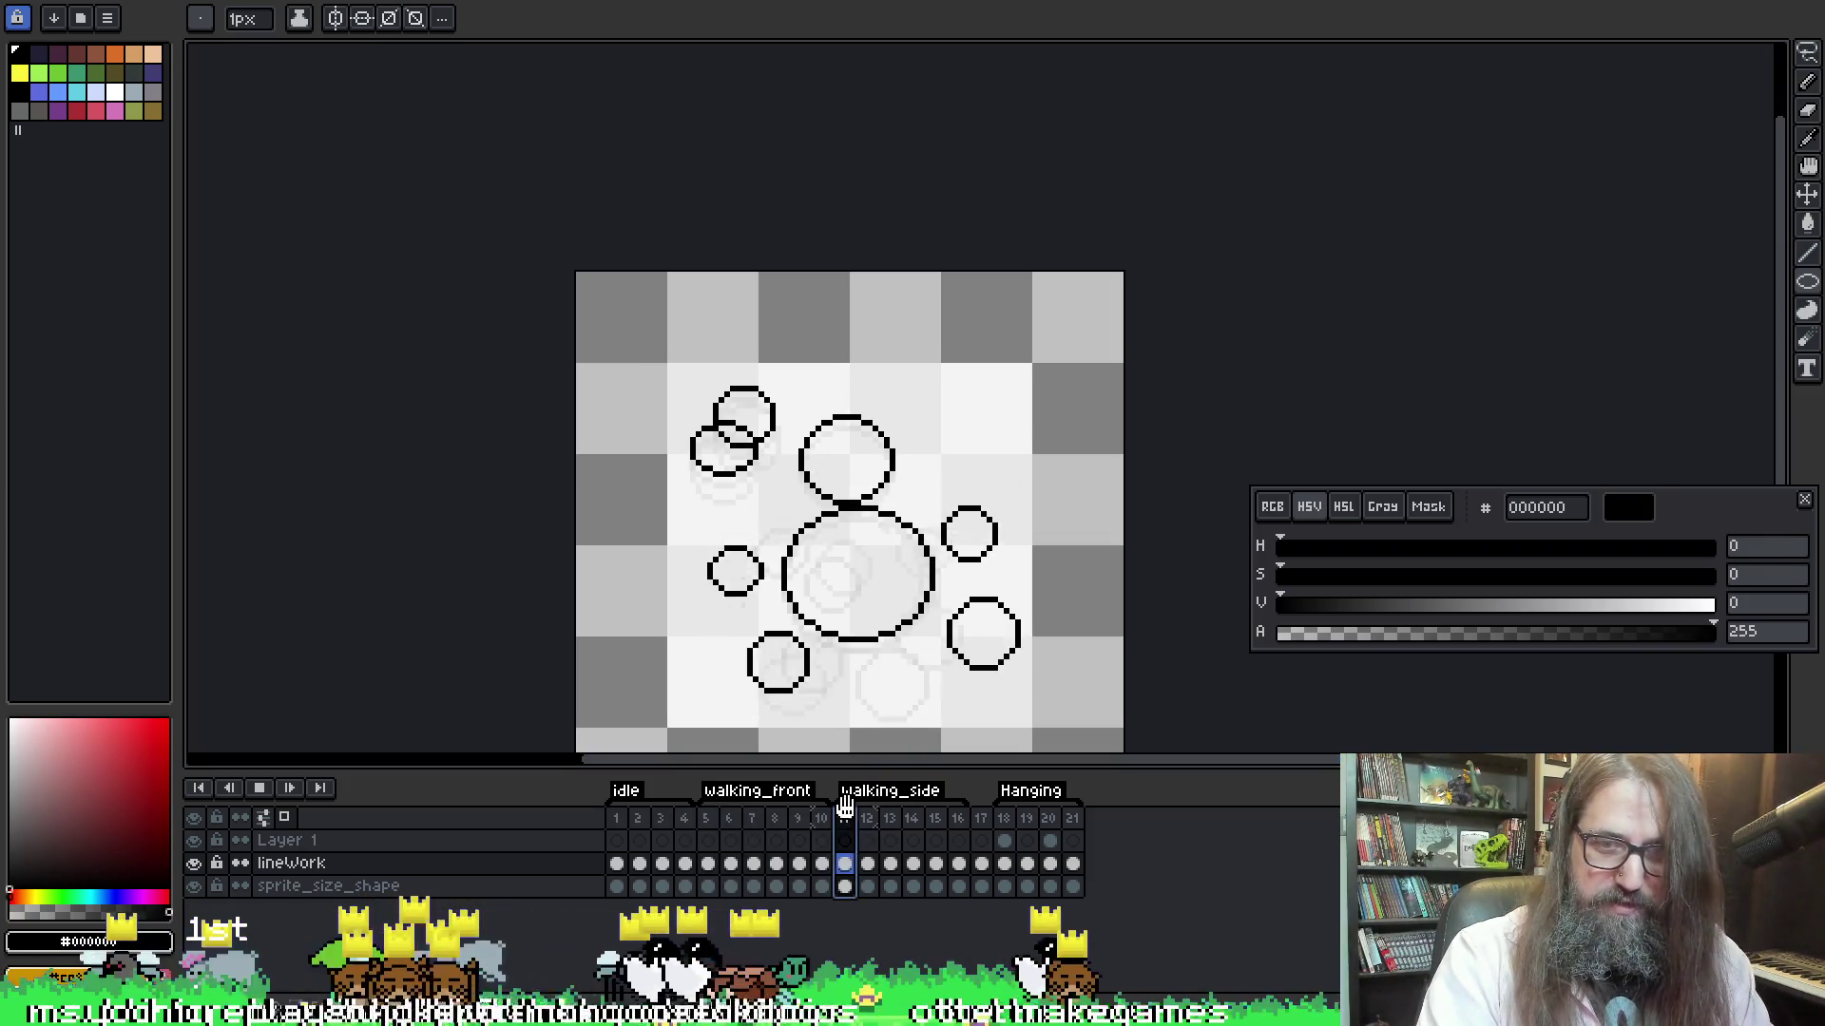
{"action": "left_click", "coordinate": [1006, 823]}
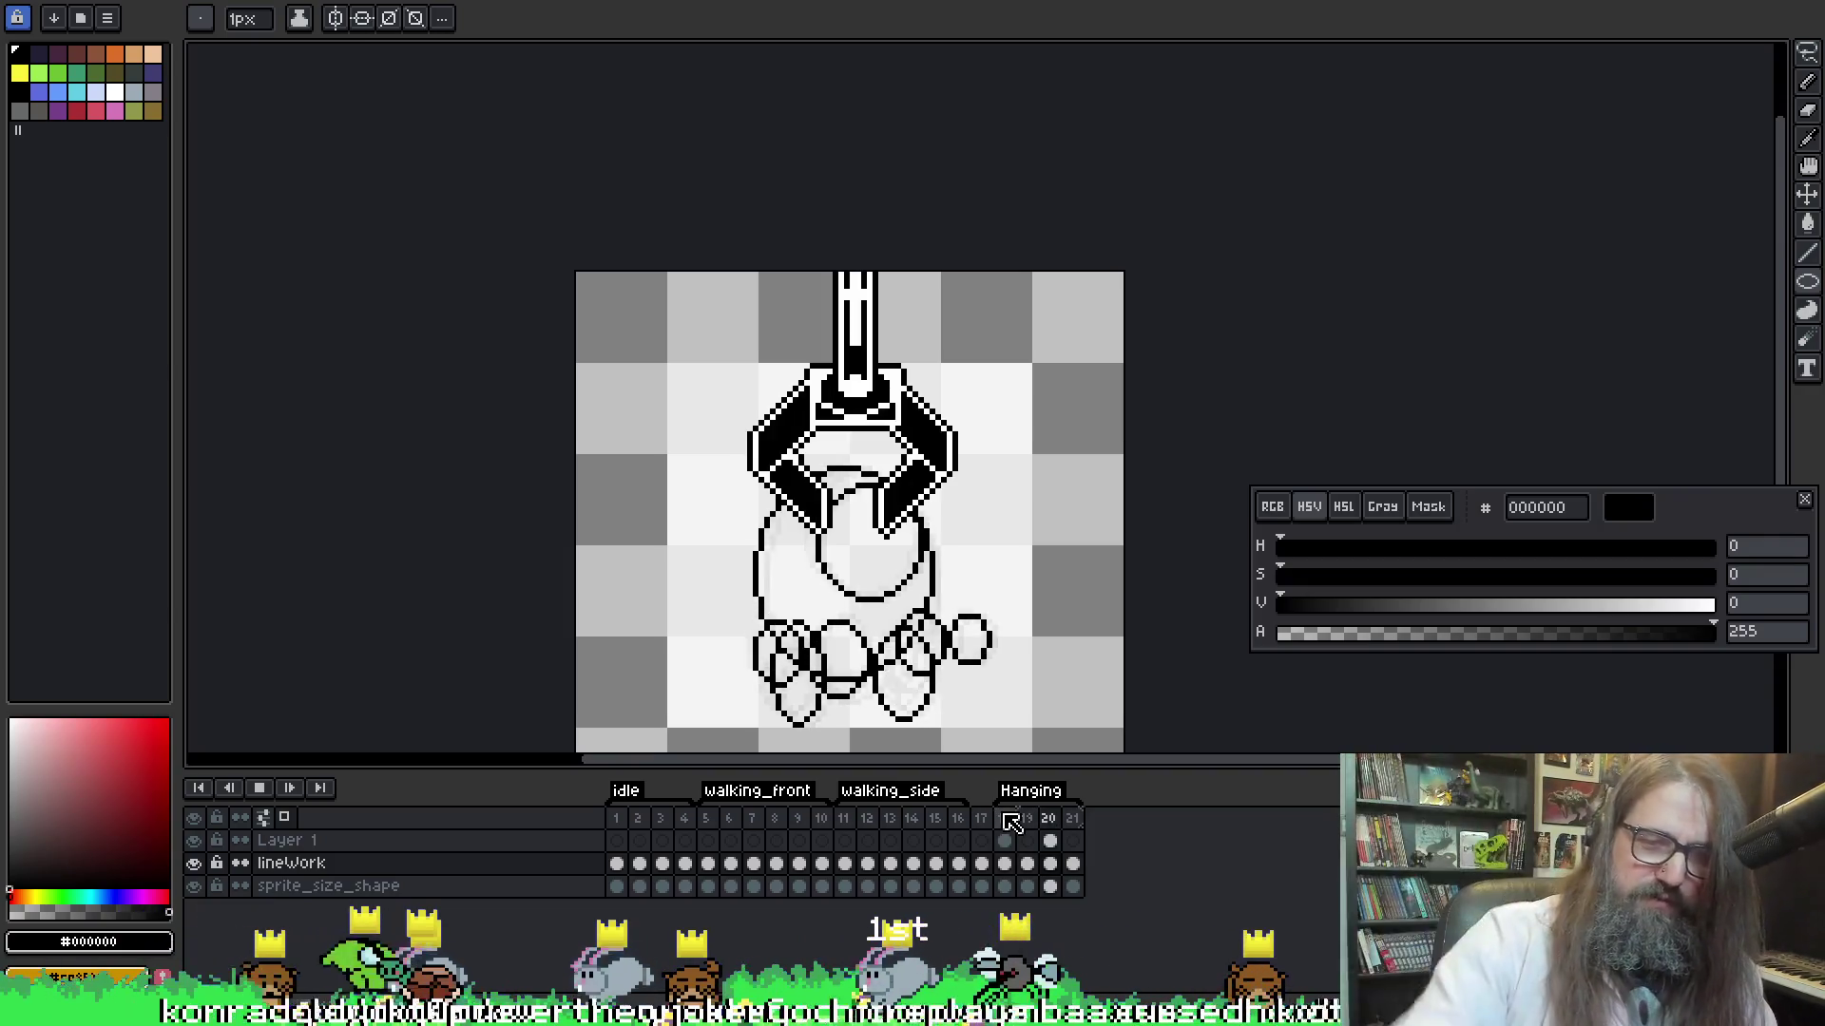
{"action": "left_click", "coordinate": [638, 819]}
{"action": "key", "text": "Return"}
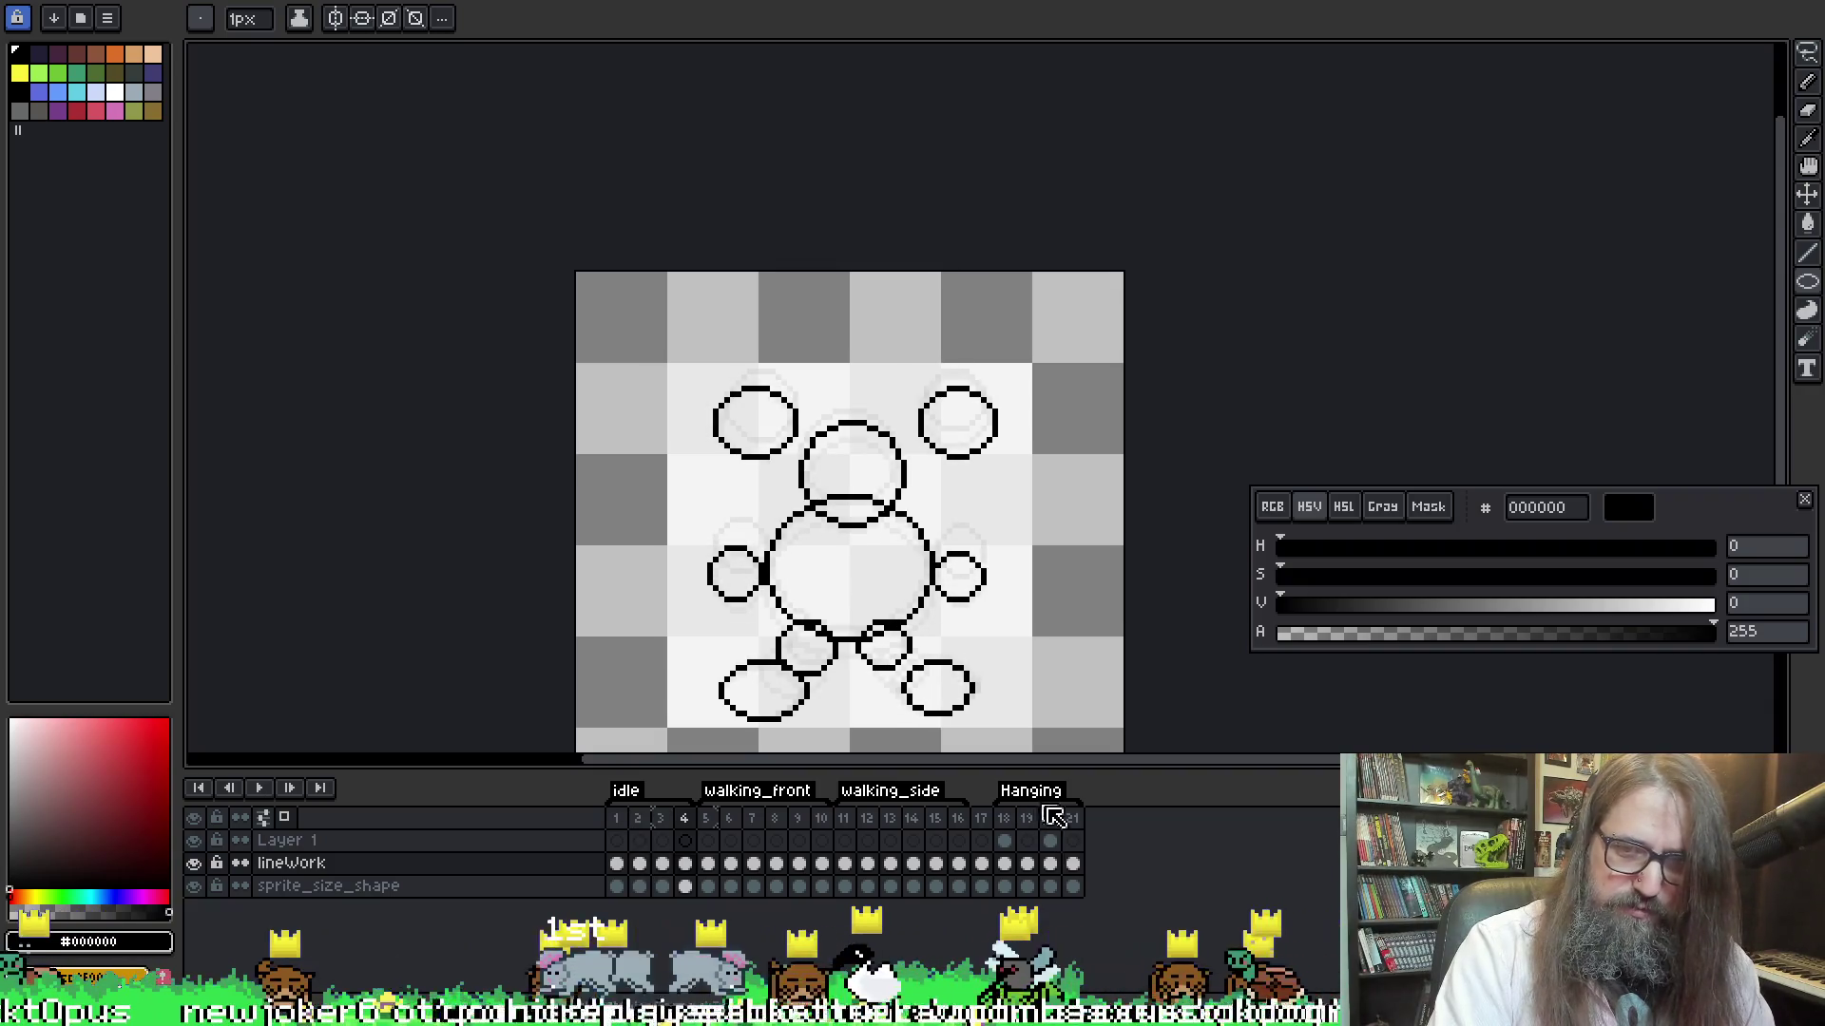
Add new frames 22 and 23 after frame 21 with onion skin off, and select them
{"action": "left_click", "coordinate": [1074, 817]}
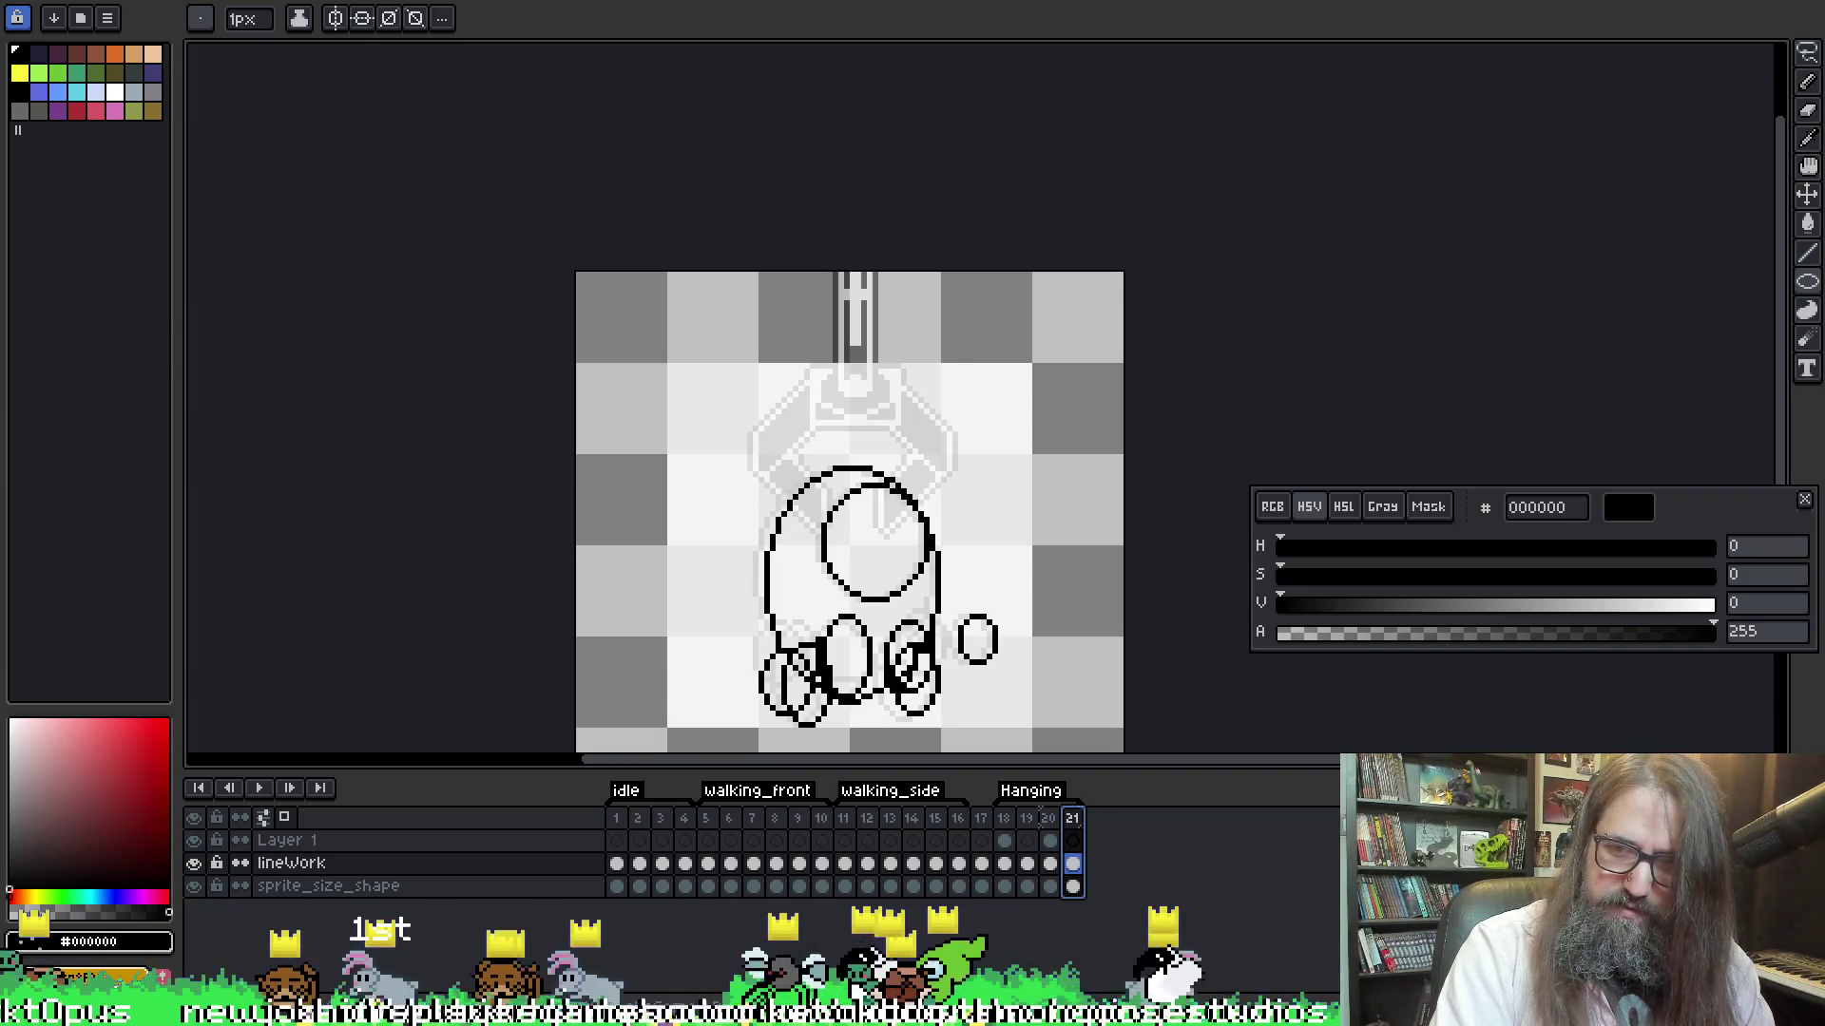
{"action": "key", "text": "alt+n"}
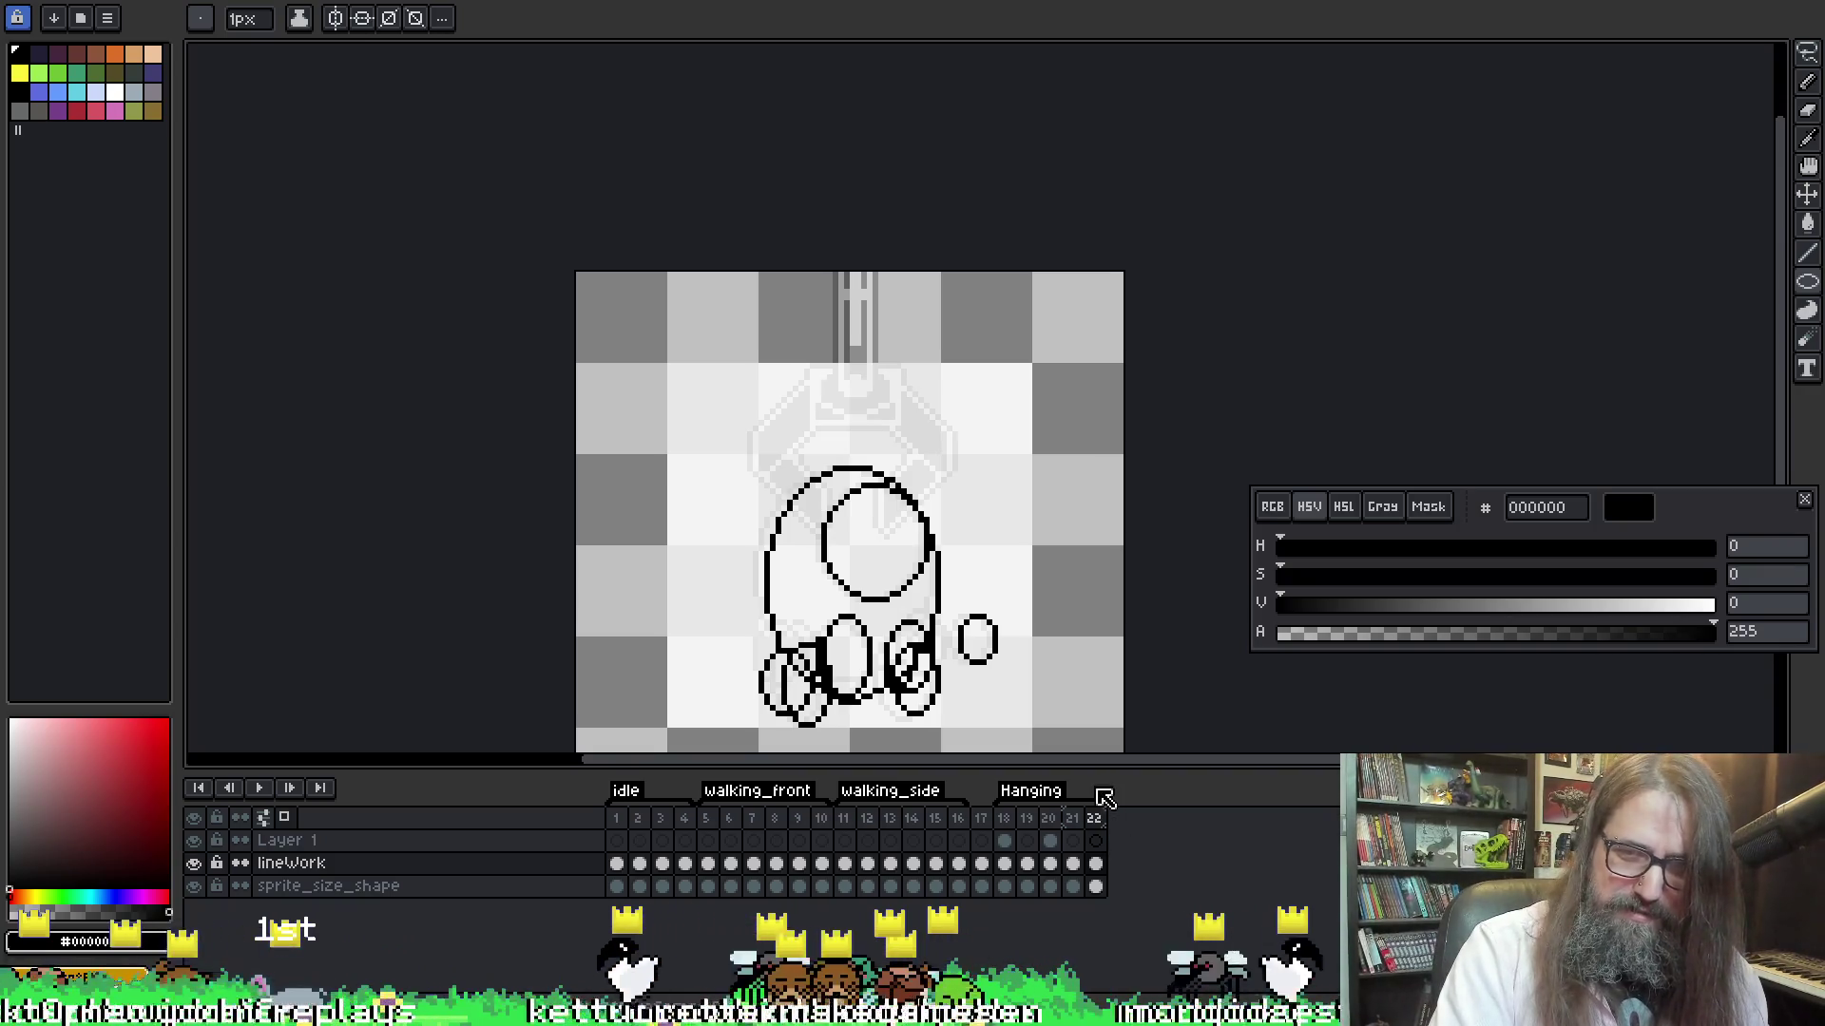
{"action": "key", "text": "F3"}
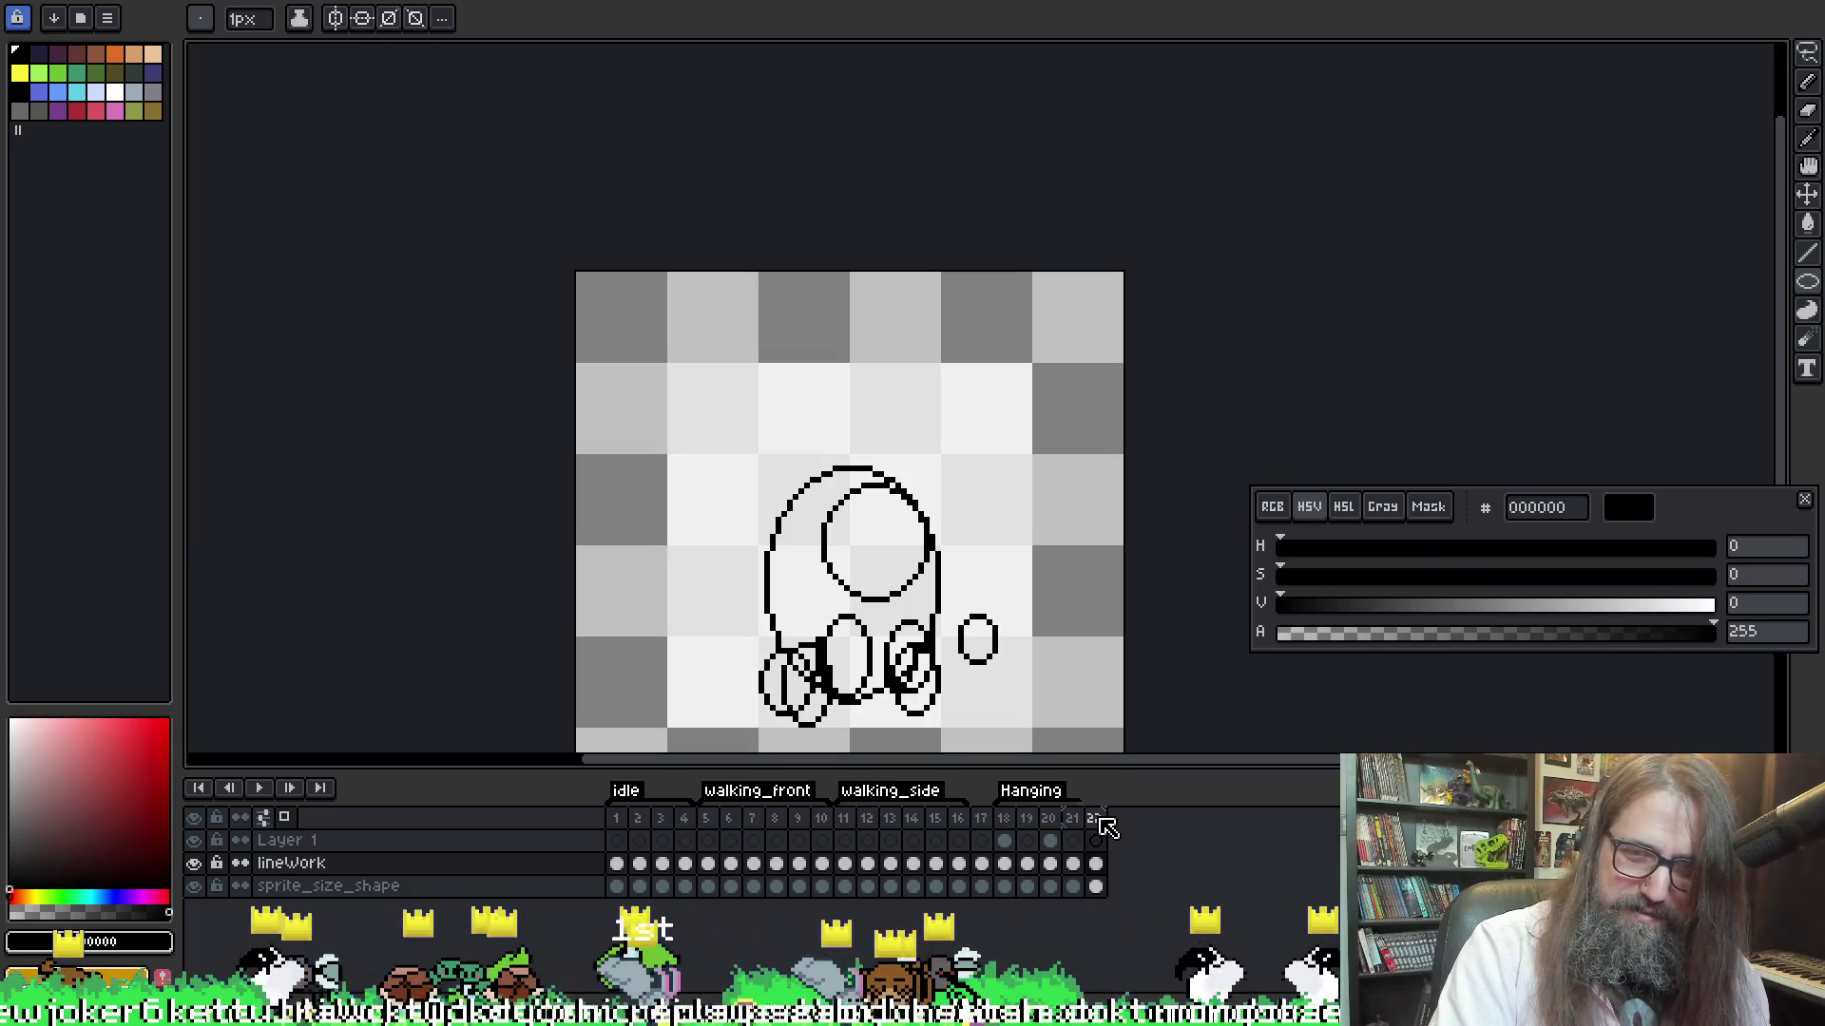
{"action": "left_click", "coordinate": [1096, 863]}
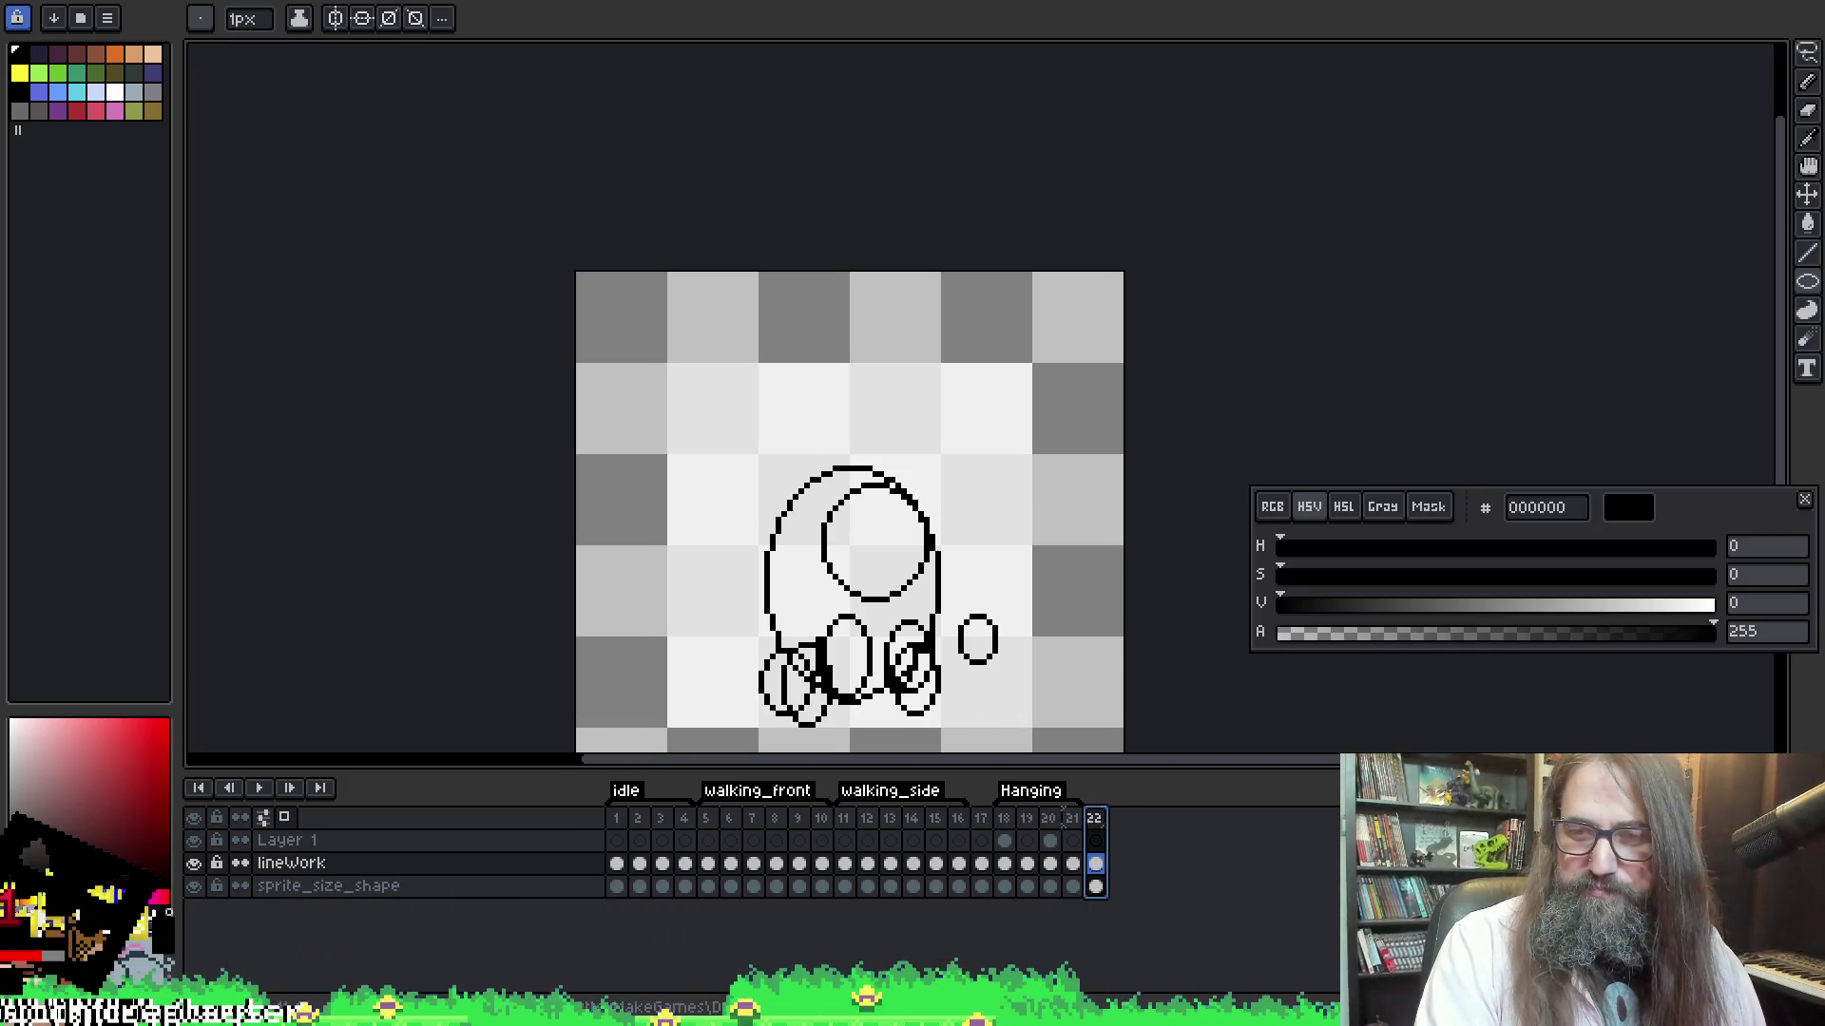
{"action": "key", "text": "alt+n"}
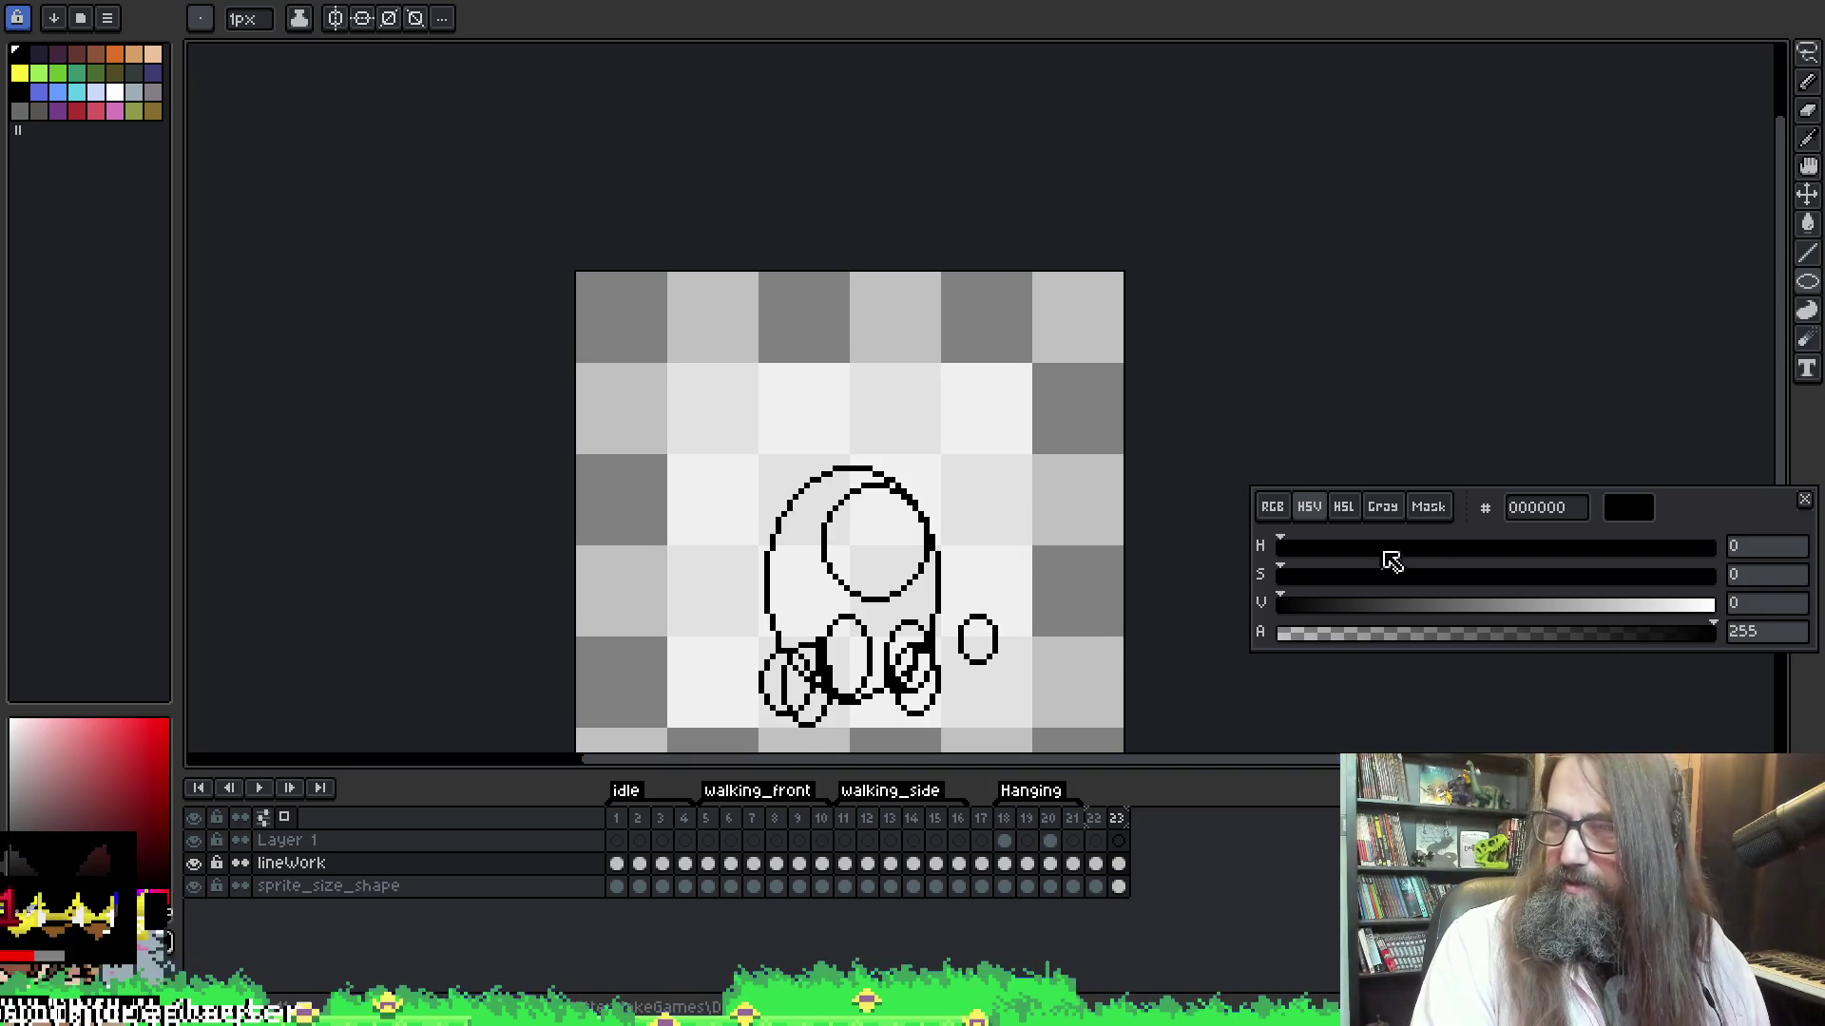
{"action": "left_click", "coordinate": [1102, 827]}
{"action": "right_click", "coordinate": [1105, 827]}
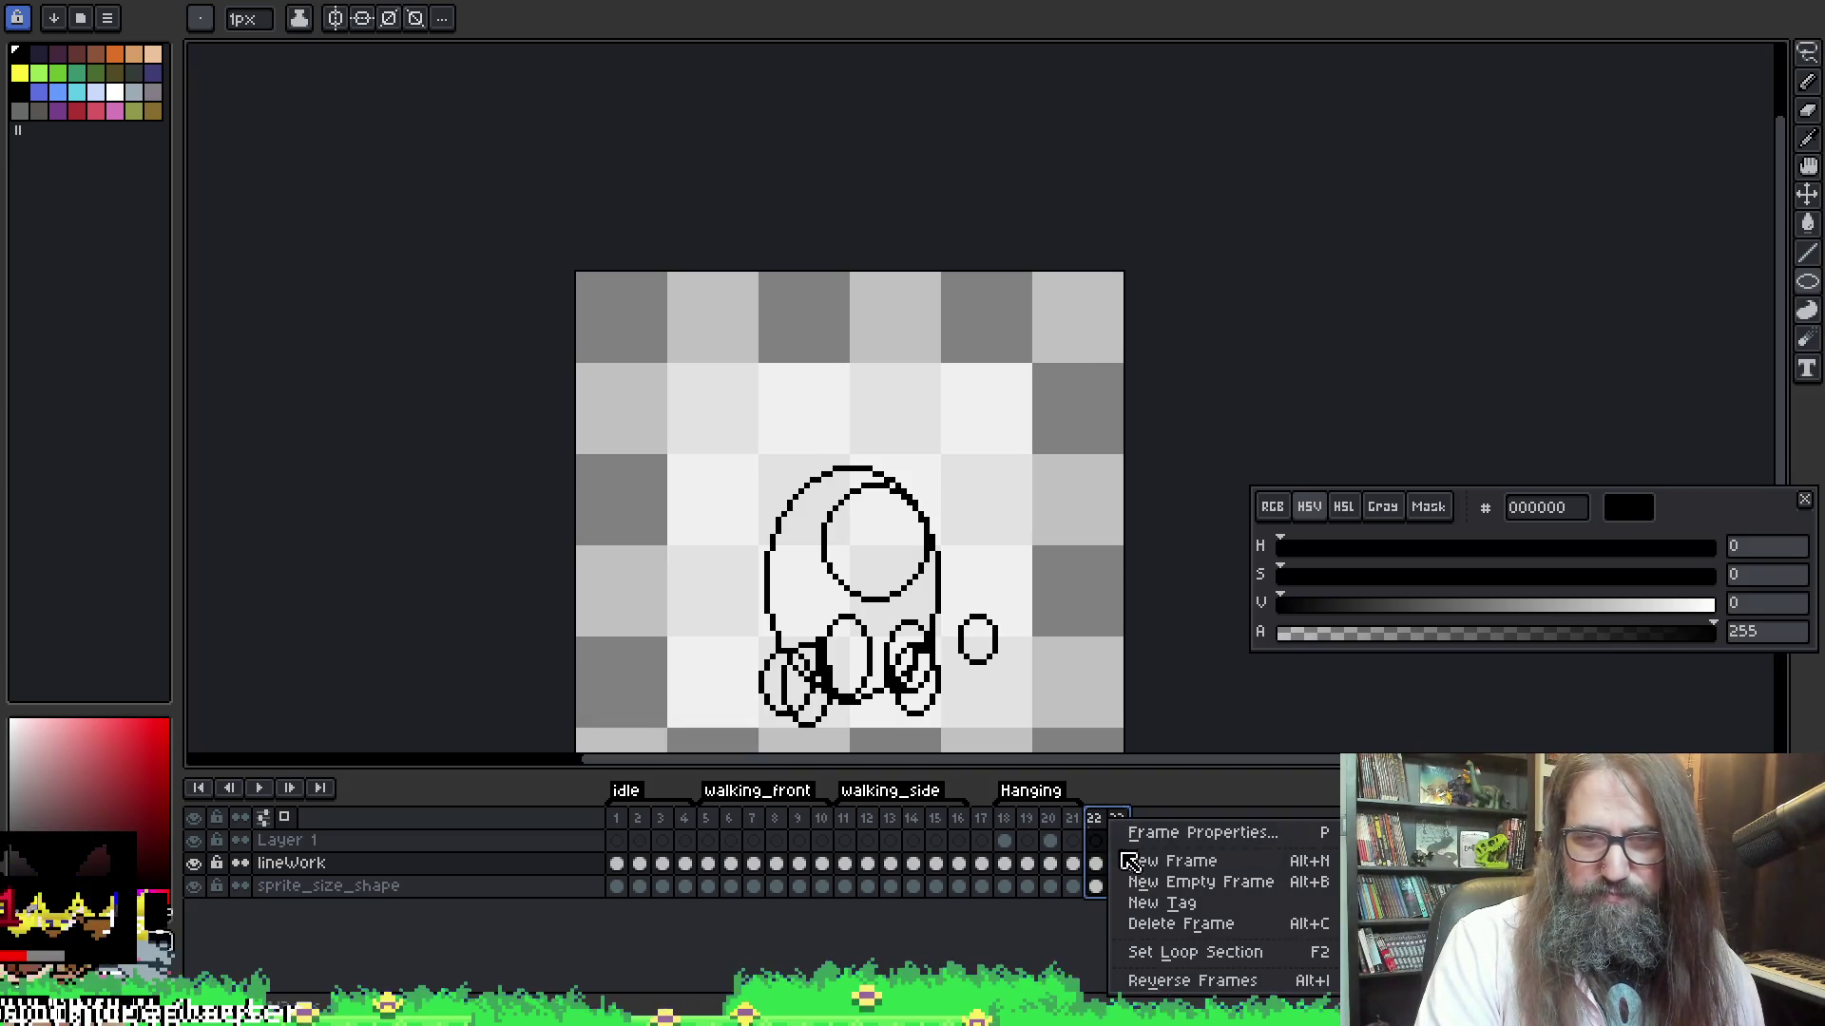
Create a new tag named 'yatta!' spanning frames 22–23
{"action": "left_click", "coordinate": [1181, 903]}
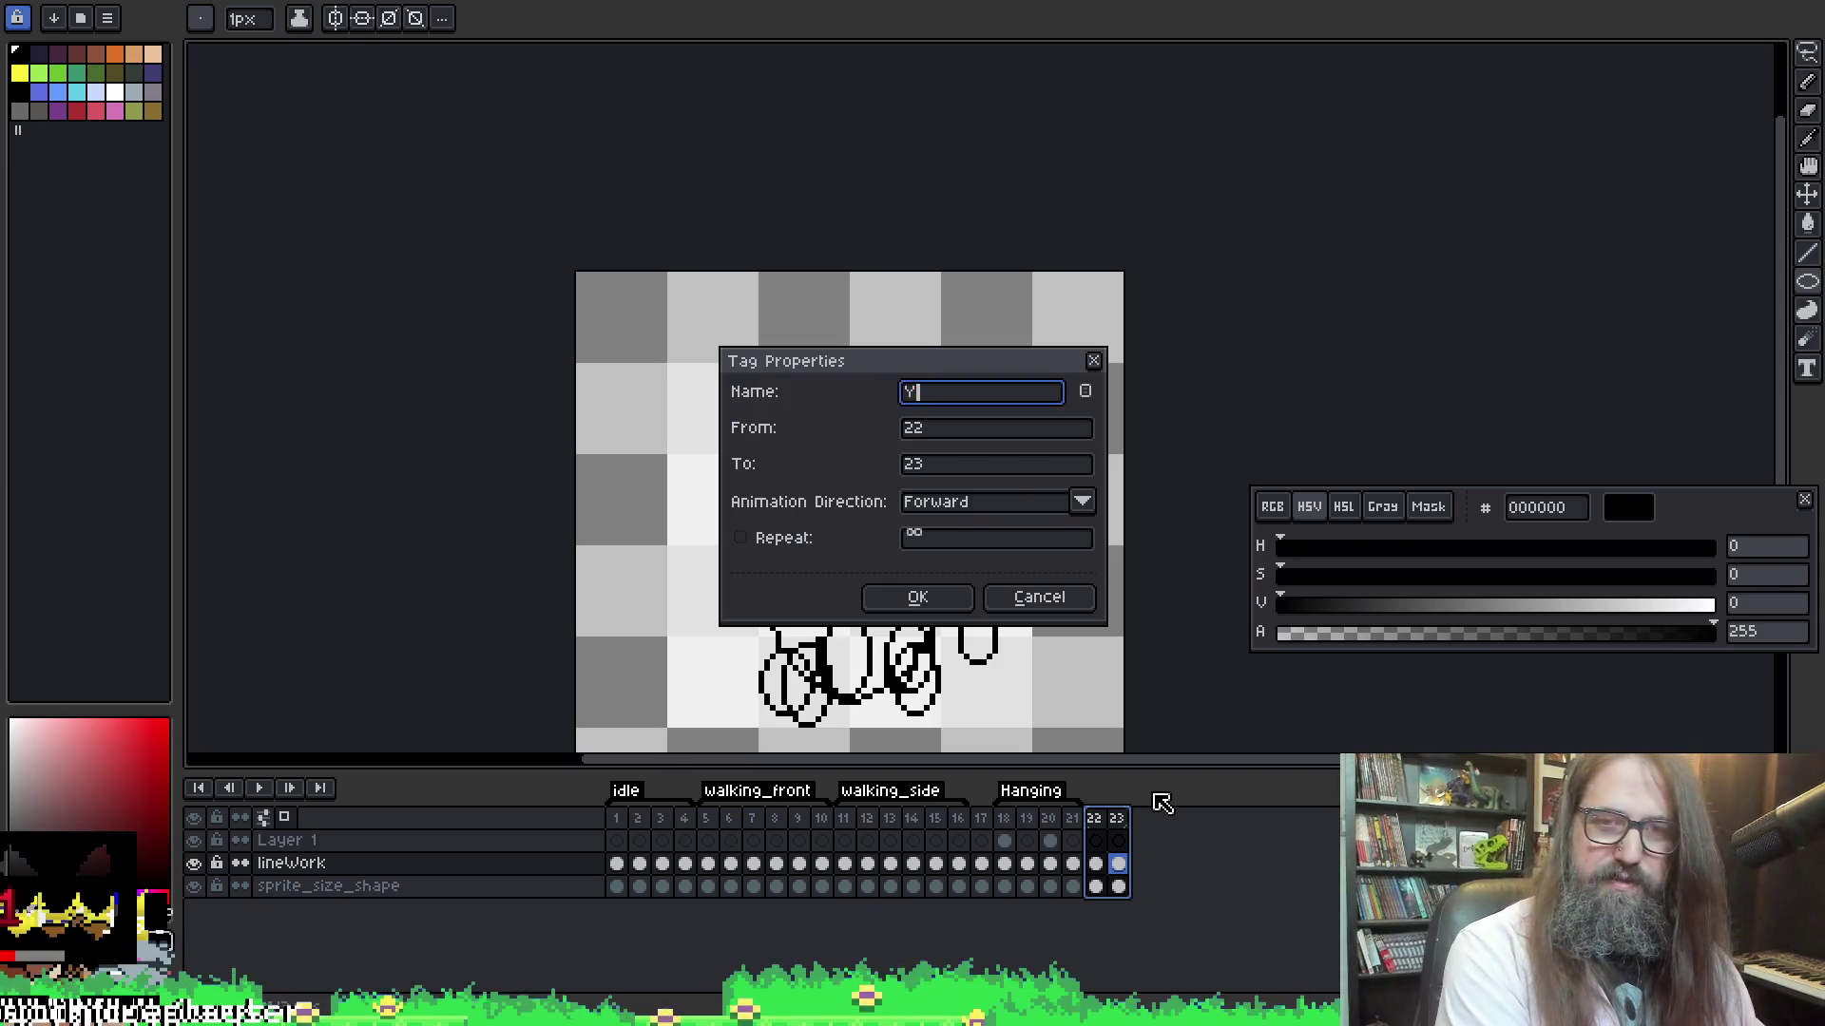
{"action": "type", "text": "atta"}
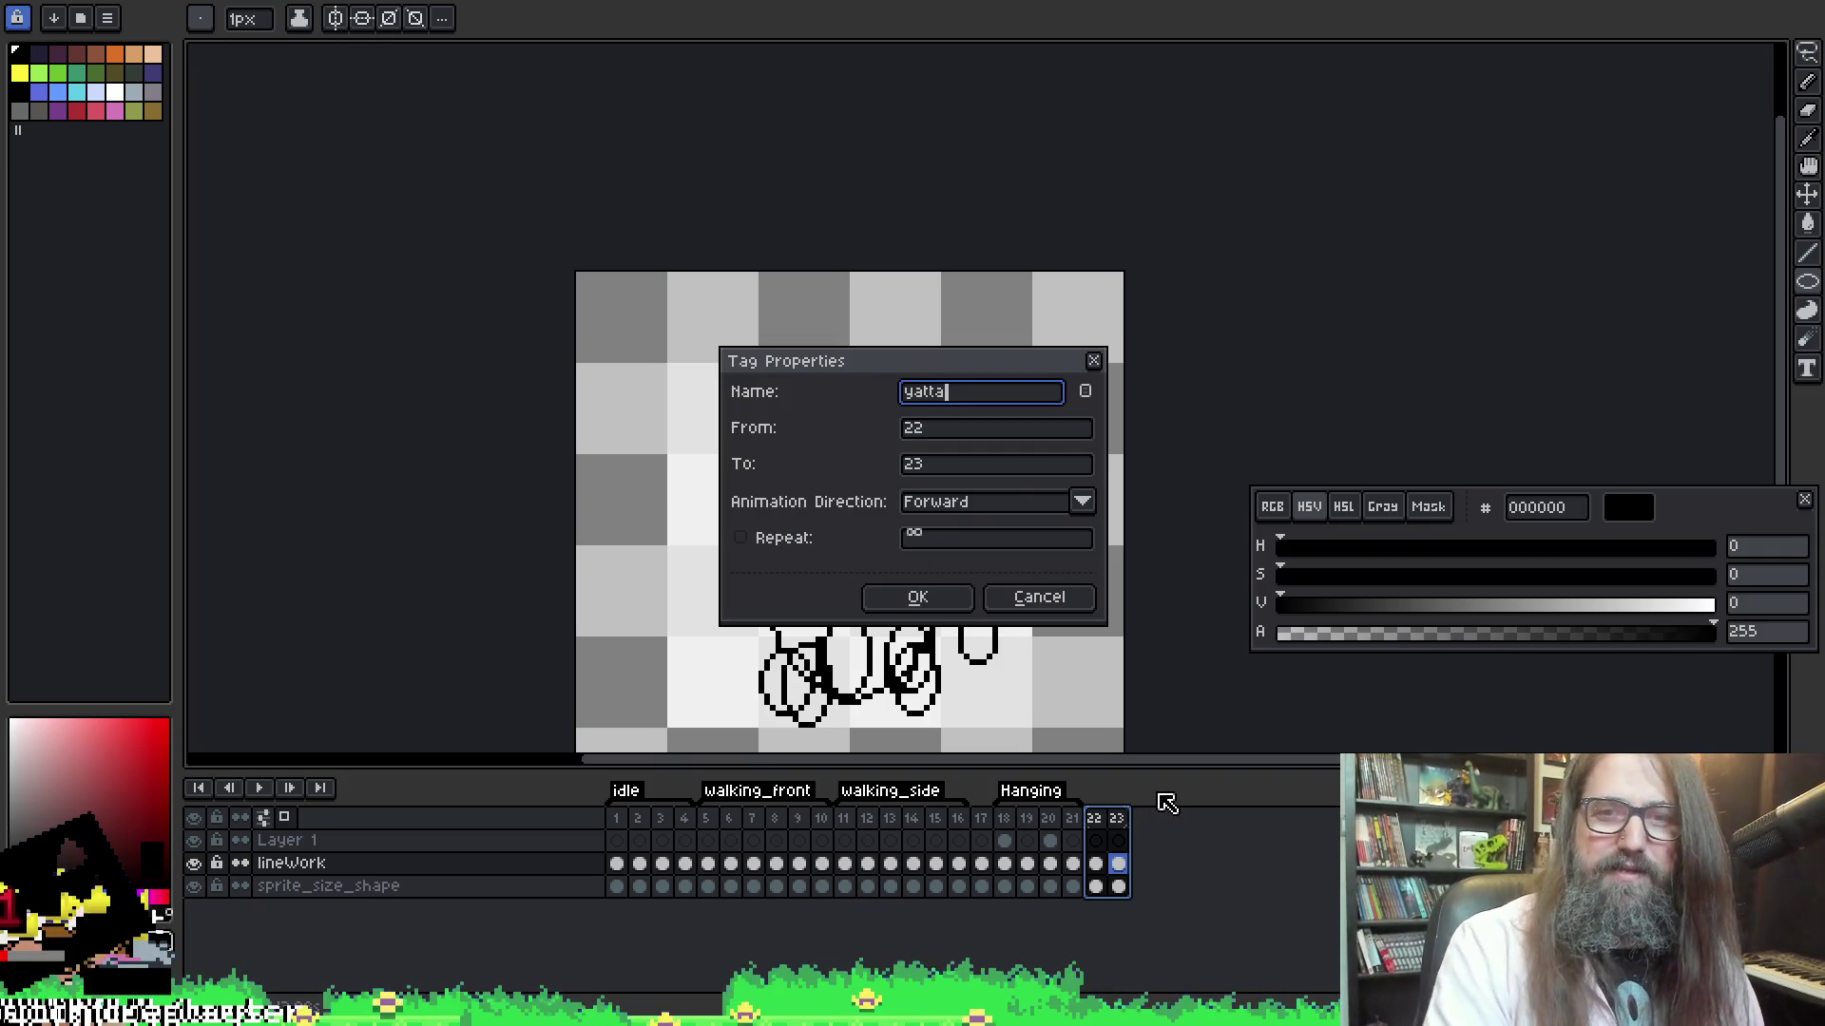
{"action": "type", "text": "!"}
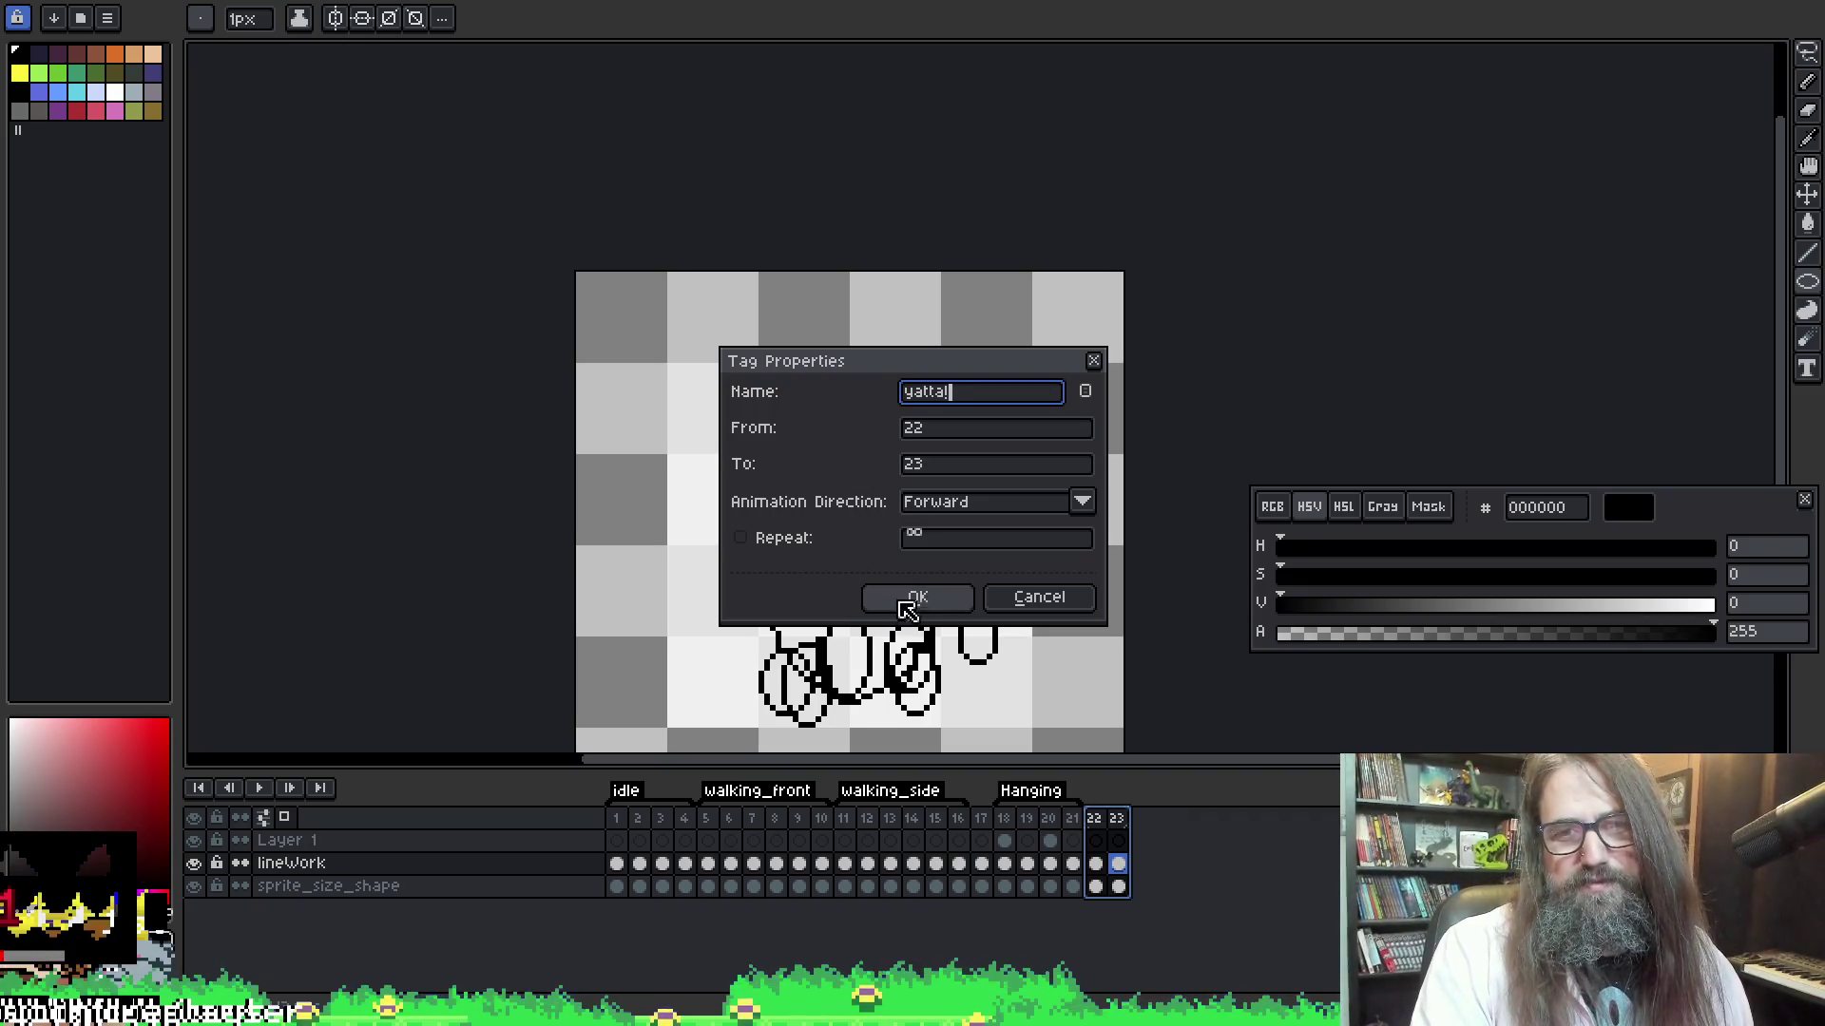
{"action": "left_click", "coordinate": [913, 597]}
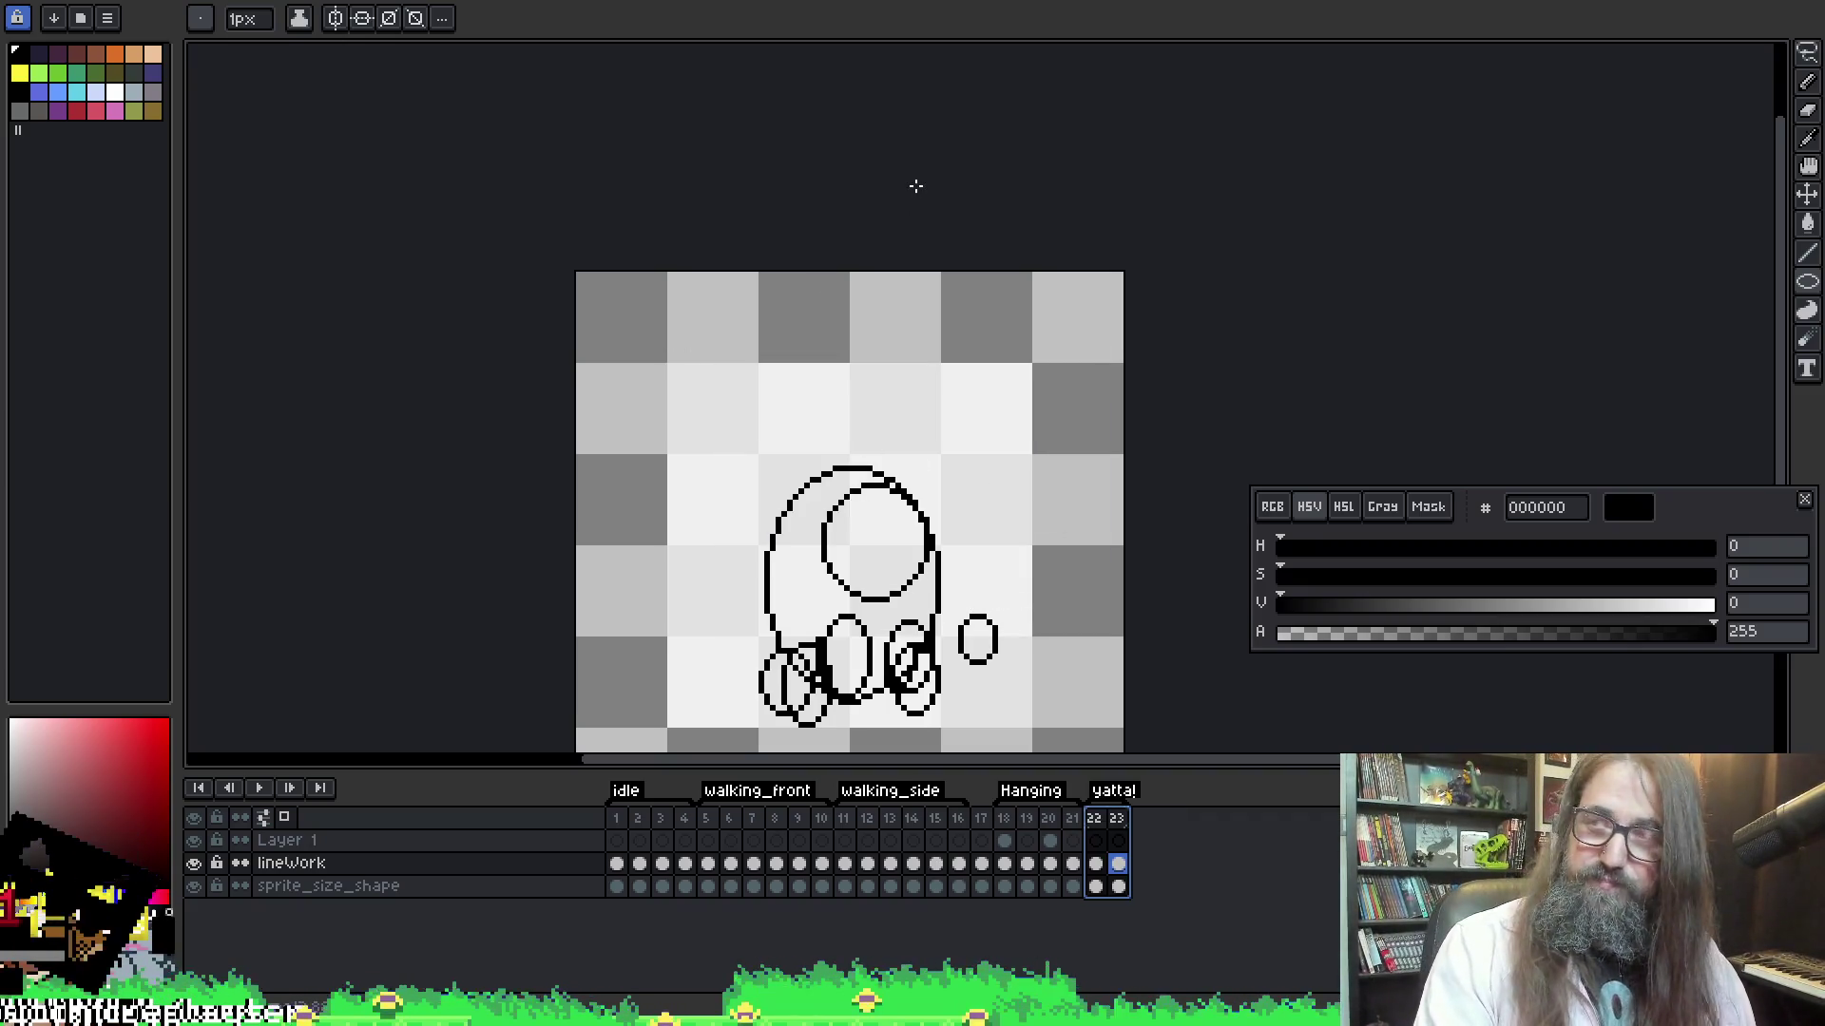
{"action": "scroll", "coordinate": [978, 339], "scroll_direction": "down", "scroll_amount": 1}
{"action": "scroll", "coordinate": [1071, 461], "scroll_direction": "up", "scroll_amount": 1}
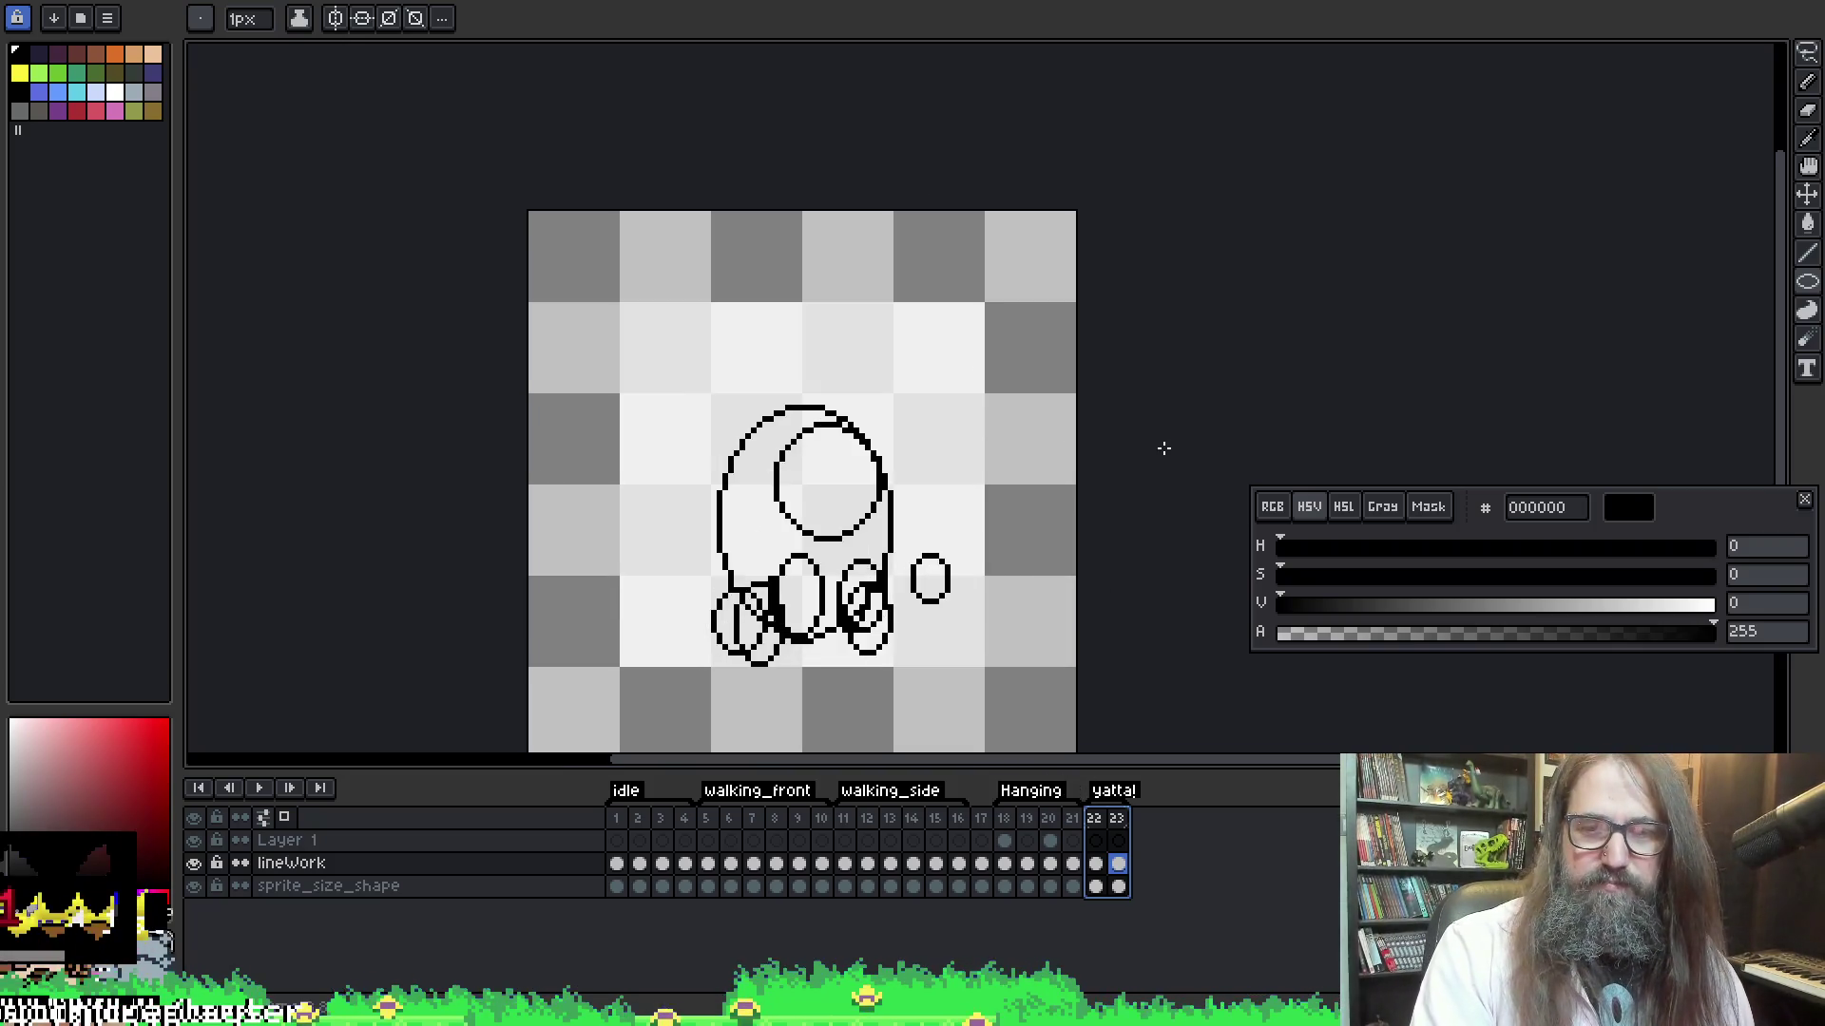
Flip between the bunny on frame 22 and empty frame 23 to compare, with the pencil selected
{"action": "left_click_drag", "start_coordinate": [1164, 447], "coordinate": [1099, 359]}
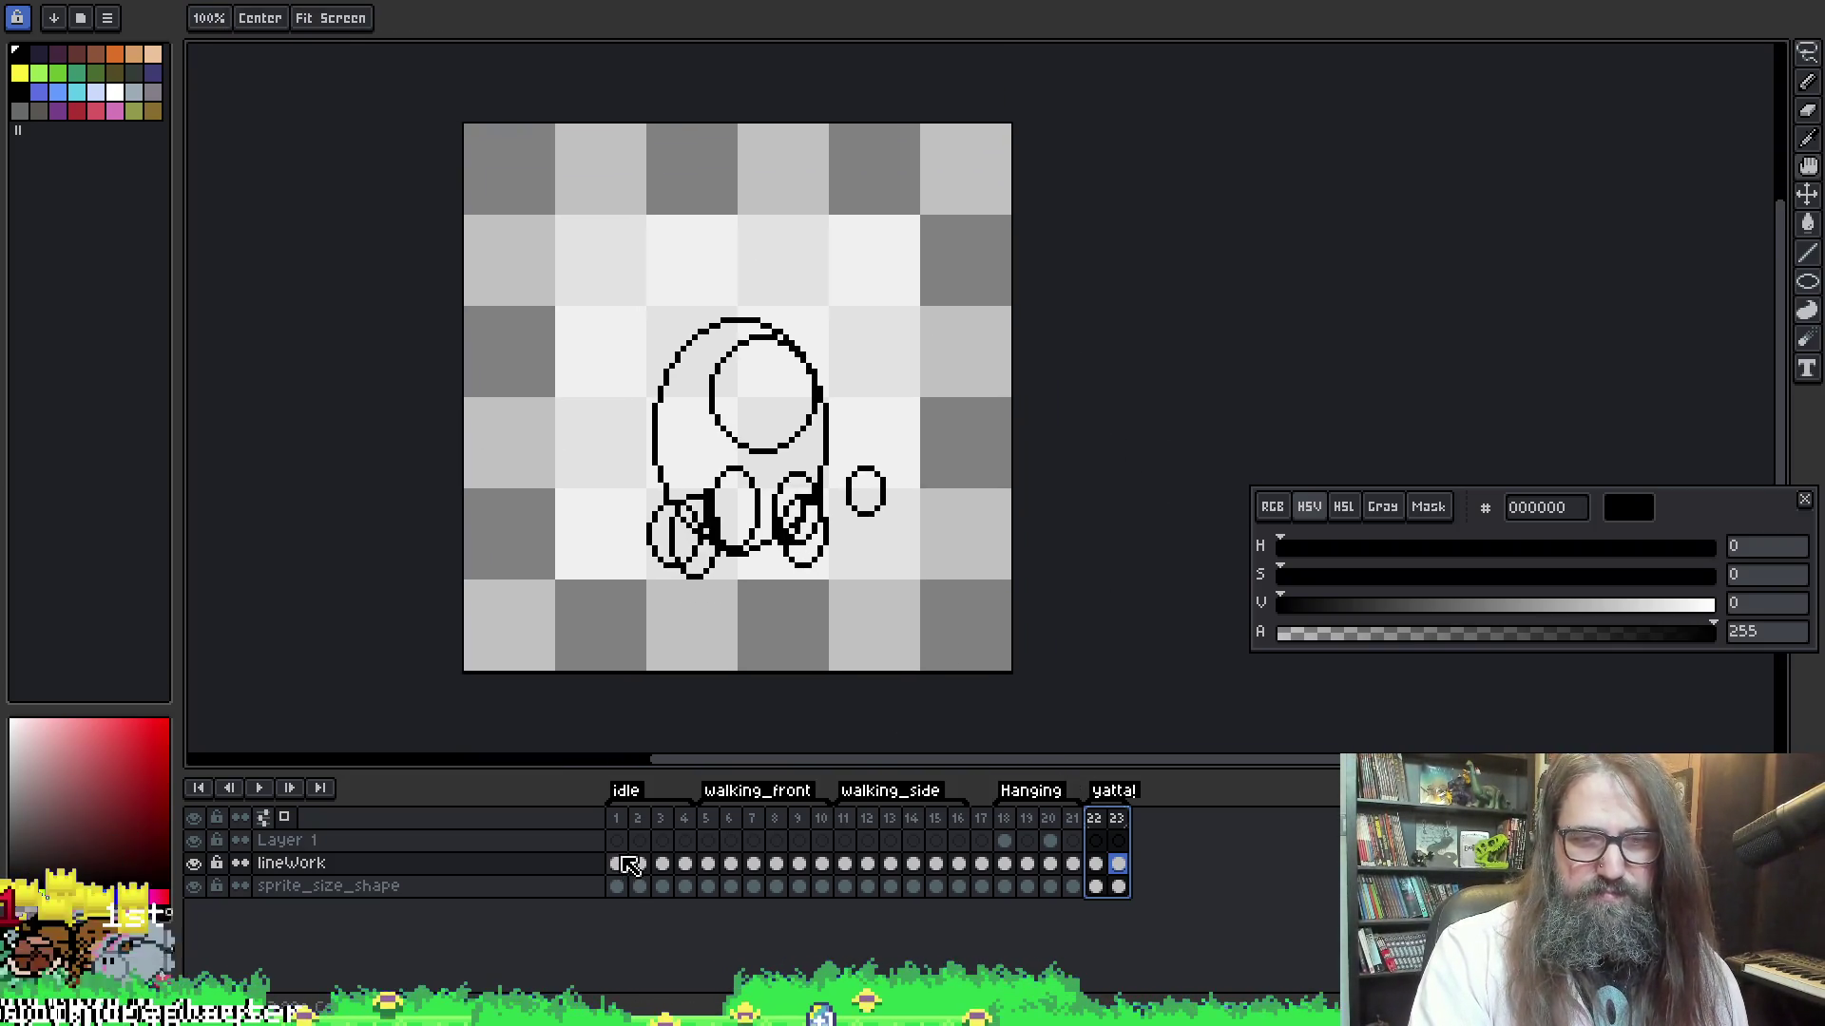
{"action": "key", "text": "Left"}
{"action": "key", "text": "Right"}
{"action": "key", "text": "Left"}
{"action": "key", "text": "b"}
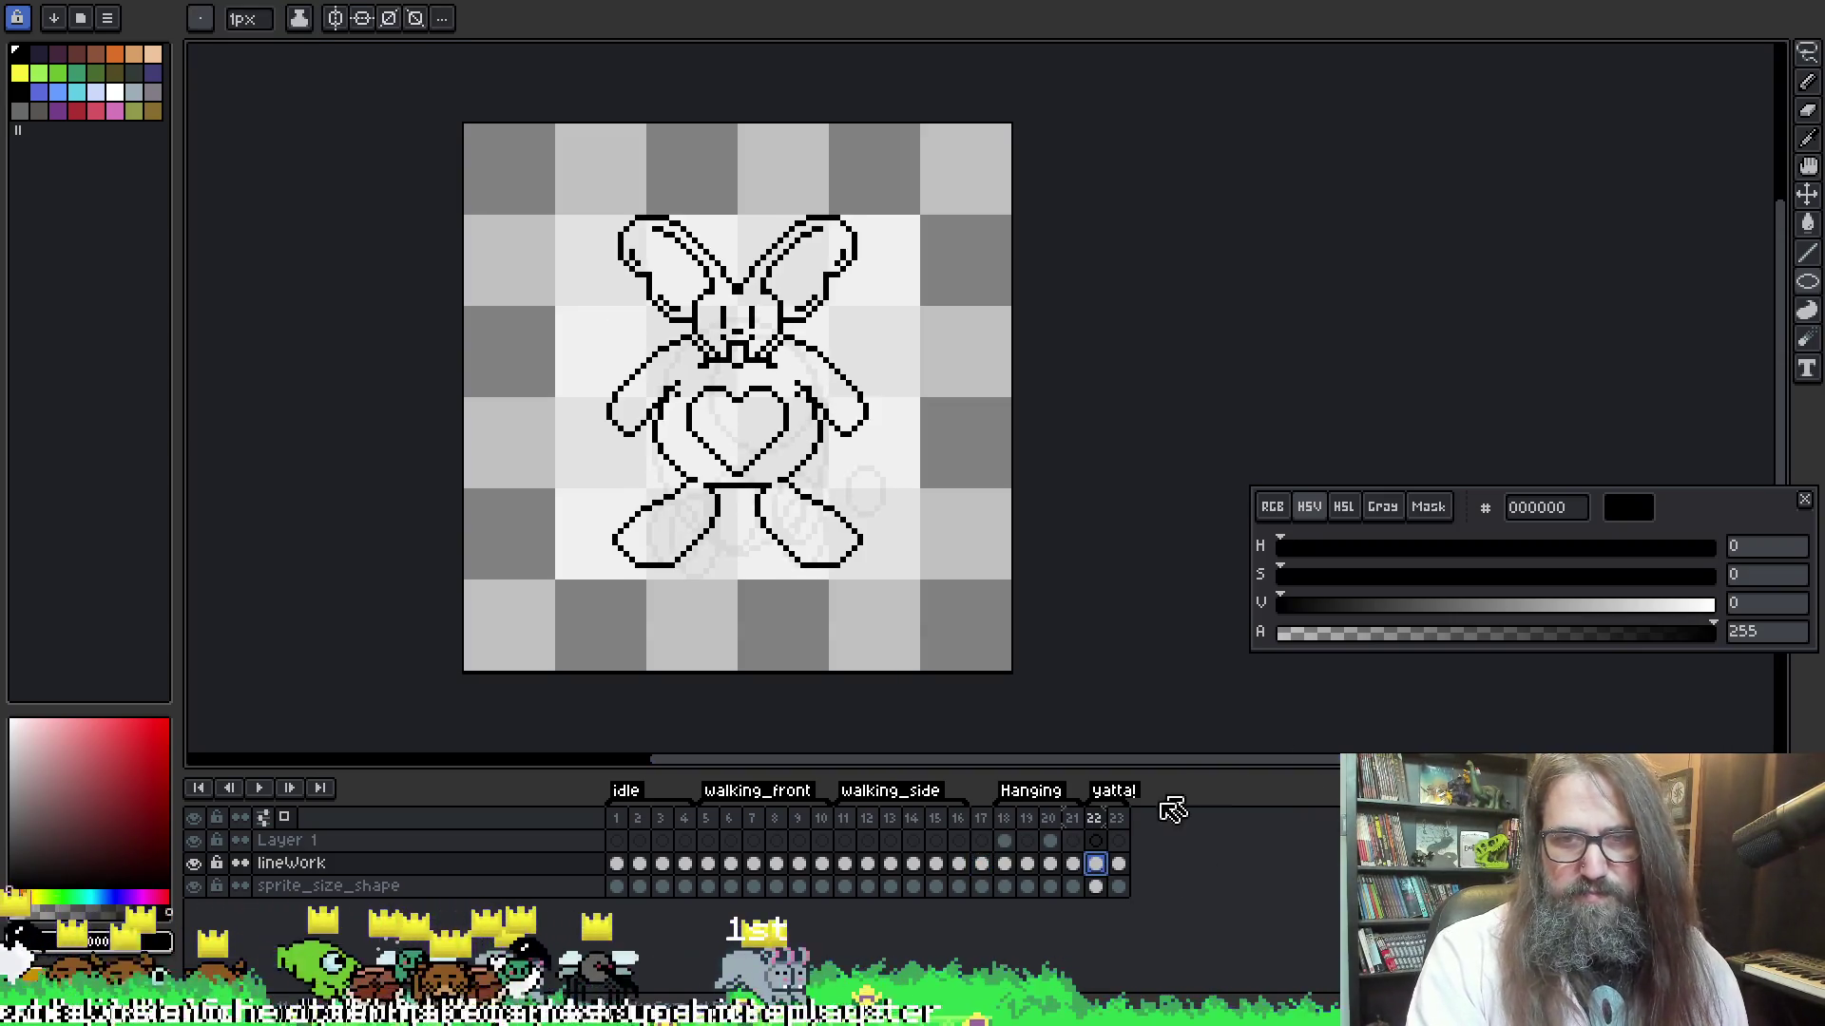
{"action": "key", "text": "Right"}
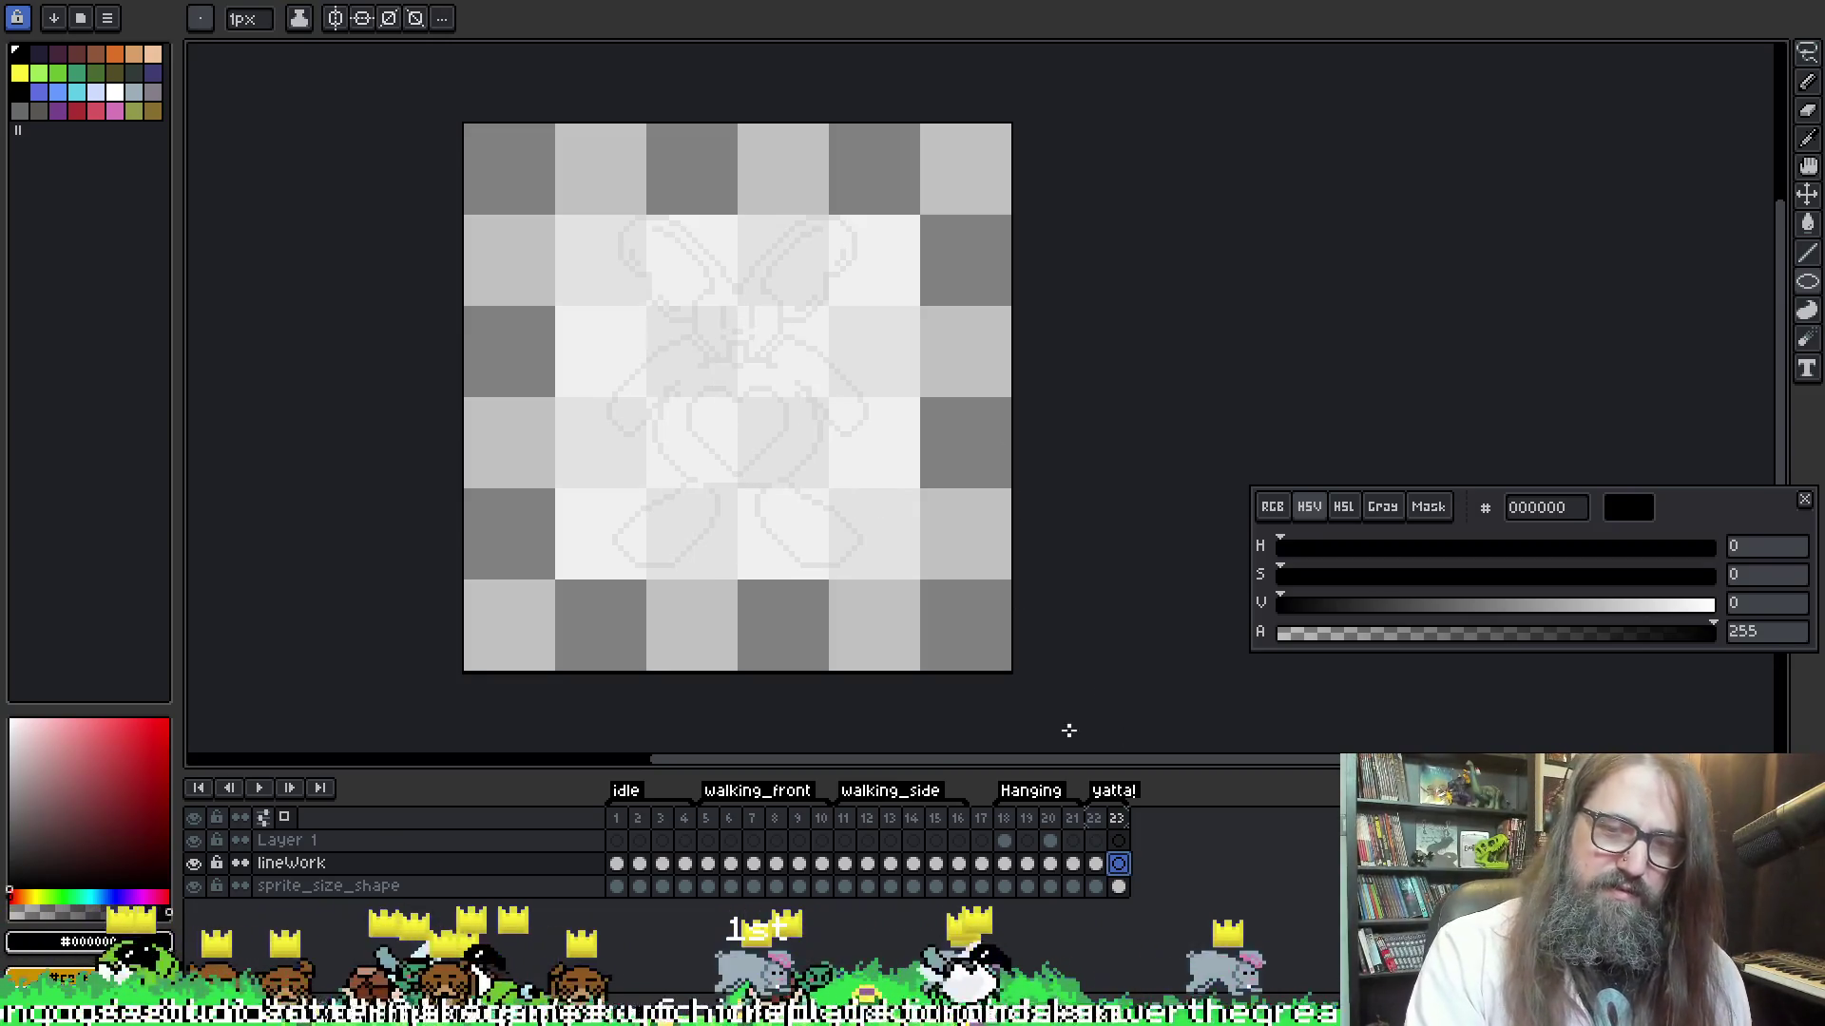
{"action": "key", "text": "Left"}
{"action": "key", "text": "Right"}
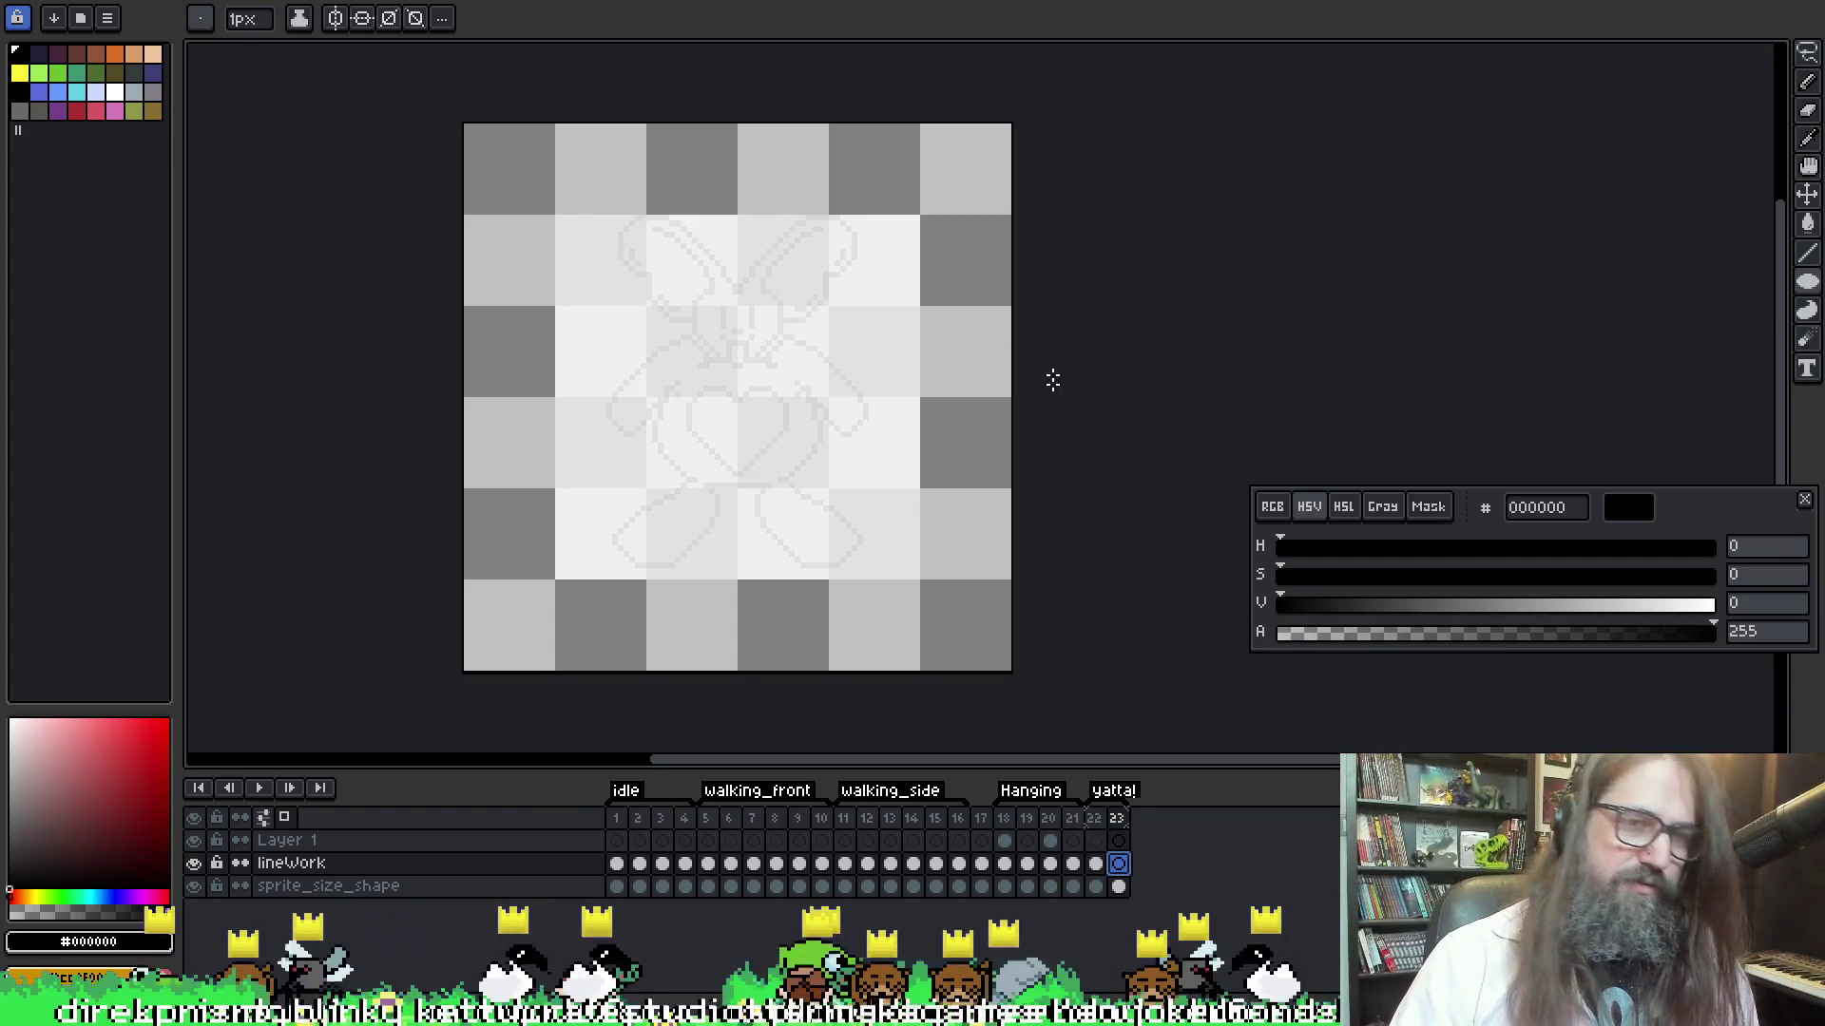
Try a filled circle and an ellipse outline on frame 23, then undo both
{"action": "left_click_drag", "start_coordinate": [570, 180], "coordinate": [756, 376]}
{"action": "key", "text": "ctrl+z"}
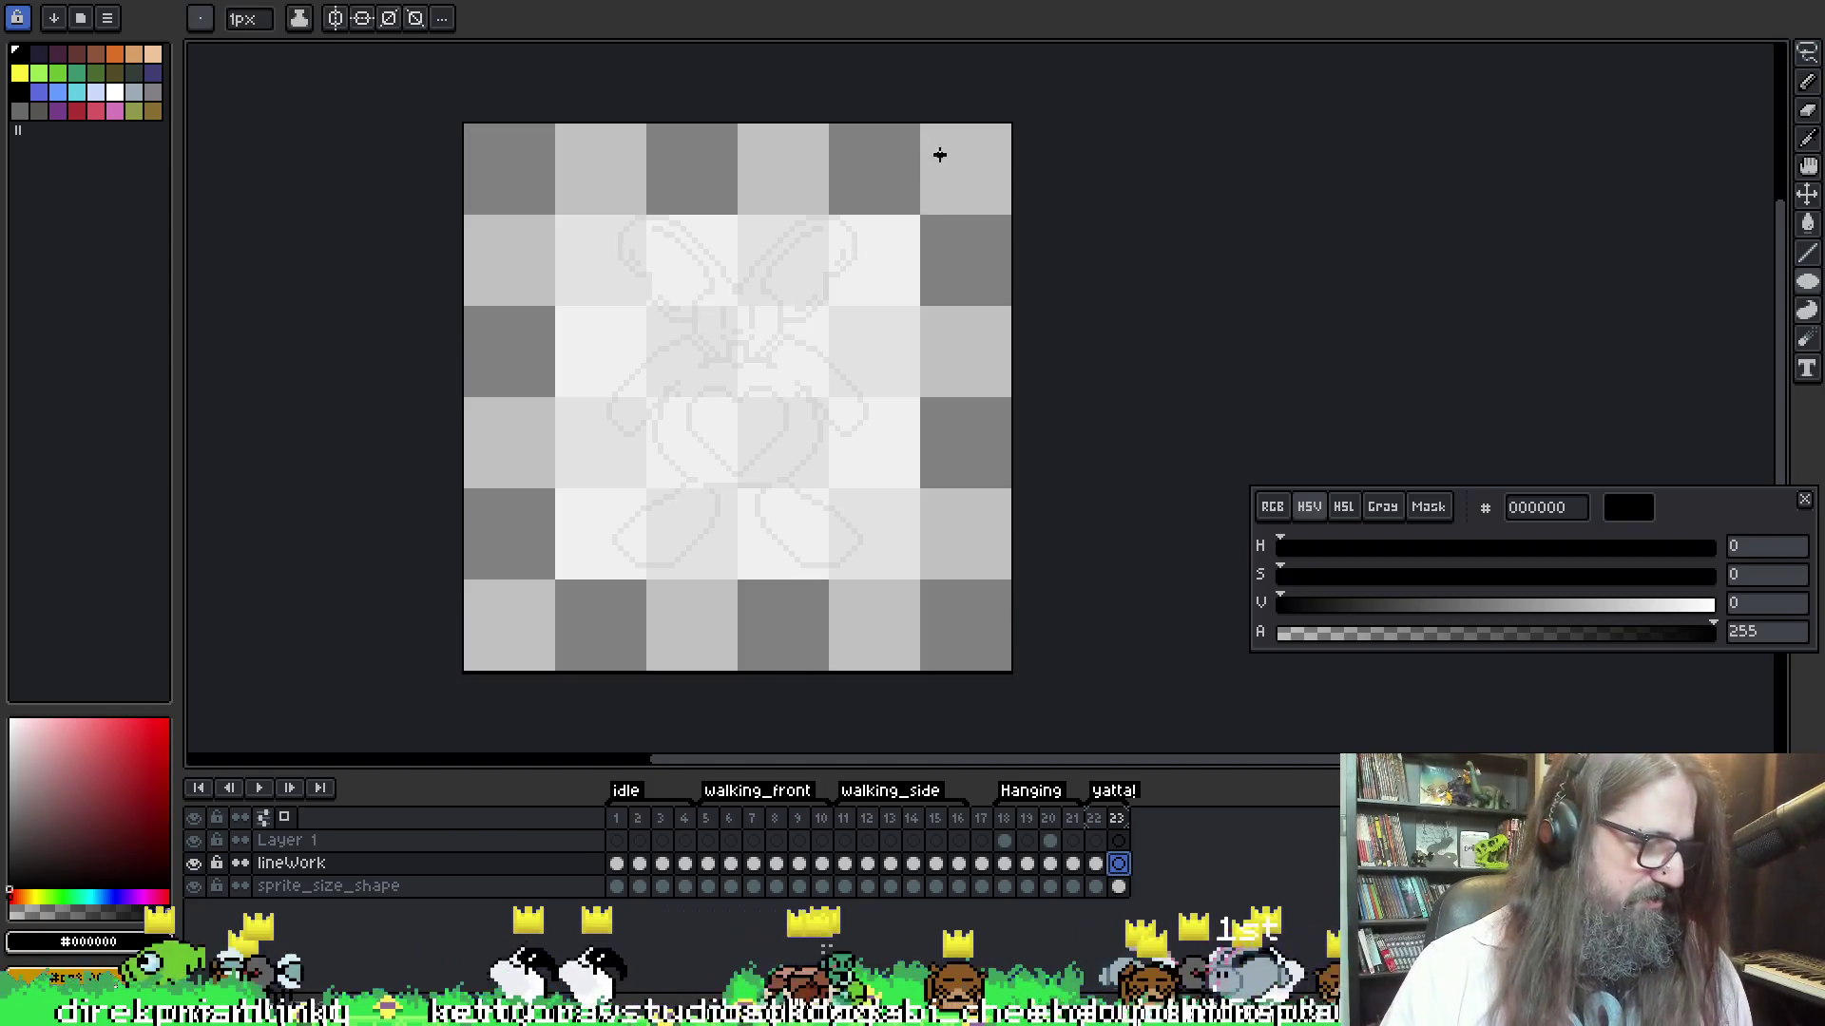
{"action": "left_click_drag", "start_coordinate": [693, 218], "coordinate": [880, 366]}
{"action": "key", "text": "ctrl+z"}
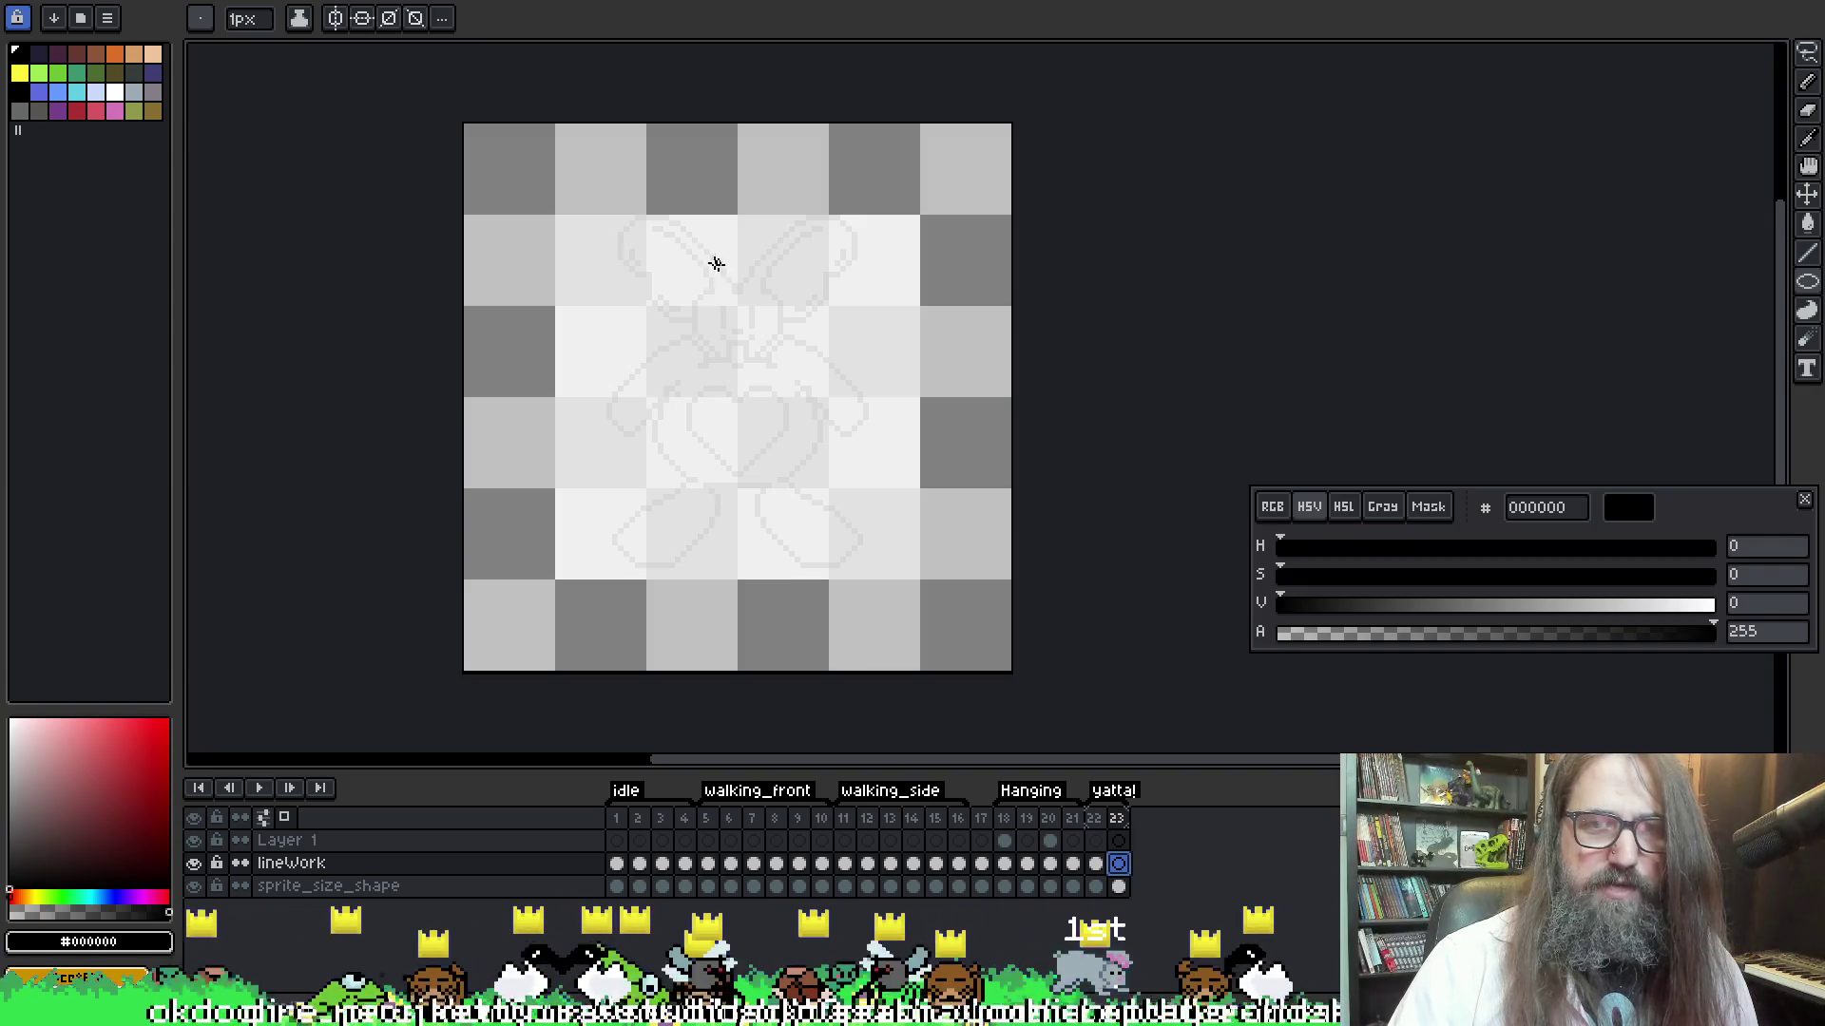
Sketch the head and large body circles, plus small upper-right and upper-left circles
{"action": "left_click_drag", "start_coordinate": [702, 273], "coordinate": [795, 352]}
{"action": "mouse_move", "coordinate": [649, 350]}
{"action": "left_mouse_down"}
{"action": "mouse_move", "coordinate": [810, 504]}
{"action": "mouse_move", "coordinate": [847, 499]}
{"action": "mouse_move", "coordinate": [829, 485]}
{"action": "mouse_move", "coordinate": [853, 510]}
{"action": "mouse_move", "coordinate": [855, 453]}
{"action": "mouse_move", "coordinate": [832, 499]}
{"action": "mouse_move", "coordinate": [808, 502]}
{"action": "mouse_move", "coordinate": [835, 498]}
{"action": "mouse_move", "coordinate": [827, 476]}
{"action": "mouse_move", "coordinate": [799, 488]}
{"action": "mouse_move", "coordinate": [832, 473]}
{"action": "left_mouse_up"}
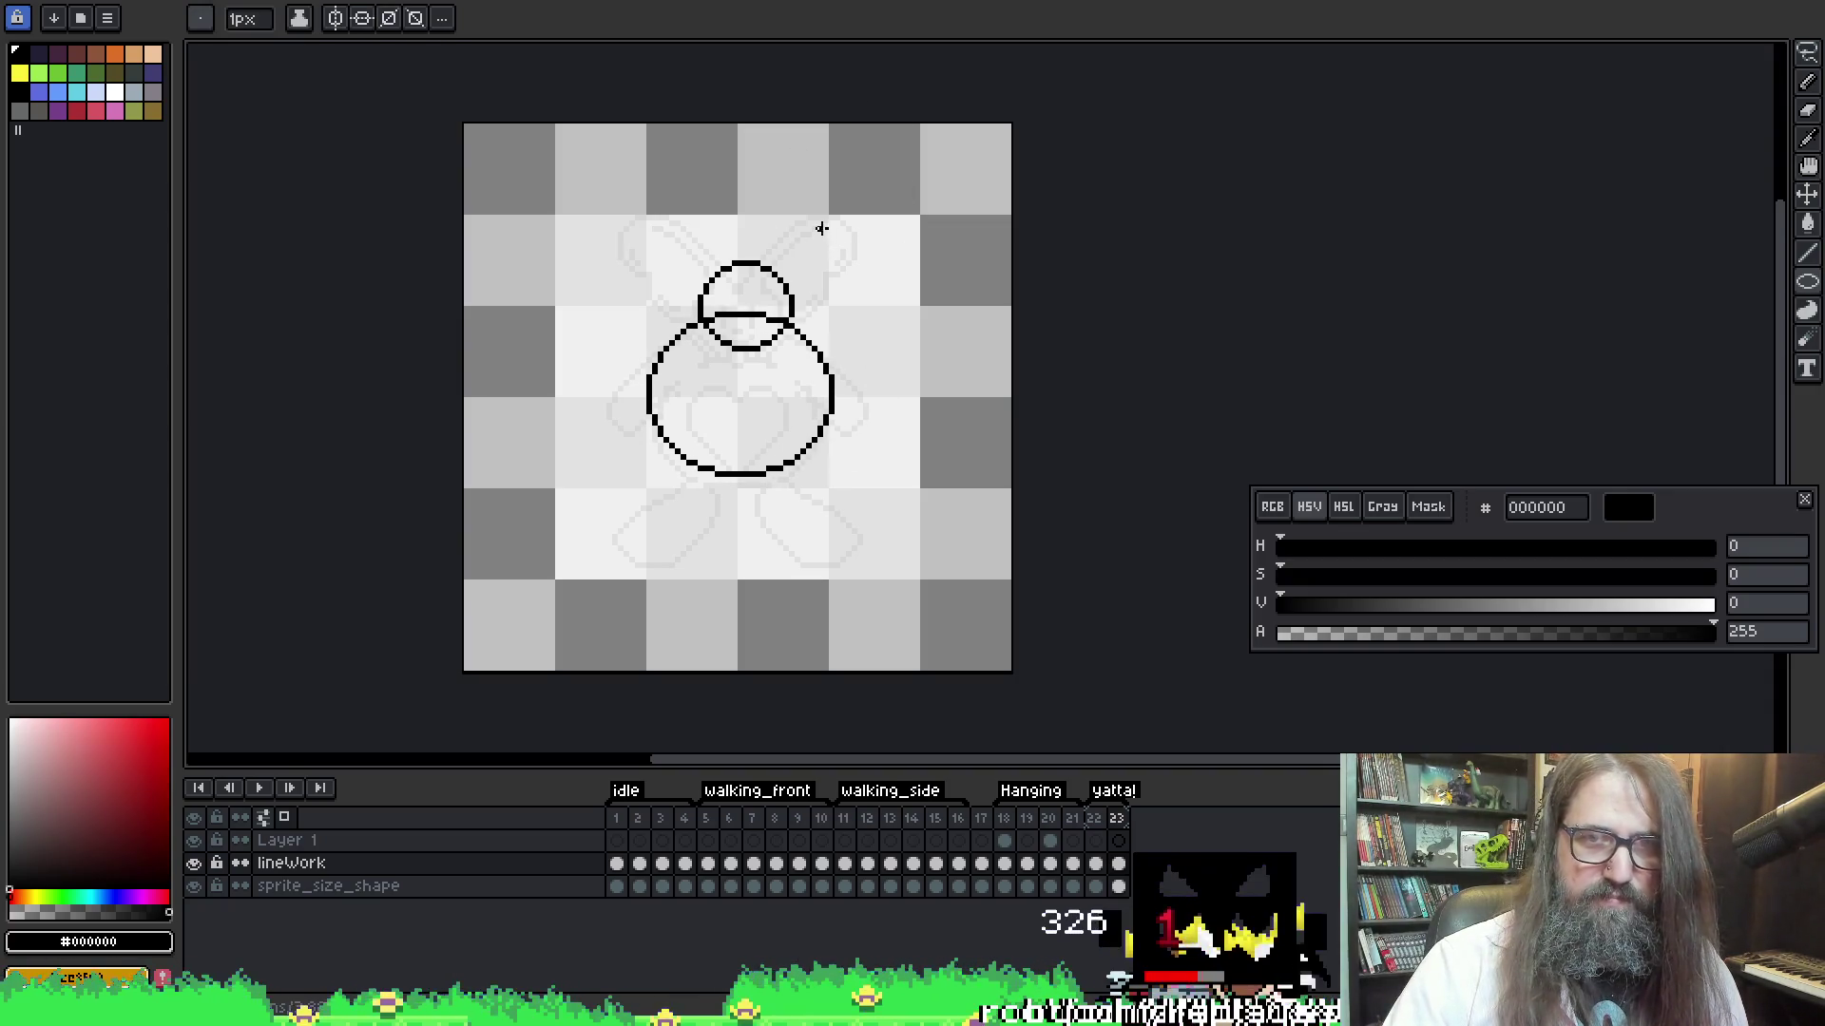
{"action": "left_click_drag", "start_coordinate": [844, 253], "coordinate": [870, 278]}
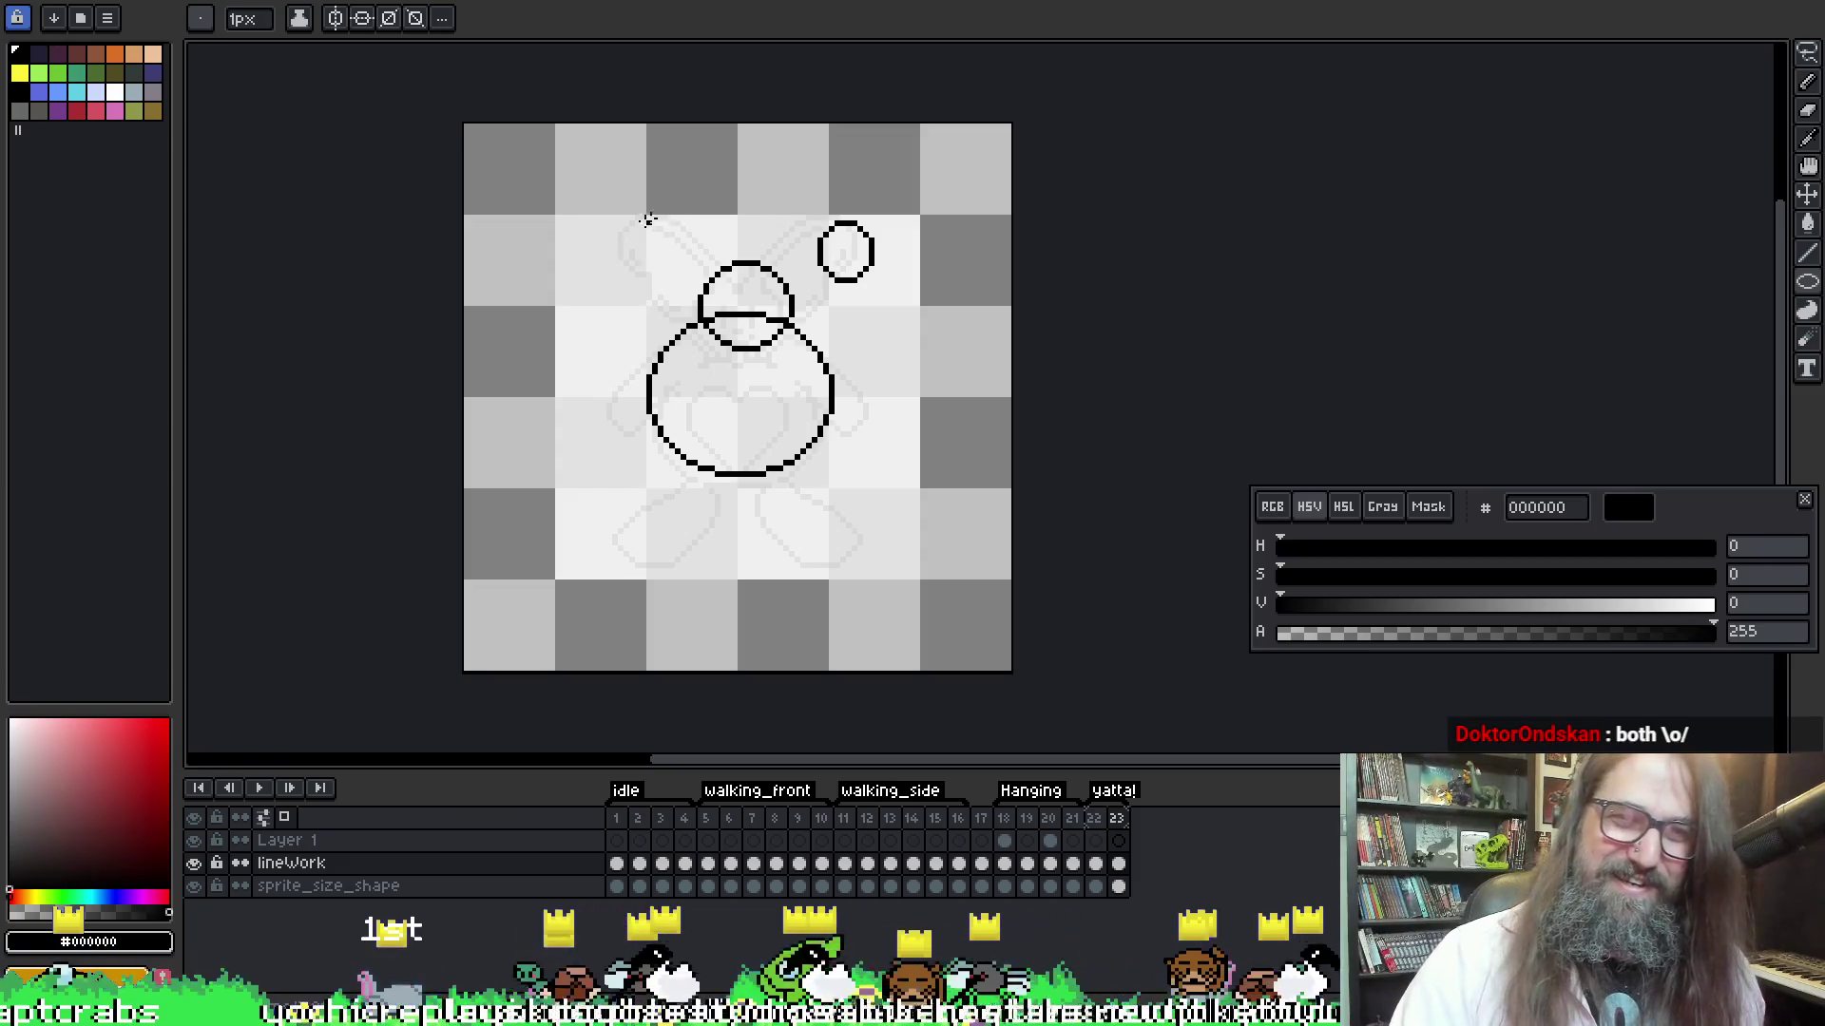
{"action": "mouse_move", "coordinate": [624, 225]}
{"action": "left_mouse_down"}
{"action": "mouse_move", "coordinate": [688, 285]}
{"action": "mouse_move", "coordinate": [611, 256]}
{"action": "mouse_move", "coordinate": [611, 224]}
{"action": "mouse_move", "coordinate": [687, 290]}
{"action": "mouse_move", "coordinate": [636, 285]}
{"action": "mouse_move", "coordinate": [670, 285]}
{"action": "left_mouse_up"}
{"action": "key", "text": "ctrl+z"}
{"action": "left_click_drag", "start_coordinate": [599, 227], "coordinate": [669, 295]}
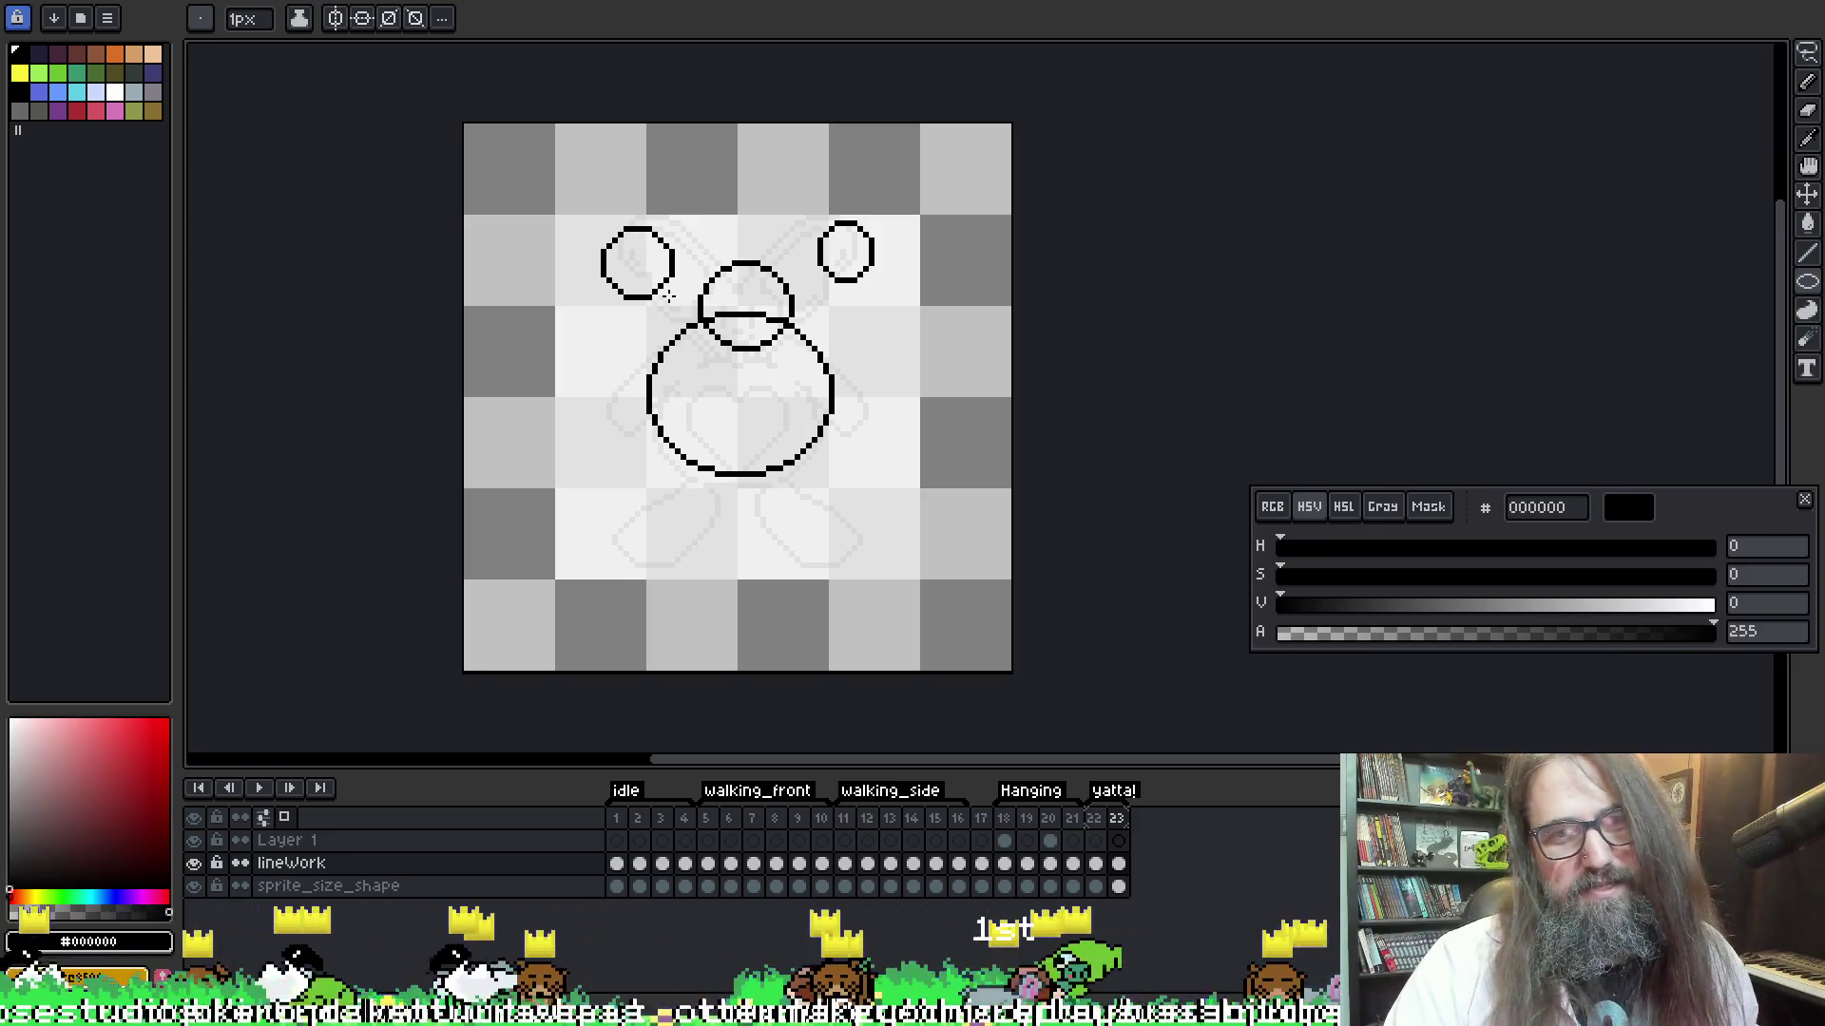
{"action": "left_click_drag", "start_coordinate": [669, 295], "coordinate": [663, 296]}
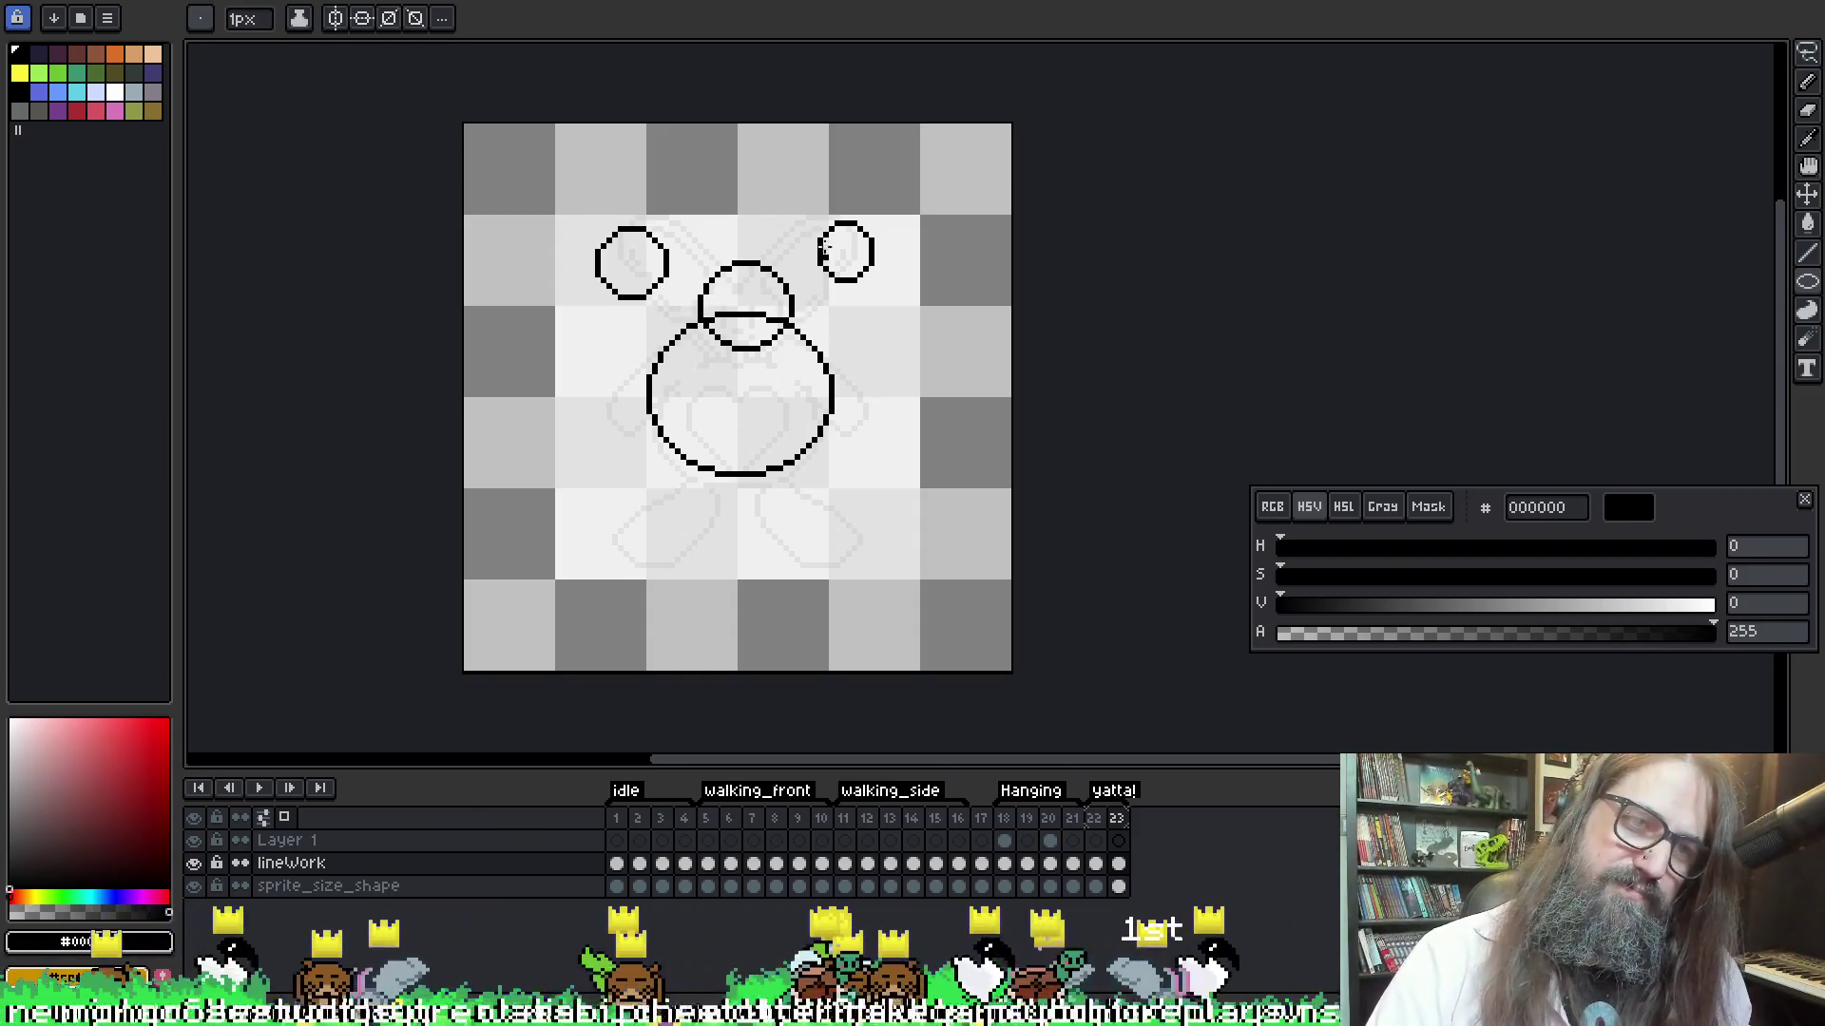
Add circles right and left of the body and a small lower-right foot circle
{"action": "left_click_drag", "start_coordinate": [819, 320], "coordinate": [890, 397]}
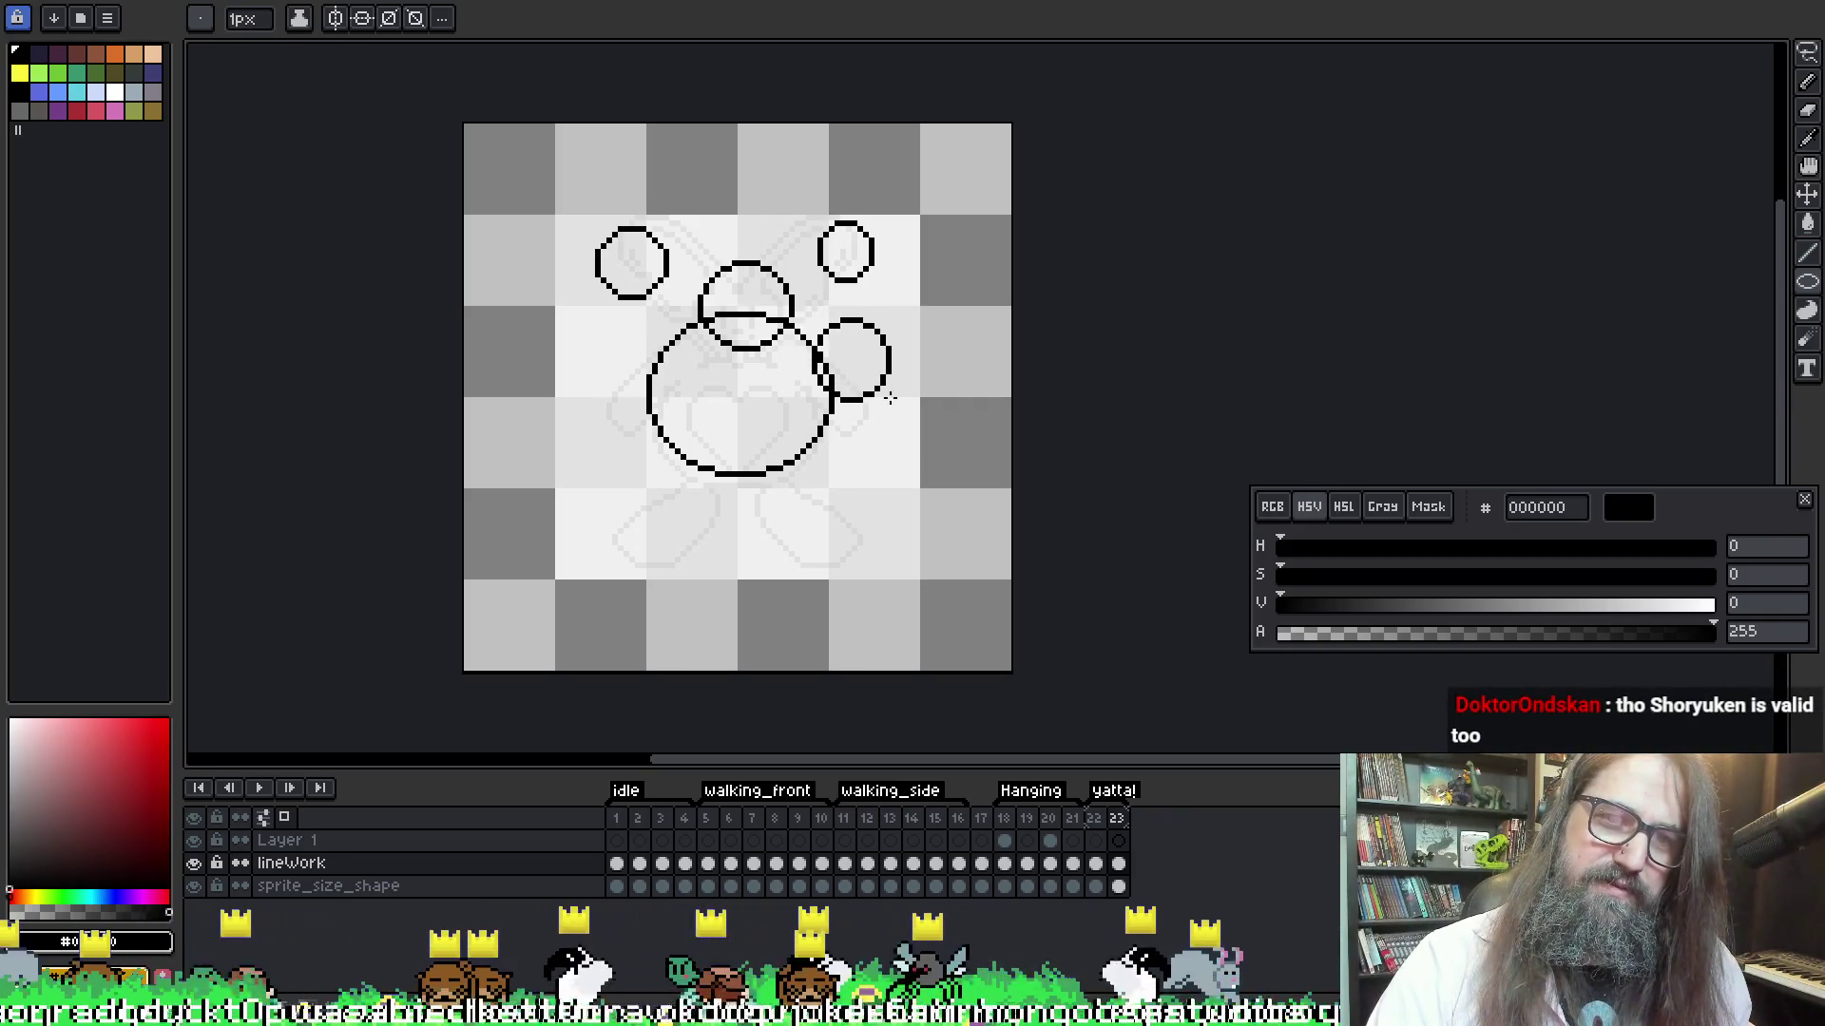
{"action": "left_click_drag", "start_coordinate": [608, 321], "coordinate": [677, 392]}
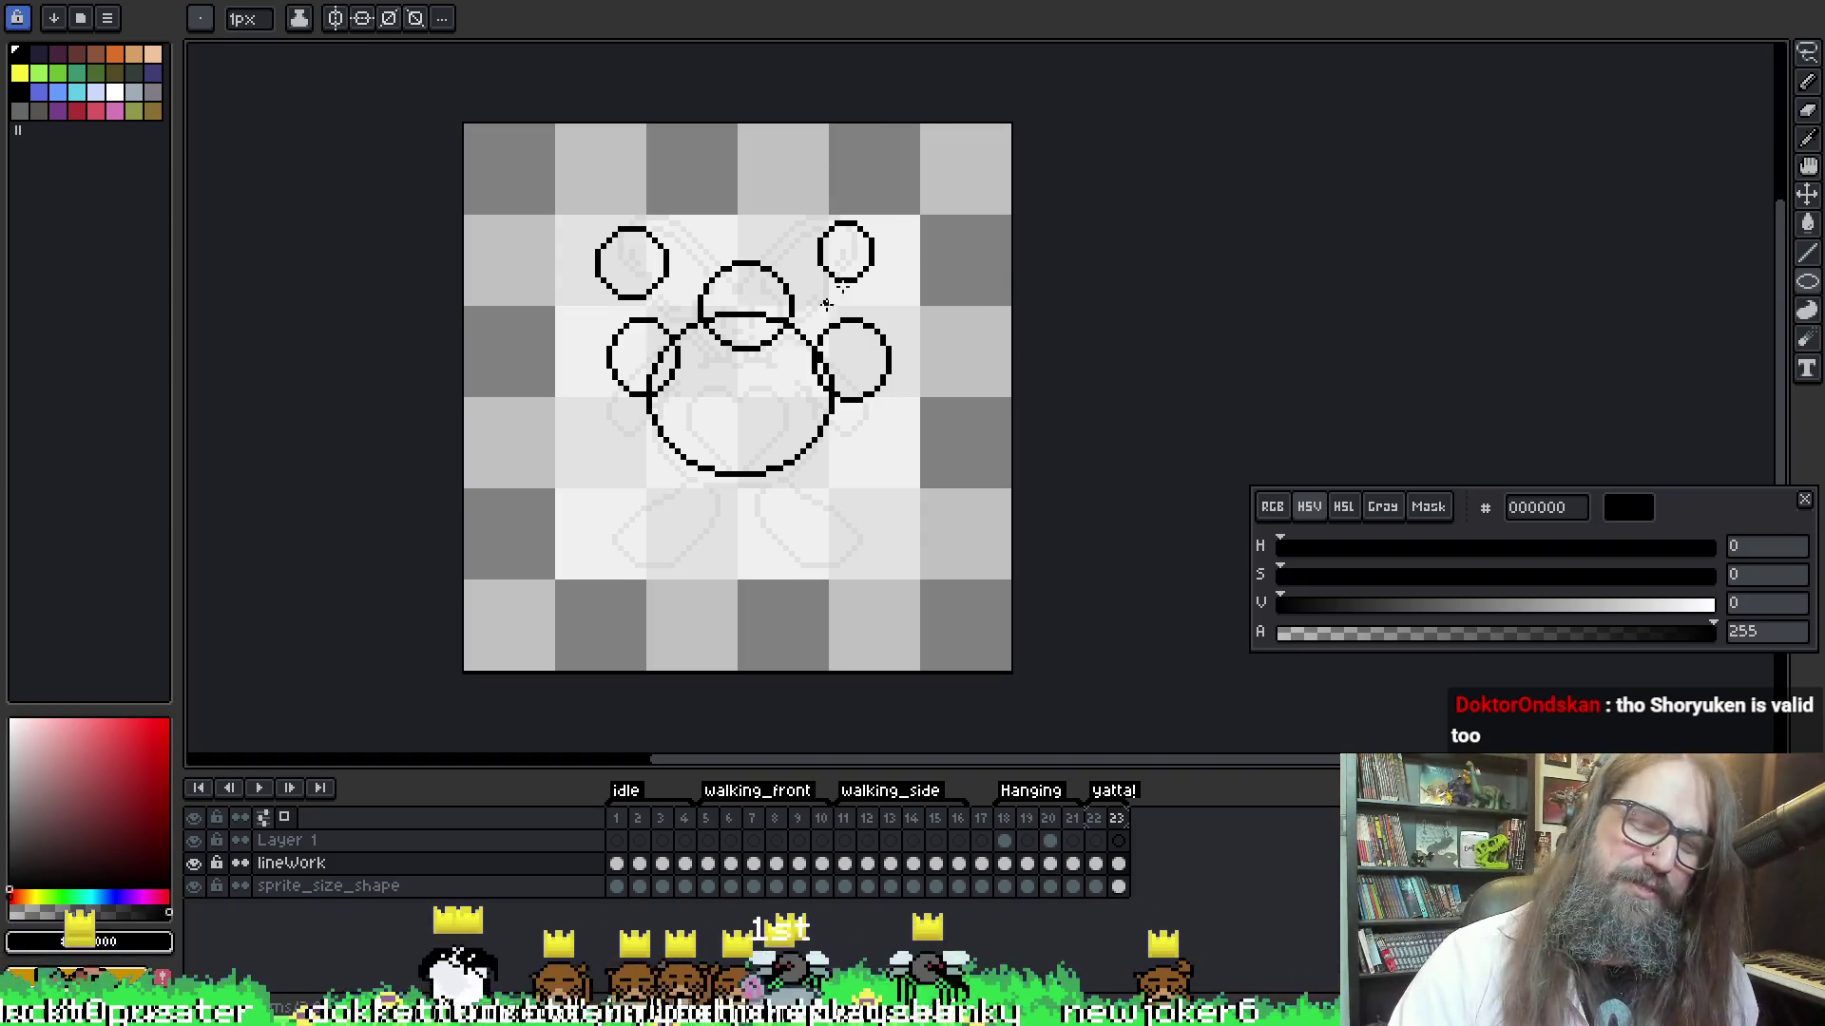
{"action": "scroll", "coordinate": [903, 390], "scroll_direction": "down", "scroll_amount": 1}
{"action": "mouse_move", "coordinate": [769, 460]}
{"action": "left_mouse_down"}
{"action": "mouse_move", "coordinate": [855, 532]}
{"action": "mouse_move", "coordinate": [829, 521]}
{"action": "mouse_move", "coordinate": [864, 504]}
{"action": "left_mouse_up"}
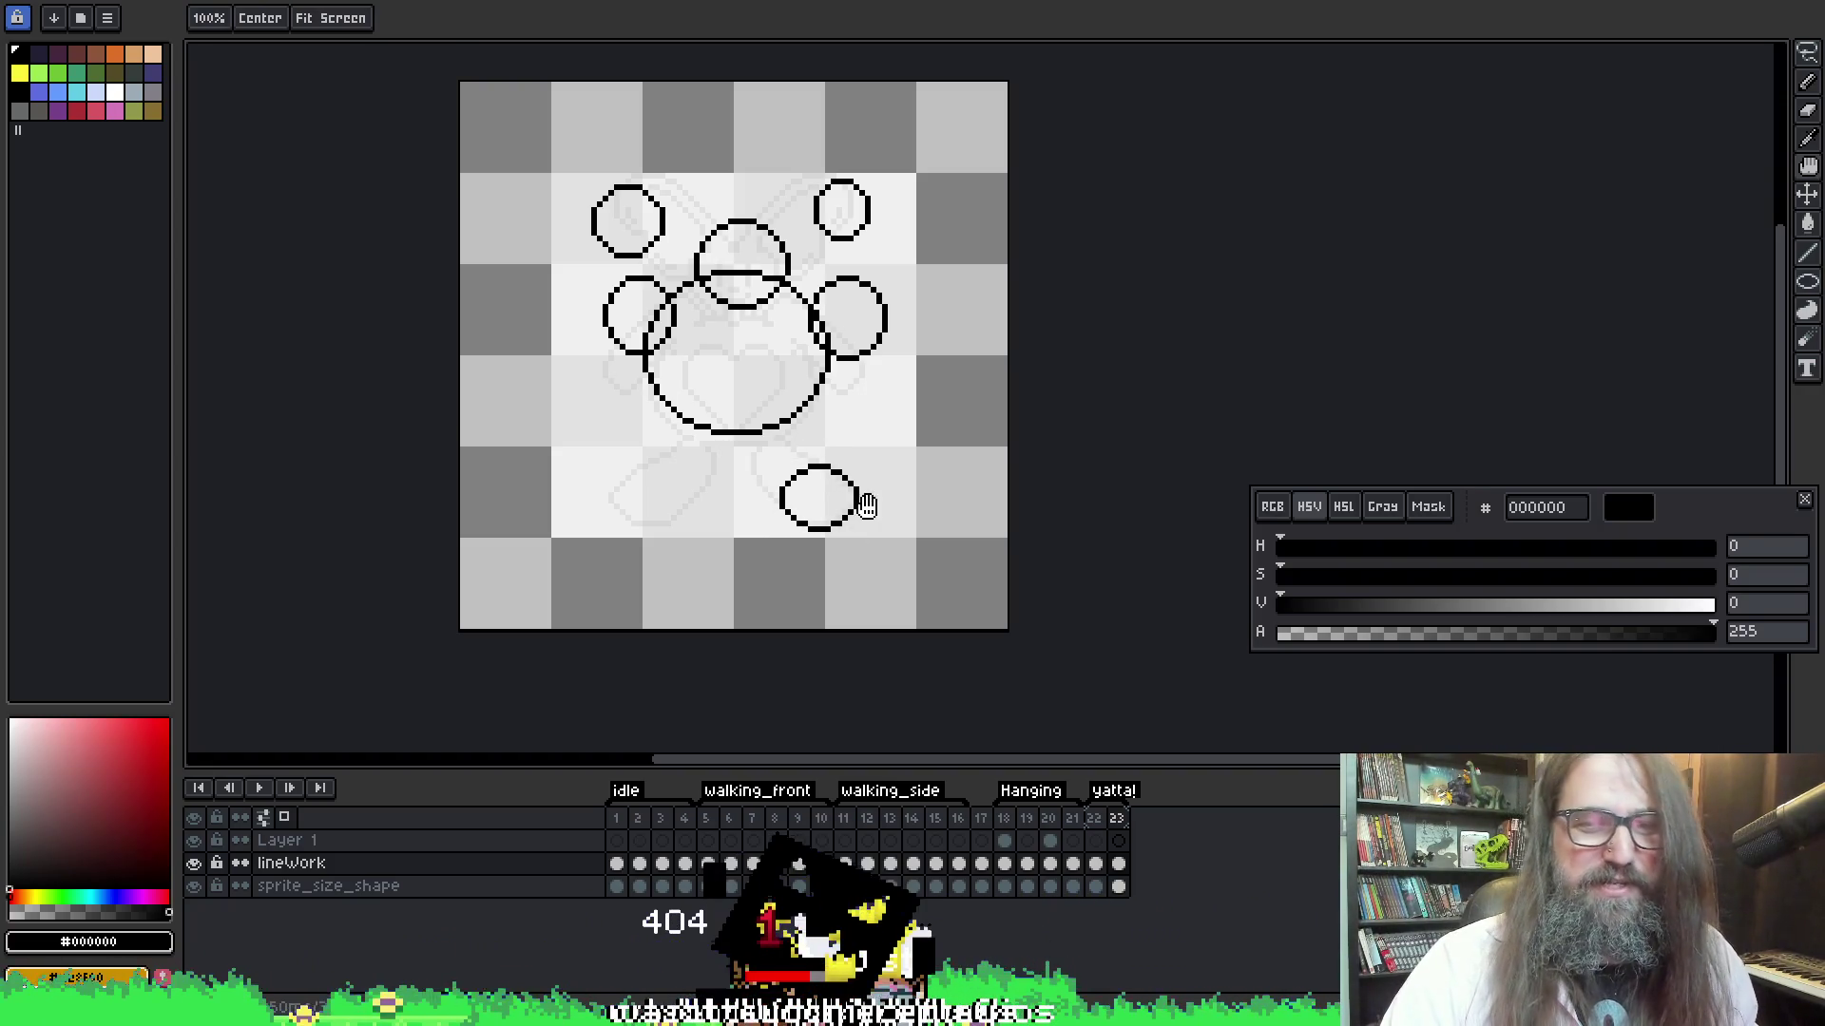
Add a lower-left foot circle, then marquee-move both foot circles inward under the body
{"action": "mouse_move", "coordinate": [608, 483]}
{"action": "left_mouse_down"}
{"action": "mouse_move", "coordinate": [703, 529]}
{"action": "mouse_move", "coordinate": [675, 522]}
{"action": "left_mouse_up"}
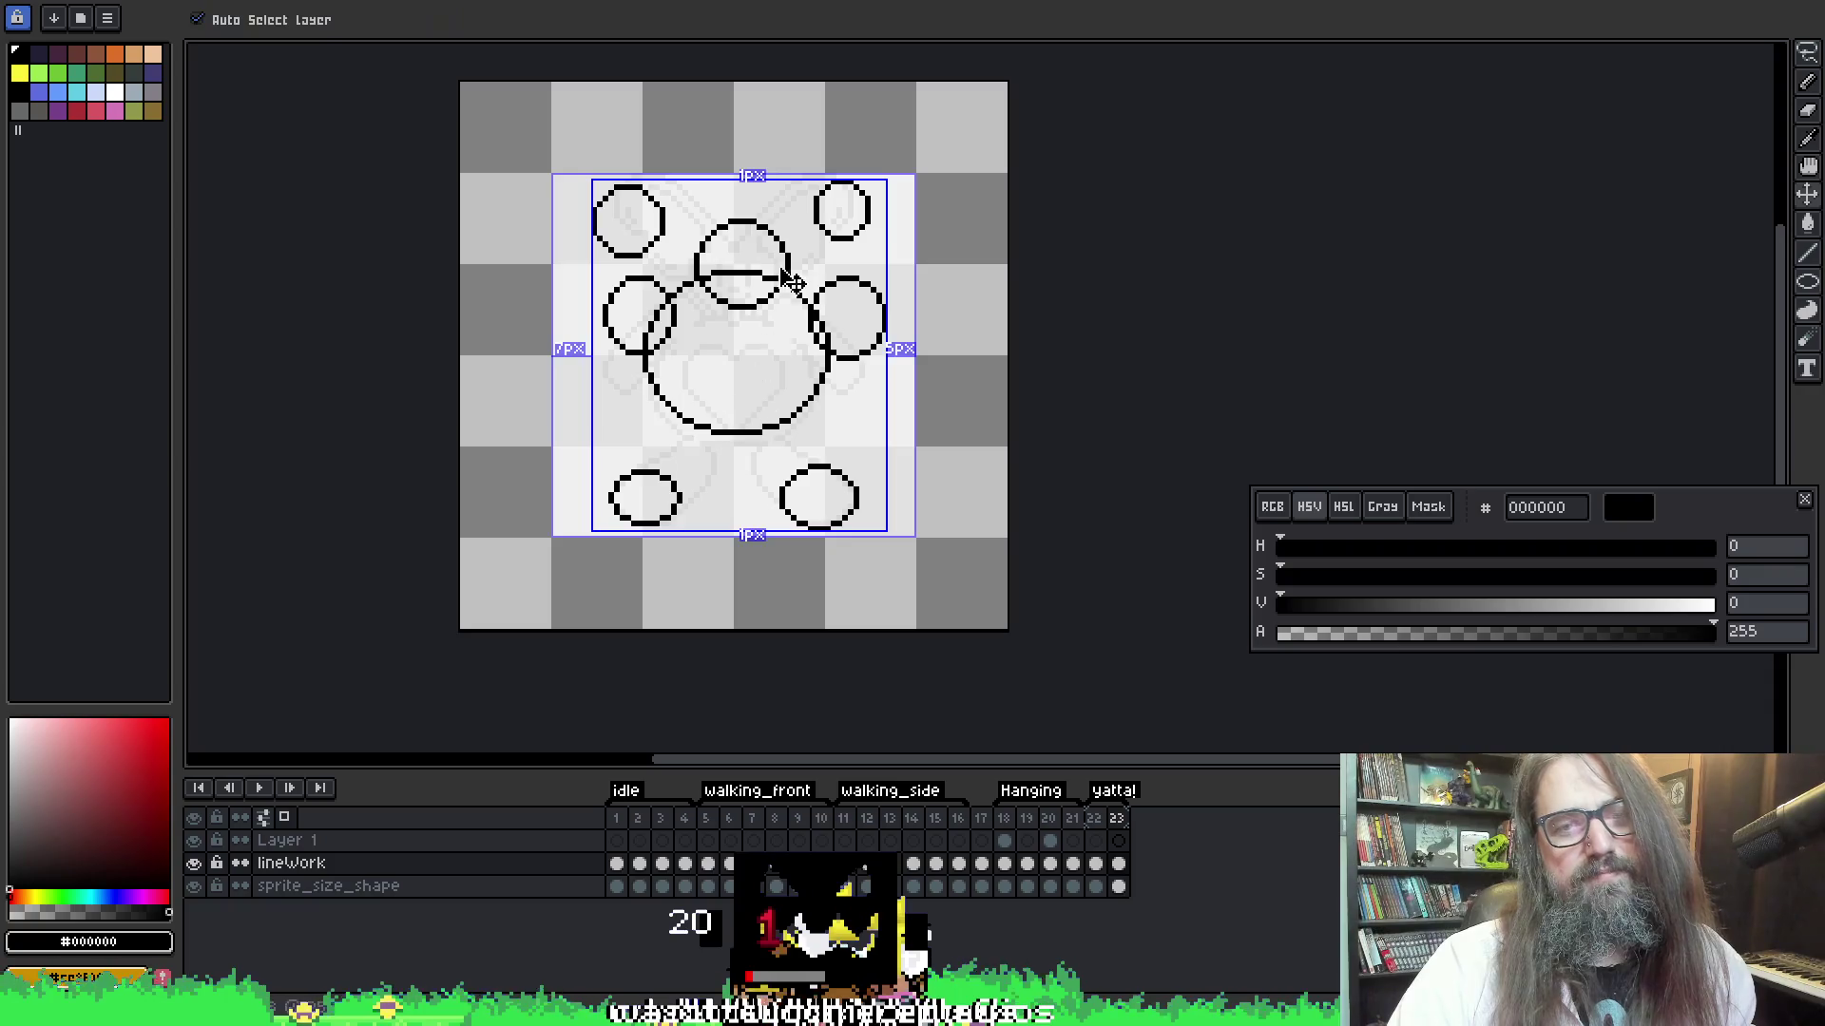
{"action": "key", "text": "ctrl+z"}
{"action": "key", "text": "ctrl+z"}
{"action": "key", "text": "ctrl+z"}
{"action": "key", "text": "ctrl+z"}
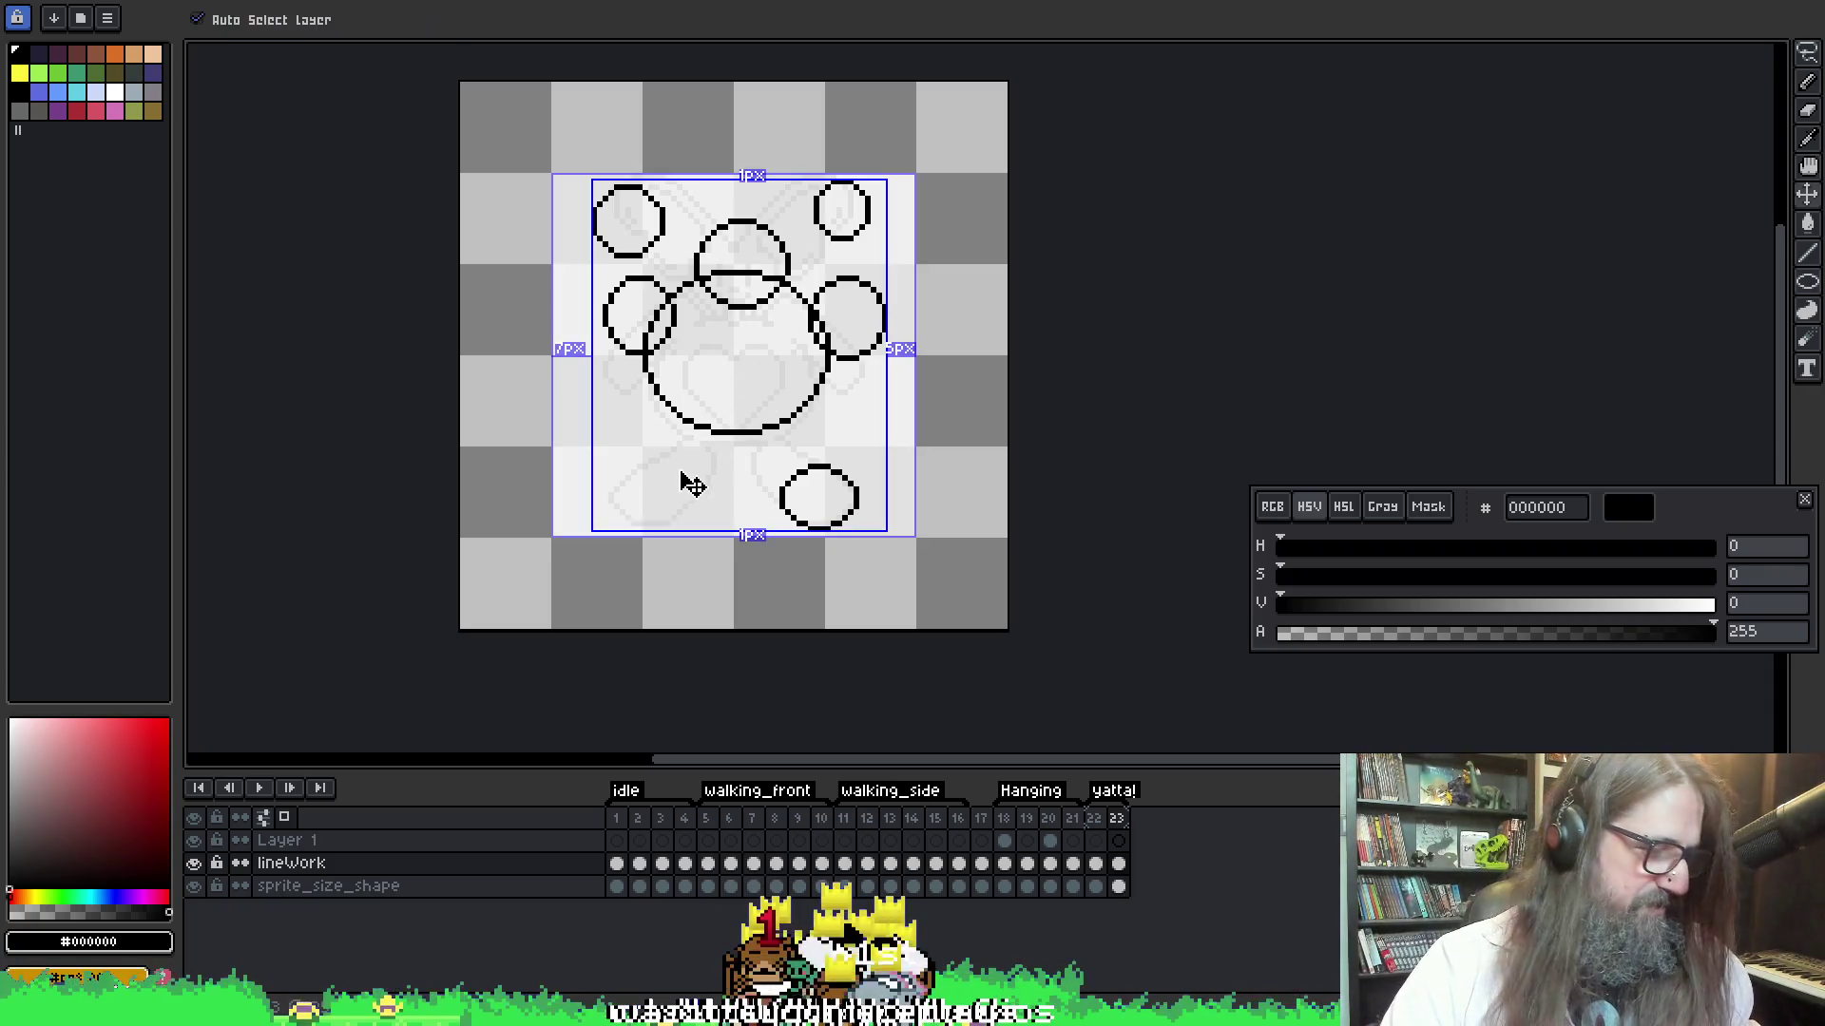
{"action": "key", "text": "m"}
{"action": "mouse_move", "coordinate": [573, 415]}
{"action": "left_mouse_down"}
{"action": "mouse_move", "coordinate": [733, 544]}
{"action": "mouse_move", "coordinate": [619, 537]}
{"action": "left_mouse_up"}
{"action": "mouse_move", "coordinate": [594, 454]}
{"action": "left_mouse_down"}
{"action": "mouse_move", "coordinate": [720, 538]}
{"action": "mouse_move", "coordinate": [713, 523]}
{"action": "left_mouse_up"}
{"action": "mouse_move", "coordinate": [758, 442]}
{"action": "left_mouse_down"}
{"action": "mouse_move", "coordinate": [904, 560]}
{"action": "mouse_move", "coordinate": [807, 516]}
{"action": "left_mouse_up"}
{"action": "key", "text": "Return"}
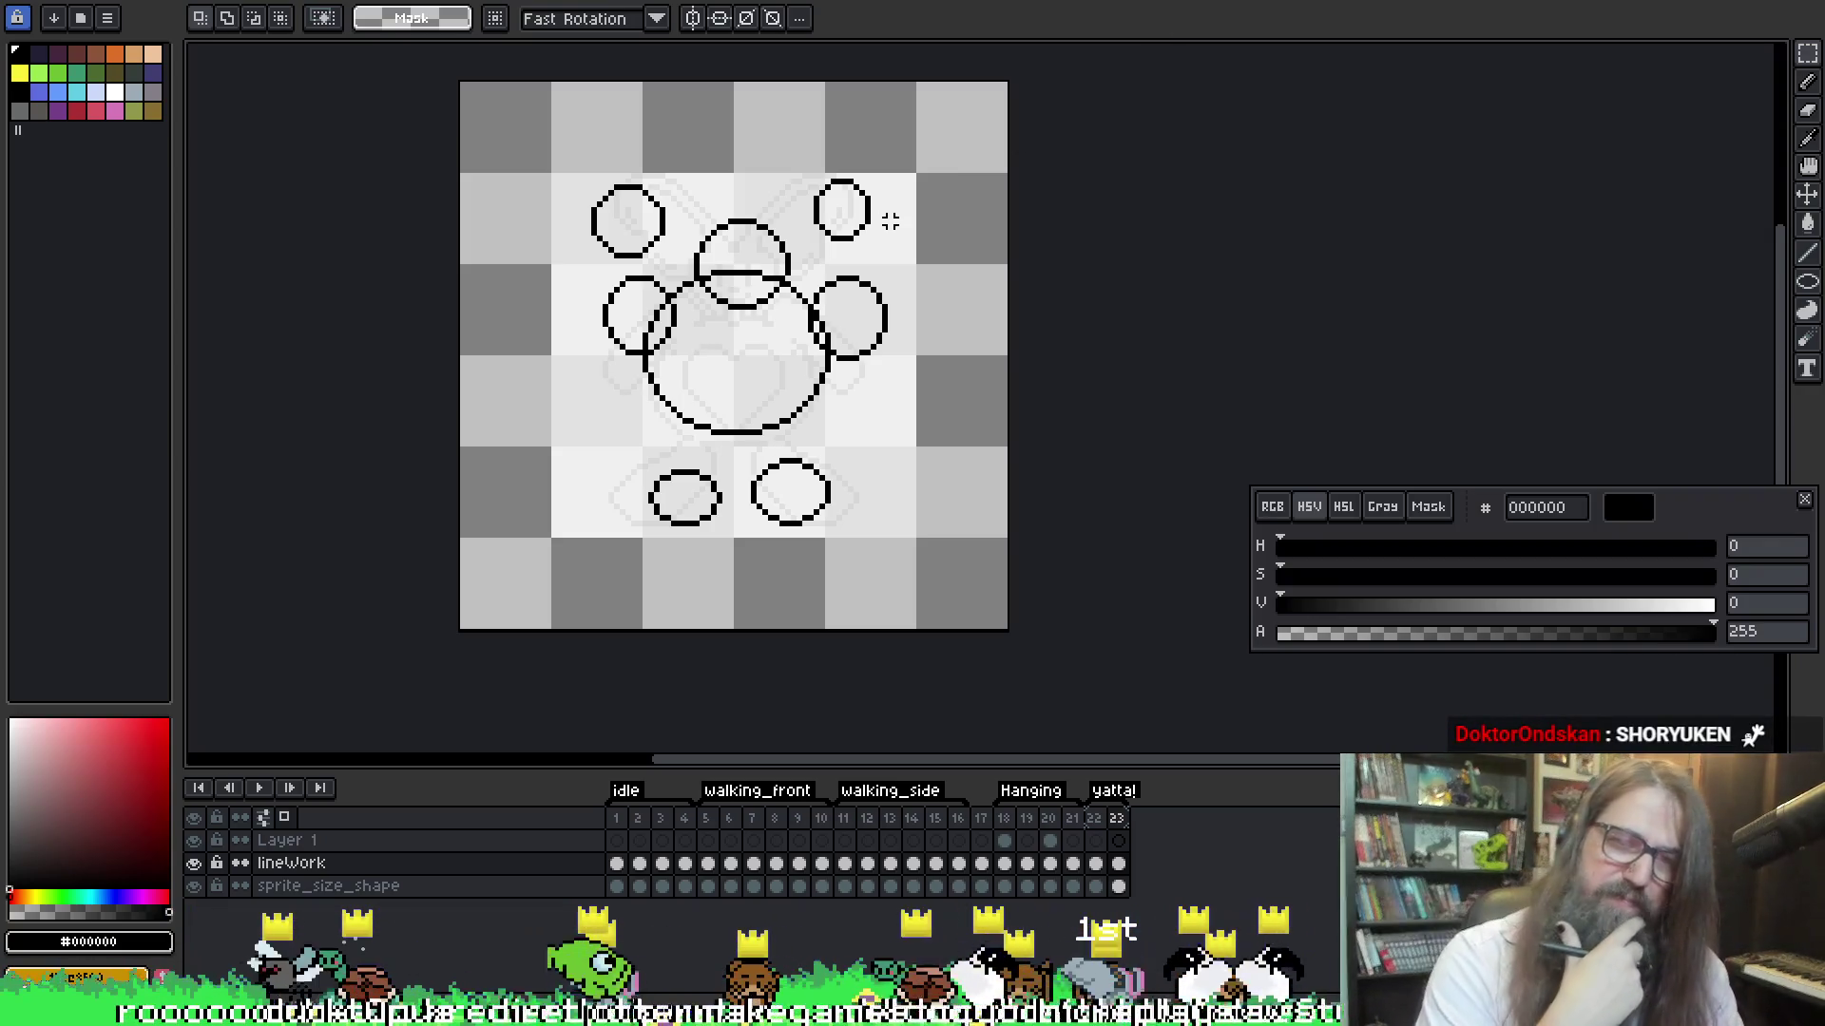
{"action": "mouse_move", "coordinate": [895, 591]}
{"action": "left_mouse_down"}
{"action": "mouse_move", "coordinate": [602, 460]}
{"action": "mouse_move", "coordinate": [602, 433]}
{"action": "left_mouse_up"}
{"action": "left_click_drag", "start_coordinate": [808, 506], "coordinate": [834, 486]}
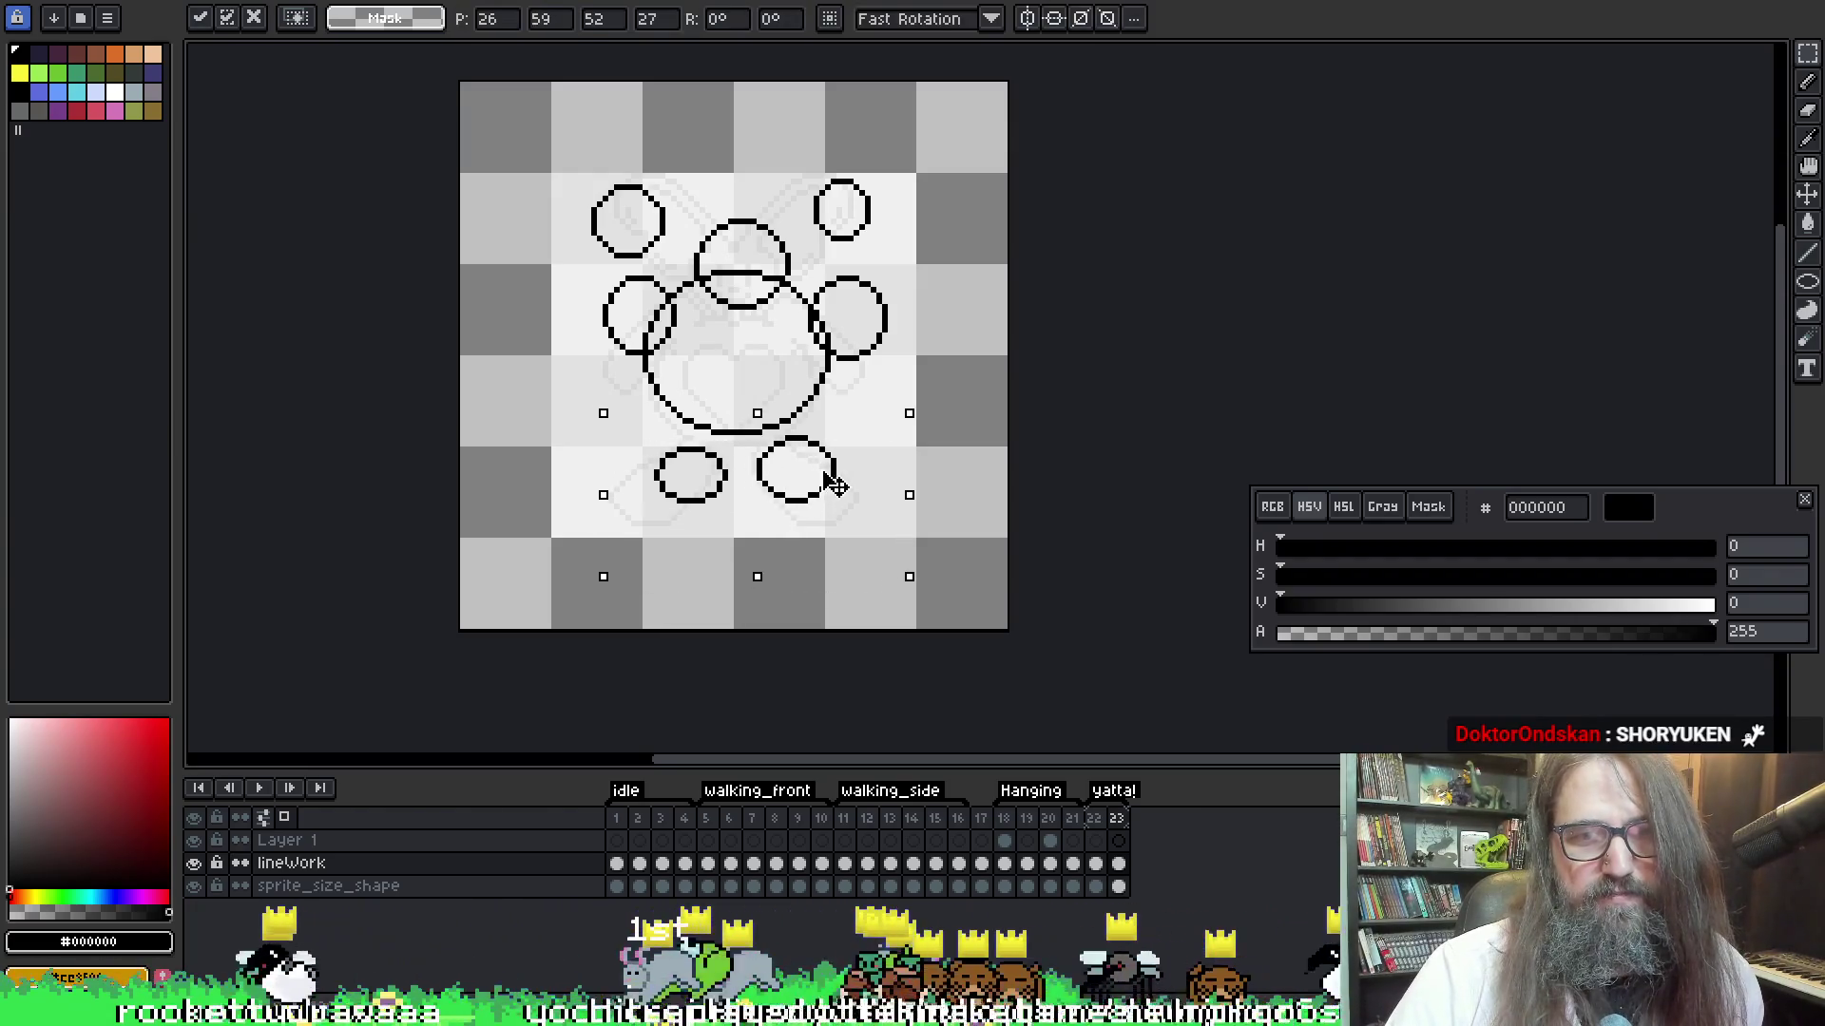
{"action": "key", "text": "ctrl+d"}
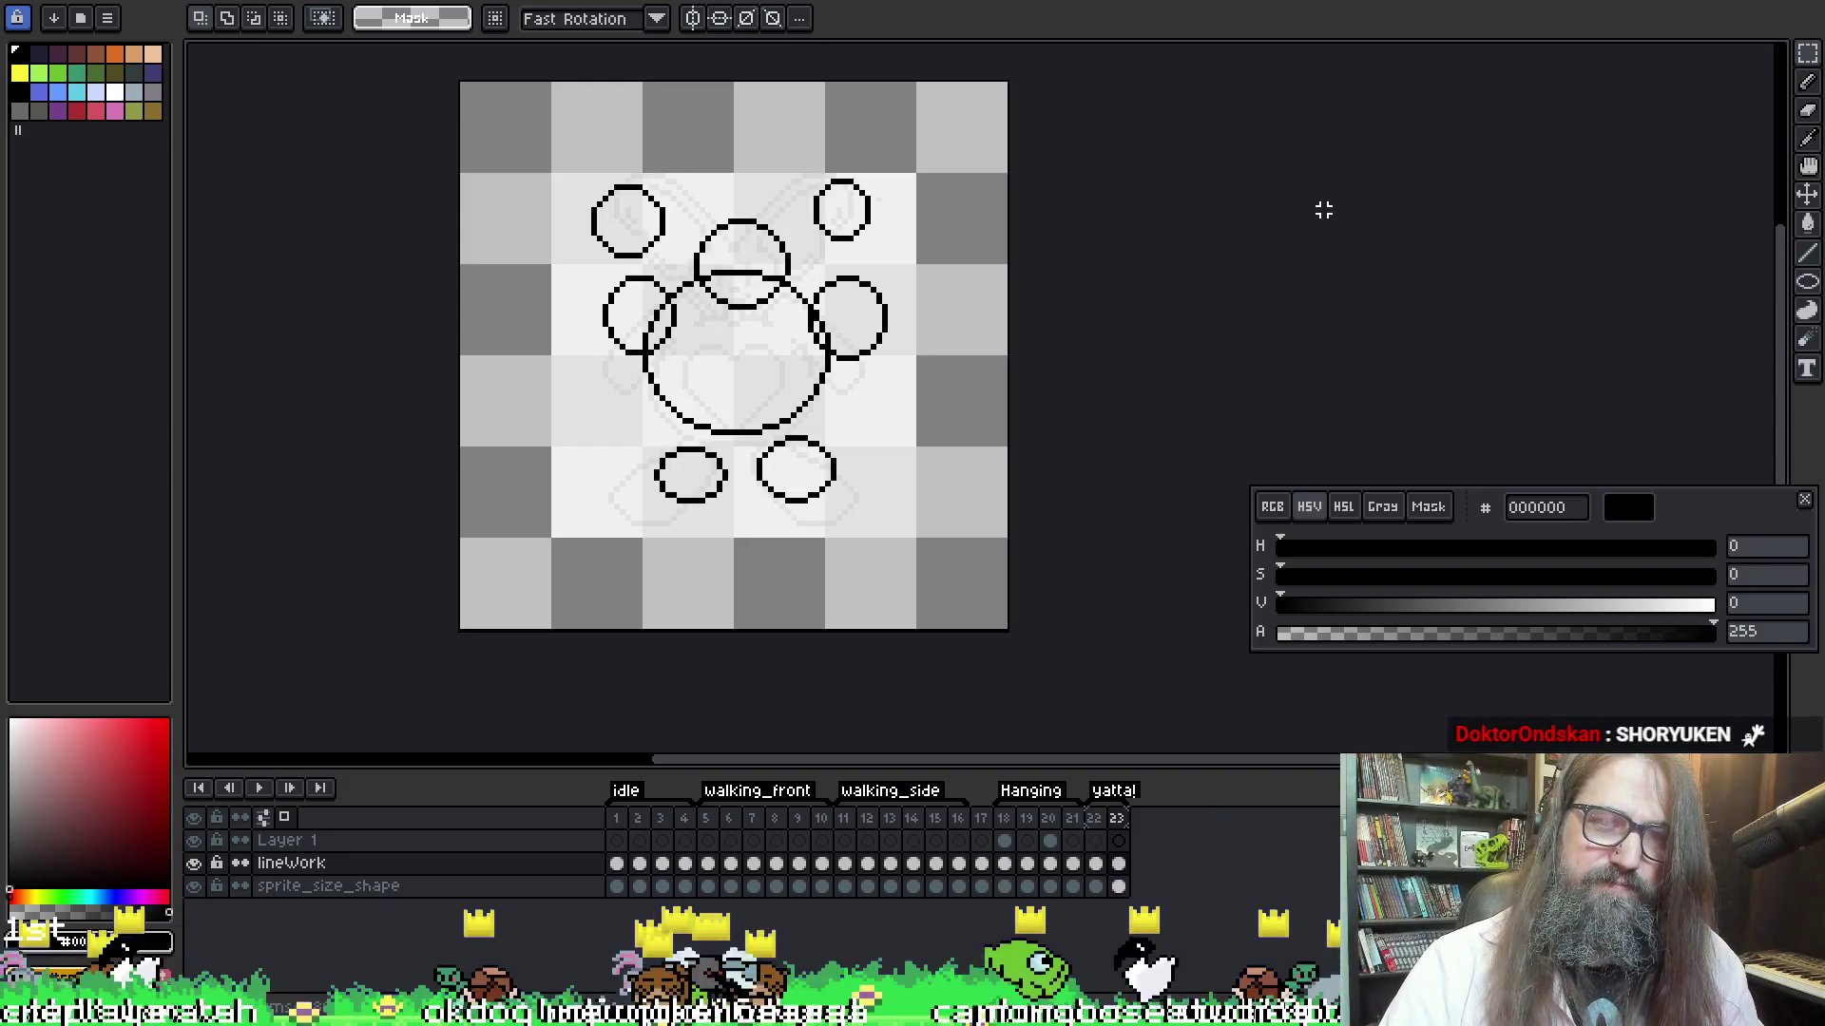
{"action": "key", "text": "Right"}
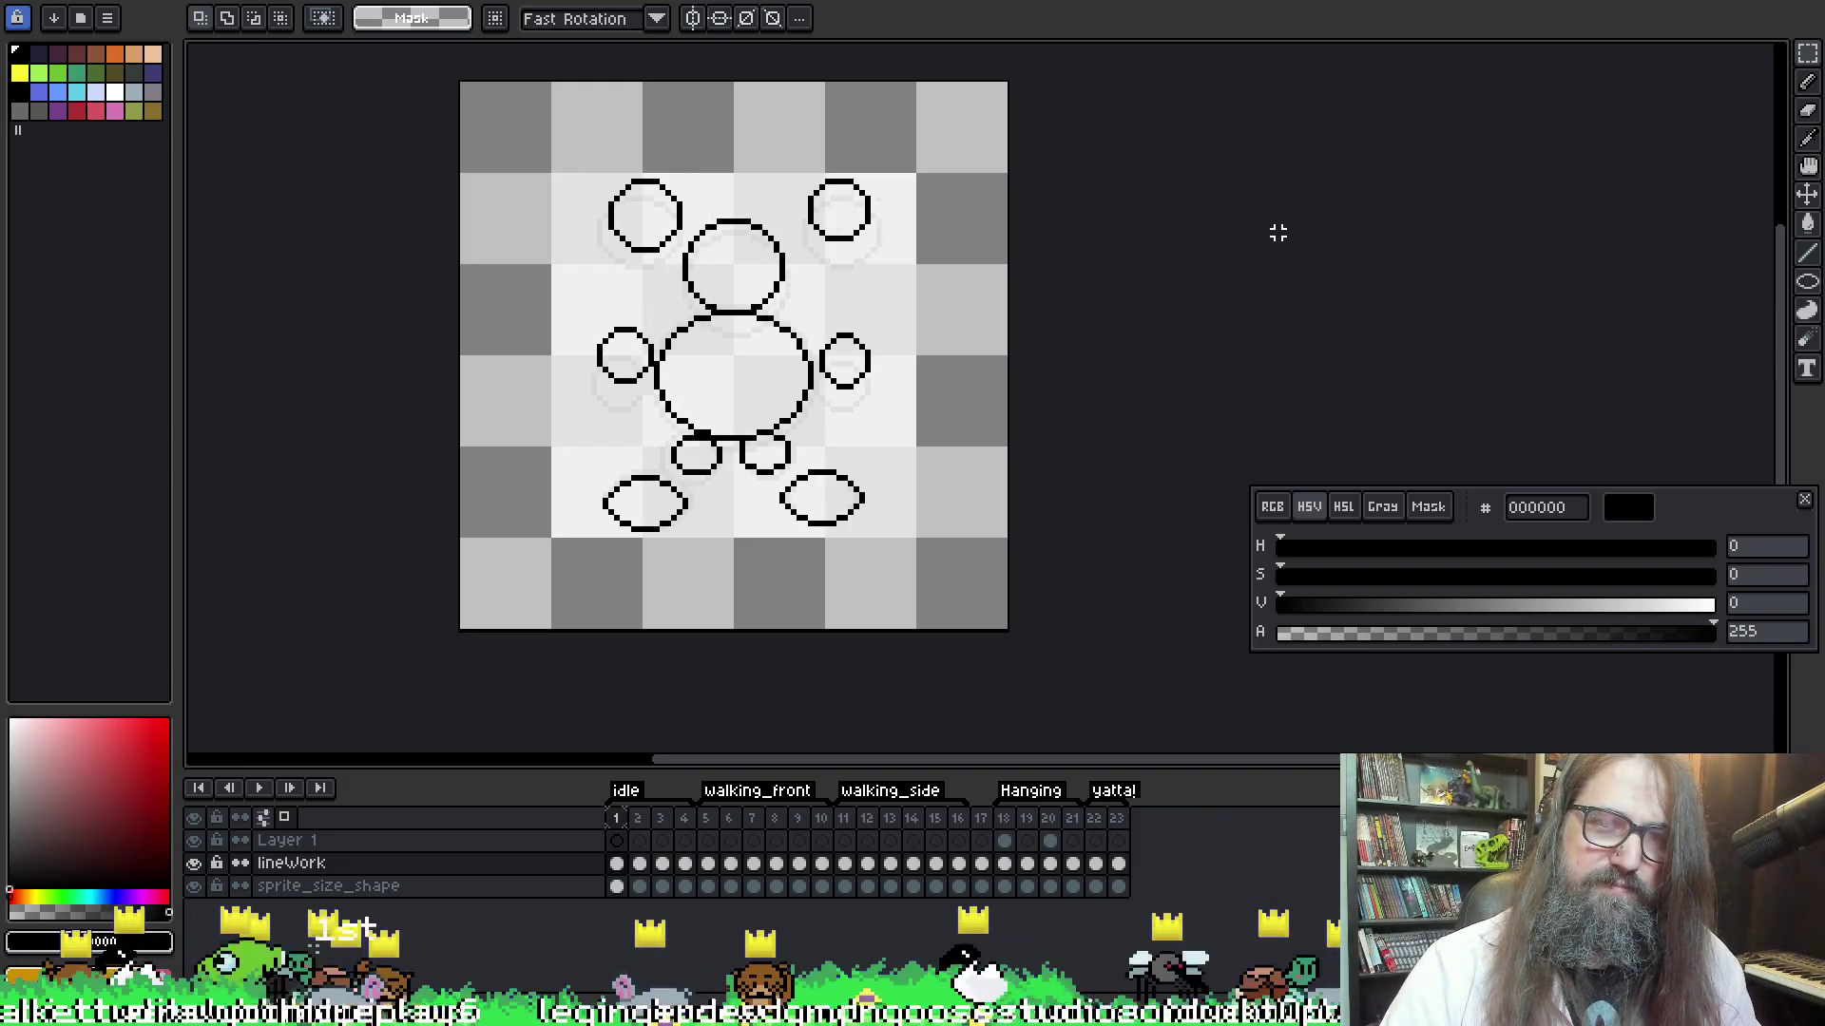
{"action": "key", "text": "Right"}
{"action": "key", "text": "Return"}
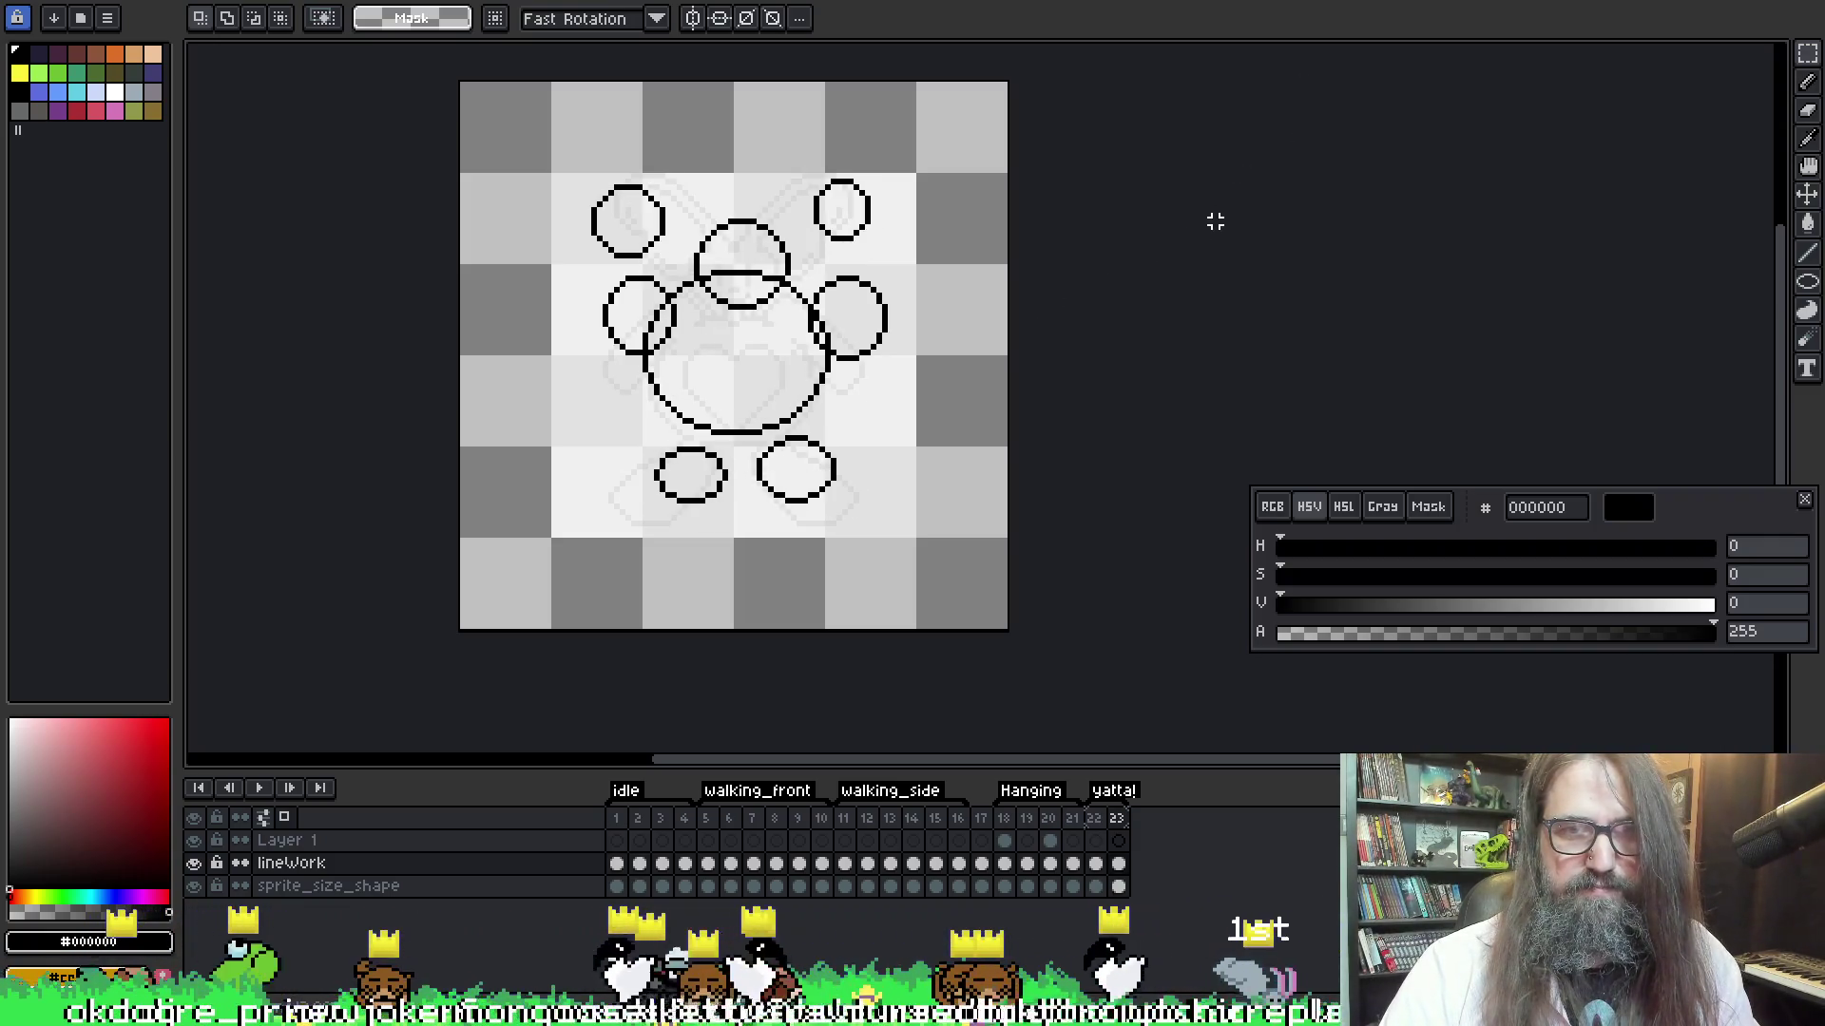
{"action": "key", "text": "Left"}
{"action": "key", "text": "Right"}
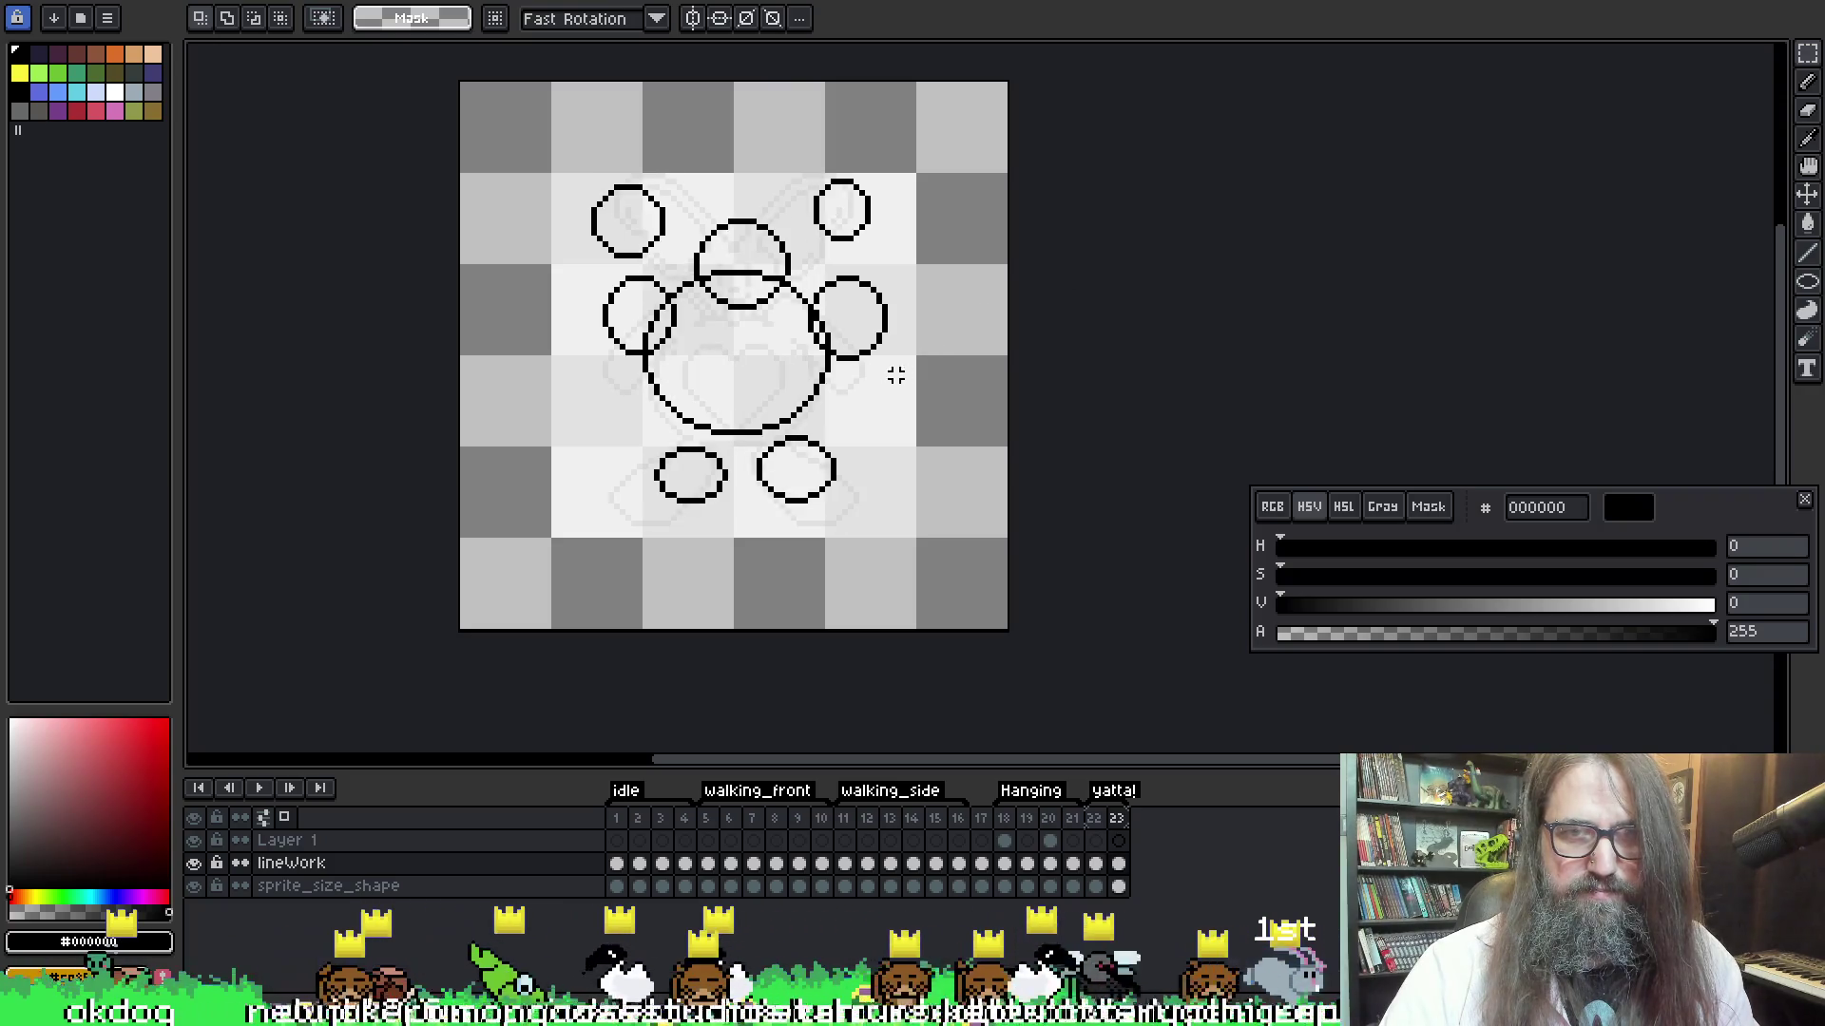
{"action": "key", "text": "Left"}
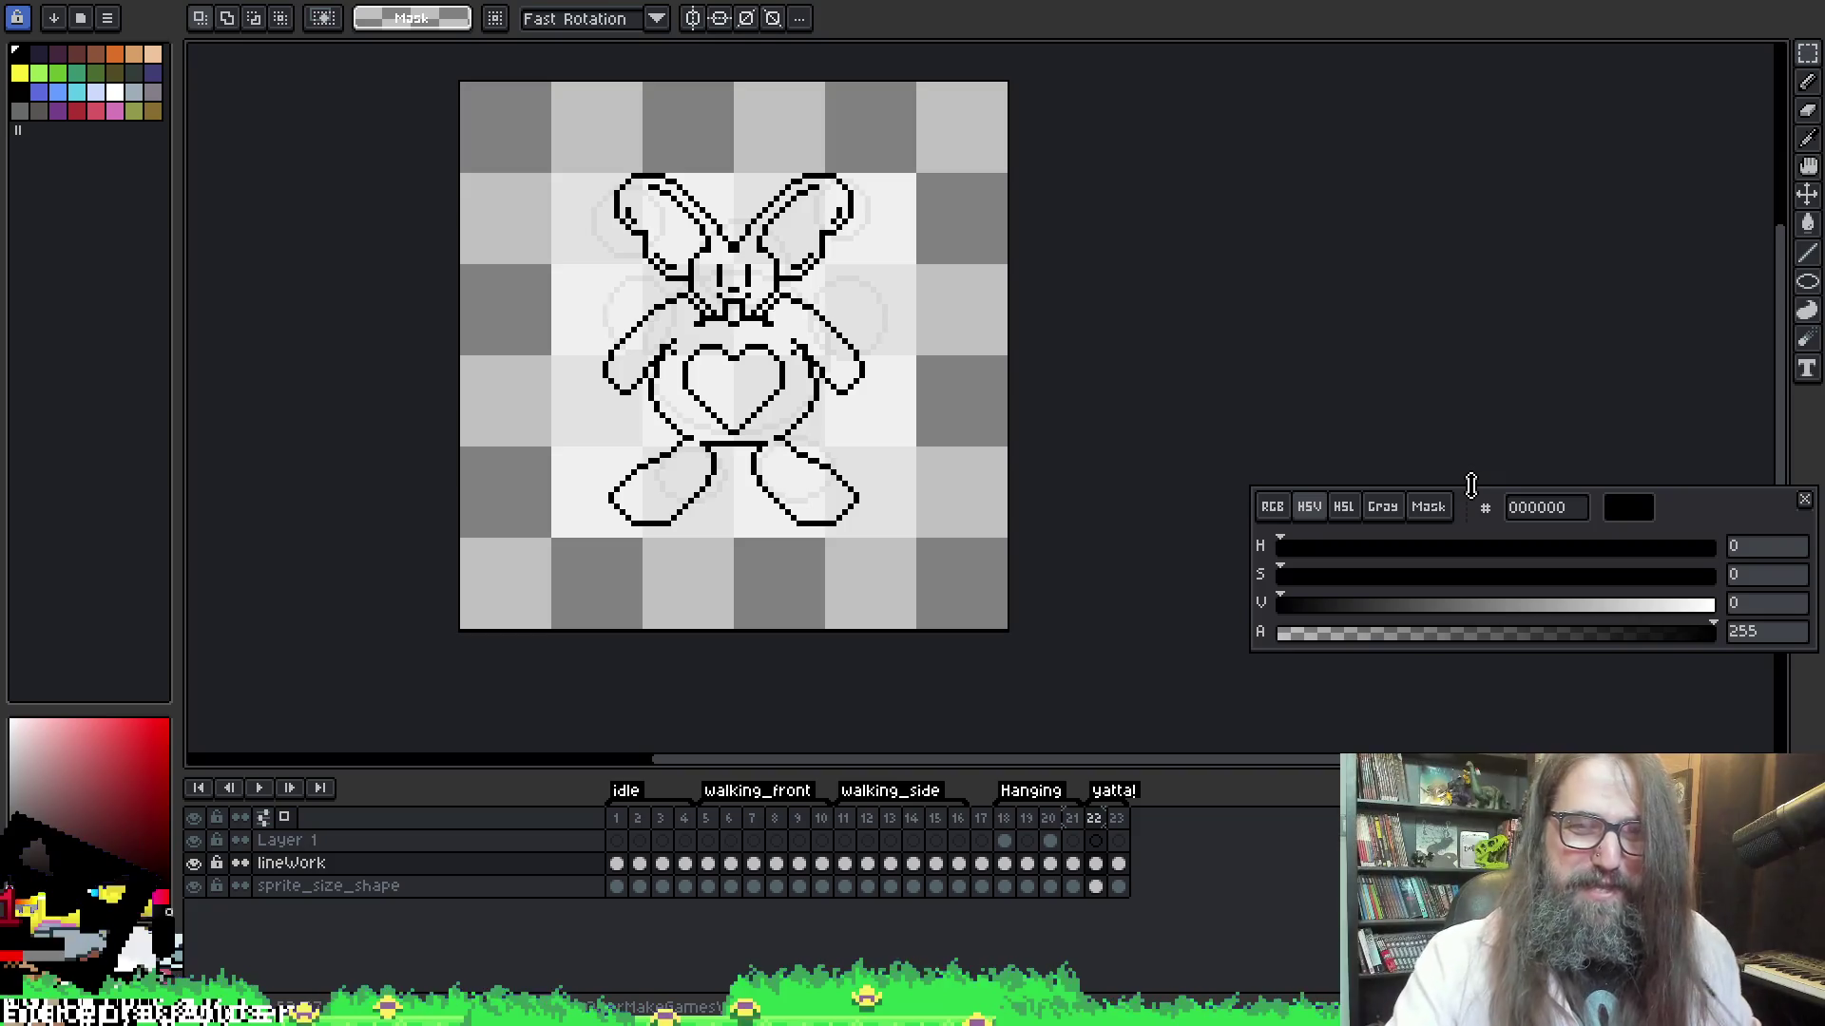
Compare the frame 23 circle sketch against the frame 22 bunny, then add frame 24 with Alt+N
{"action": "left_click_drag", "start_coordinate": [916, 362], "coordinate": [894, 351]}
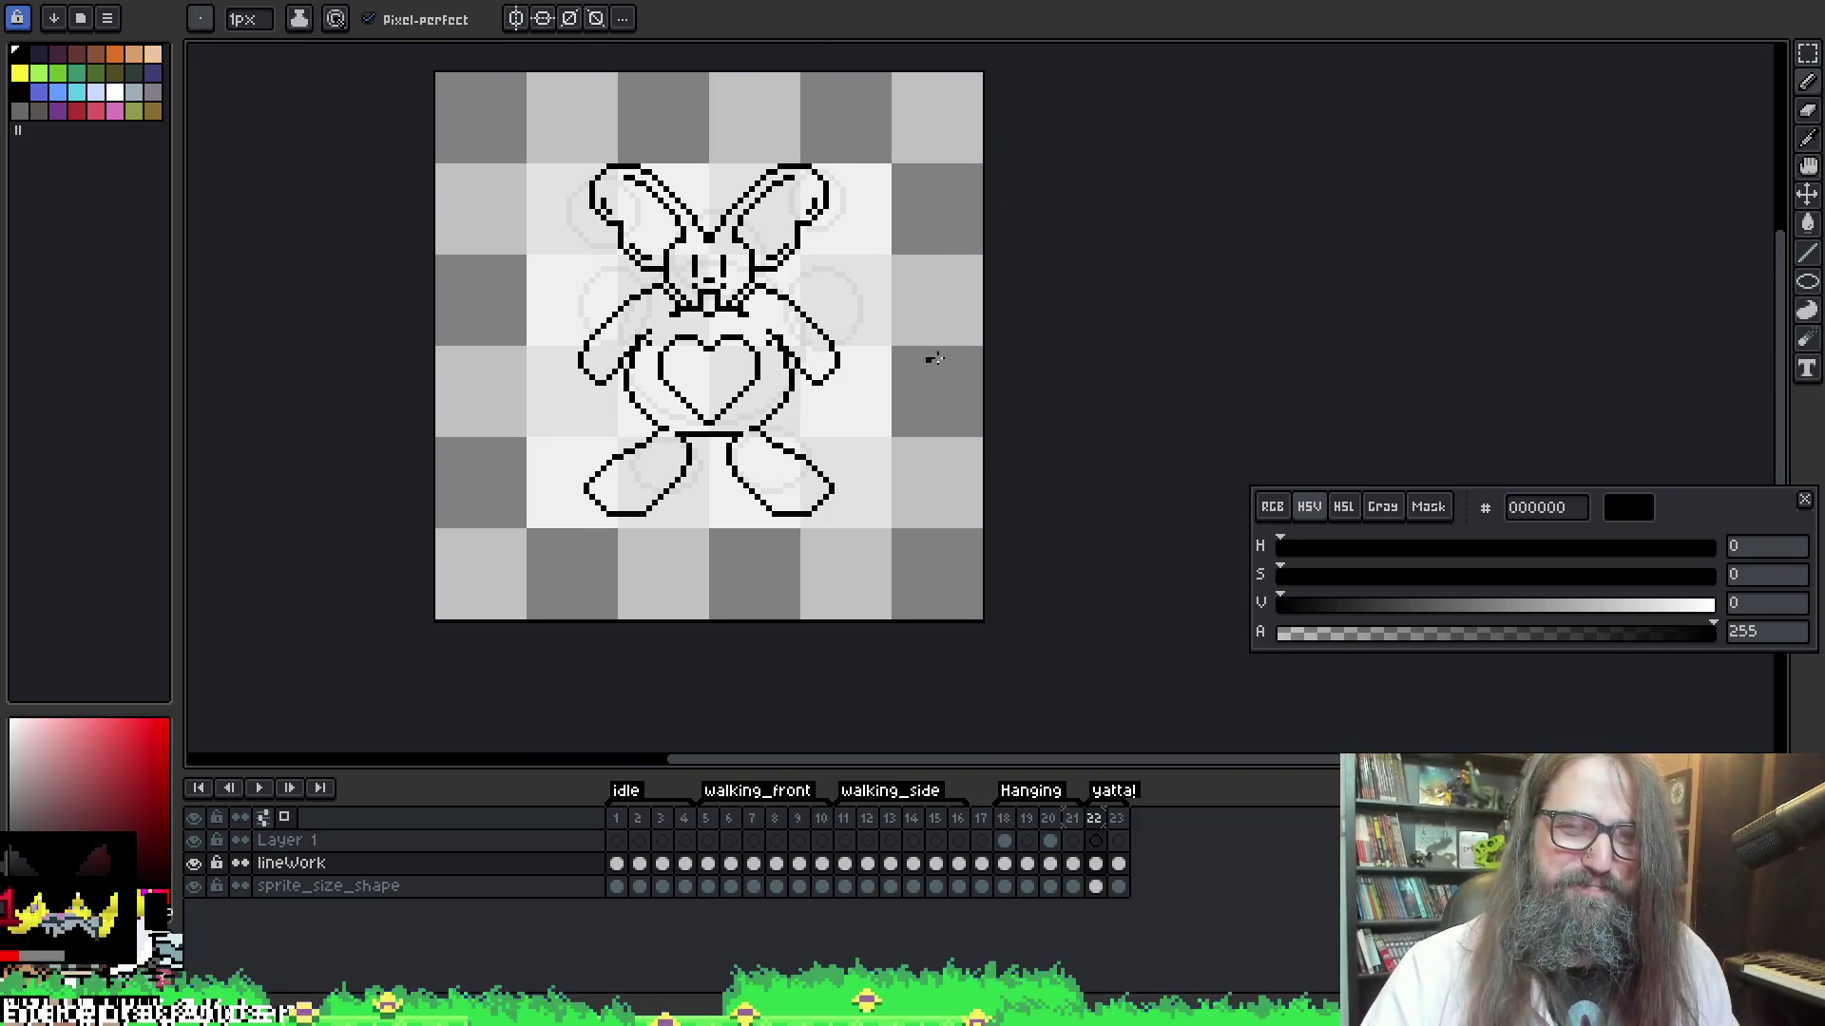
{"action": "left_click_drag", "start_coordinate": [1088, 41], "coordinate": [1069, 54]}
{"action": "key", "text": "b"}
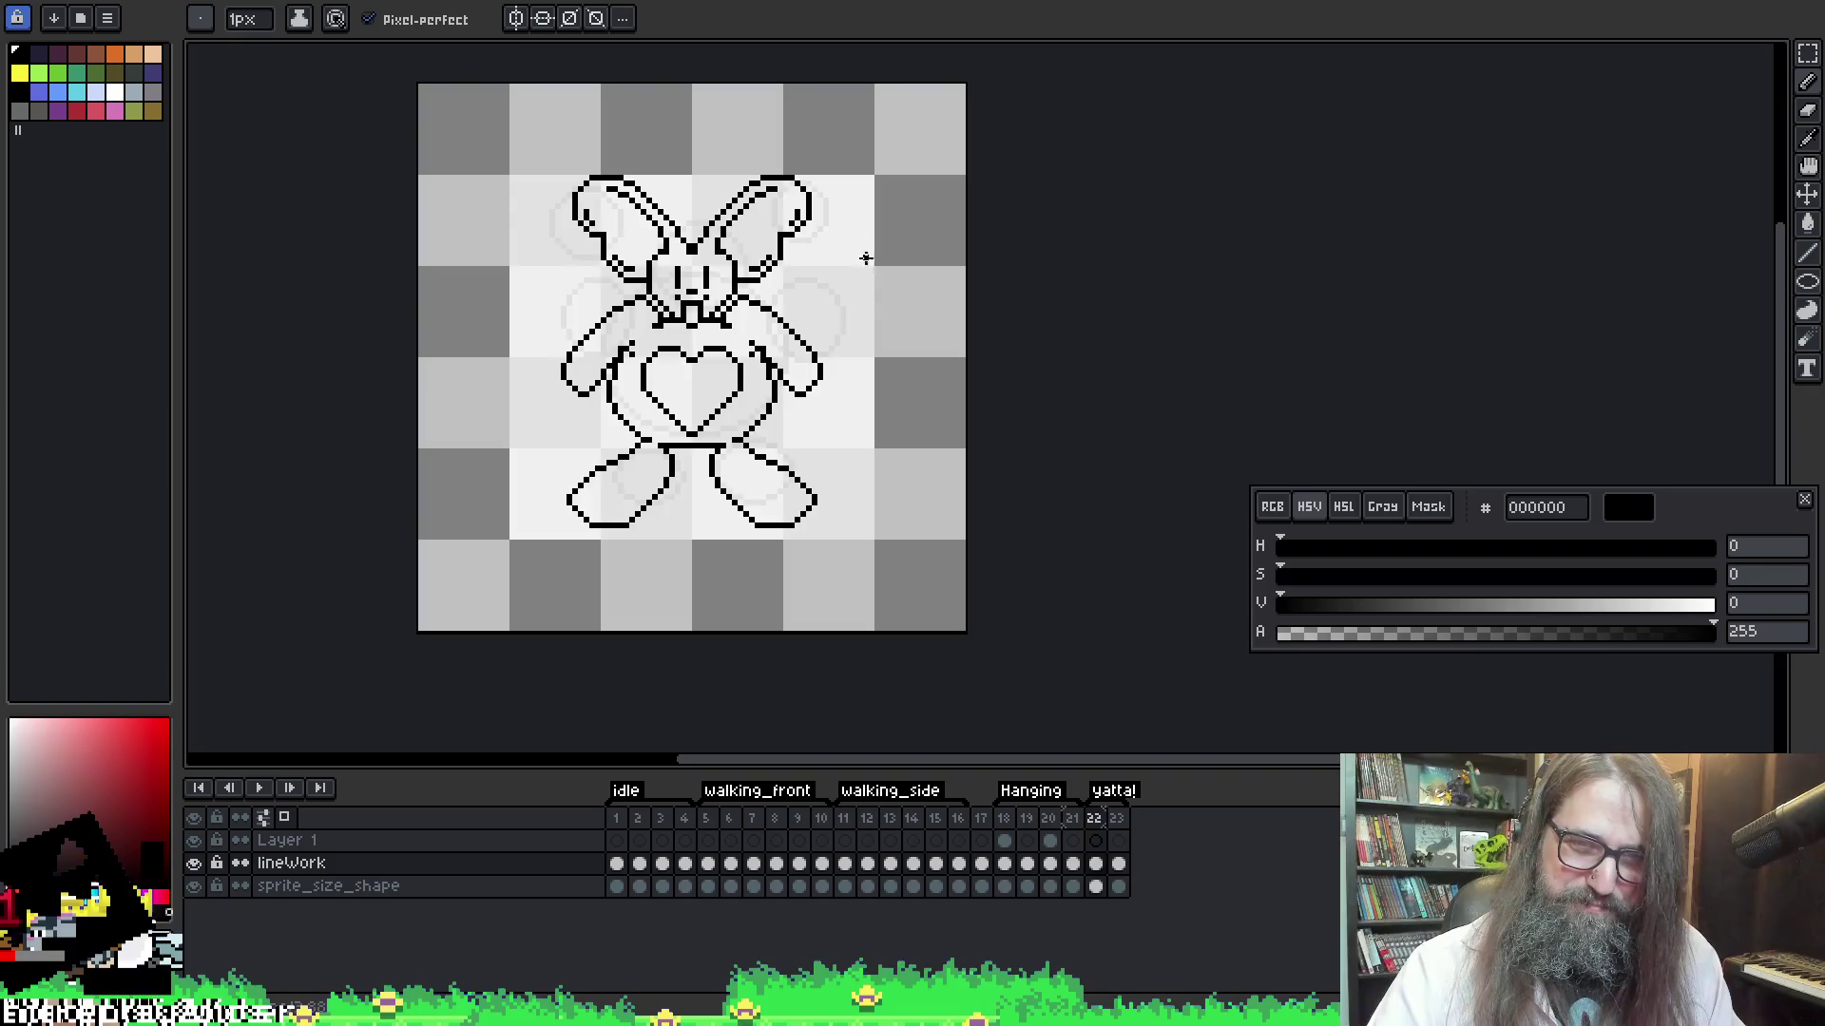
{"action": "key", "text": "Right"}
{"action": "key", "text": "Left"}
{"action": "key", "text": "Right"}
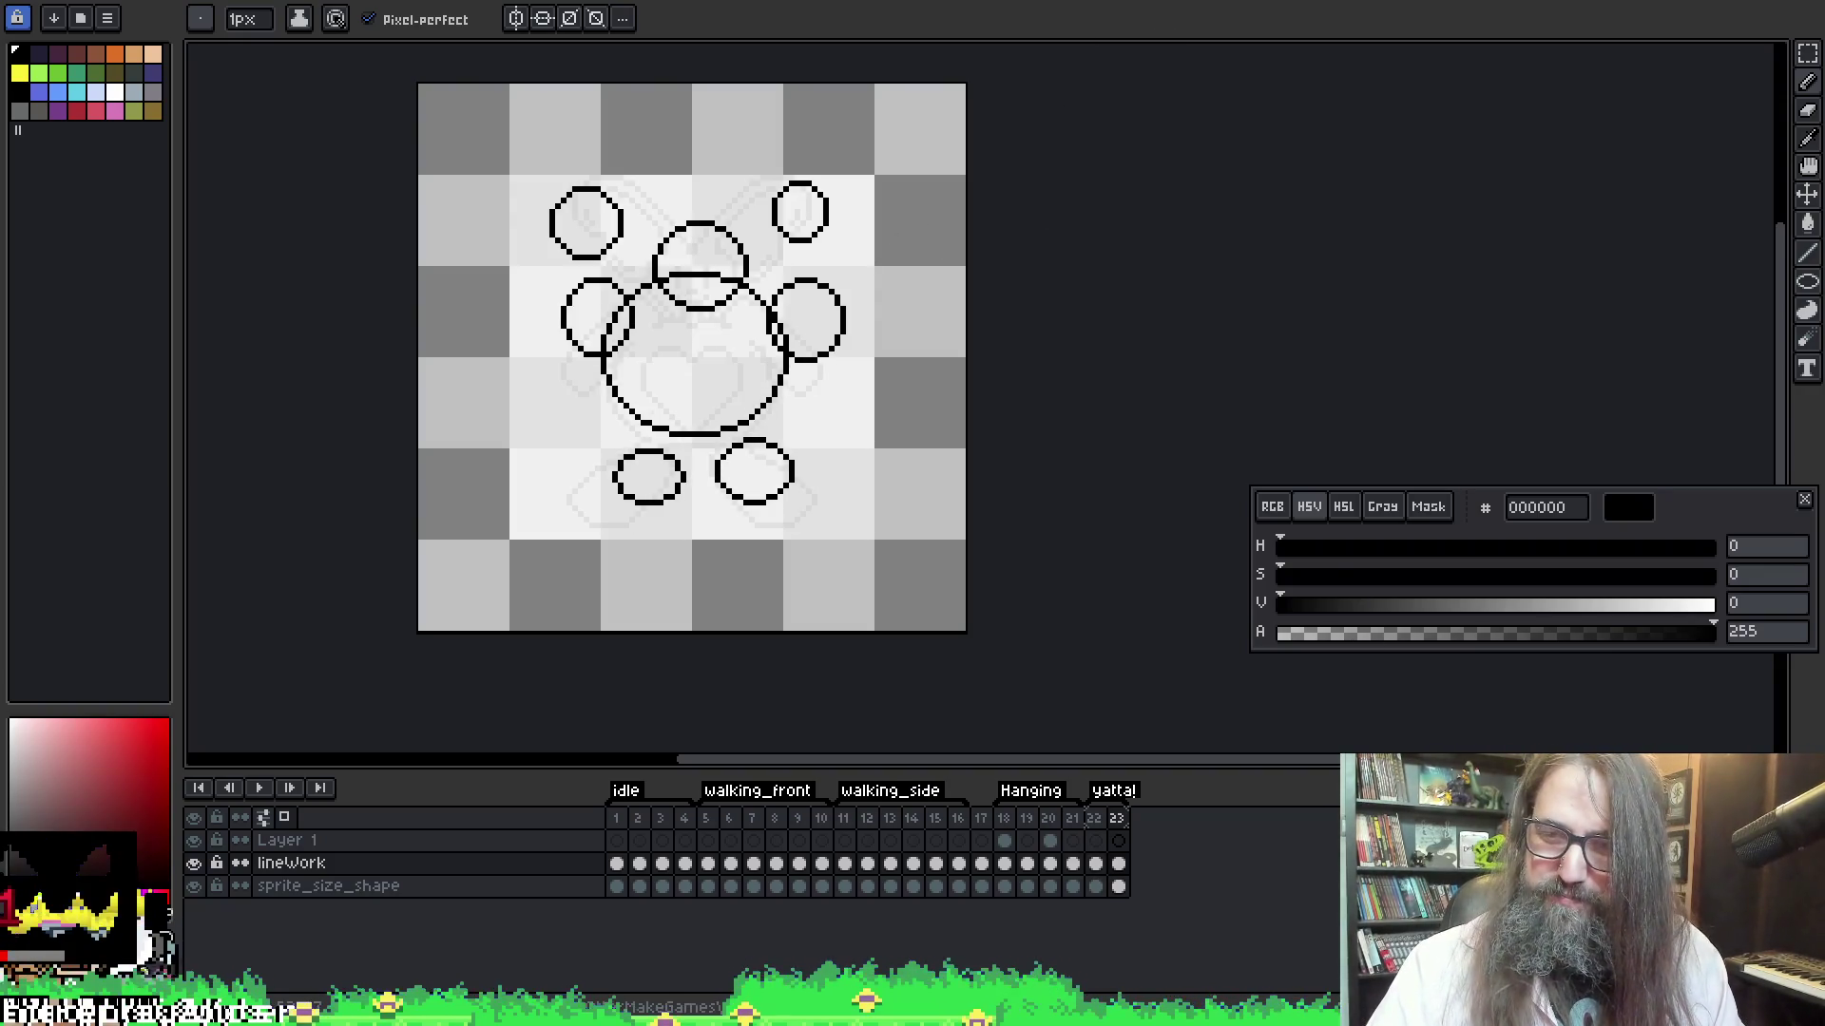
{"action": "key", "text": "Left"}
{"action": "key", "text": "Right"}
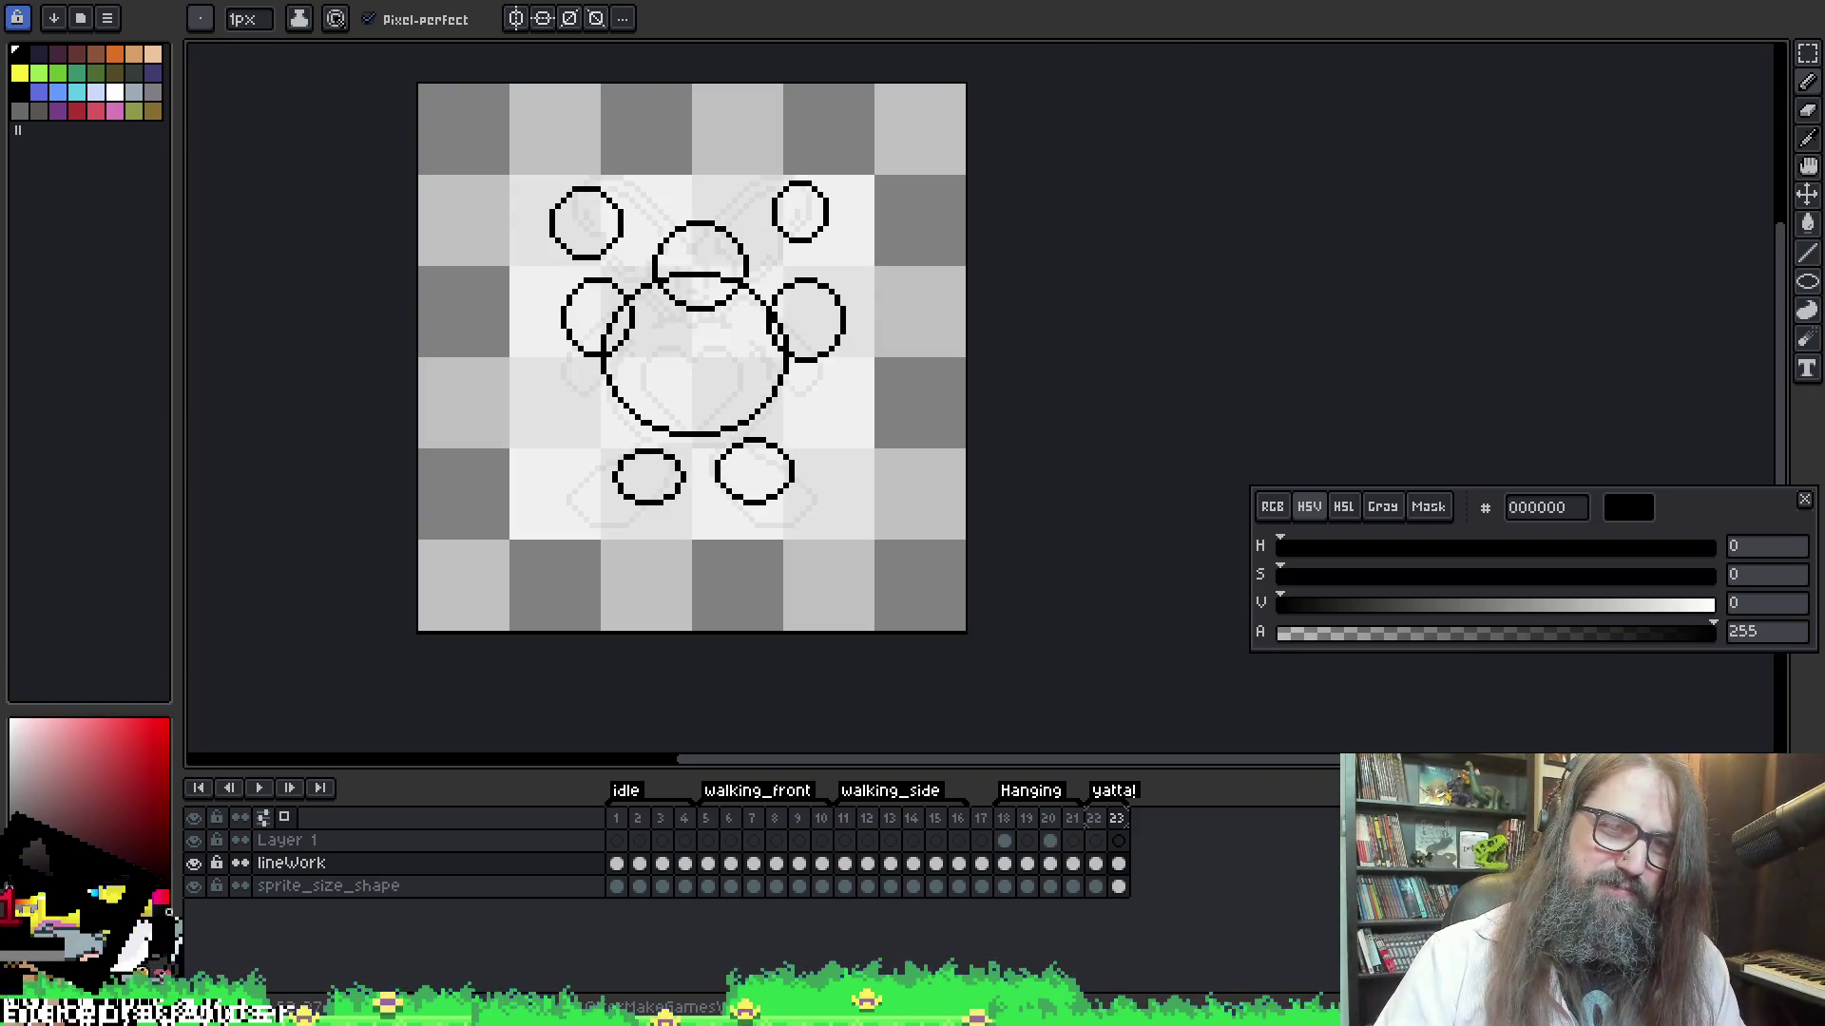
{"action": "key", "text": "Left"}
{"action": "key", "text": "Right"}
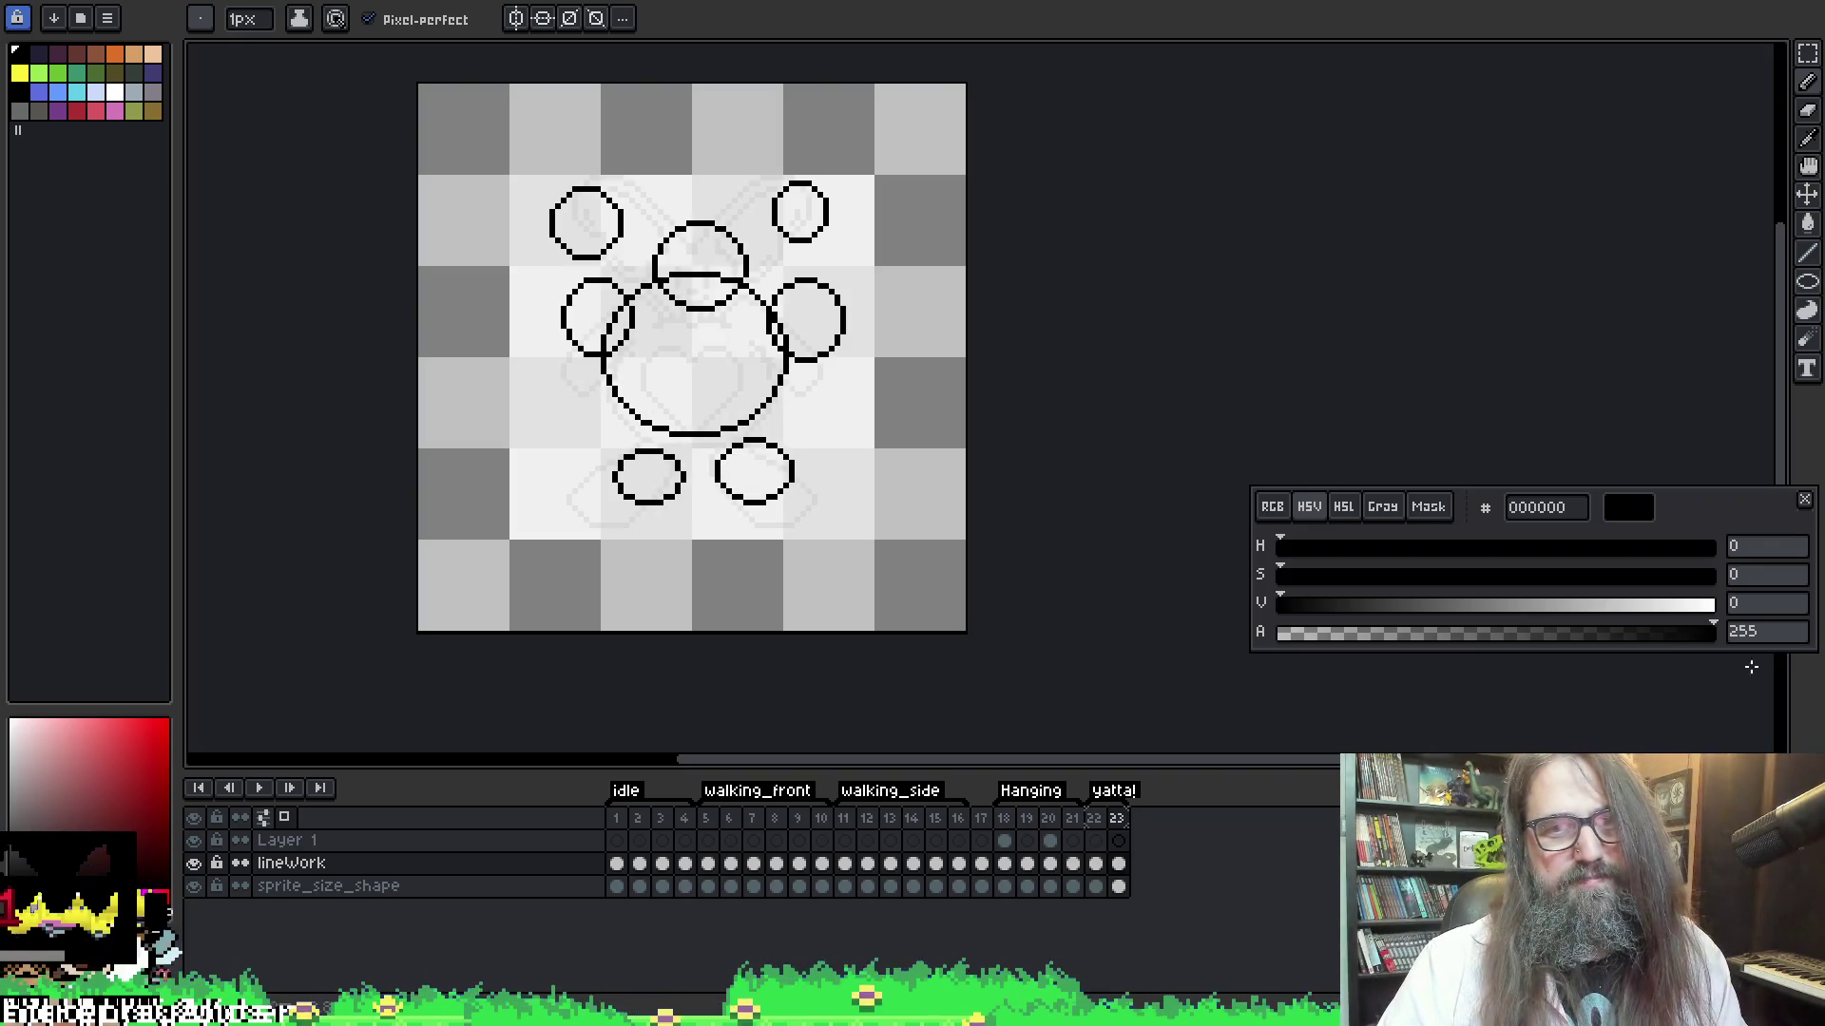
{"action": "key", "text": "Left"}
{"action": "key", "text": "Right"}
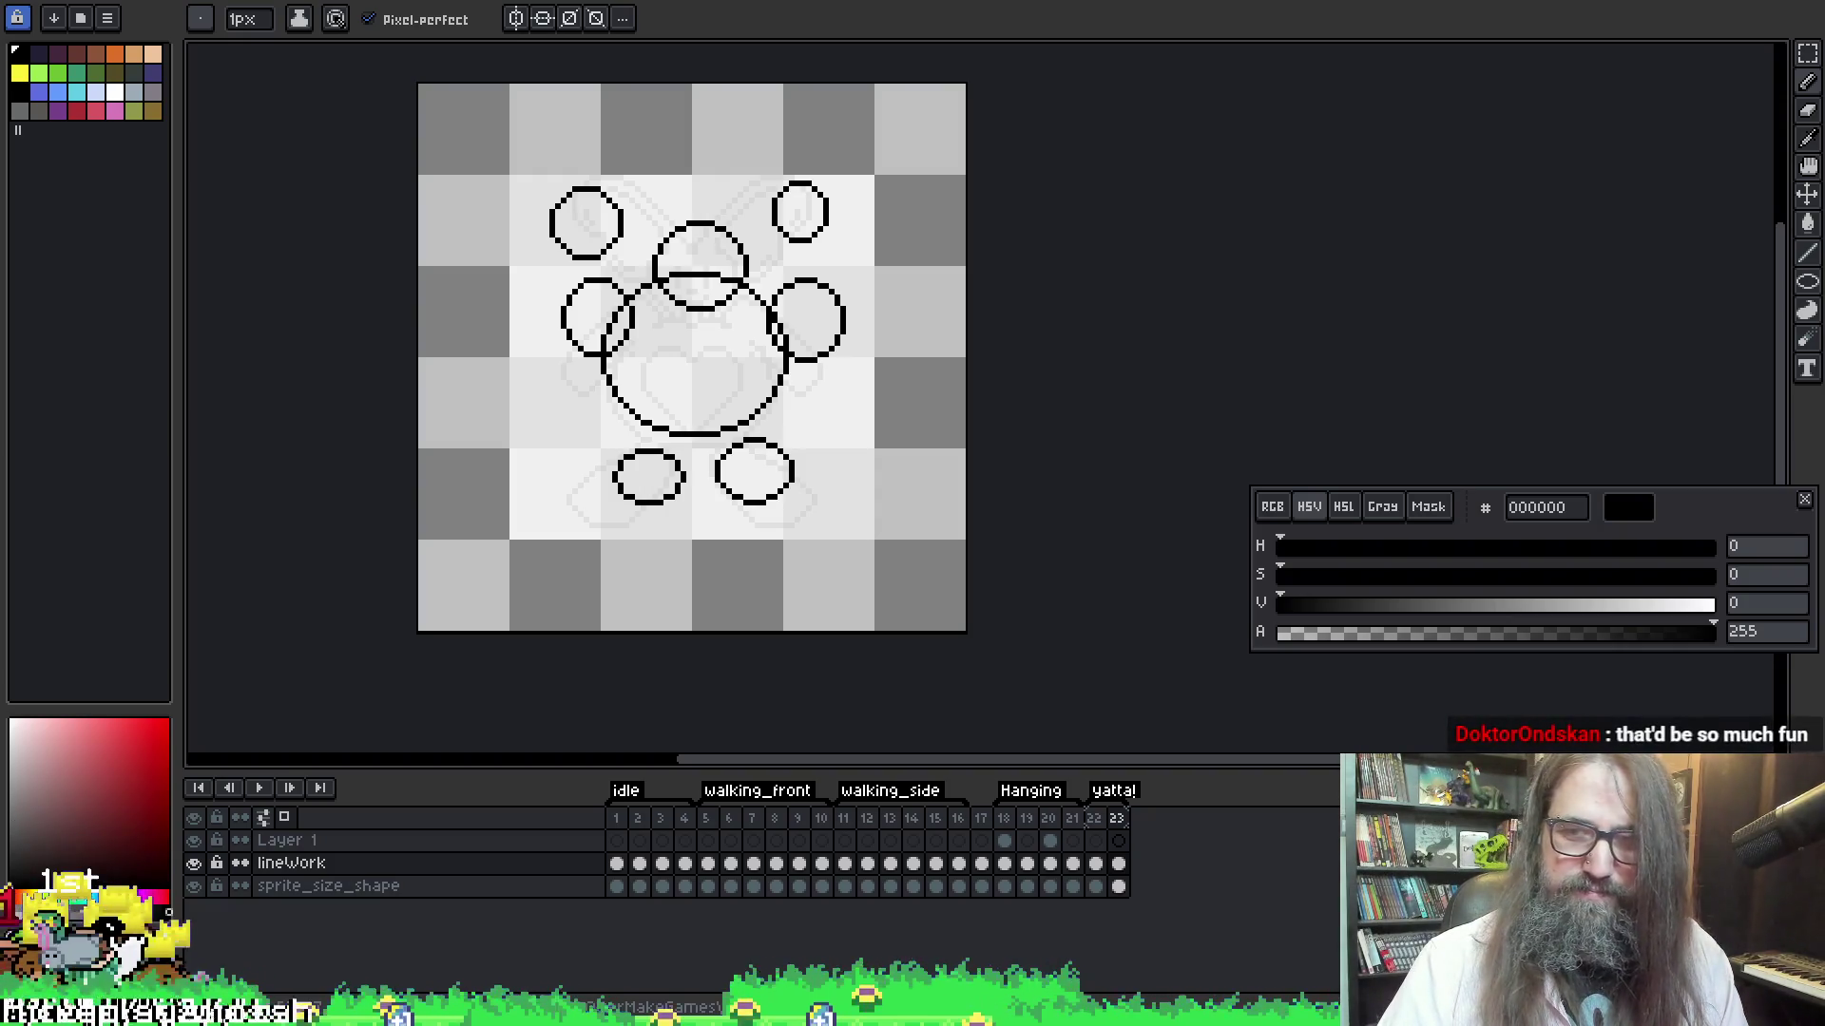
{"action": "key", "text": "alt+n"}
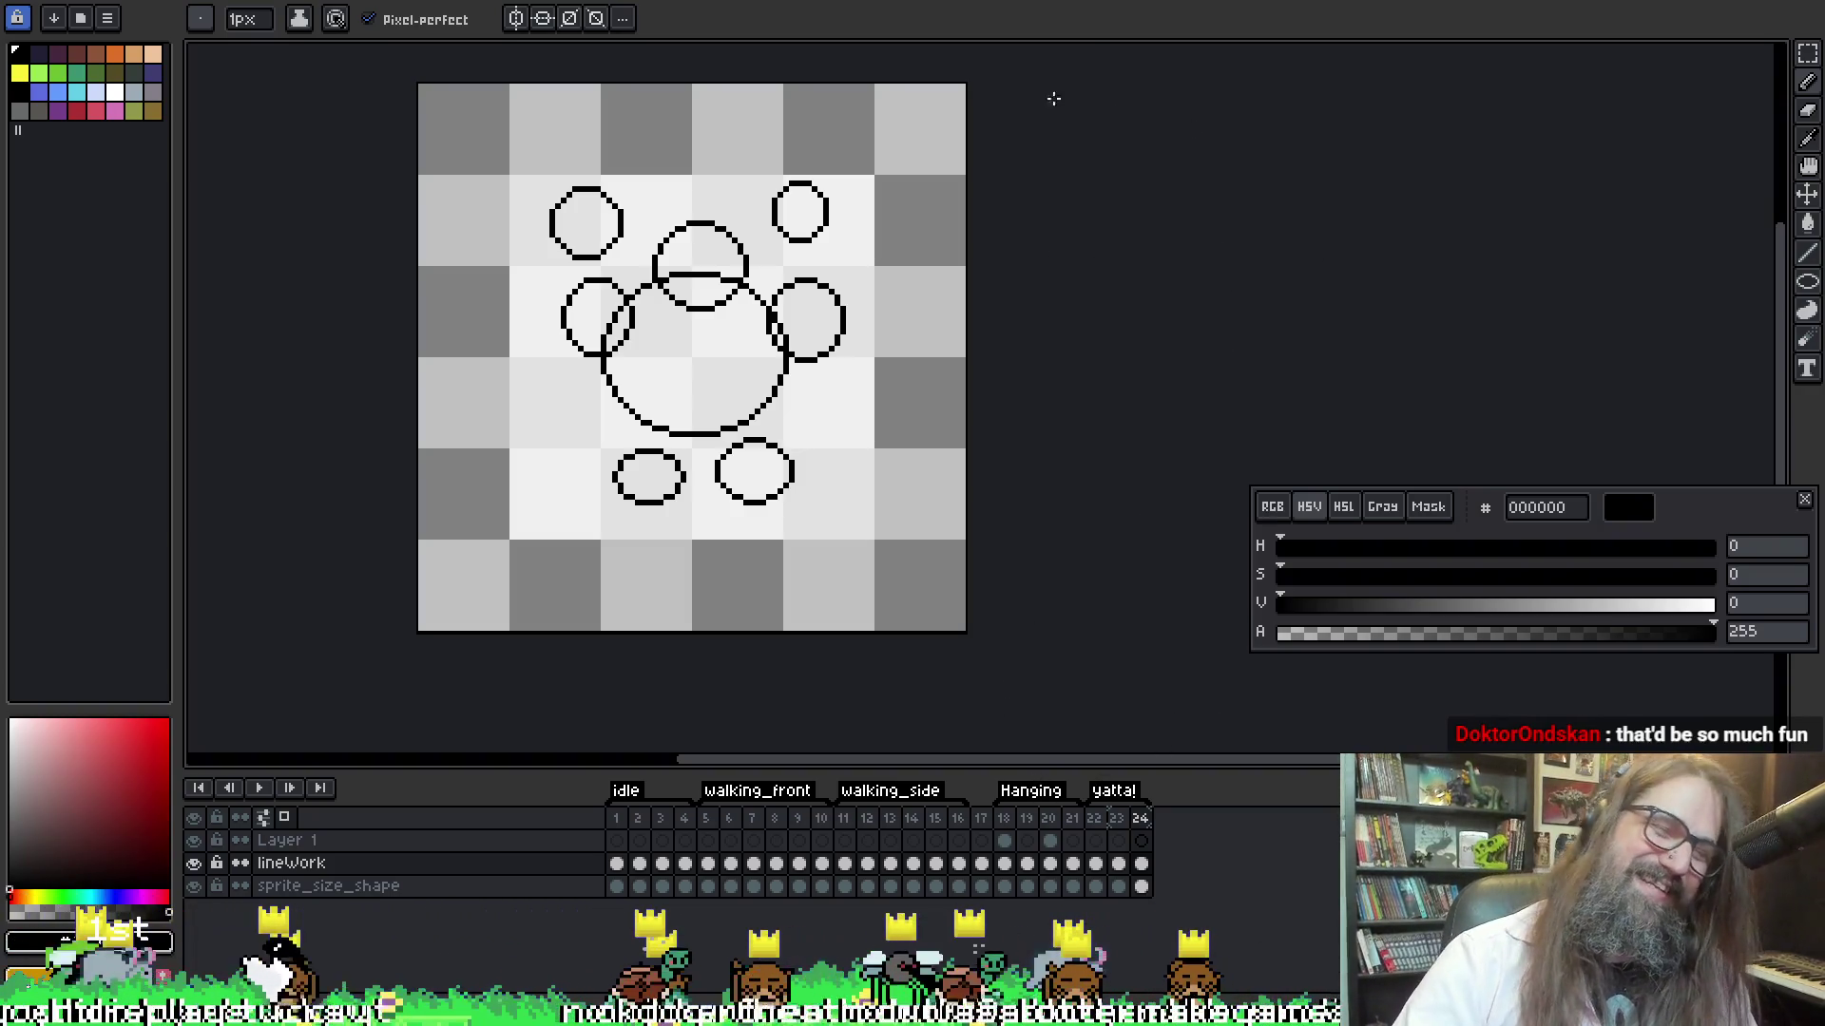
Shift the whole circle sketch on frame 24 down slightly with the Move tool
{"action": "key", "text": "v"}
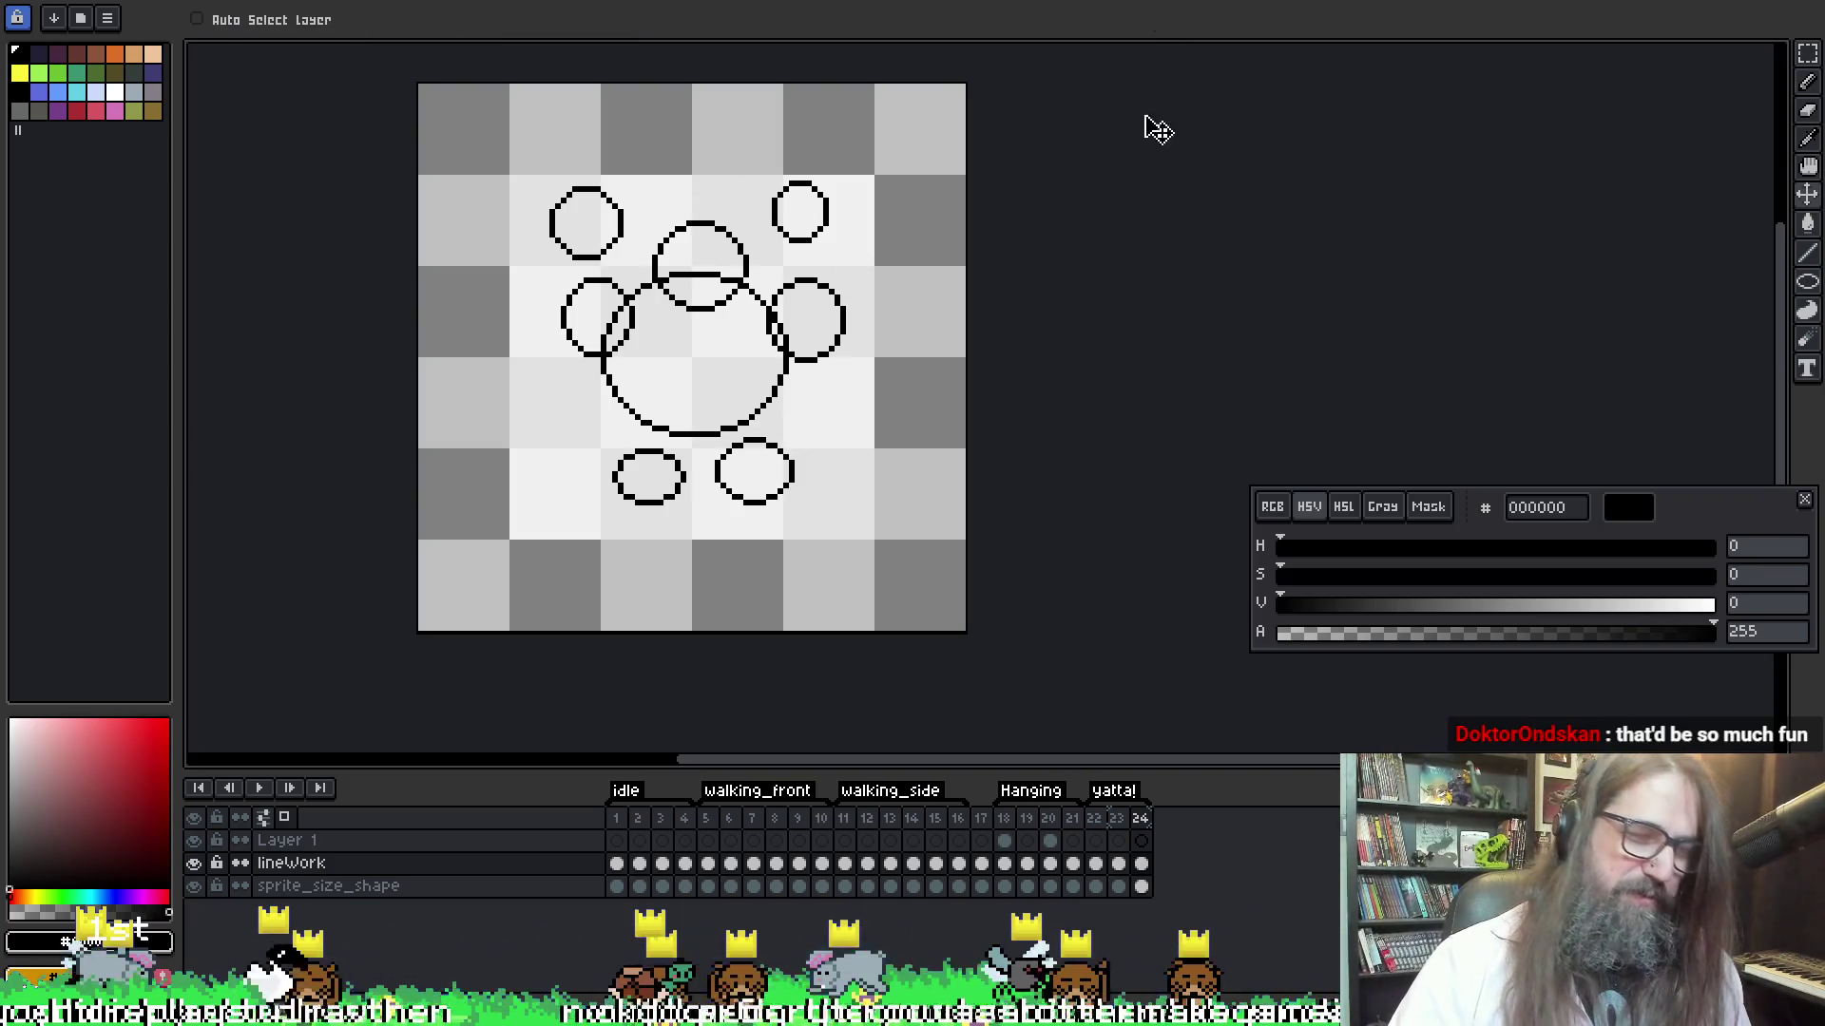
{"action": "key", "text": "m"}
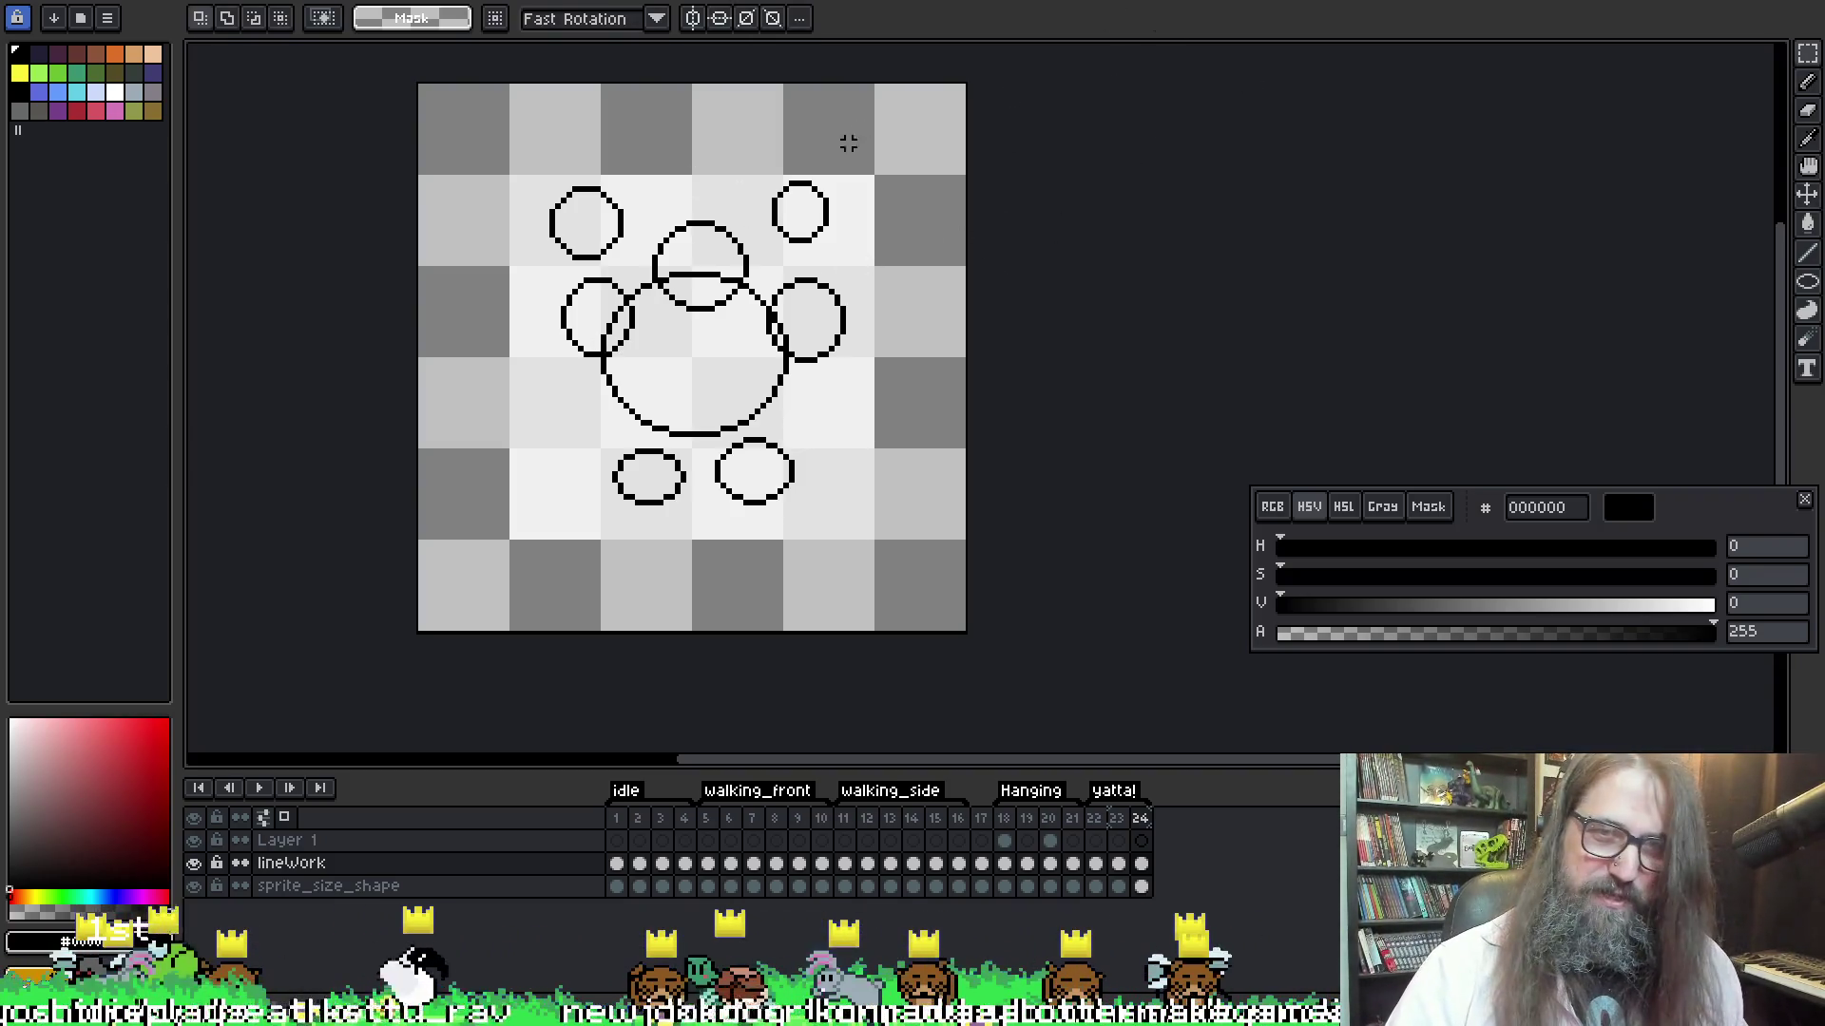
{"action": "key", "text": "q"}
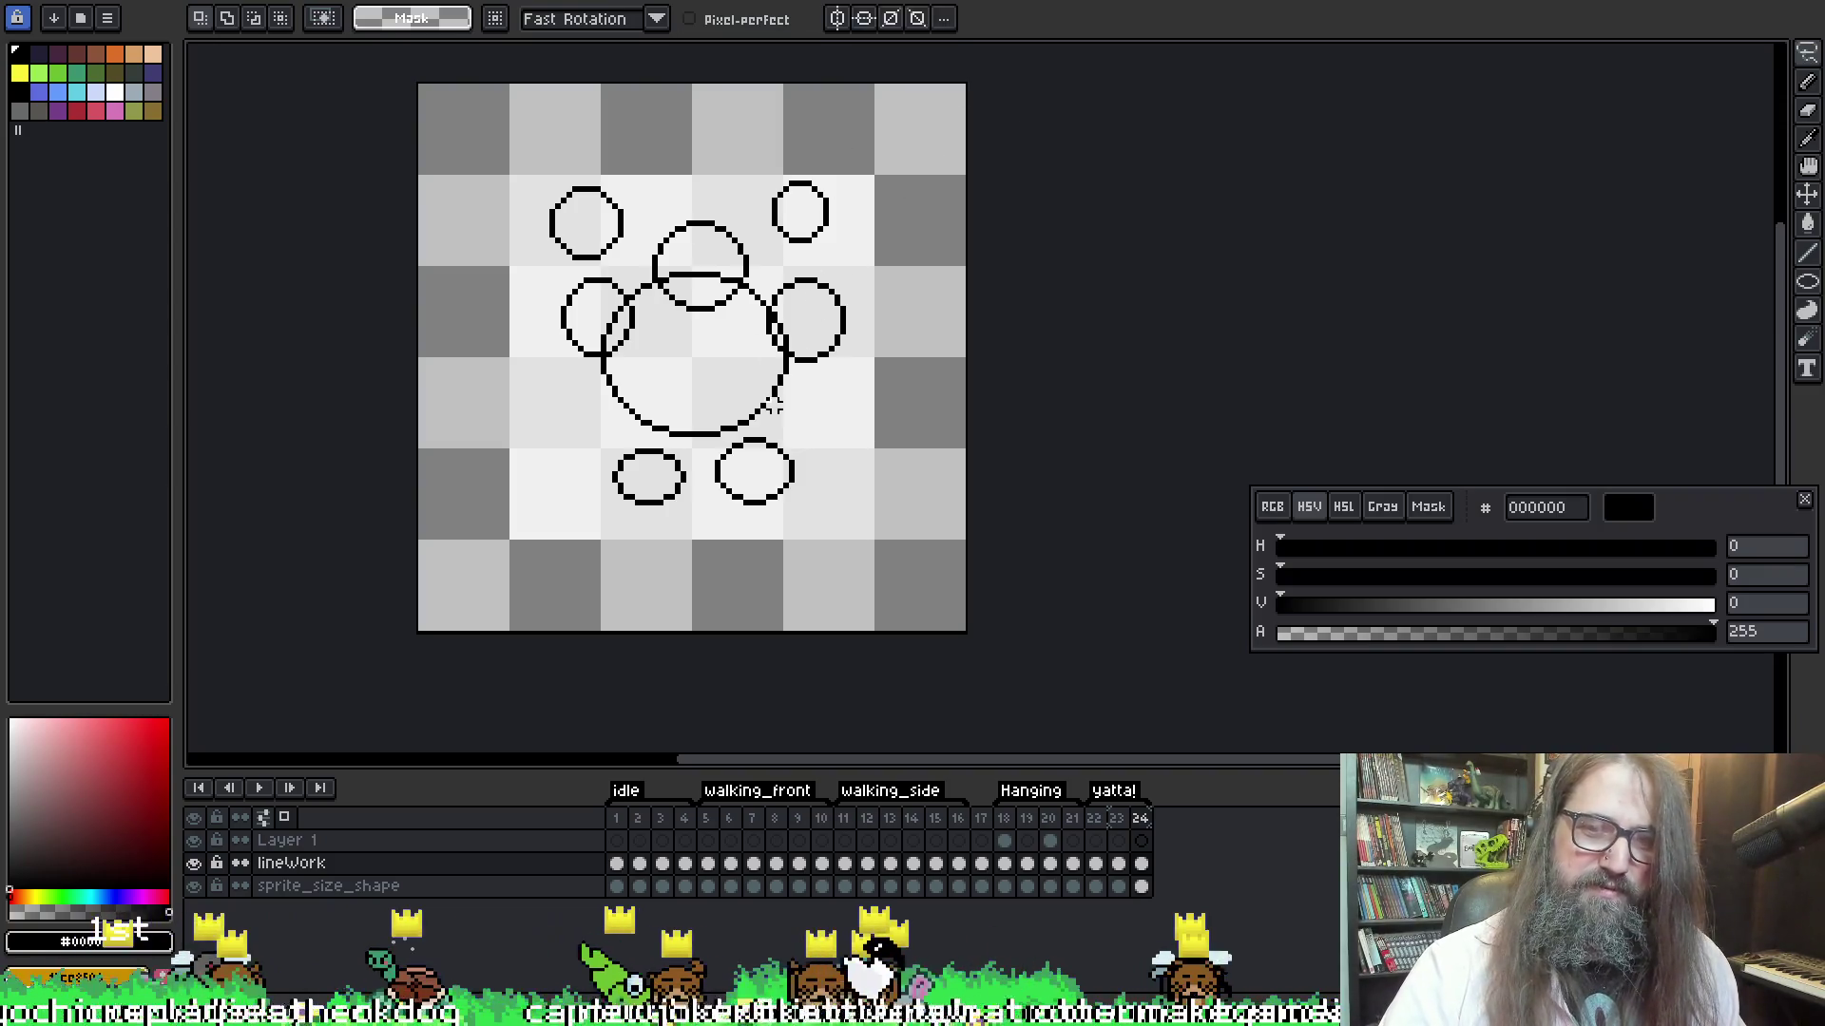
{"action": "key", "text": "v"}
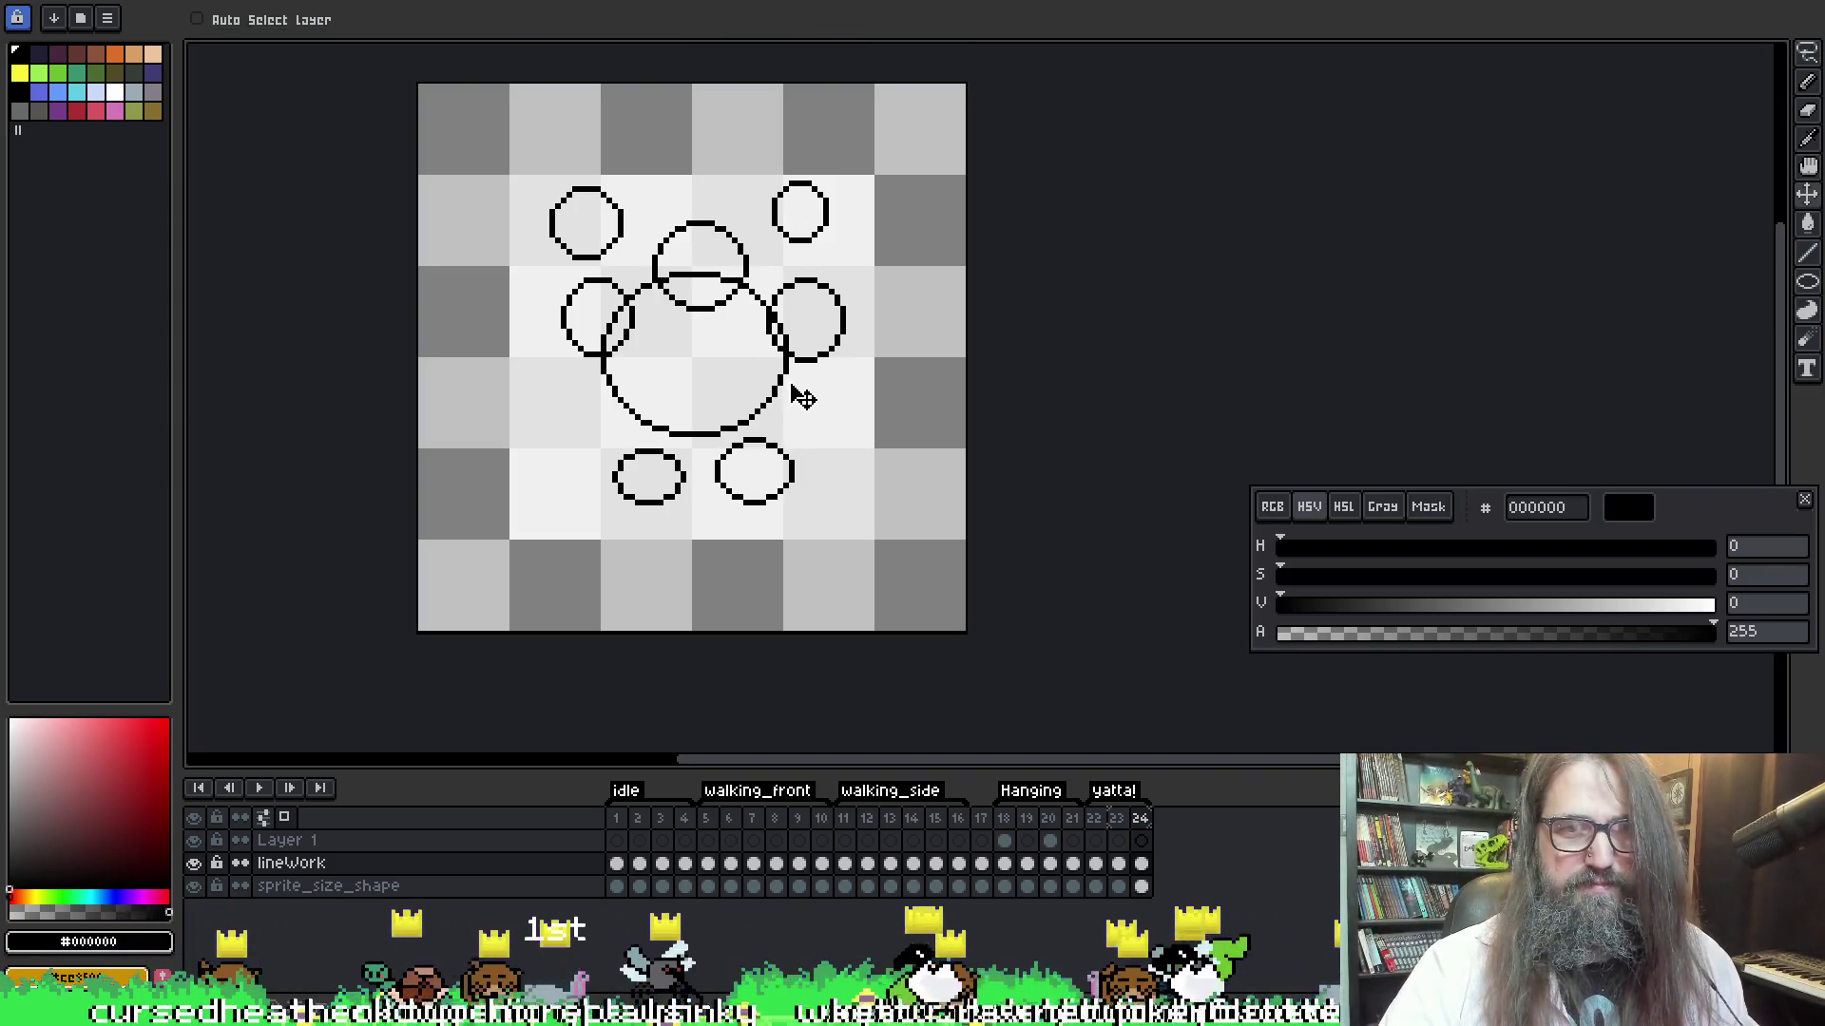
{"action": "left_click_drag", "start_coordinate": [794, 387], "coordinate": [808, 399]}
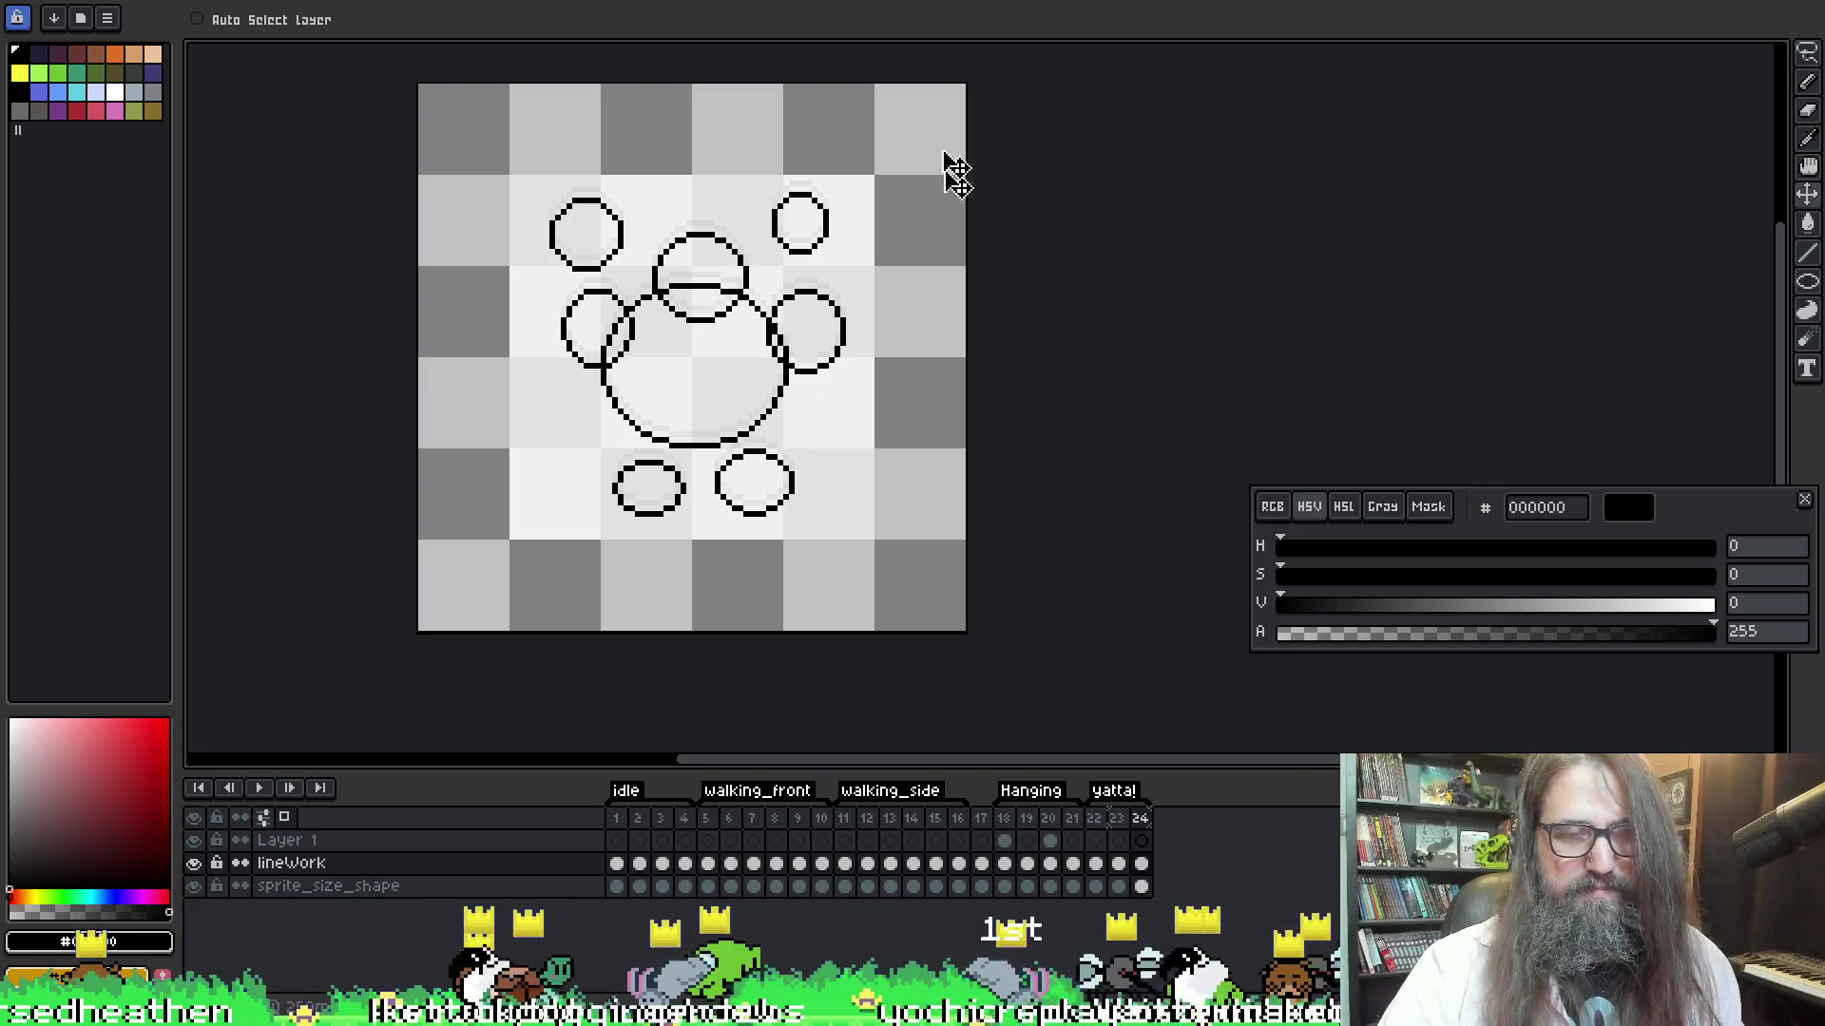
Lasso the top-right and top-left circles and move each down beside the head
{"action": "key", "text": "q"}
{"action": "mouse_move", "coordinate": [758, 163]}
{"action": "left_mouse_down"}
{"action": "mouse_move", "coordinate": [808, 252]}
{"action": "mouse_move", "coordinate": [773, 176]}
{"action": "mouse_move", "coordinate": [823, 167]}
{"action": "mouse_move", "coordinate": [772, 162]}
{"action": "left_mouse_up"}
{"action": "left_click_drag", "start_coordinate": [828, 258], "coordinate": [845, 327]}
{"action": "key", "text": "Return"}
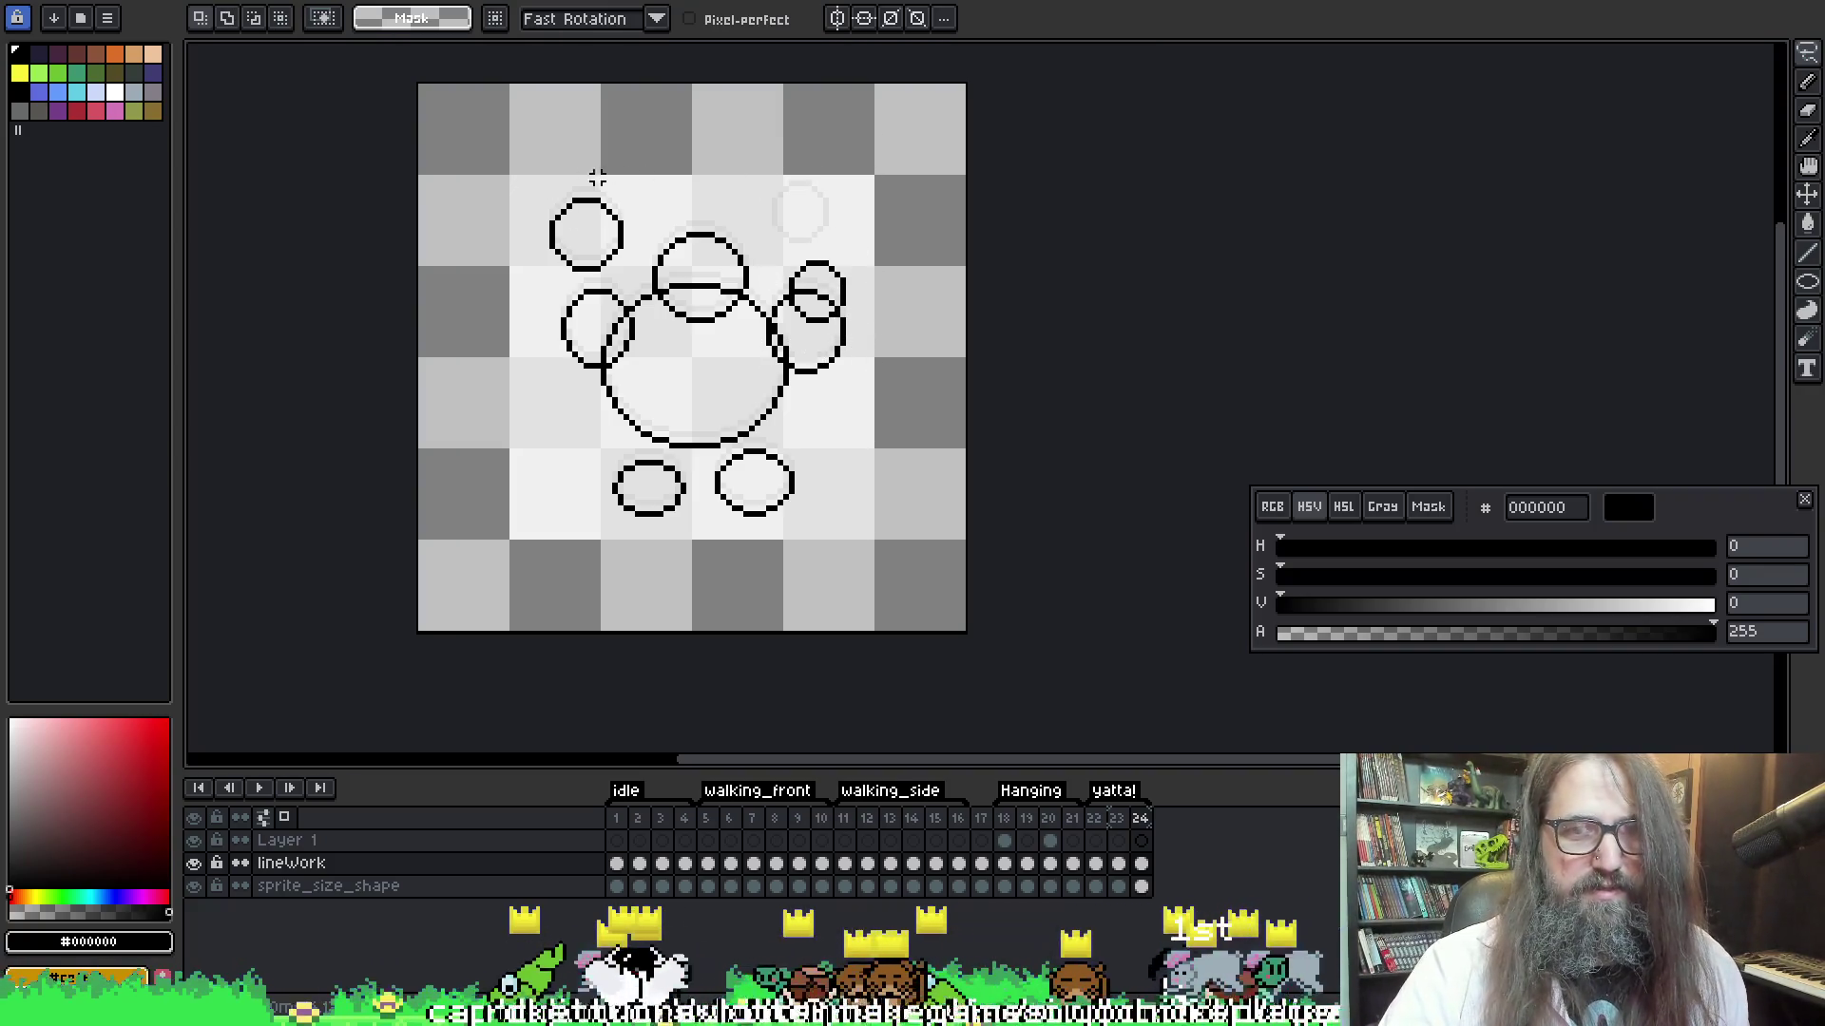
{"action": "left_click_drag", "start_coordinate": [540, 189], "coordinate": [652, 281]}
{"action": "mouse_move", "coordinate": [530, 187]}
{"action": "left_mouse_down"}
{"action": "mouse_move", "coordinate": [590, 290]}
{"action": "mouse_move", "coordinate": [504, 175]}
{"action": "mouse_move", "coordinate": [570, 285]}
{"action": "mouse_move", "coordinate": [535, 174]}
{"action": "left_mouse_up"}
{"action": "left_click_drag", "start_coordinate": [600, 257], "coordinate": [606, 296]}
{"action": "left_click", "coordinate": [665, 235]}
Erase the old side circles, undoing a stray pencil mark
{"action": "key", "text": "b"}
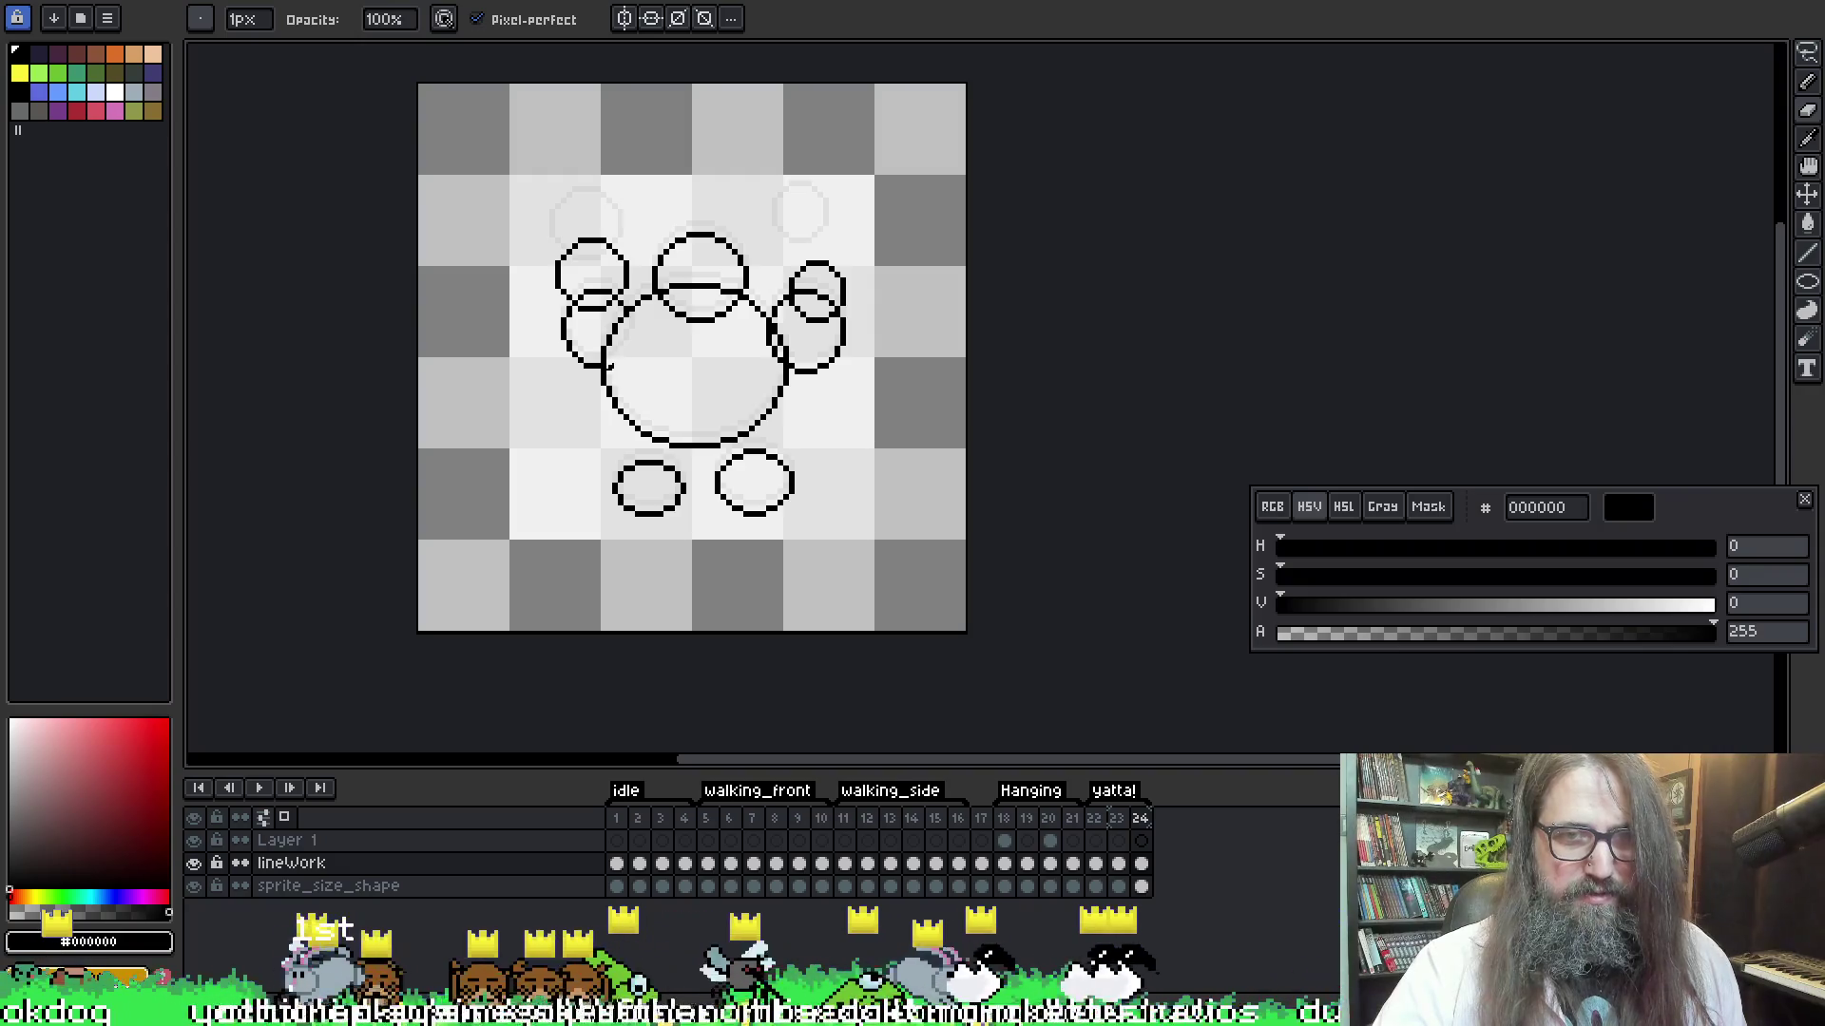
{"action": "left_click_drag", "start_coordinate": [559, 332], "coordinate": [566, 339]}
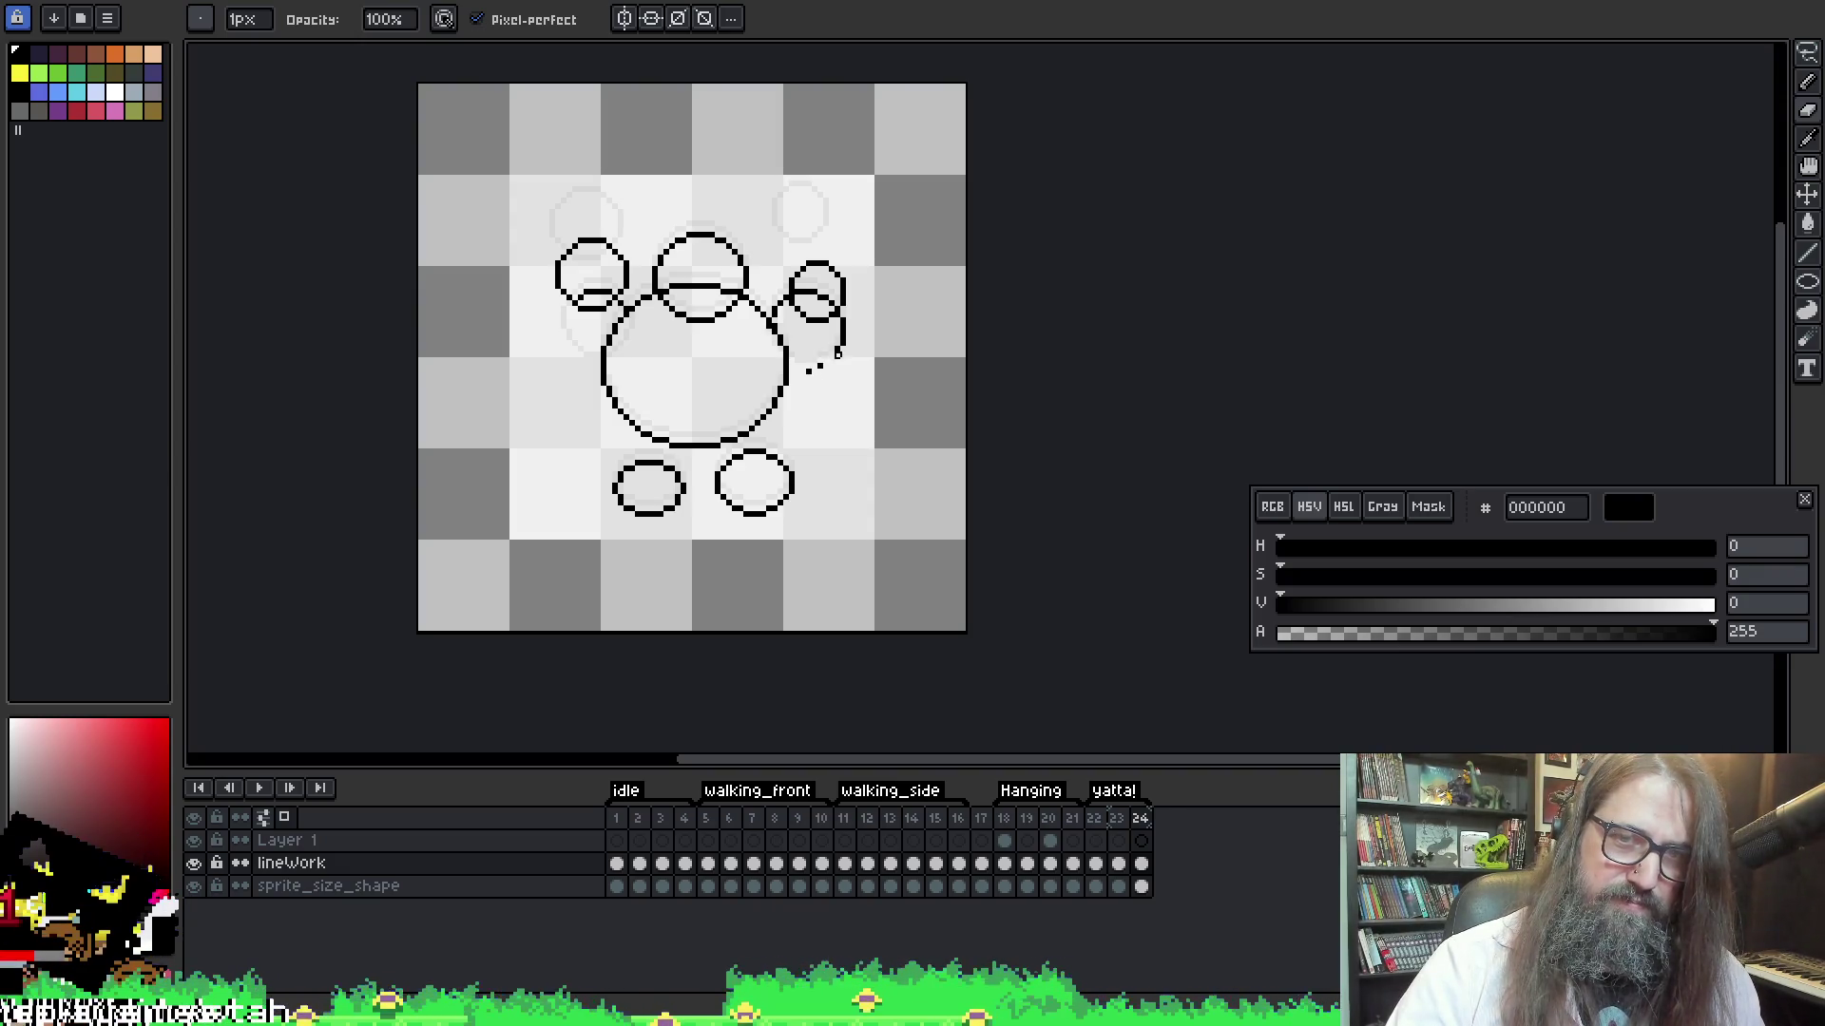
{"action": "key", "text": "ctrl+z"}
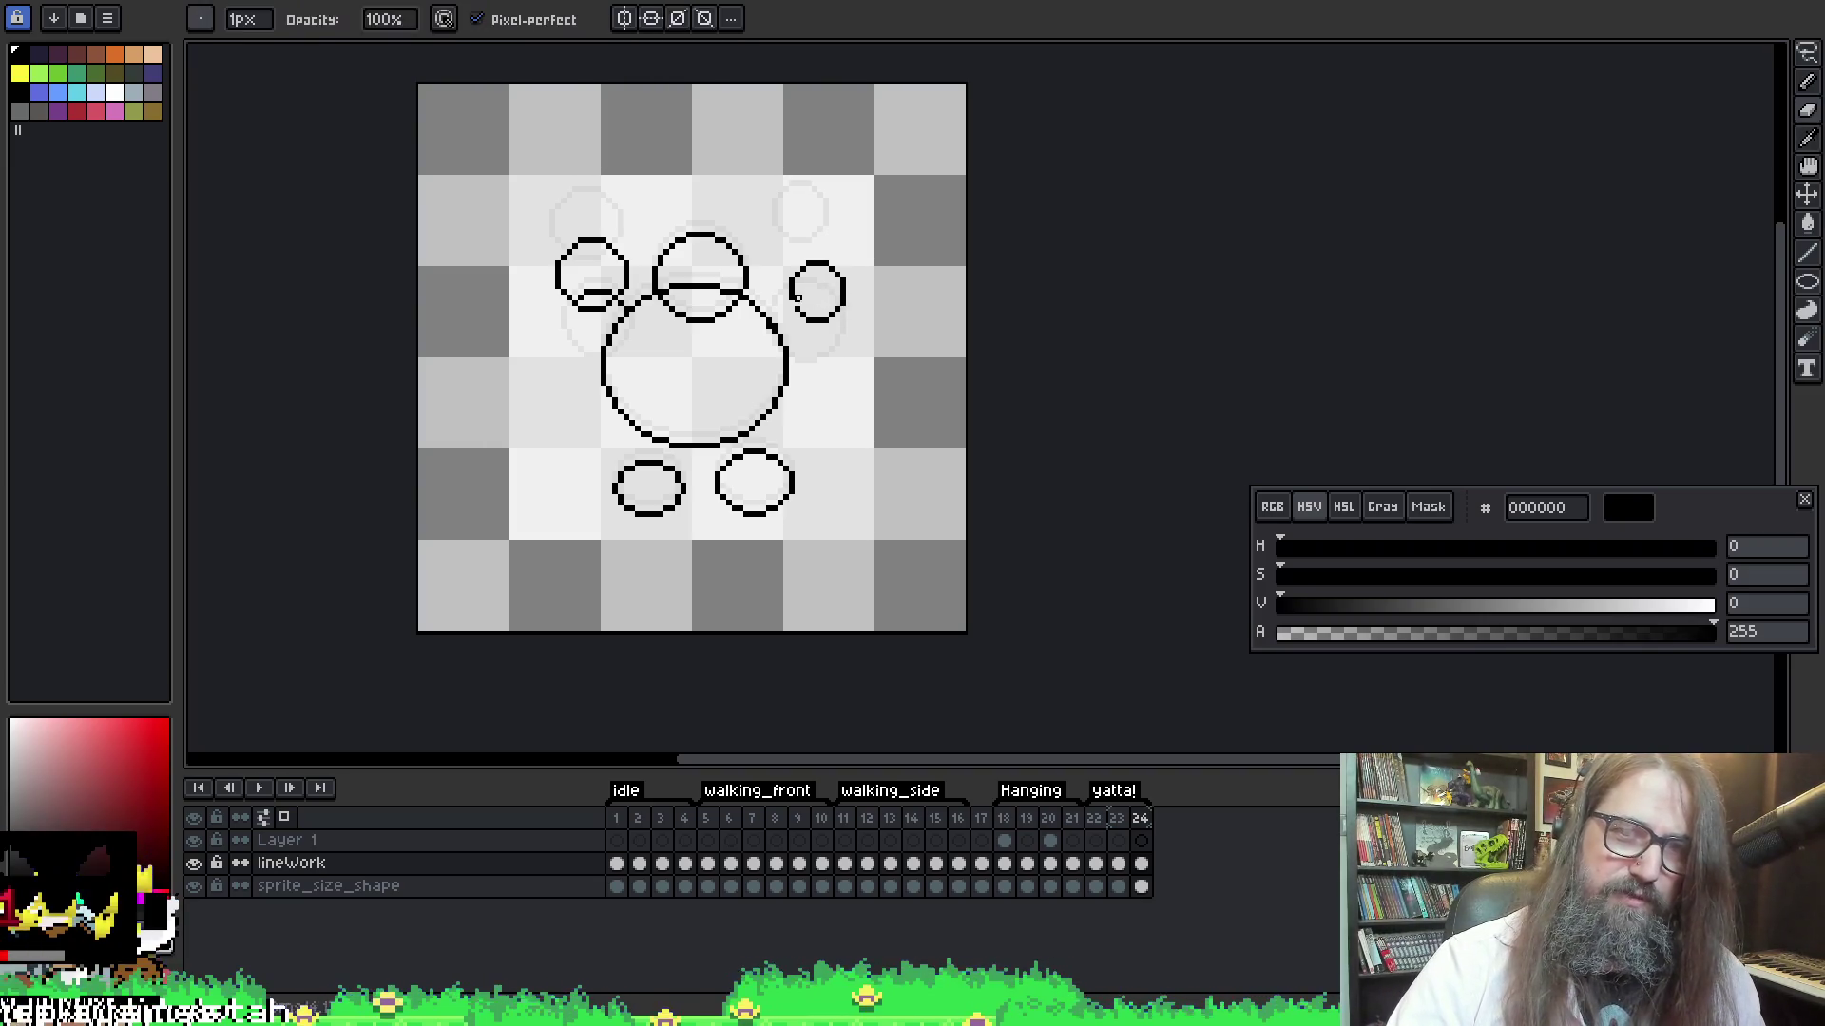
{"action": "key", "text": "e"}
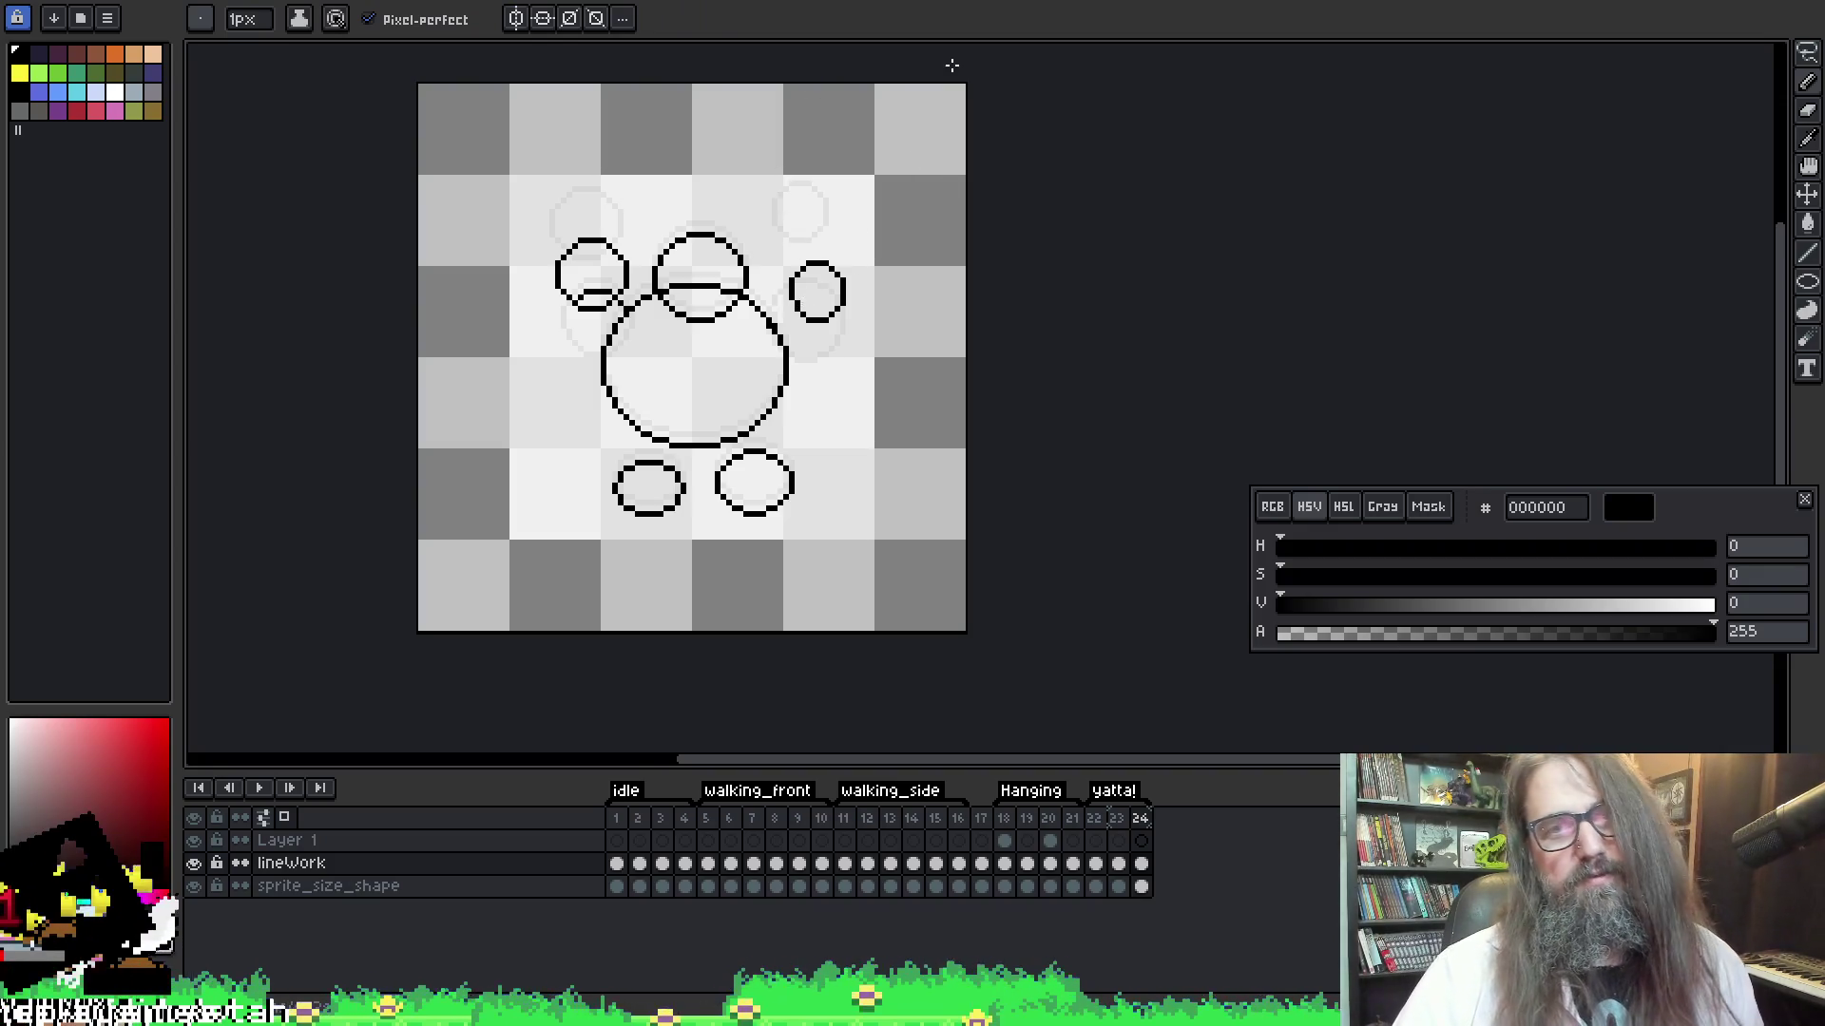
{"action": "key", "text": "b"}
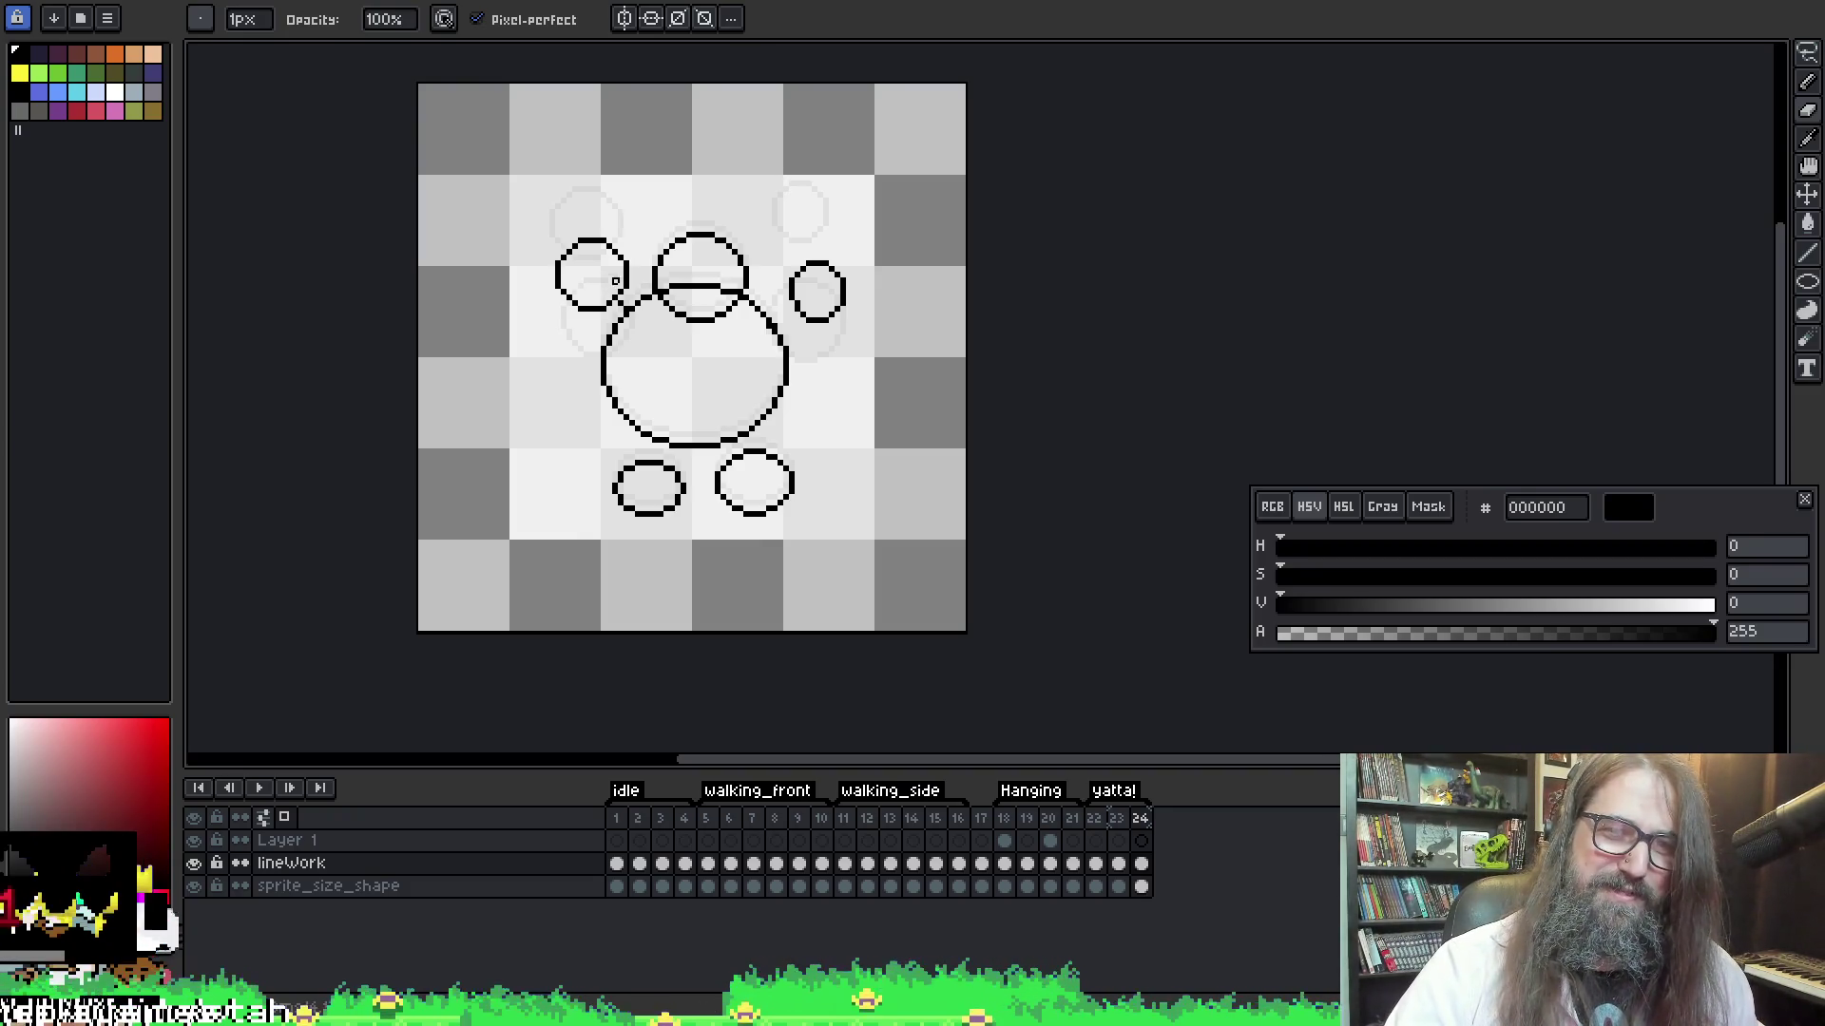
{"action": "key", "text": "e"}
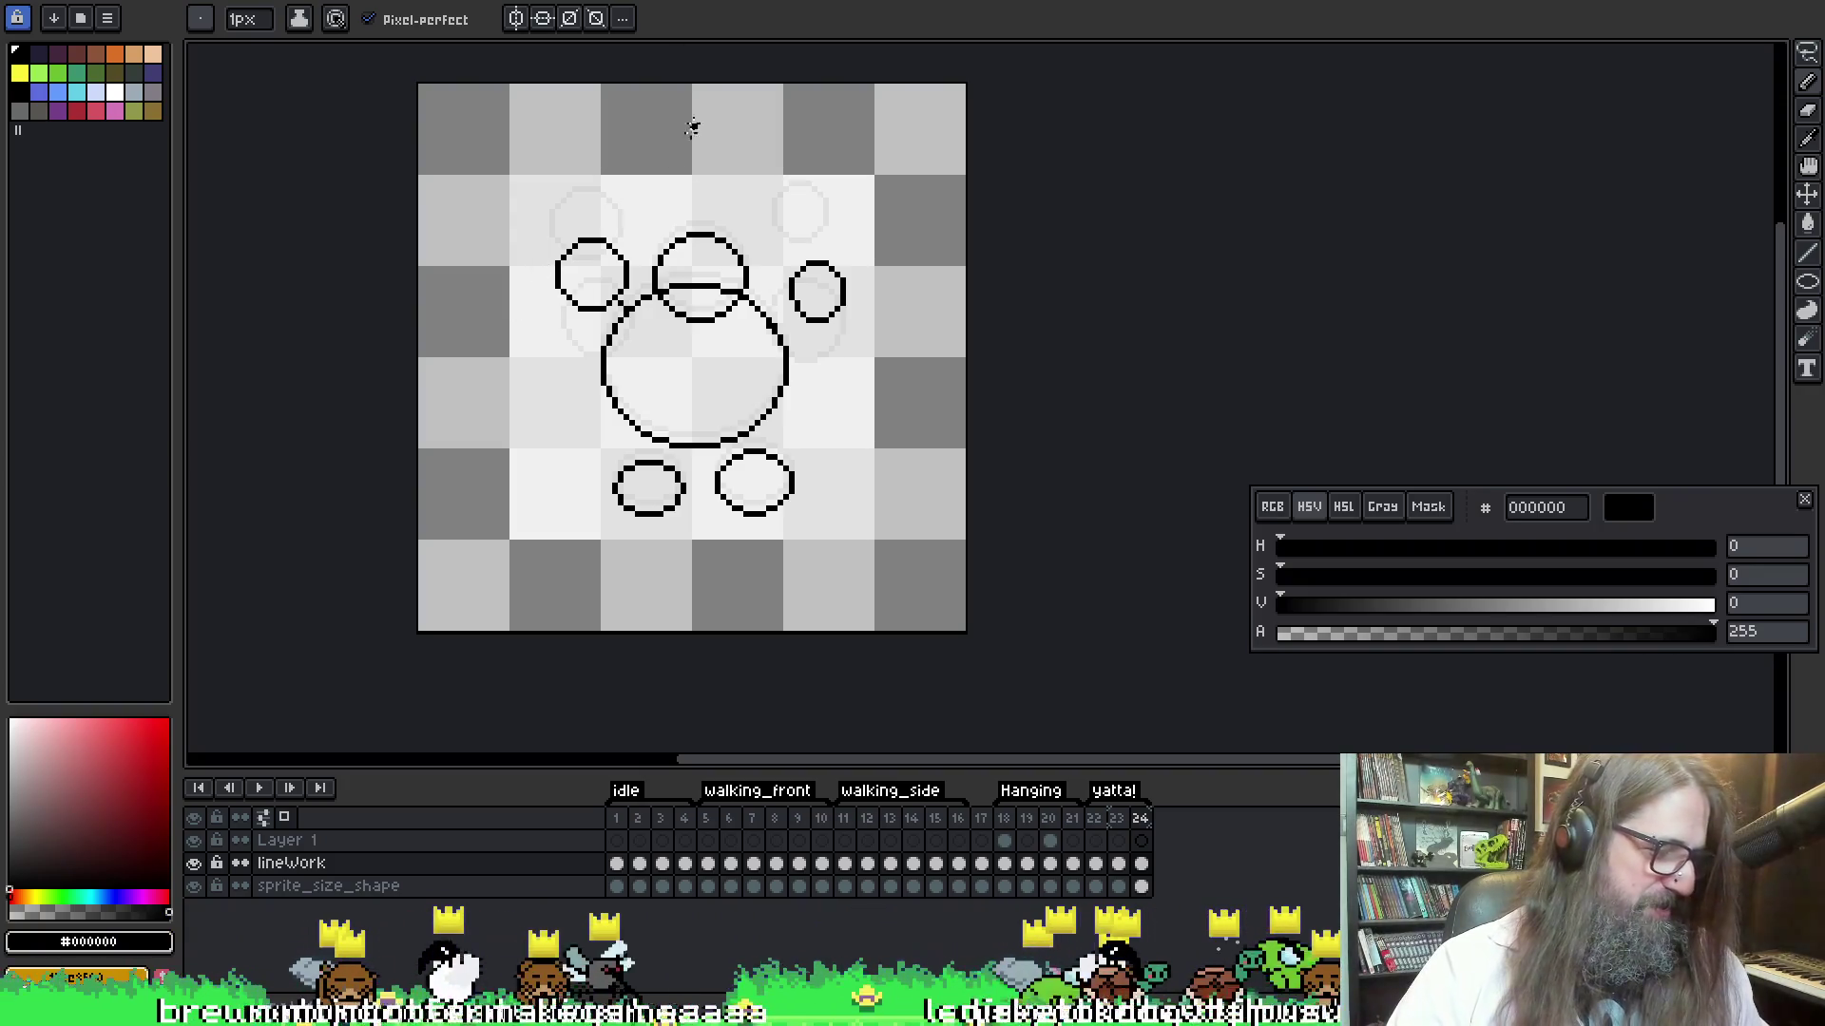
Select the head circle and raise it one step
{"action": "key", "text": "m"}
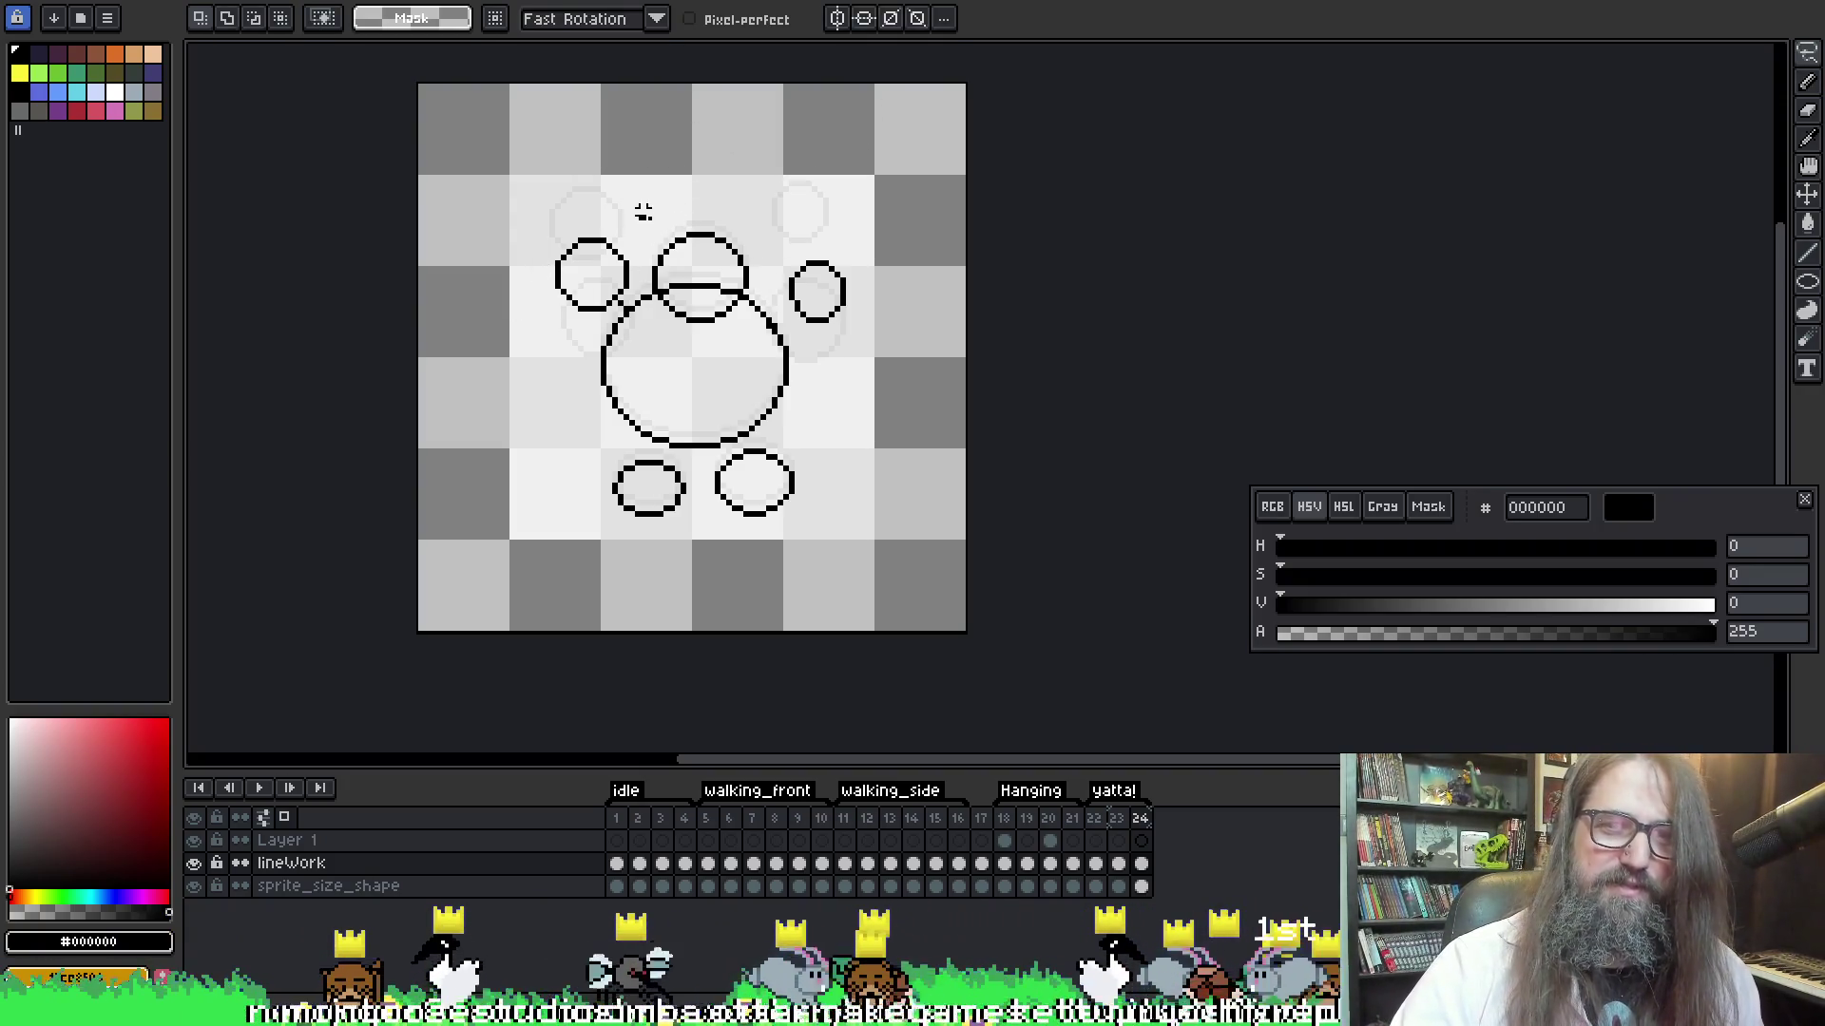
{"action": "mouse_move", "coordinate": [644, 211]}
{"action": "left_mouse_down"}
{"action": "mouse_move", "coordinate": [677, 333]}
{"action": "mouse_move", "coordinate": [730, 321]}
{"action": "mouse_move", "coordinate": [751, 185]}
{"action": "mouse_move", "coordinate": [601, 186]}
{"action": "left_mouse_up"}
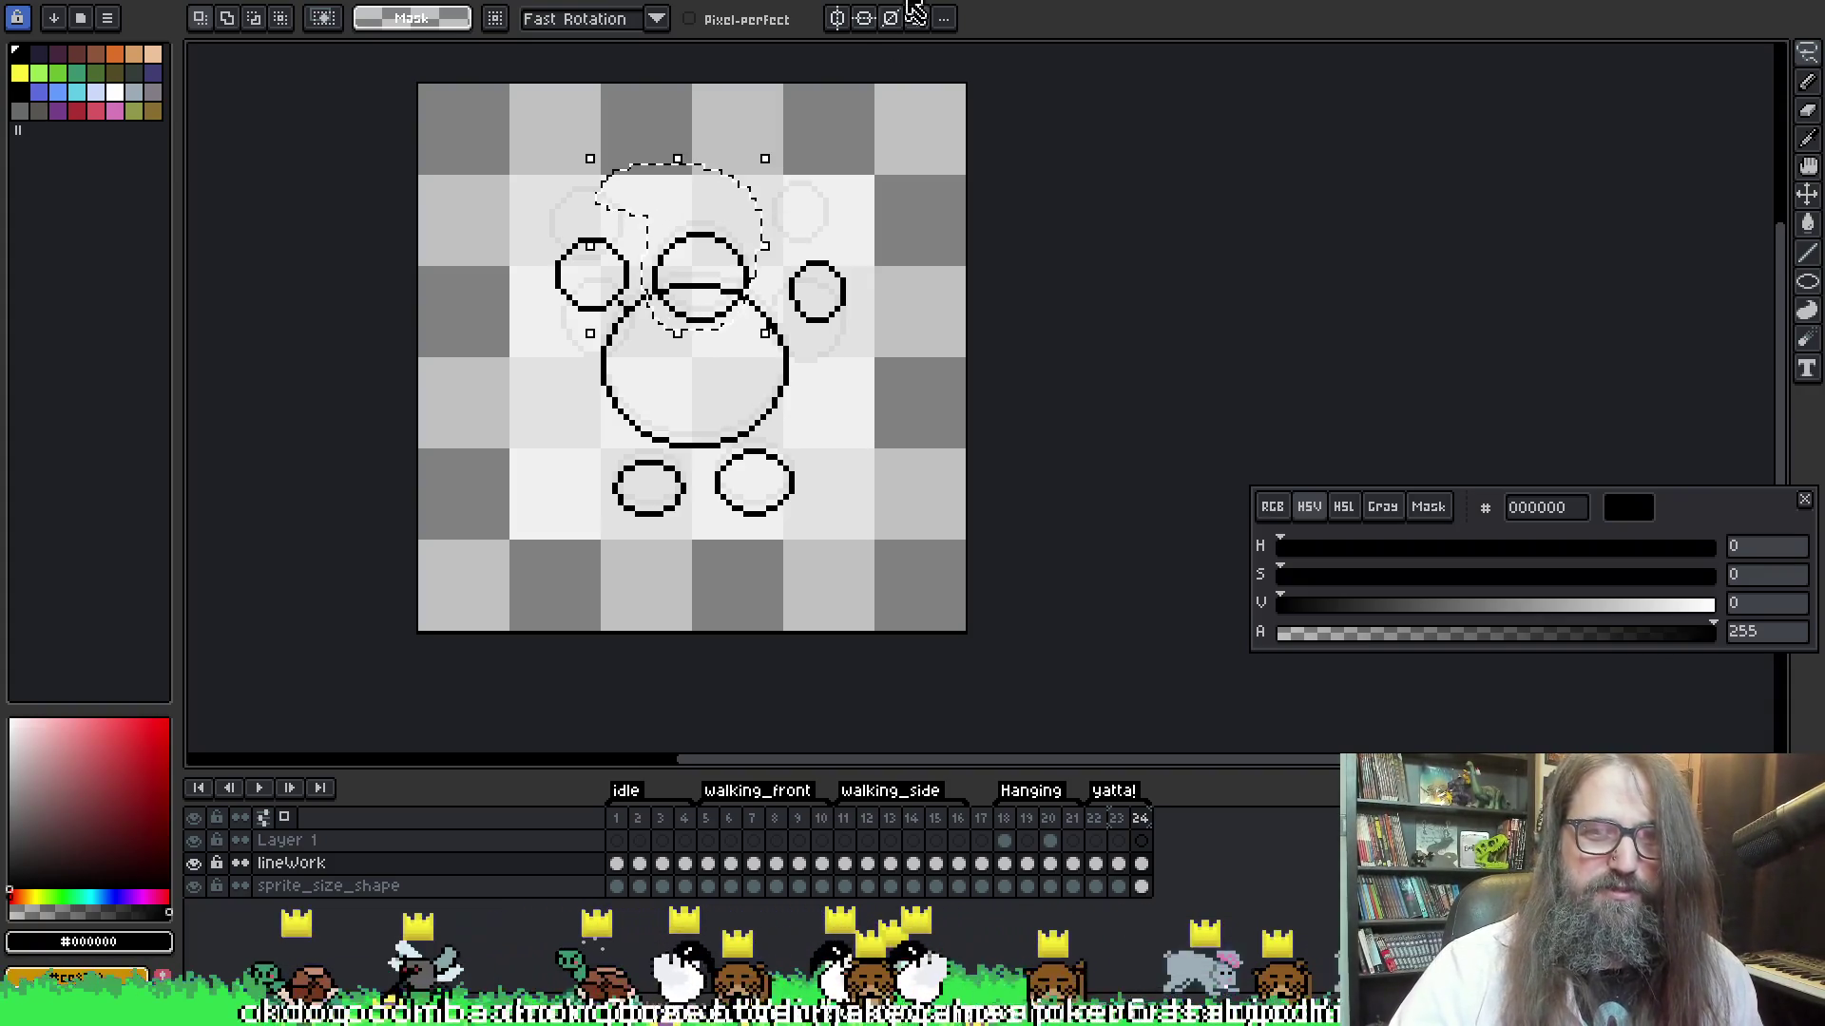
{"action": "key", "text": "Up"}
{"action": "key", "text": "Up"}
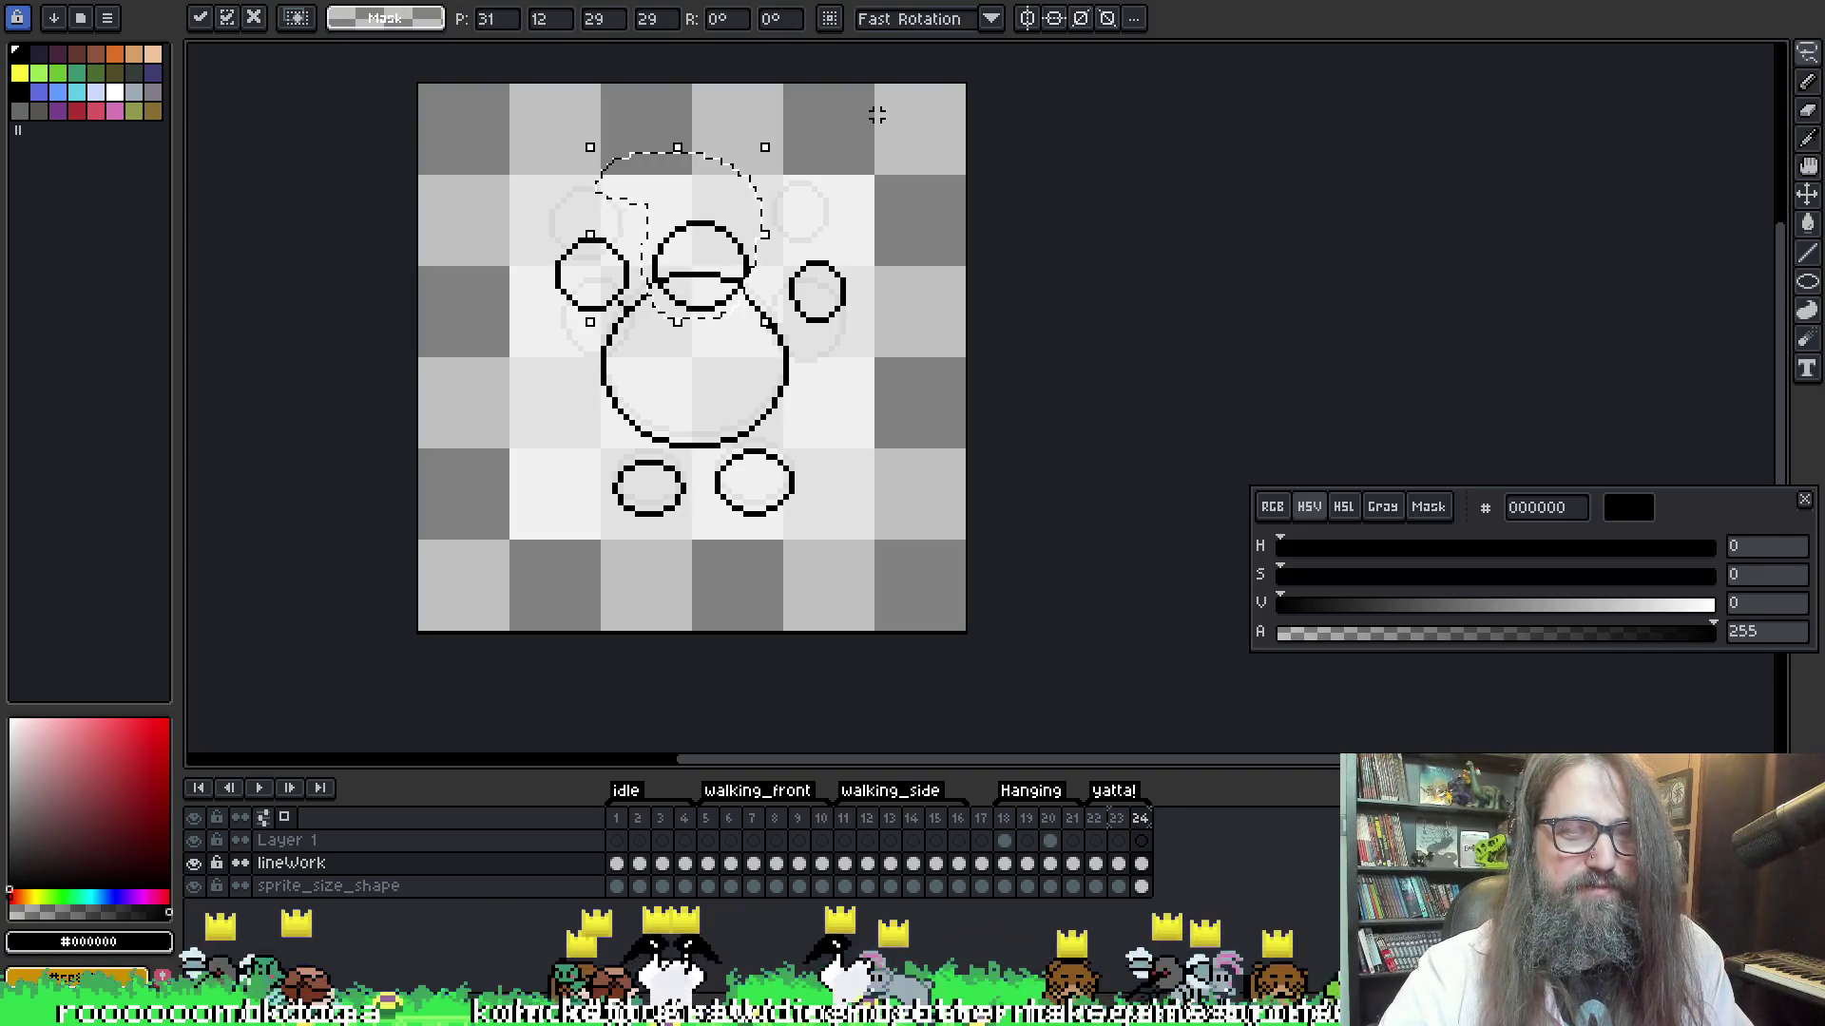
{"action": "key", "text": "ctrl+d"}
{"action": "key", "text": "b"}
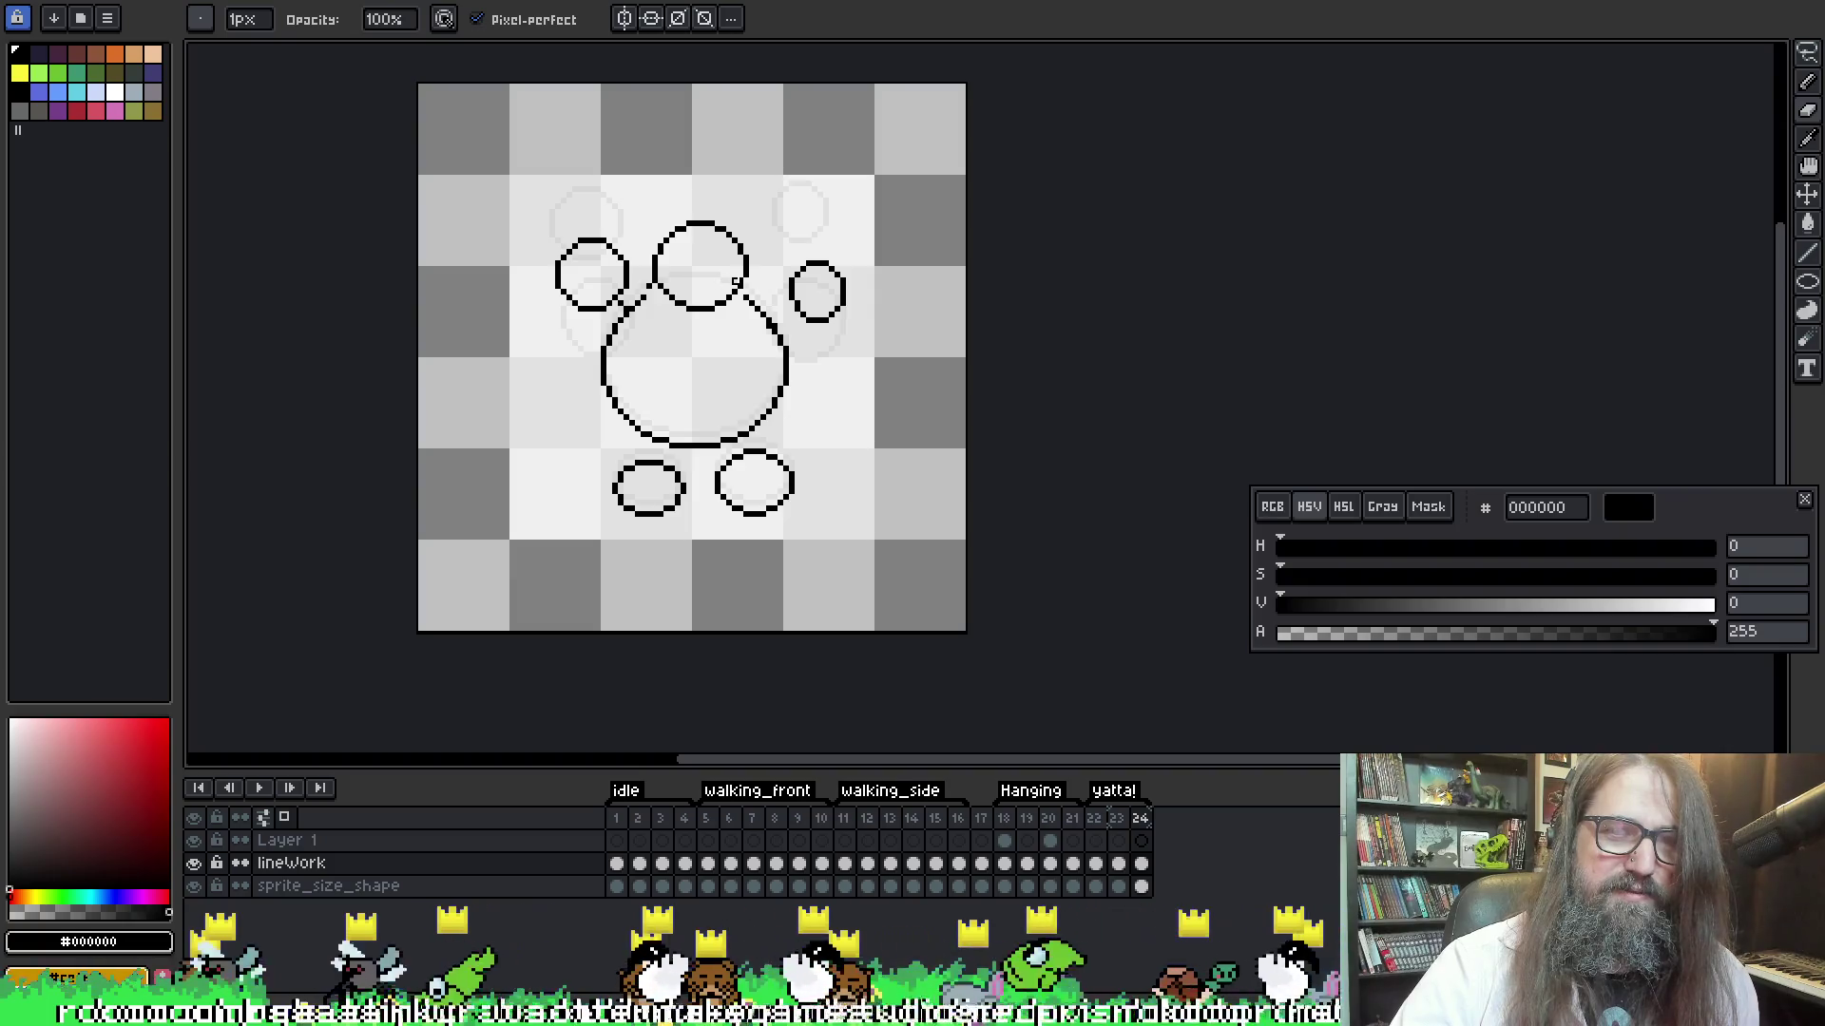
Clean up leftover marks, alternating between pencil and eraser
{"action": "key", "text": "e"}
{"action": "key", "text": "b"}
{"action": "key", "text": "e"}
{"action": "key", "text": "b"}
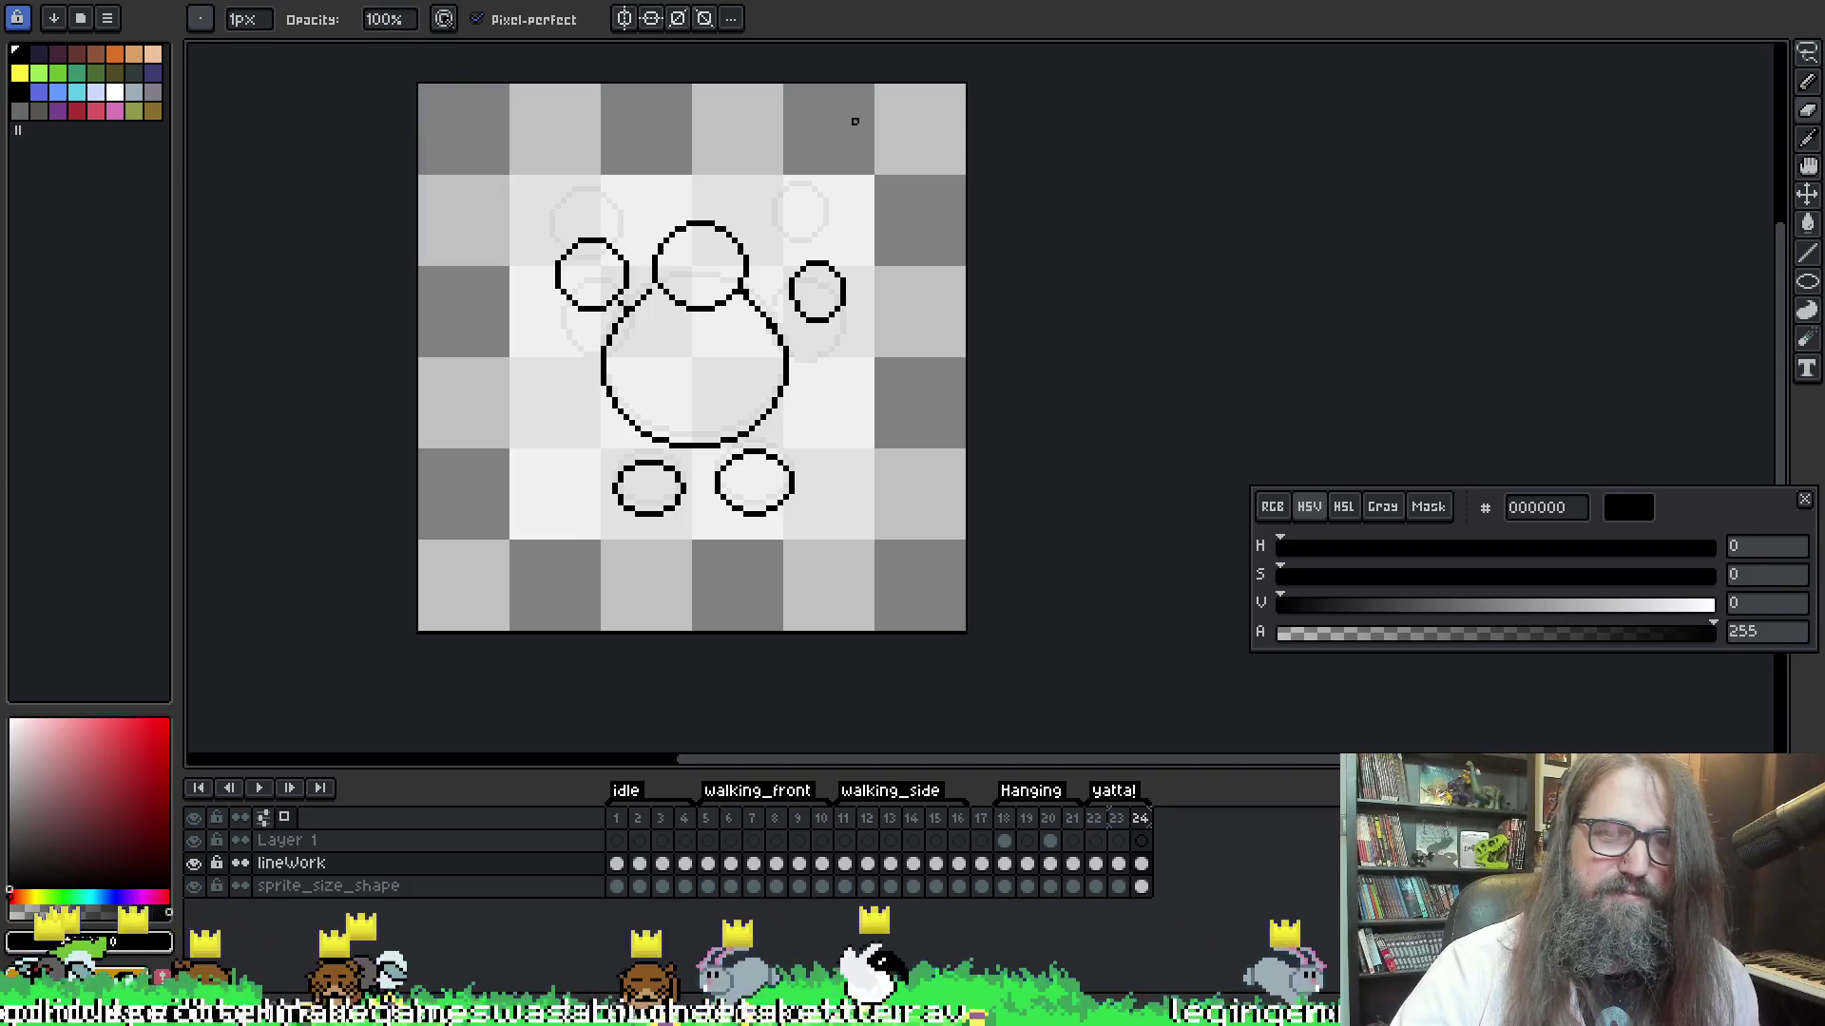
{"action": "key", "text": "e"}
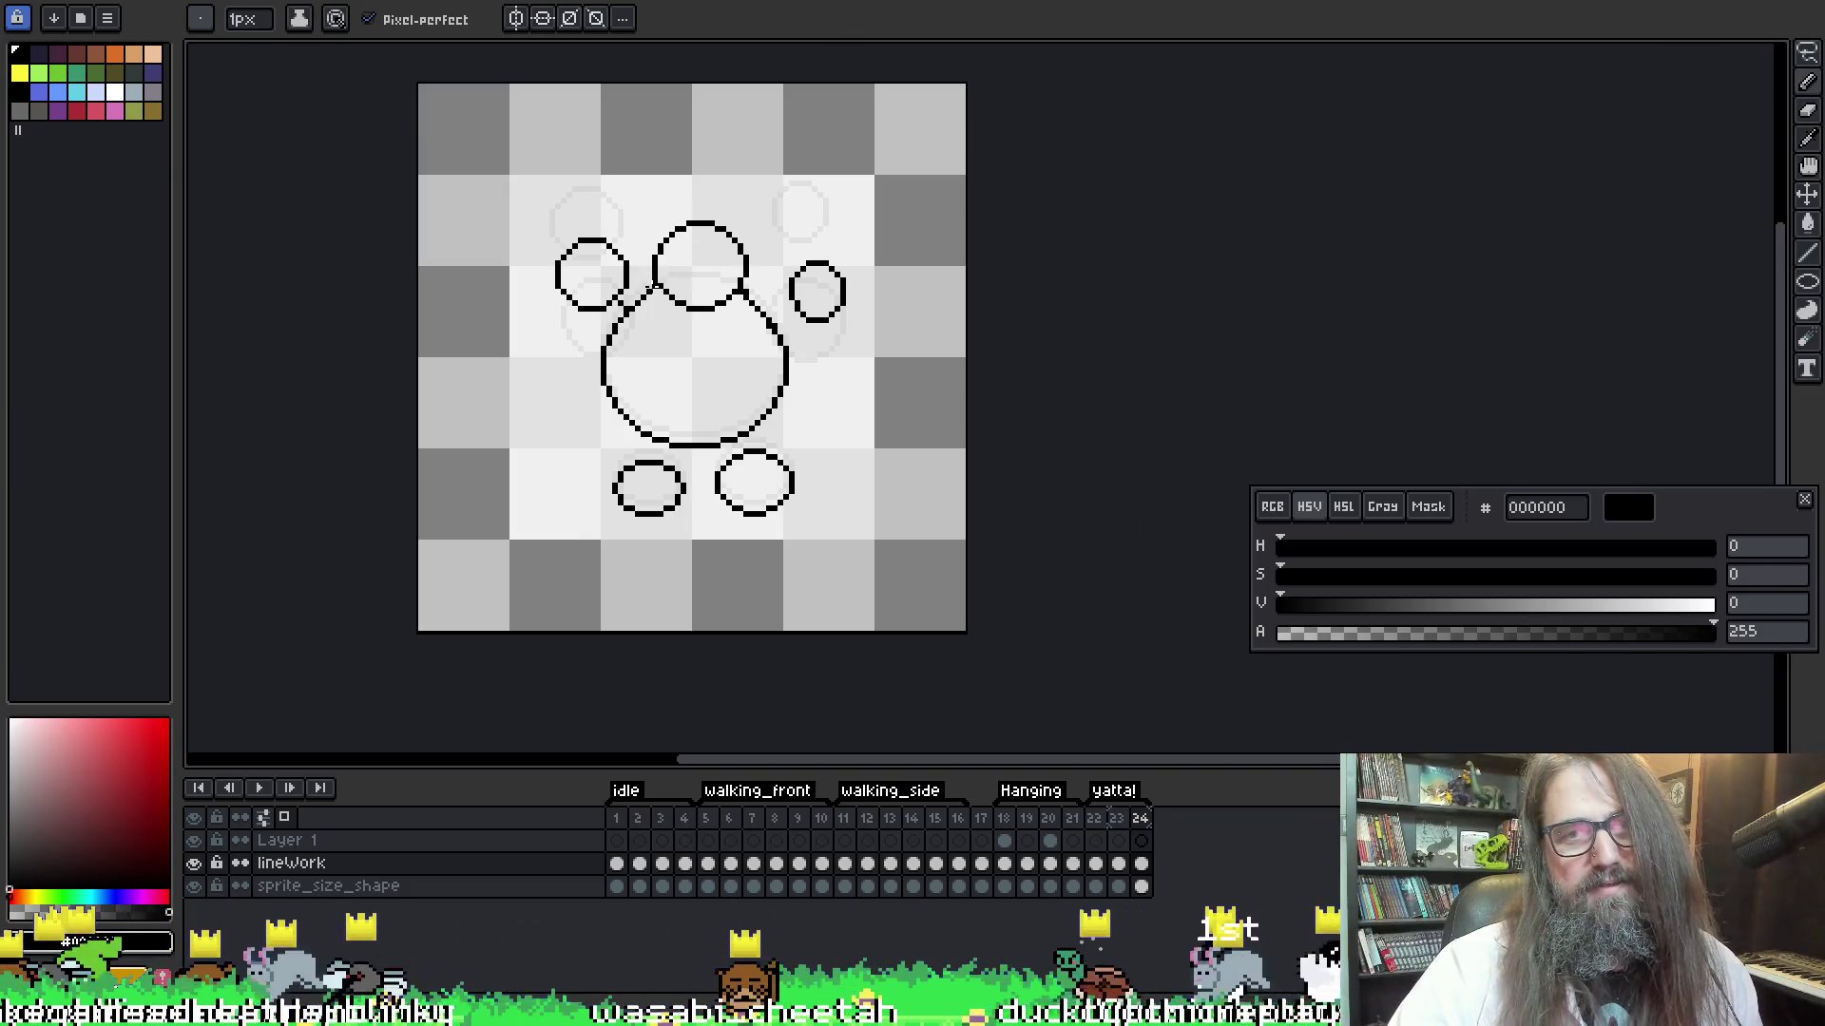
{"action": "key", "text": "b"}
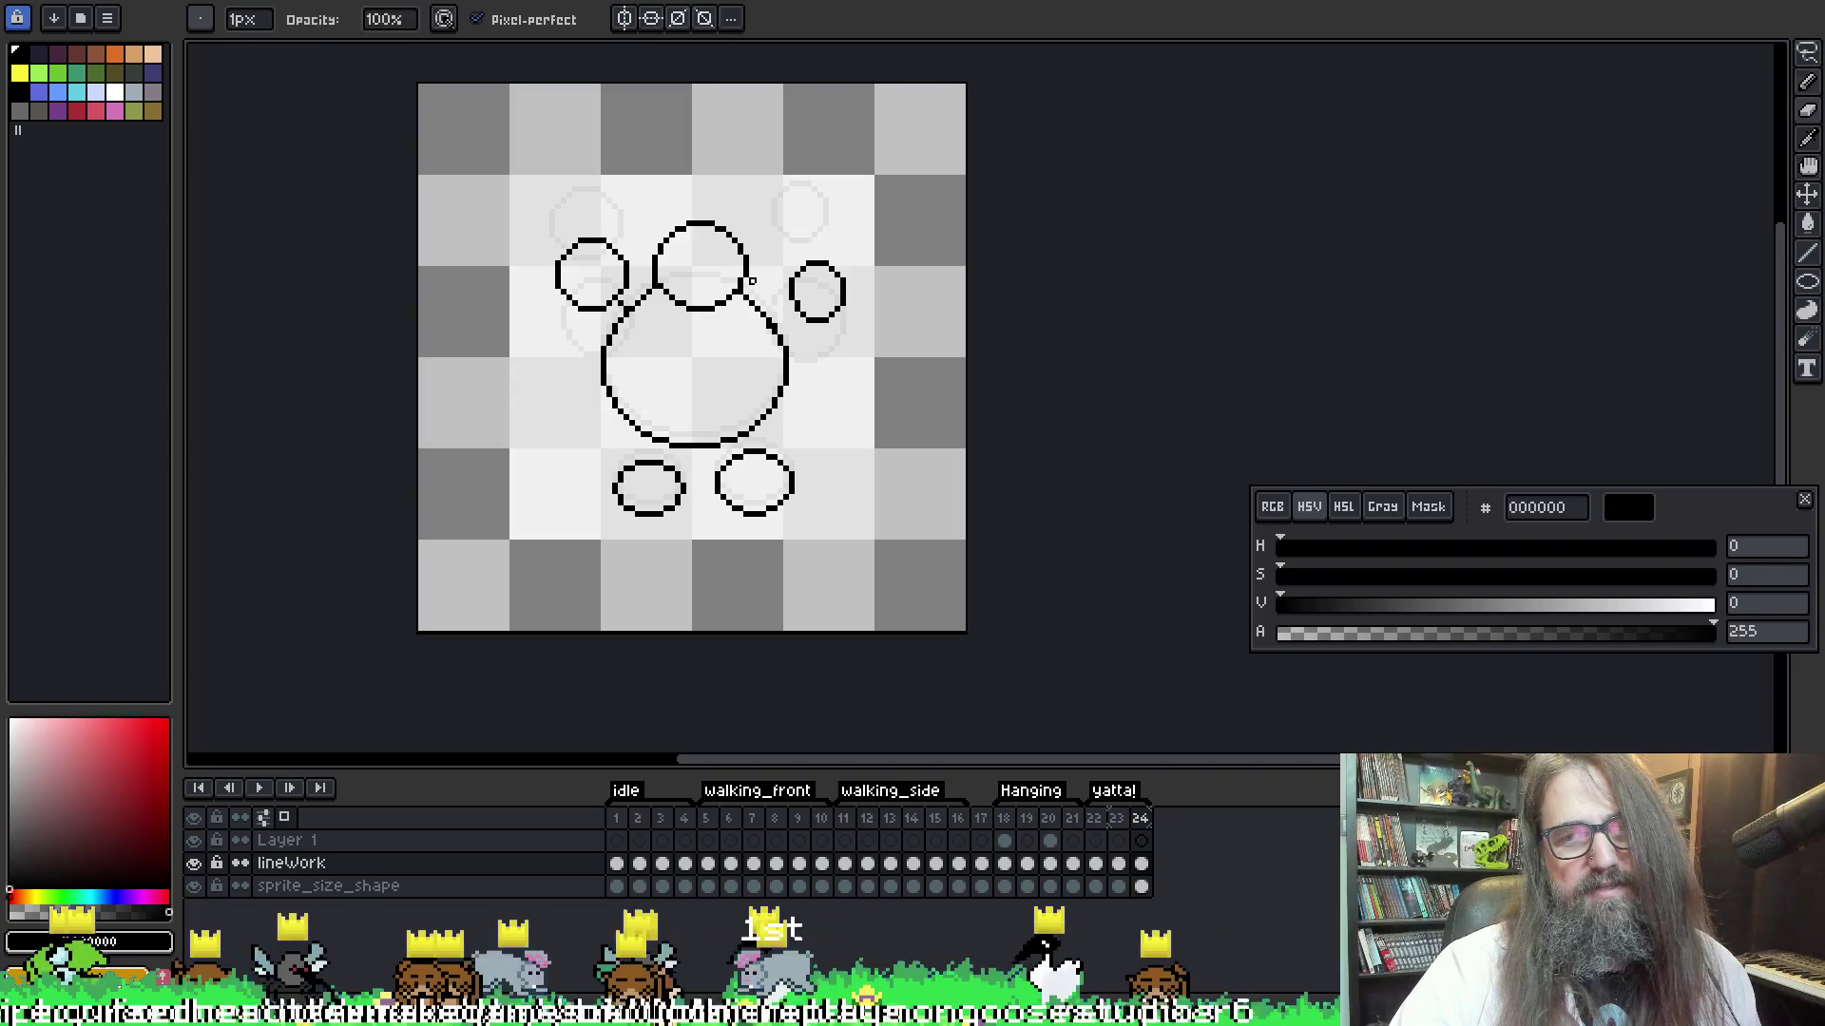
{"action": "key", "text": "e"}
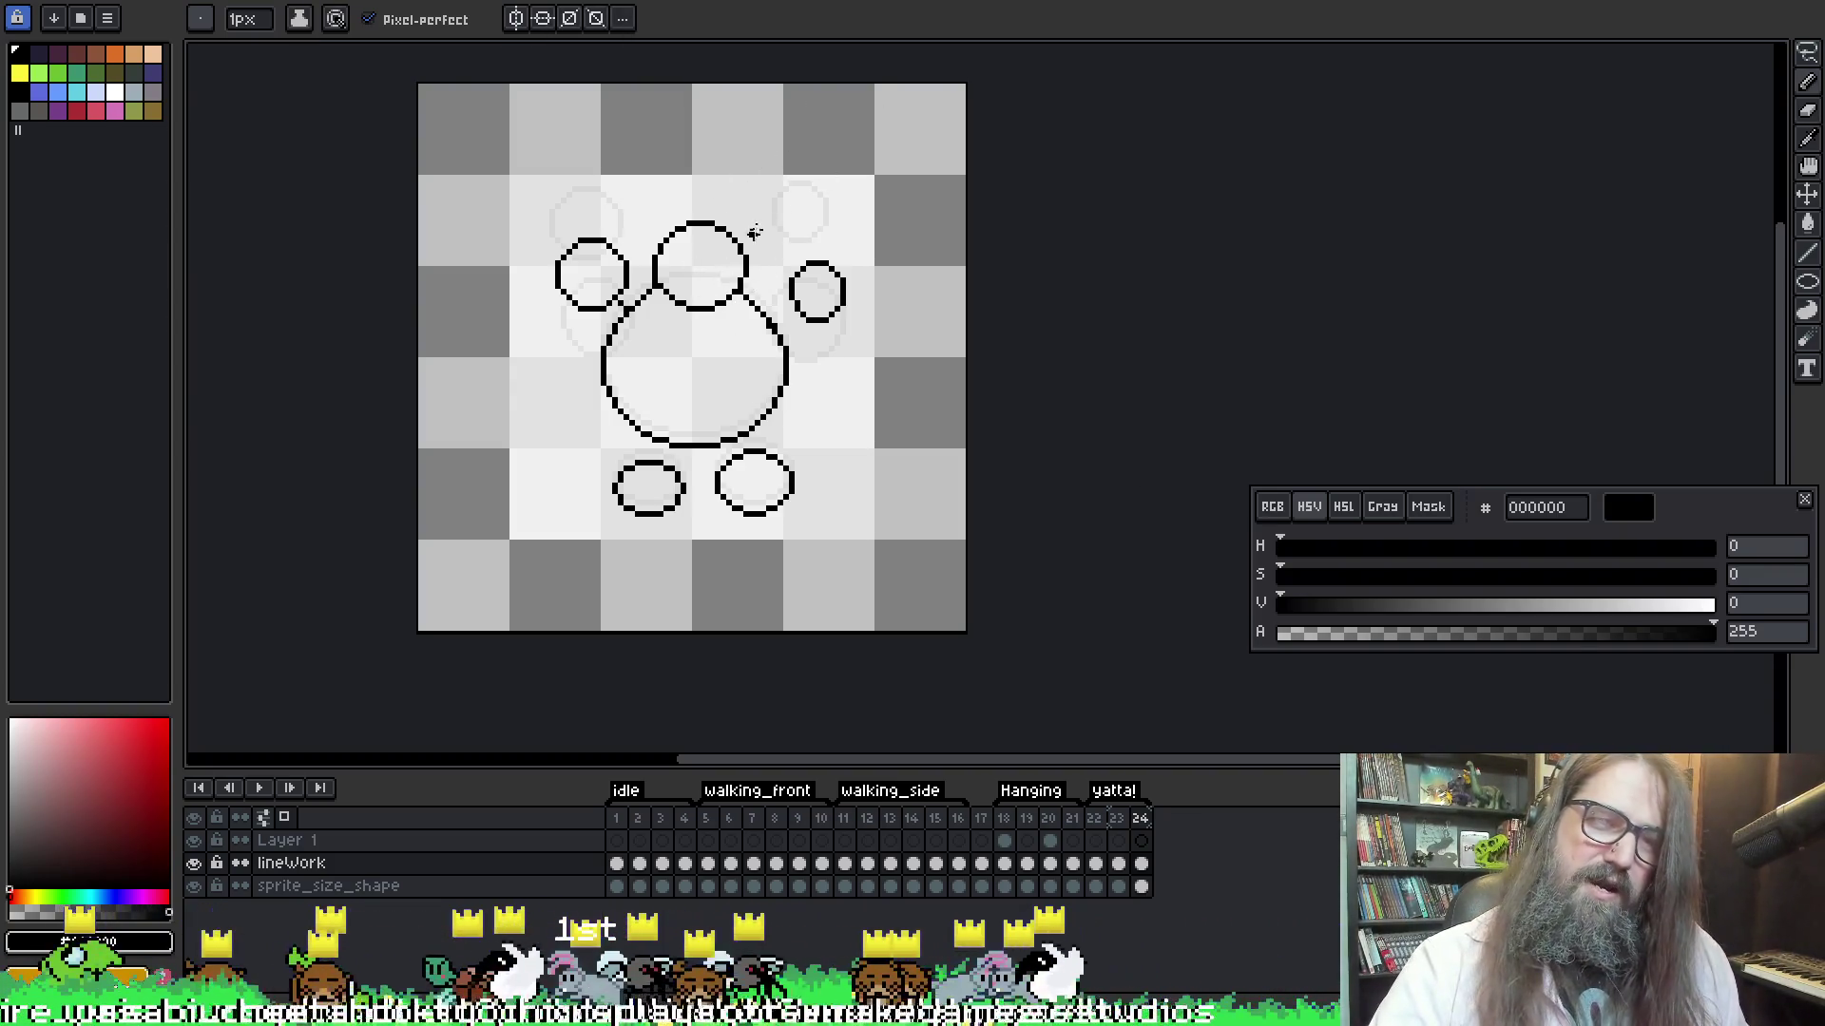
Lasso each foot circle and nudge both down one pixel
{"action": "key", "text": "q"}
{"action": "mouse_move", "coordinate": [819, 530]}
{"action": "left_mouse_down"}
{"action": "mouse_move", "coordinate": [745, 454]}
{"action": "mouse_move", "coordinate": [708, 475]}
{"action": "mouse_move", "coordinate": [779, 534]}
{"action": "left_mouse_up"}
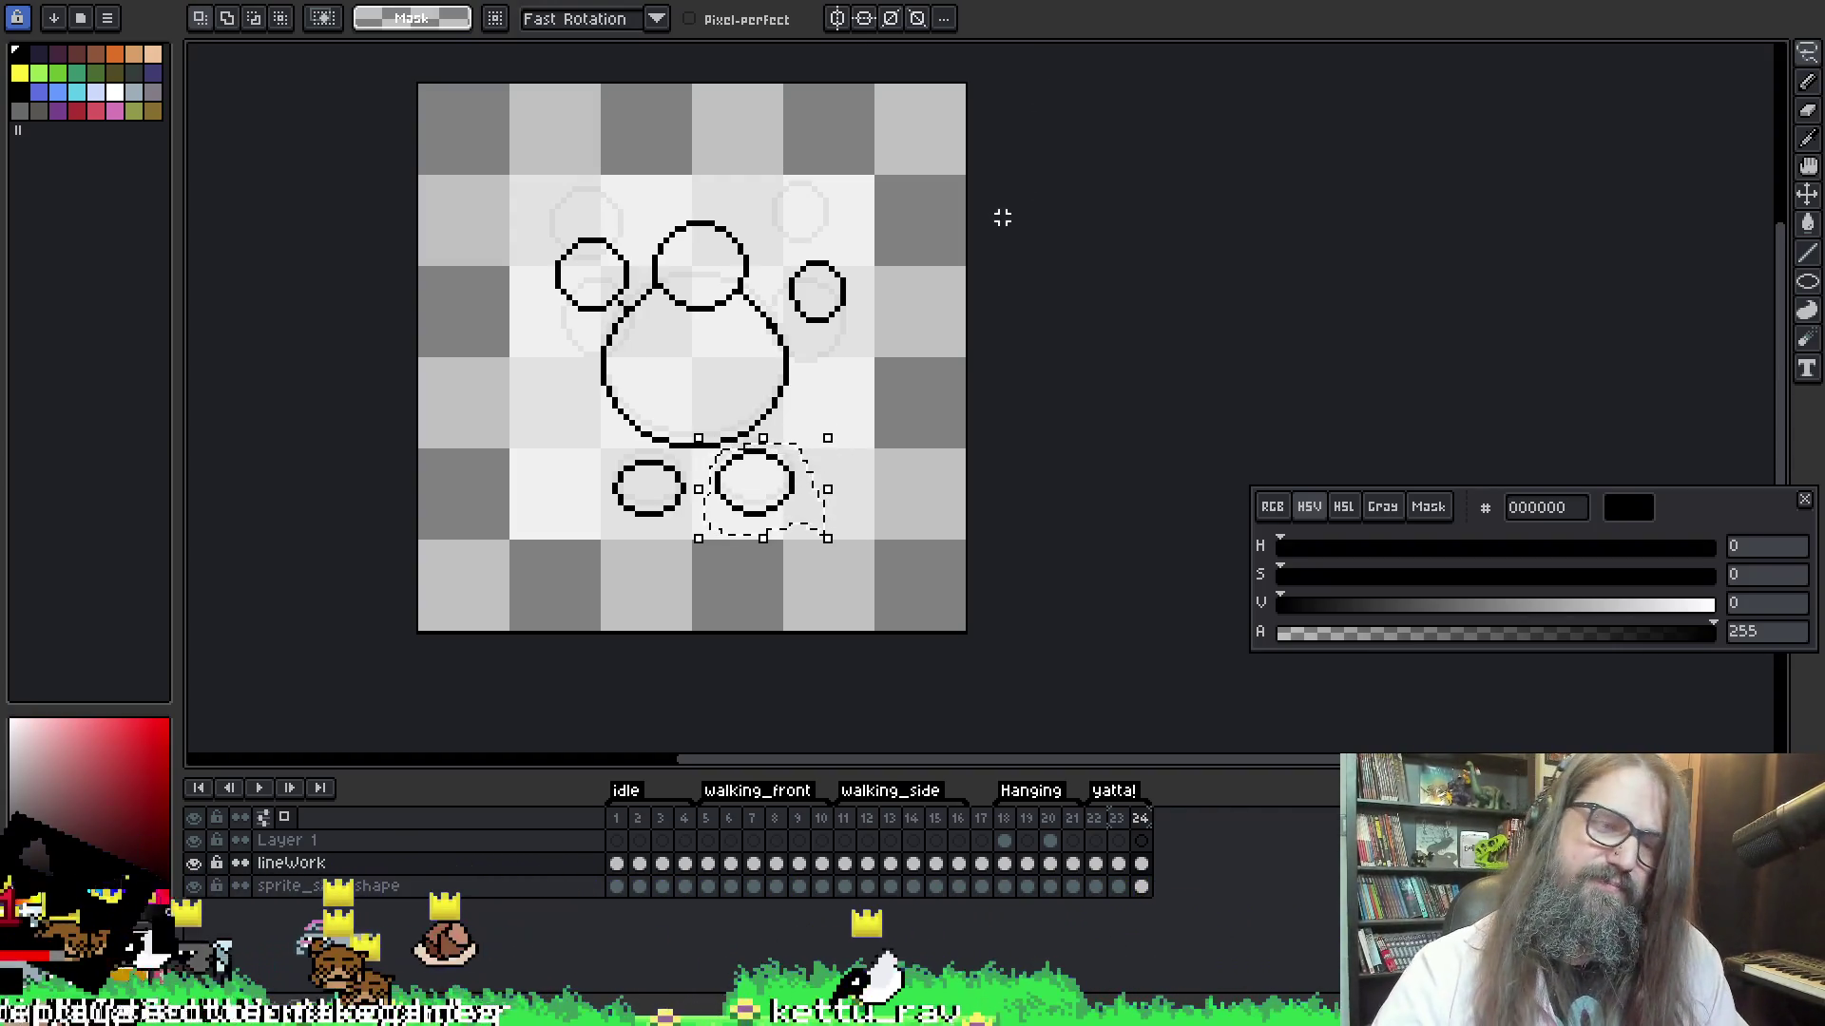
{"action": "key", "text": "Down"}
{"action": "key", "text": "Down"}
{"action": "key", "text": "Return"}
{"action": "mouse_move", "coordinate": [586, 467]}
{"action": "left_mouse_down"}
{"action": "mouse_move", "coordinate": [650, 537]}
{"action": "mouse_move", "coordinate": [701, 510]}
{"action": "mouse_move", "coordinate": [676, 460]}
{"action": "mouse_move", "coordinate": [565, 489]}
{"action": "left_mouse_up"}
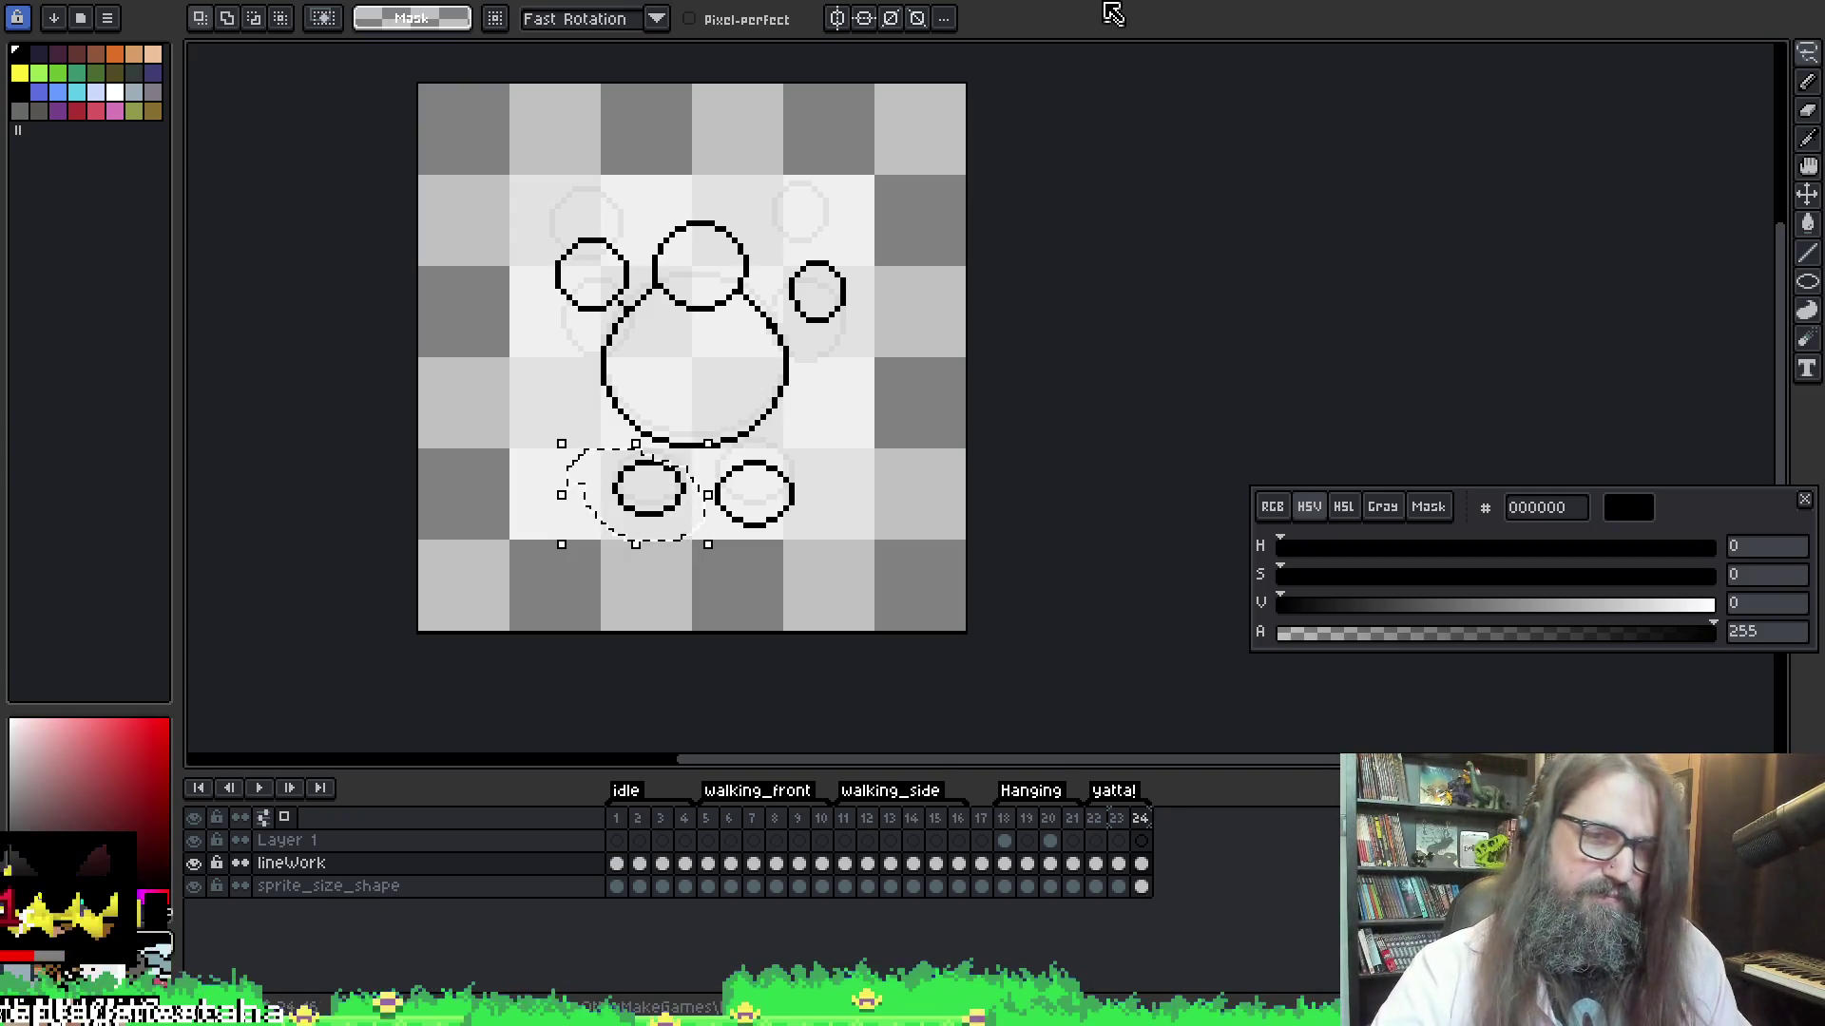
{"action": "key", "text": "Down"}
{"action": "key", "text": "Down"}
{"action": "key", "text": "ctrl+d"}
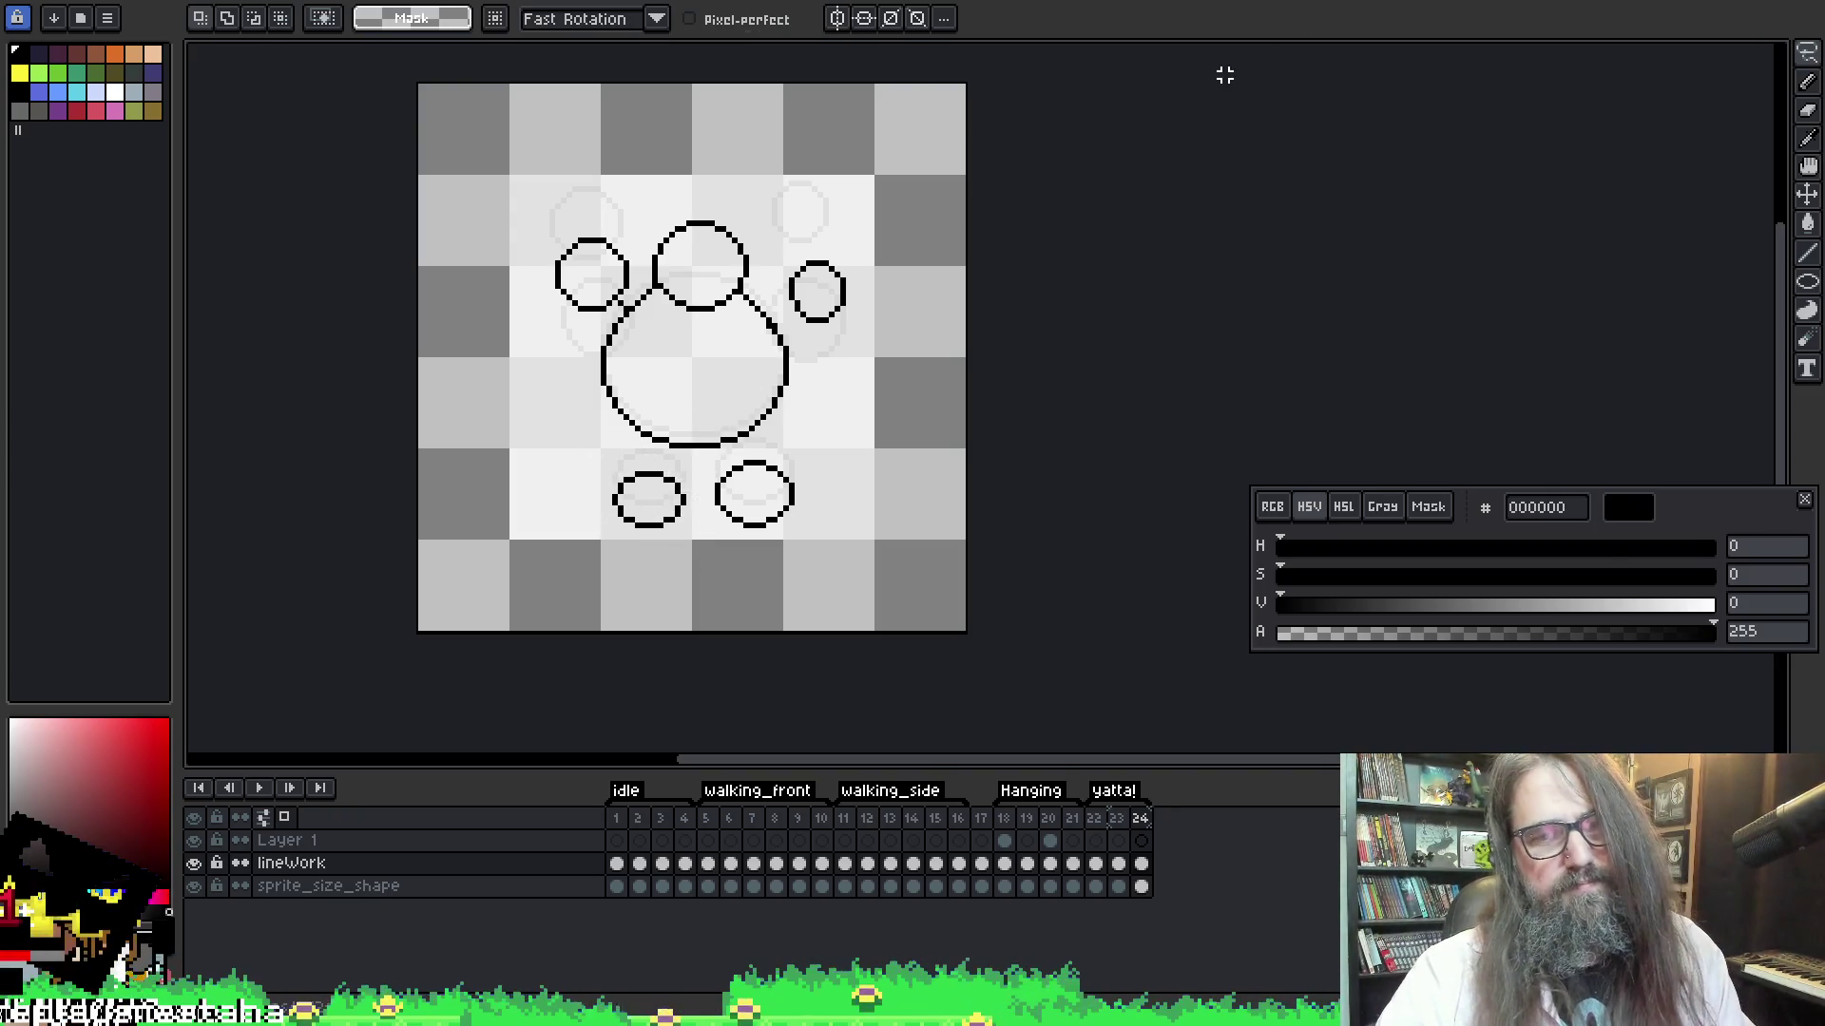
Step through frames 22–24 to compare the circle sketches with the bunny
{"action": "key", "text": "Left"}
{"action": "key", "text": "Left"}
{"action": "key", "text": "Right"}
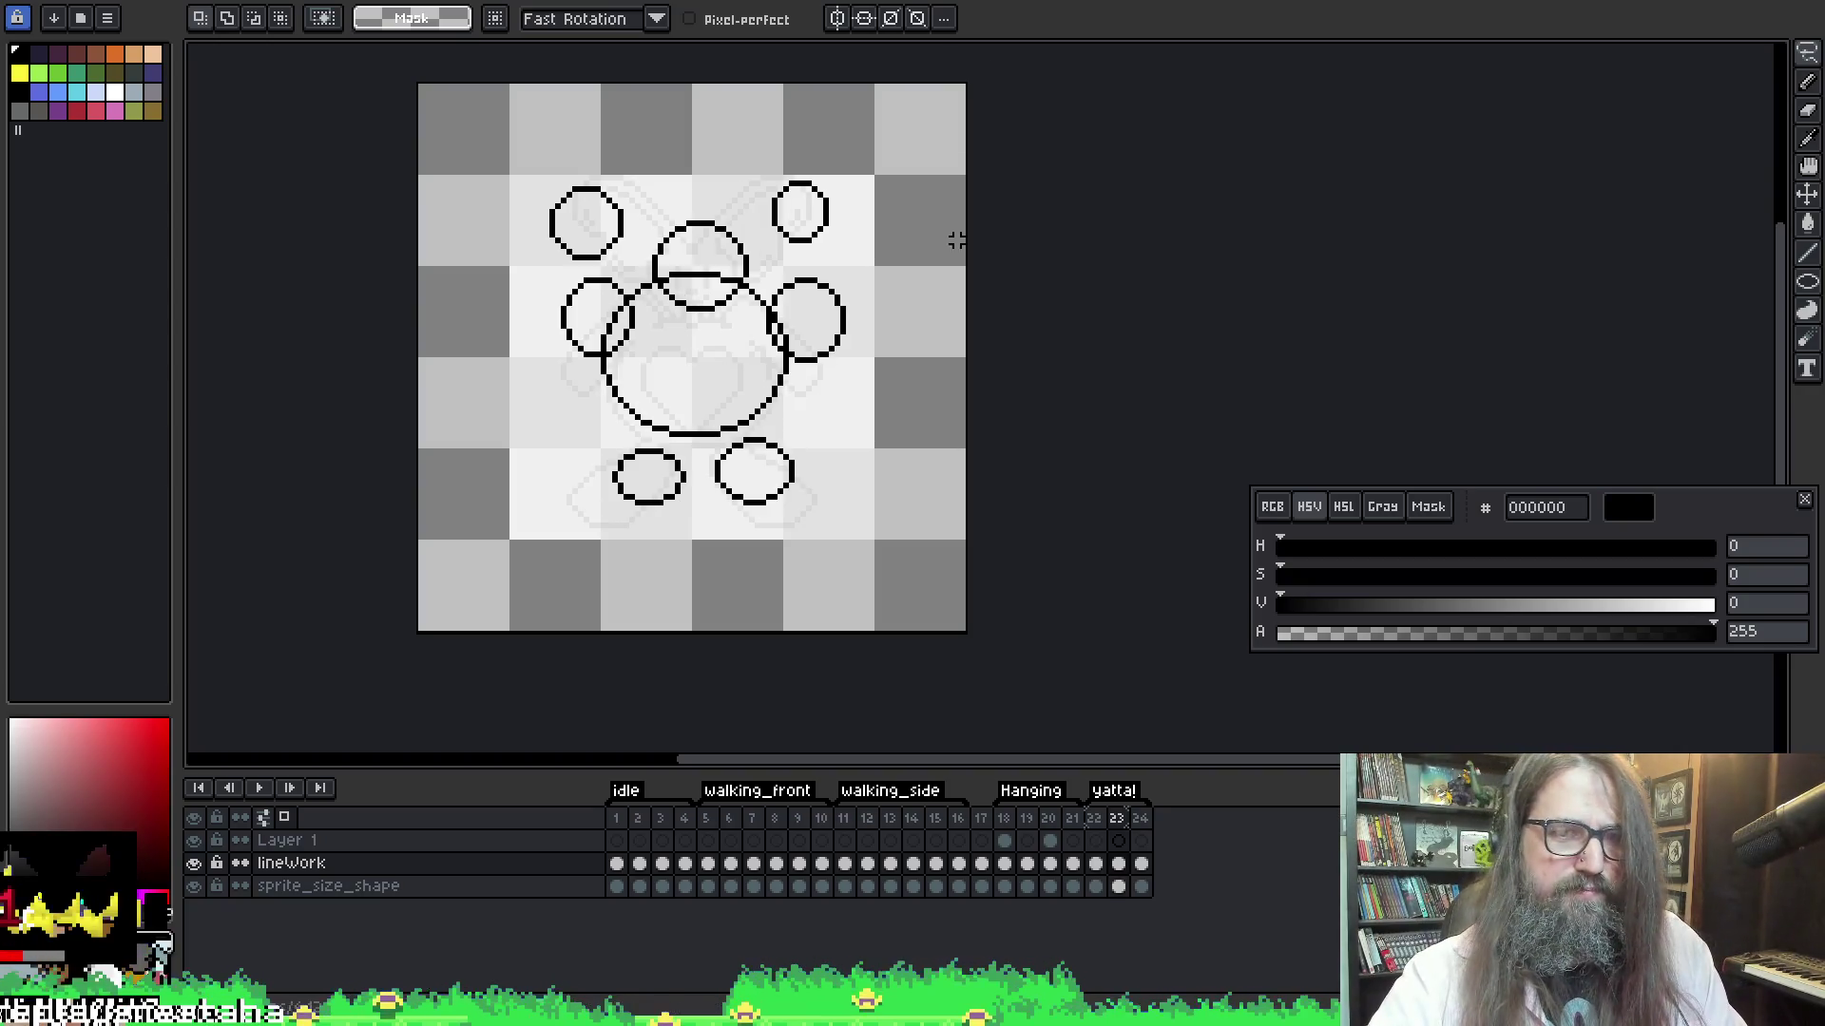
{"action": "key", "text": "Left"}
{"action": "key", "text": "Right"}
{"action": "key", "text": "Left"}
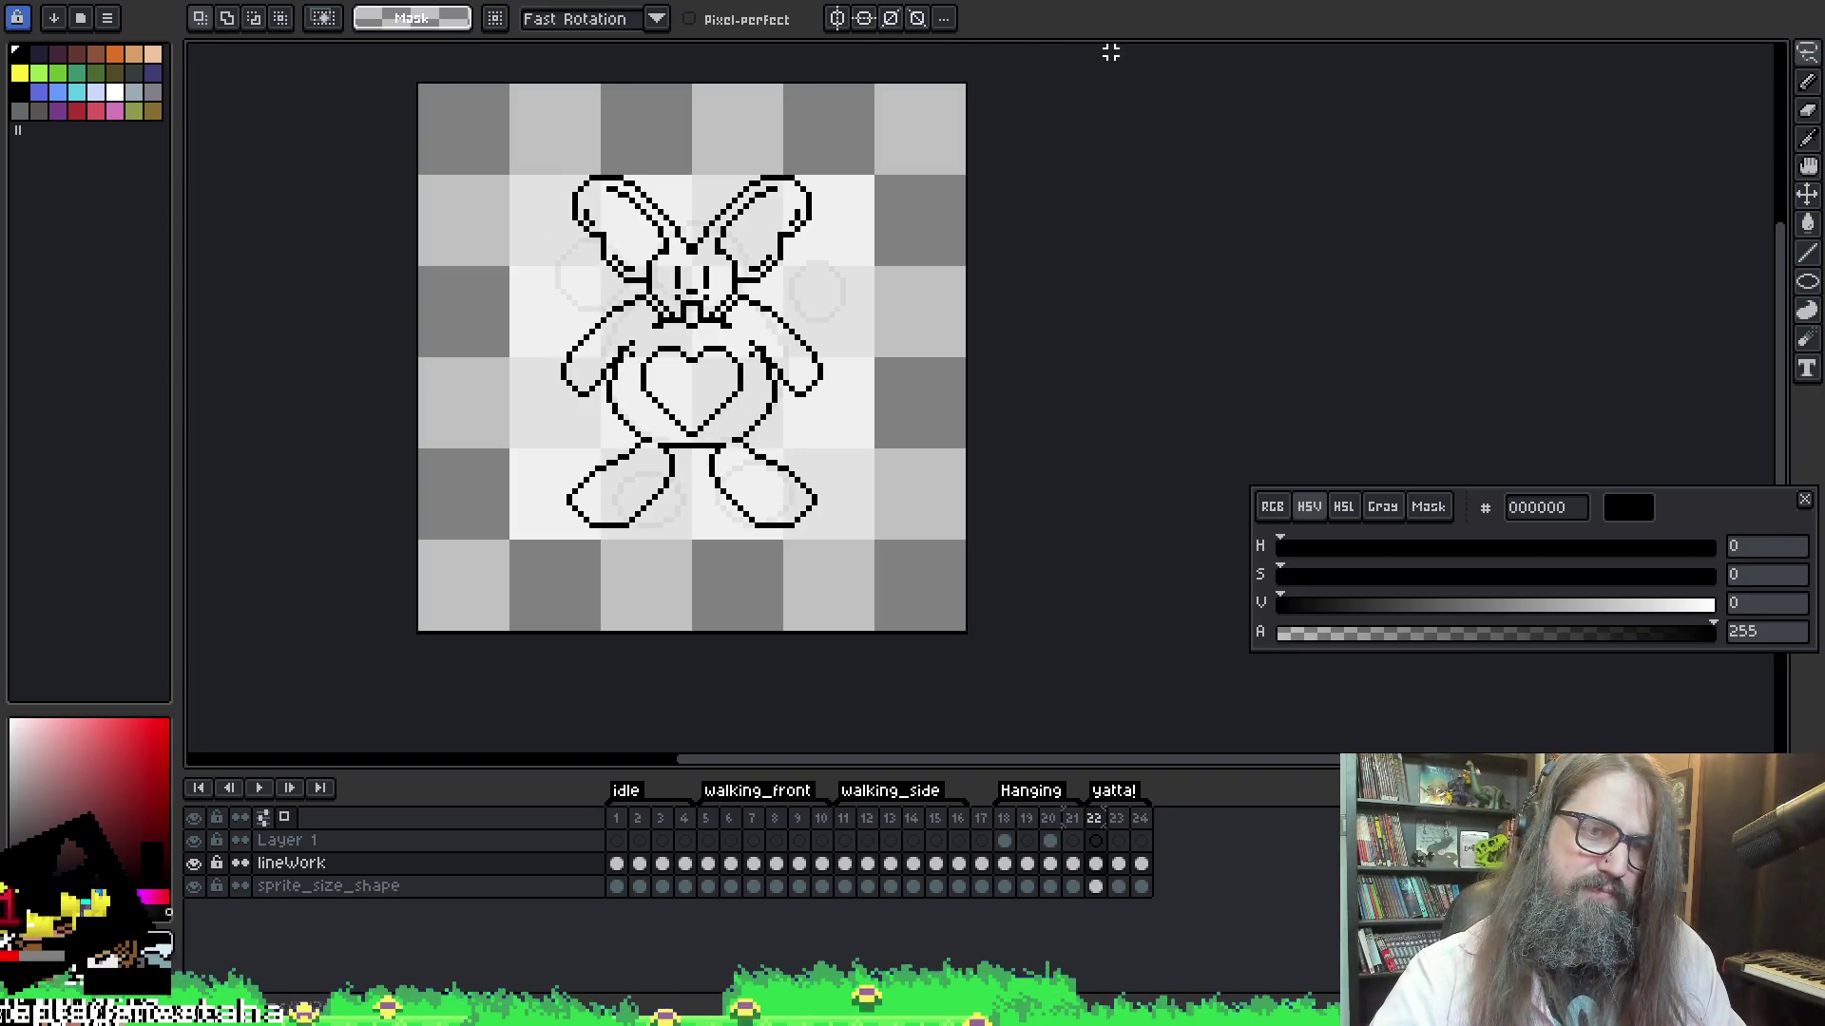
{"action": "key", "text": "Right"}
{"action": "key", "text": "Right"}
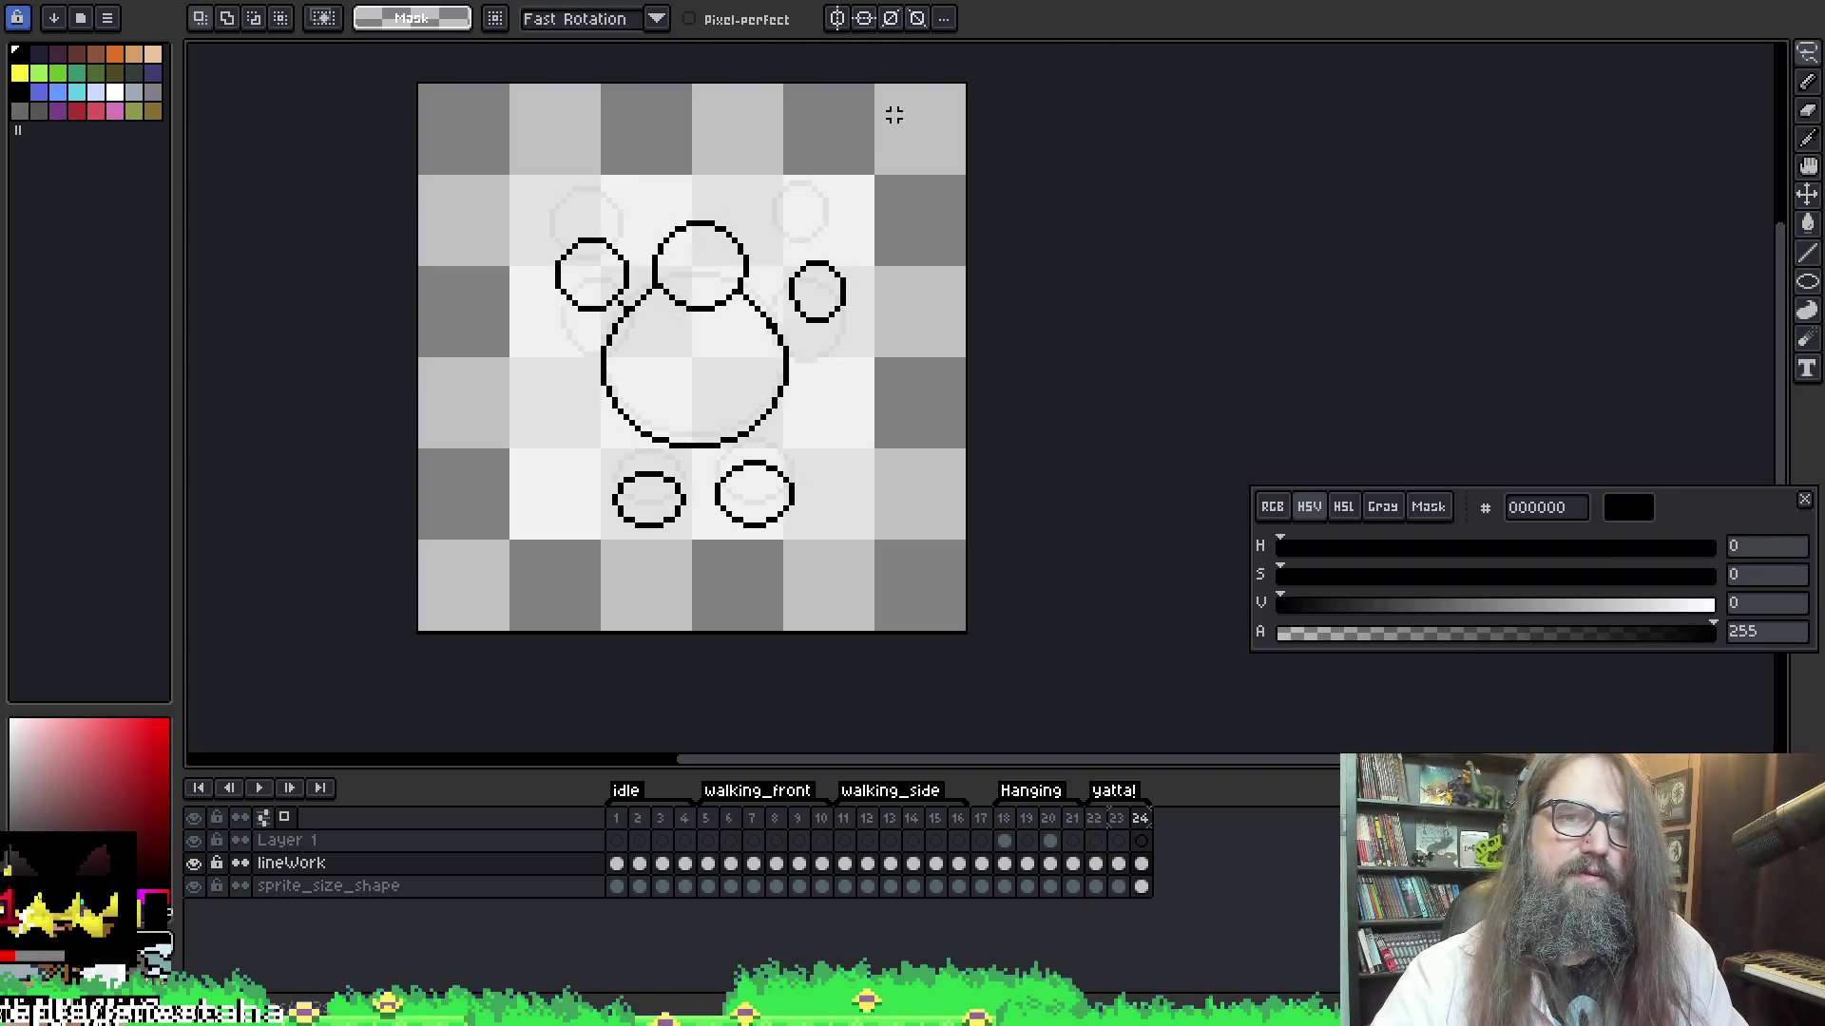
{"action": "key", "text": "Left"}
{"action": "key", "text": "Right"}
{"action": "key", "text": "Left"}
{"action": "key", "text": "Right"}
Marquee and transform the head circle on frame 24, then compare it with frame 23
{"action": "key", "text": "m"}
{"action": "mouse_move", "coordinate": [643, 210]}
{"action": "left_mouse_down"}
{"action": "mouse_move", "coordinate": [689, 301]}
{"action": "mouse_move", "coordinate": [759, 322]}
{"action": "left_mouse_up"}
{"action": "key", "text": "ctrl+t"}
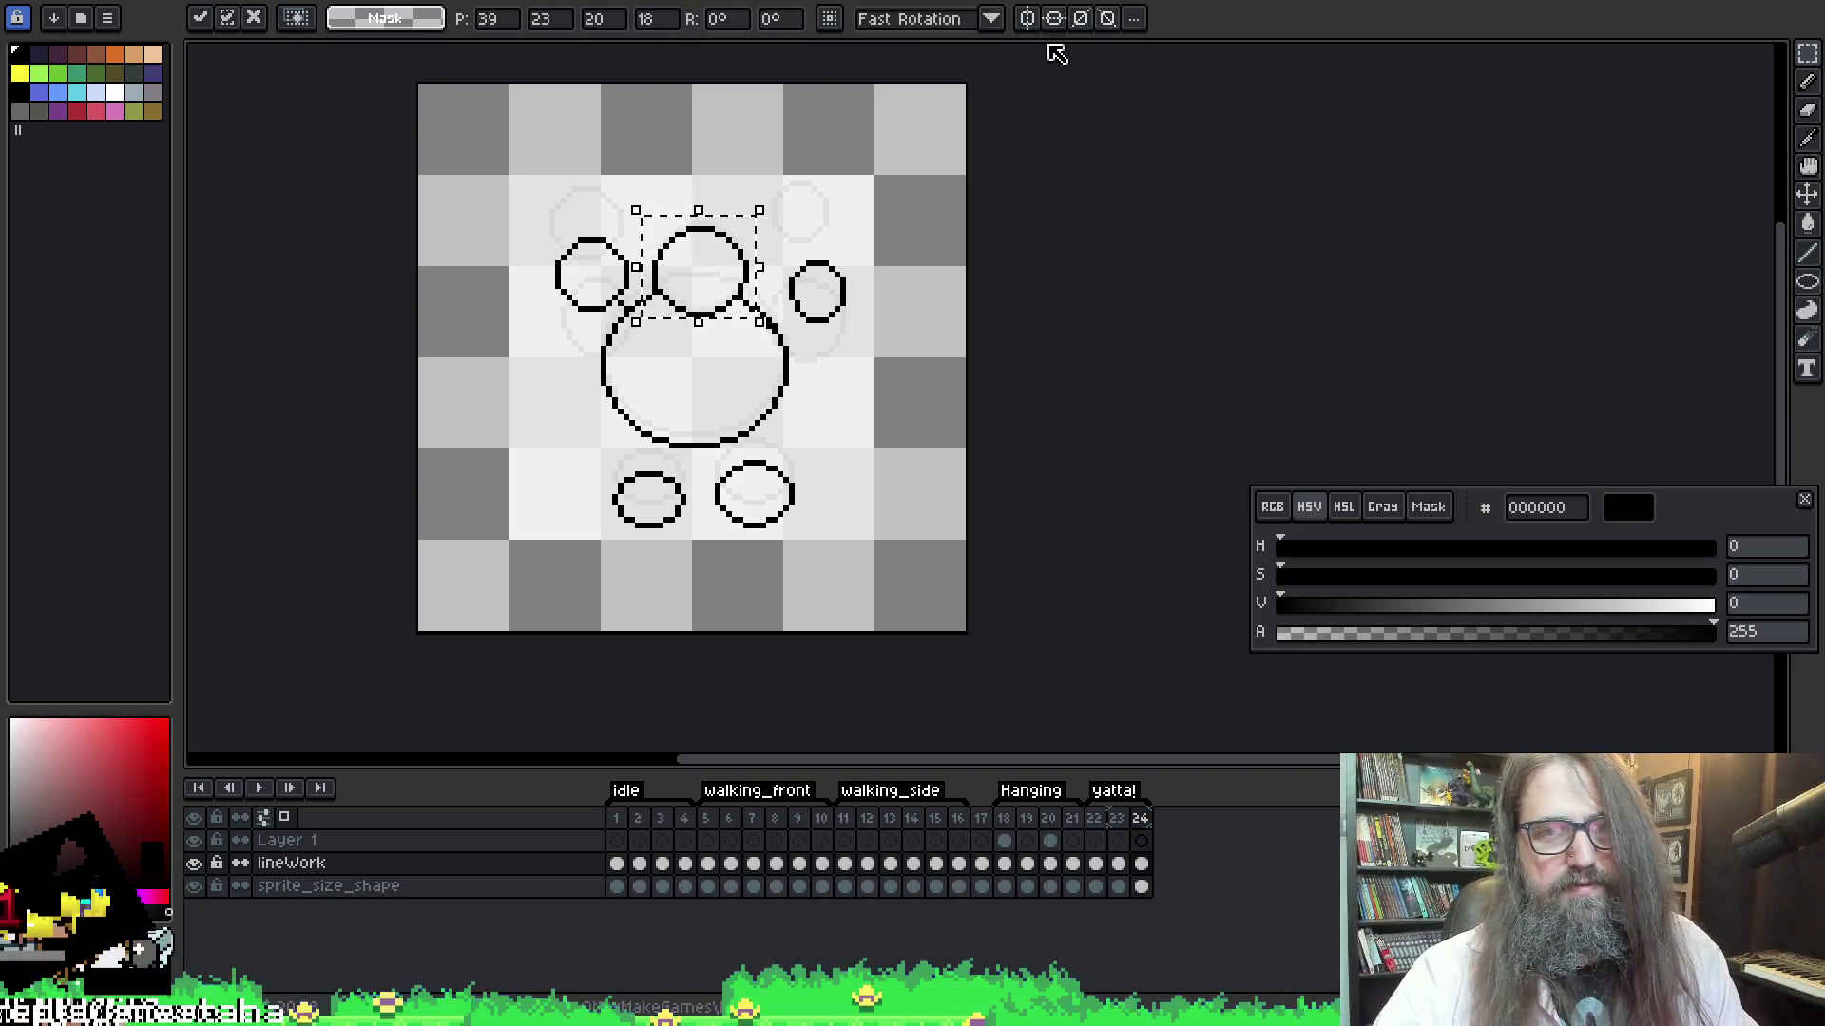
{"action": "key", "text": "Return"}
{"action": "key", "text": "Left"}
{"action": "key", "text": "Right"}
{"action": "key", "text": "Left"}
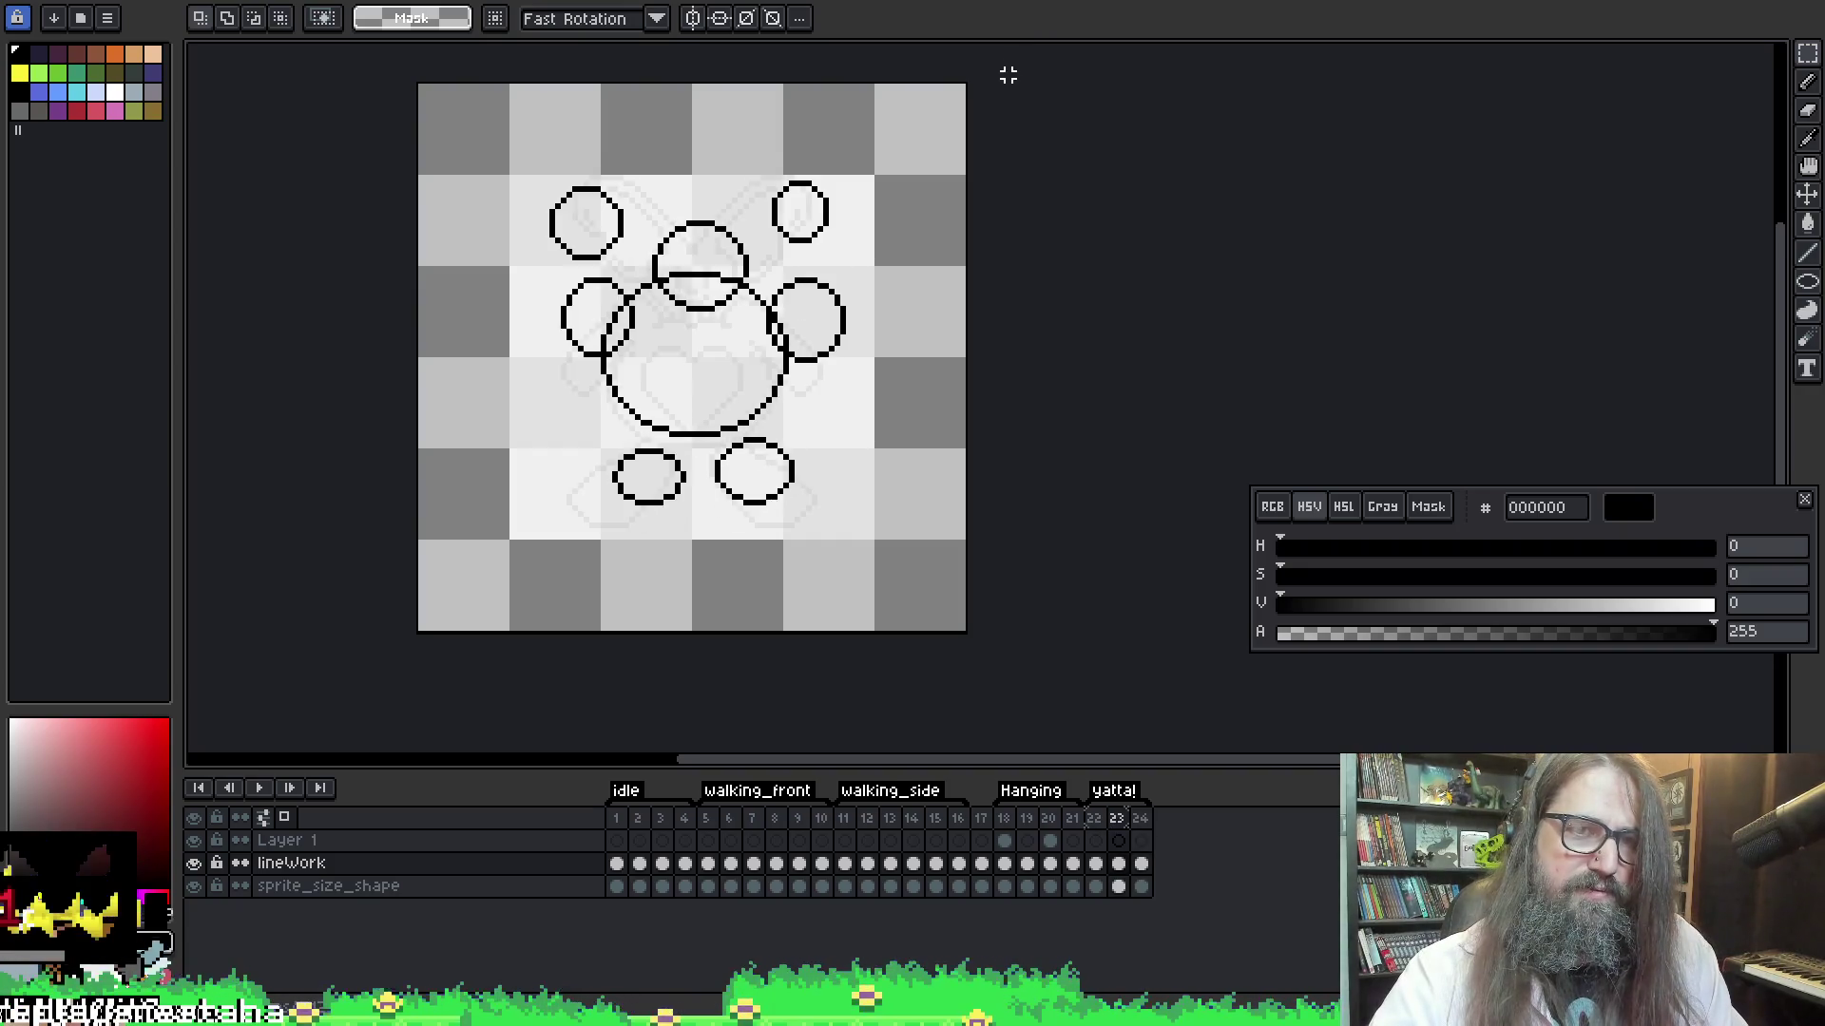
{"action": "key", "text": "Right"}
{"action": "key", "text": "Left"}
{"action": "key", "text": "Right"}
Play the animation from frame 1 of the lineWork layer, then stop it
{"action": "left_click", "coordinate": [616, 863]}
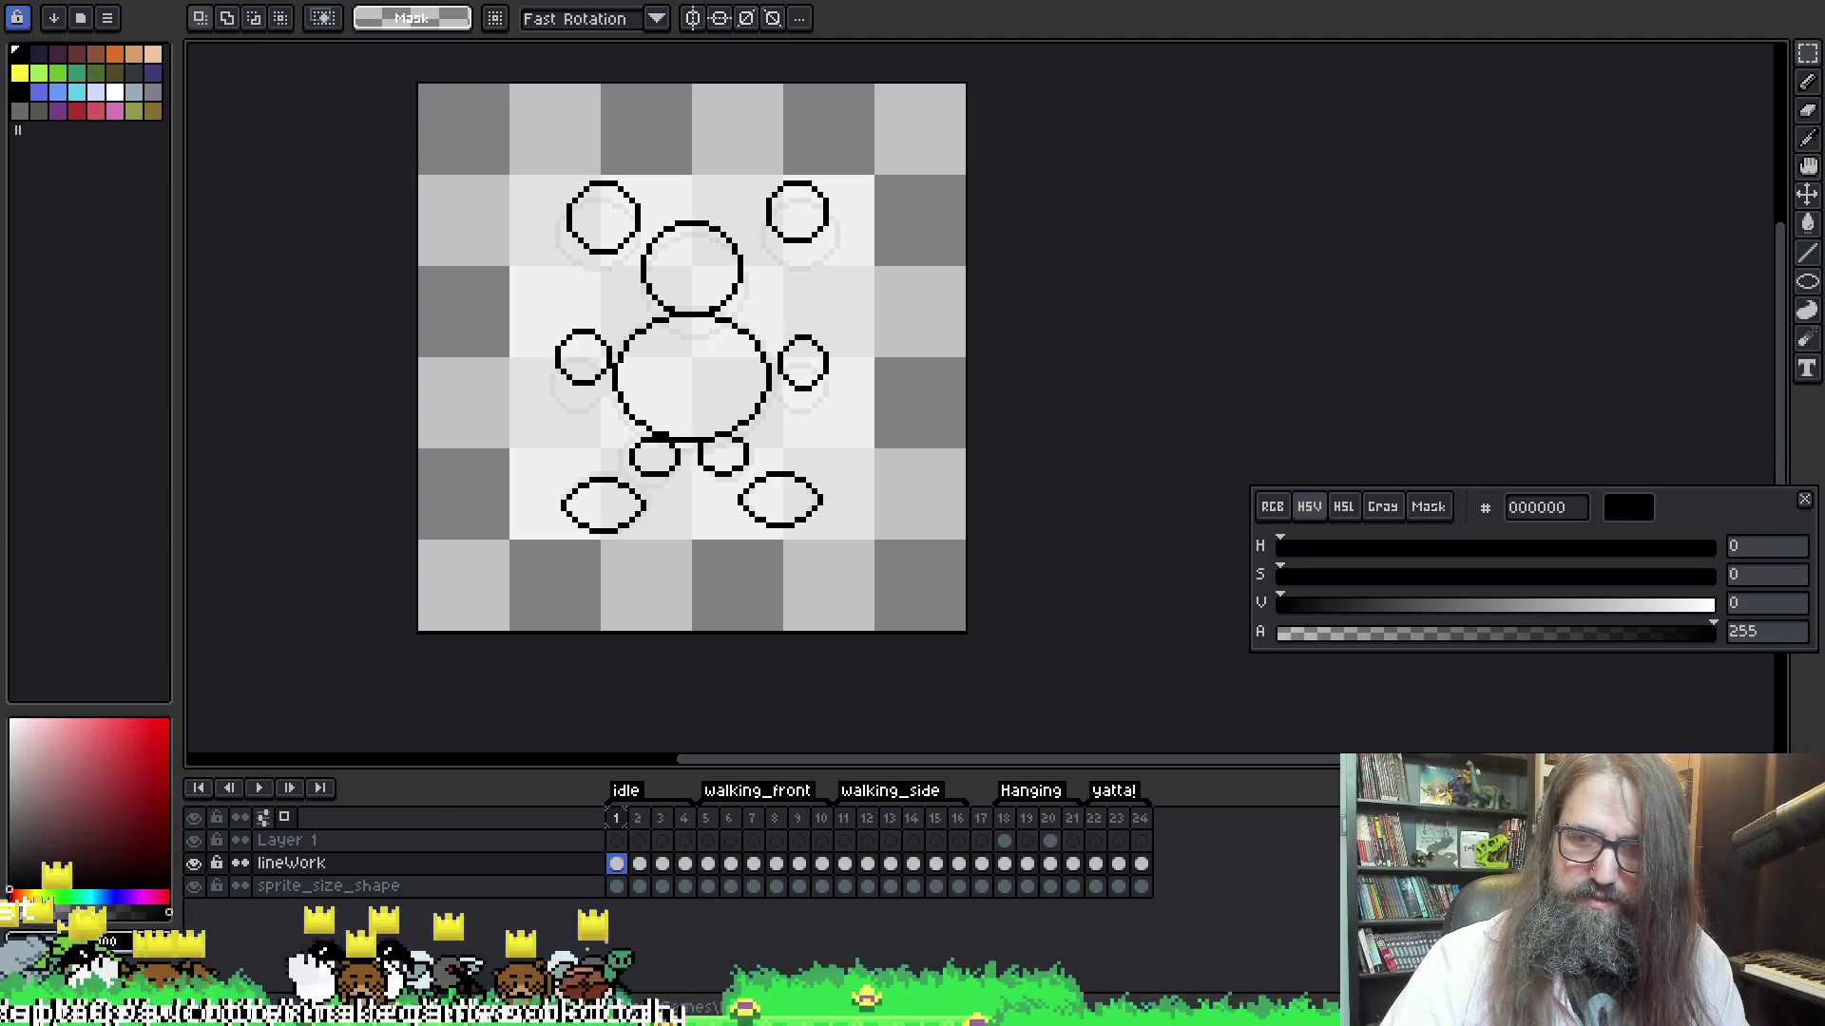
{"action": "key", "text": "space"}
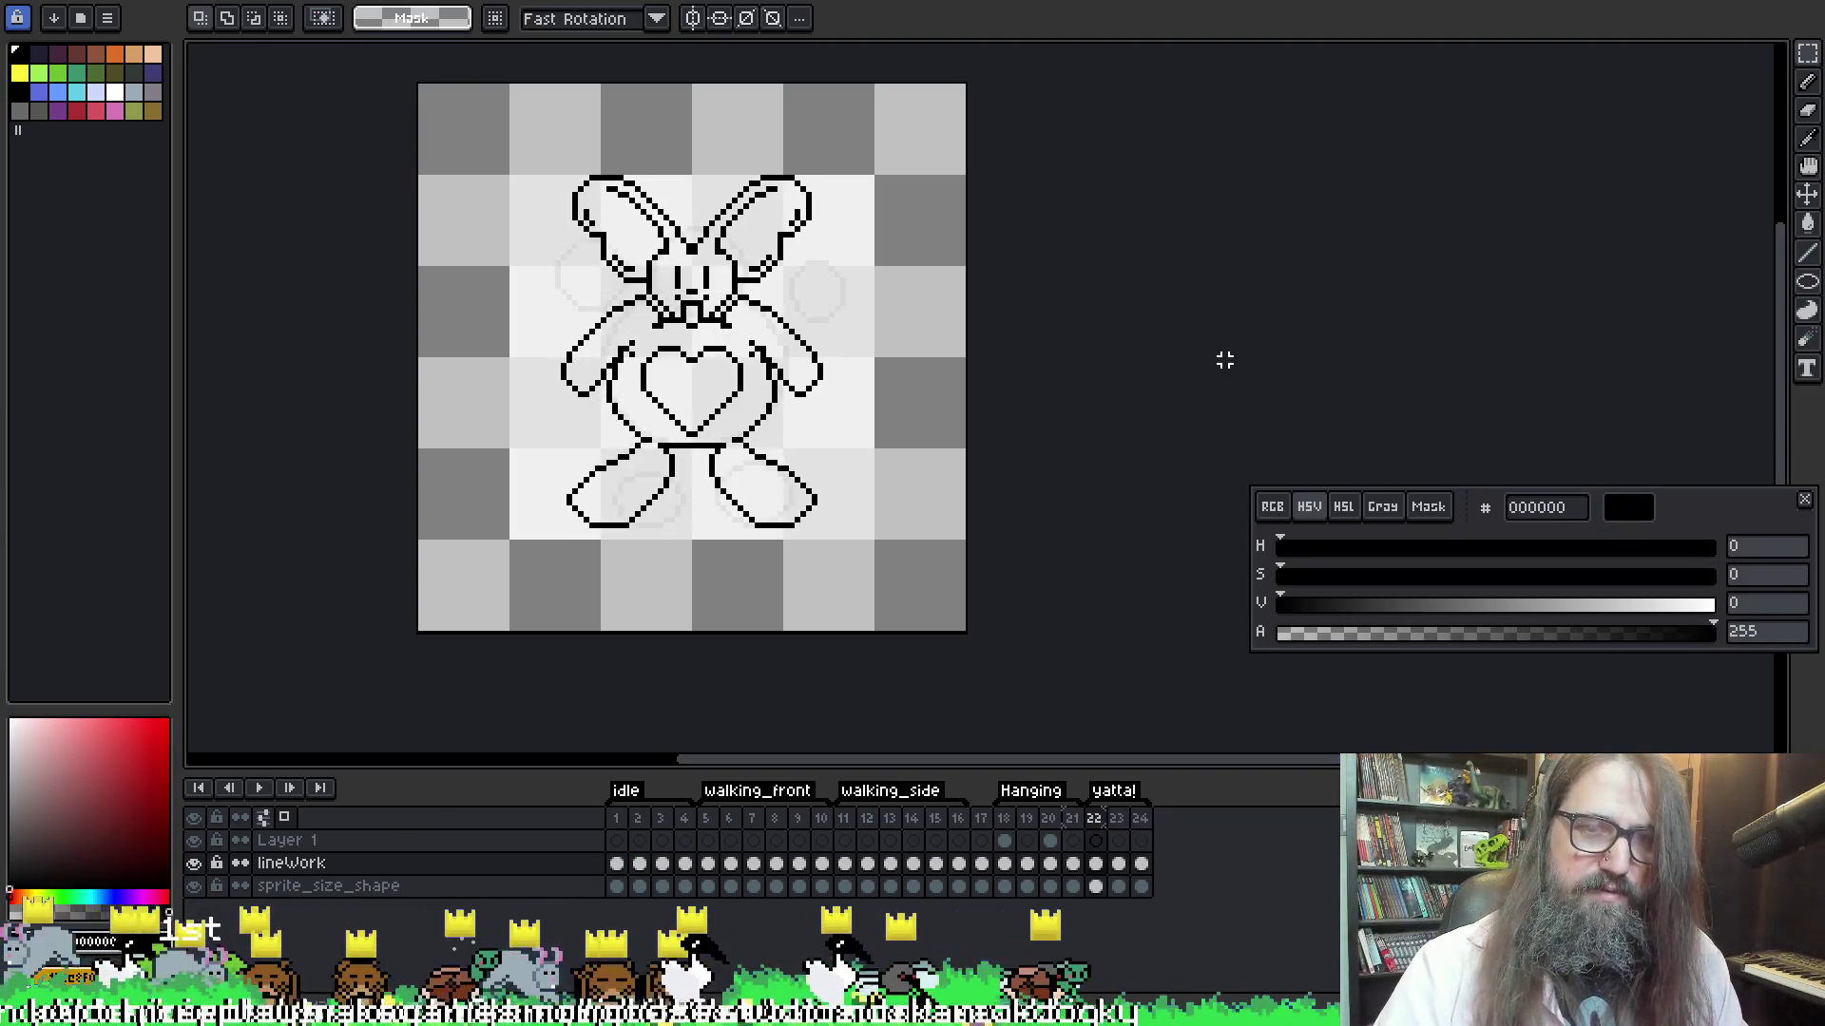
{"action": "key", "text": "Return"}
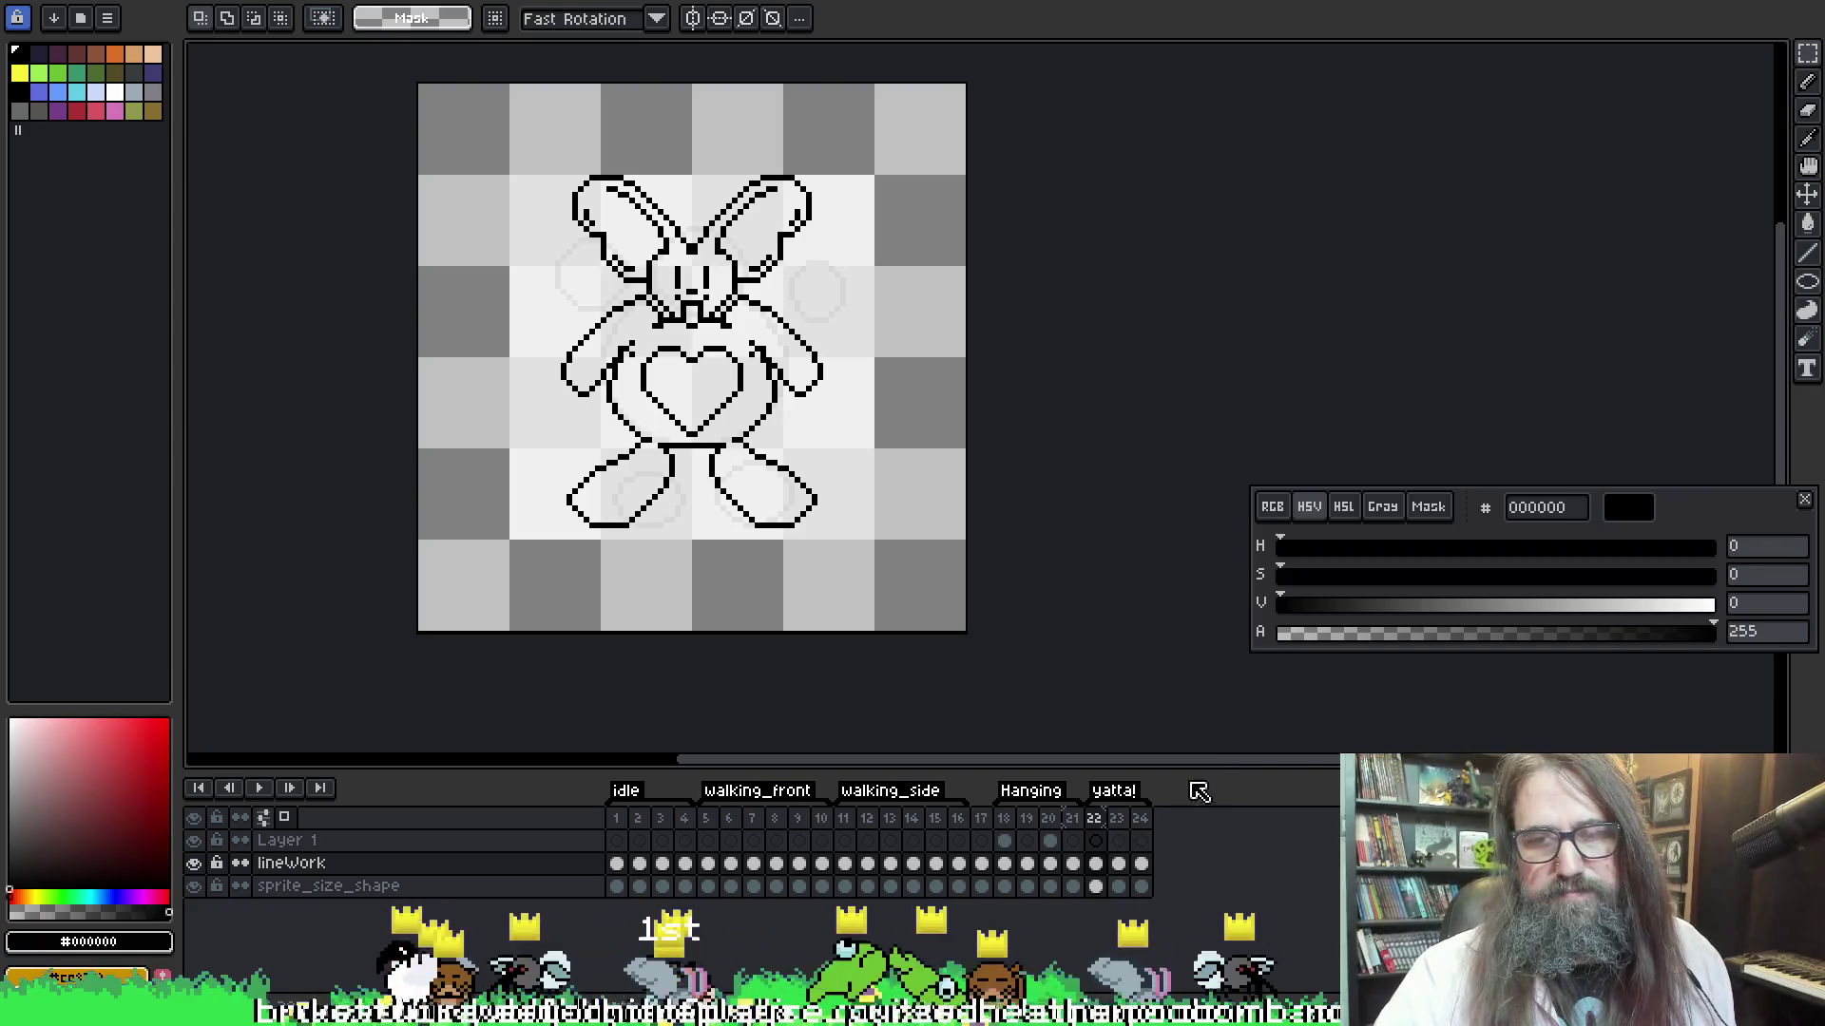
Play the yatta! frames from frame 22, then add frame 25 copying the circle sketch
{"action": "left_click", "coordinate": [1101, 820]}
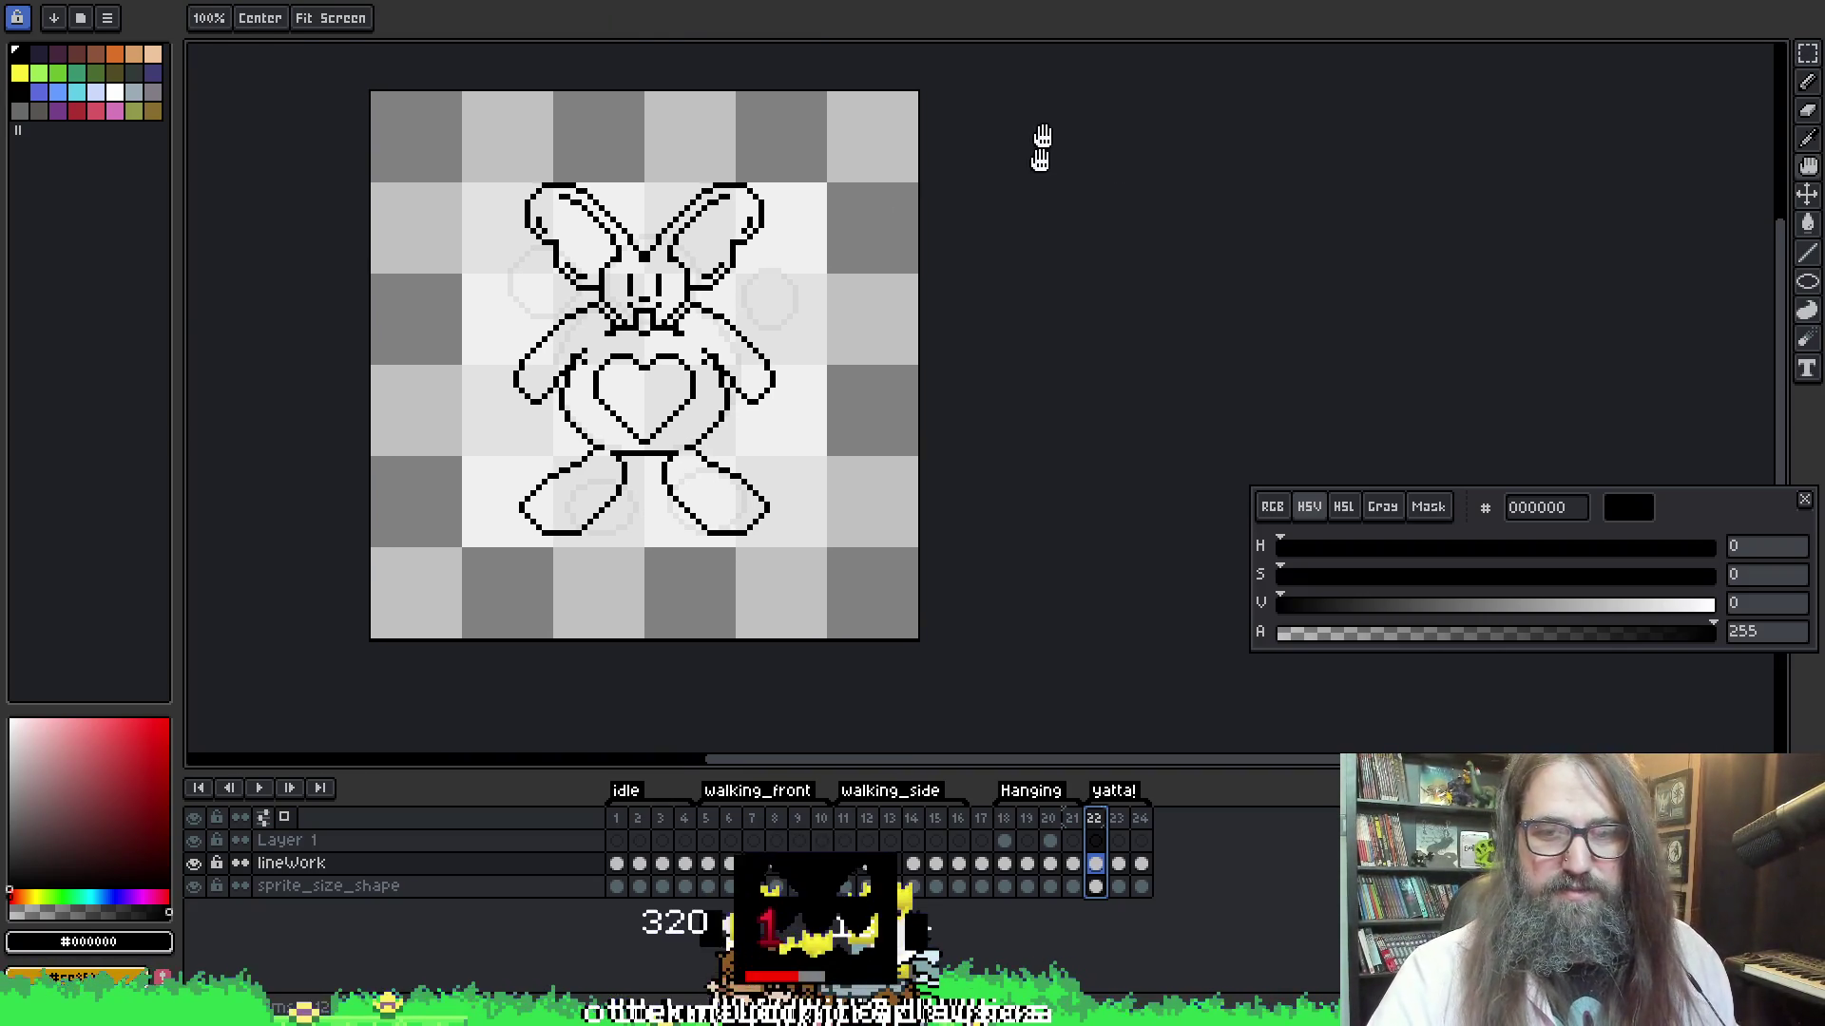
{"action": "scroll", "coordinate": [1040, 163], "scroll_direction": "right", "scroll_amount": 1}
{"action": "key", "text": "Return"}
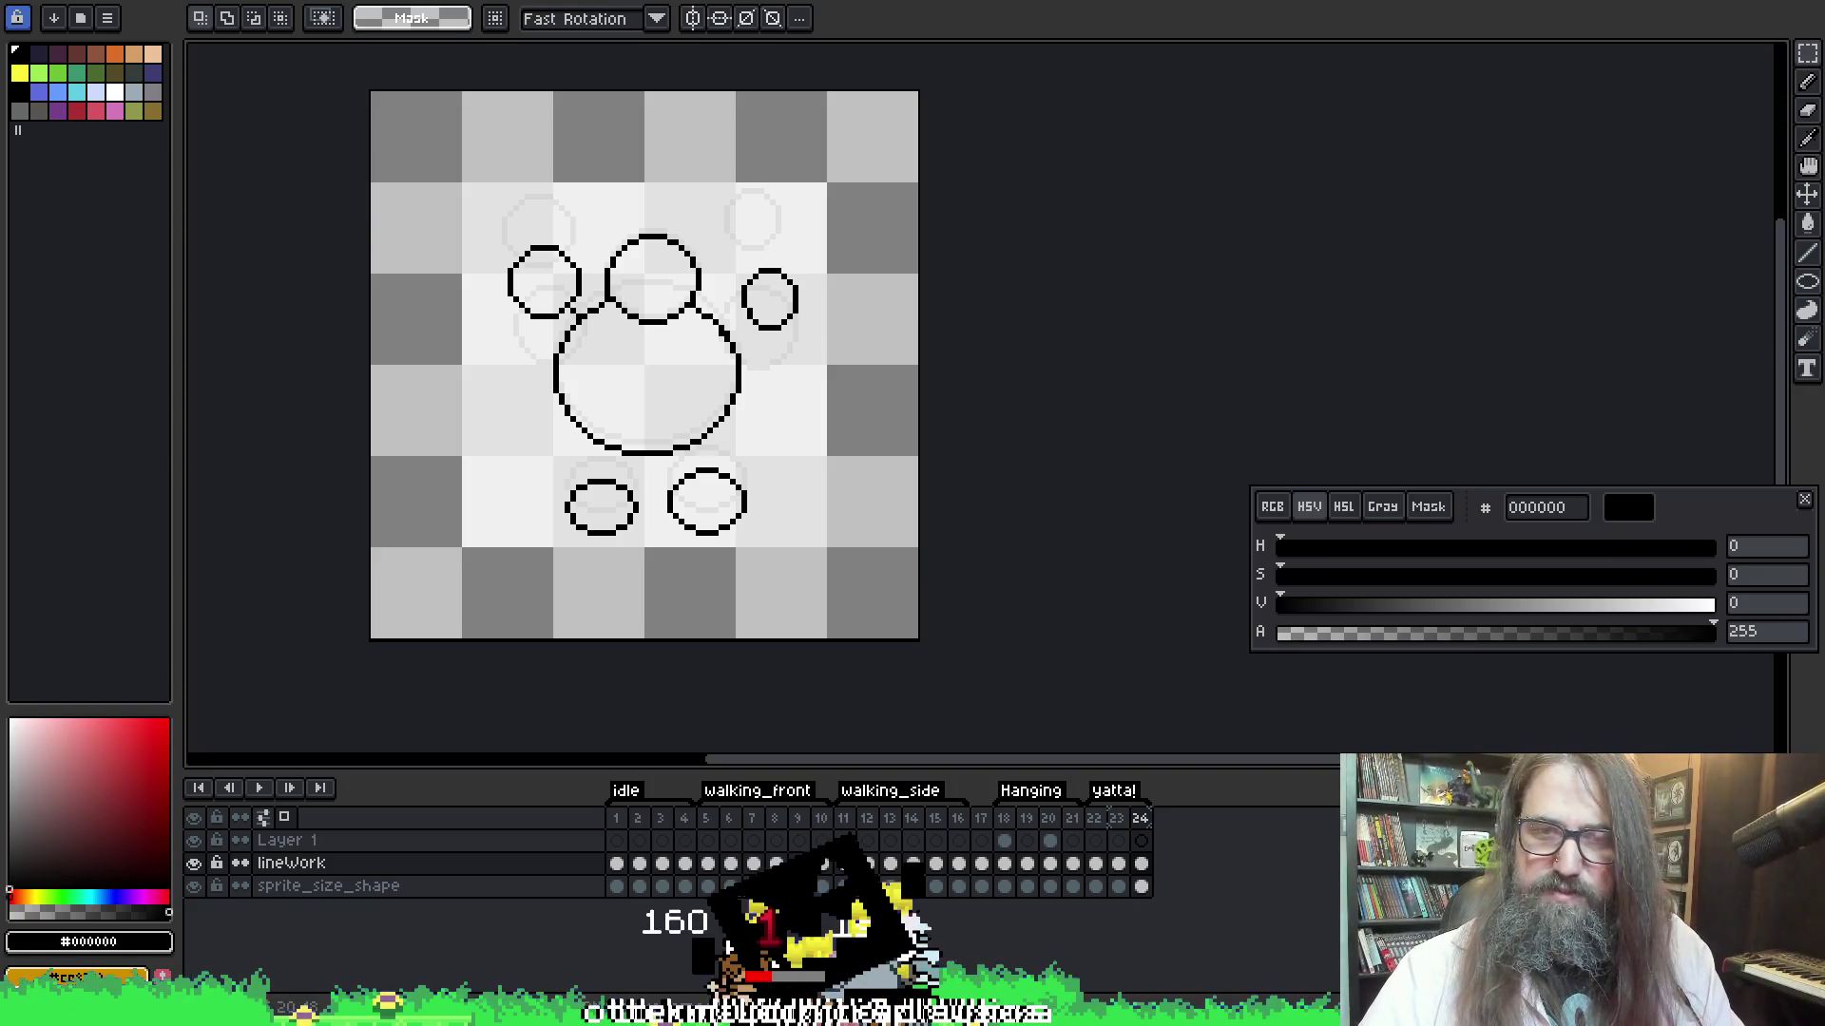
{"action": "key", "text": "alt+n"}
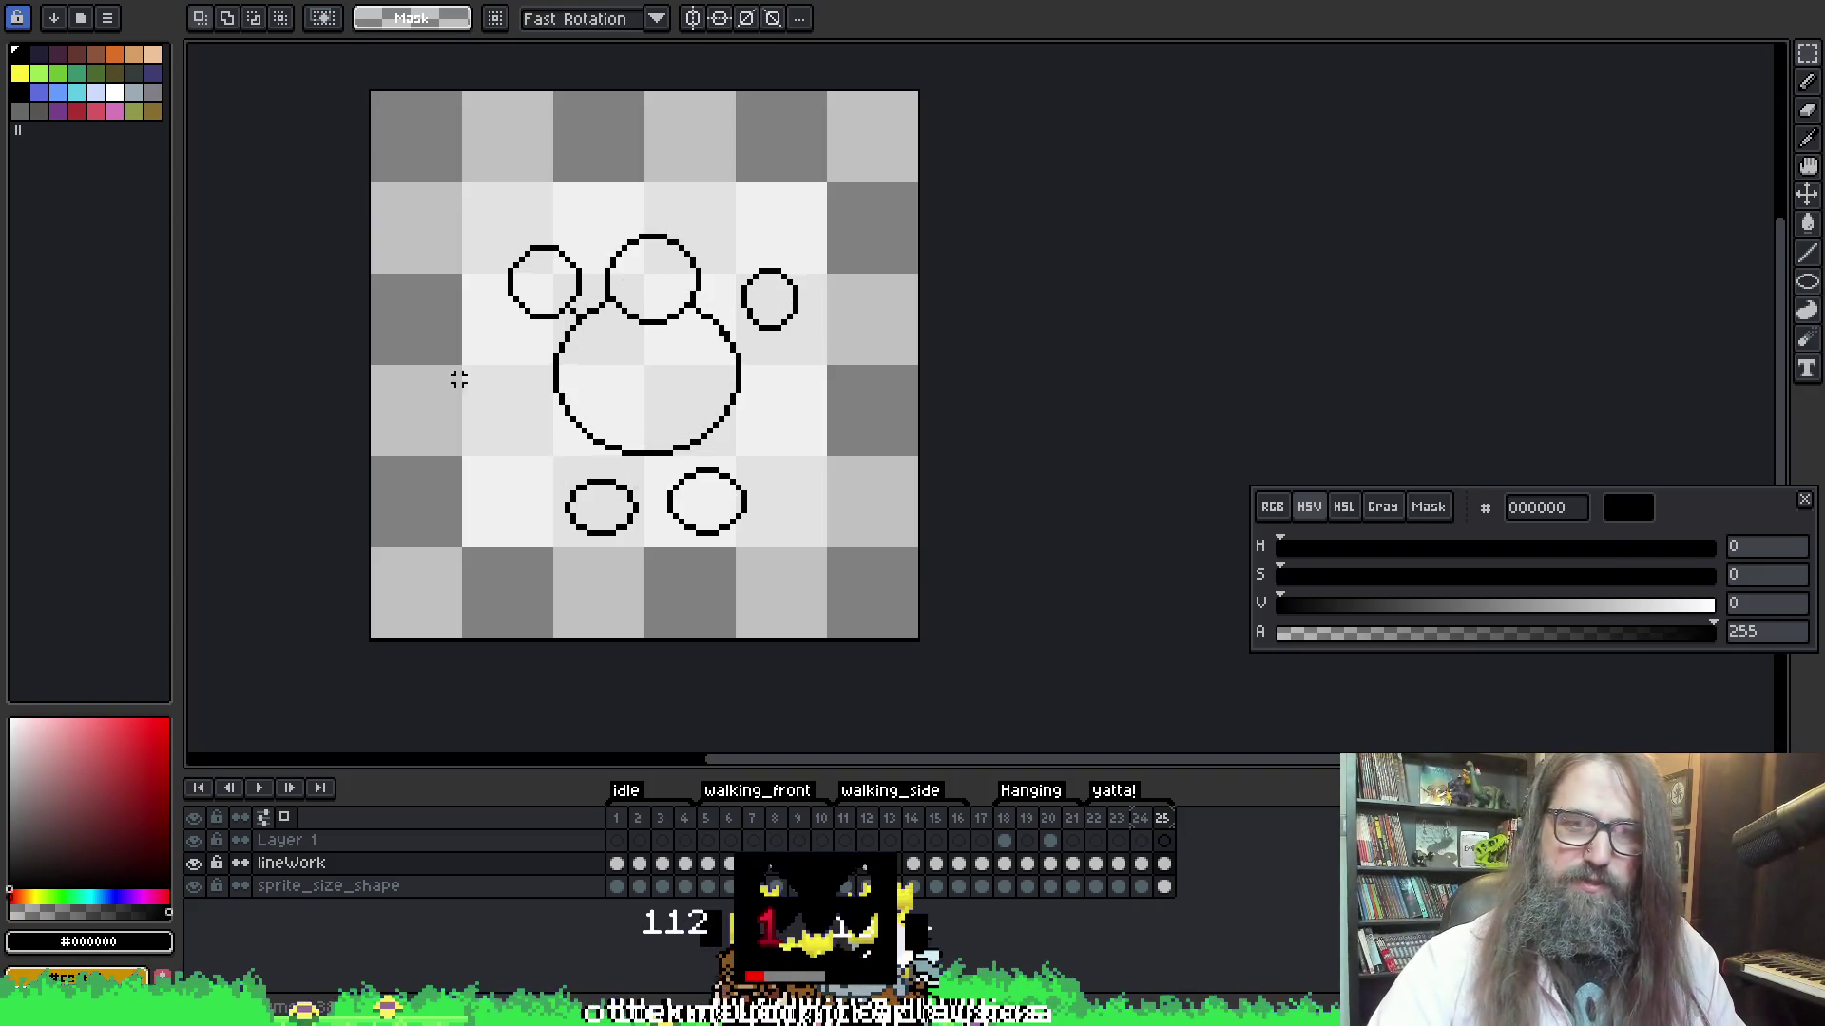
Move the lower-right foot circle on frame 25 slightly right, checking against frames 24 and 22
{"action": "double_click", "coordinate": [1164, 863]}
{"action": "left_click", "coordinate": [624, 243]}
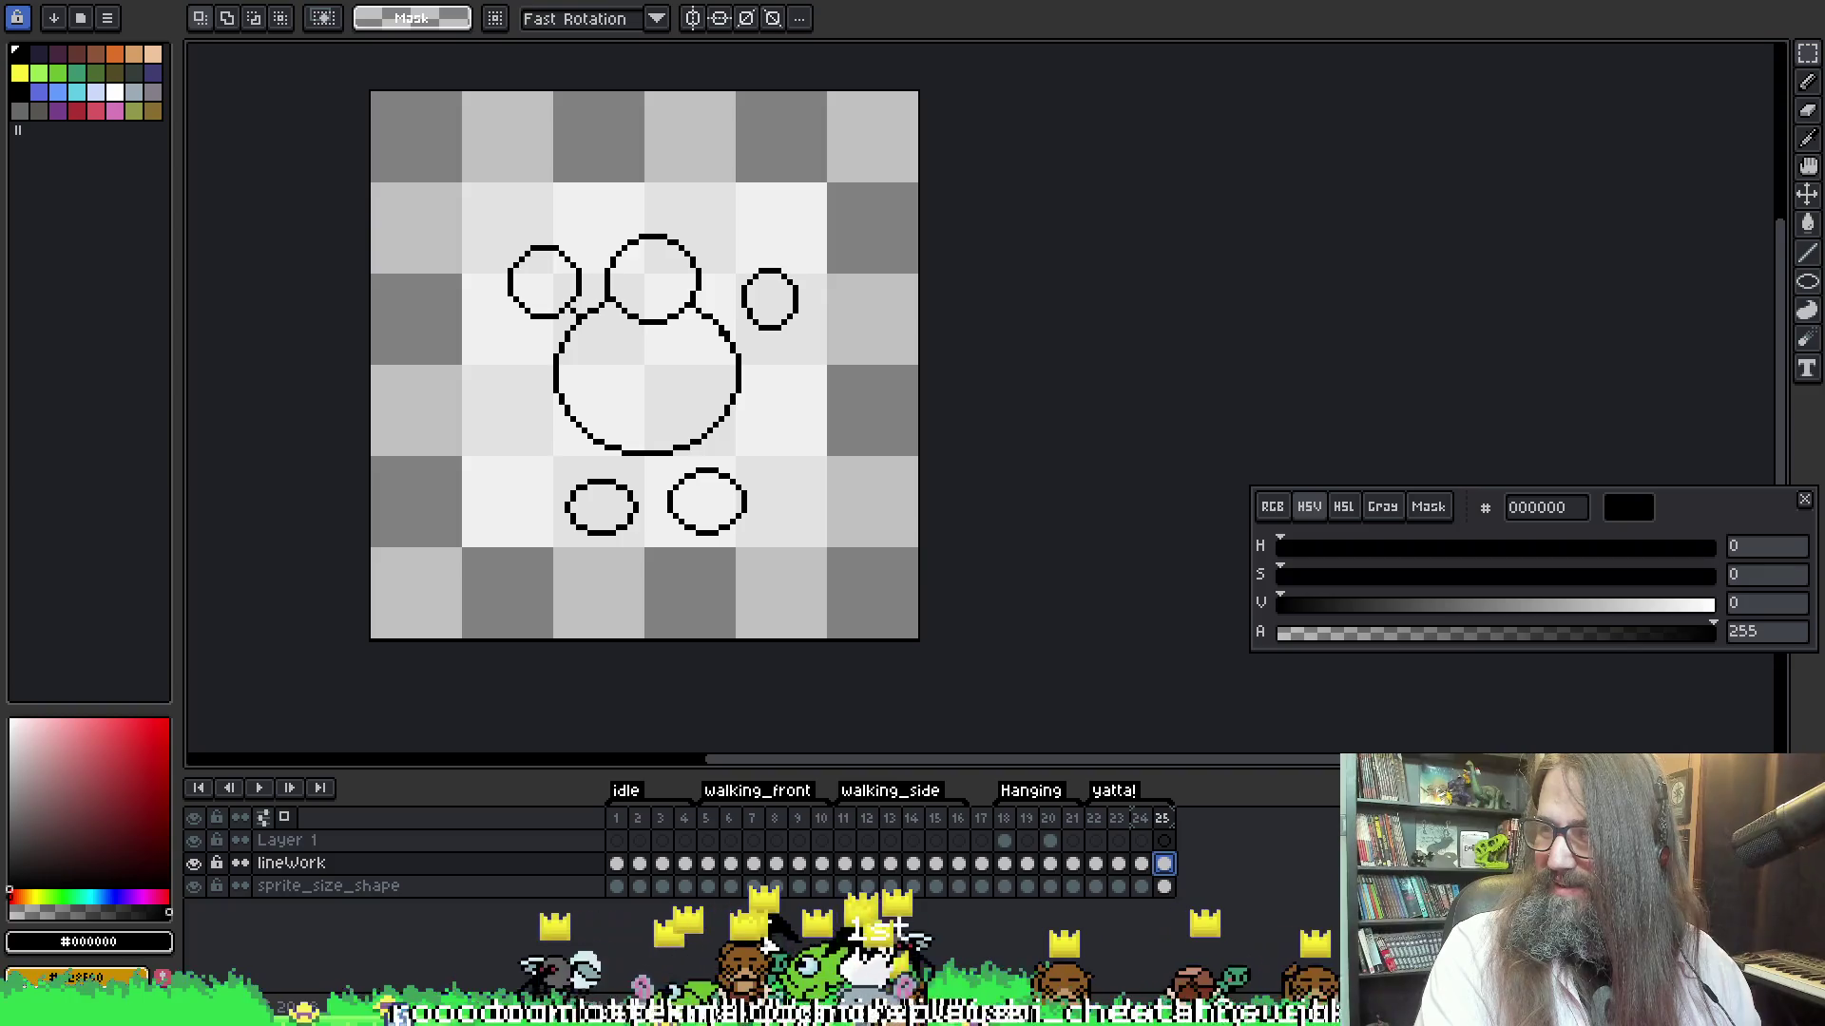
{"action": "key", "text": "space"}
{"action": "left_click_drag", "start_coordinate": [1311, 241], "coordinate": [1352, 249]}
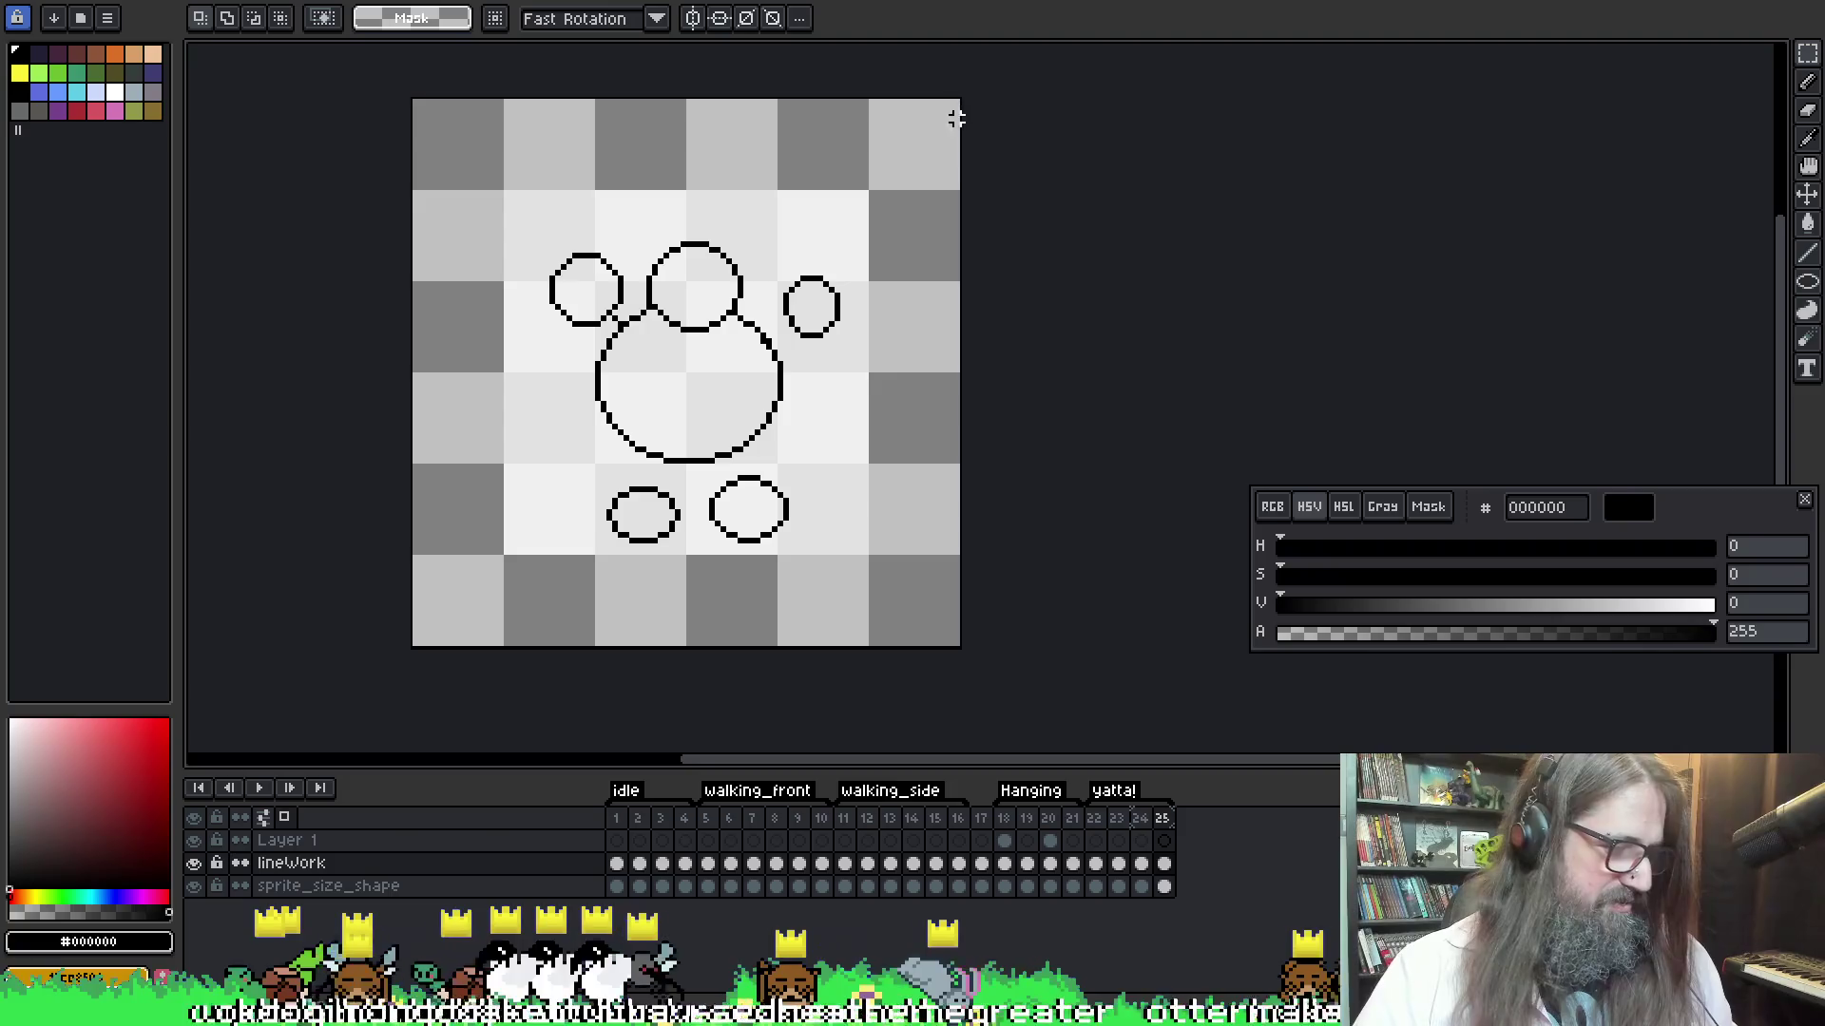
{"action": "left_click_drag", "start_coordinate": [705, 478], "coordinate": [848, 557]}
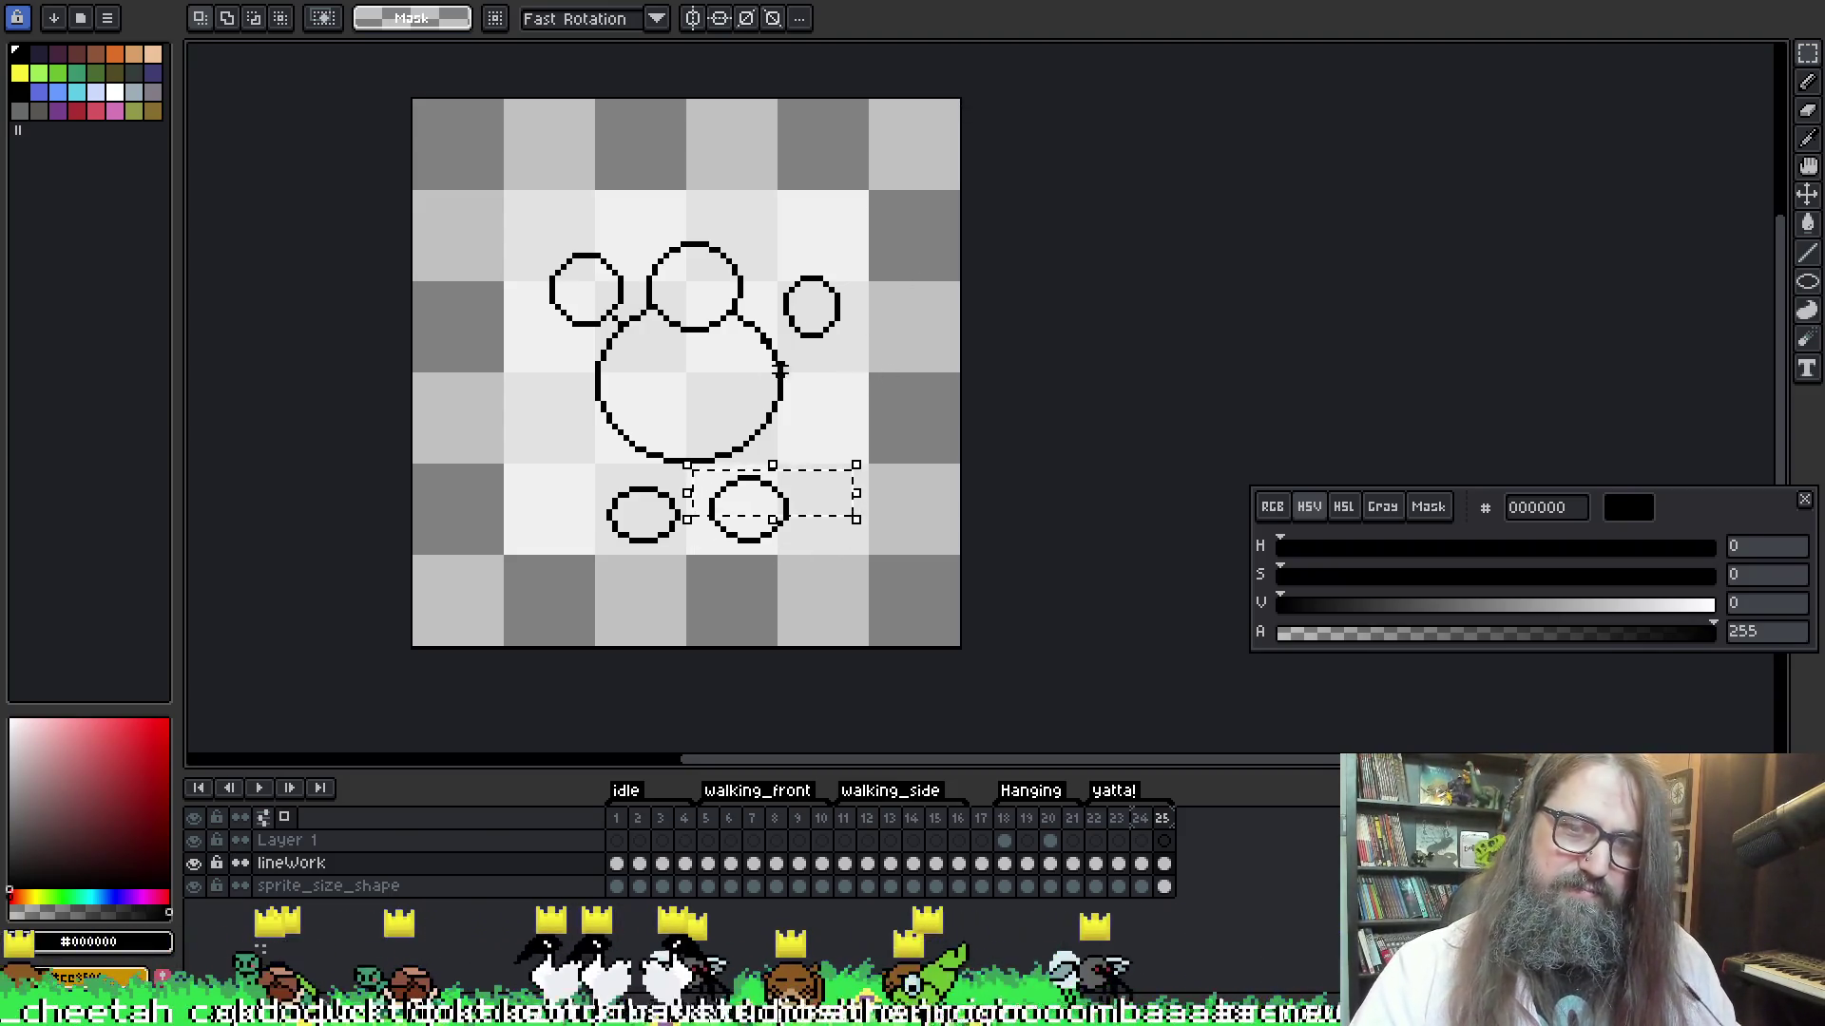
{"action": "left_click_drag", "start_coordinate": [682, 454], "coordinate": [838, 560]}
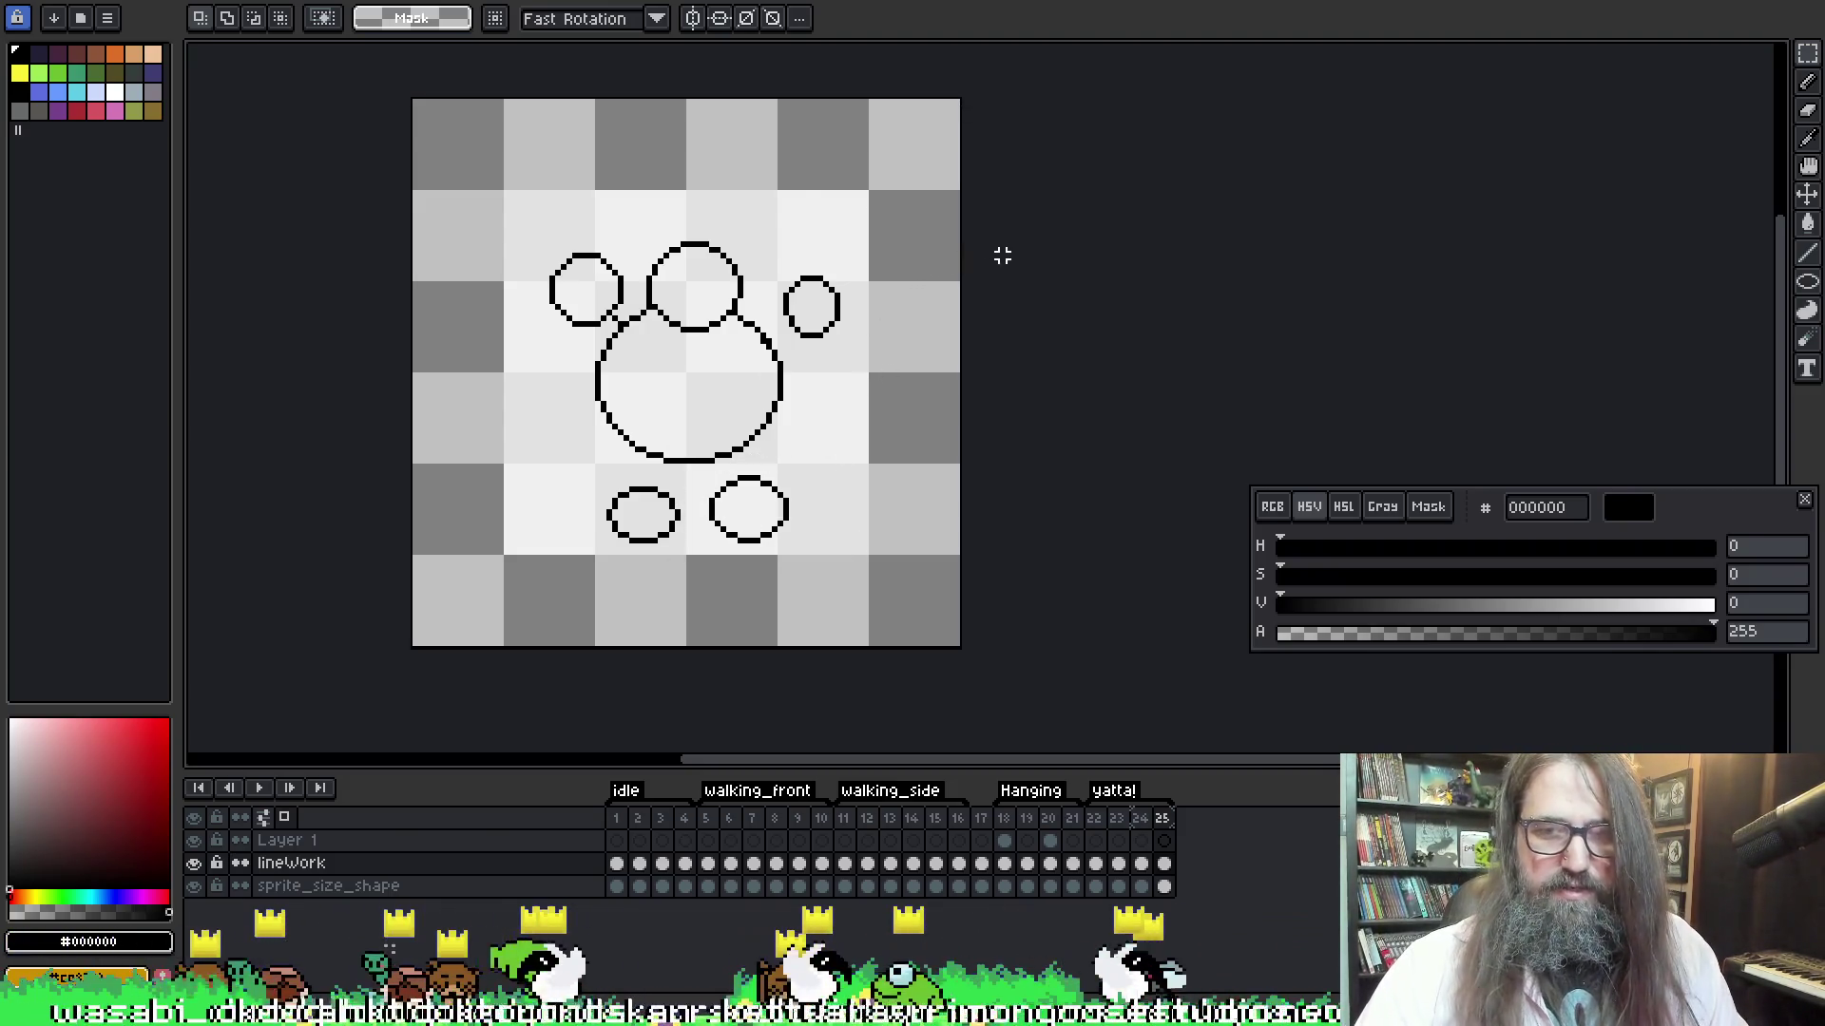
{"action": "key", "text": "Left"}
{"action": "key", "text": "Right"}
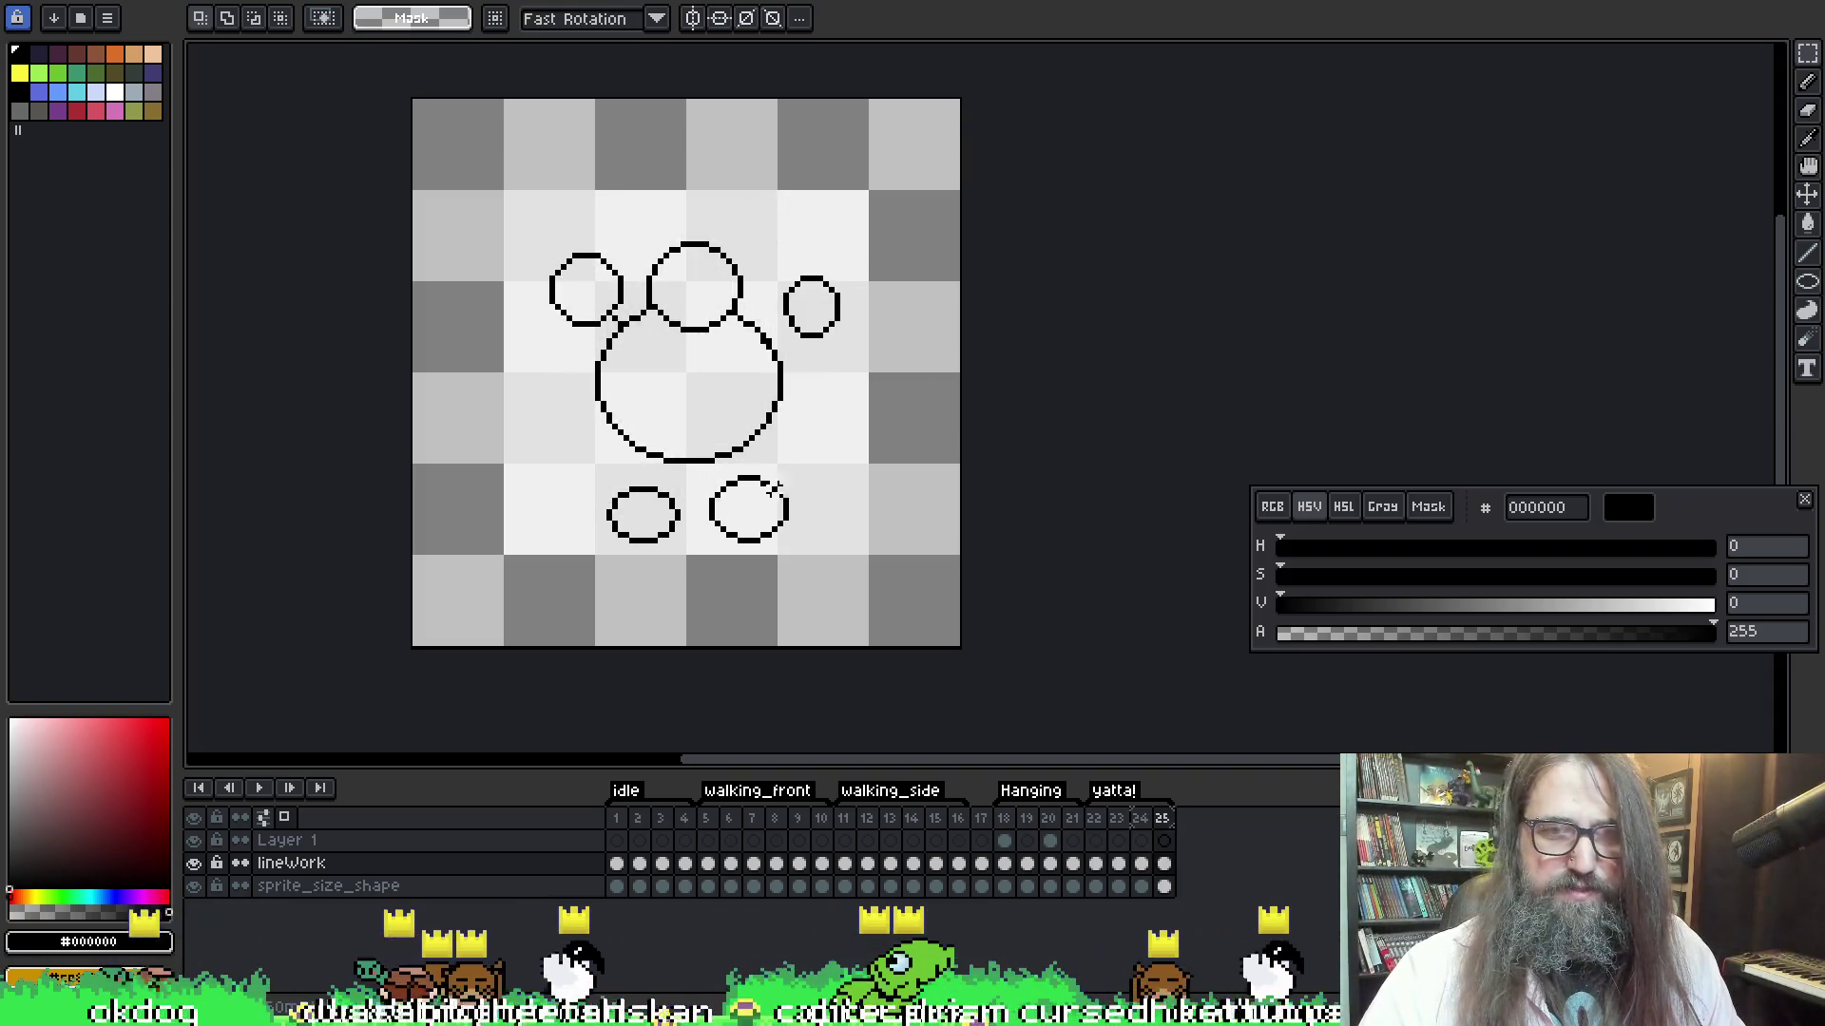
{"action": "mouse_move", "coordinate": [701, 478]}
{"action": "left_mouse_down"}
{"action": "mouse_move", "coordinate": [784, 562]}
{"action": "mouse_move", "coordinate": [819, 567]}
{"action": "left_mouse_up"}
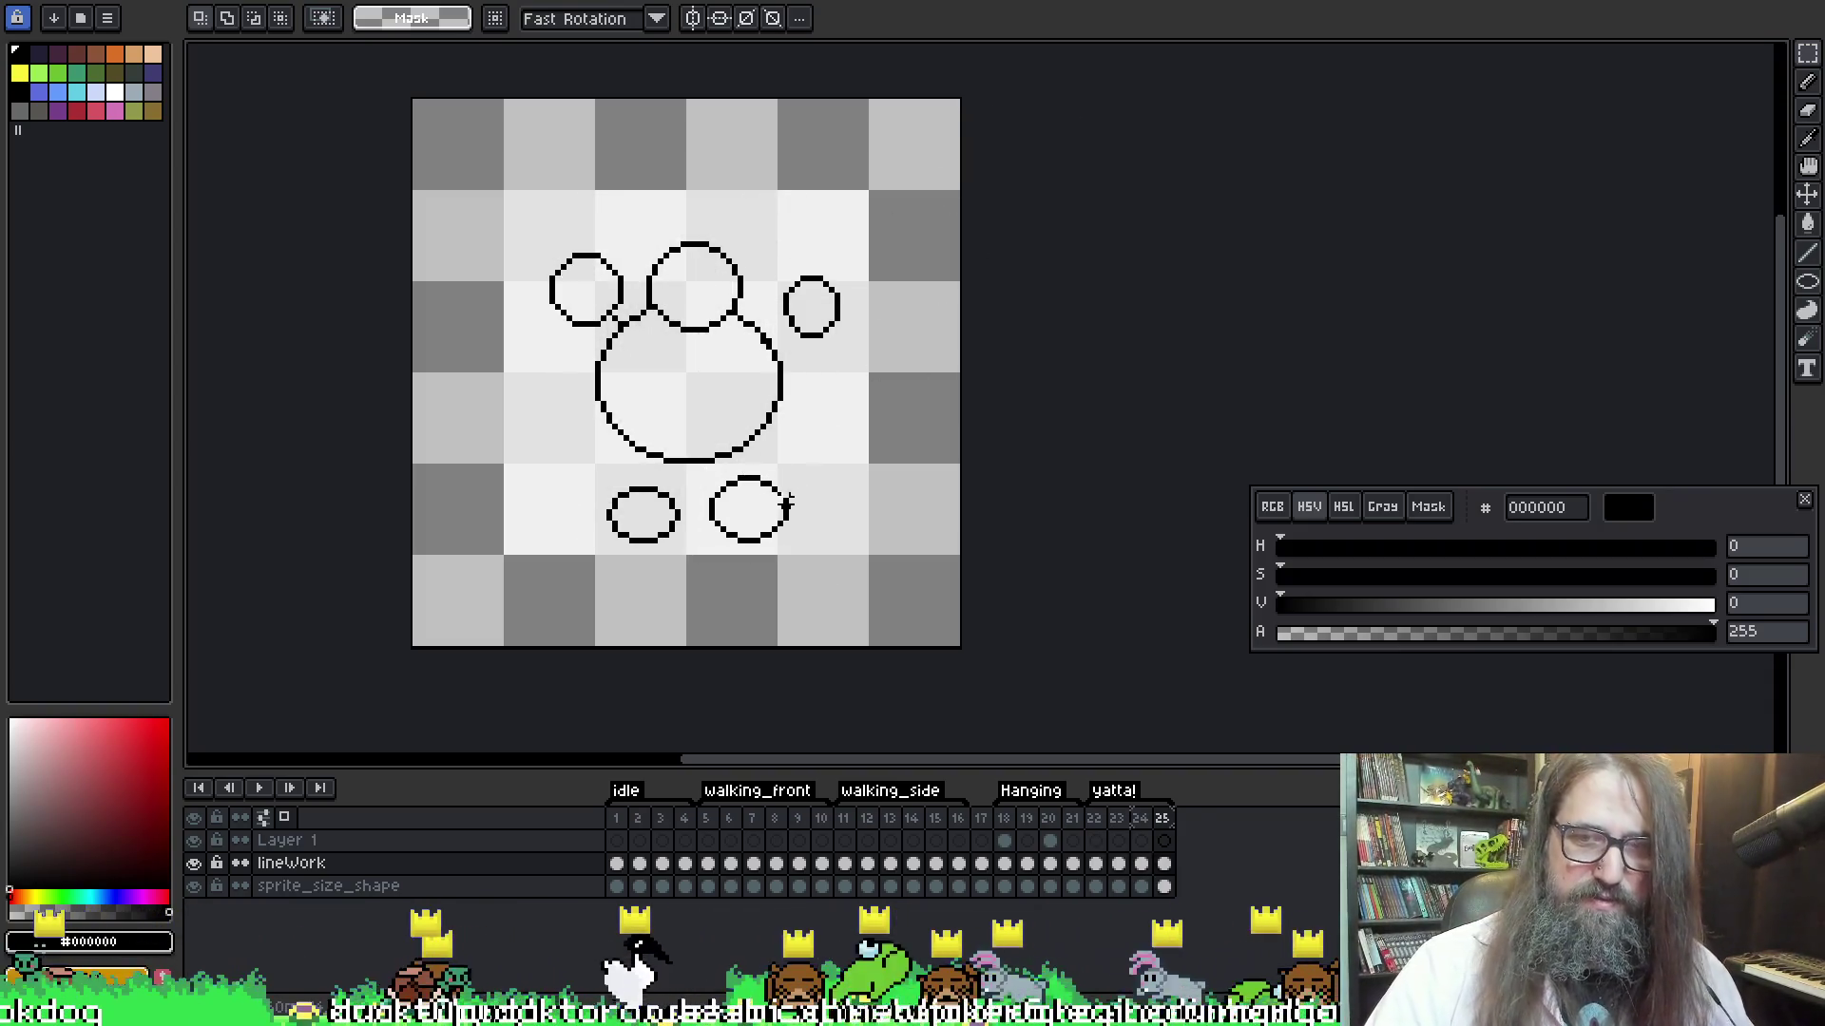
{"action": "mouse_move", "coordinate": [700, 472]}
{"action": "left_mouse_down"}
{"action": "mouse_move", "coordinate": [811, 533]}
{"action": "mouse_move", "coordinate": [807, 493]}
{"action": "mouse_move", "coordinate": [788, 522]}
{"action": "left_mouse_up"}
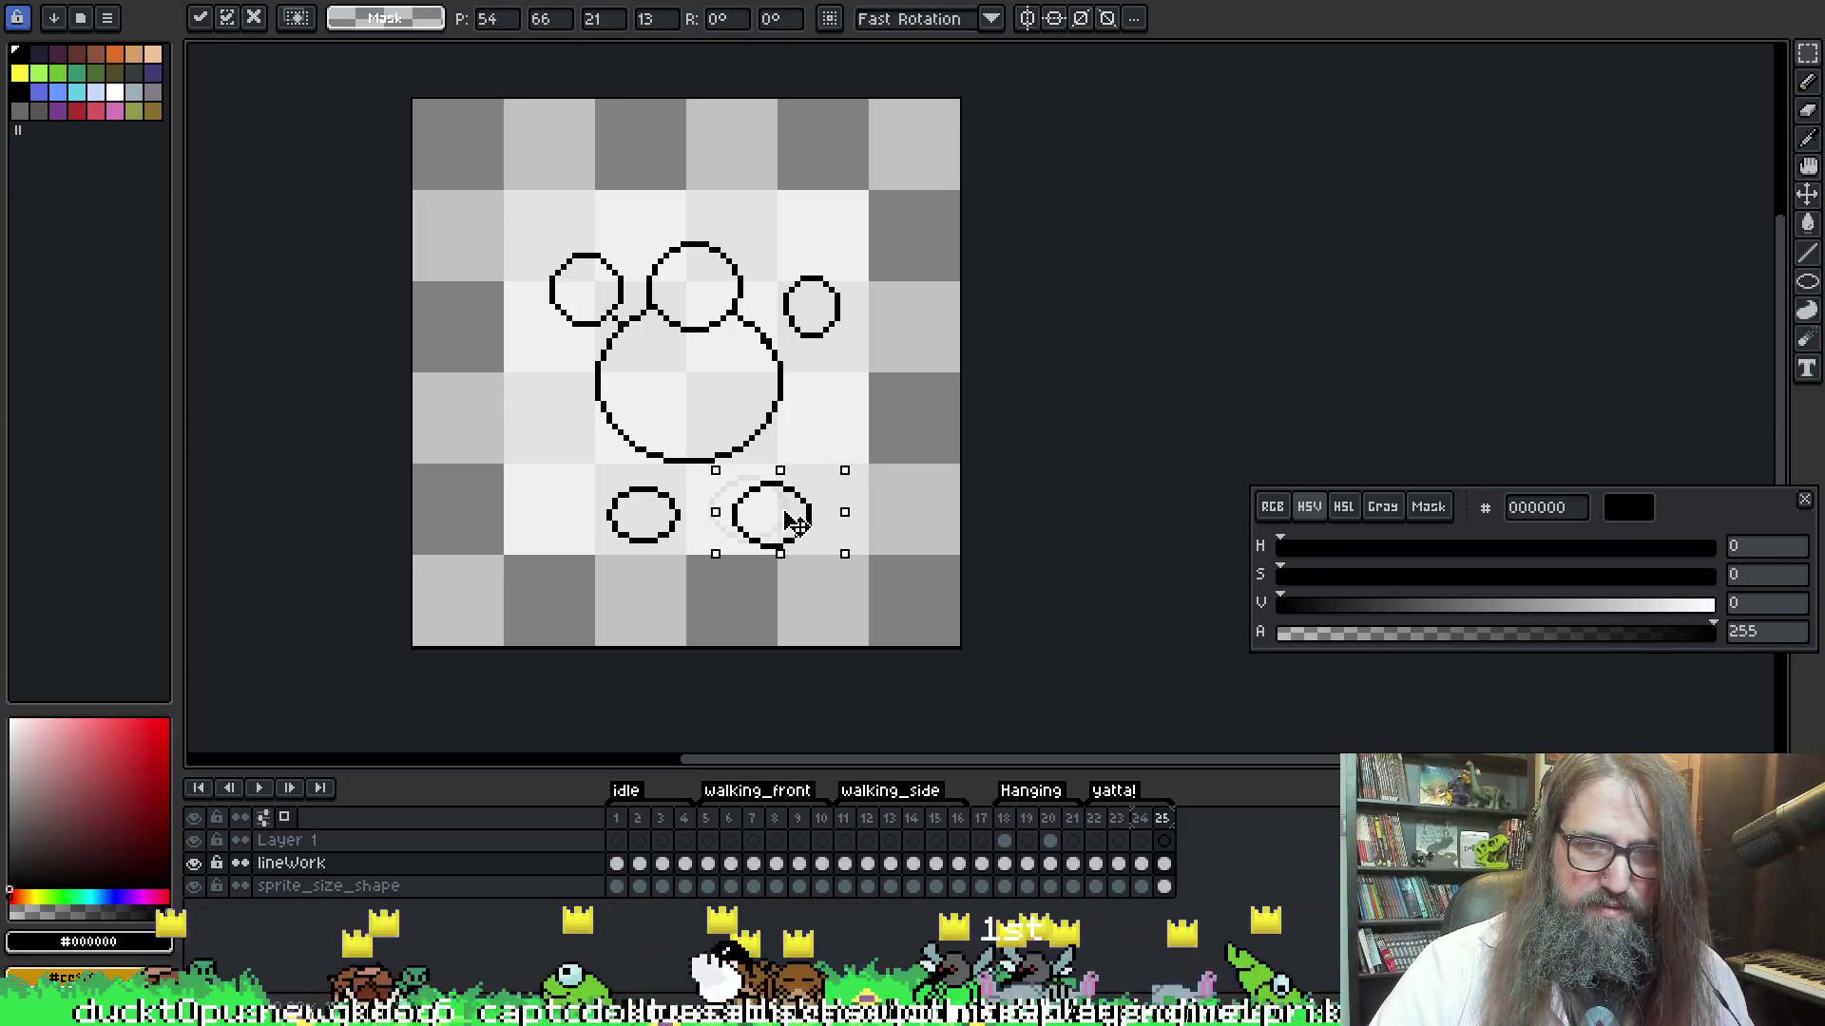
{"action": "left_click", "coordinate": [1098, 864]}
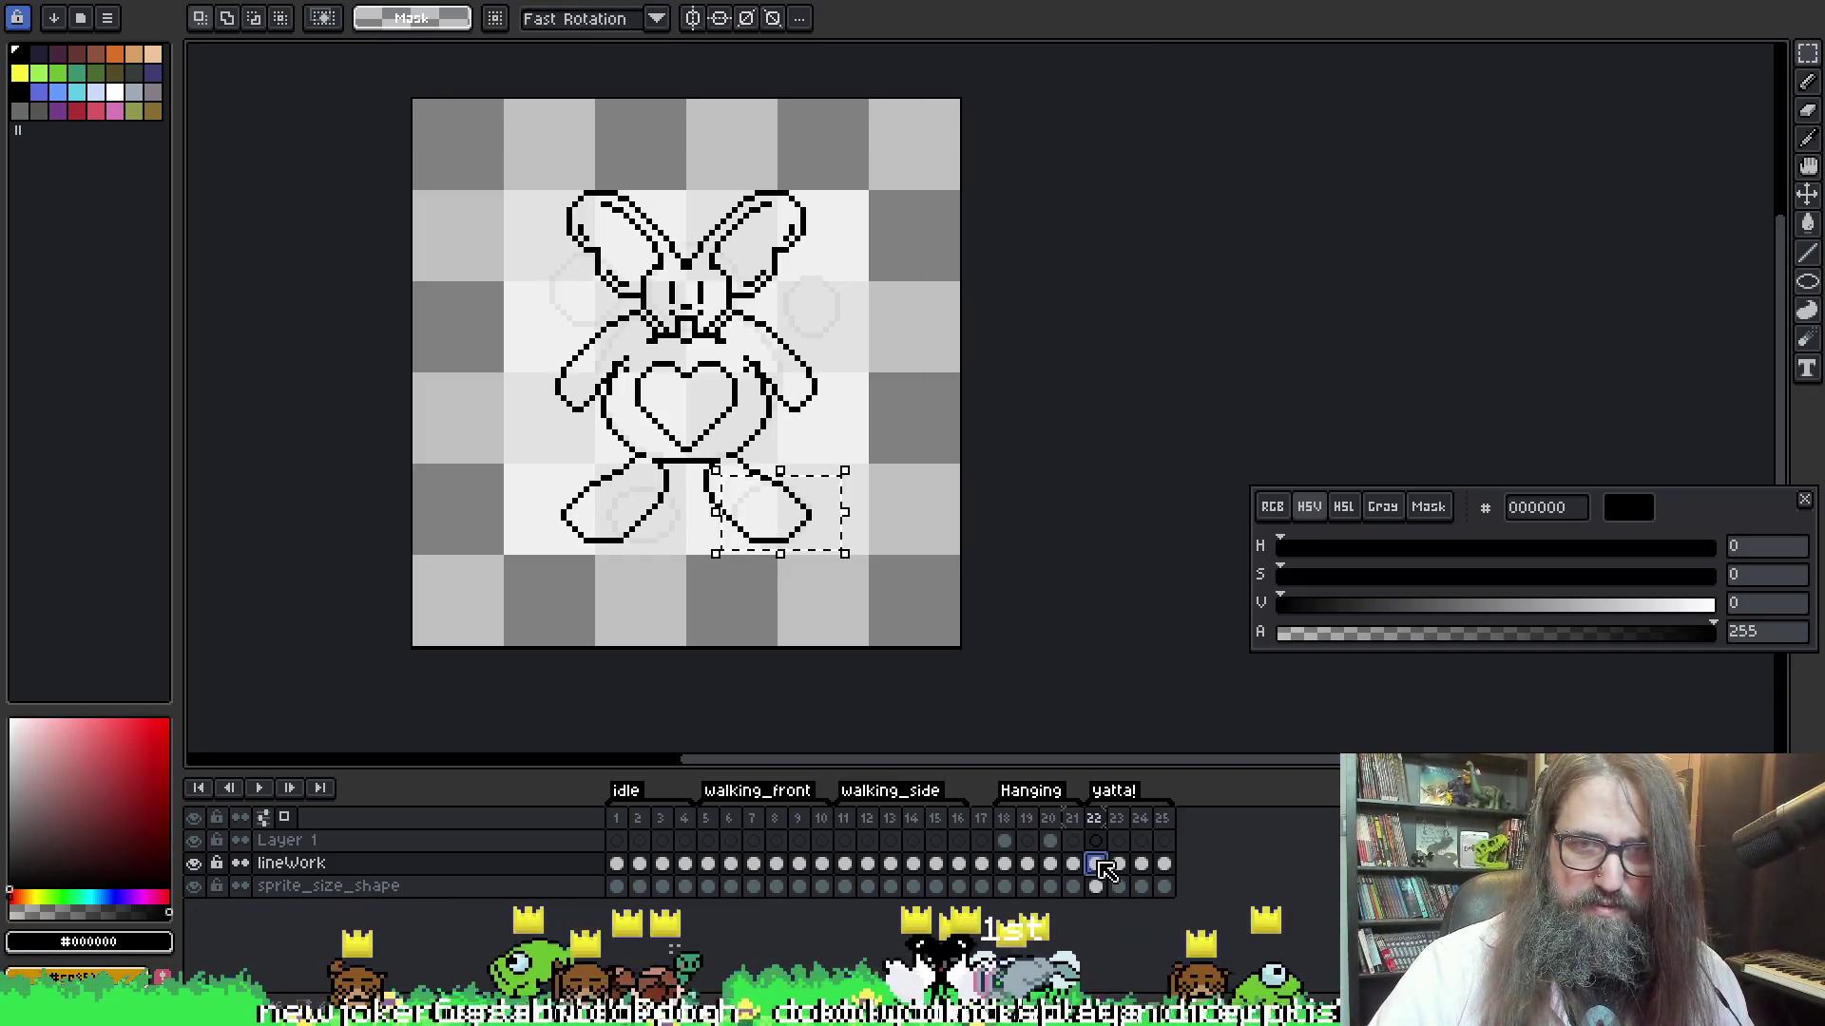
{"action": "left_click", "coordinate": [1163, 864]}
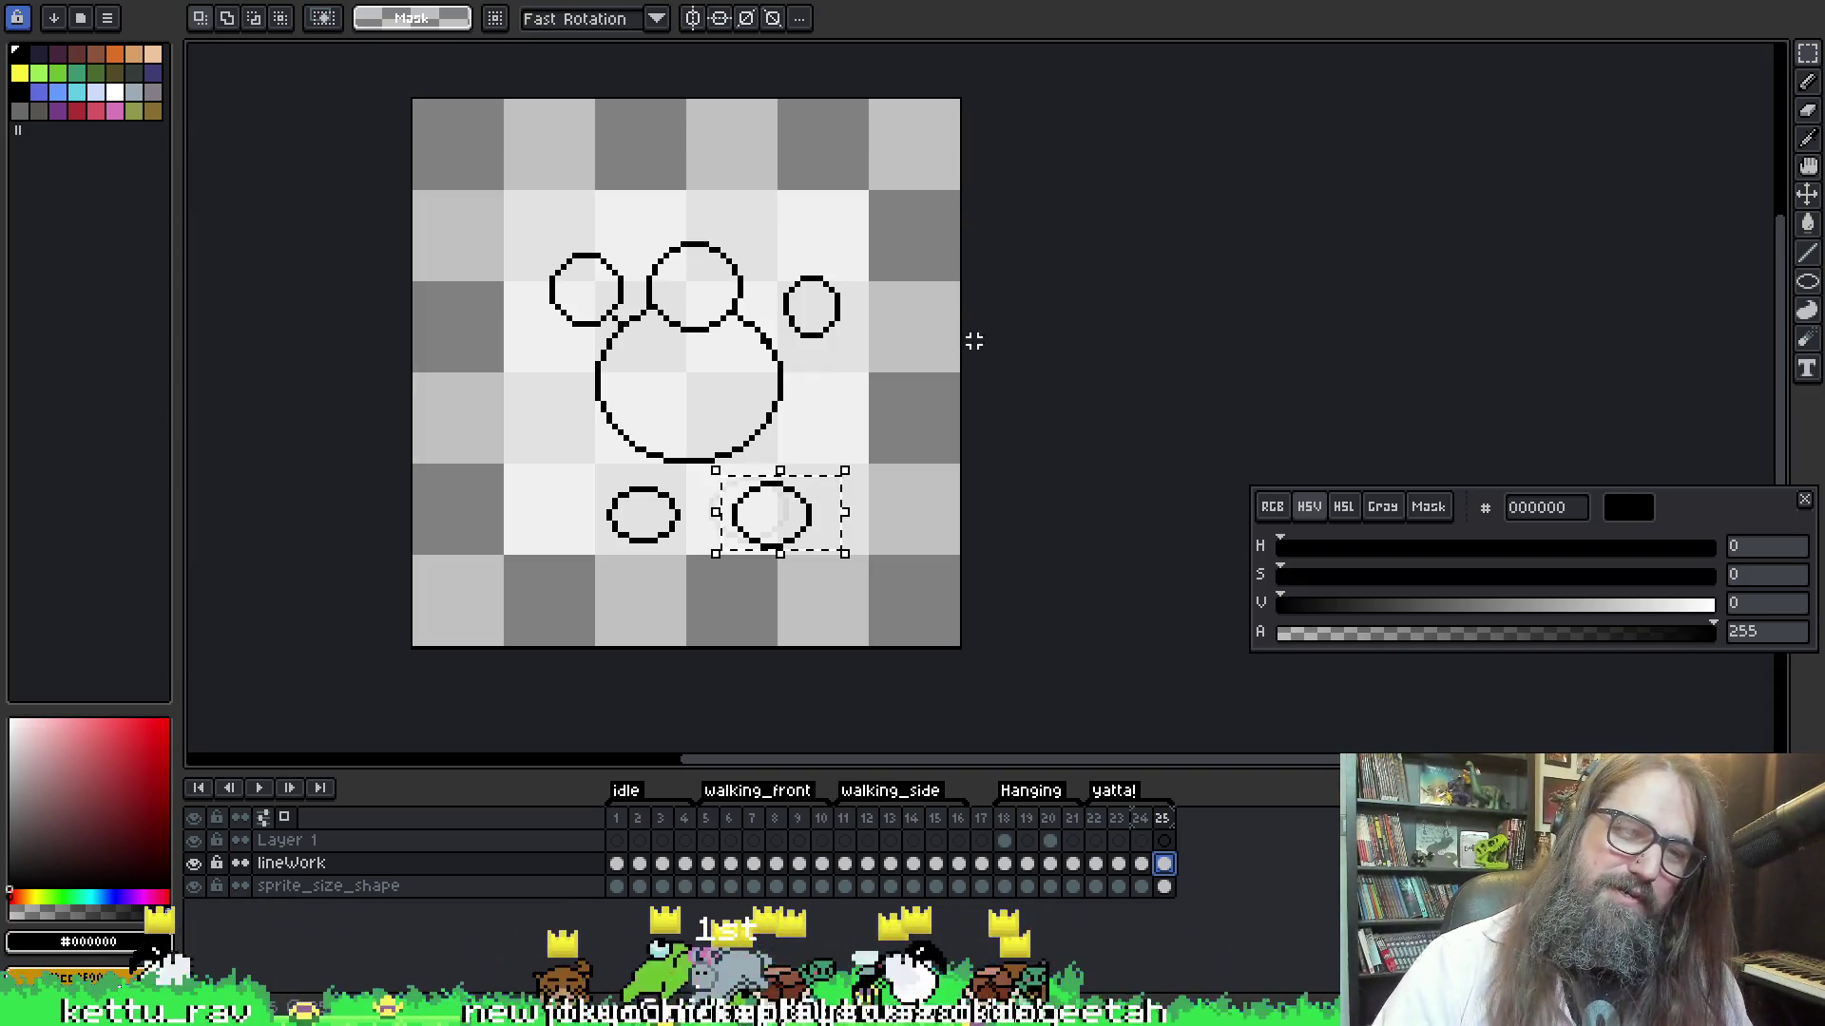
{"action": "left_click", "coordinate": [611, 472]}
Select and reposition the lower-left foot circle
{"action": "mouse_move", "coordinate": [587, 464]}
{"action": "left_mouse_down"}
{"action": "mouse_move", "coordinate": [698, 564]}
{"action": "mouse_move", "coordinate": [665, 531]}
{"action": "left_mouse_up"}
{"action": "left_click", "coordinate": [699, 501]}
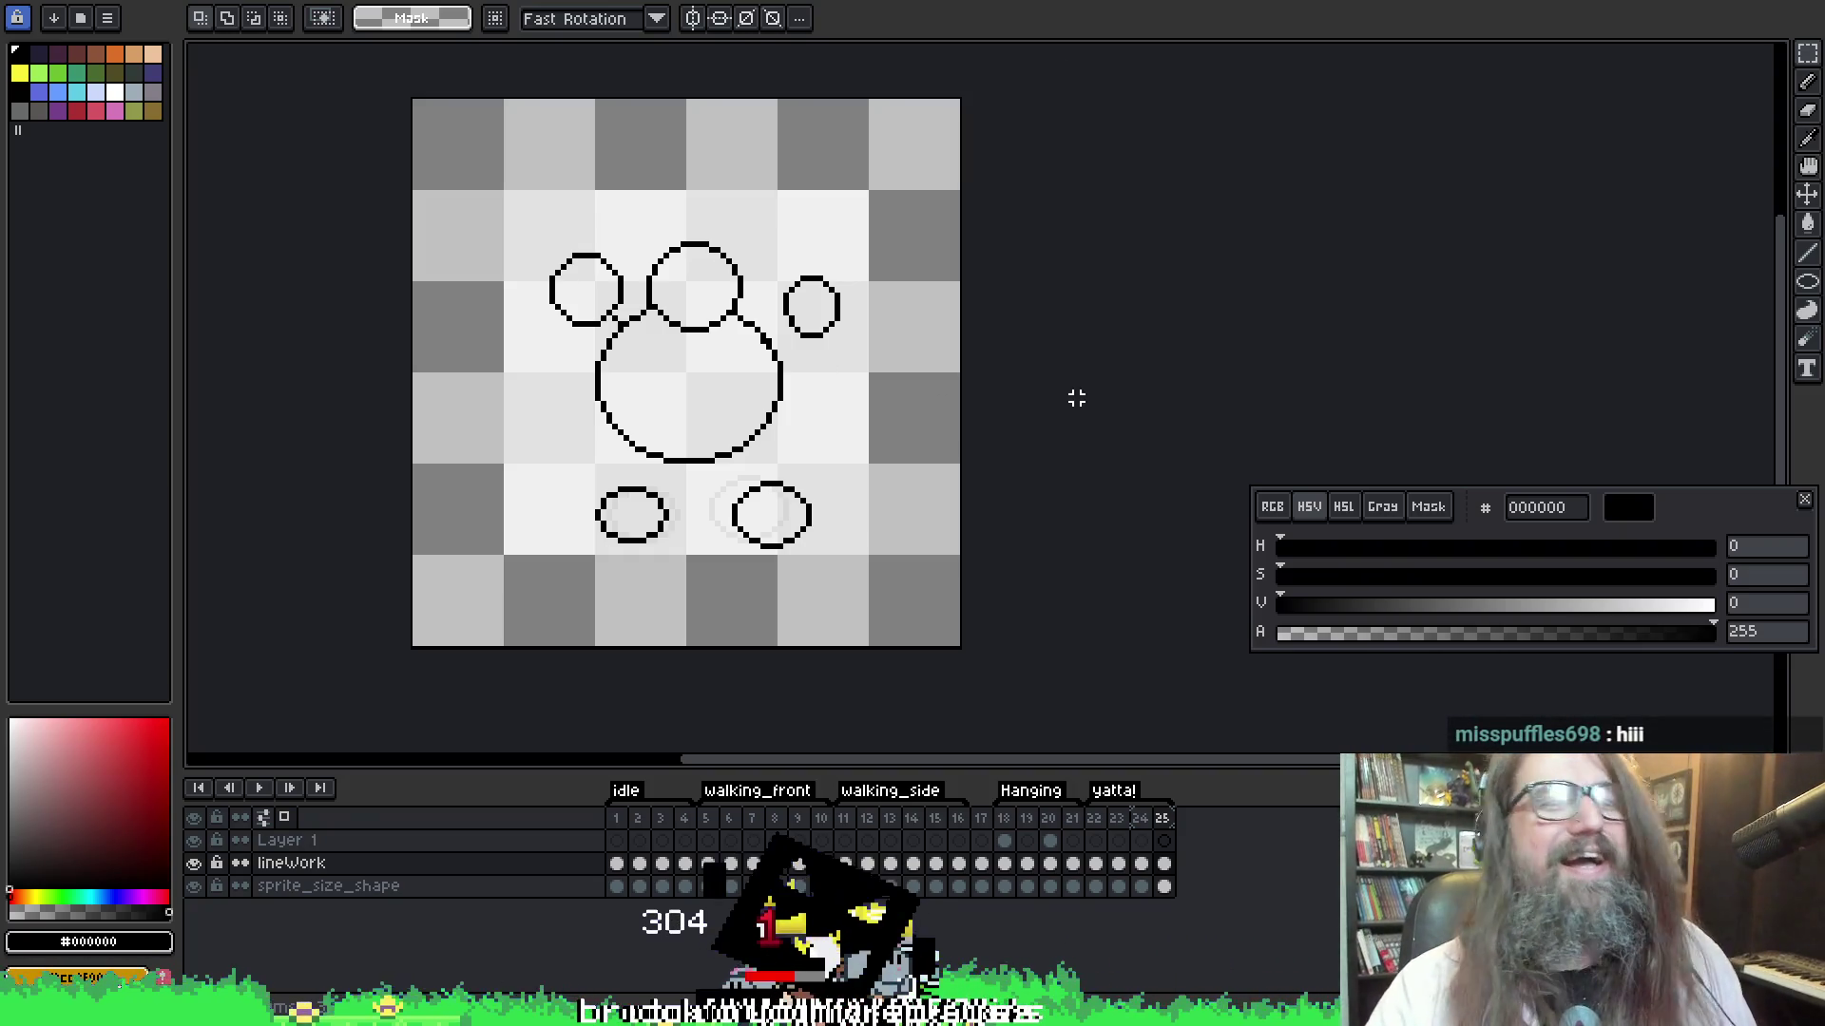
{"action": "left_click_drag", "start_coordinate": [864, 298], "coordinate": [884, 317]}
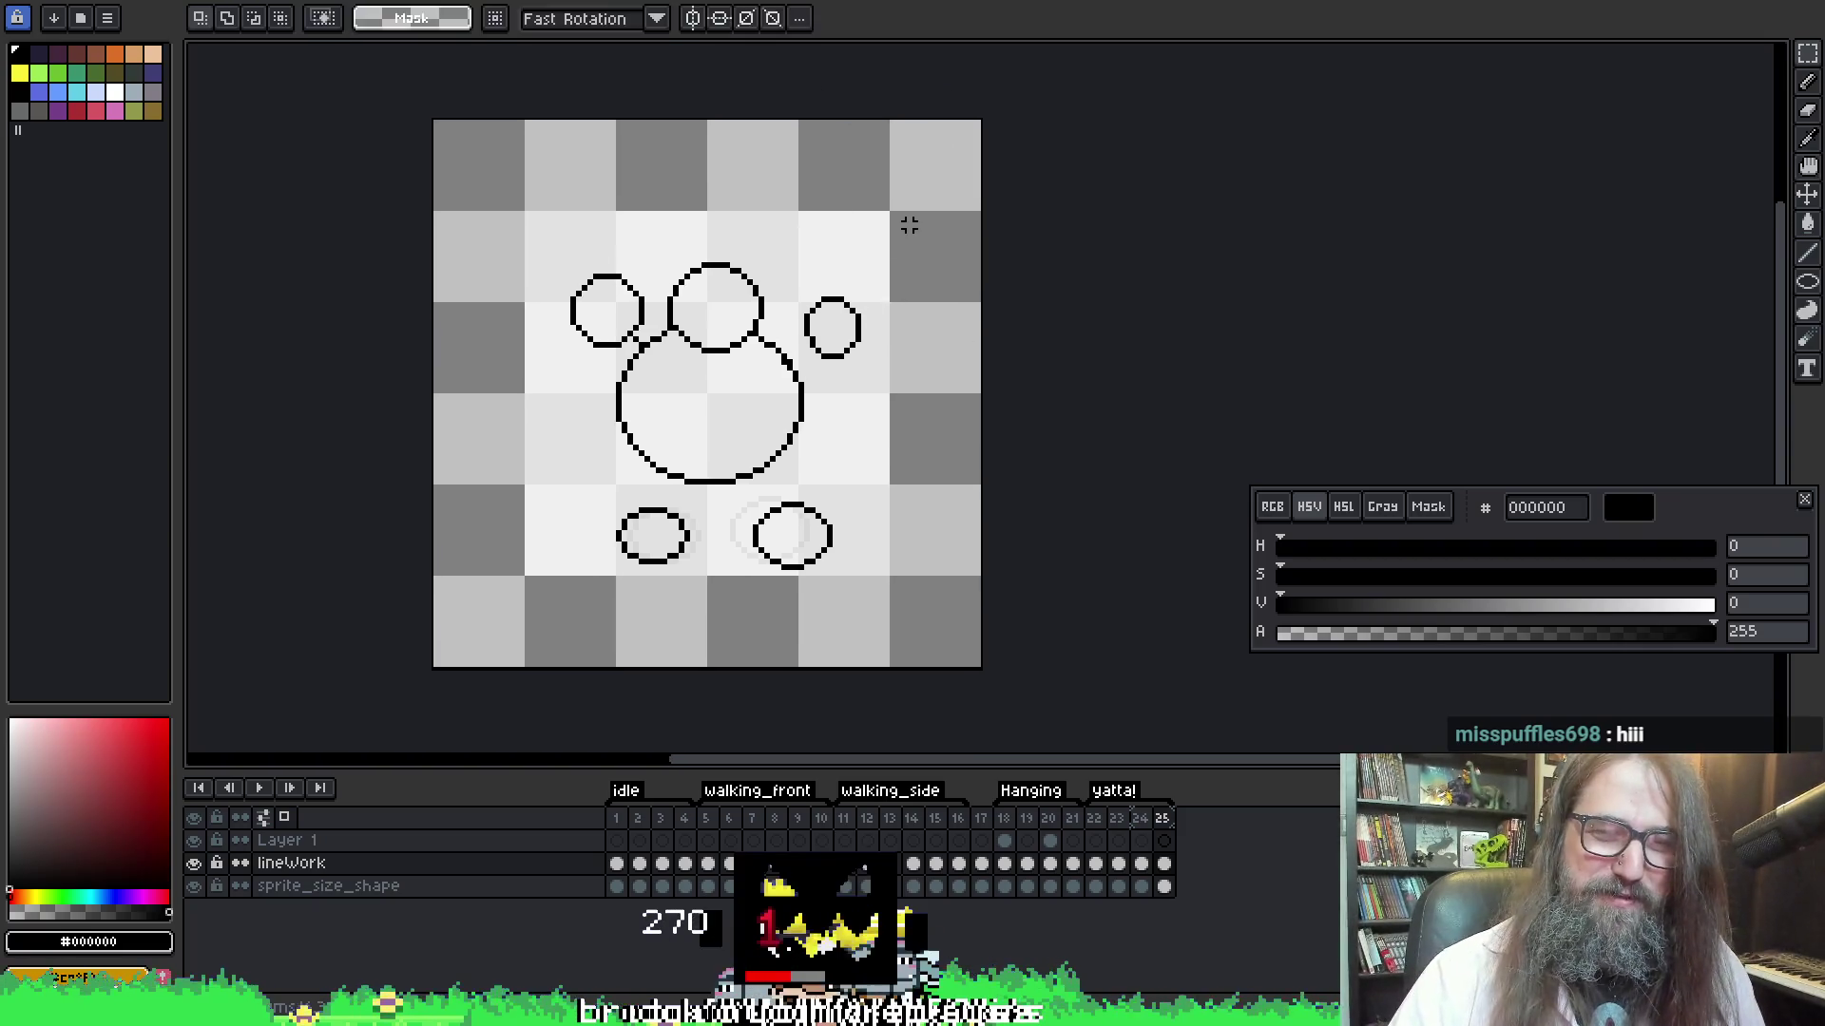
{"action": "key", "text": "b"}
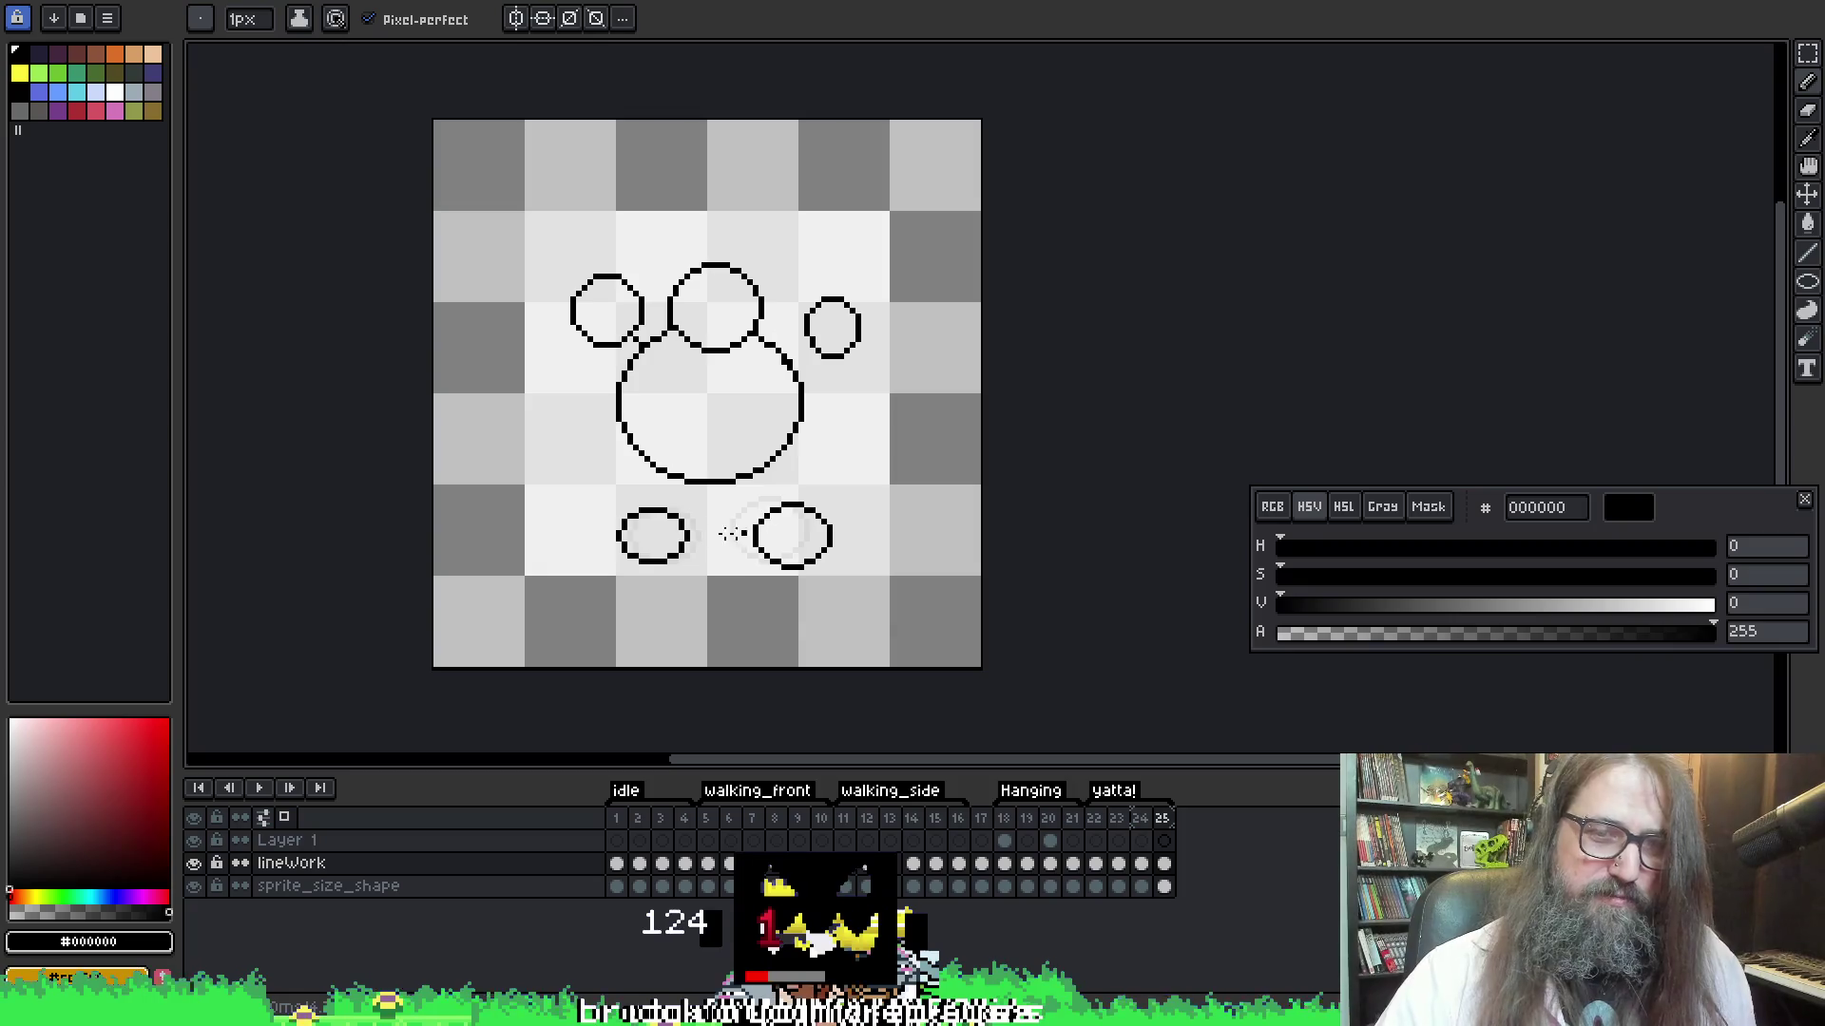
Shift the whole circle sketch slightly up and left, then deselect
{"action": "key", "text": "m"}
{"action": "mouse_move", "coordinate": [576, 502]}
{"action": "left_mouse_down"}
{"action": "mouse_move", "coordinate": [725, 582]}
{"action": "mouse_move", "coordinate": [702, 593]}
{"action": "left_mouse_up"}
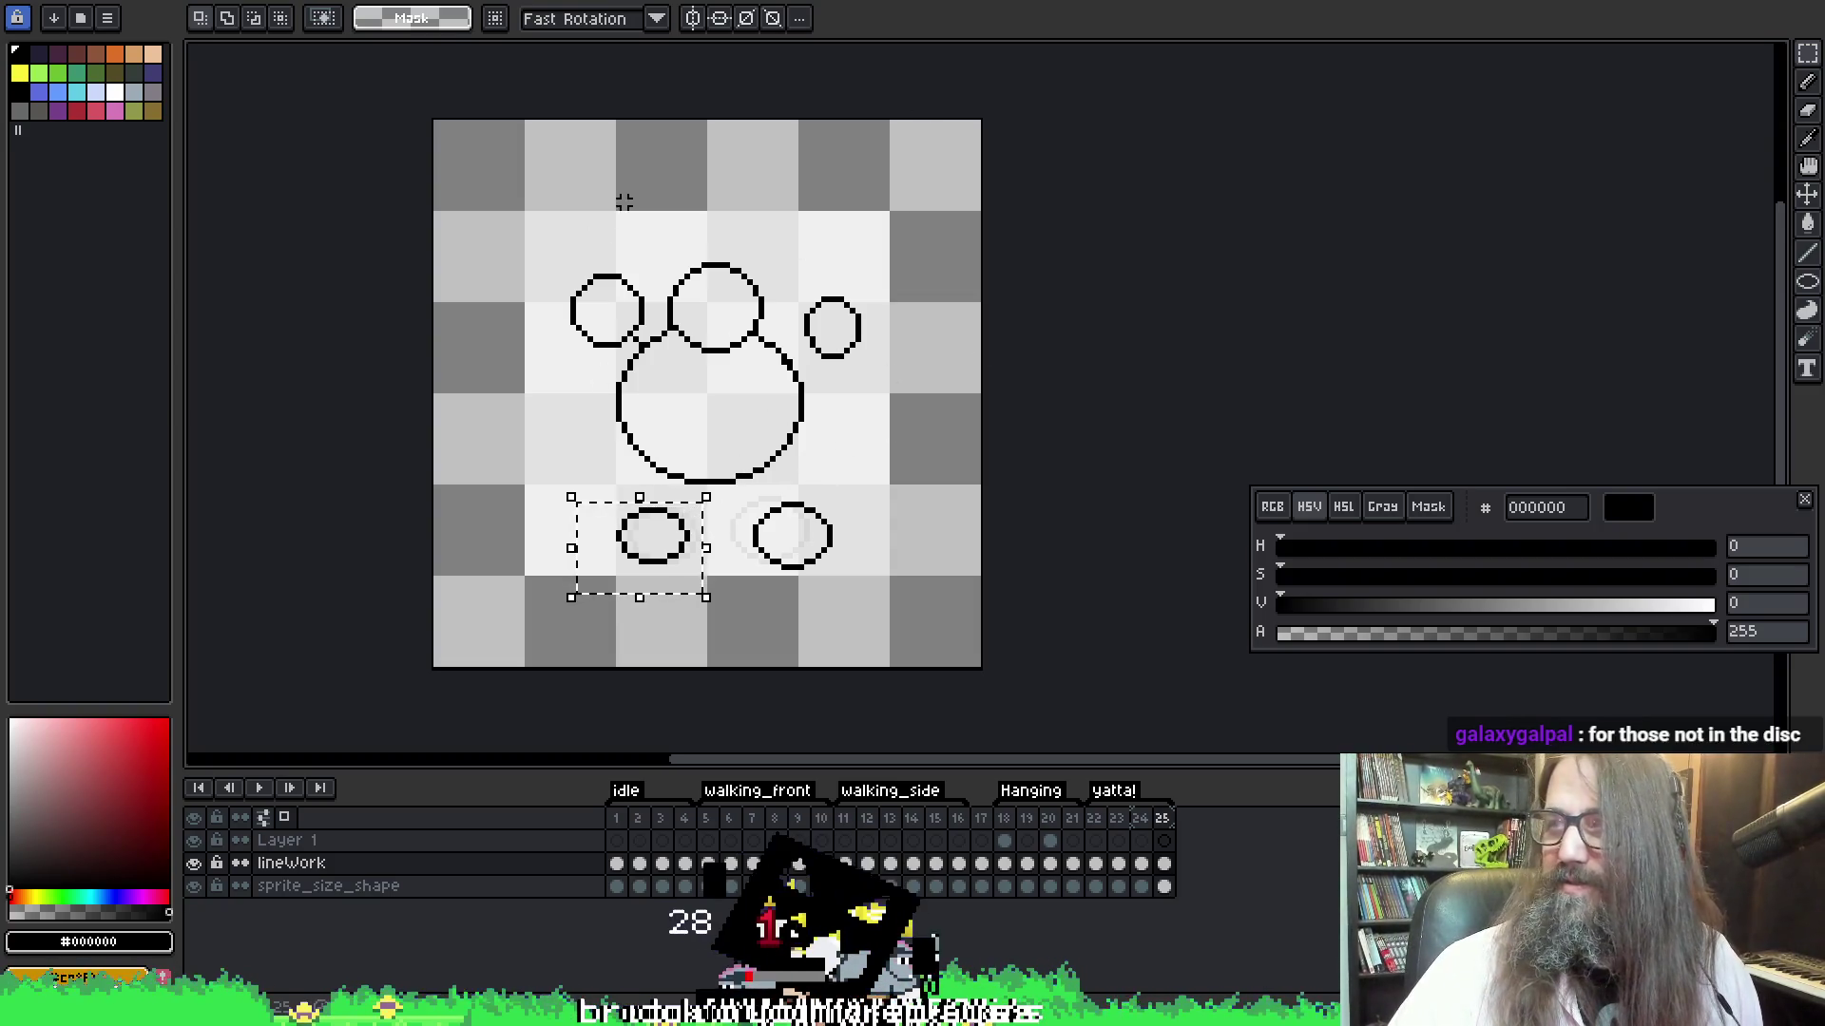
{"action": "key", "text": "v"}
{"action": "left_click_drag", "start_coordinate": [655, 551], "coordinate": [650, 543]}
{"action": "key", "text": "ctrl+d"}
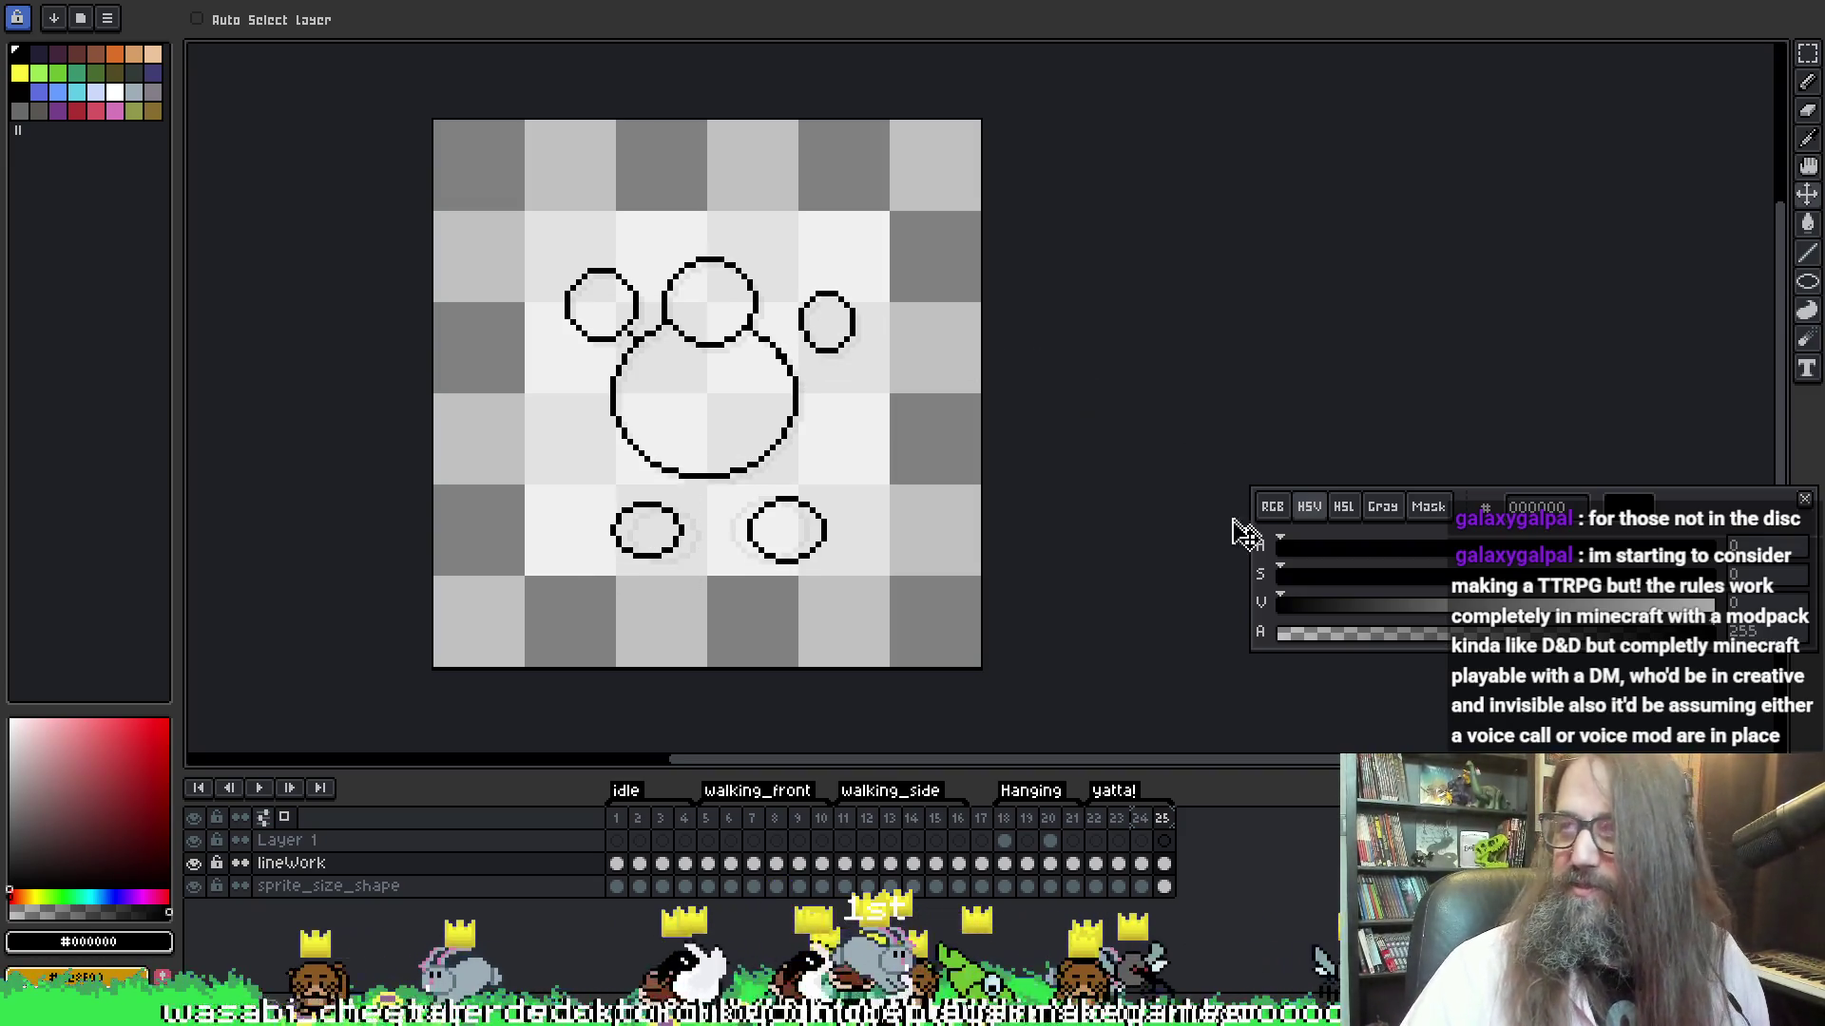
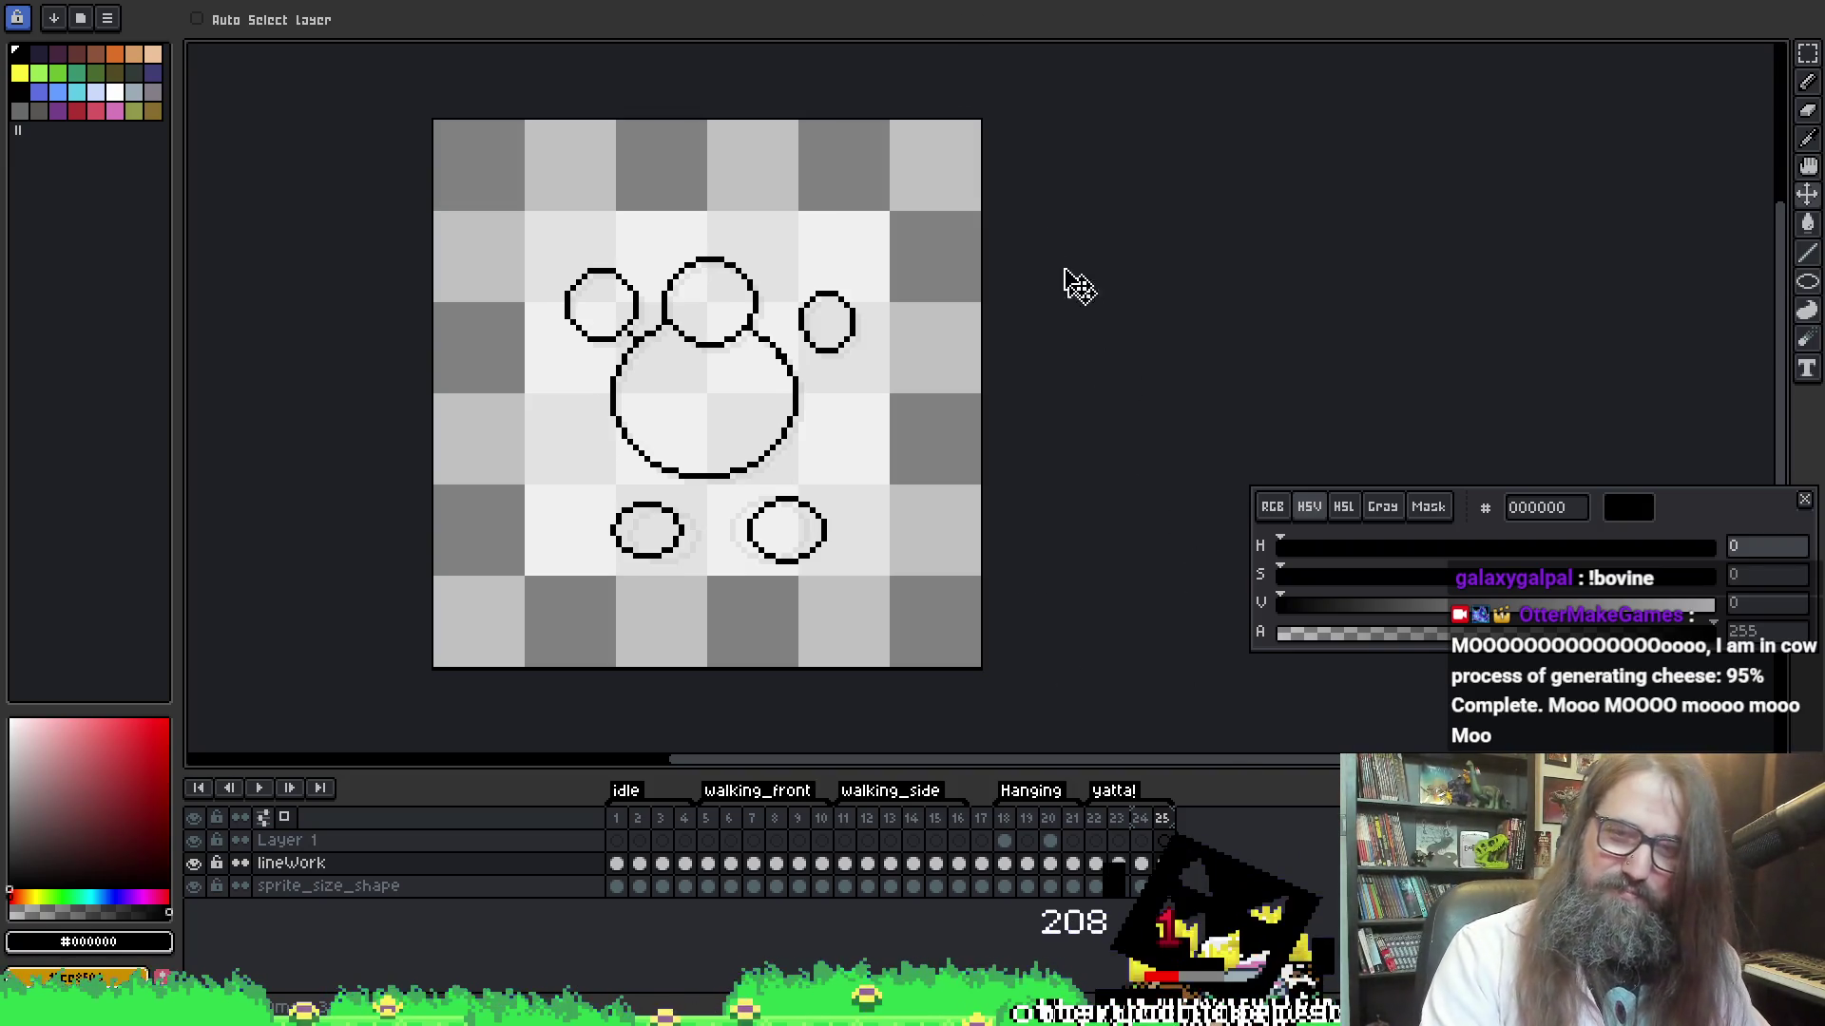
Step back to the bunny frame 22 and play the yatta! animation once
{"action": "key", "text": "Return"}
{"action": "key", "text": "ctrl+Left"}
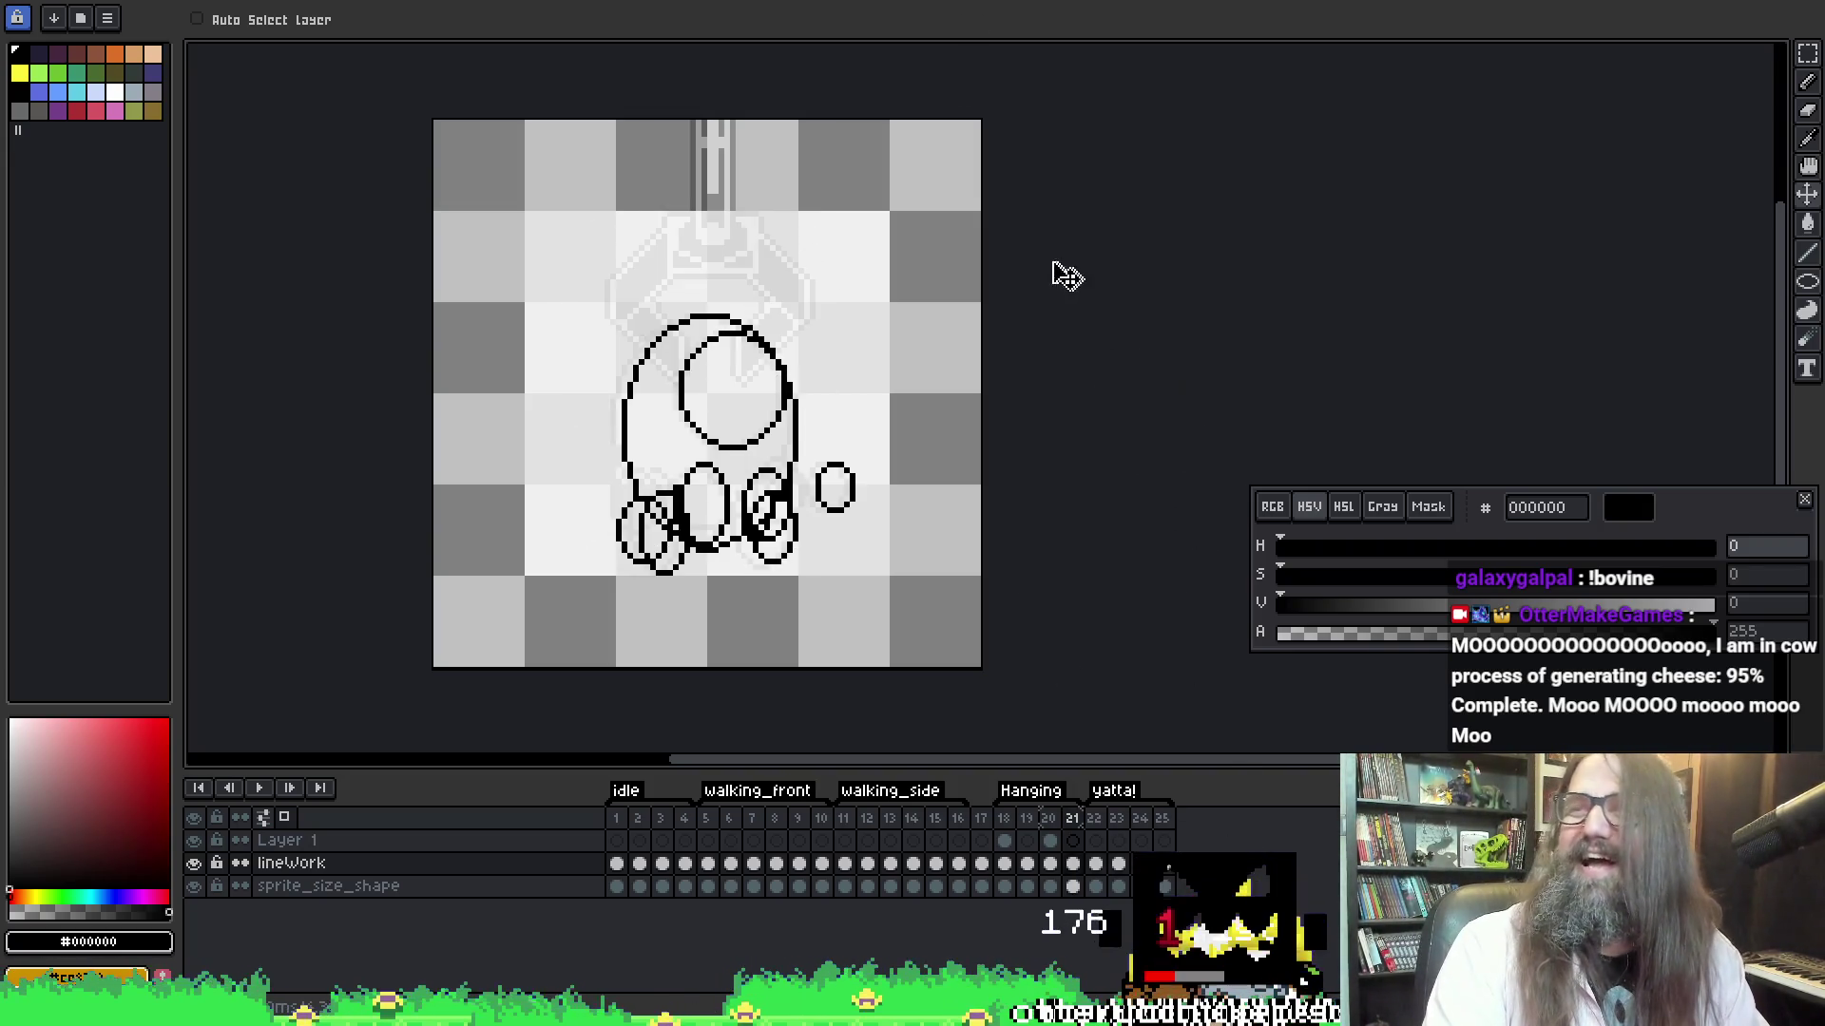
{"action": "key", "text": "Return"}
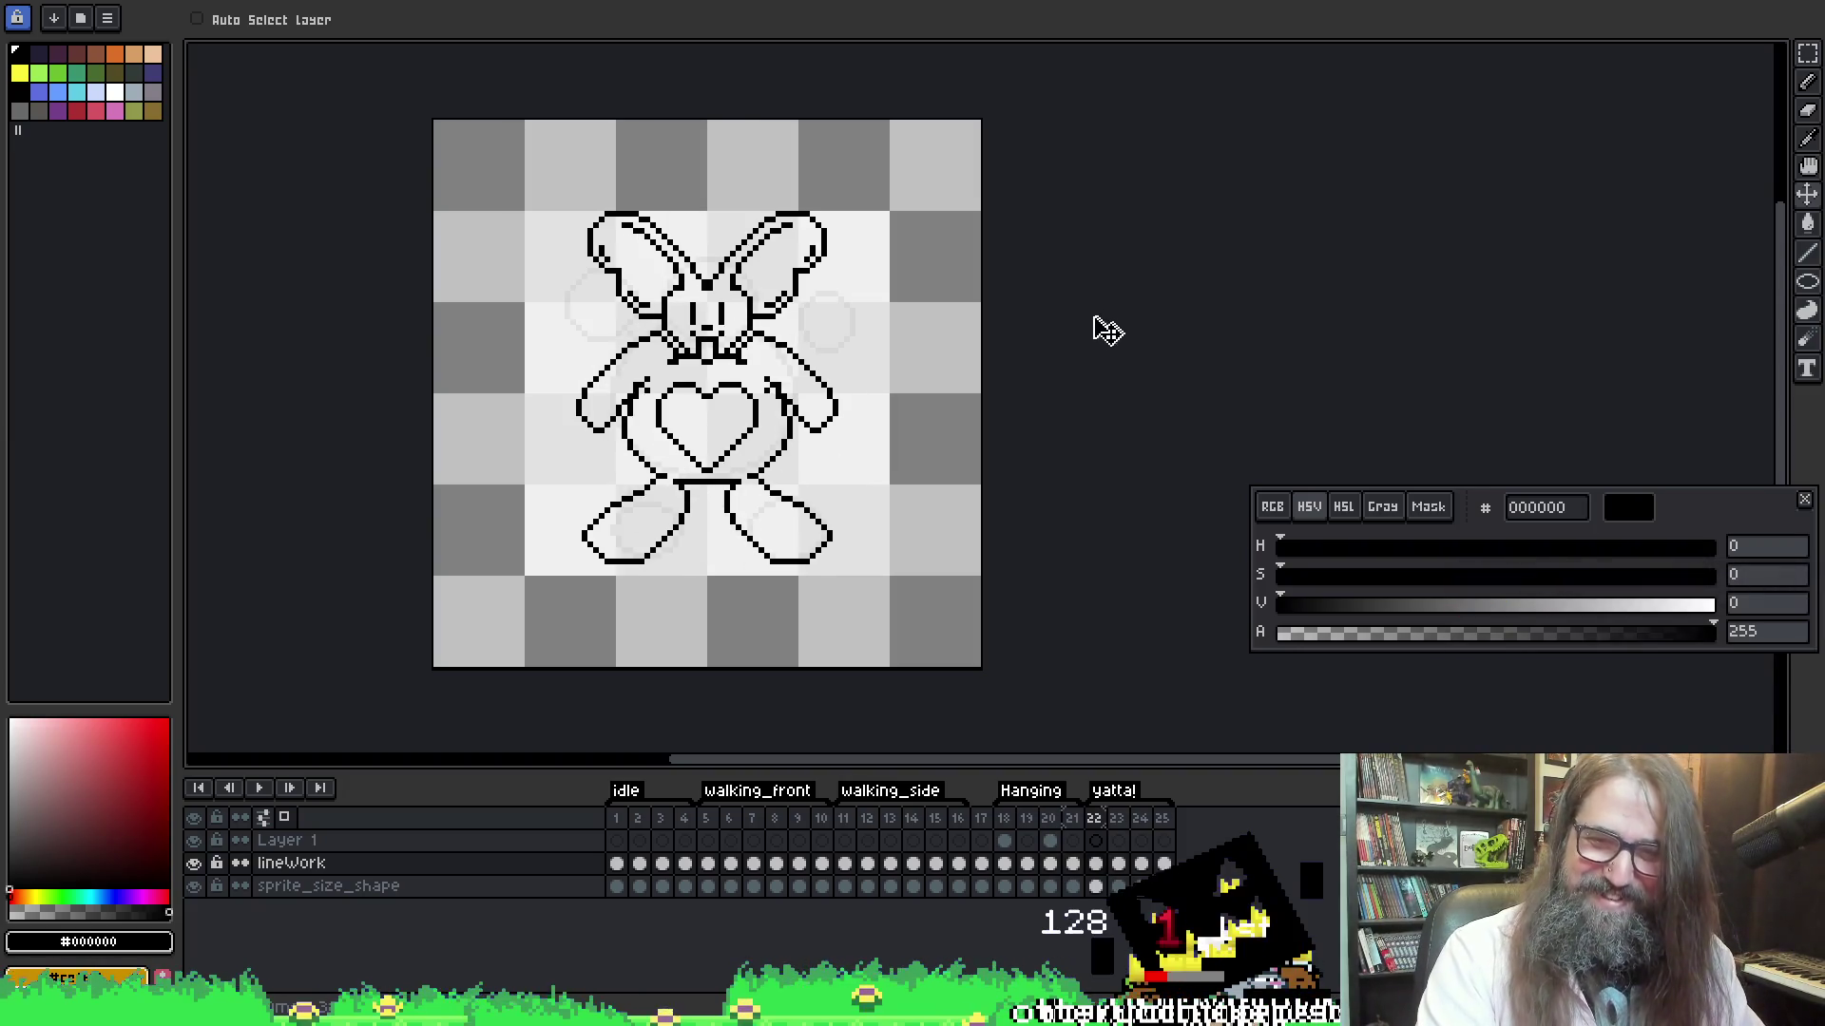
{"action": "key", "text": "Return"}
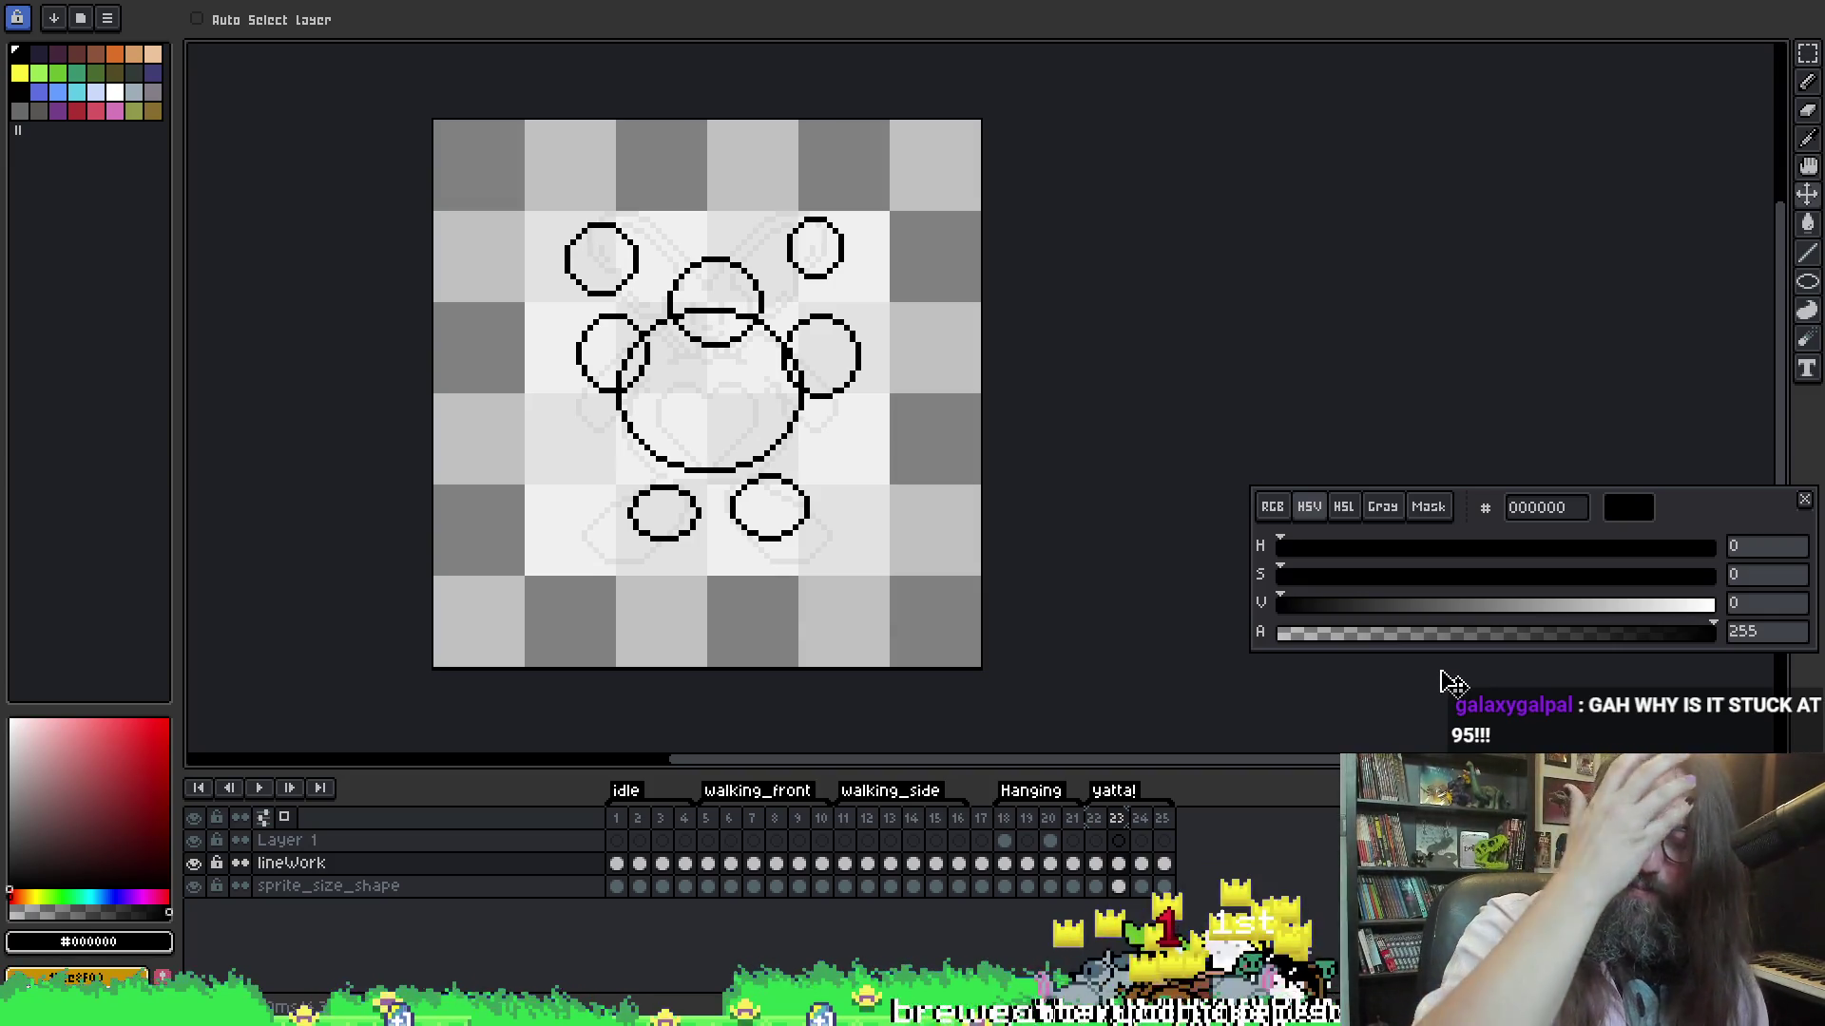
Compare the circle sketch against the bunny, then rectangle-select frame 25's lower-right foot circle
{"action": "key", "text": "Left"}
{"action": "key", "text": "Right"}
{"action": "key", "text": "Left"}
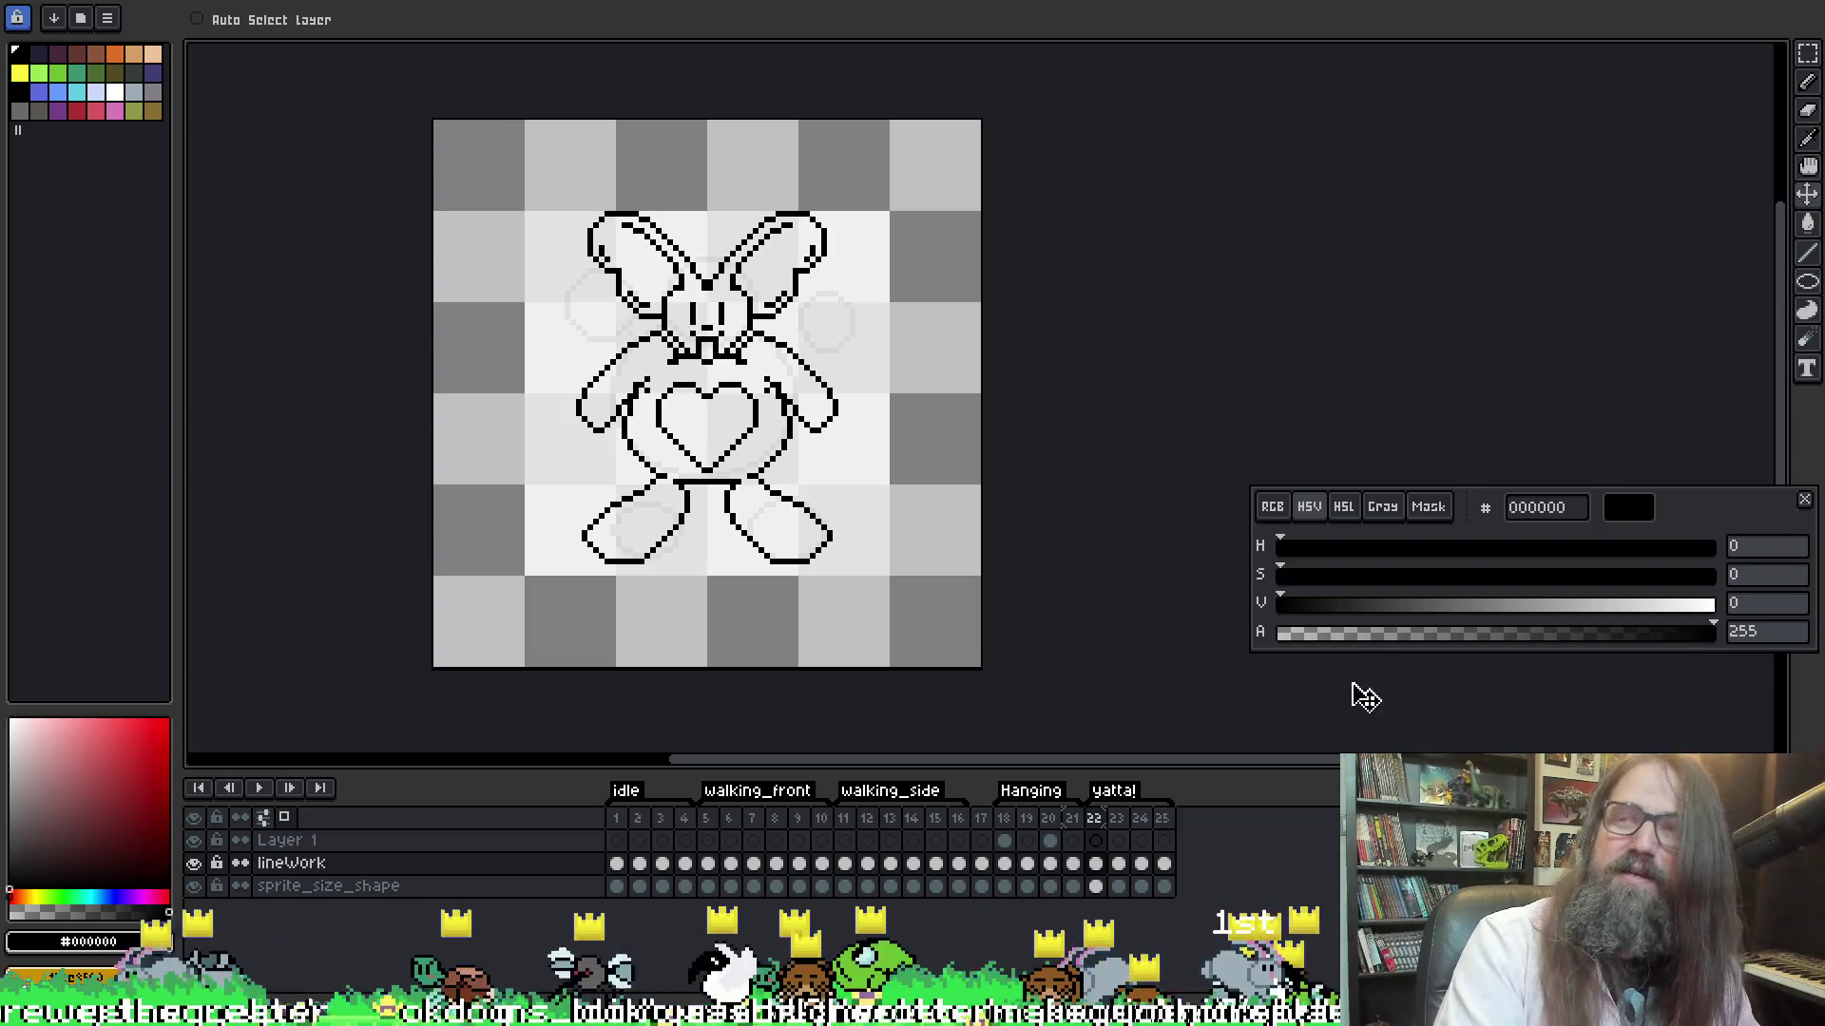
{"action": "key", "text": "Right"}
{"action": "key", "text": "Left"}
{"action": "key", "text": "Right"}
{"action": "key", "text": "Right"}
{"action": "key", "text": "Right"}
{"action": "key", "text": "r"}
{"action": "left_click_drag", "start_coordinate": [730, 480], "coordinate": [849, 574]}
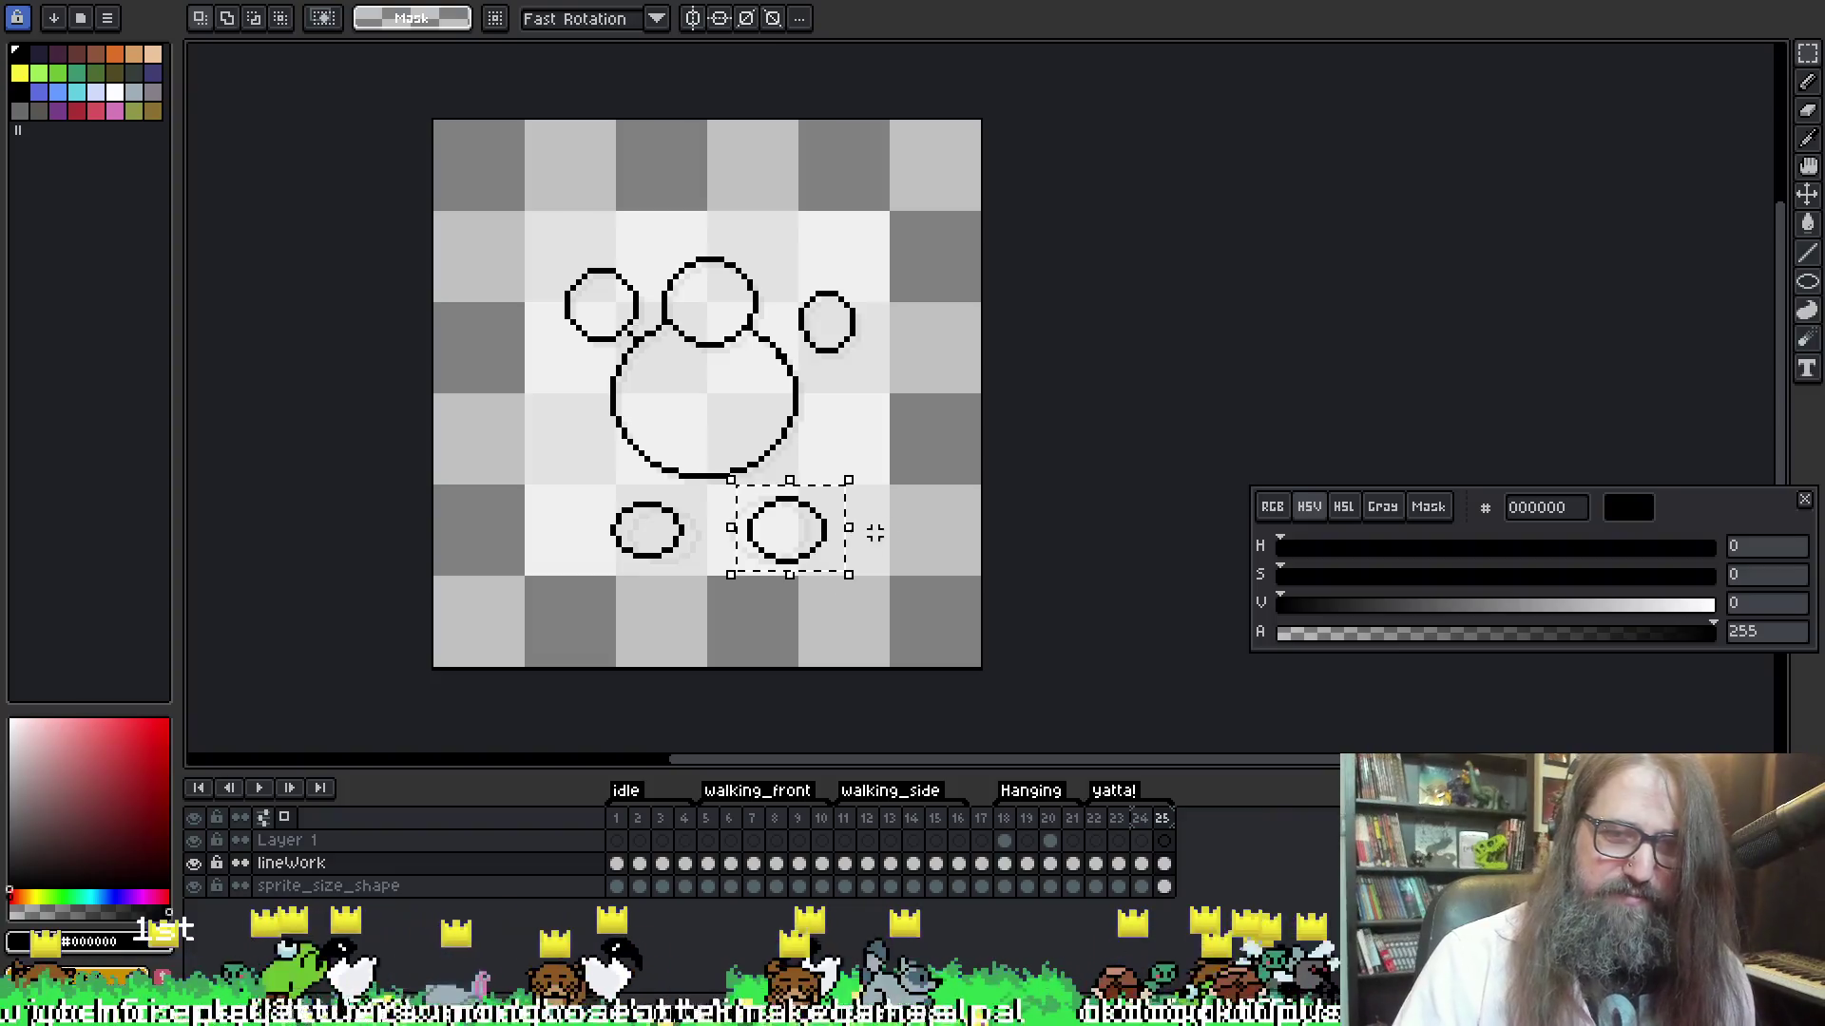
Nudge frame 25's lower-right foot circle one pixel left and commit it
{"action": "left_click", "coordinate": [1096, 863]}
{"action": "left_click", "coordinate": [1164, 863]}
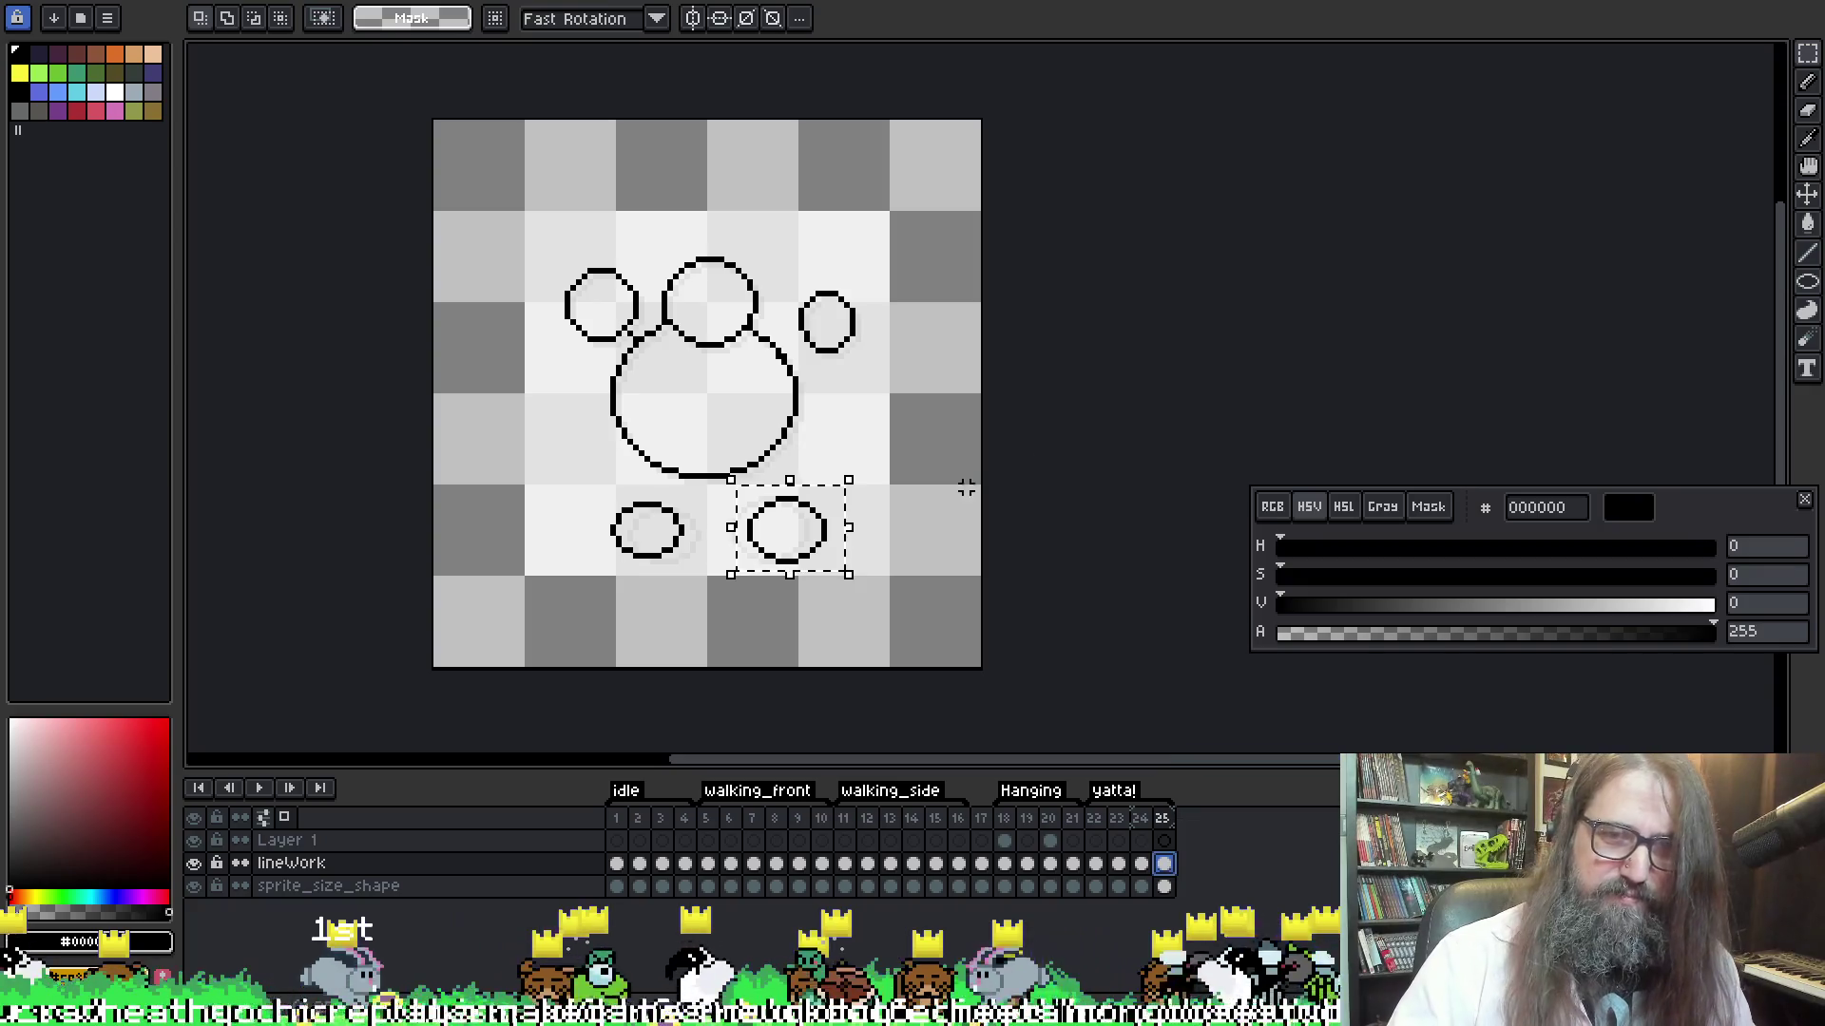
{"action": "key", "text": "Left"}
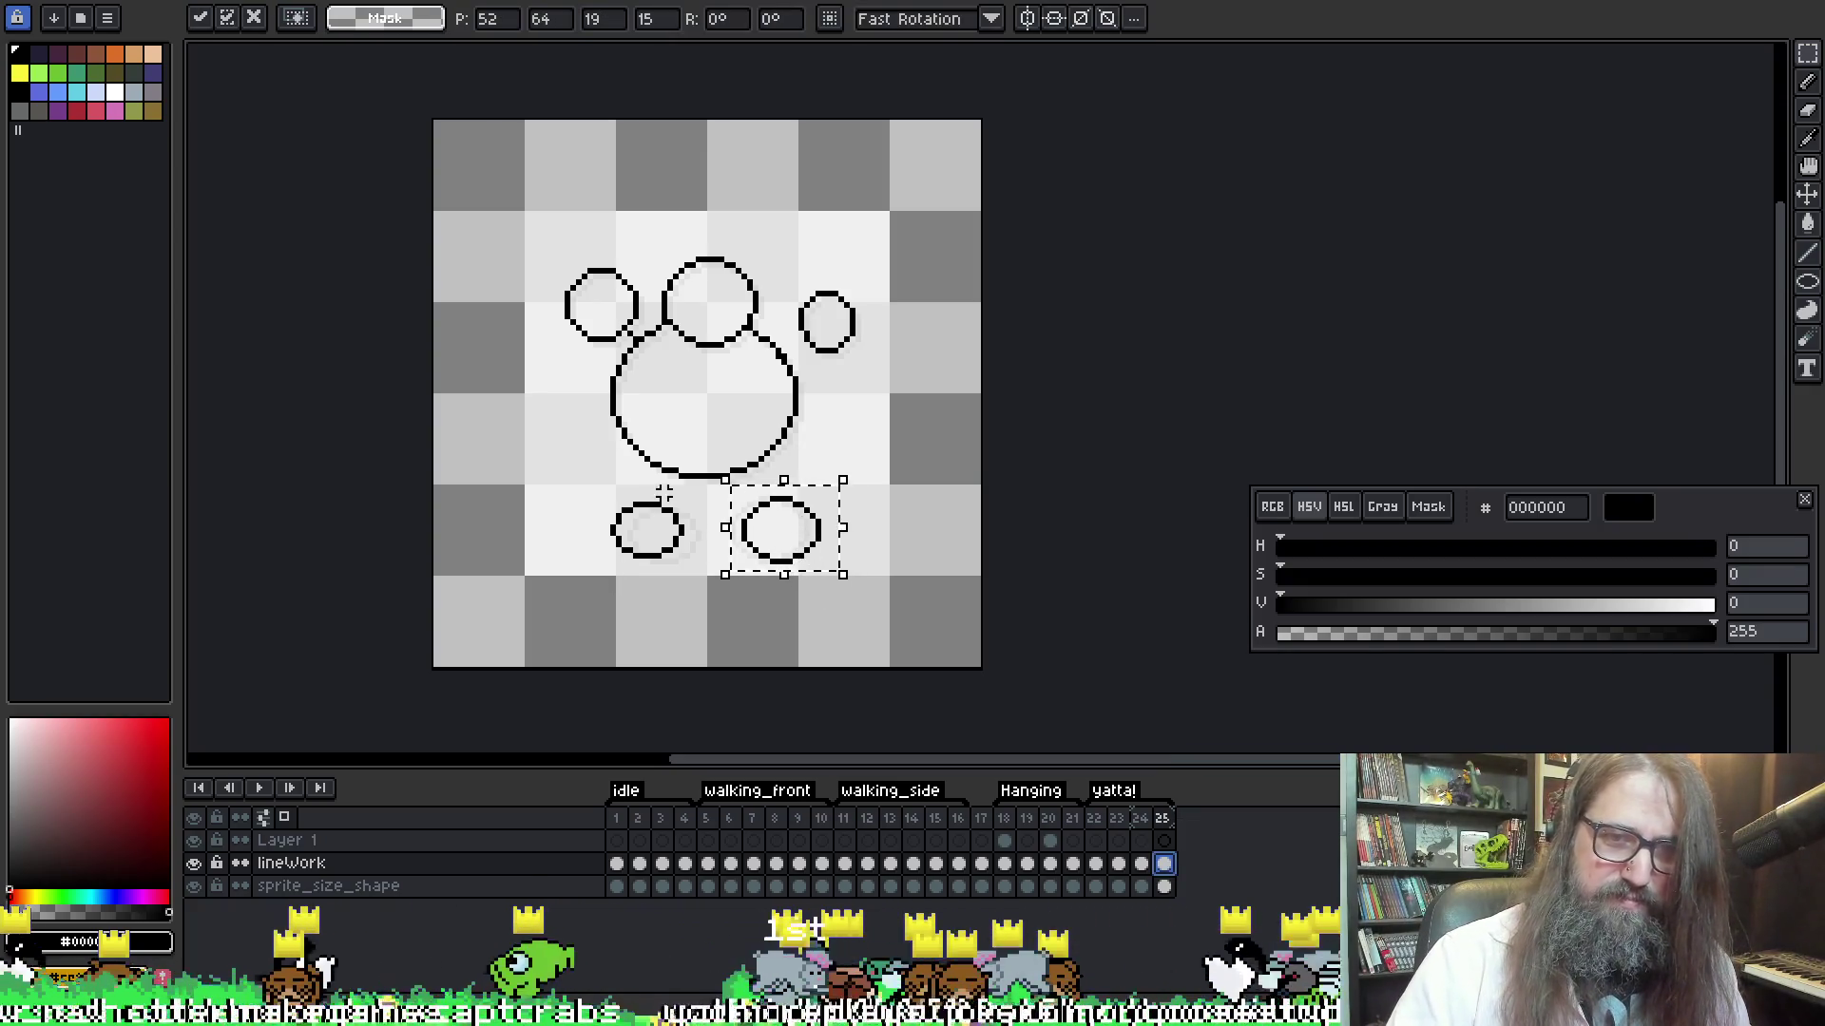
{"action": "key", "text": "ctrl+d"}
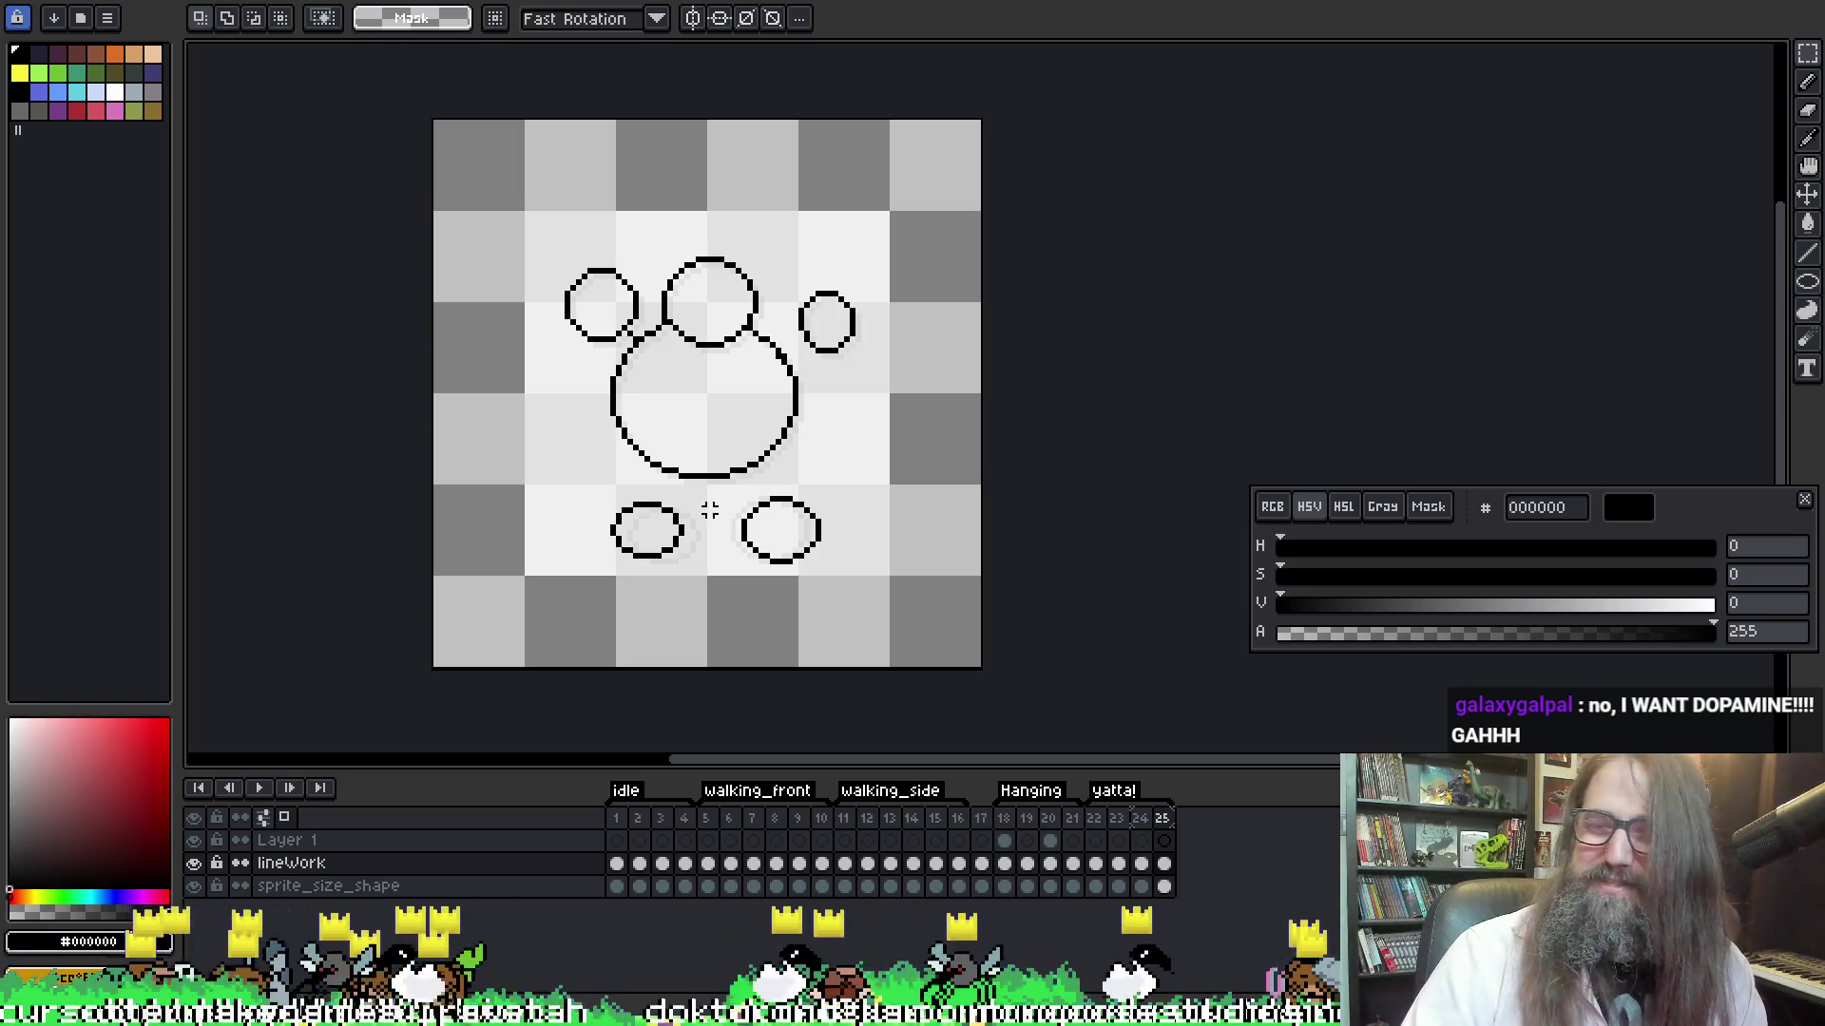
Shift the lower-left foot circle toward the other foot and commit it
{"action": "mouse_move", "coordinate": [602, 493]}
{"action": "left_mouse_down"}
{"action": "mouse_move", "coordinate": [601, 530]}
{"action": "mouse_move", "coordinate": [632, 558]}
{"action": "mouse_move", "coordinate": [698, 521]}
{"action": "mouse_move", "coordinate": [713, 552]}
{"action": "left_mouse_up"}
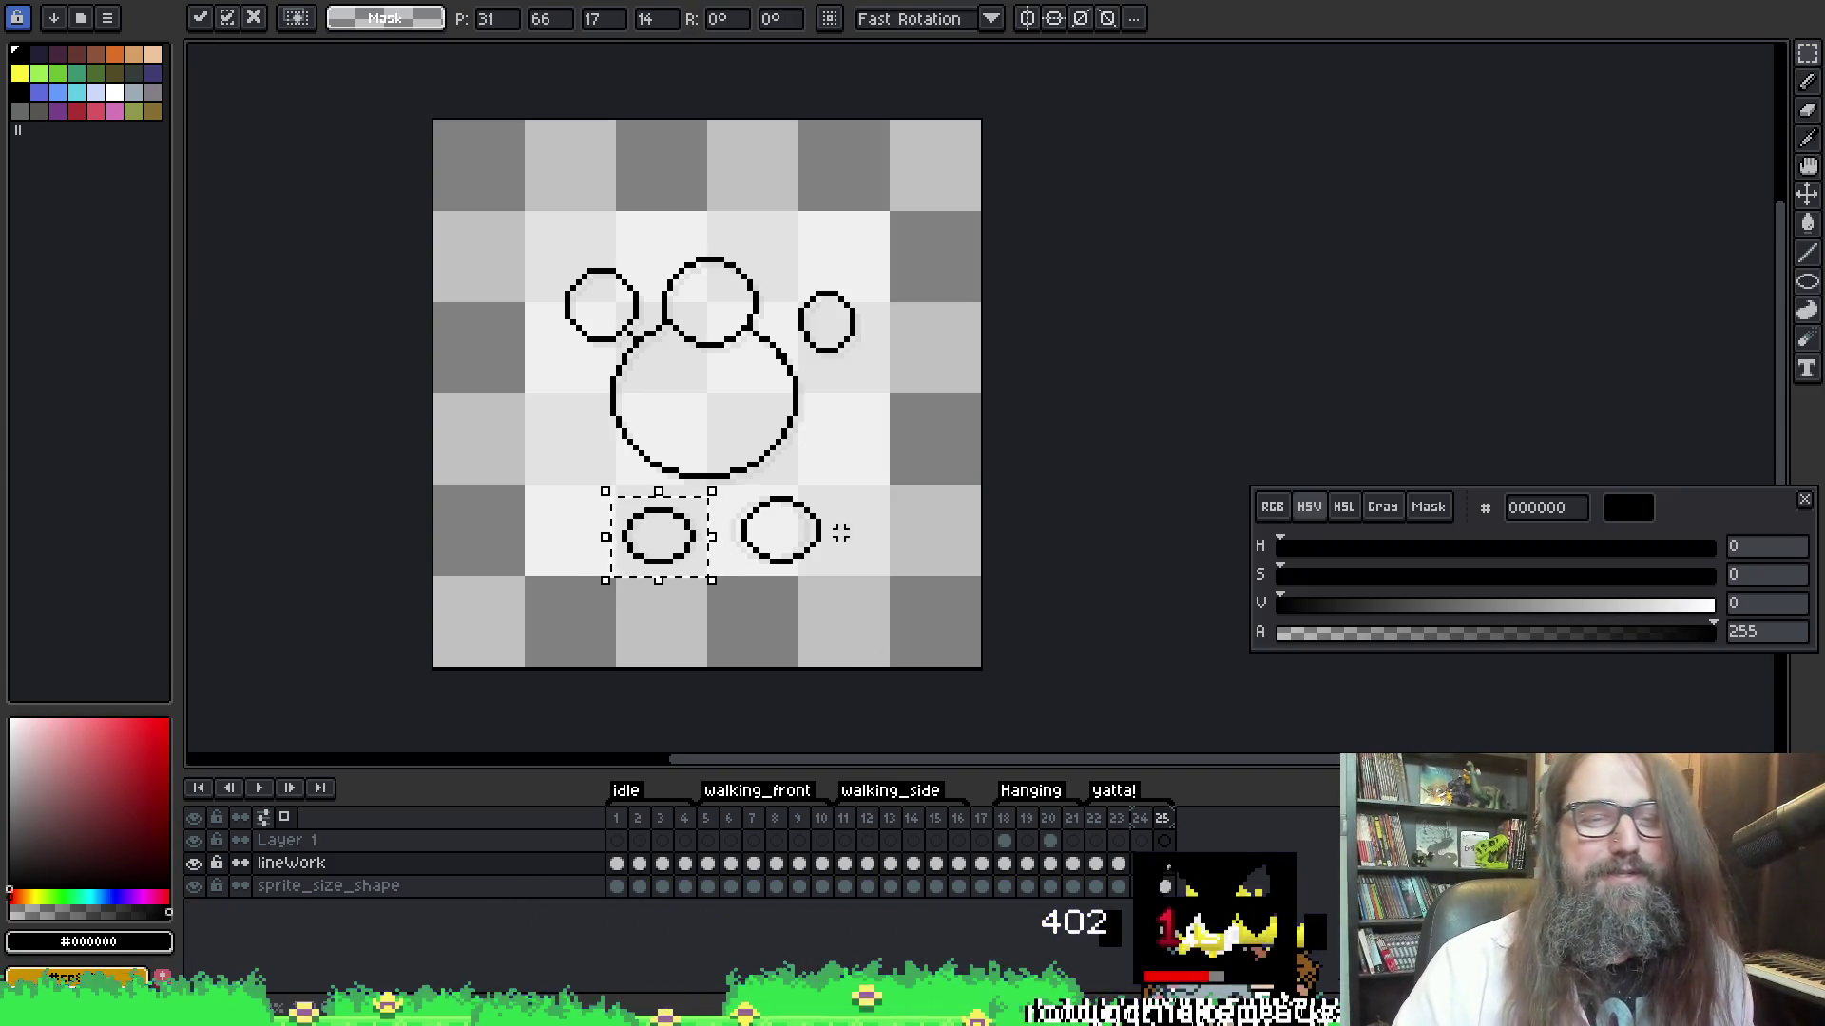
{"action": "left_click", "coordinate": [794, 359]}
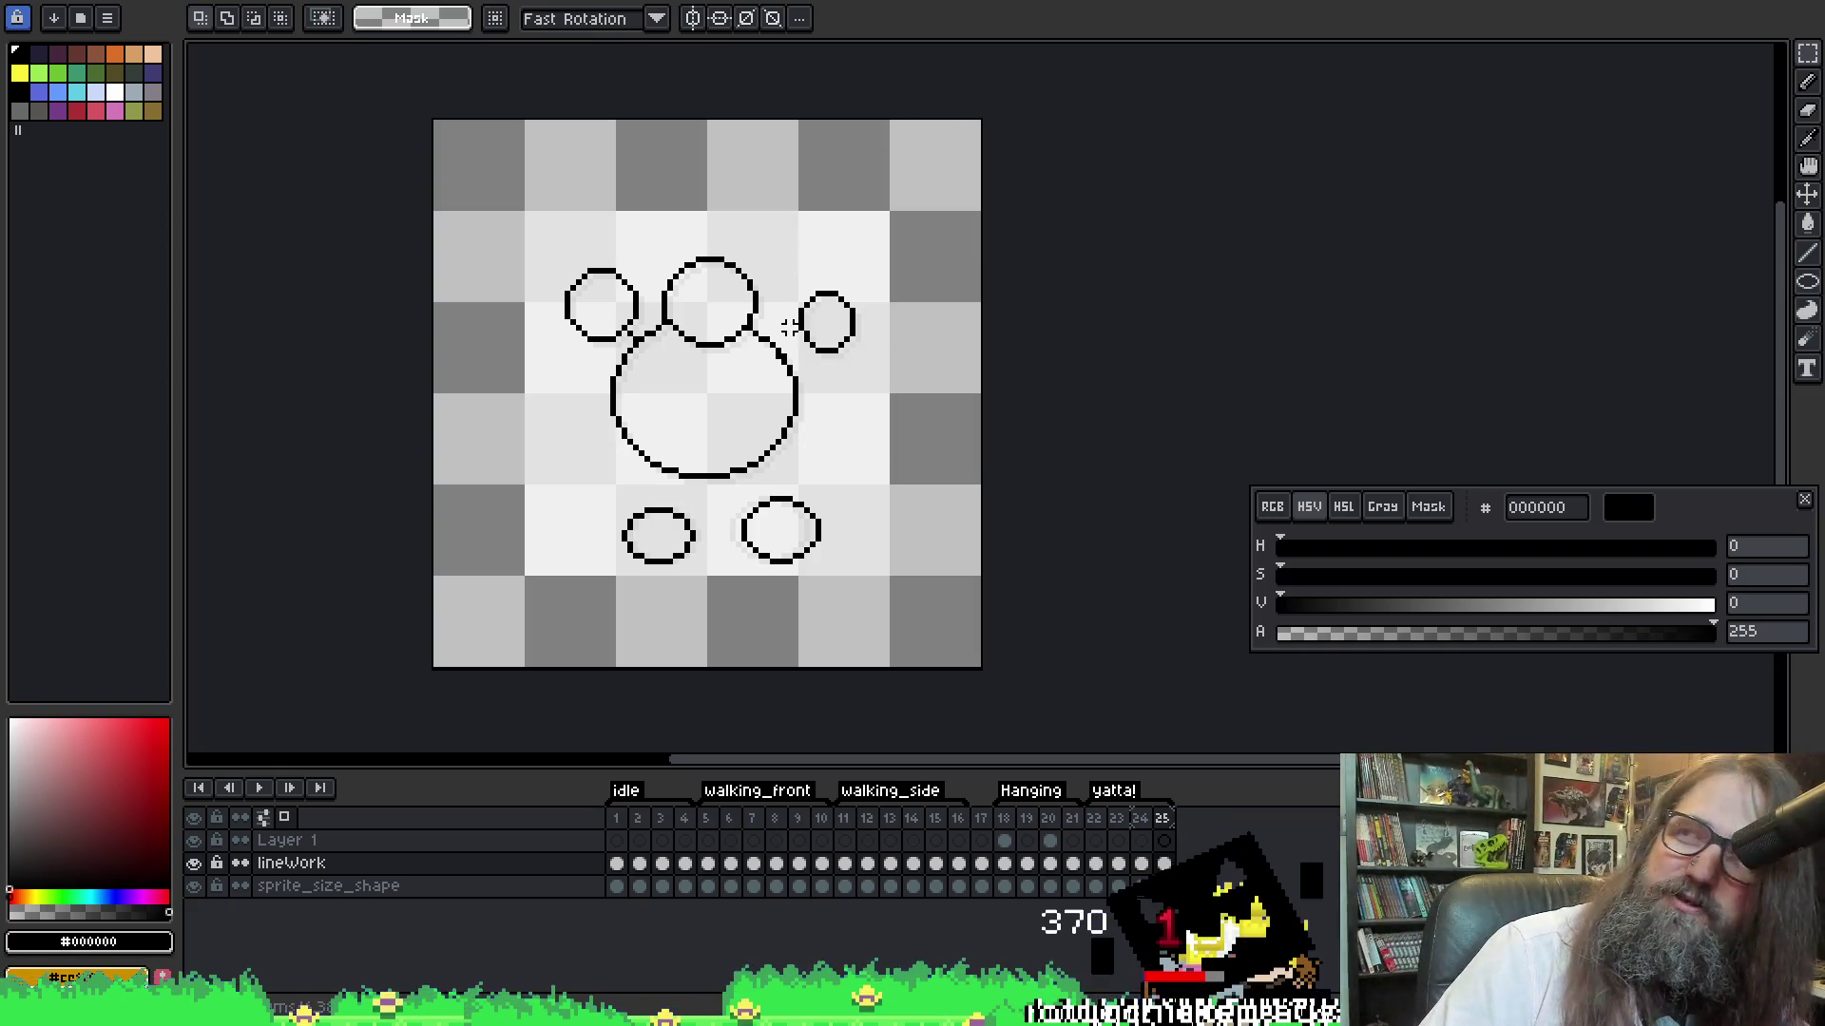
{"action": "key", "text": "Right"}
{"action": "key", "text": "Right"}
{"action": "key", "text": "Left"}
{"action": "key", "text": "Left"}
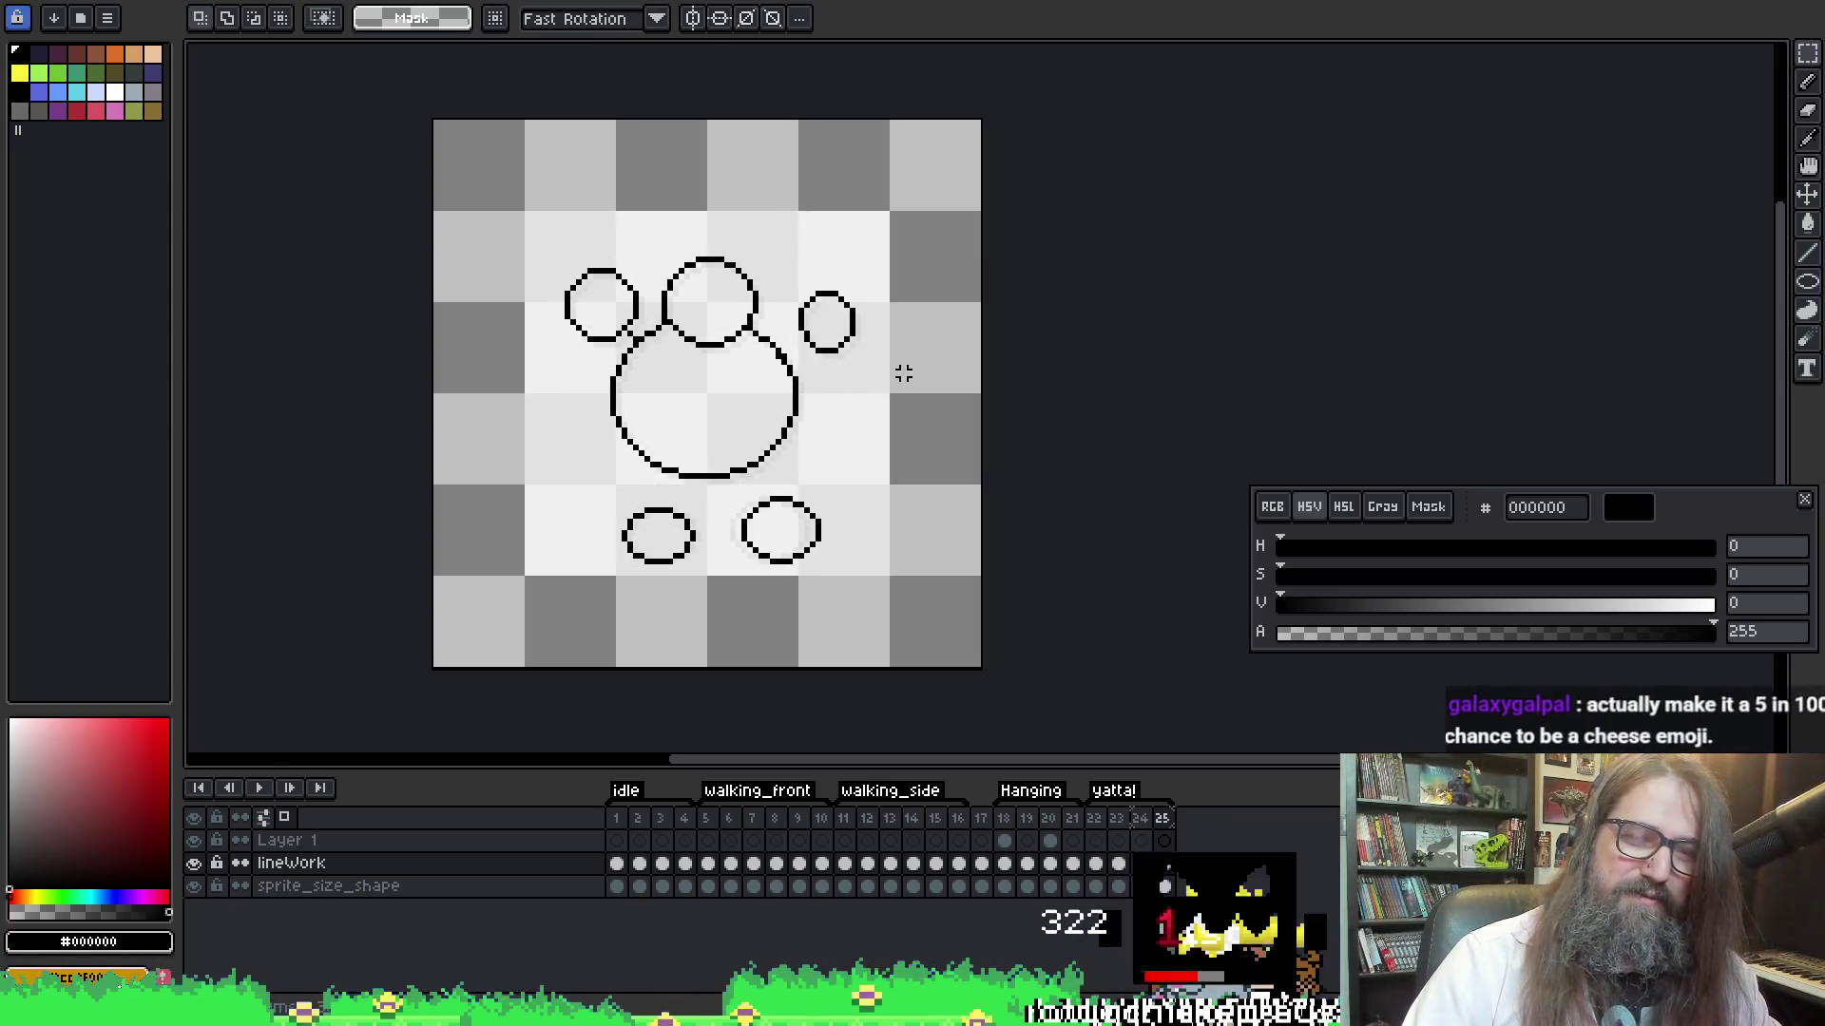
Replay the yatta! animation and return to frame 25
{"action": "key", "text": "Return"}
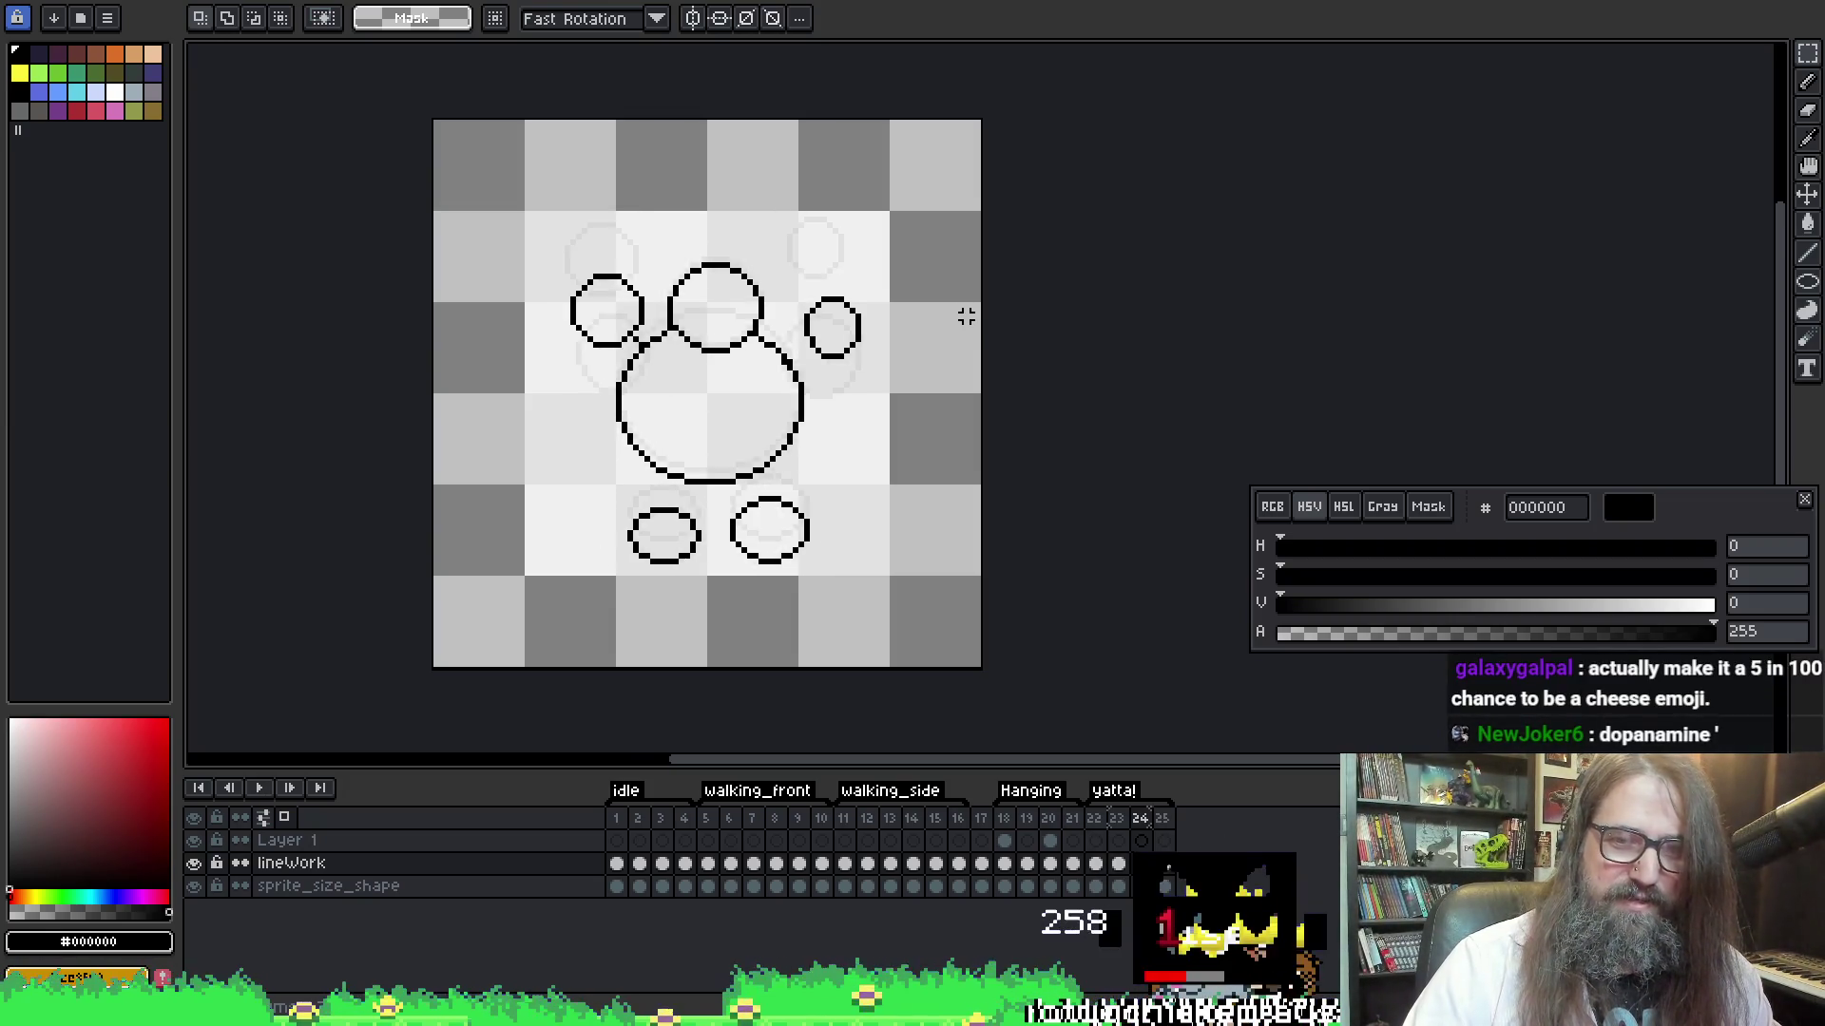
{"action": "key", "text": "Return"}
{"action": "key", "text": "Right"}
{"action": "key", "text": "Right"}
{"action": "key", "text": "Right"}
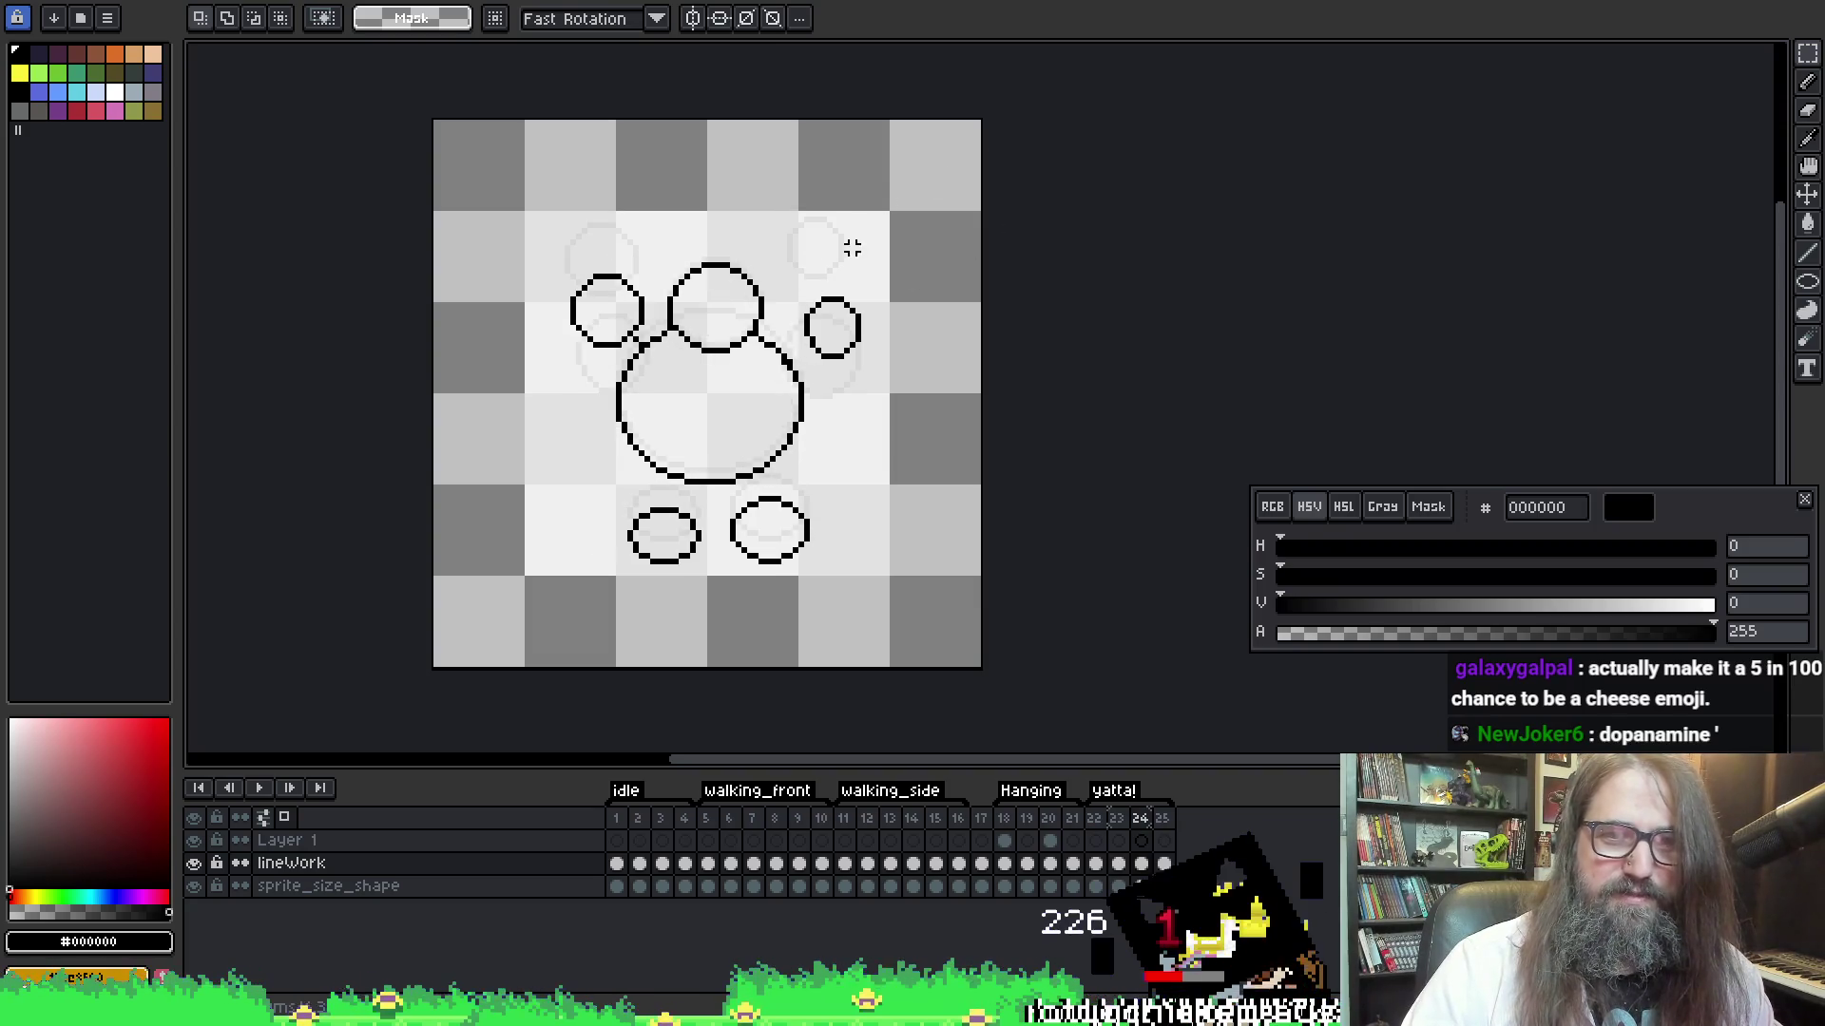
{"action": "key", "text": "q"}
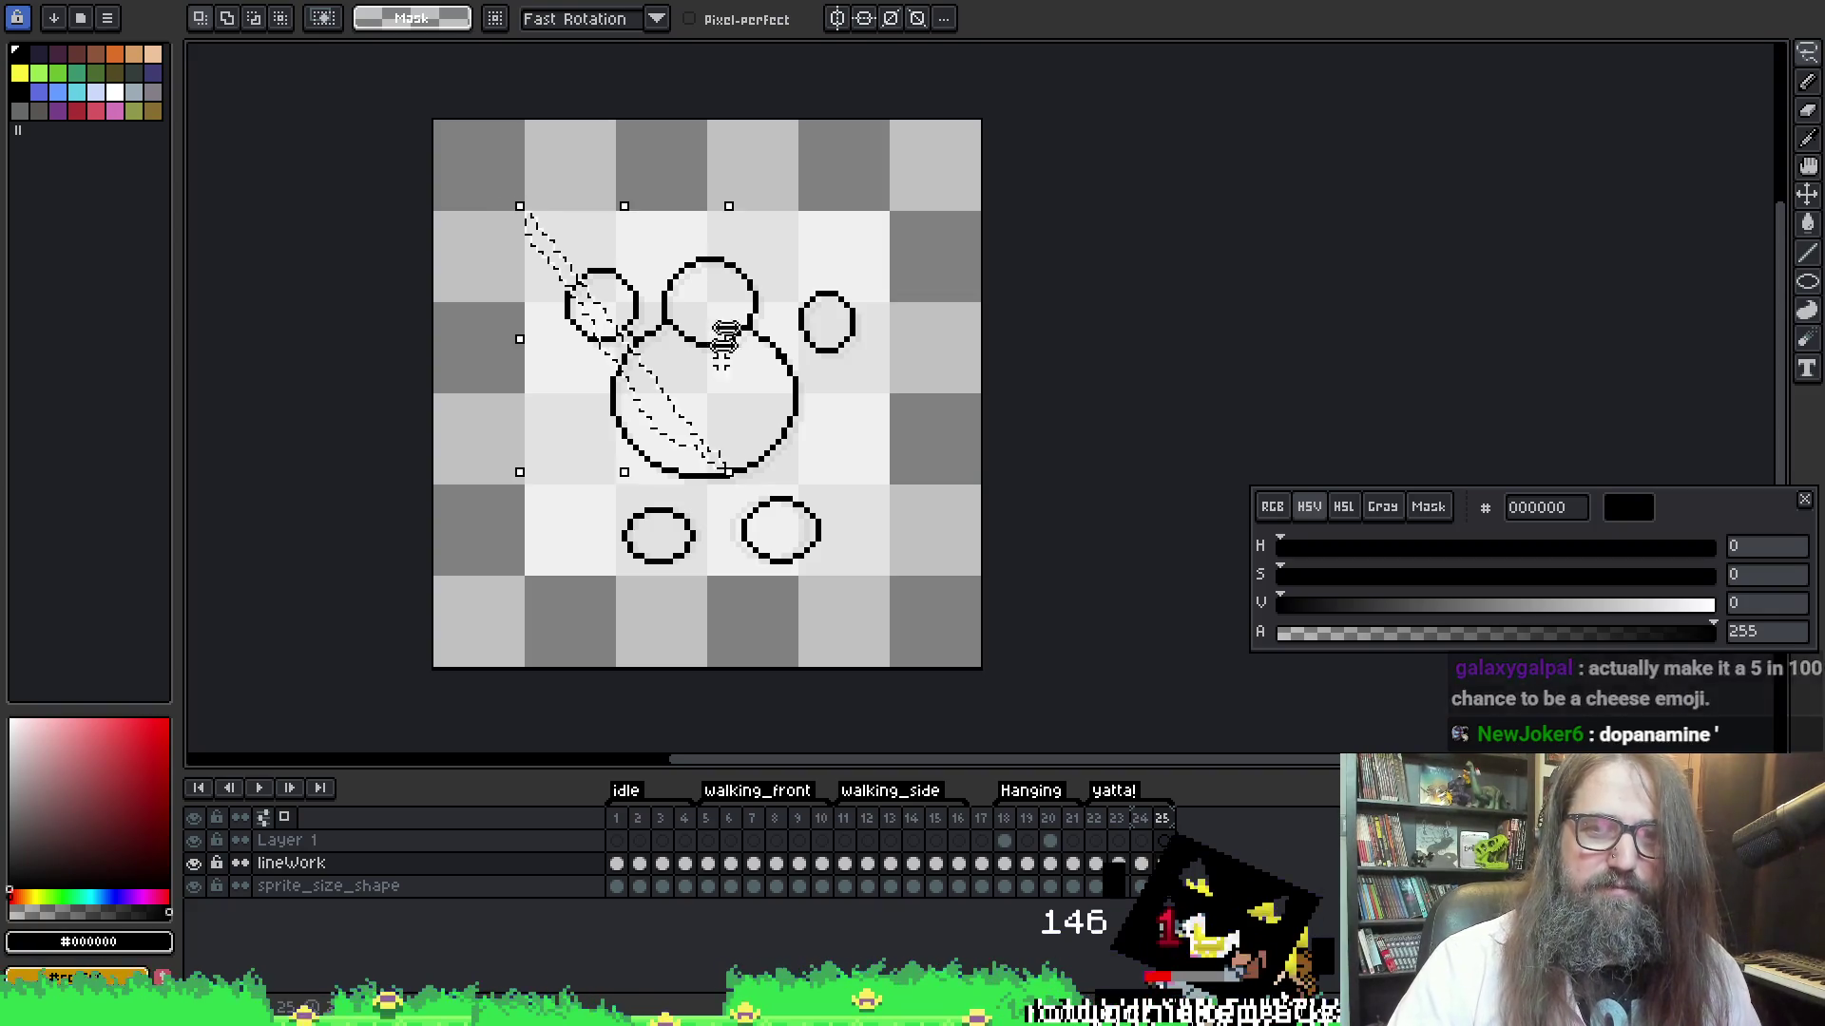
Lasso the upper body and head circles and shift them slightly down and right
{"action": "left_click_drag", "start_coordinate": [590, 187], "coordinate": [607, 475]}
{"action": "mouse_move", "coordinate": [738, 493]}
{"action": "left_mouse_down"}
{"action": "mouse_move", "coordinate": [794, 180]}
{"action": "mouse_move", "coordinate": [665, 182]}
{"action": "left_mouse_up"}
{"action": "left_click_drag", "start_coordinate": [786, 418], "coordinate": [801, 430]}
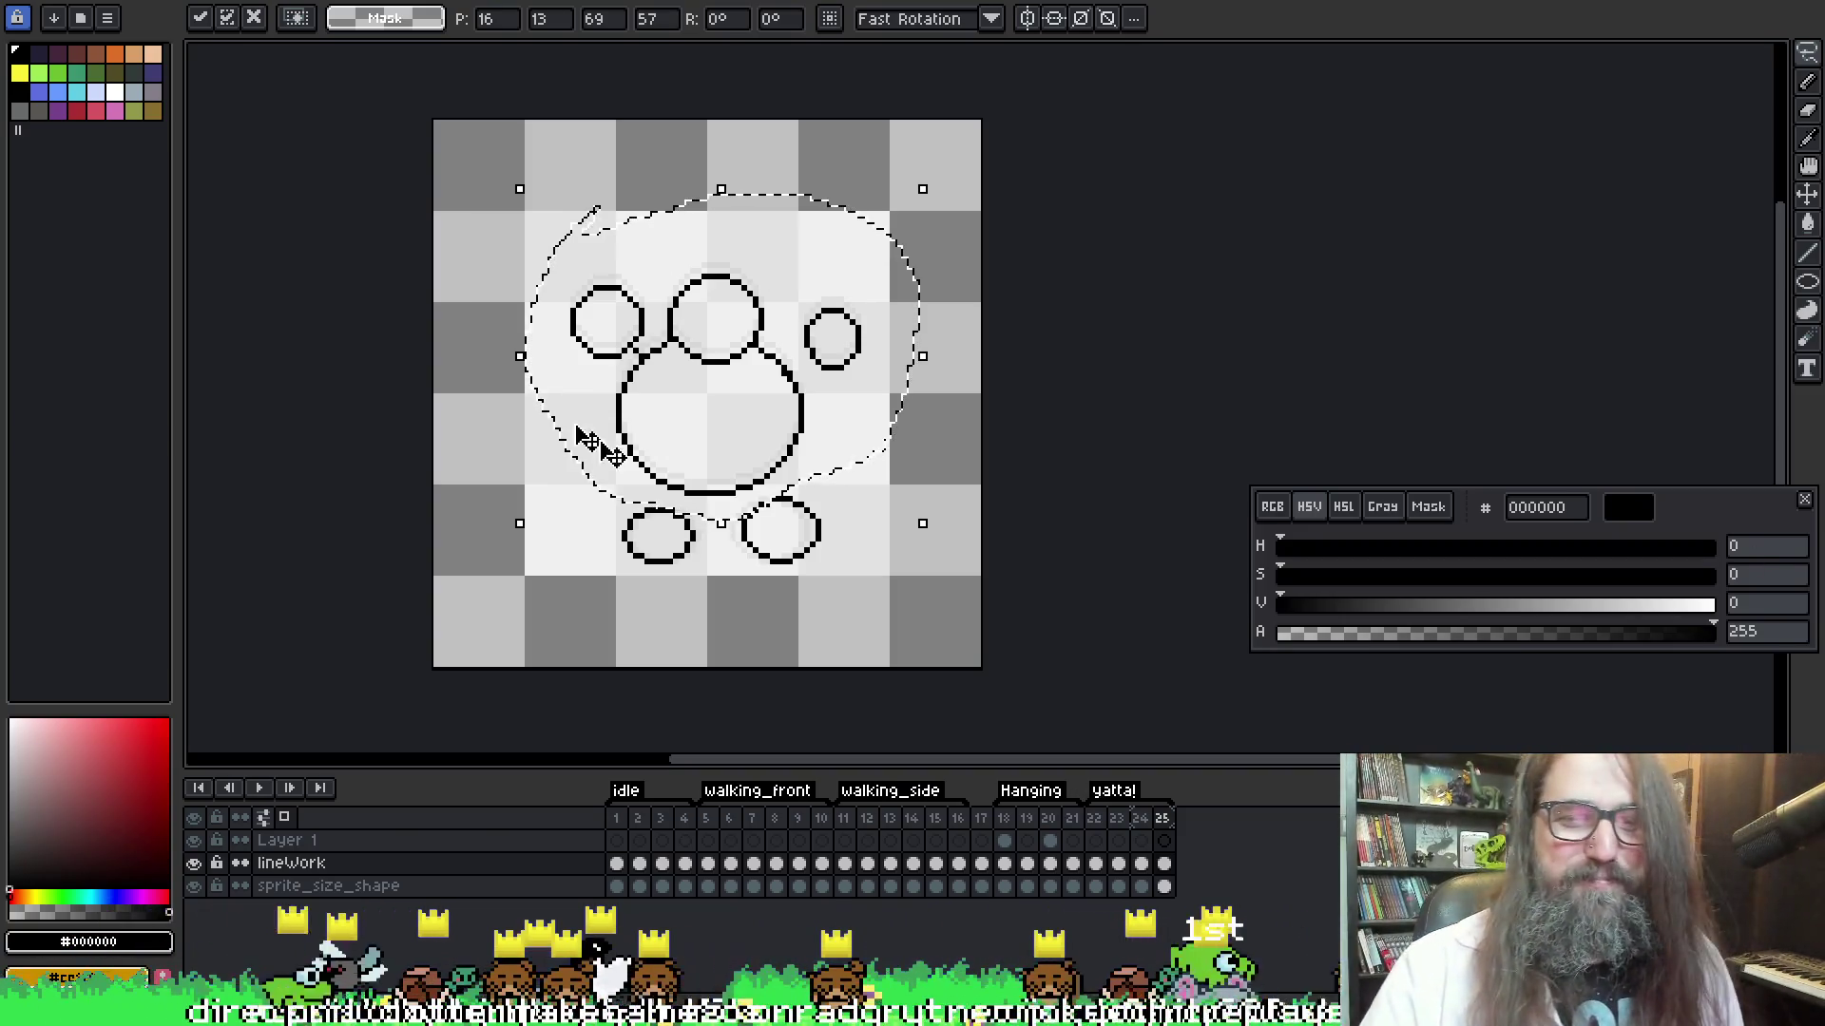
{"action": "key", "text": "v"}
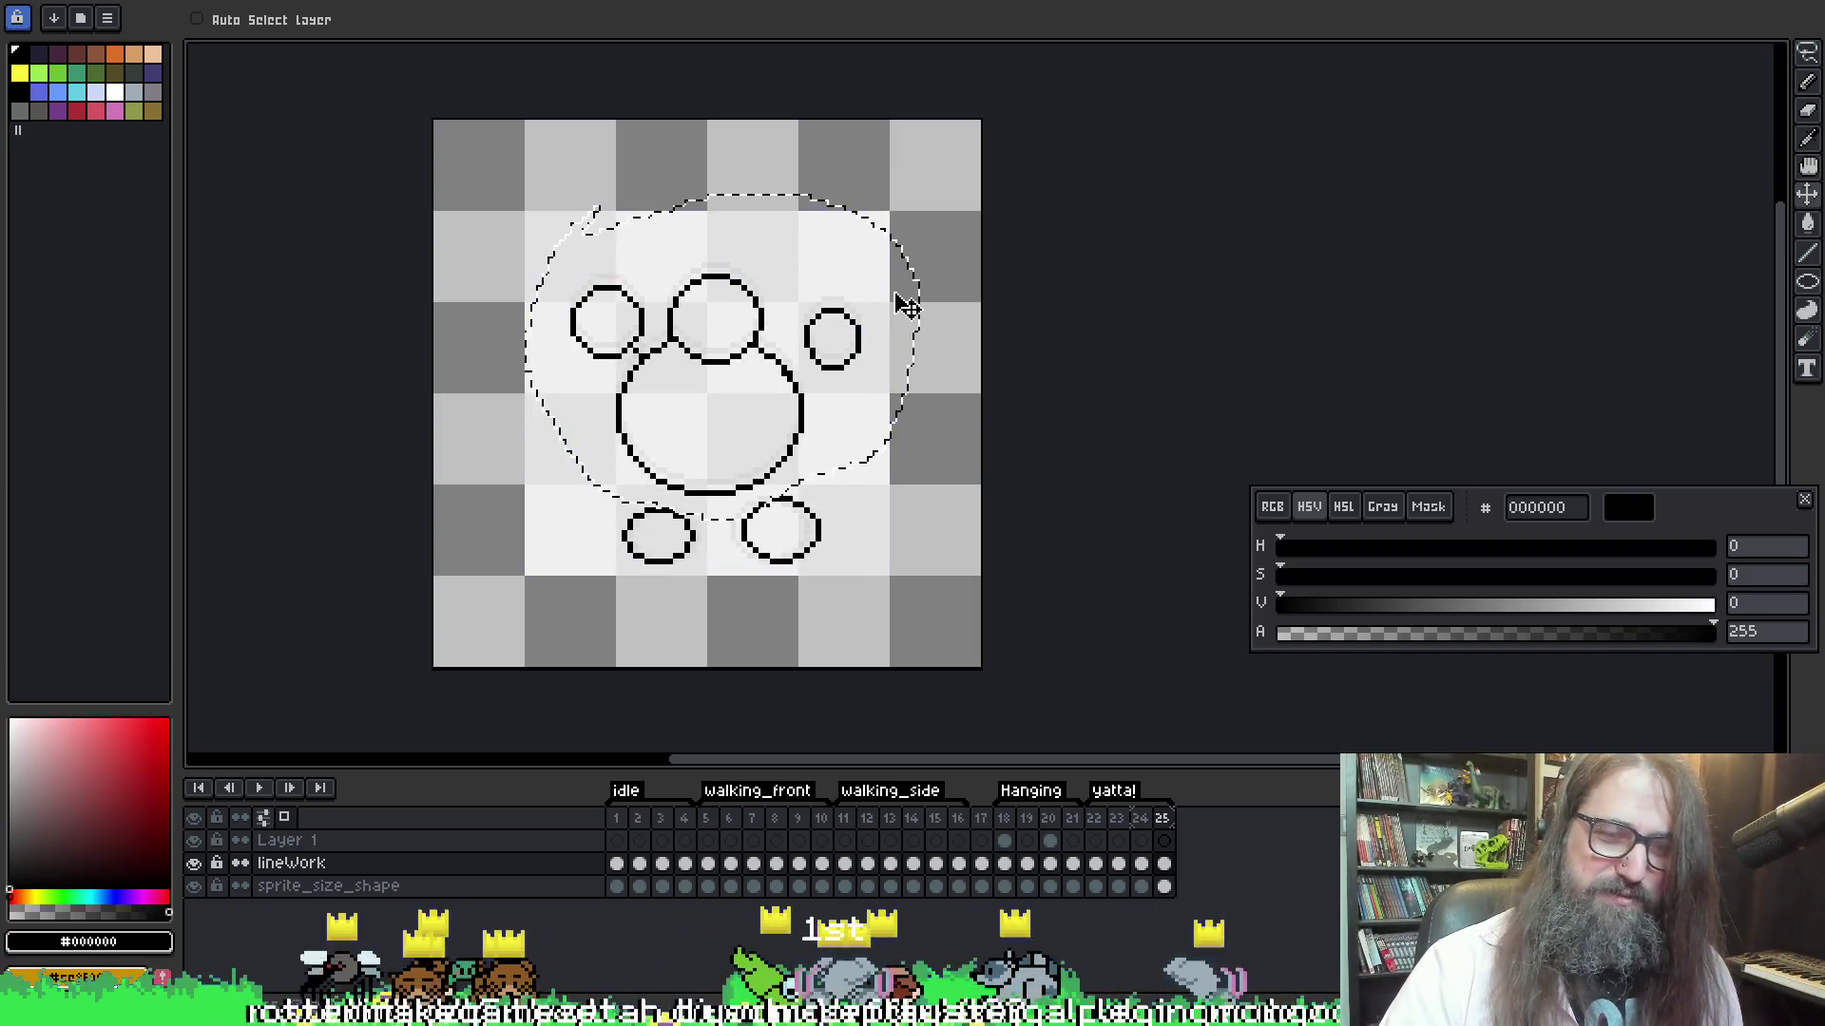
Rectangle-select the upper drawing, extend it downward, commit, and play the animation
{"action": "key", "text": "m"}
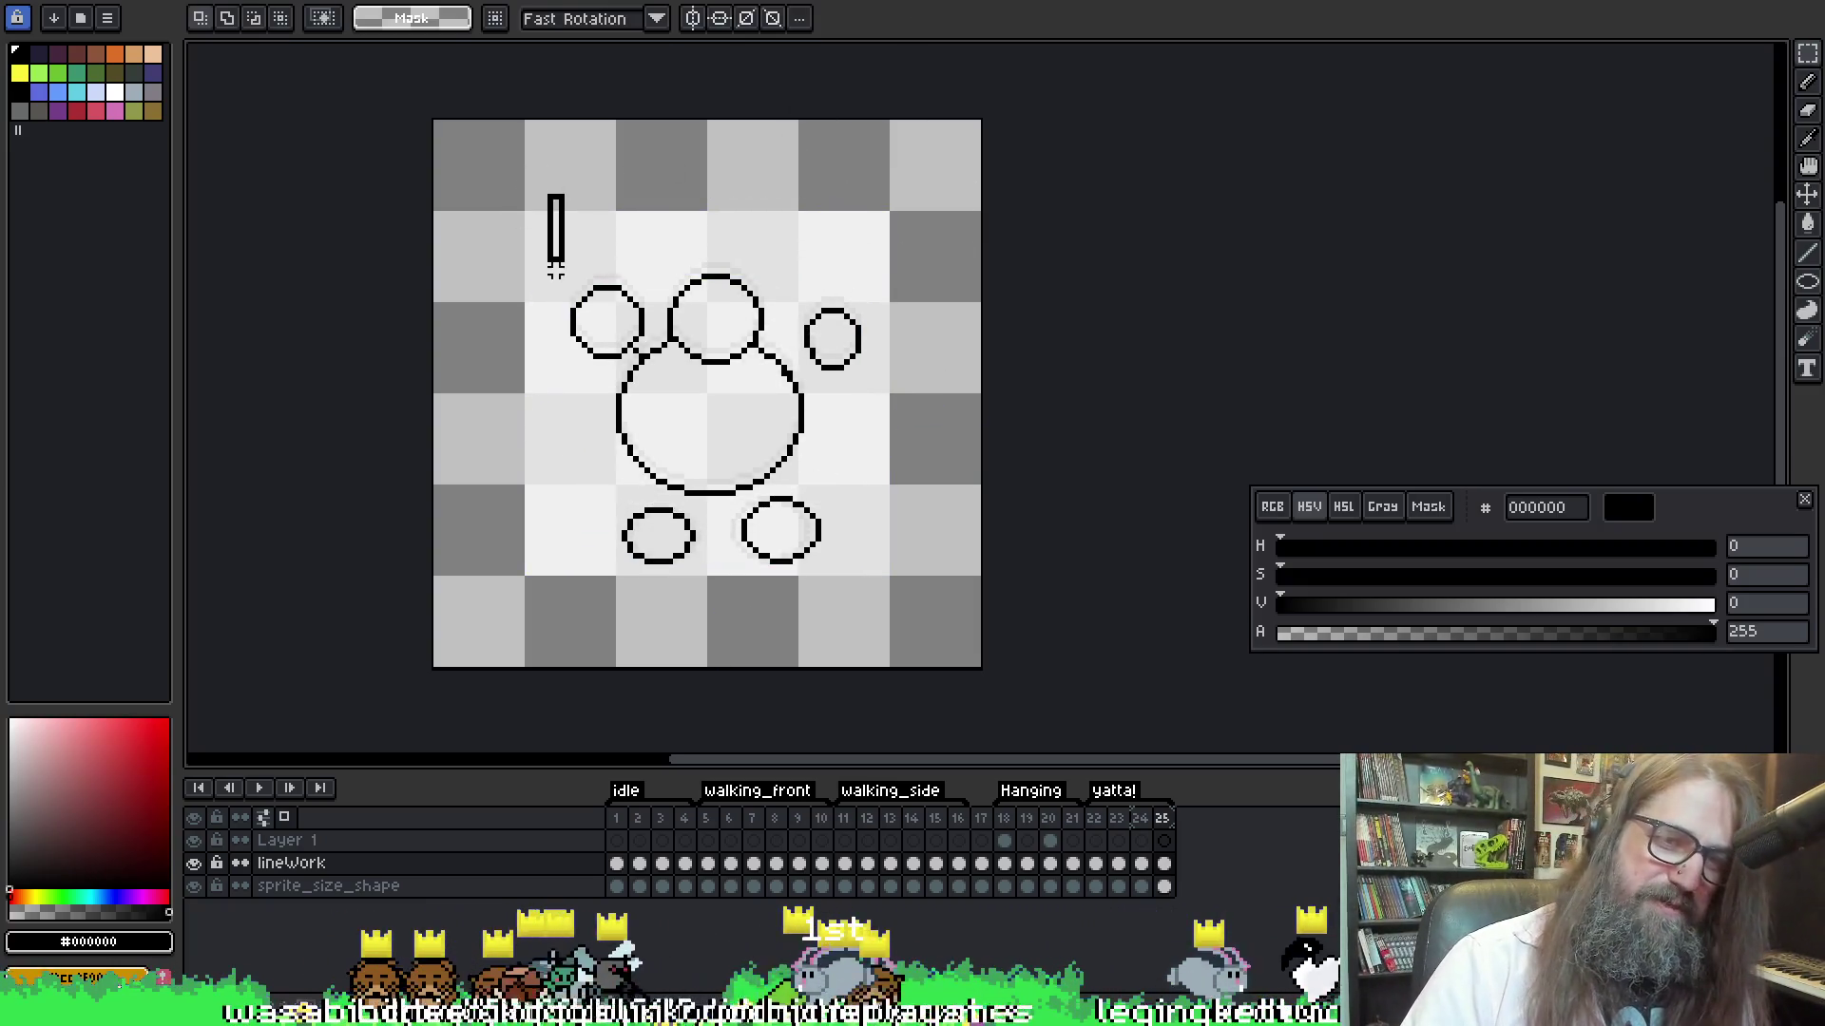
{"action": "mouse_move", "coordinate": [534, 214]}
{"action": "left_mouse_down"}
{"action": "mouse_move", "coordinate": [700, 338]}
{"action": "mouse_move", "coordinate": [969, 342]}
{"action": "mouse_move", "coordinate": [971, 311]}
{"action": "mouse_move", "coordinate": [712, 395]}
{"action": "mouse_move", "coordinate": [745, 346]}
{"action": "mouse_move", "coordinate": [815, 326]}
{"action": "mouse_move", "coordinate": [888, 380]}
{"action": "left_mouse_up"}
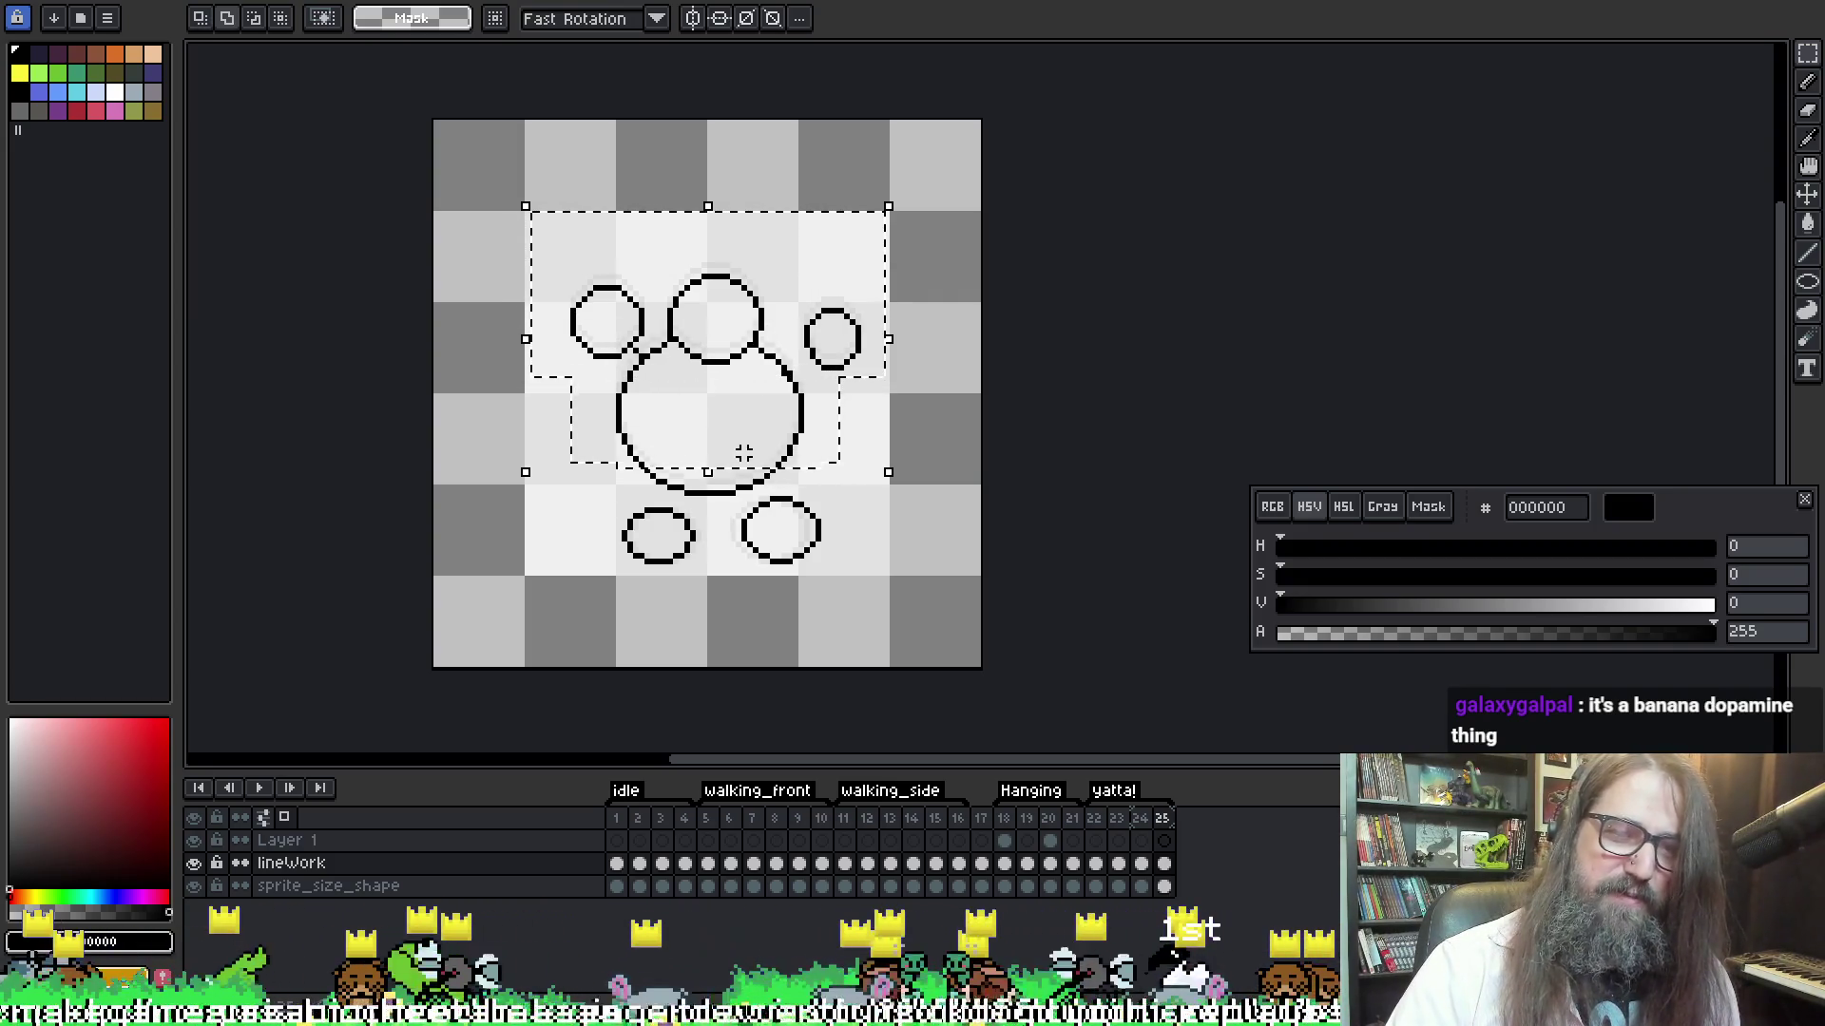
{"action": "left_click_drag", "start_coordinate": [662, 473], "coordinate": [693, 490]}
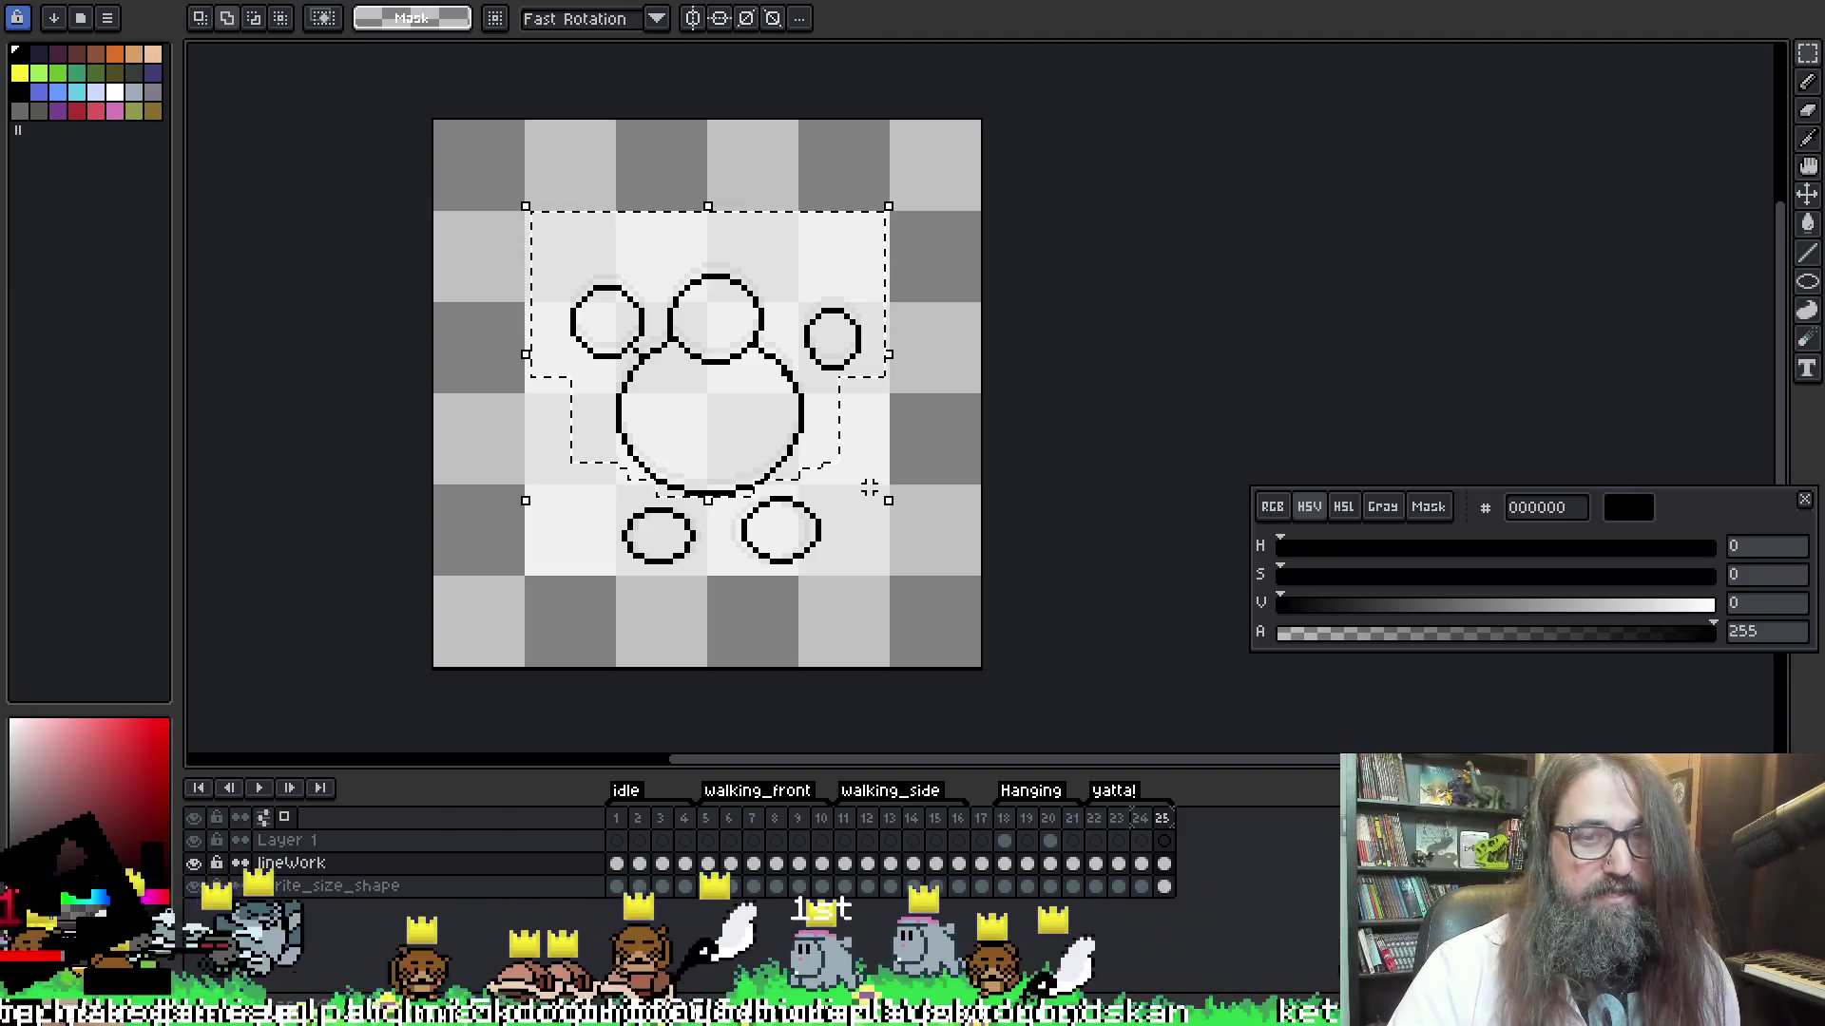
{"action": "key", "text": "Return"}
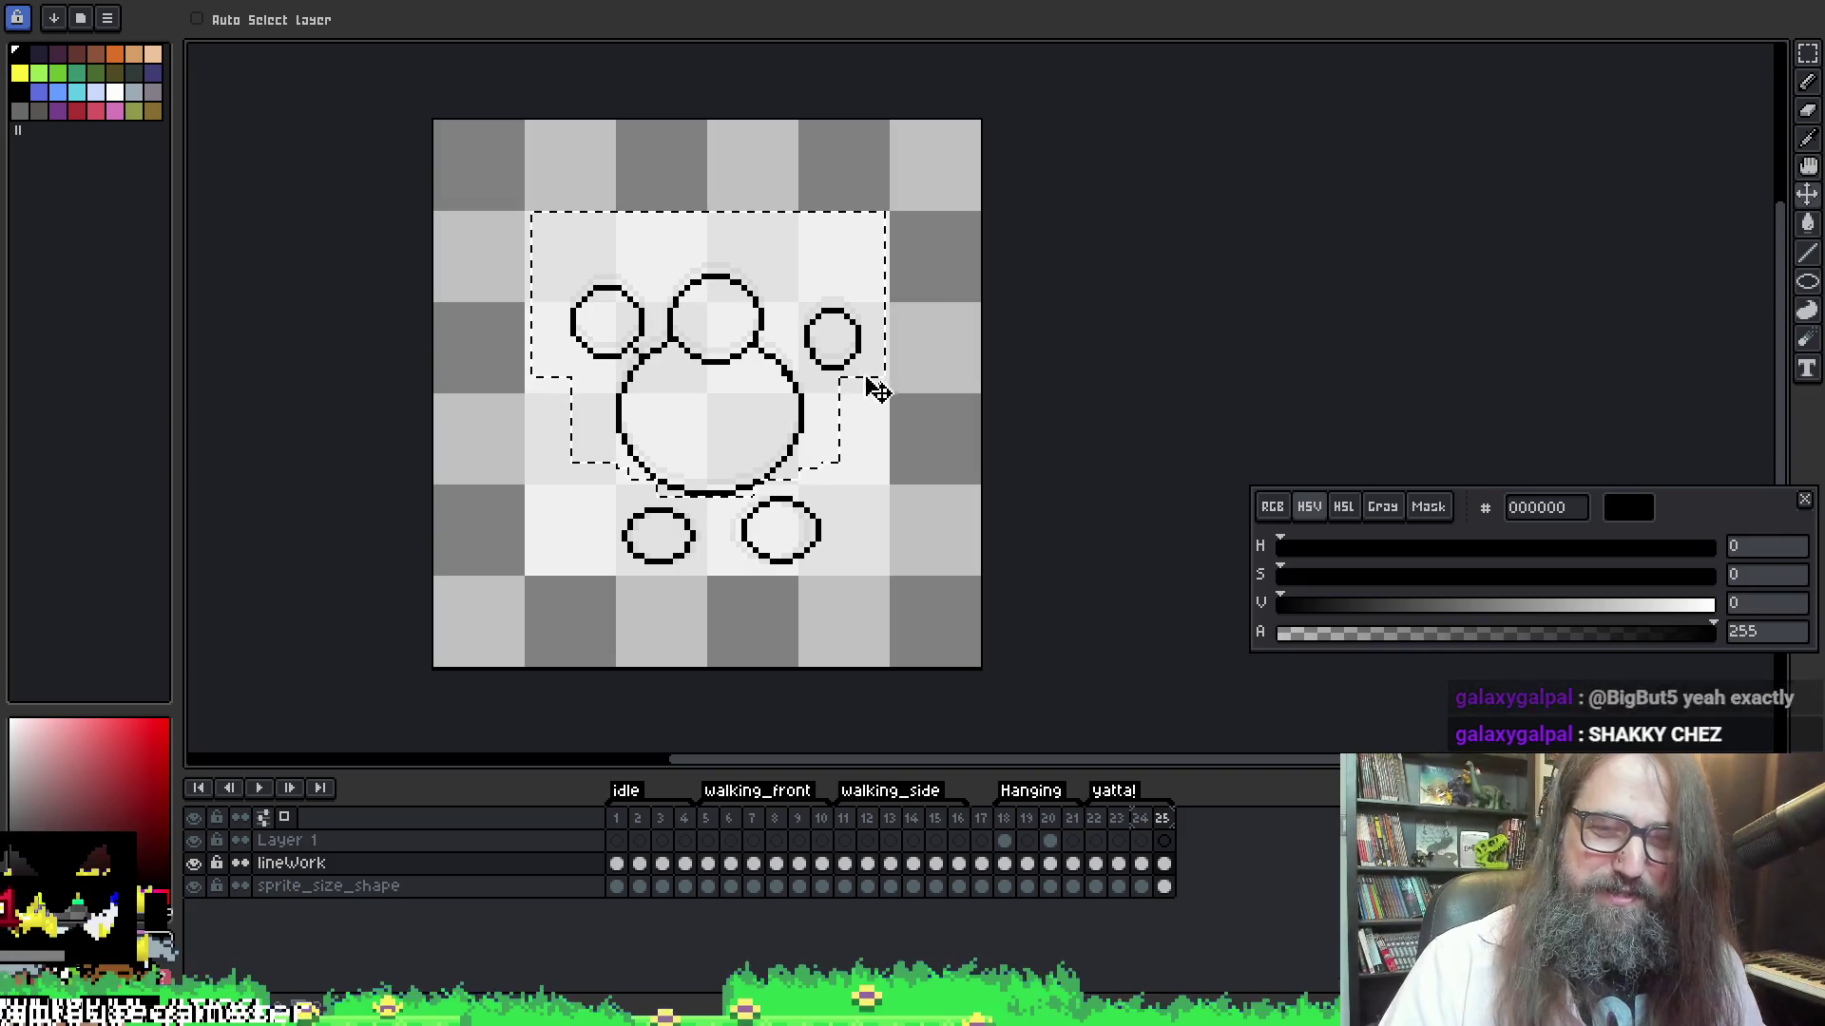
{"action": "key", "text": "Return"}
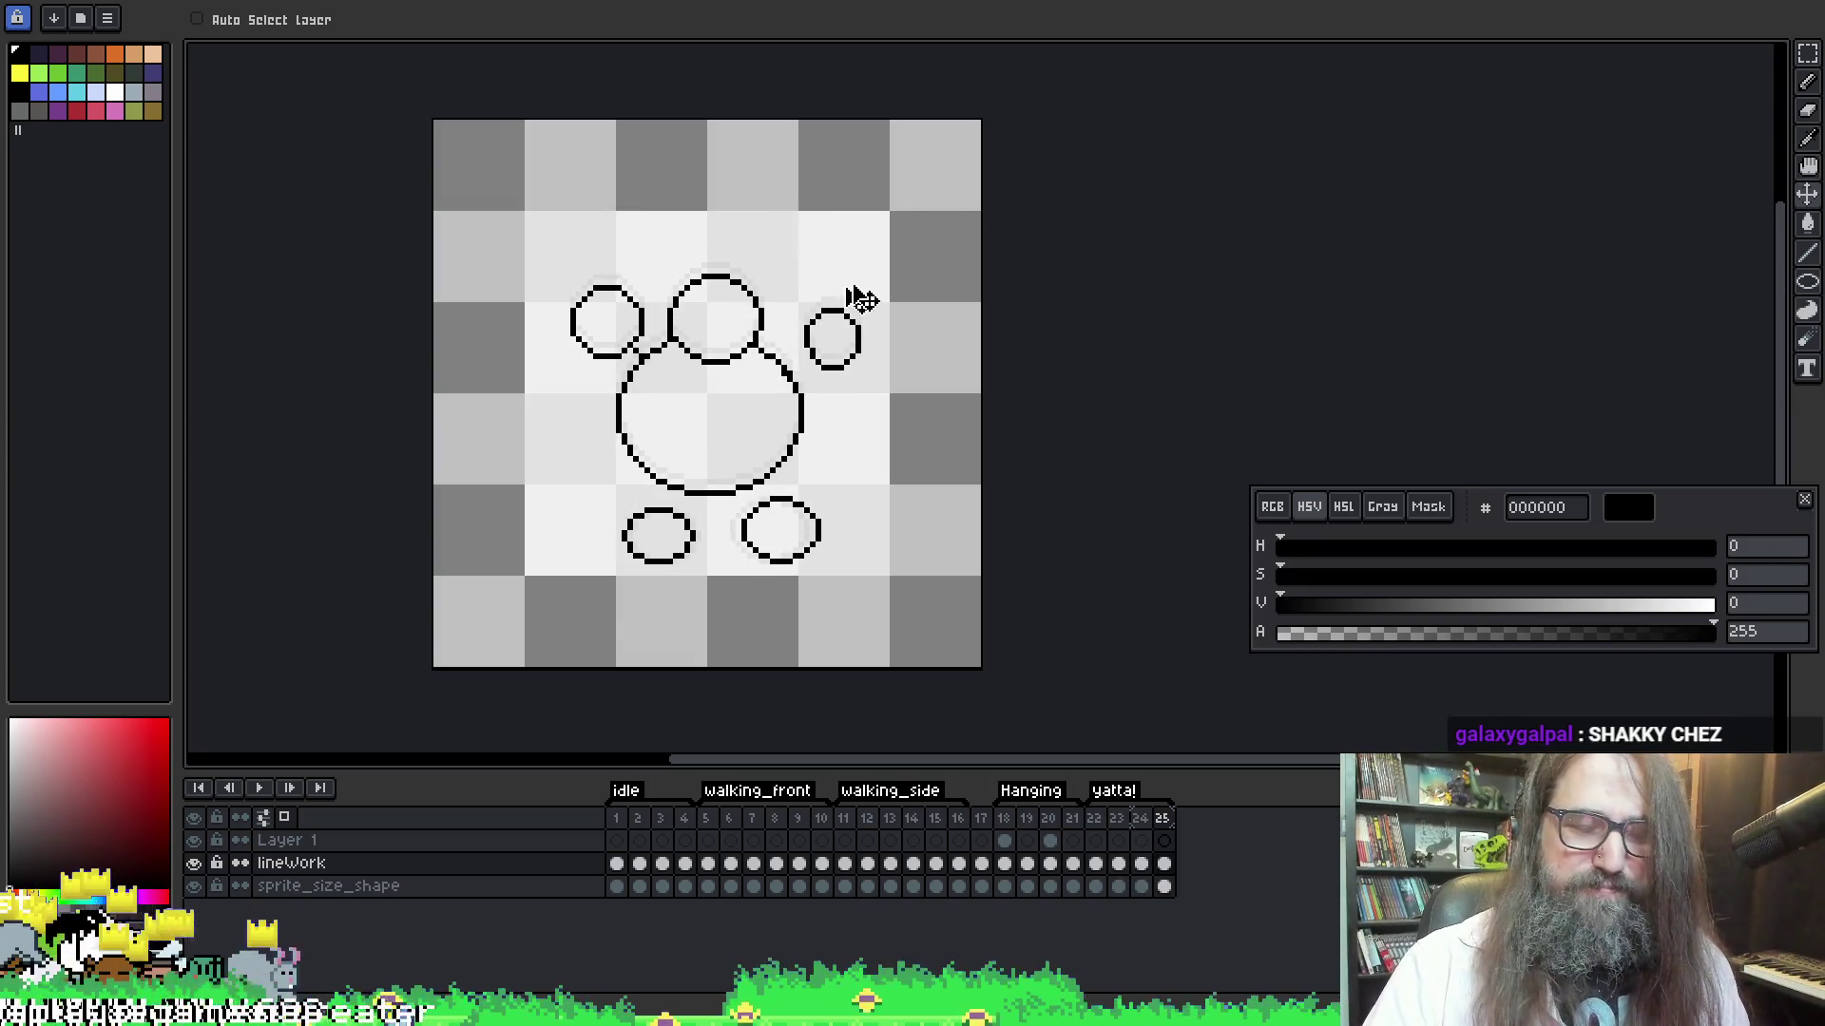
Select the small right hand circle and raise it
{"action": "key", "text": "m"}
{"action": "left_click_drag", "start_coordinate": [800, 287], "coordinate": [891, 384]}
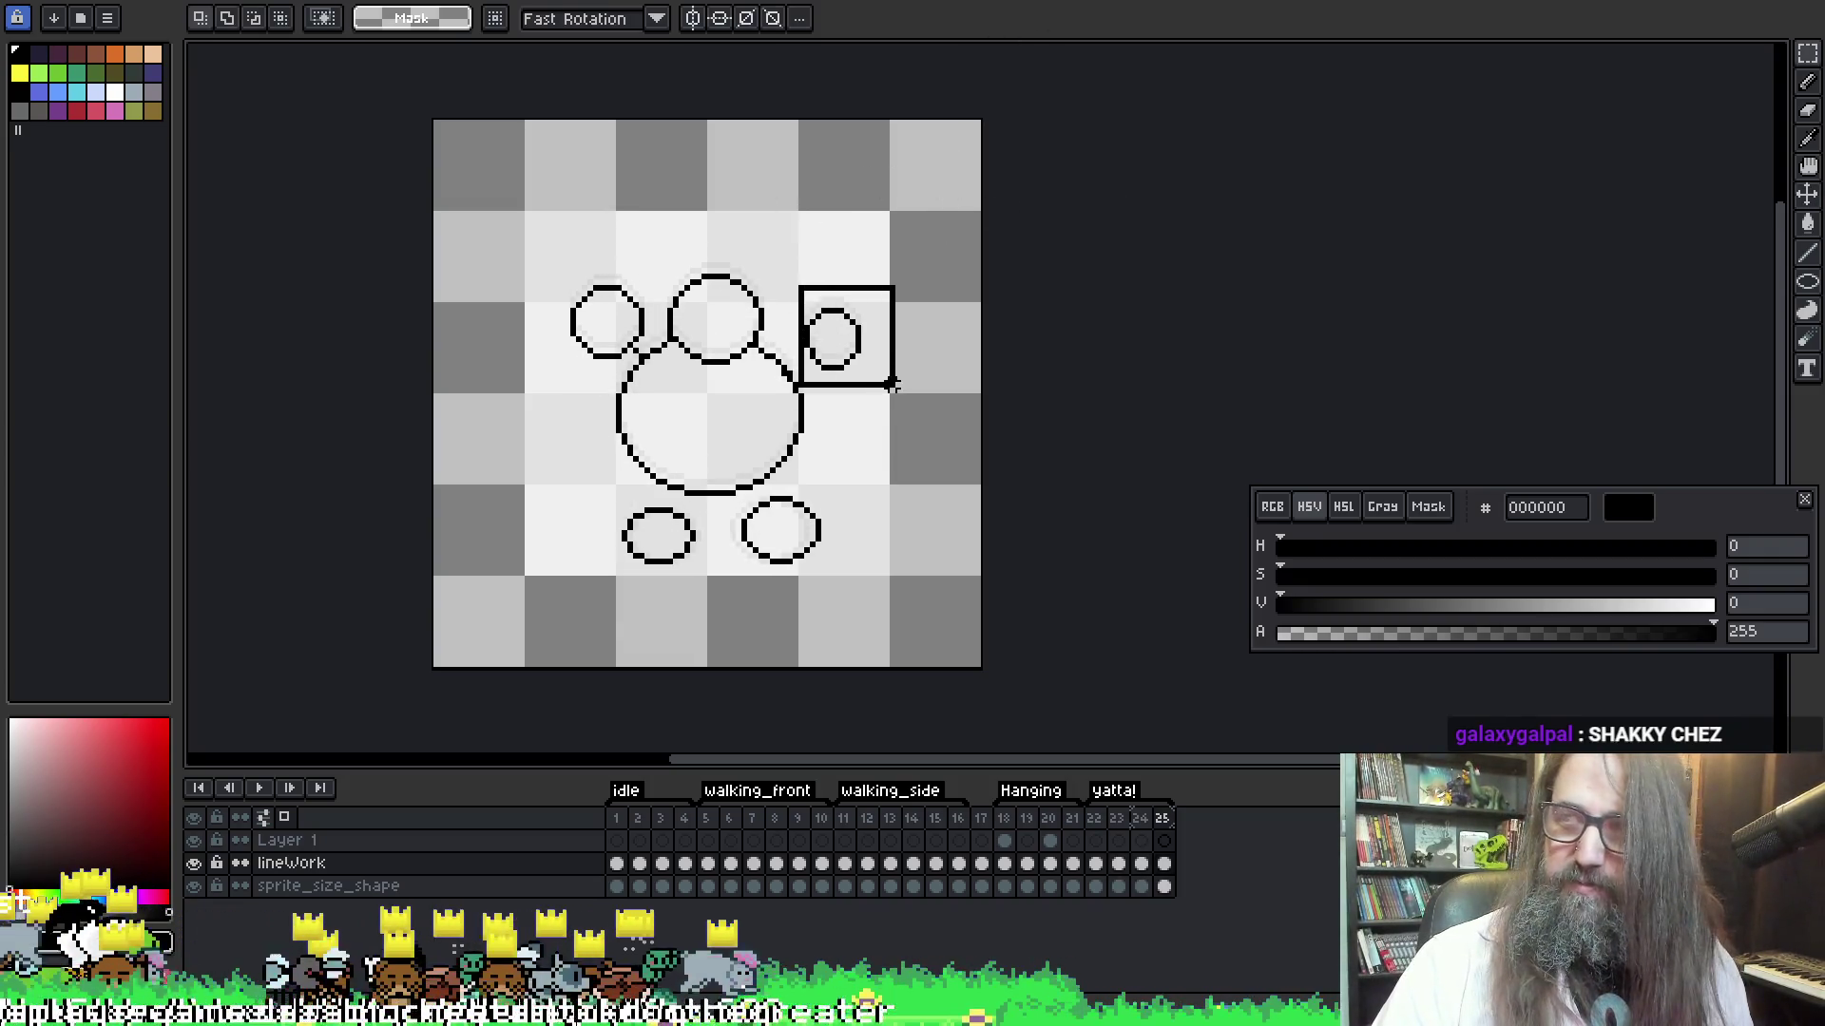
{"action": "left_click", "coordinate": [874, 327]}
{"action": "mouse_move", "coordinate": [877, 281]}
{"action": "left_mouse_down"}
{"action": "mouse_move", "coordinate": [798, 381]}
{"action": "mouse_move", "coordinate": [850, 381]}
{"action": "left_mouse_up"}
{"action": "left_click", "coordinate": [610, 295]}
Lasso the small upper-left circle and move it down and left
{"action": "key", "text": "q"}
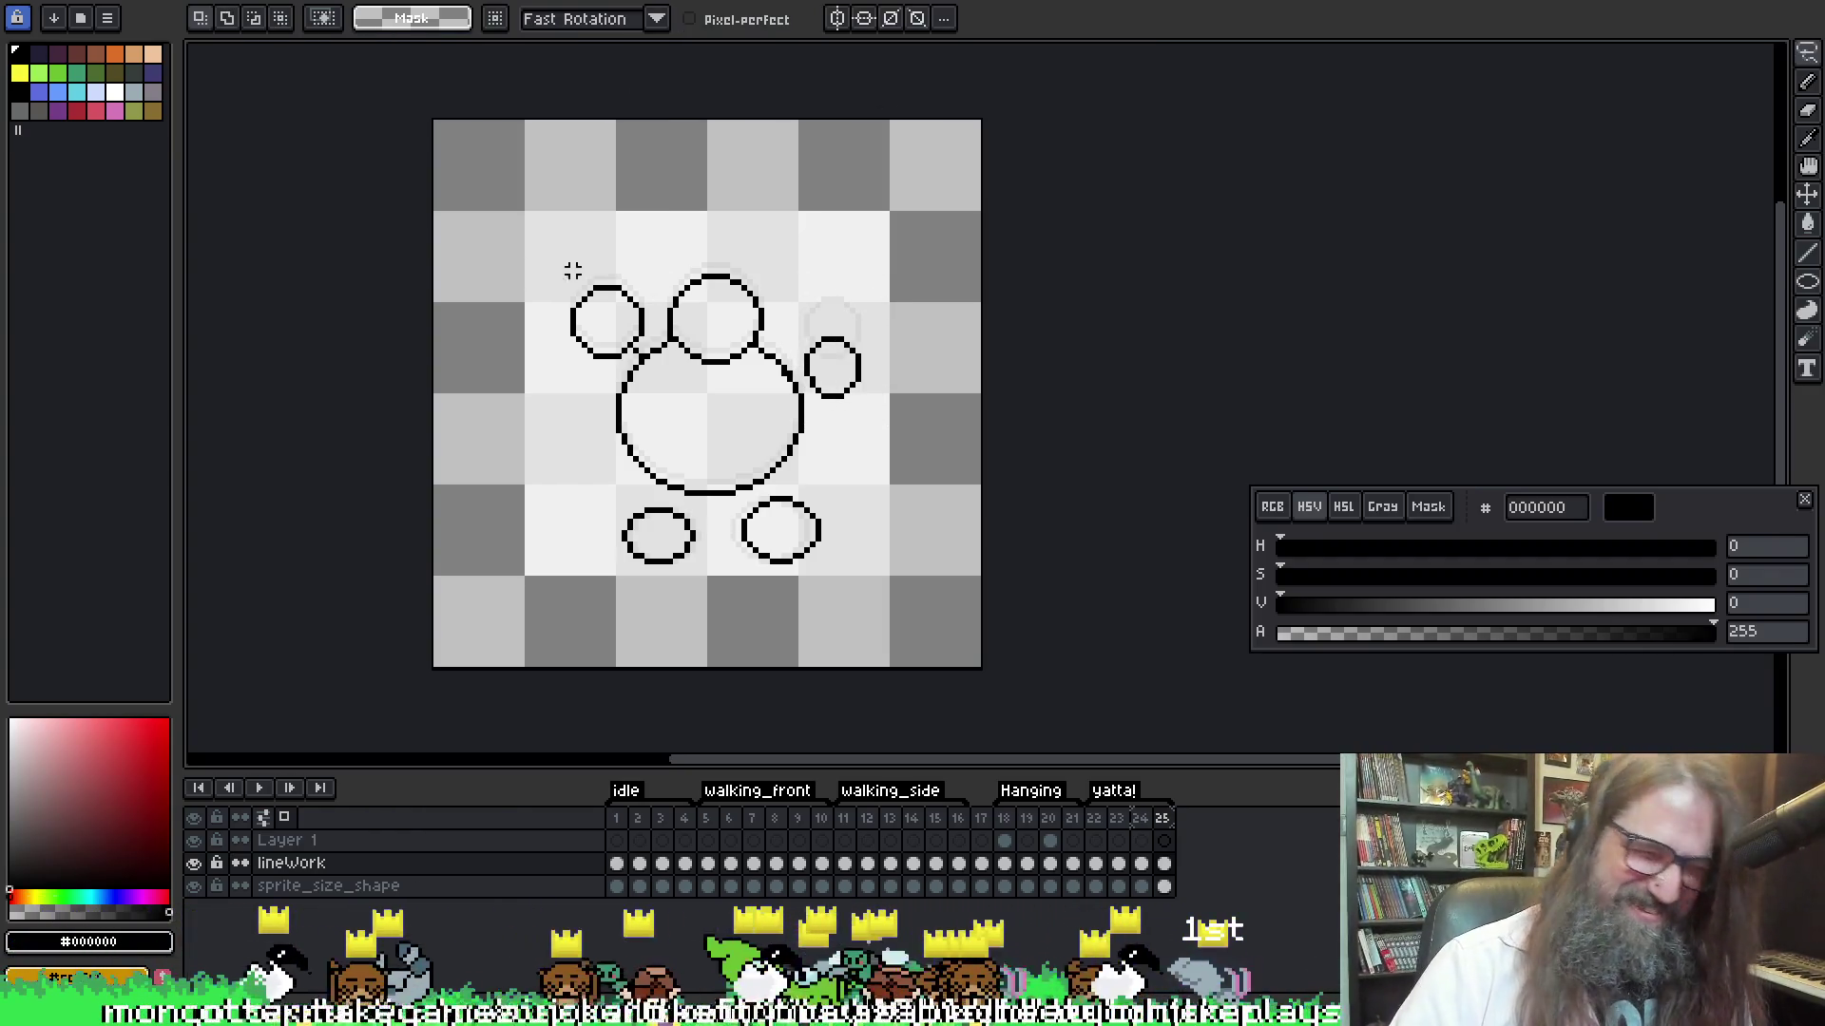
{"action": "mouse_move", "coordinate": [596, 224]}
{"action": "left_mouse_down"}
{"action": "mouse_move", "coordinate": [549, 323]}
{"action": "mouse_move", "coordinate": [582, 384]}
{"action": "mouse_move", "coordinate": [536, 194]}
{"action": "left_mouse_up"}
{"action": "left_click_drag", "start_coordinate": [614, 334], "coordinate": [603, 363]}
{"action": "key", "text": "ctrl+d"}
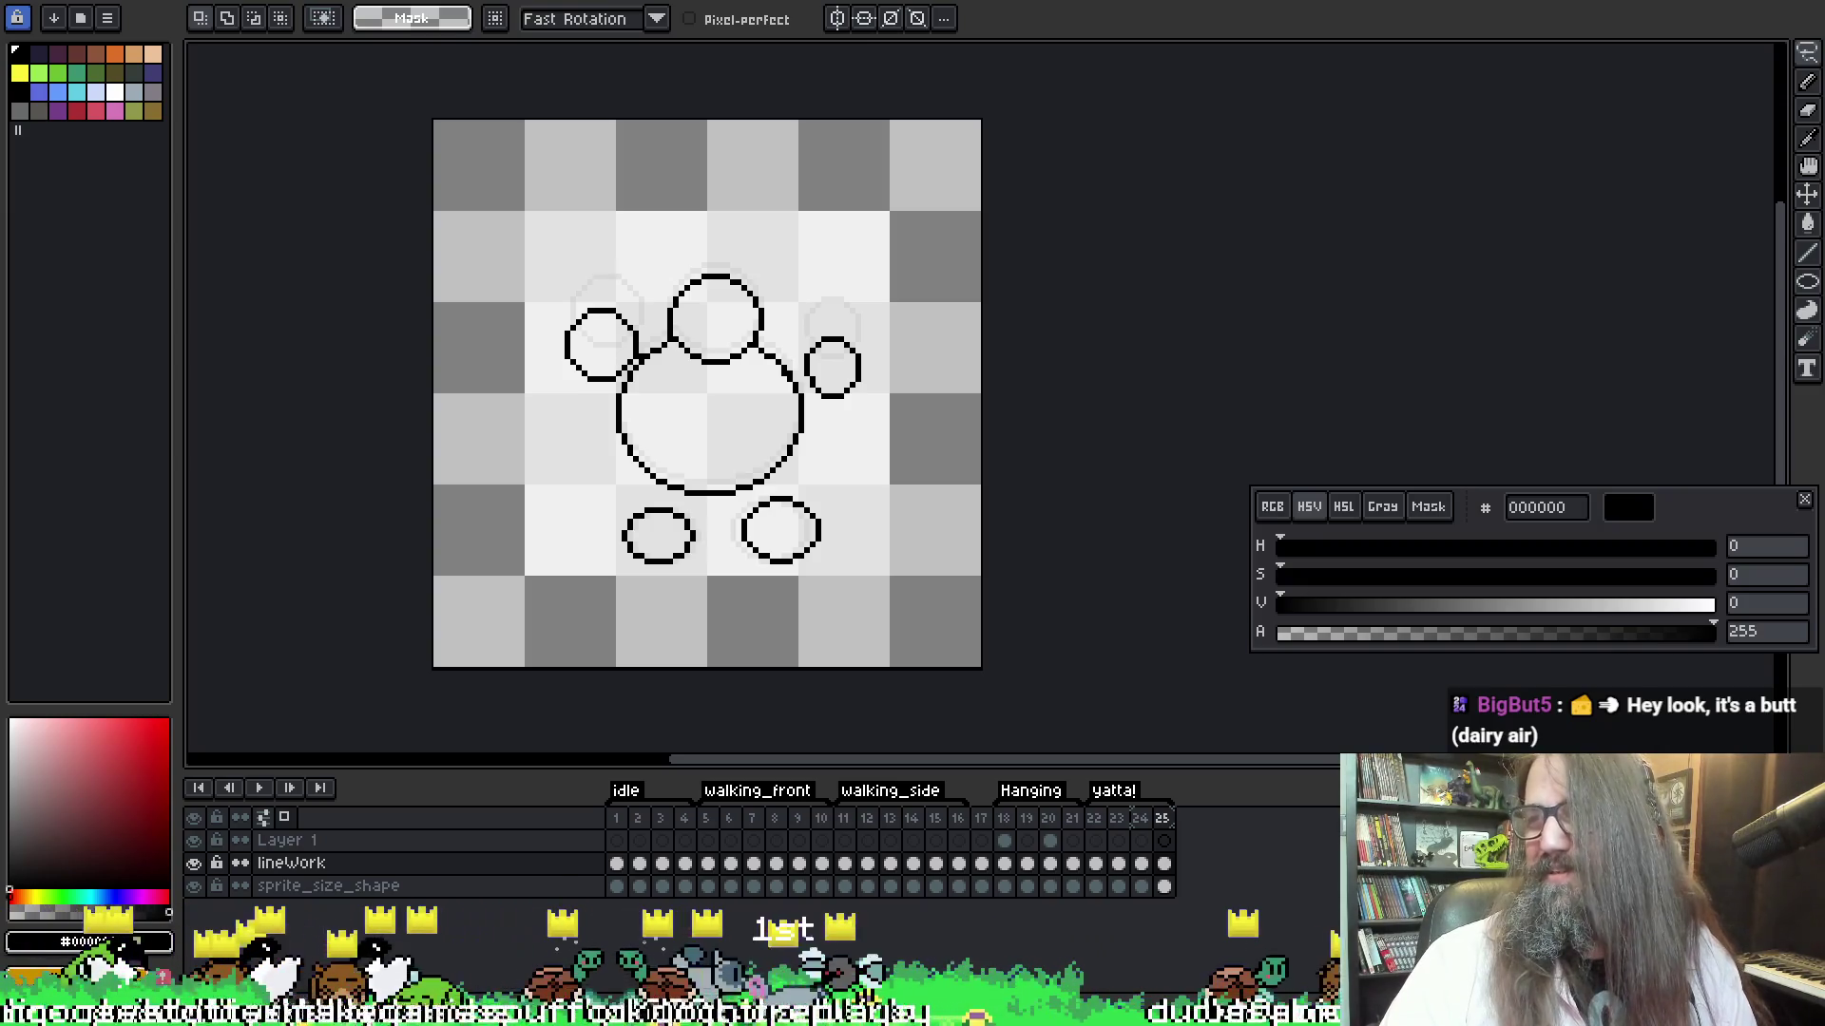
Compare with the neighbouring bunny frame and play the yatta! and Hanging animations
{"action": "key", "text": "Left"}
{"action": "key", "text": "Right"}
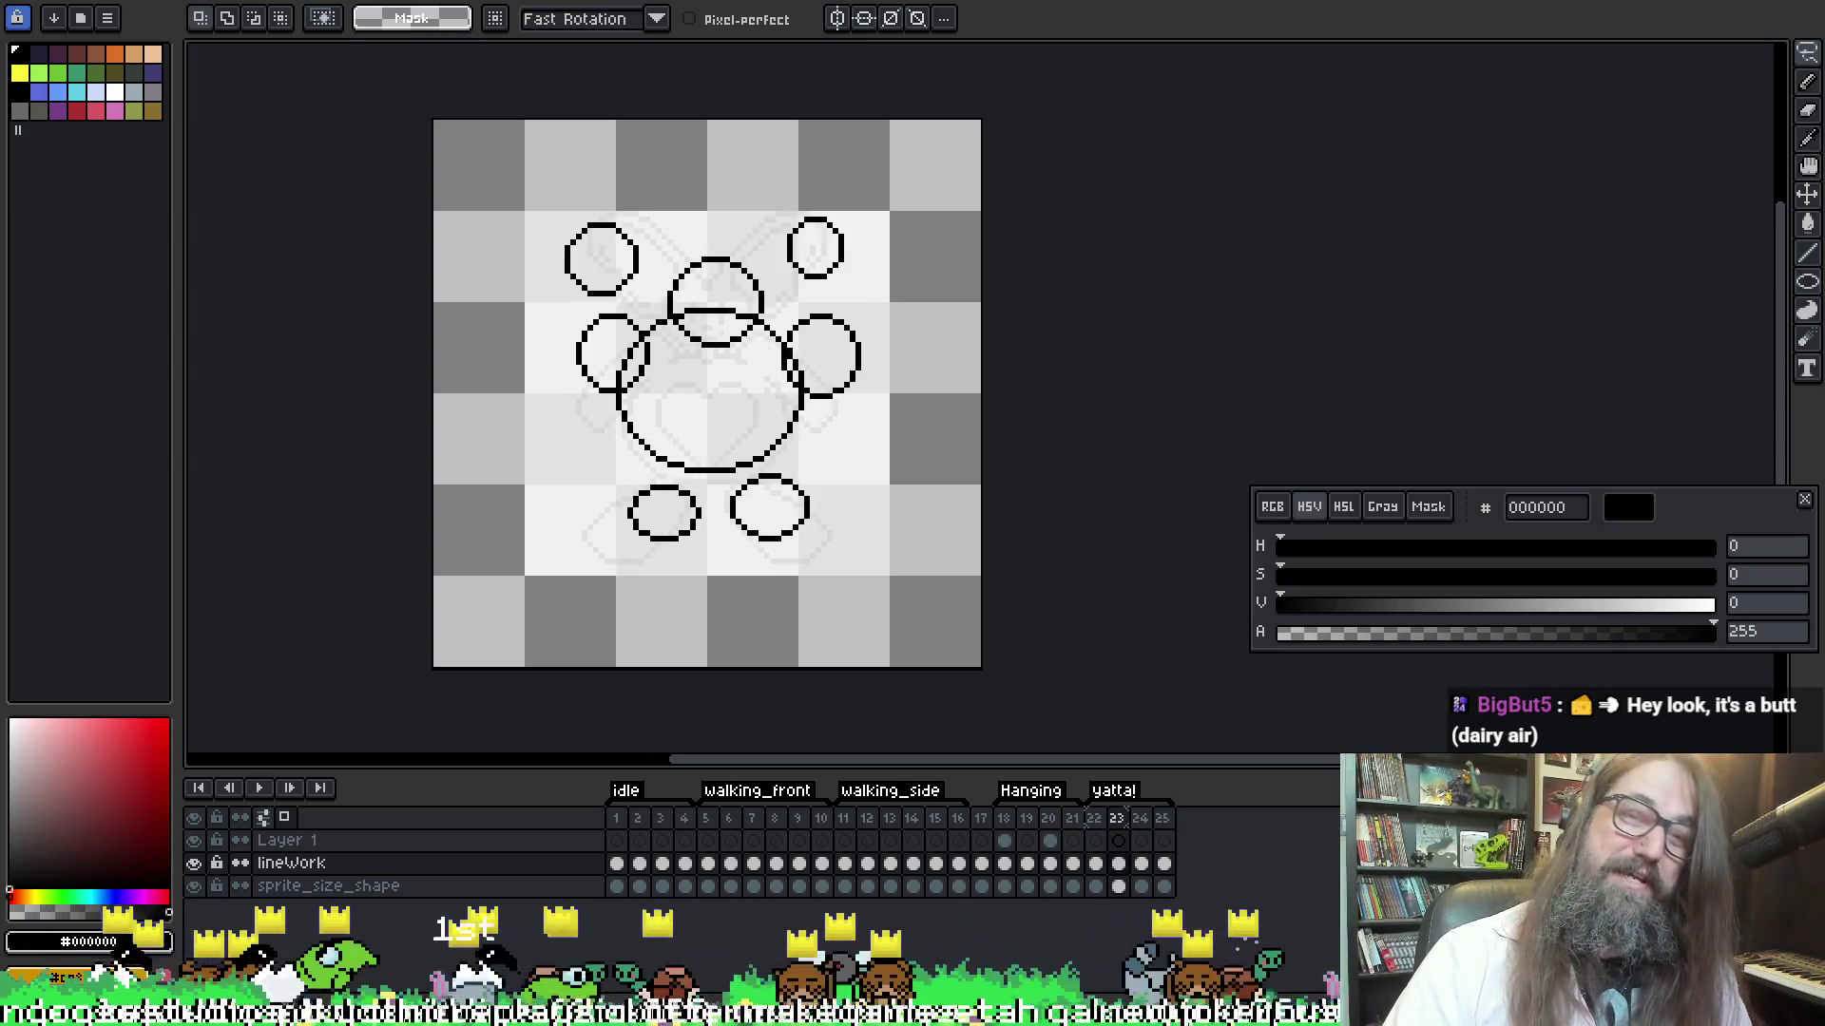
{"action": "key", "text": "Return"}
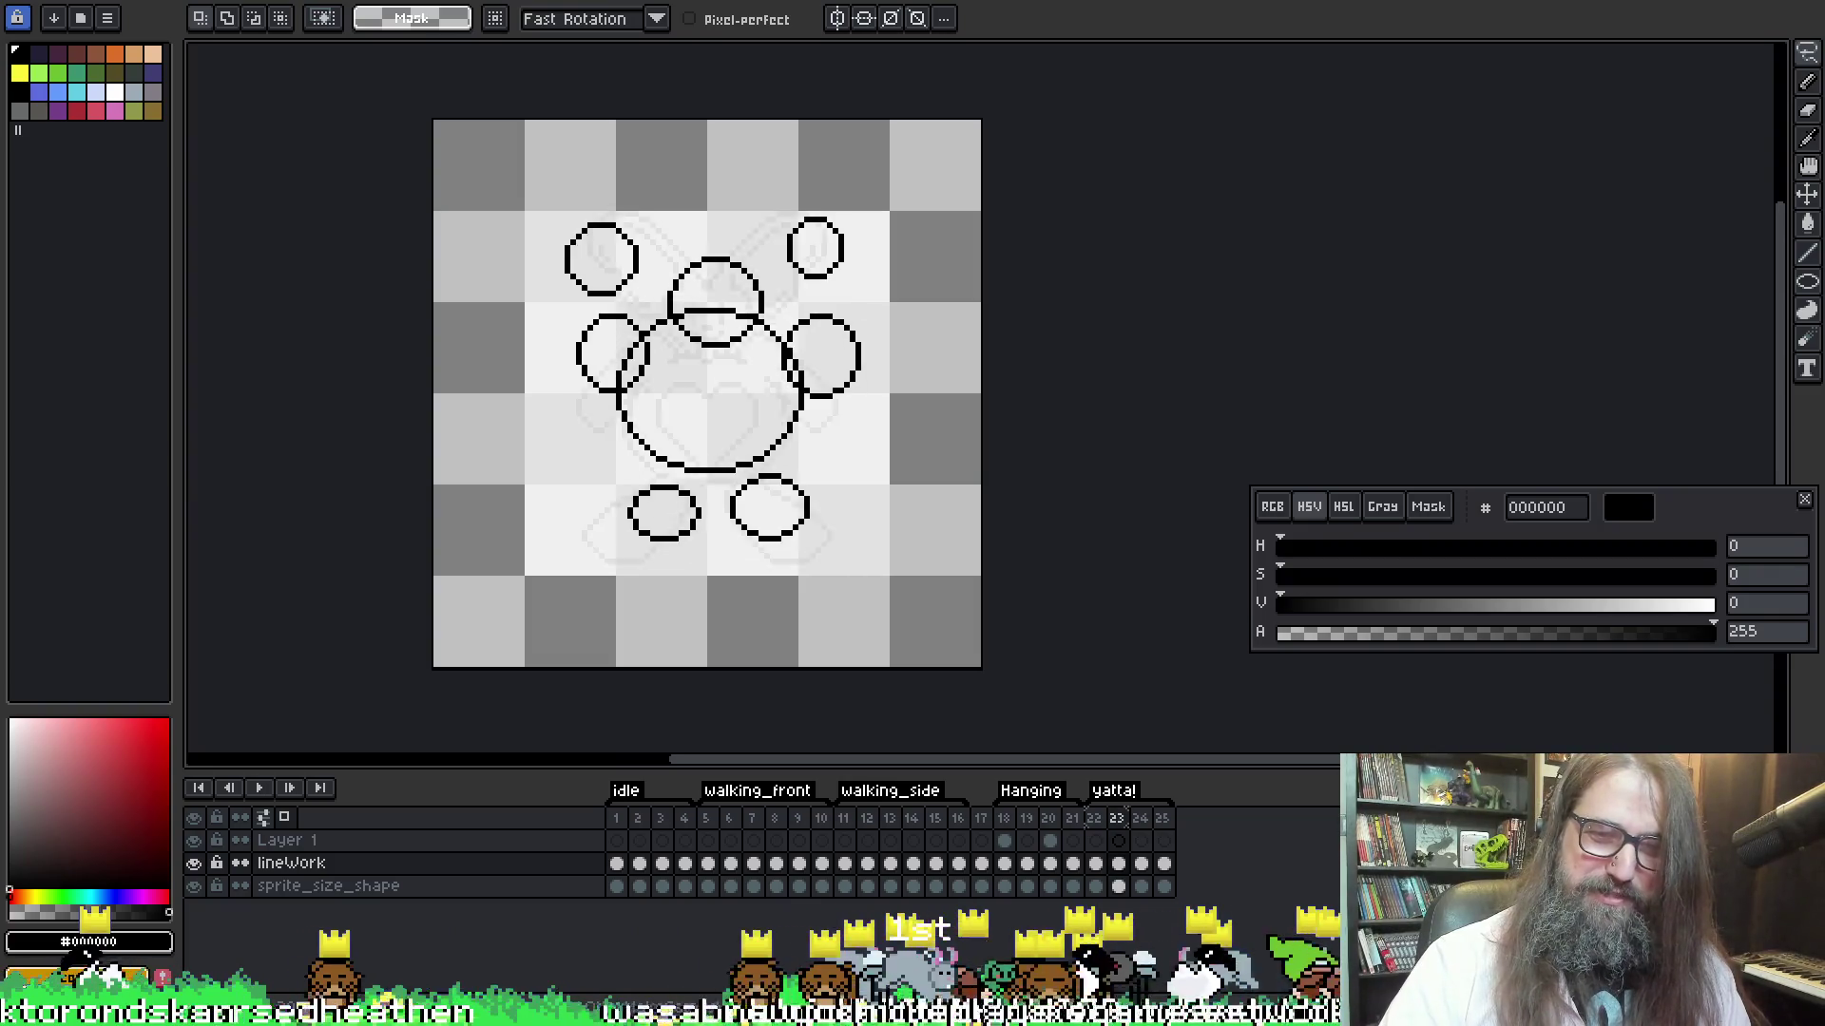
{"action": "left_click", "coordinate": [1003, 817]}
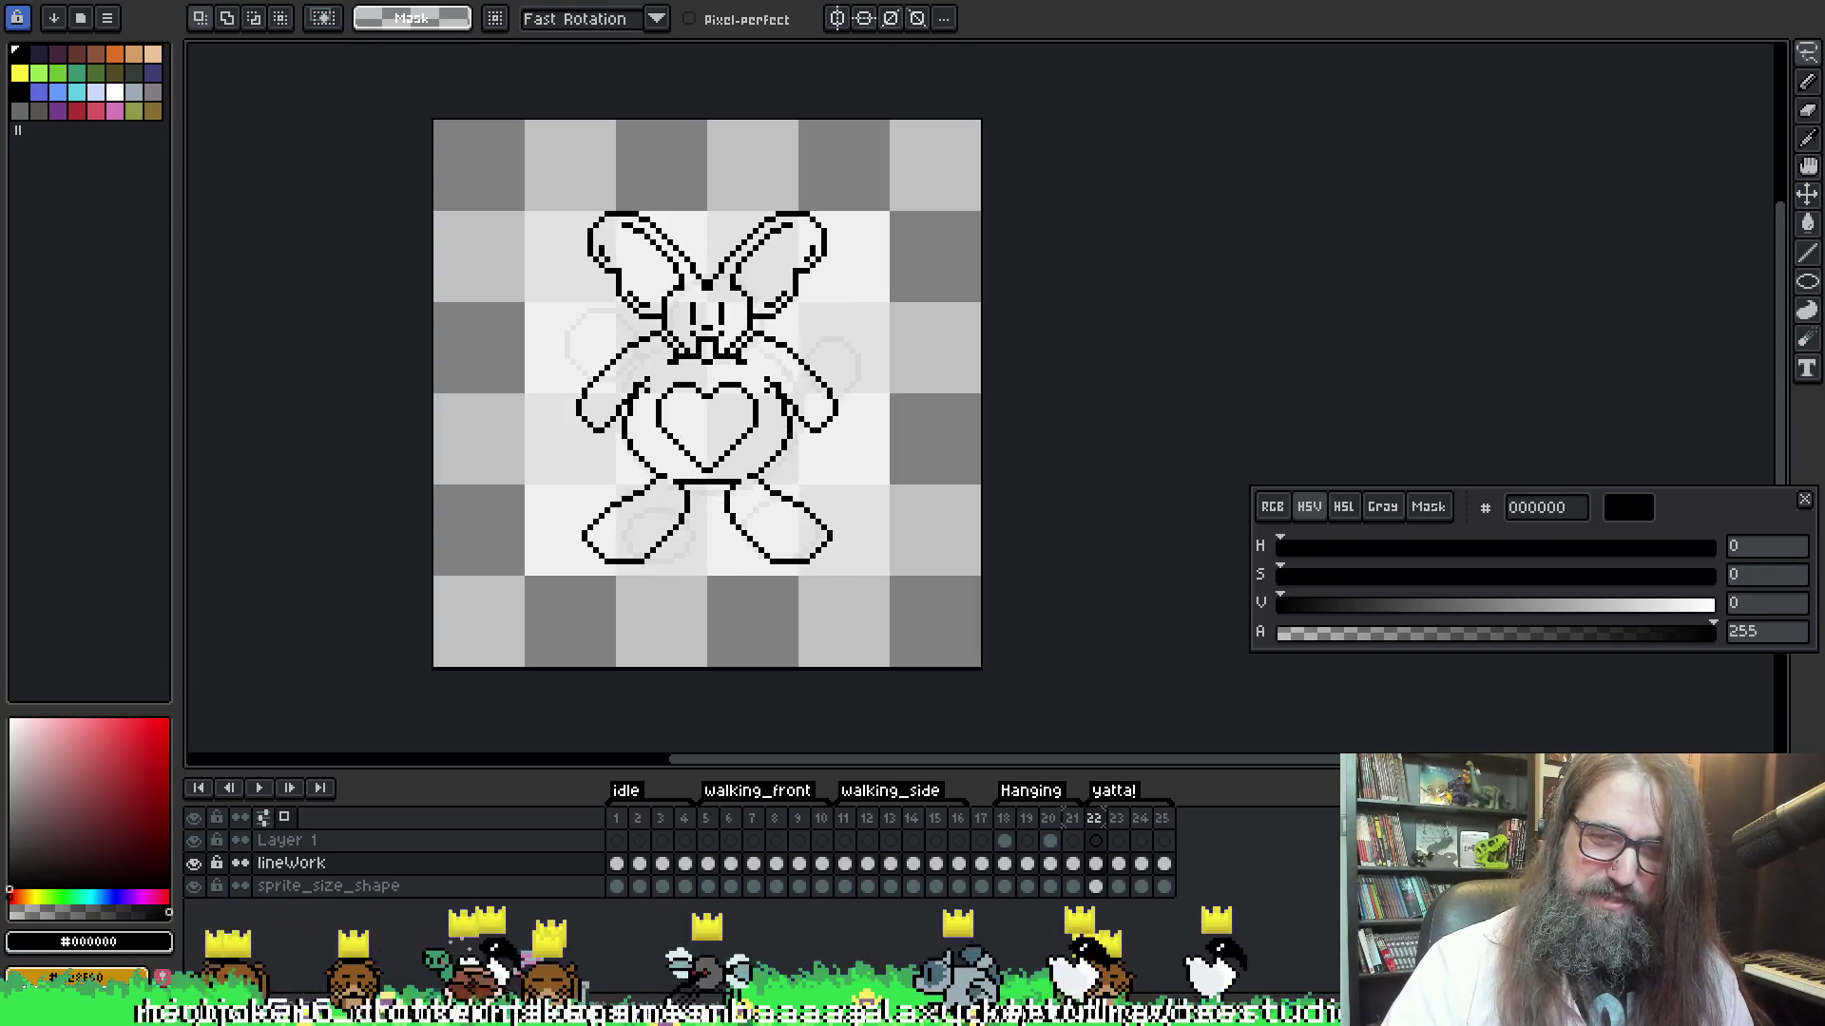
Play the animation, stop it, and step forward to frame 25
{"action": "key", "text": "Return"}
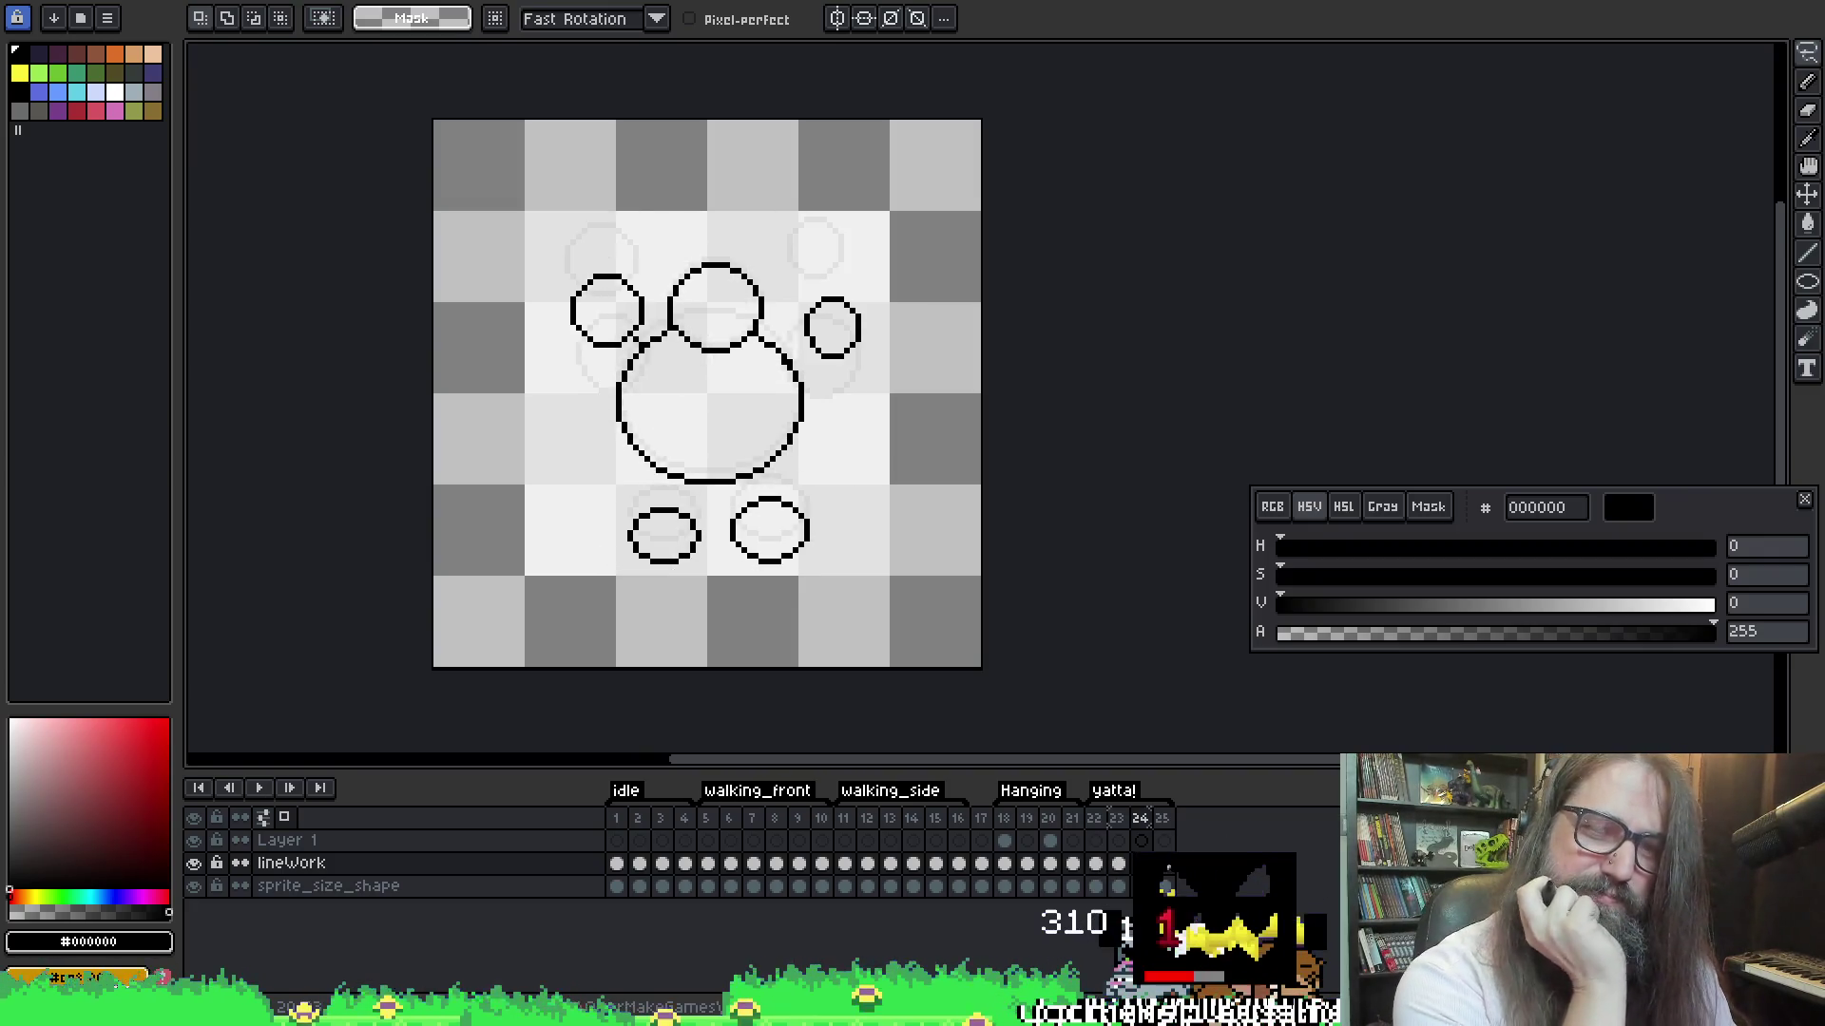
{"action": "key", "text": "Return"}
{"action": "key", "text": "Right"}
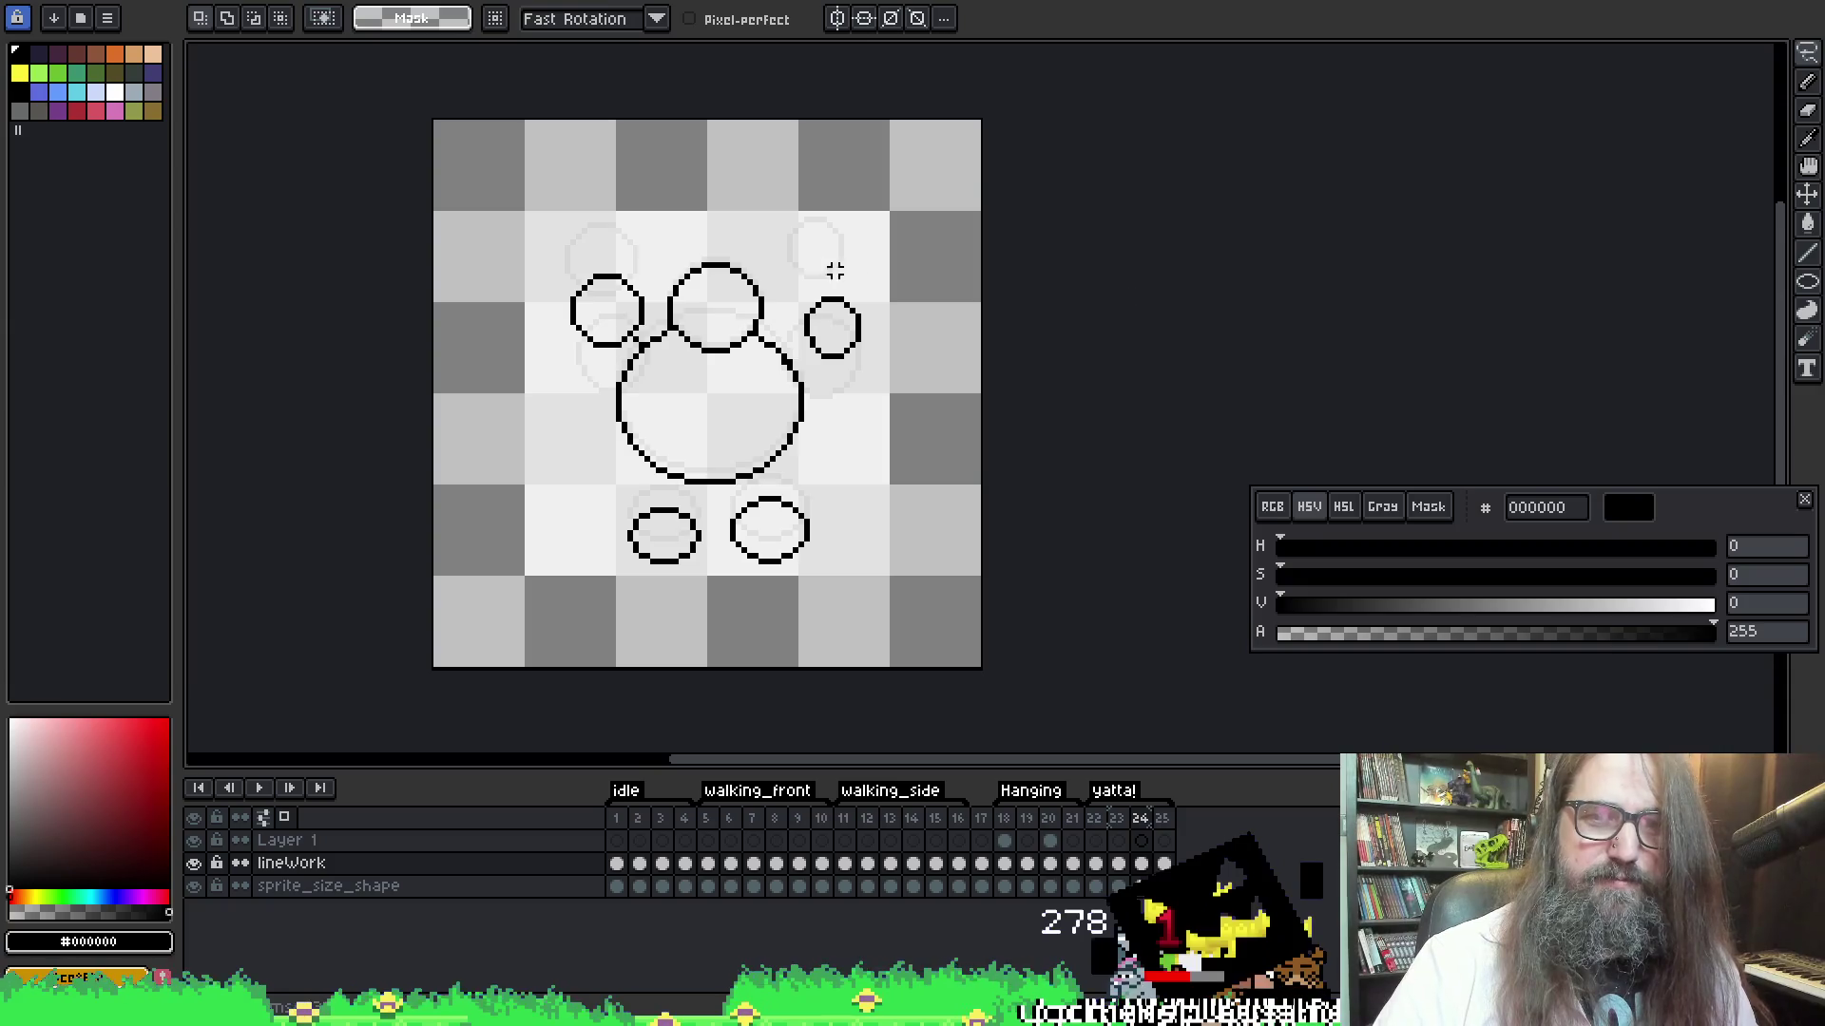
{"action": "key", "text": "Right"}
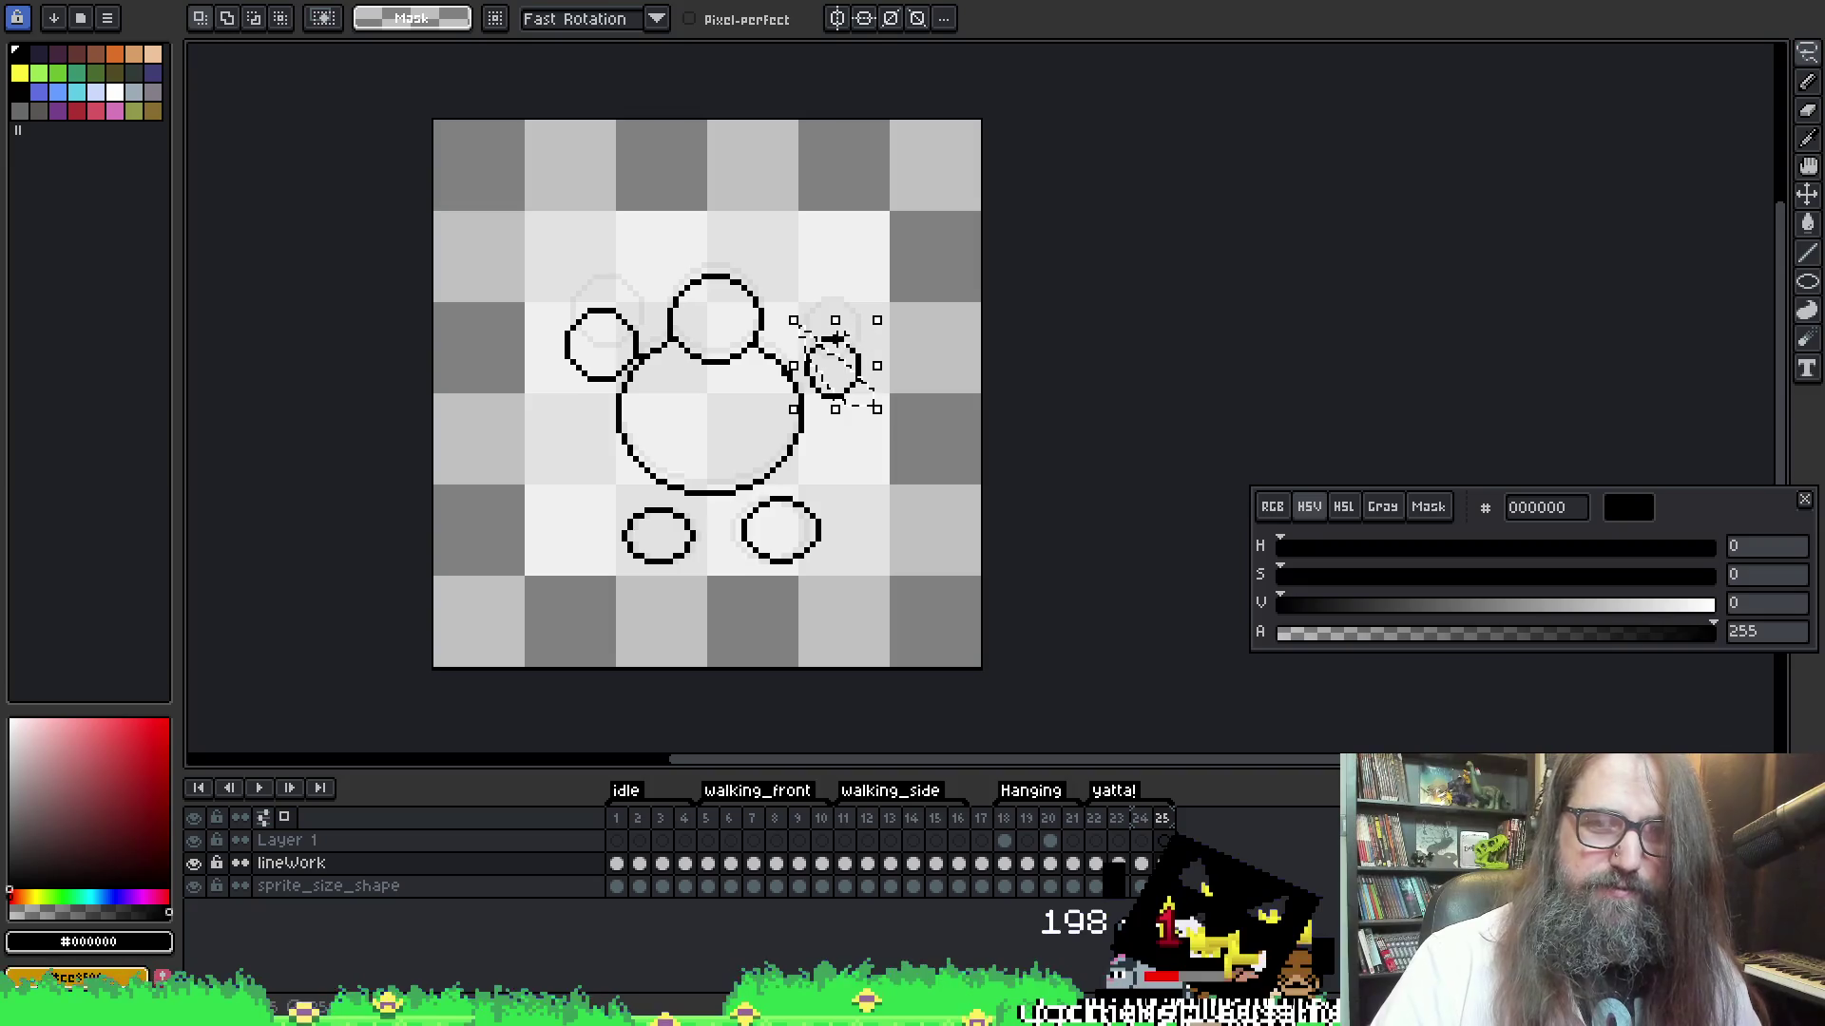
Lower the small right and left hand circles on frame 25
{"action": "mouse_move", "coordinate": [810, 309]}
{"action": "left_mouse_down"}
{"action": "mouse_move", "coordinate": [877, 422]}
{"action": "mouse_move", "coordinate": [851, 435]}
{"action": "left_mouse_up"}
{"action": "key", "text": "Escape"}
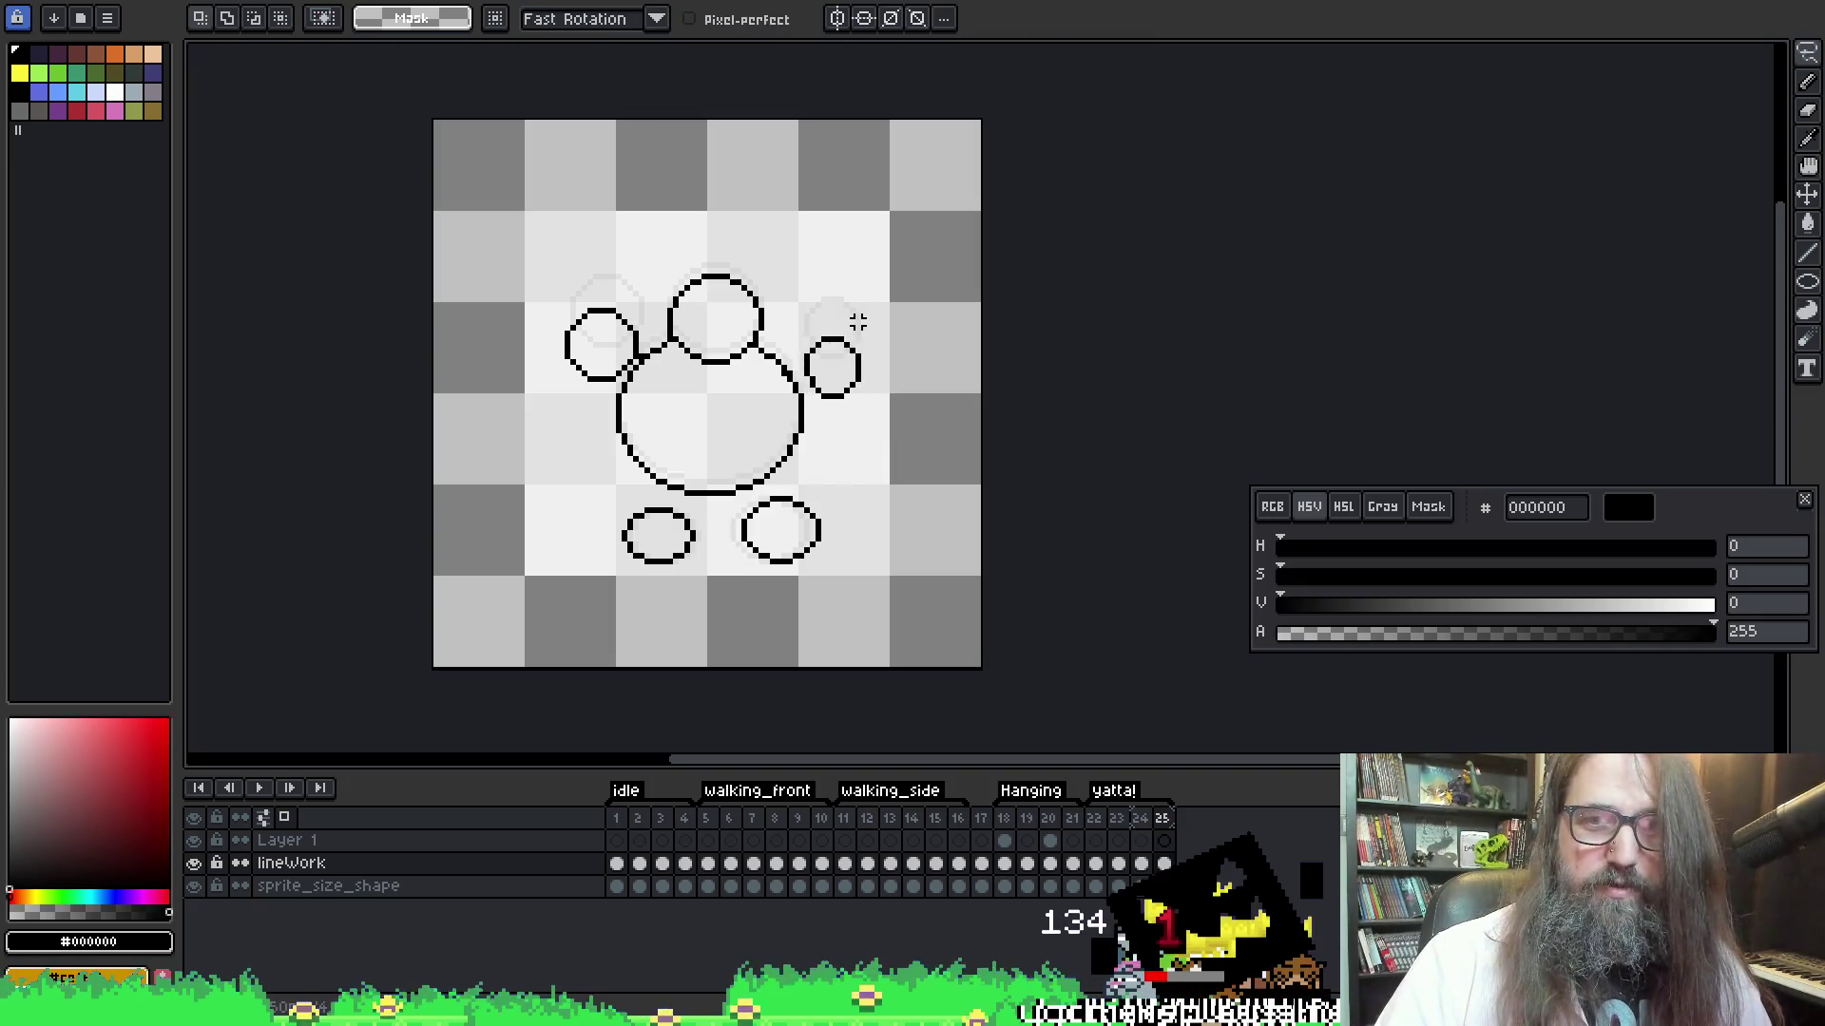
{"action": "mouse_move", "coordinate": [849, 301]}
{"action": "left_mouse_down"}
{"action": "mouse_move", "coordinate": [803, 319]}
{"action": "mouse_move", "coordinate": [831, 418]}
{"action": "mouse_move", "coordinate": [837, 249]}
{"action": "left_mouse_up"}
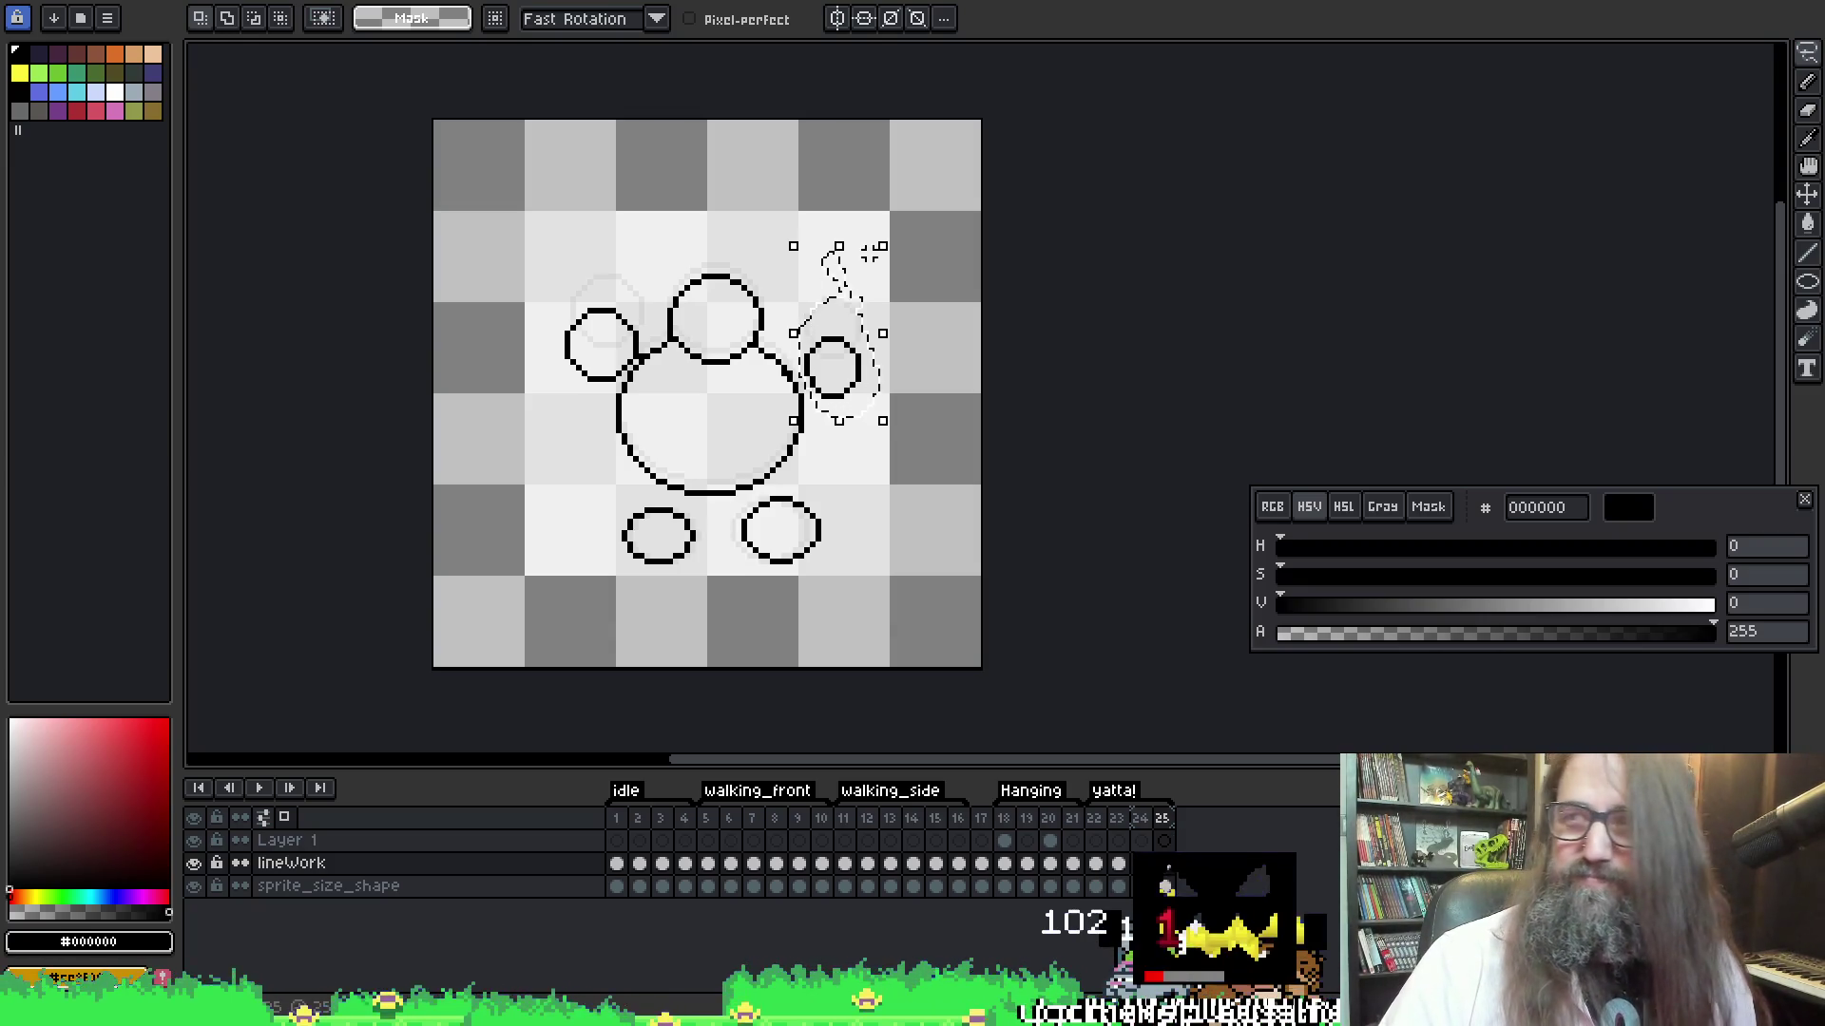
{"action": "left_click_drag", "start_coordinate": [846, 372], "coordinate": [854, 417]}
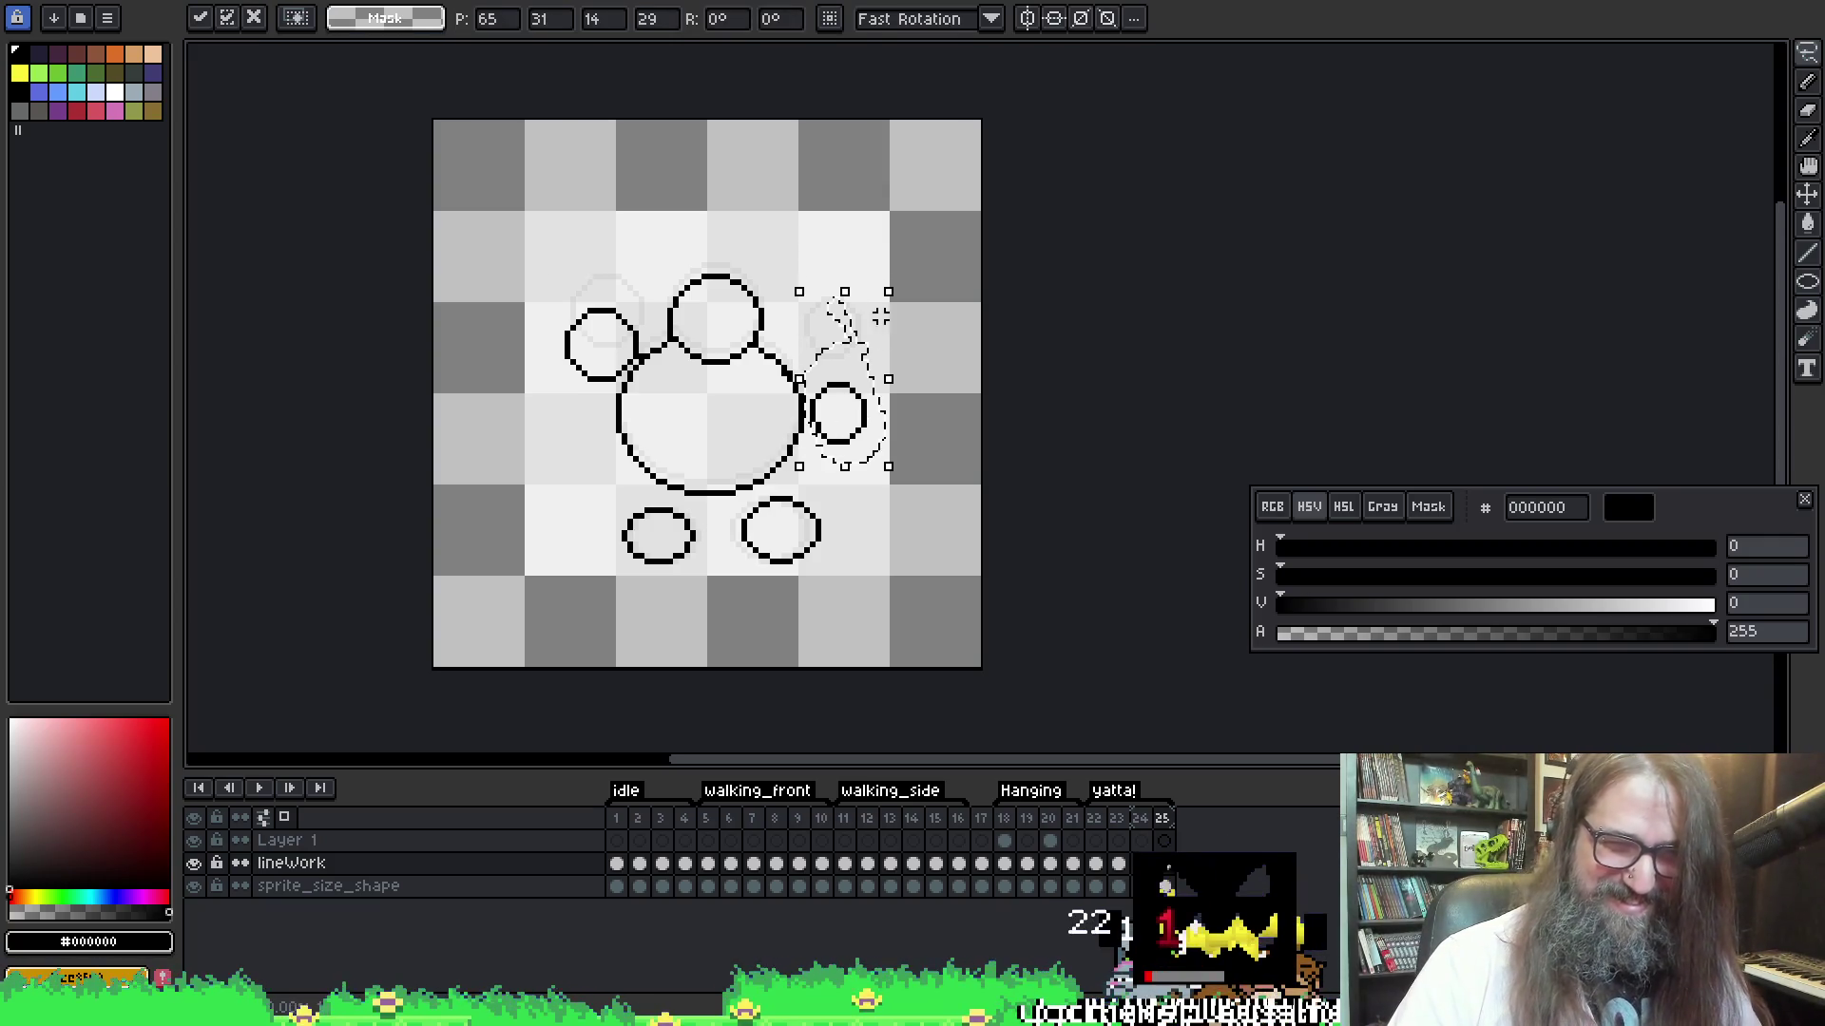
{"action": "left_click", "coordinate": [556, 299]}
{"action": "mouse_move", "coordinate": [587, 285]}
{"action": "left_mouse_down"}
{"action": "mouse_move", "coordinate": [594, 399]}
{"action": "mouse_move", "coordinate": [620, 378]}
{"action": "mouse_move", "coordinate": [622, 324]}
{"action": "mouse_move", "coordinate": [549, 337]}
{"action": "mouse_move", "coordinate": [604, 378]}
{"action": "mouse_move", "coordinate": [657, 328]}
{"action": "mouse_move", "coordinate": [490, 283]}
{"action": "mouse_move", "coordinate": [548, 359]}
{"action": "mouse_move", "coordinate": [613, 379]}
{"action": "mouse_move", "coordinate": [627, 359]}
{"action": "mouse_move", "coordinate": [603, 391]}
{"action": "mouse_move", "coordinate": [611, 420]}
{"action": "left_mouse_up"}
{"action": "left_click", "coordinate": [611, 244]}
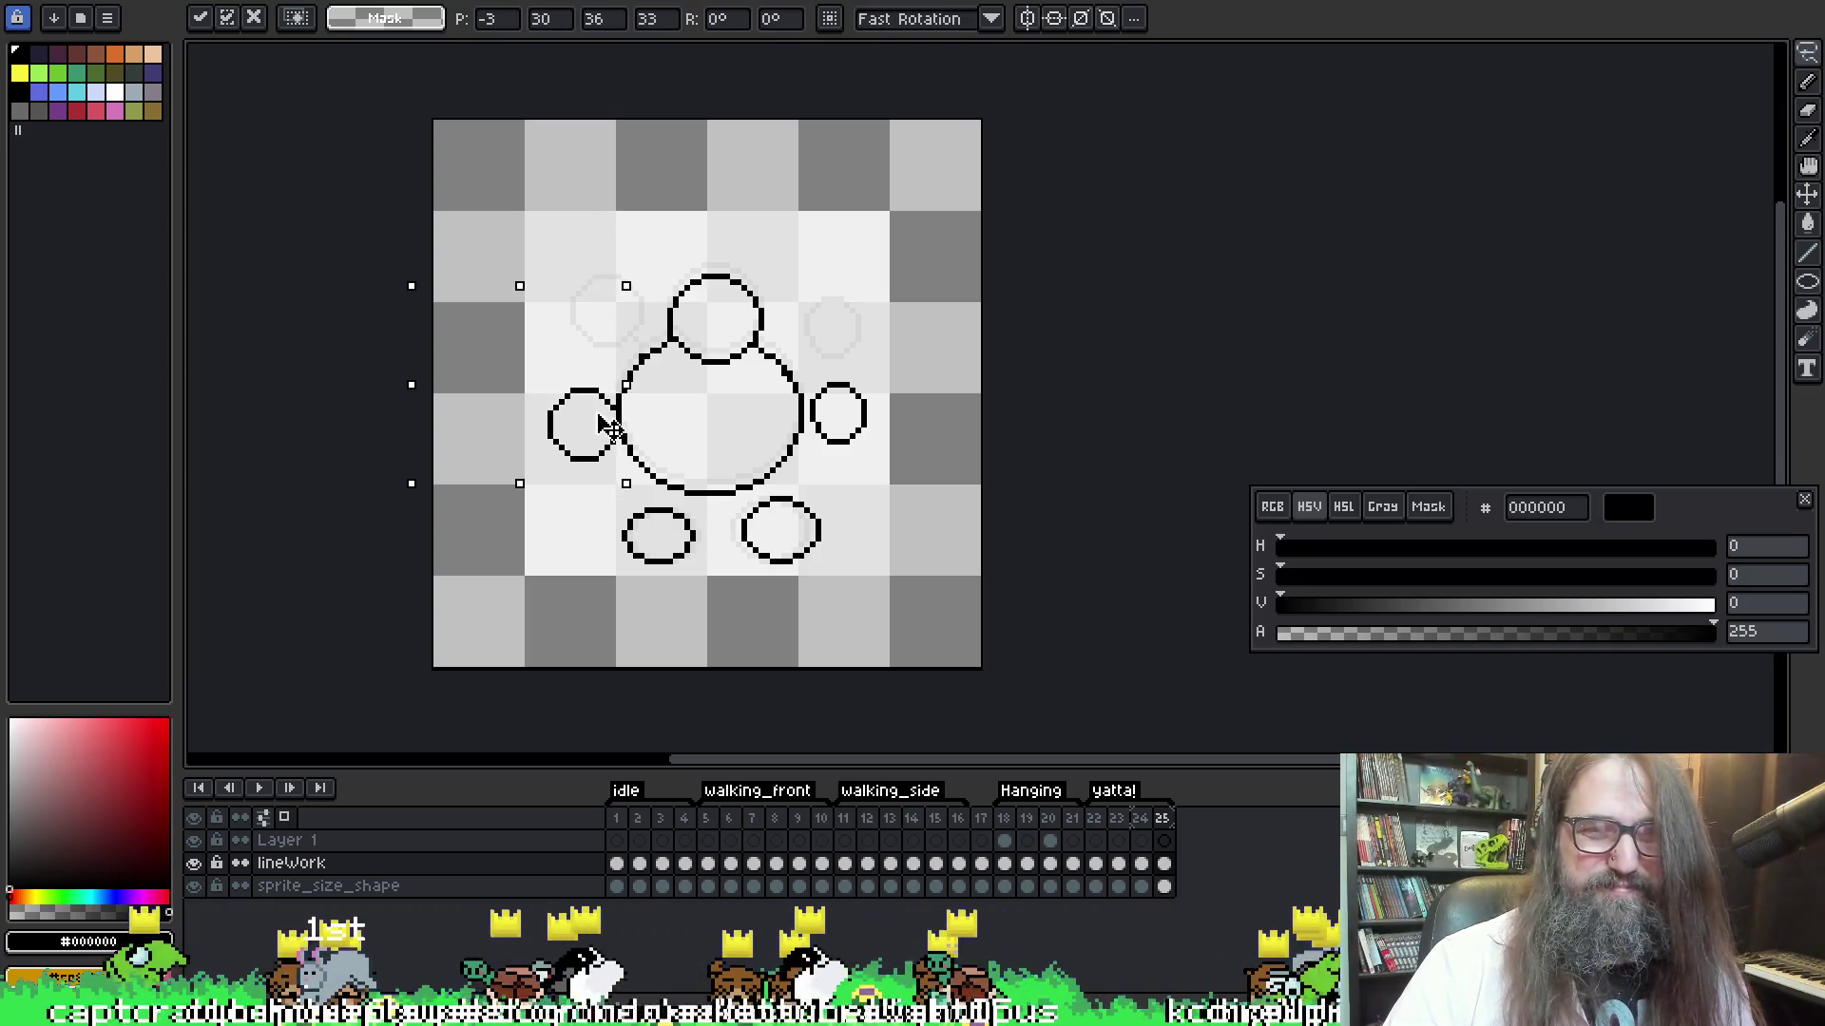
{"action": "left_click", "coordinate": [686, 180]}
Nudge the top head circle down and replay the animation
{"action": "mouse_move", "coordinate": [664, 282]}
{"action": "left_mouse_down"}
{"action": "mouse_move", "coordinate": [668, 347]}
{"action": "mouse_move", "coordinate": [751, 366]}
{"action": "mouse_move", "coordinate": [637, 264]}
{"action": "left_mouse_up"}
{"action": "key", "text": "Down"}
{"action": "key", "text": "Down"}
{"action": "key", "text": "Down"}
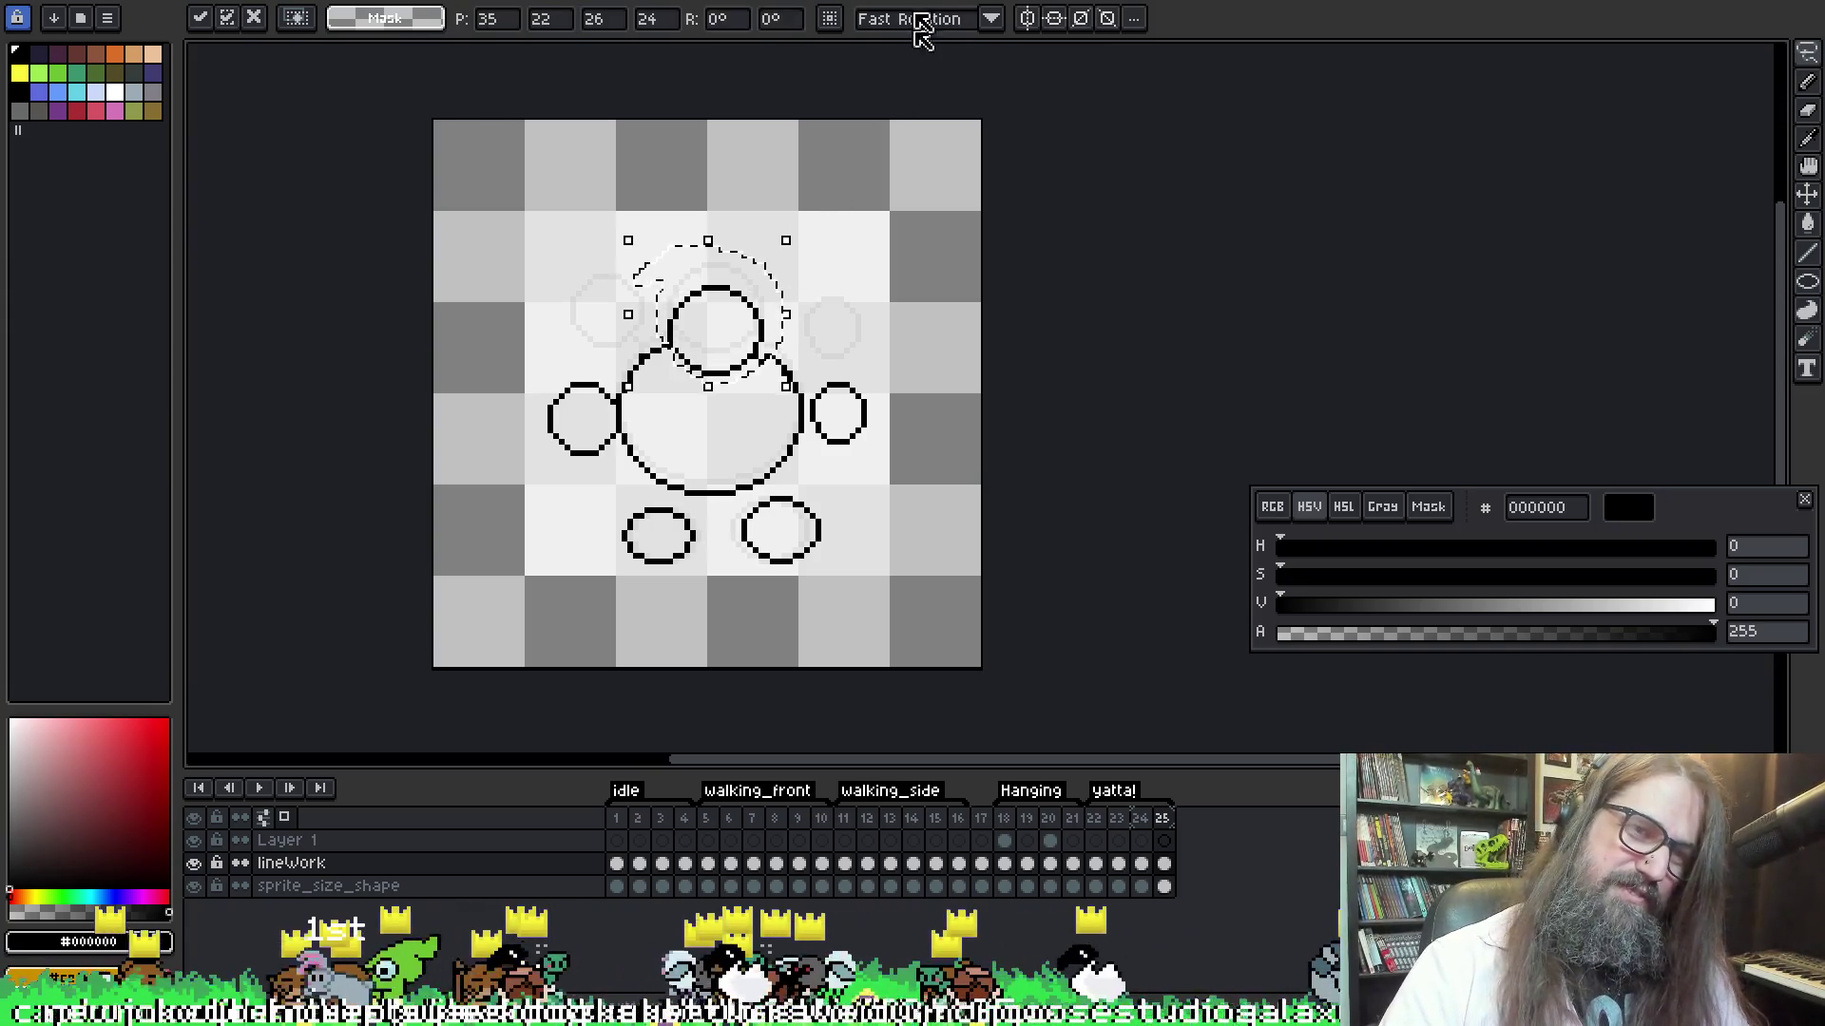
{"action": "key", "text": "Return"}
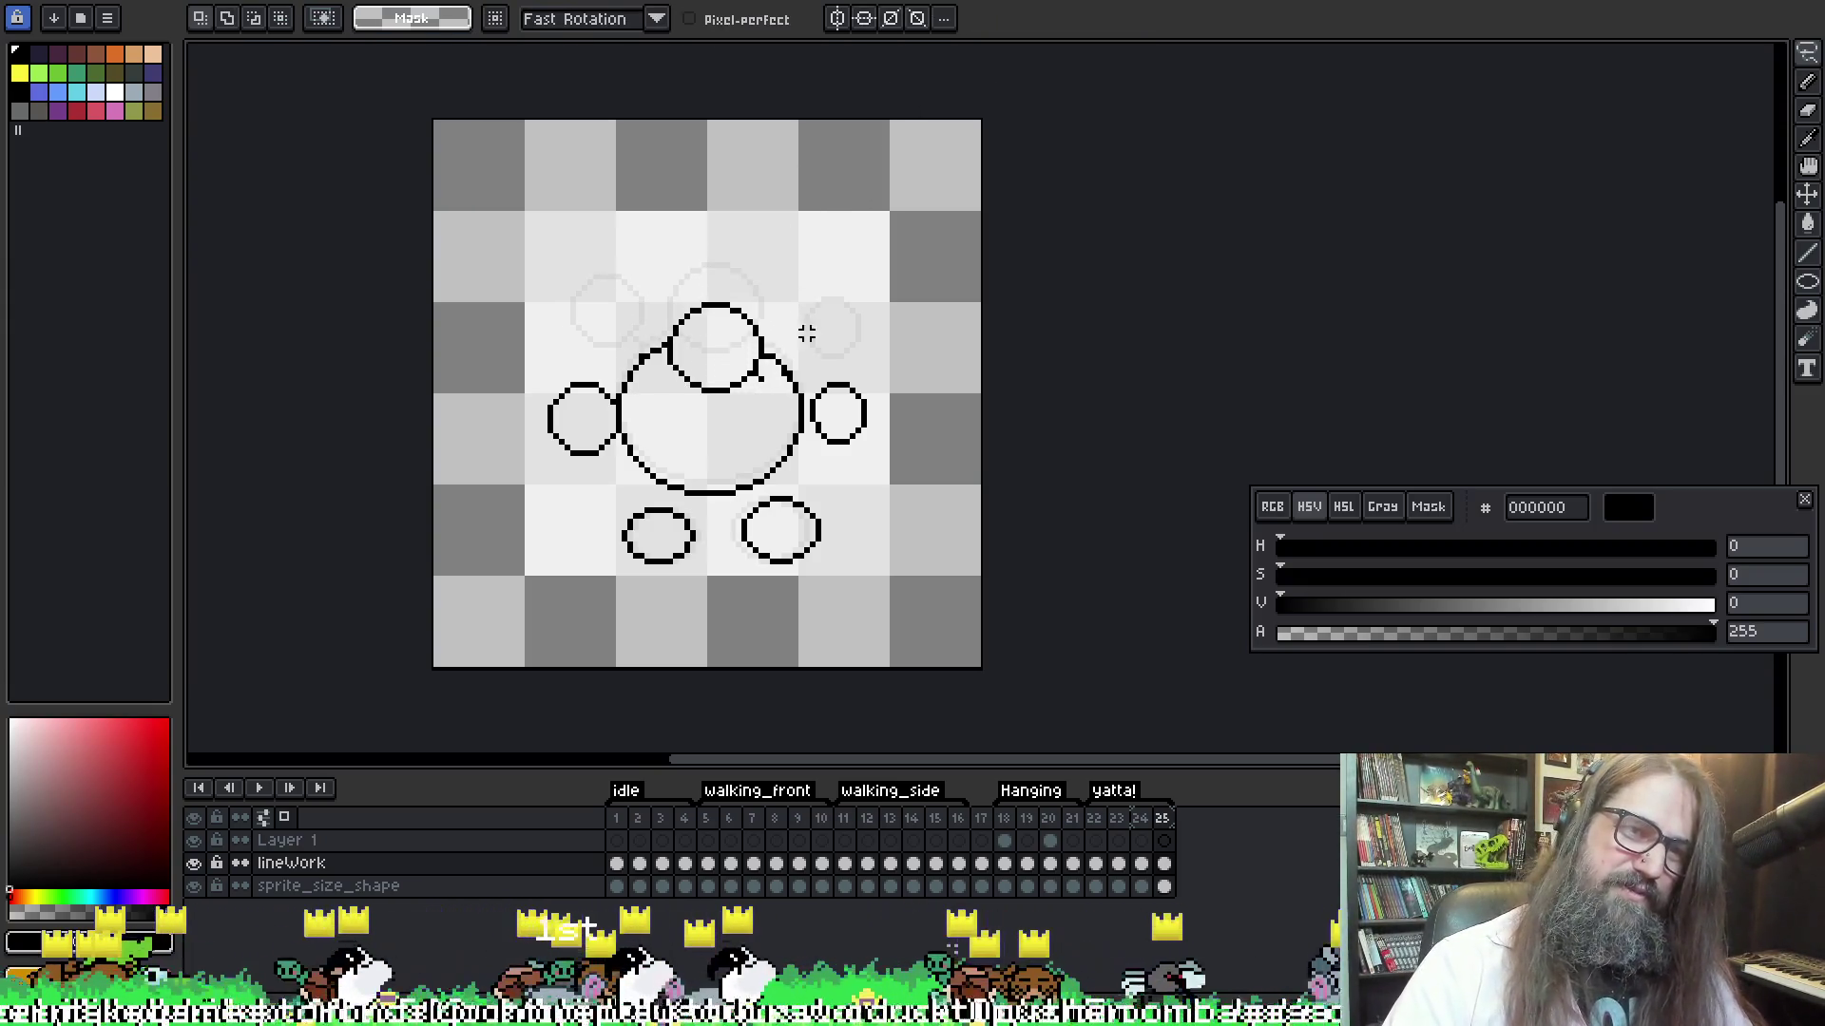
{"action": "key", "text": "b"}
{"action": "key", "text": "Return"}
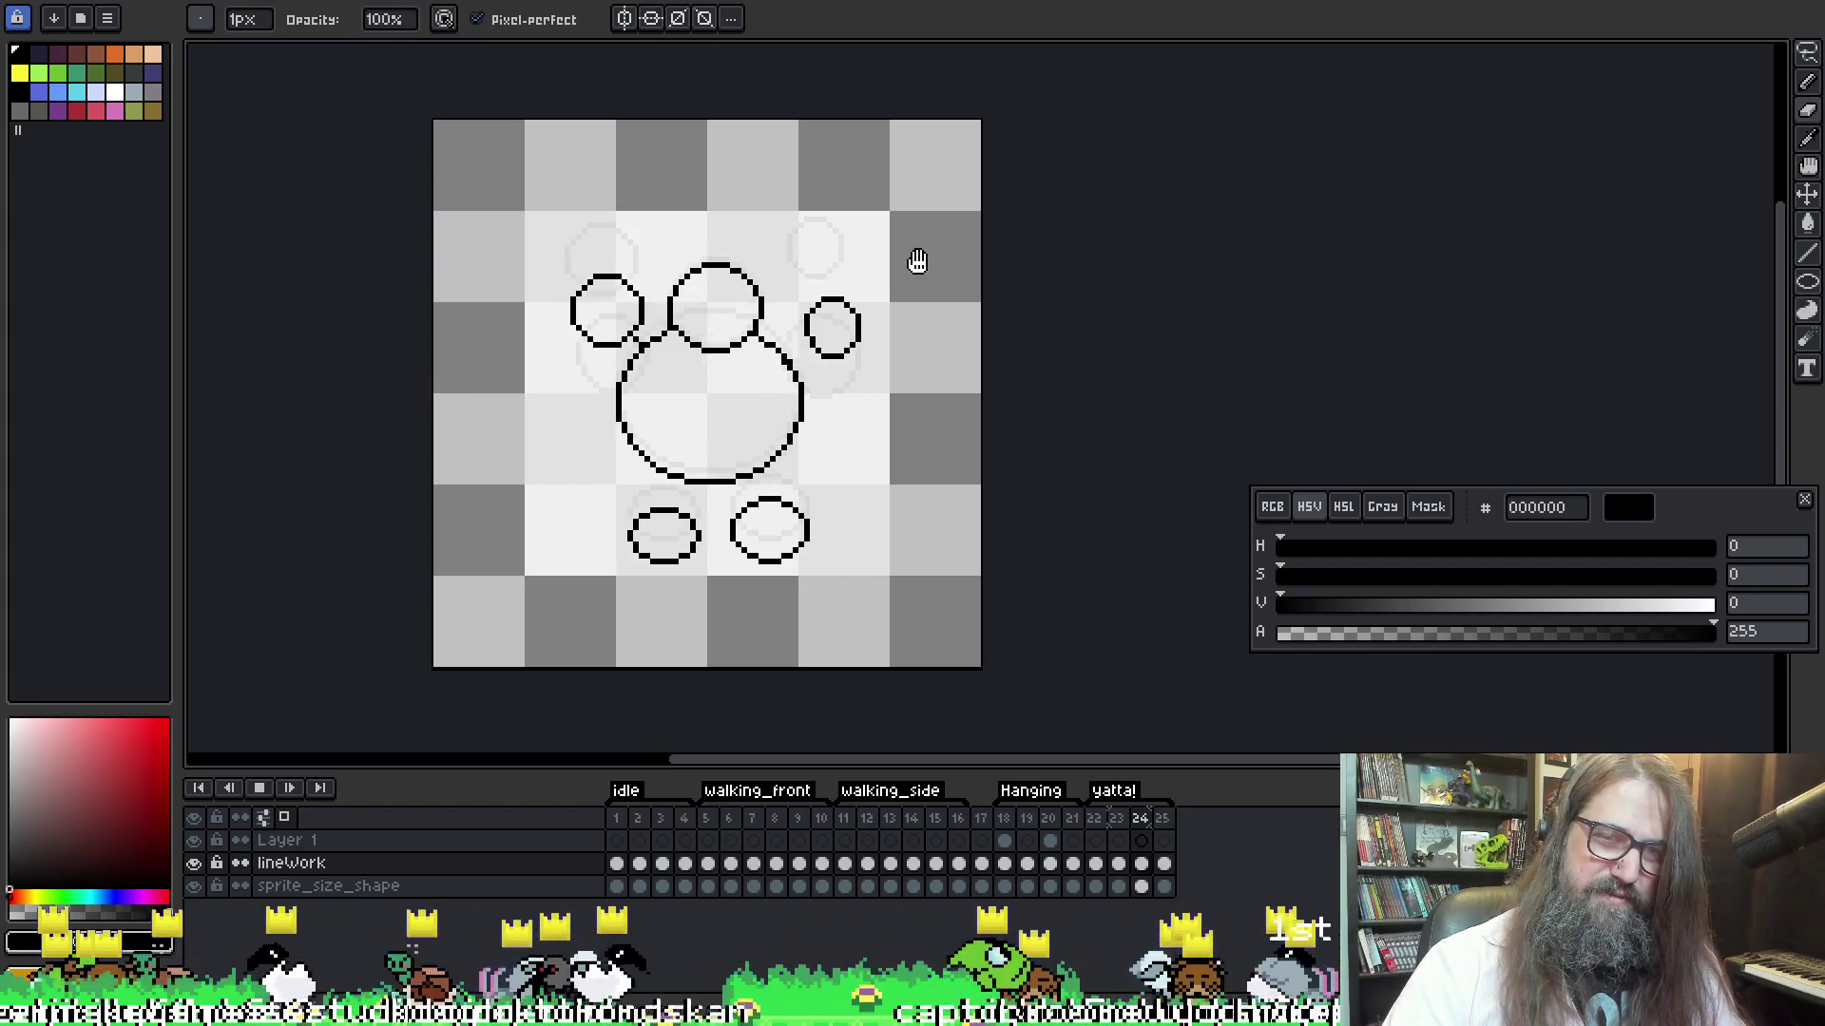
Duplicate the bunny frame 22 as a new frame 23 and delete its line art
{"action": "key", "text": "Return"}
{"action": "key", "text": "Right"}
{"action": "key", "text": "Right"}
{"action": "key", "text": "Right"}
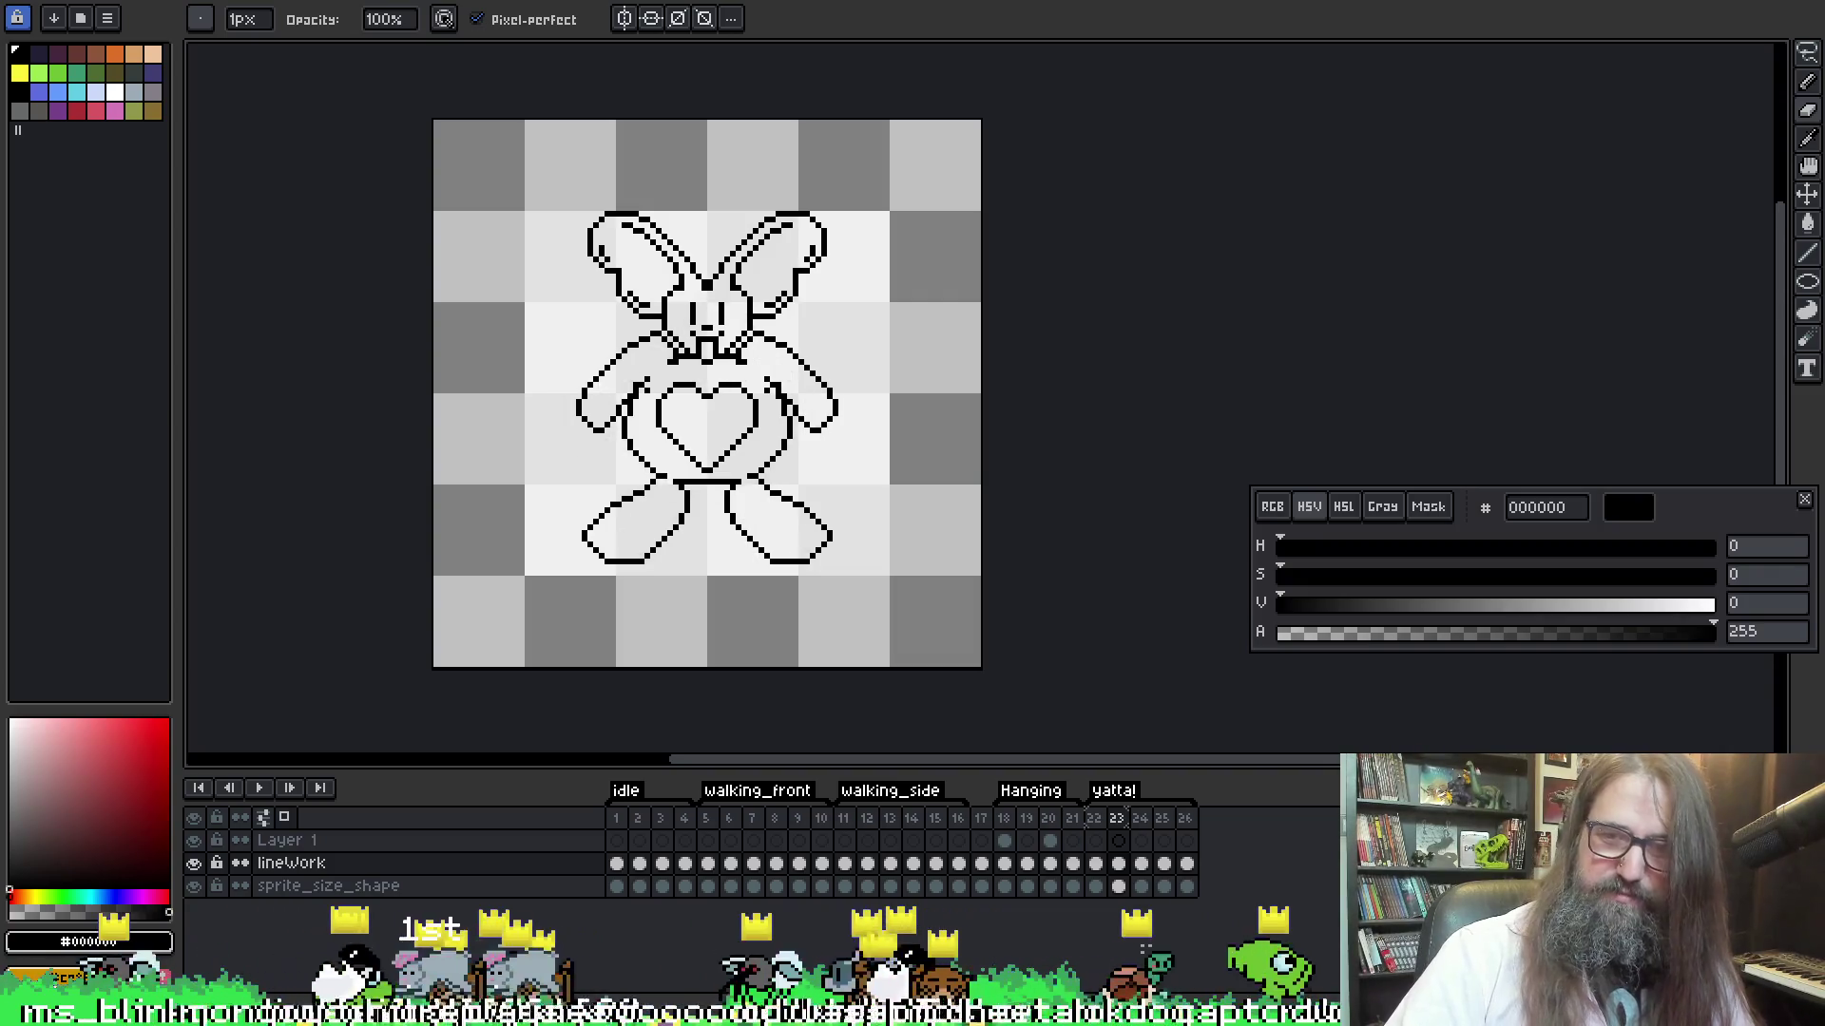
{"action": "key", "text": "alt+n"}
{"action": "double_click", "coordinate": [1118, 863]}
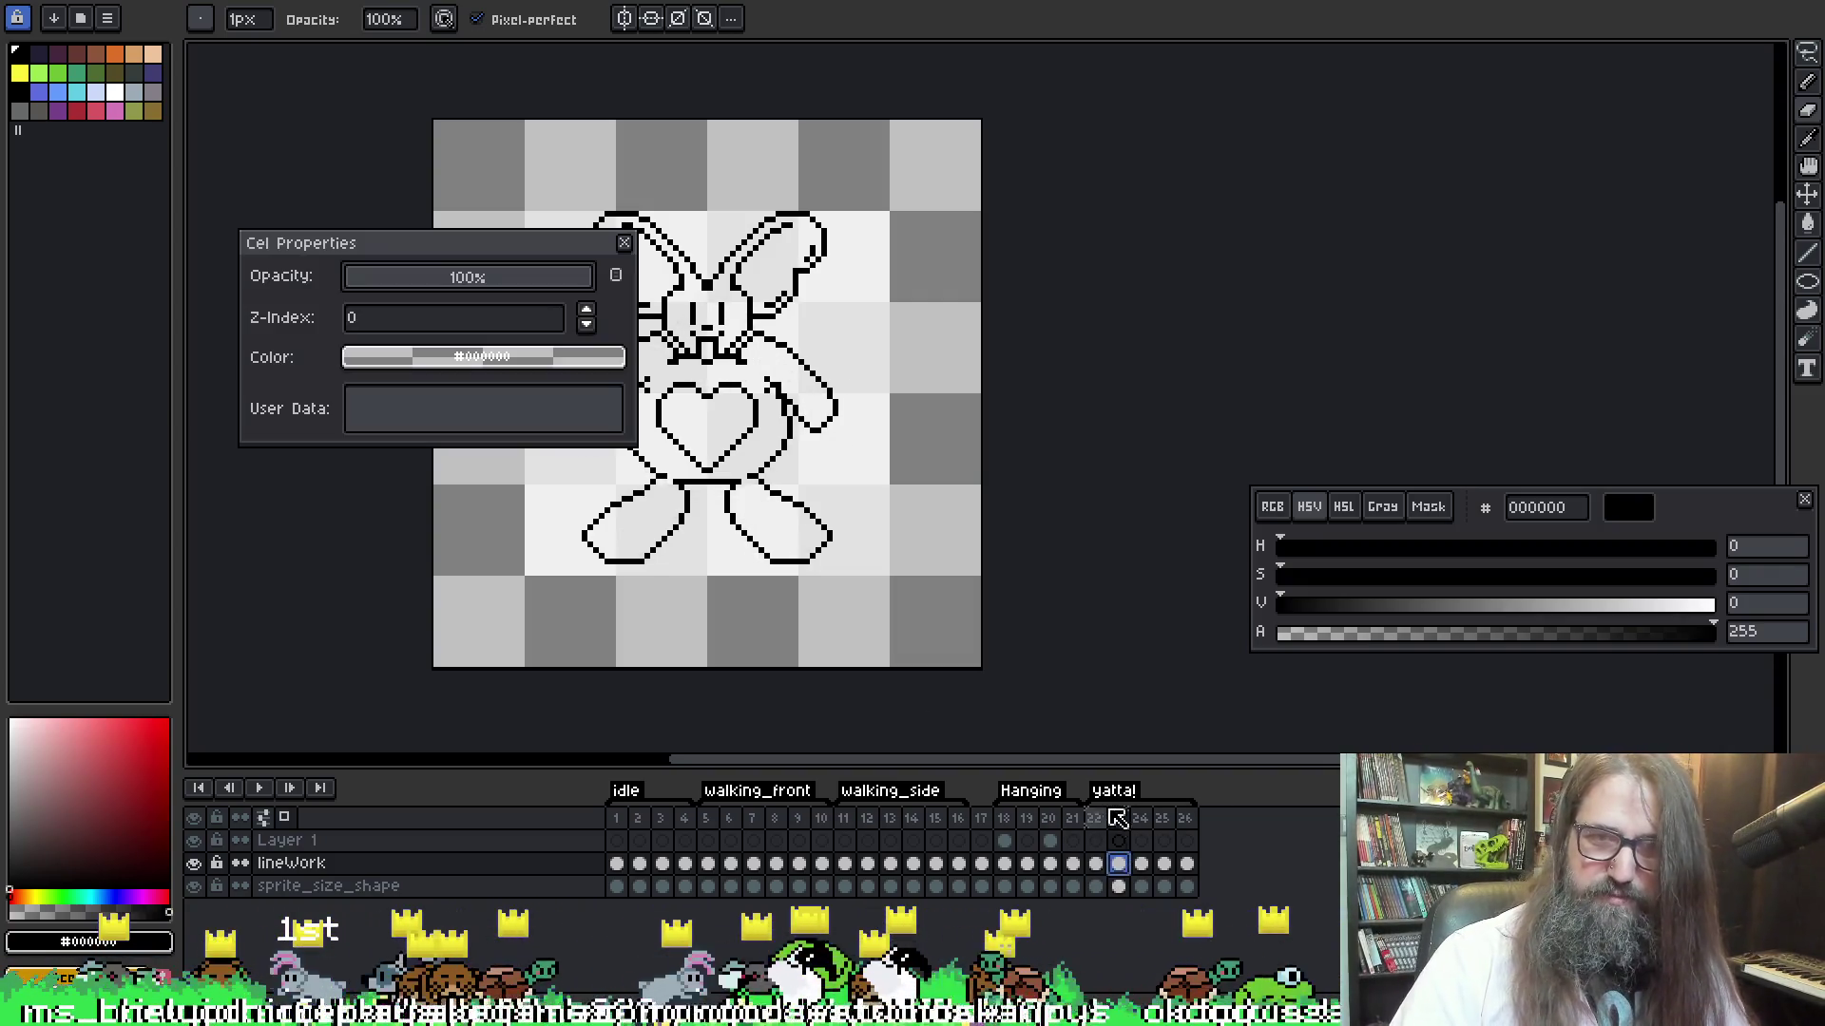
{"action": "left_click", "coordinate": [623, 243]}
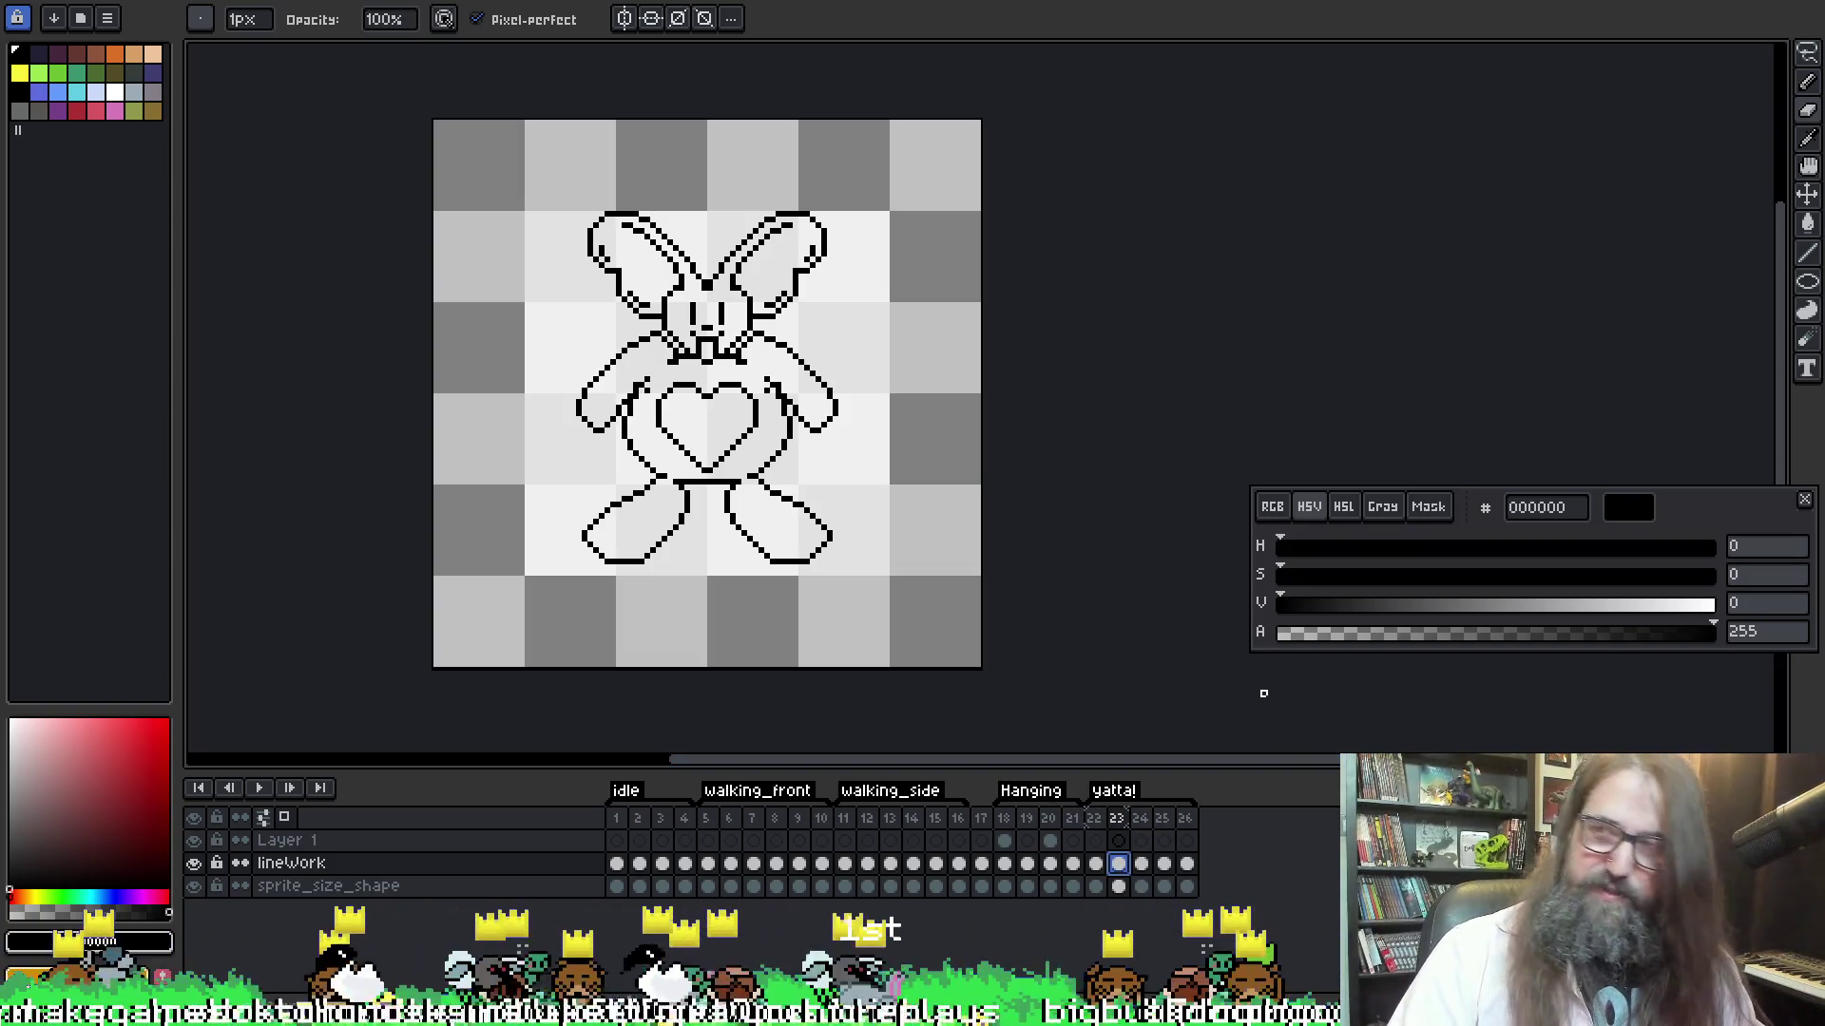
{"action": "key", "text": "Delete"}
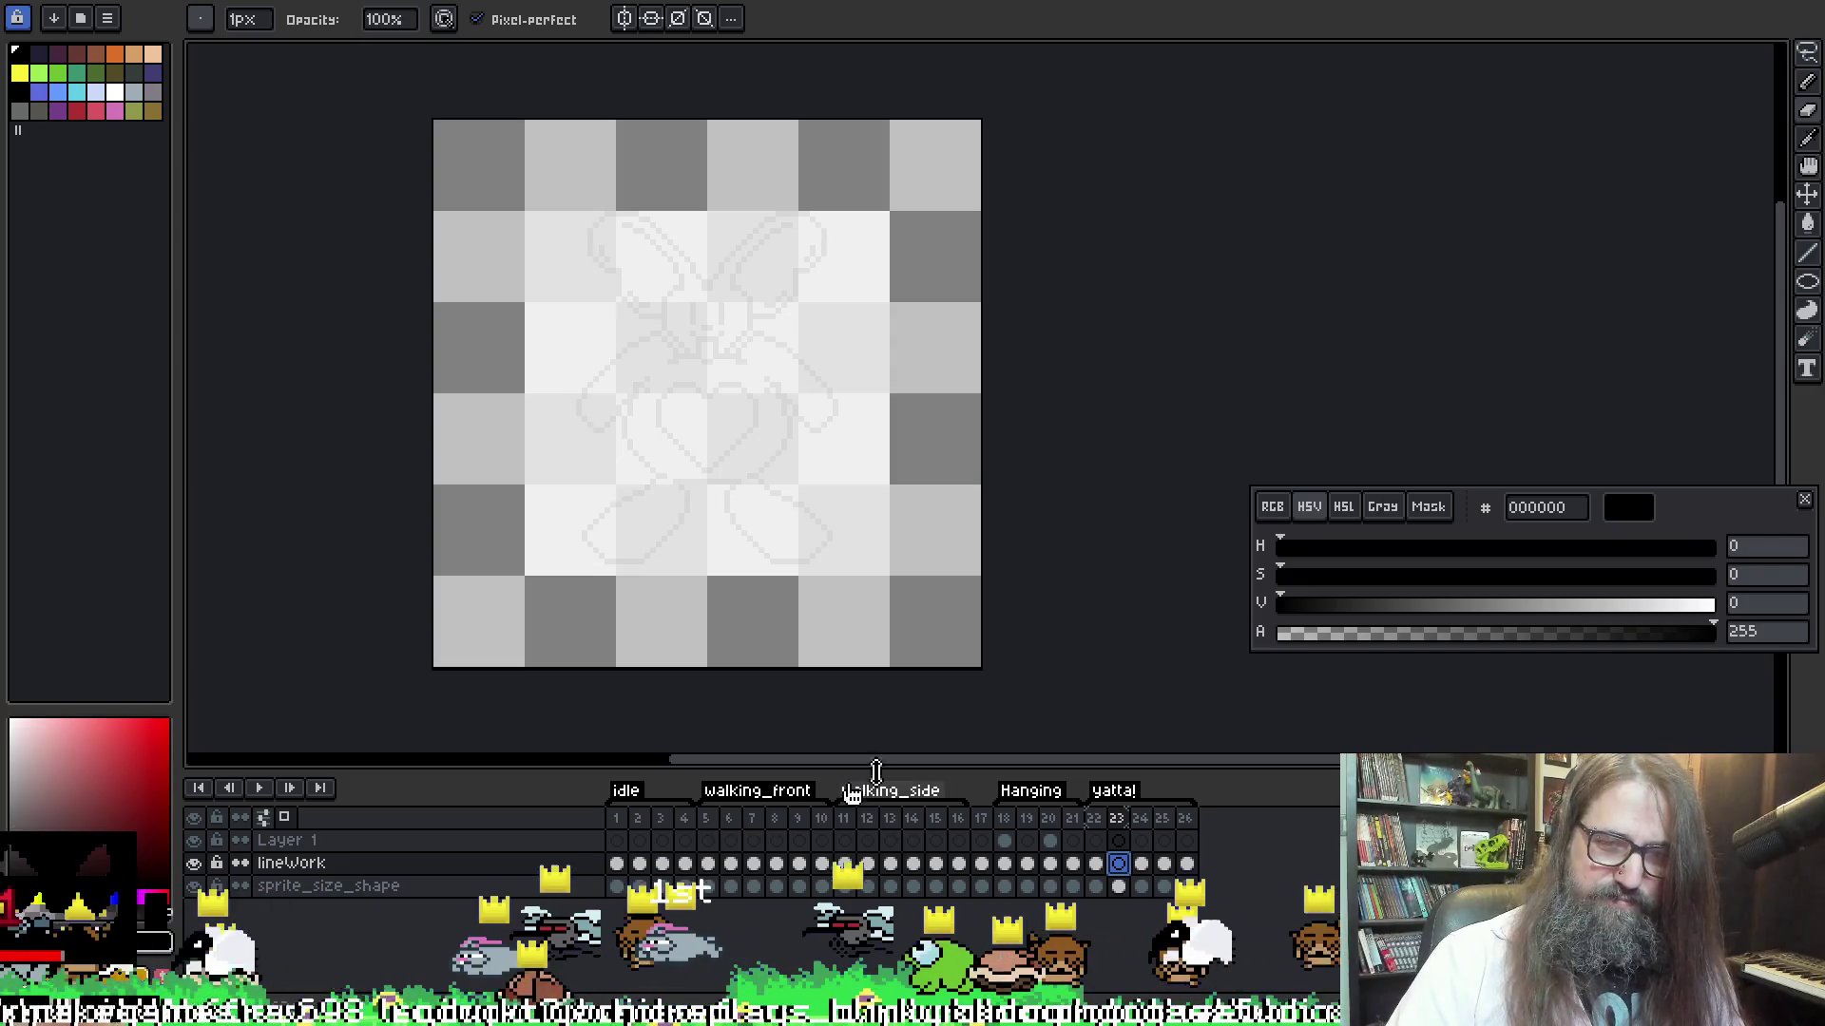
Play the animation and compare the blank frame 23 with its neighbour
{"action": "key", "text": "Return"}
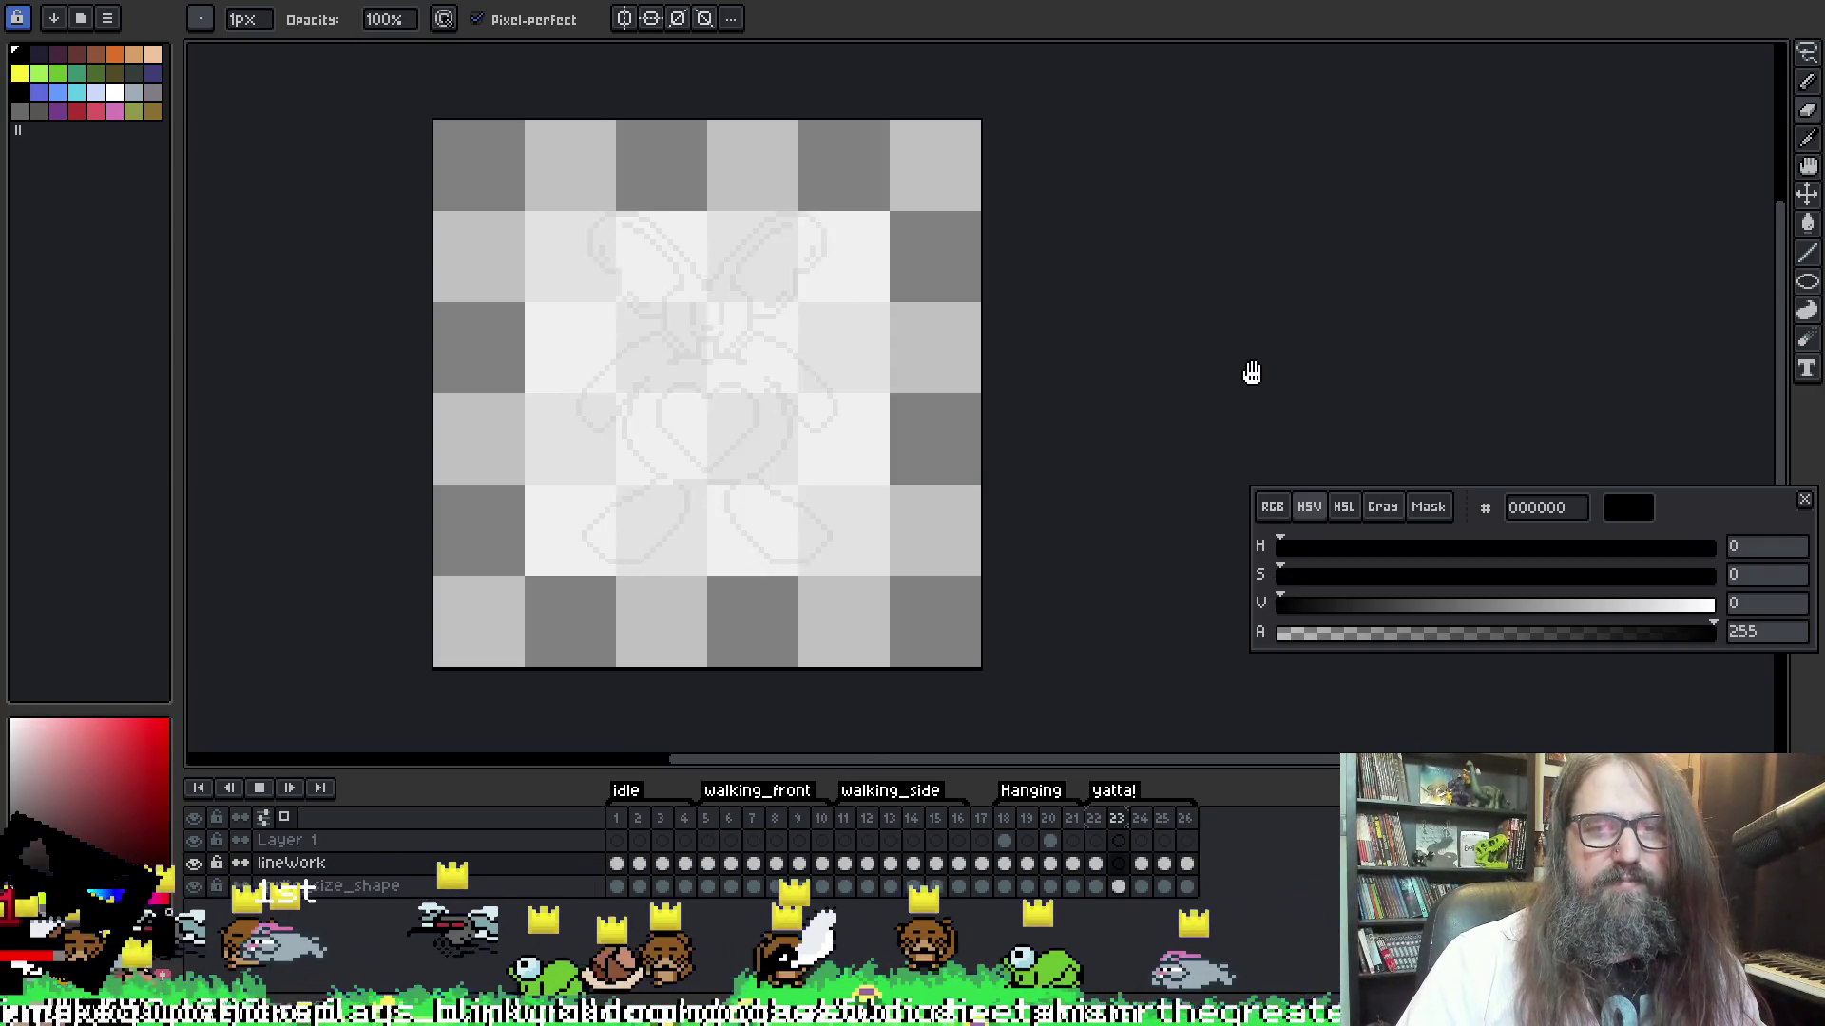
{"action": "key", "text": "Return"}
{"action": "key", "text": "Left"}
{"action": "key", "text": "Right"}
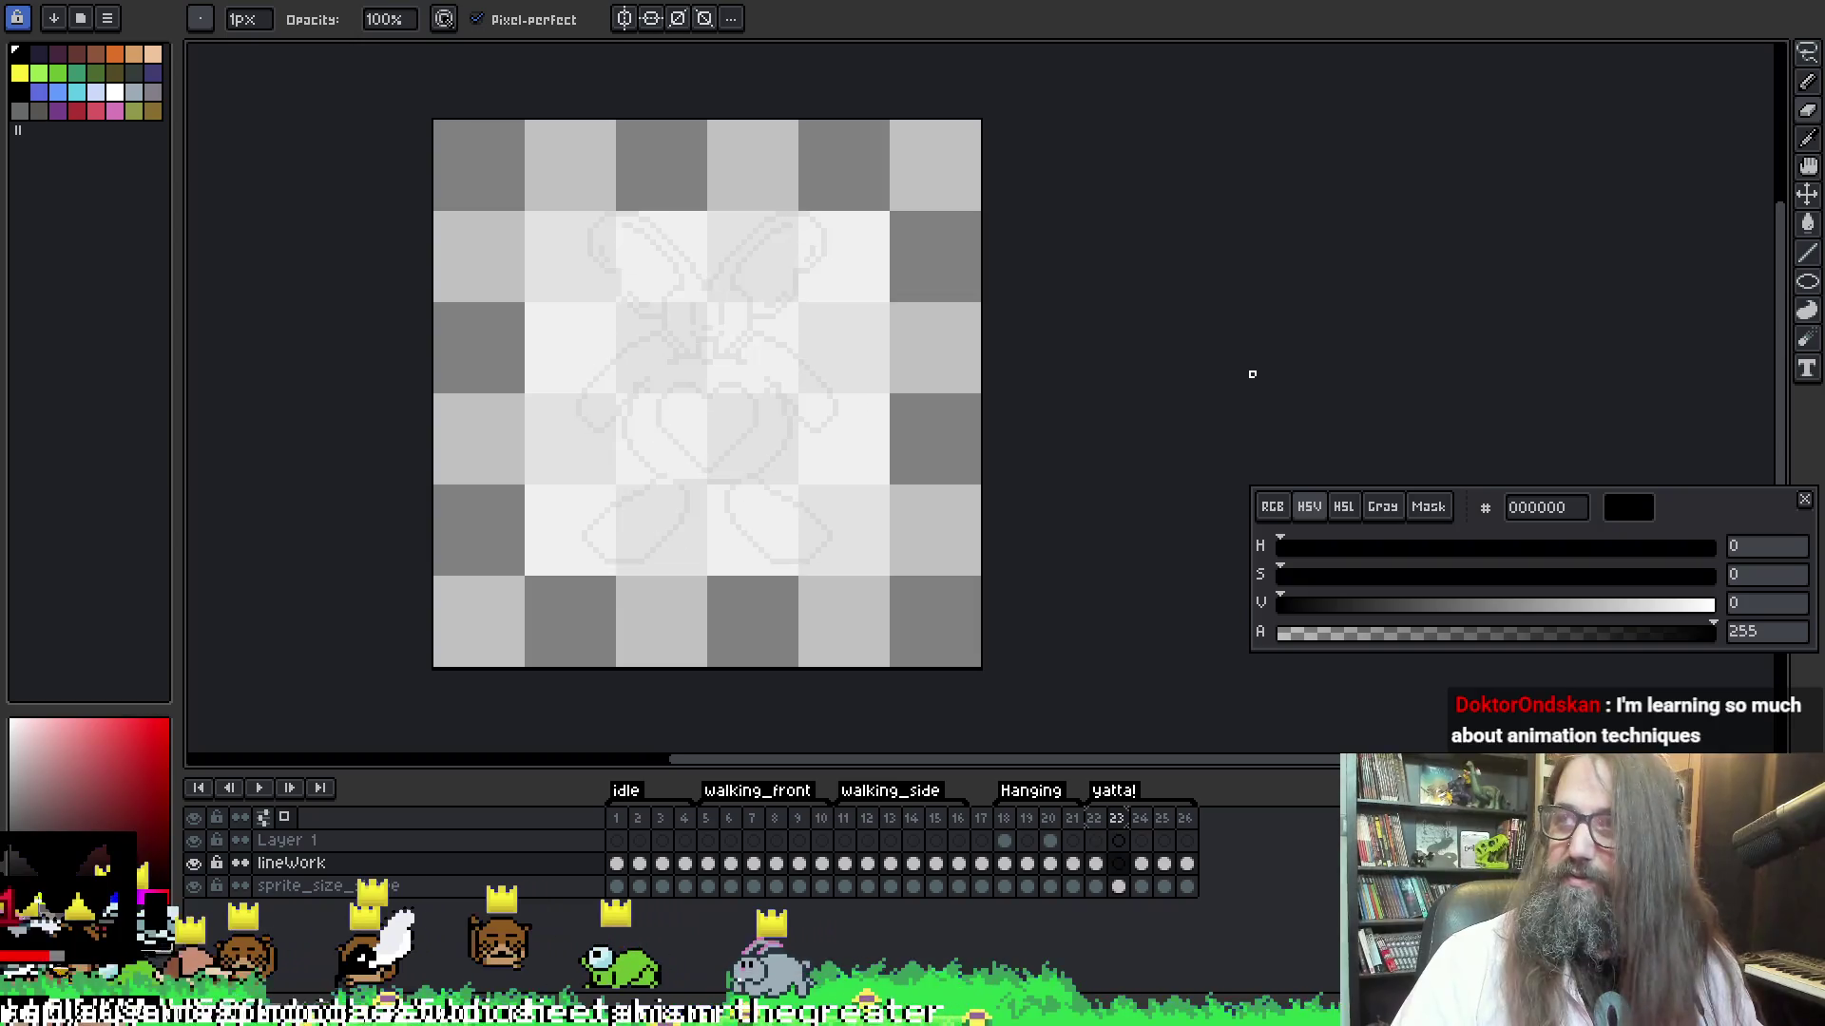
{"action": "key", "text": "e"}
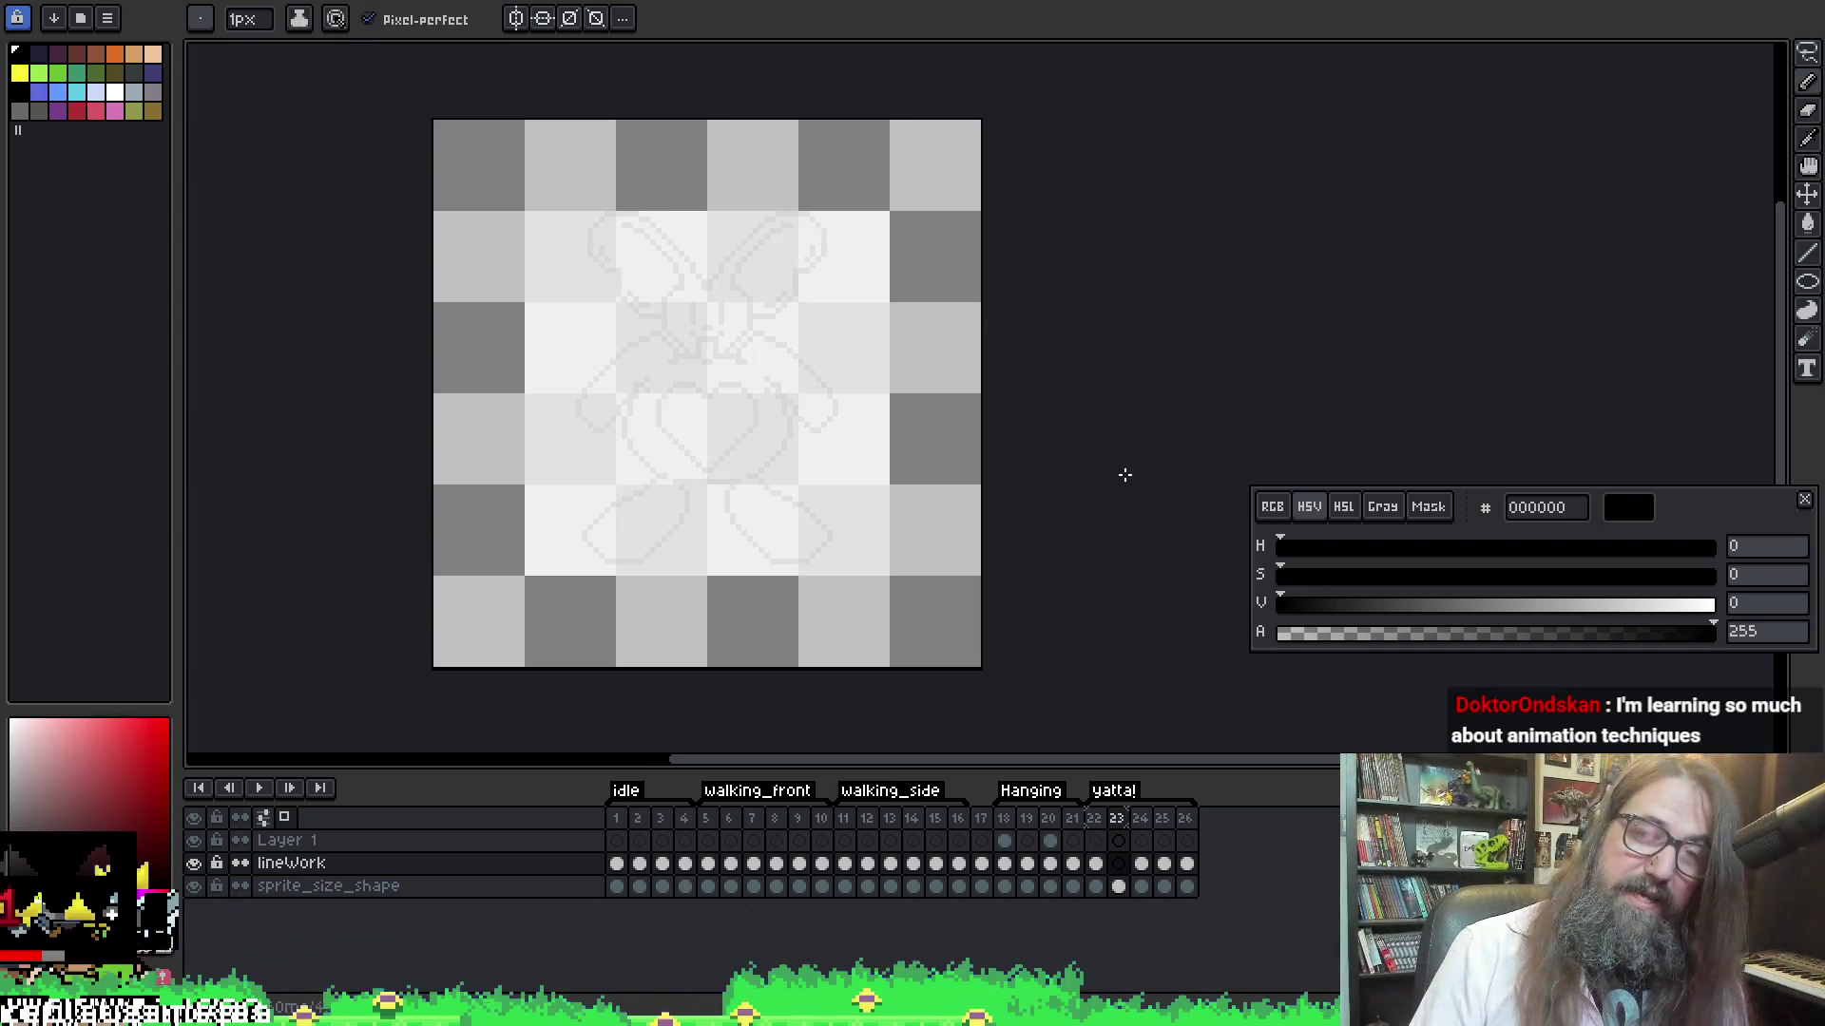
Turn on next-frame onion skinning over blank frame 23, panning the view slightly
{"action": "key", "text": "h"}
{"action": "left_click_drag", "start_coordinate": [855, 385], "coordinate": [879, 385]}
{"action": "key", "text": "e"}
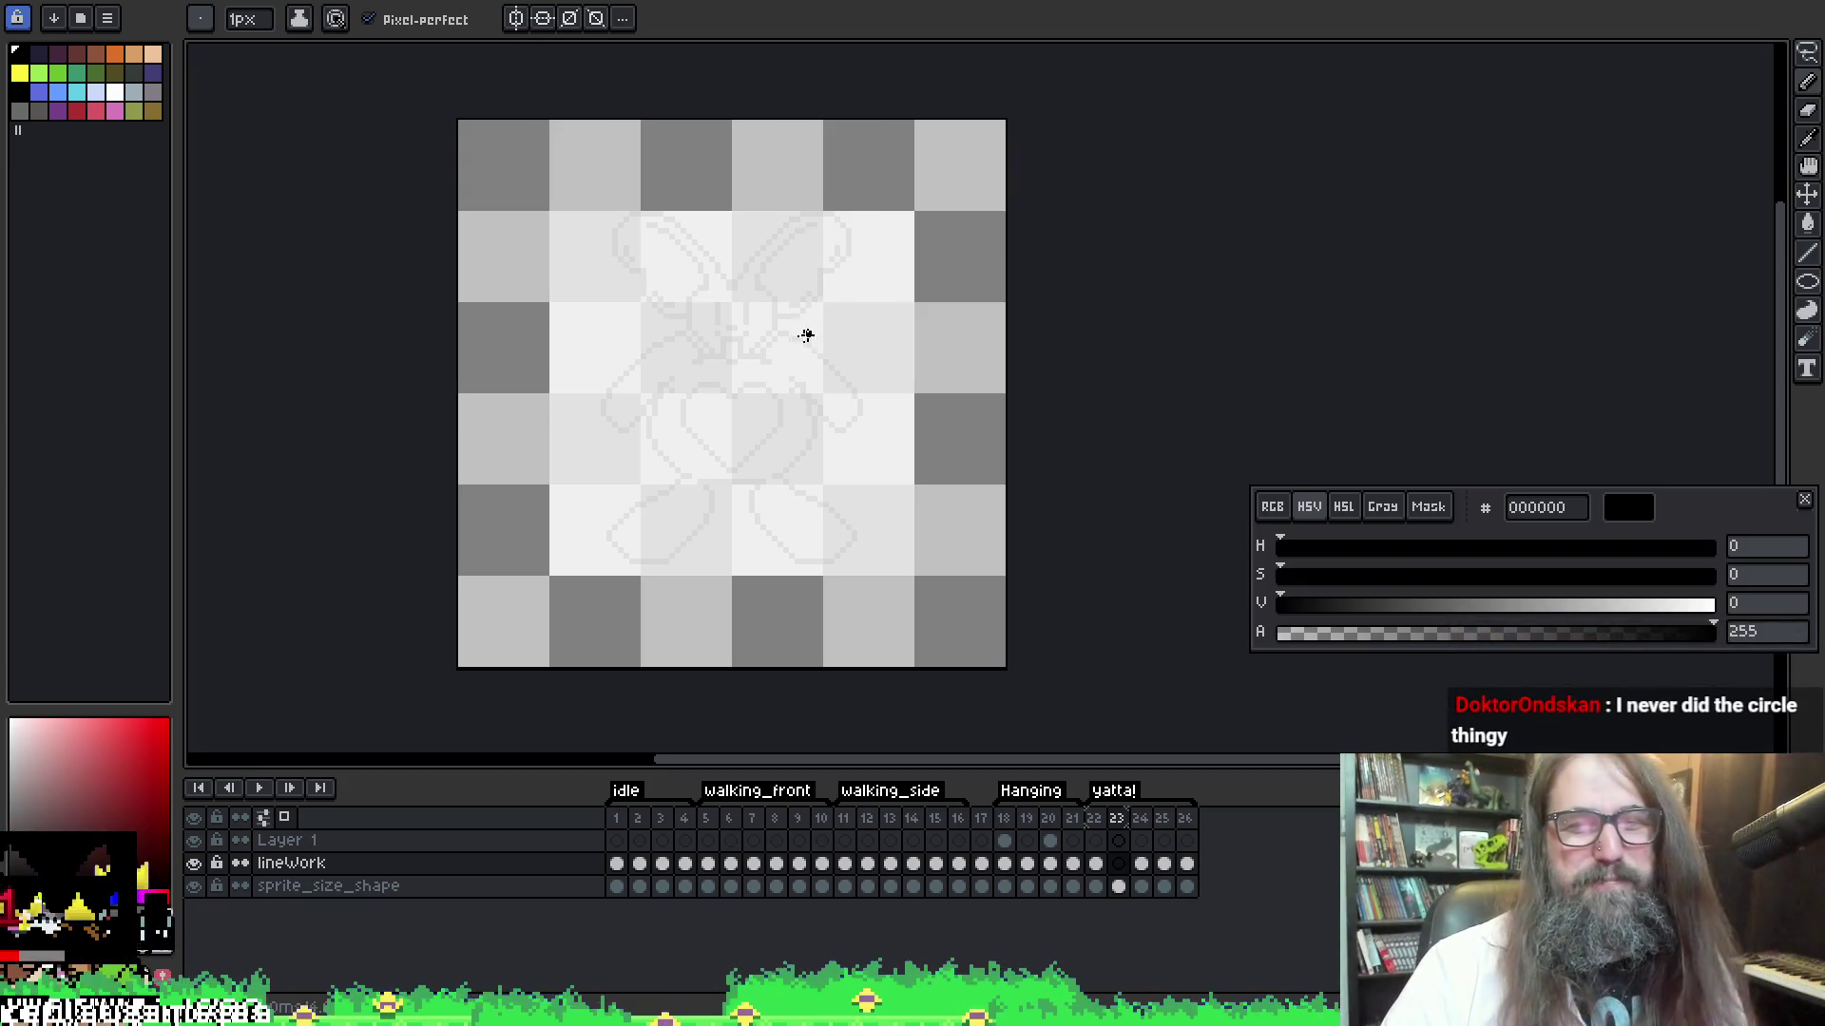
{"action": "key", "text": "ctrl+z"}
{"action": "key", "text": "ctrl+y"}
{"action": "left_click", "coordinate": [1117, 818]}
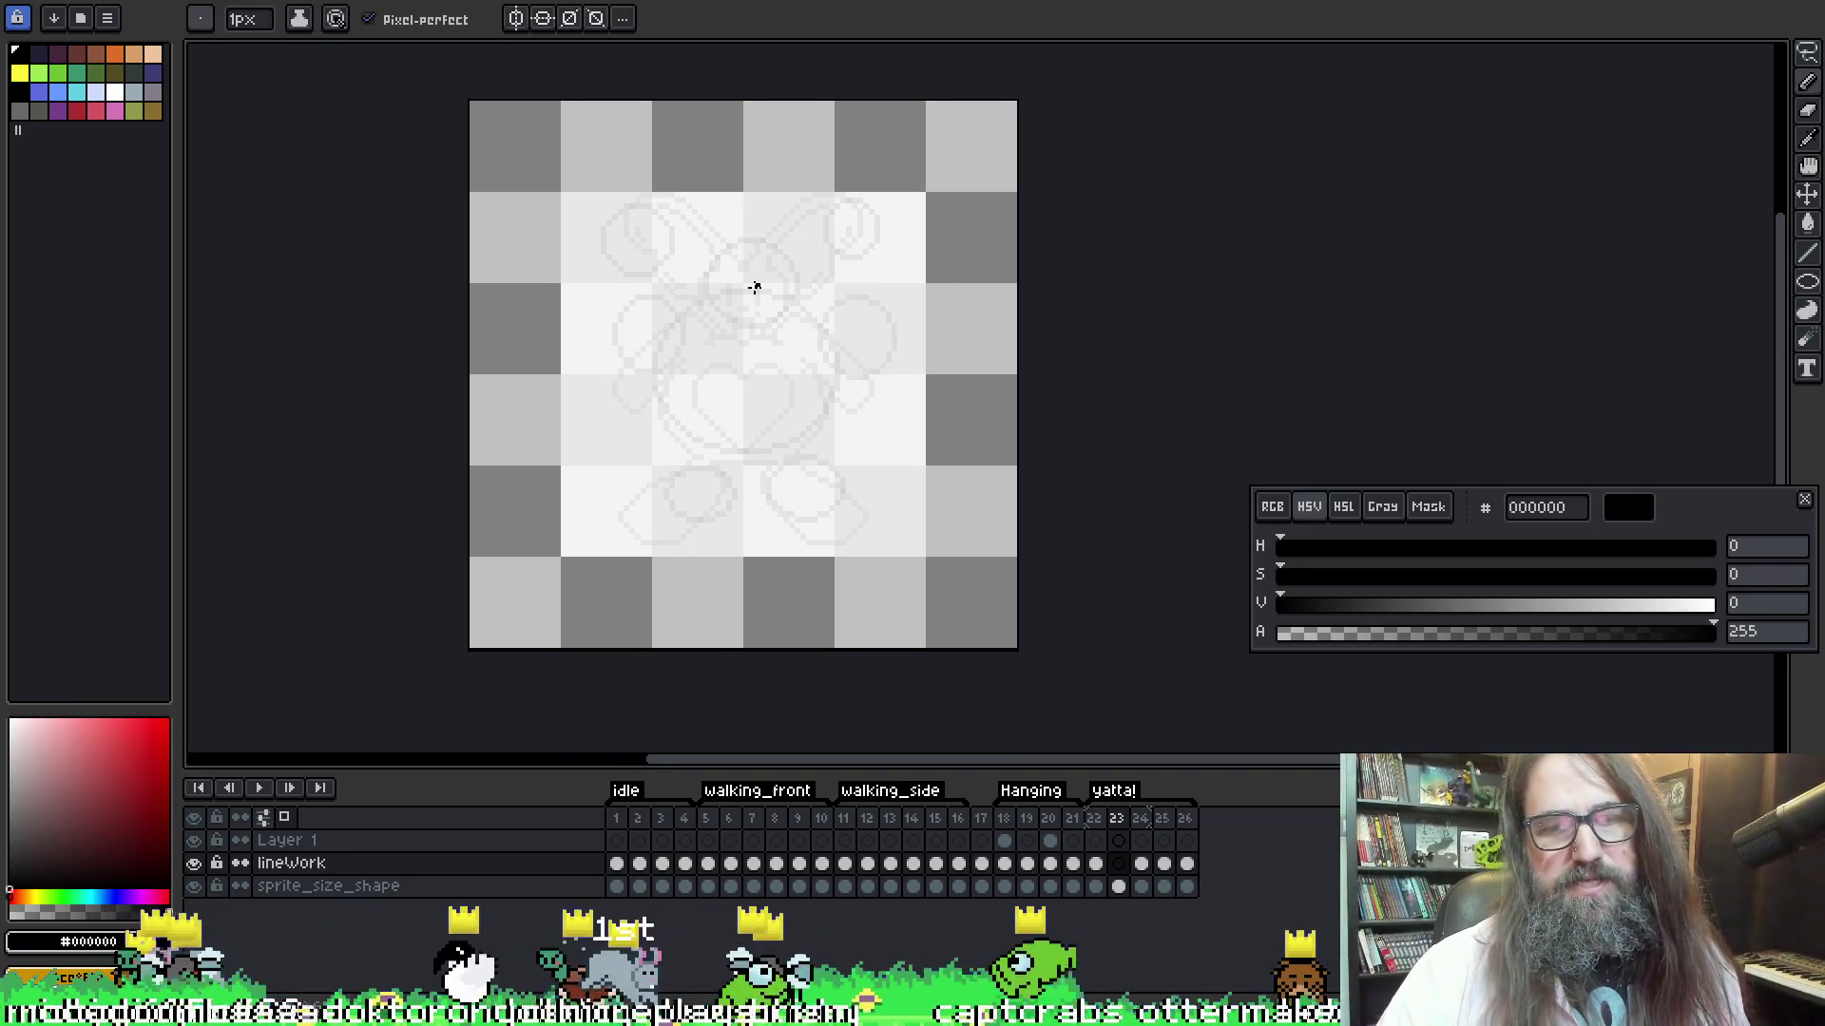
{"action": "mouse_move", "coordinate": [767, 312]}
{"action": "left_mouse_down"}
{"action": "mouse_move", "coordinate": [750, 282]}
{"action": "mouse_move", "coordinate": [844, 342]}
{"action": "left_mouse_up"}
{"action": "key", "text": "ctrl+z"}
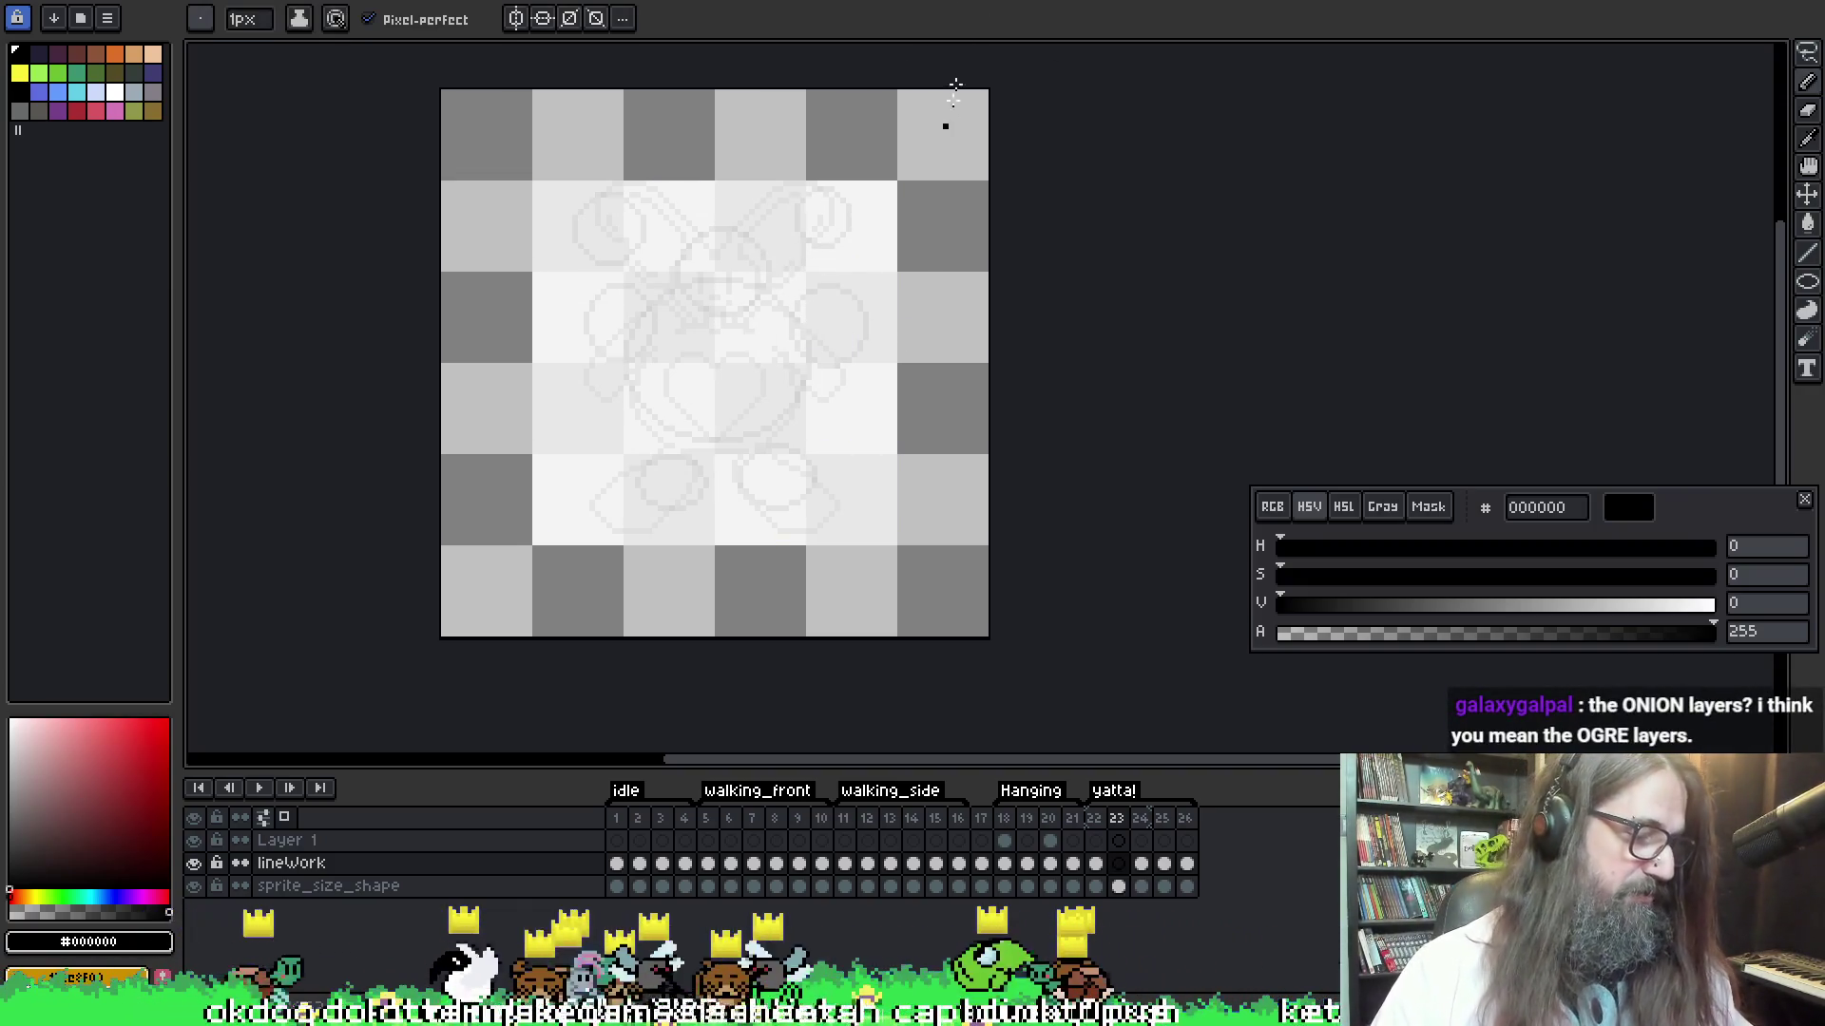
Draw a trial ellipse on frame 23 and undo it
{"action": "key", "text": "e"}
{"action": "left_click_drag", "start_coordinate": [729, 254], "coordinate": [815, 356]}
{"action": "key", "text": "ctrl+z"}
Flip between neighbouring frames to the circle sketch, then play the animation
{"action": "key", "text": "comma"}
{"action": "key", "text": "period"}
{"action": "key", "text": "comma"}
{"action": "key", "text": "period"}
{"action": "key", "text": "period"}
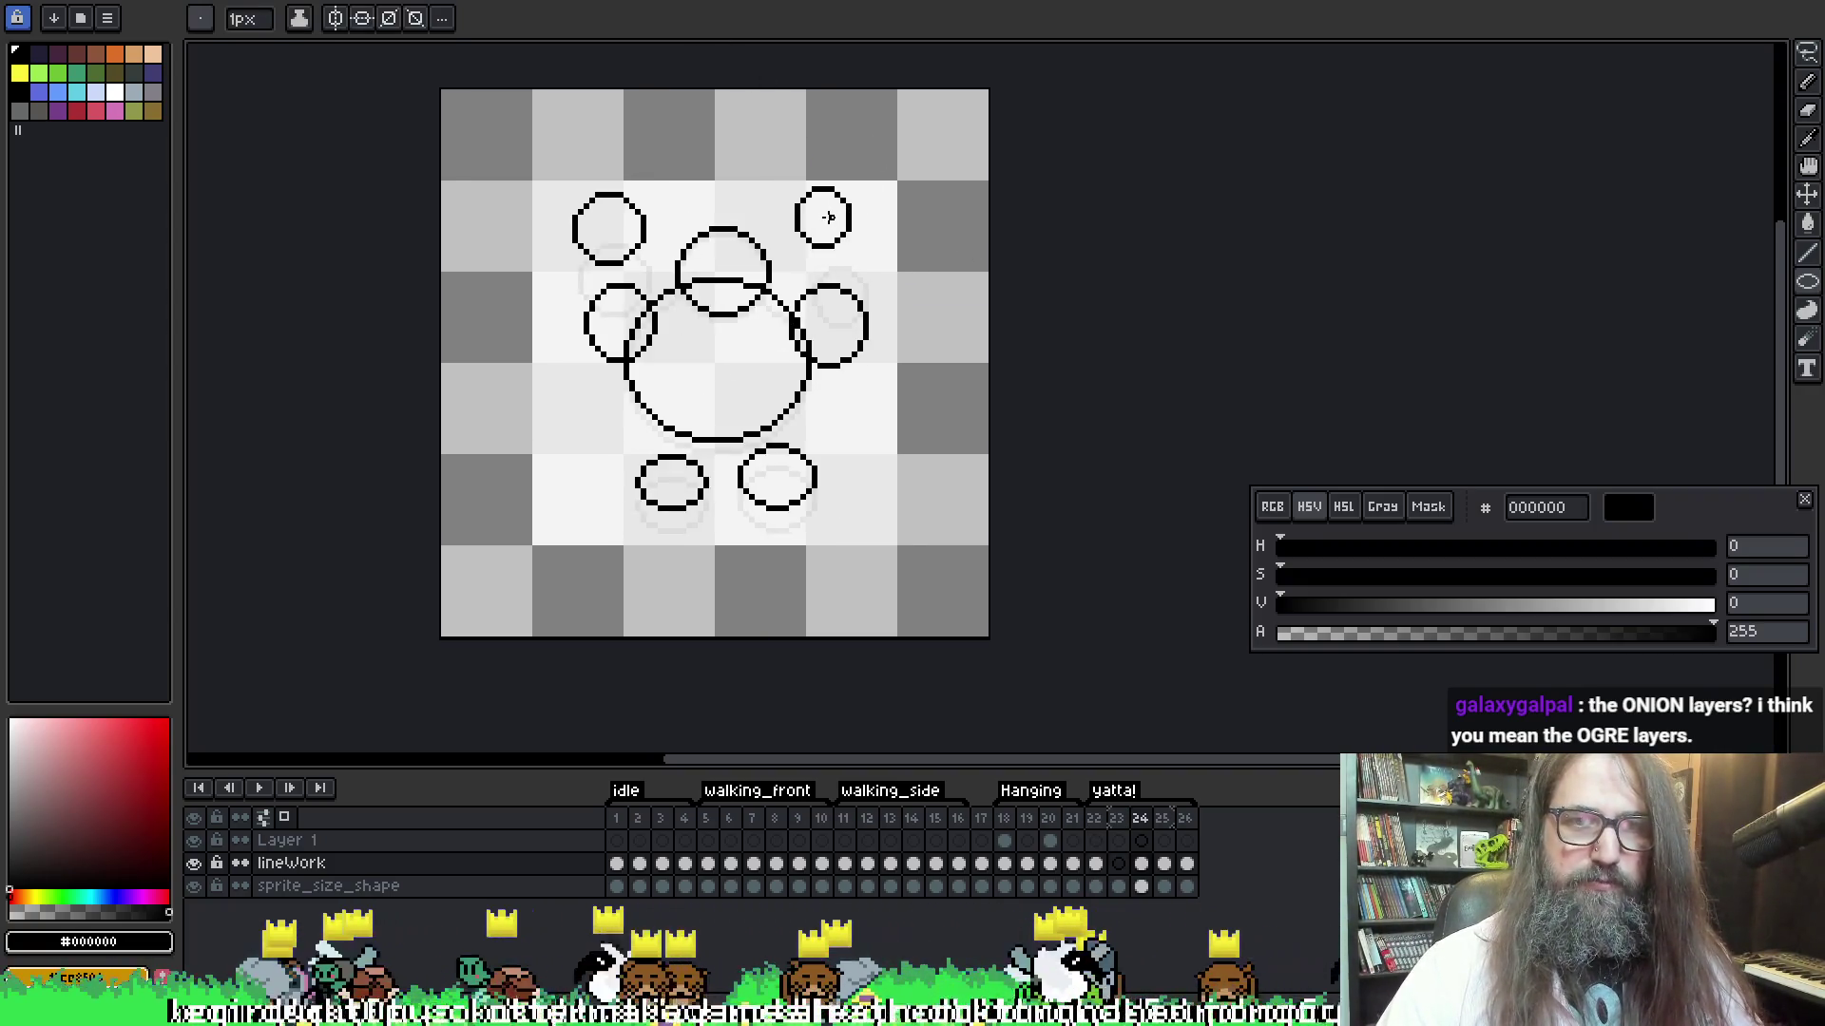
{"action": "key", "text": "period"}
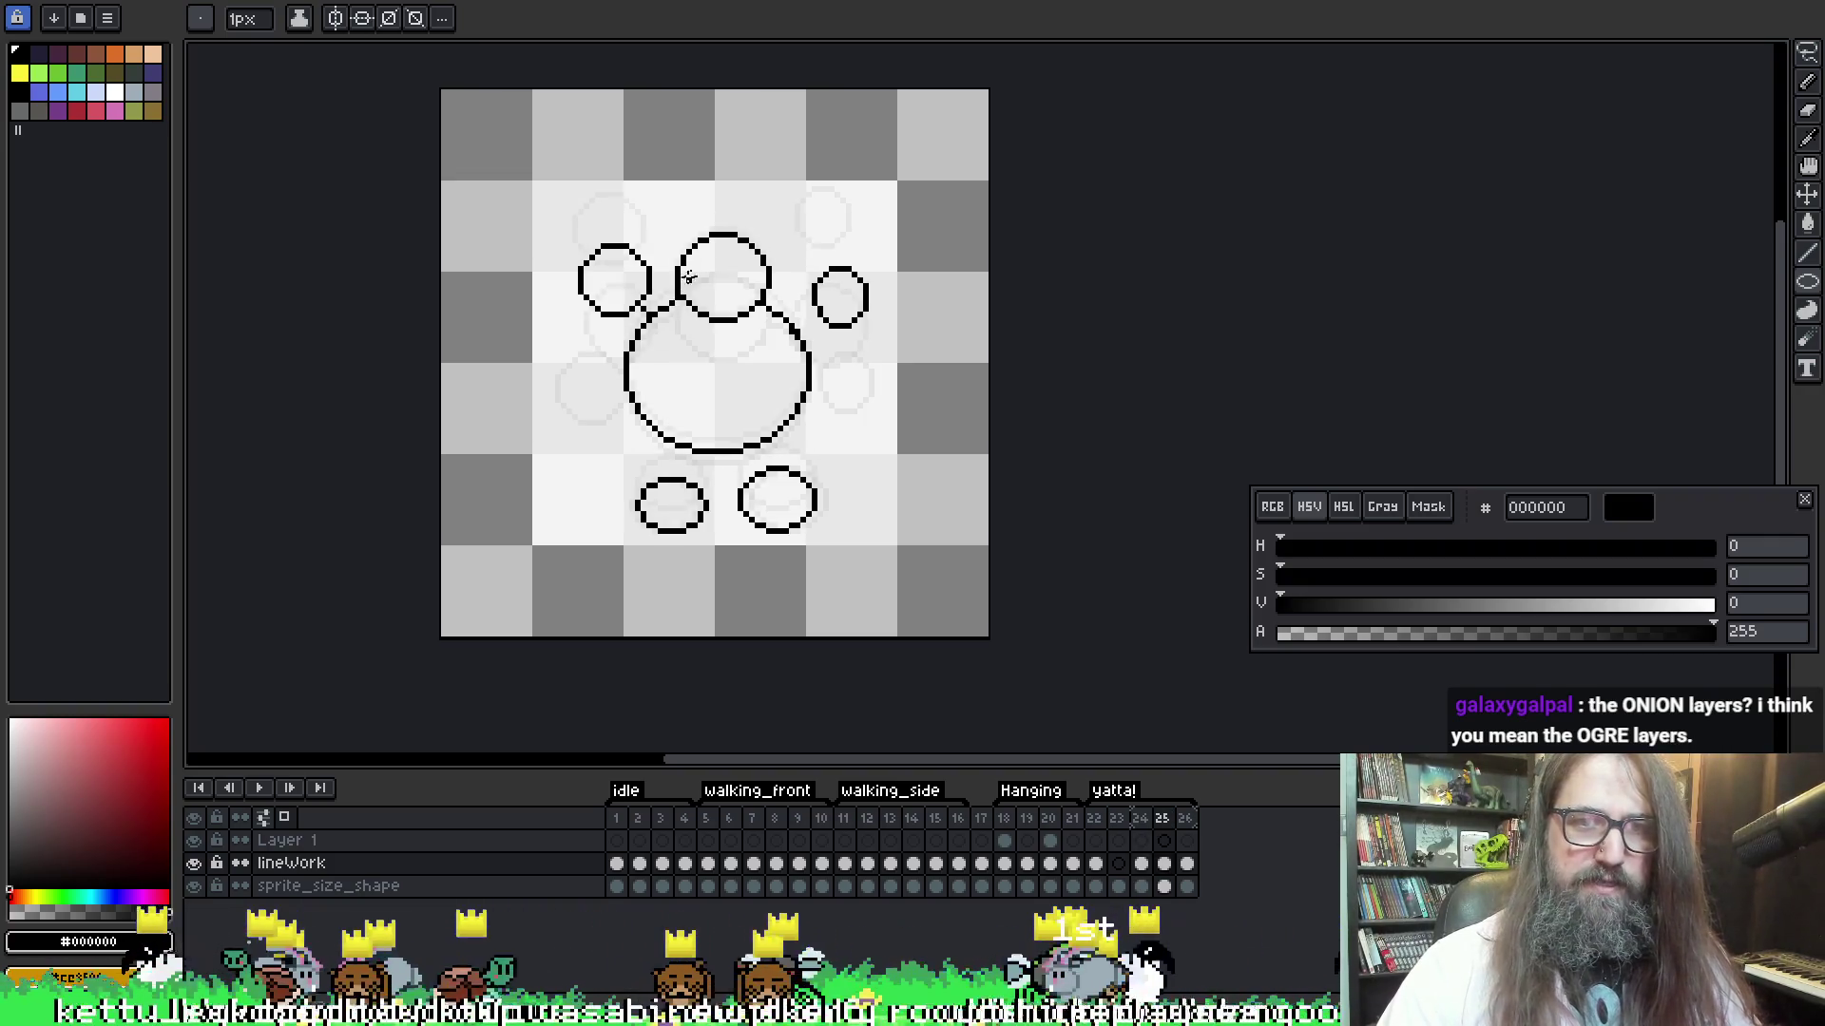
{"action": "key", "text": "comma"}
{"action": "key", "text": "comma"}
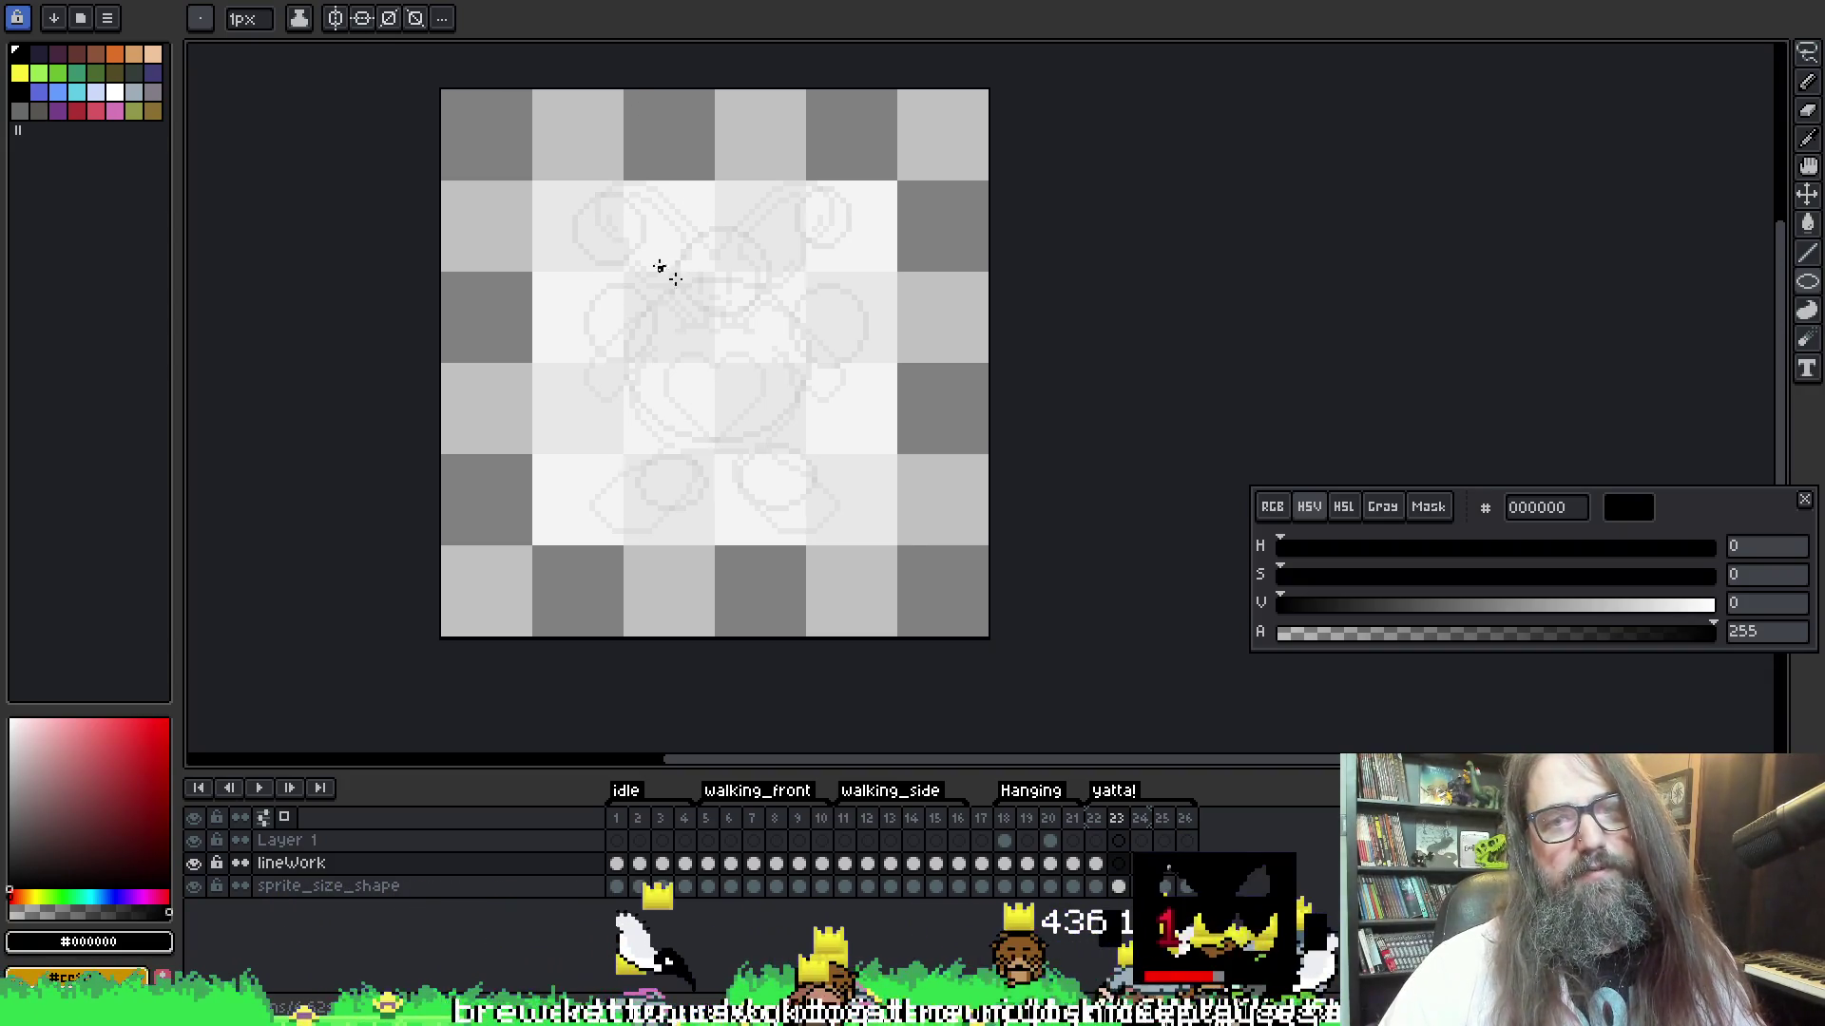
{"action": "key", "text": "period"}
{"action": "key", "text": "period"}
{"action": "key", "text": "comma"}
{"action": "key", "text": "comma"}
{"action": "key", "text": "comma"}
{"action": "key", "text": "period"}
{"action": "key", "text": "period"}
{"action": "key", "text": "period"}
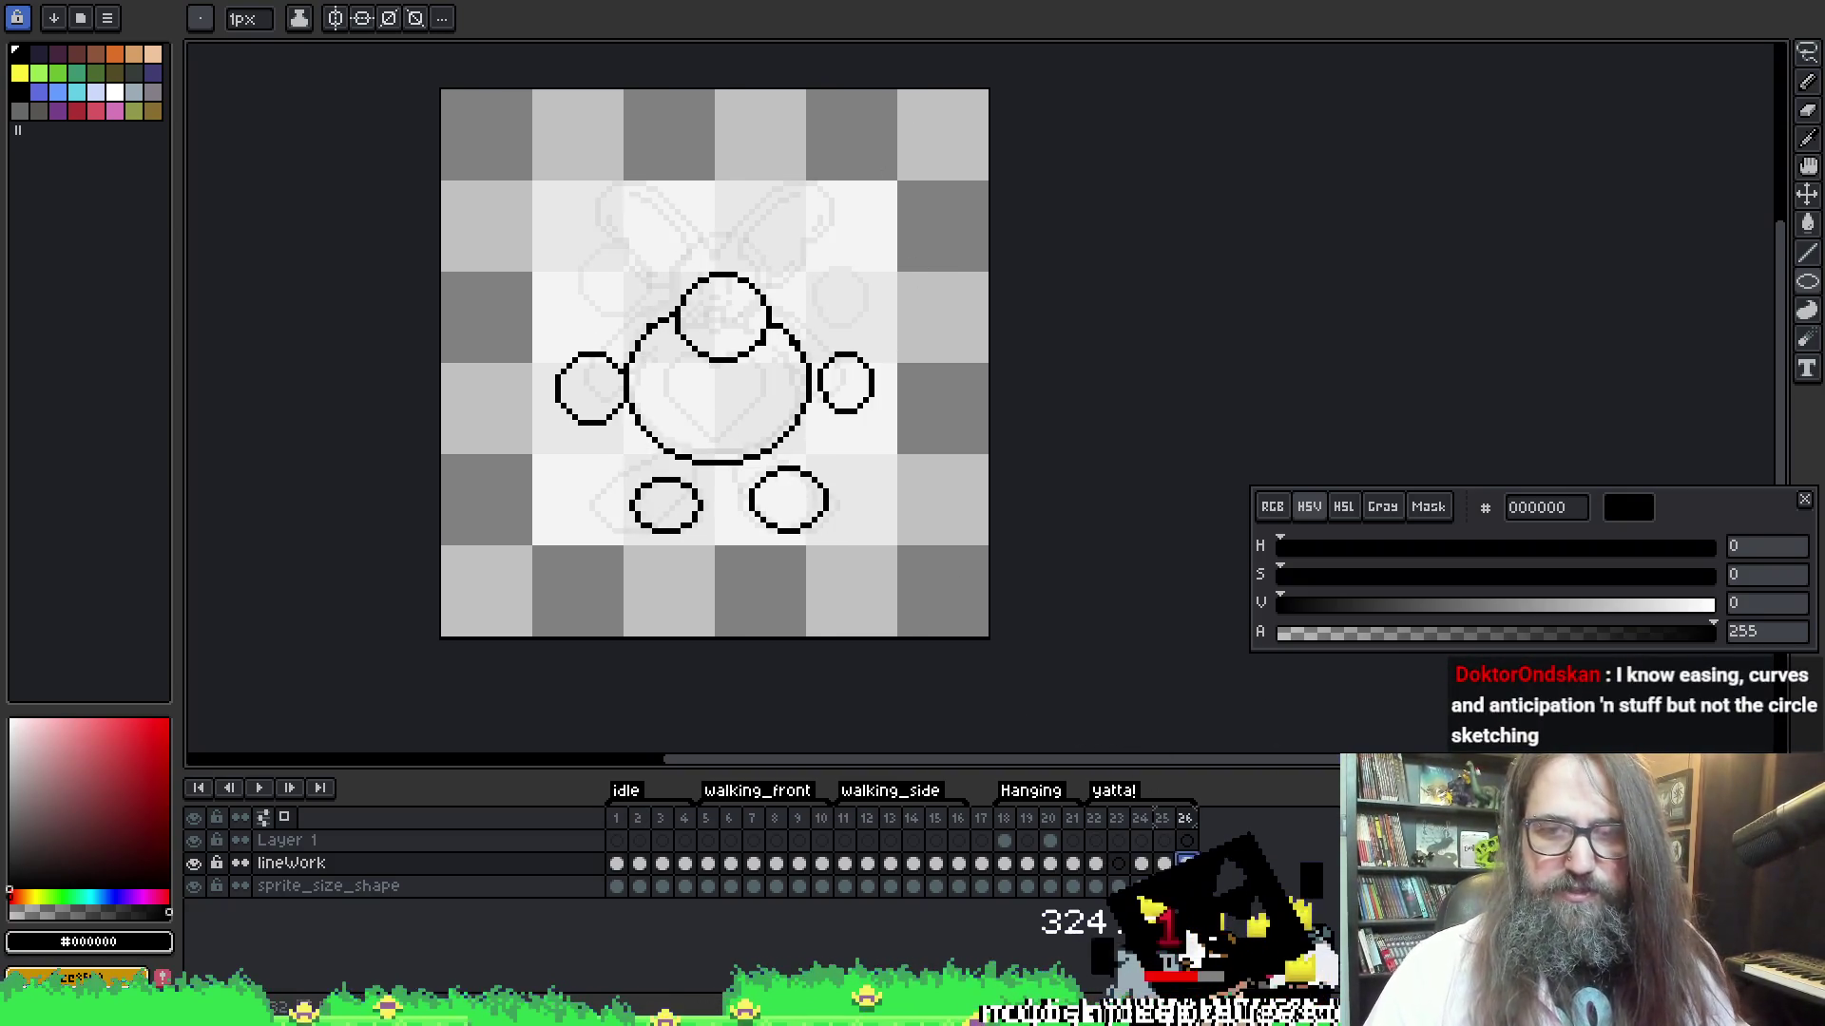
{"action": "key", "text": "period"}
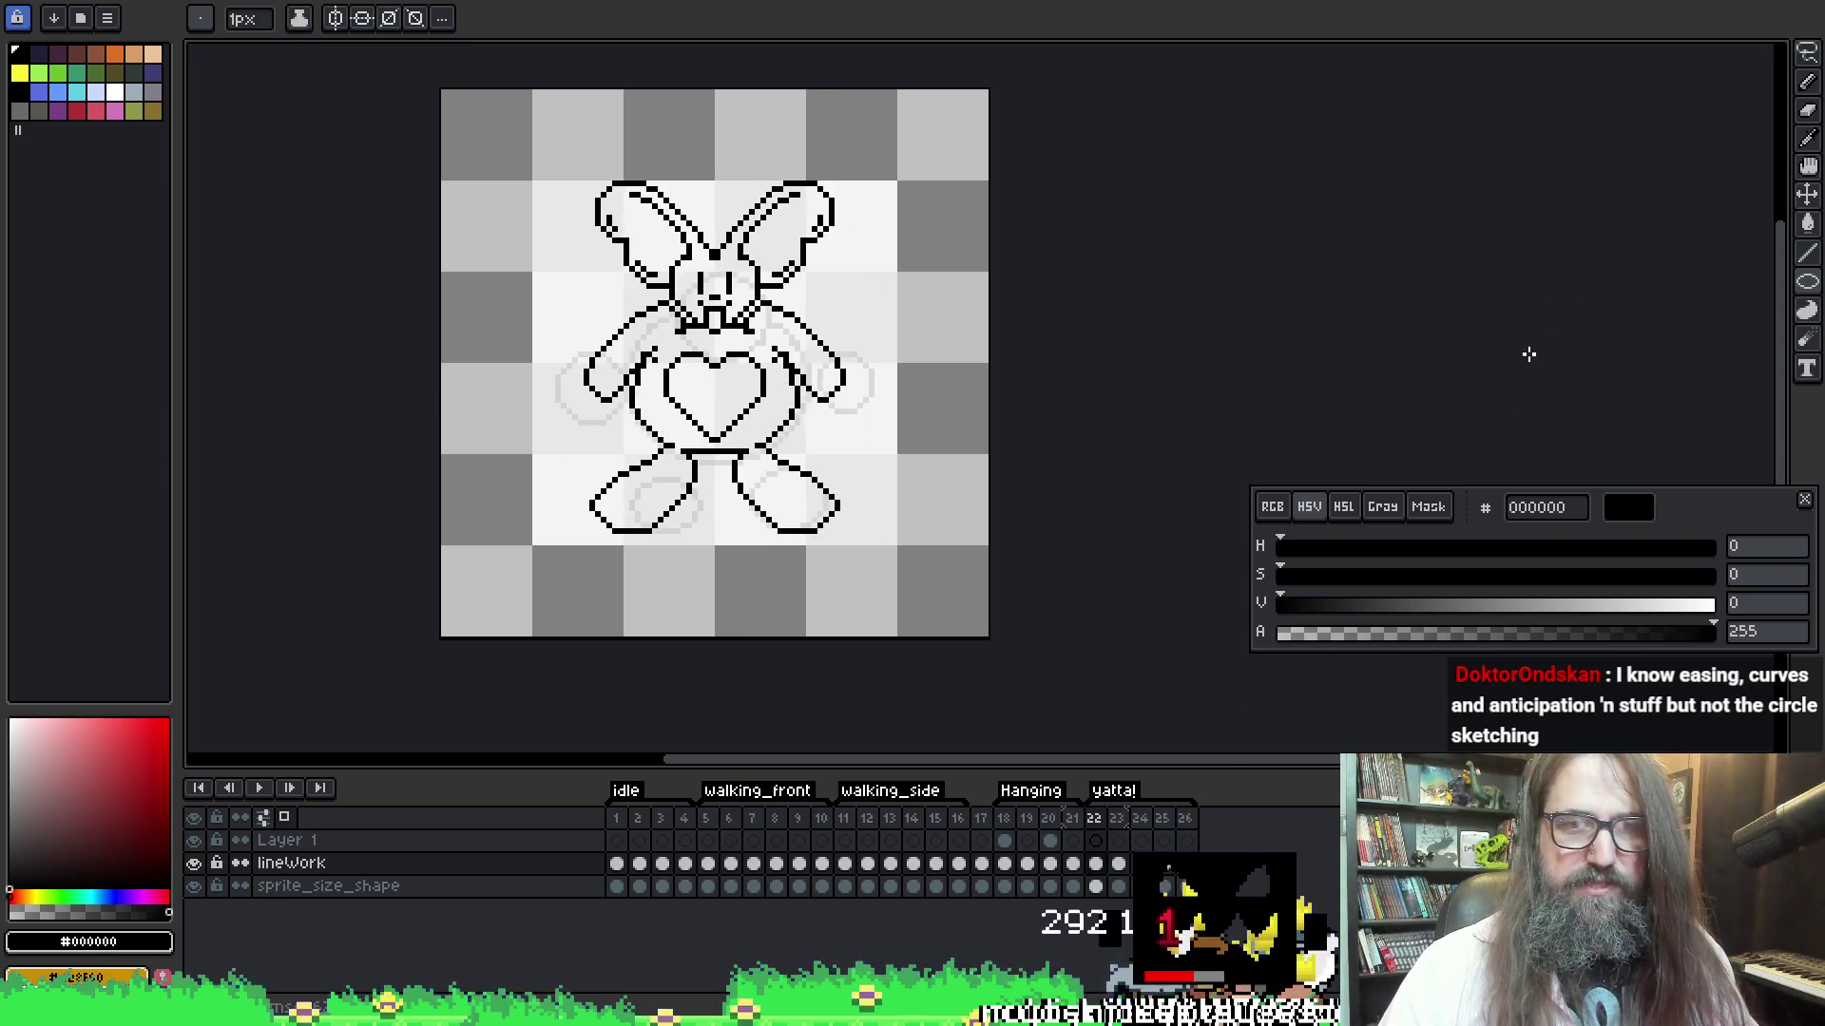
{"action": "key", "text": "Return"}
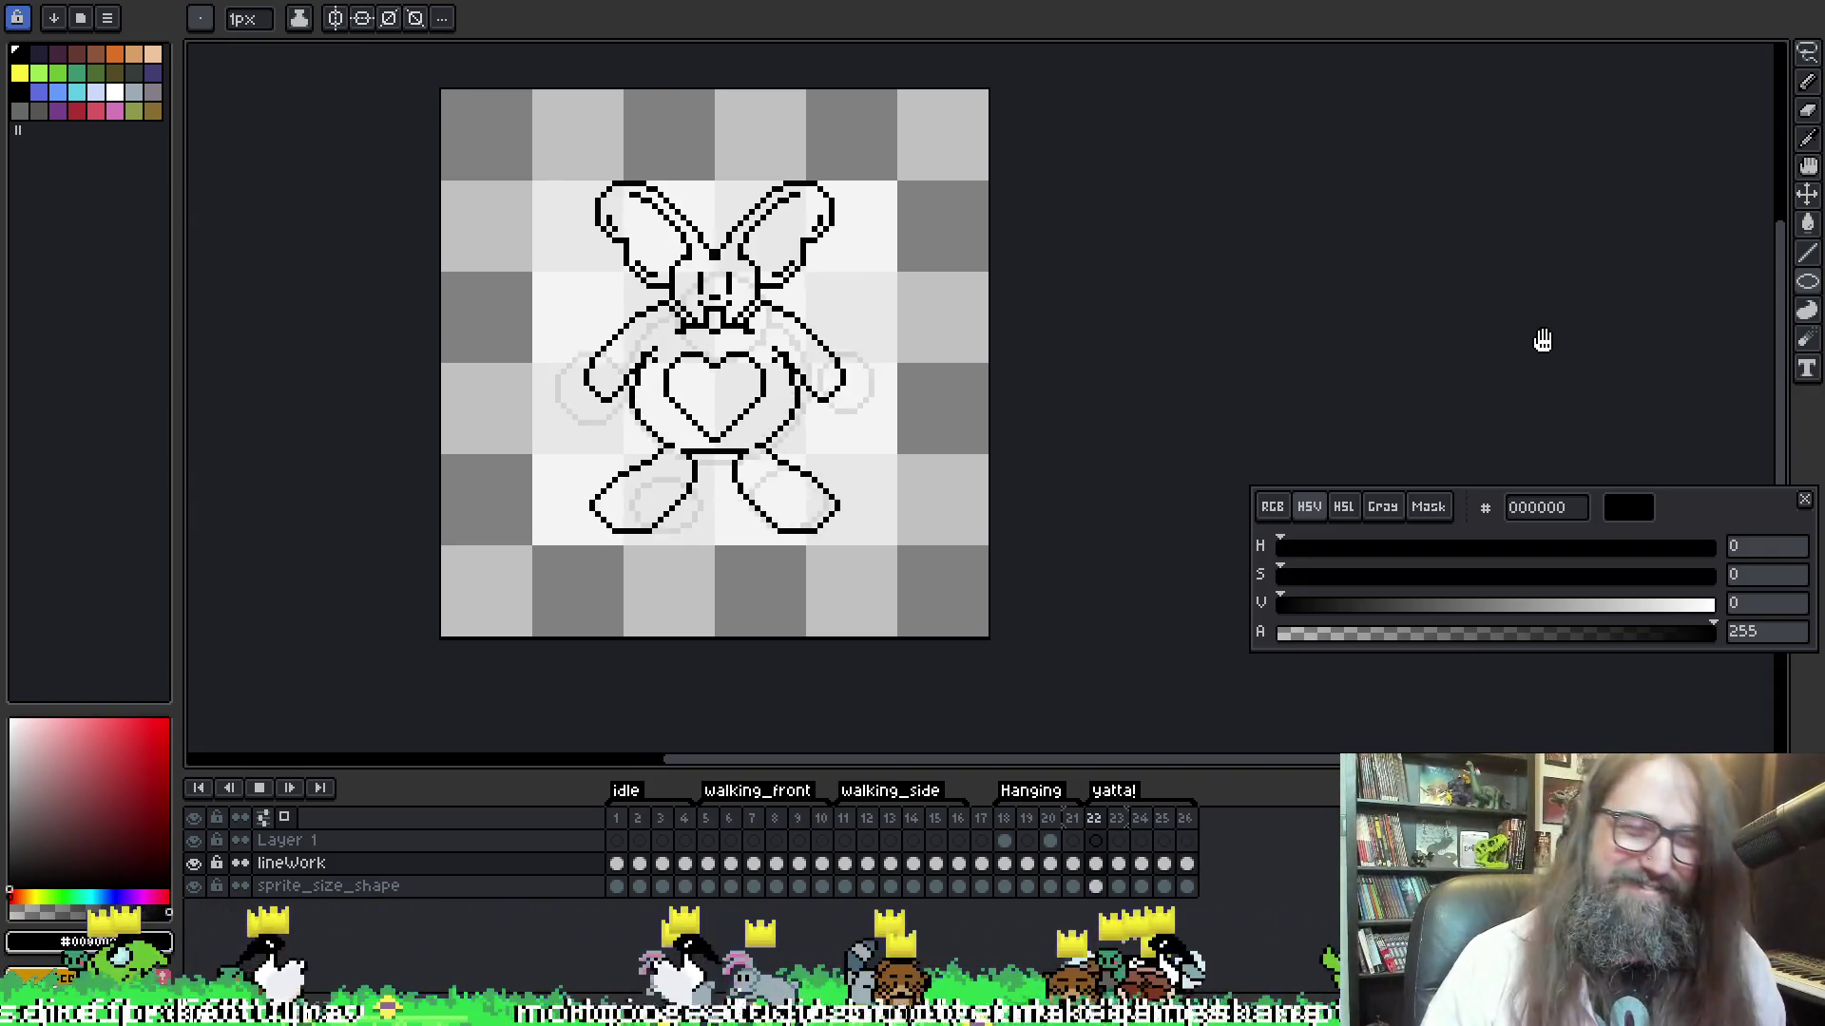
Stop playback, return to the circle-sketch frame 23, and nudge the canvas view
{"action": "key", "text": "Return"}
{"action": "key", "text": "Return"}
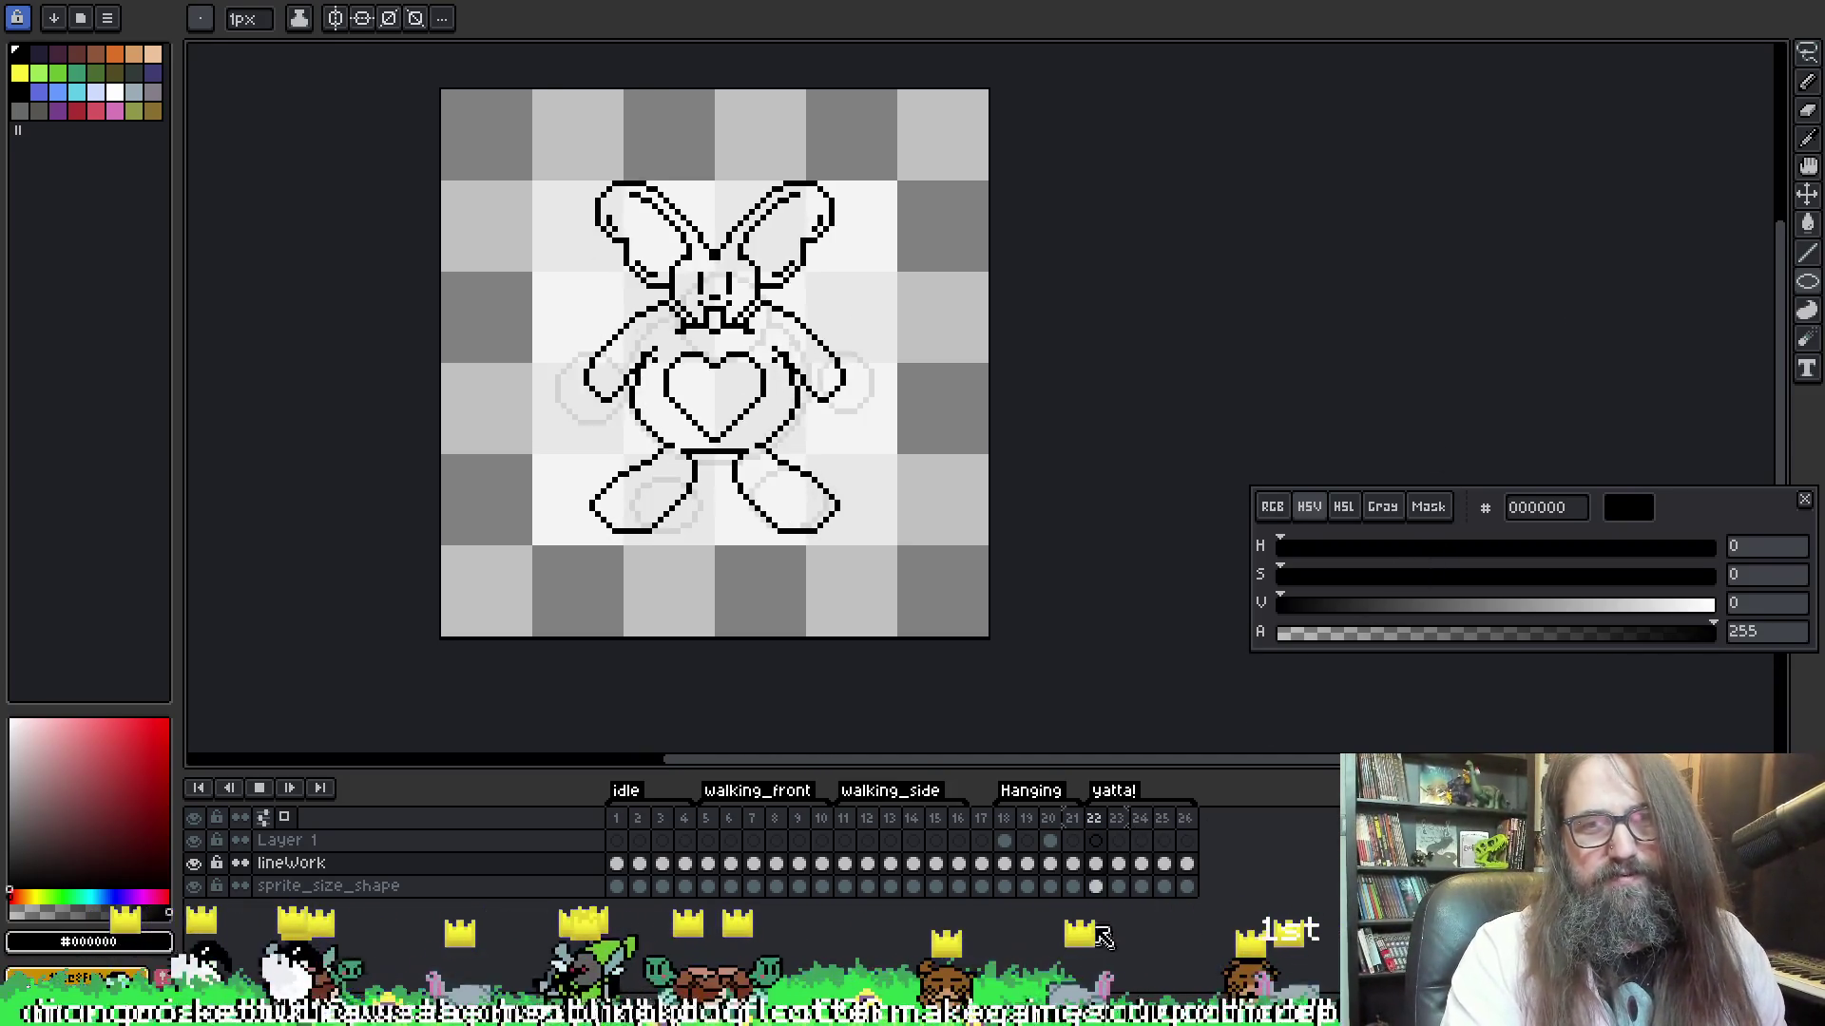
{"action": "key", "text": "Return"}
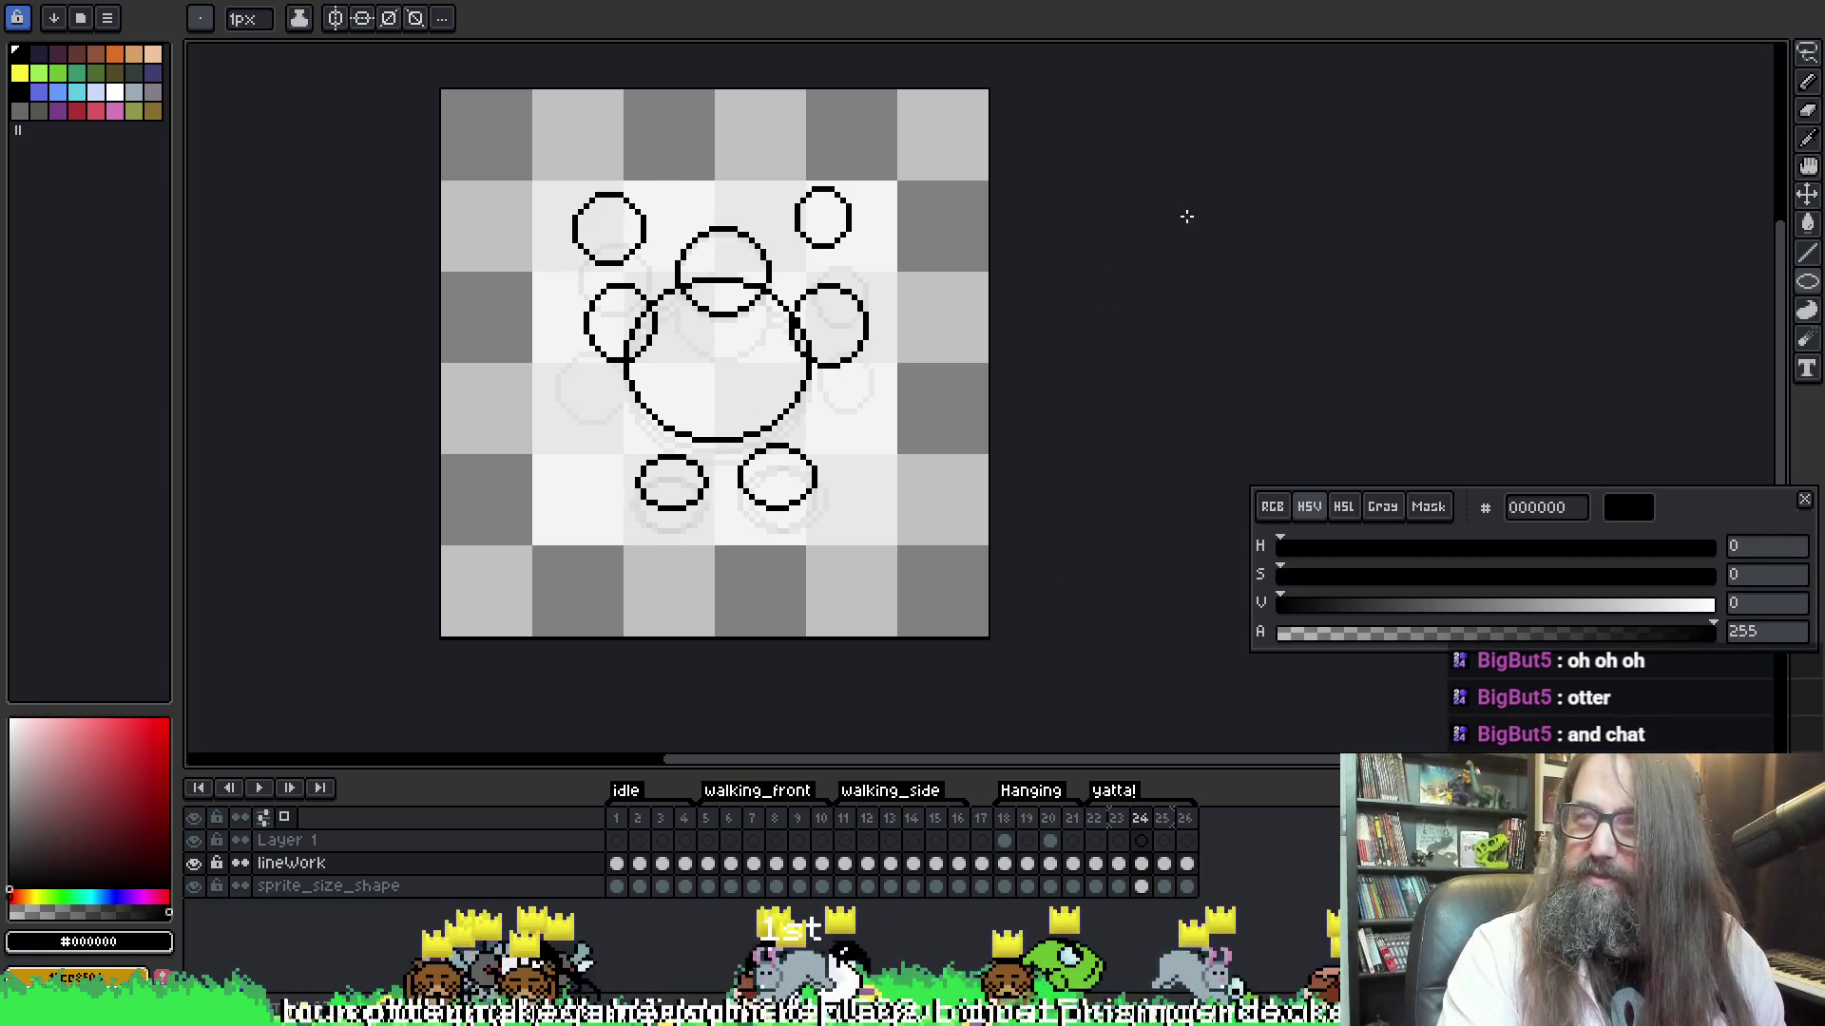
{"action": "key", "text": "Left"}
{"action": "key", "text": "Left"}
{"action": "key", "text": "Right"}
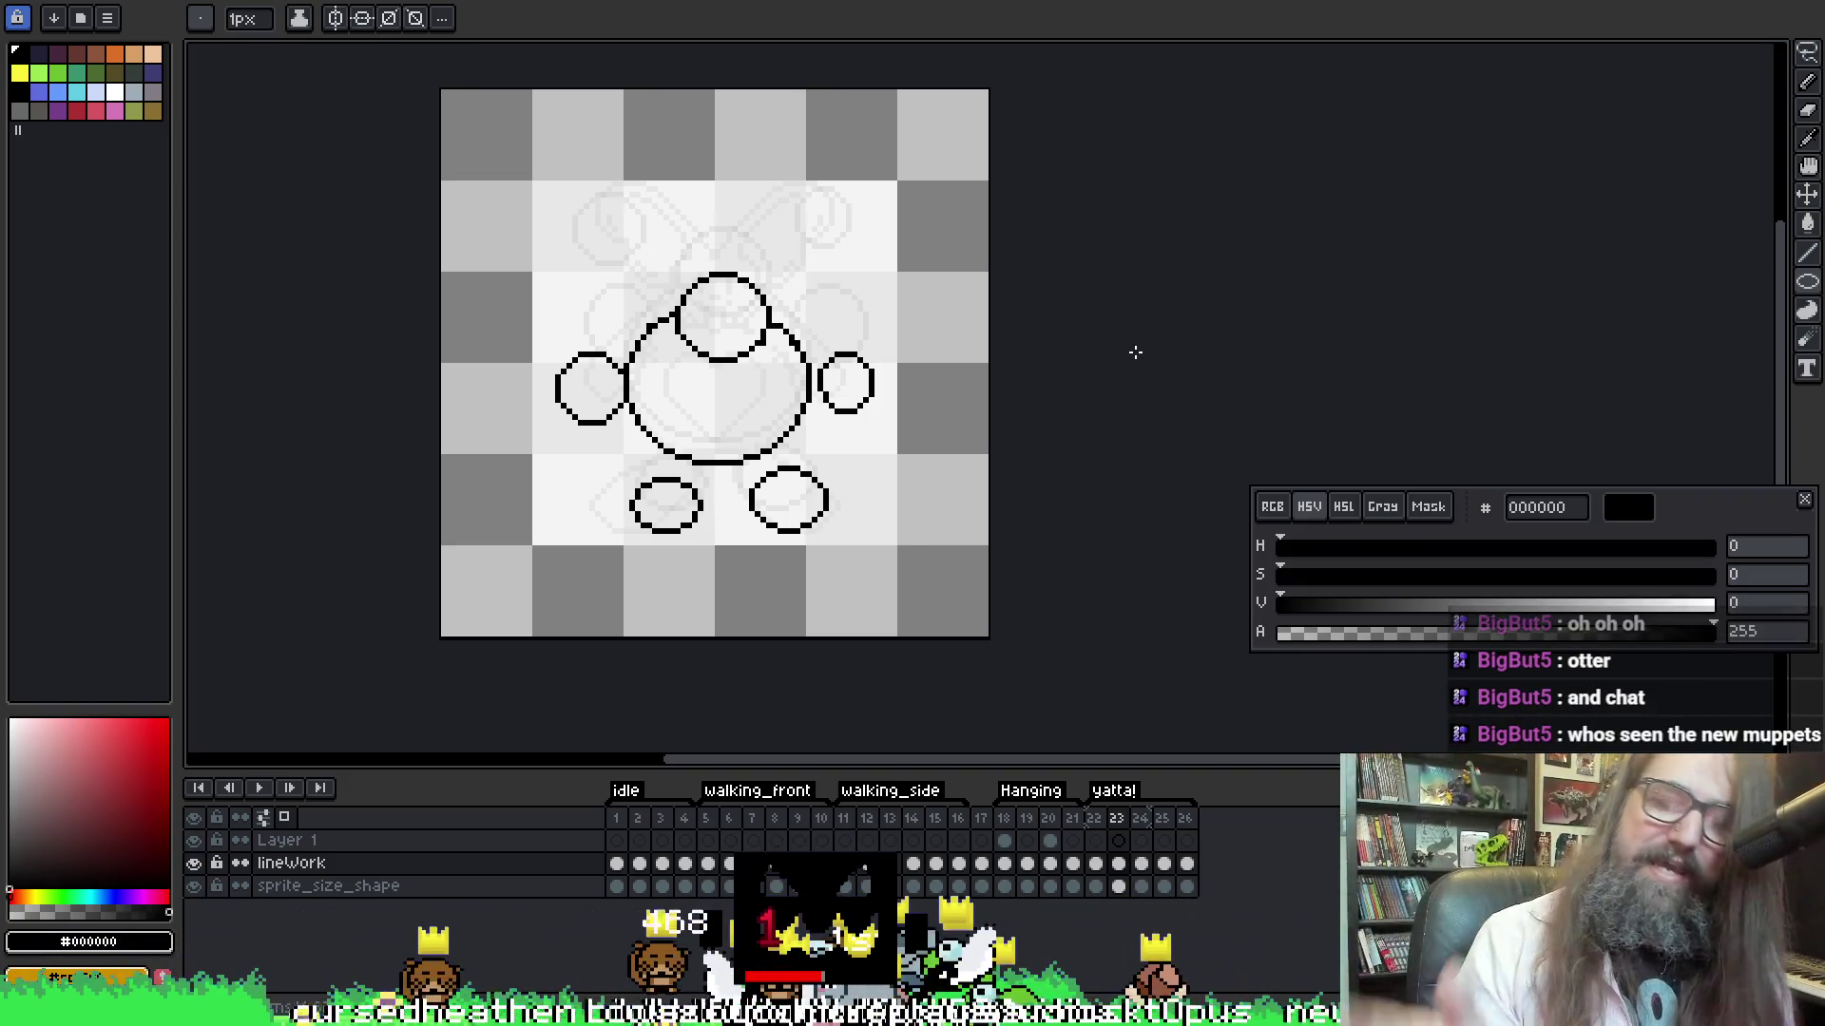
{"action": "mouse_move", "coordinate": [814, 289]}
{"action": "left_mouse_down"}
{"action": "mouse_move", "coordinate": [795, 277]}
{"action": "mouse_move", "coordinate": [797, 292]}
{"action": "left_mouse_up"}
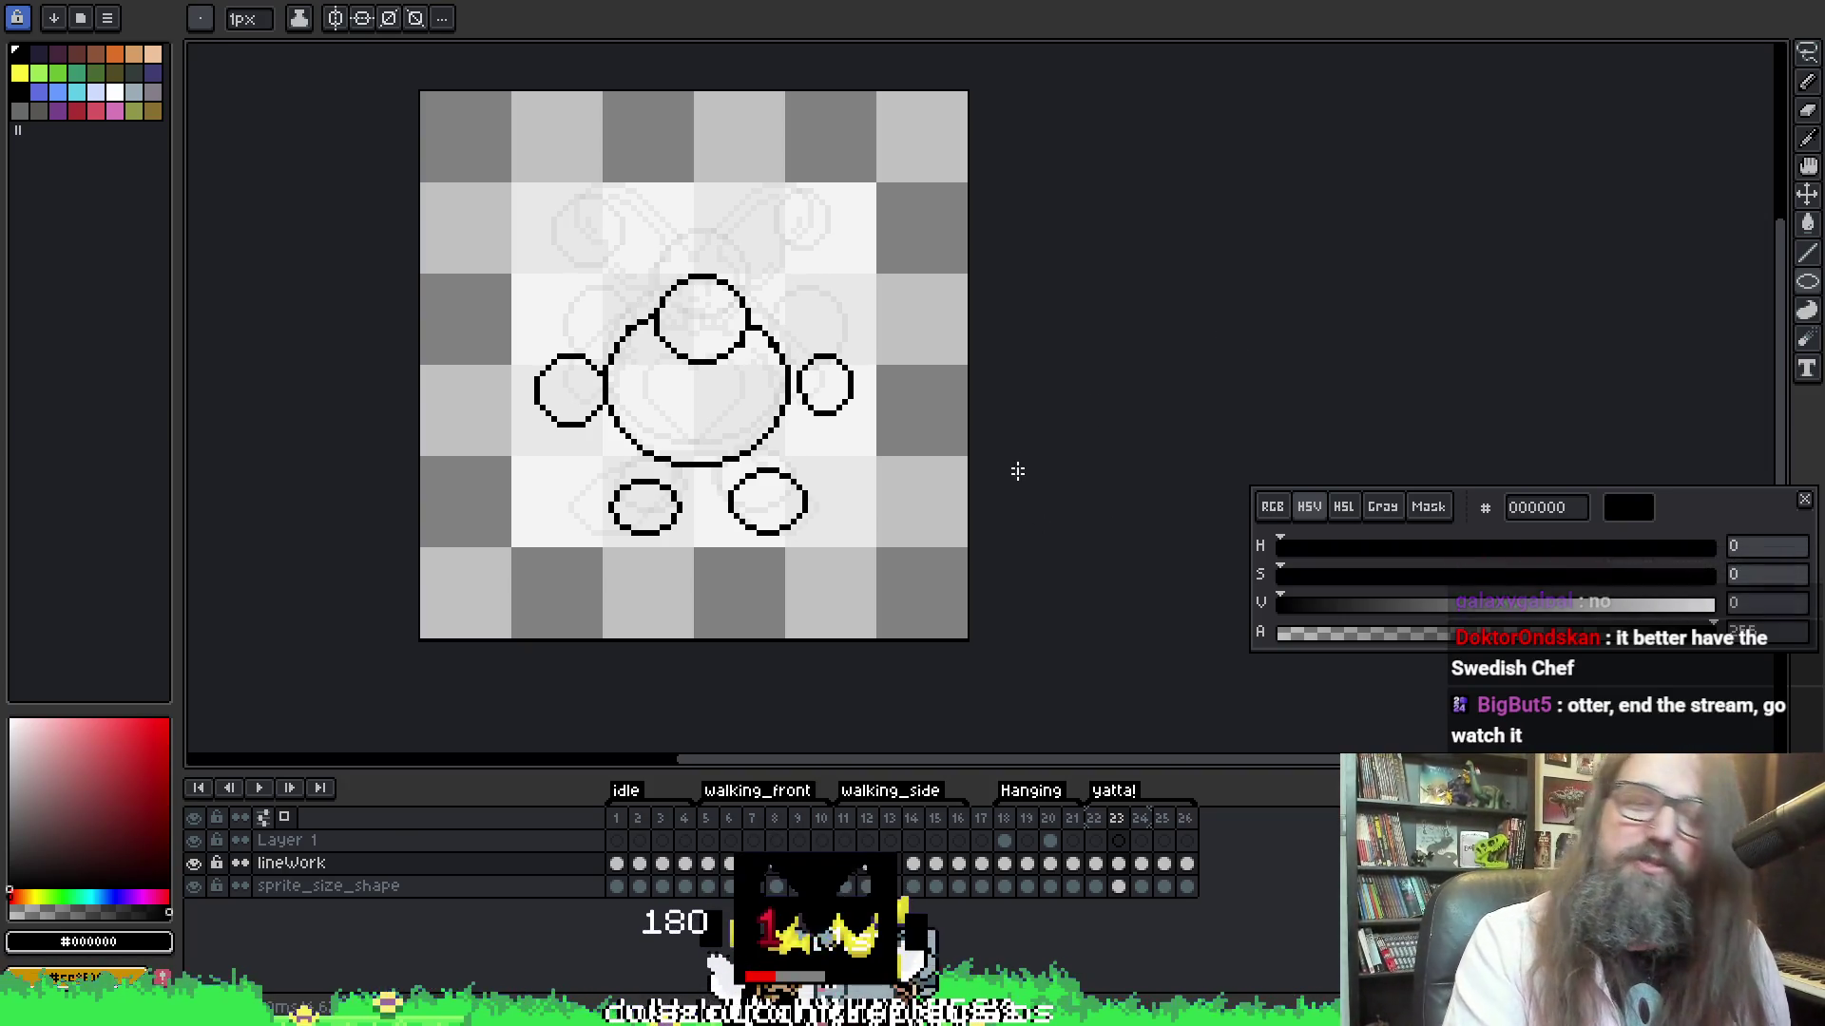
{"action": "left_click_drag", "start_coordinate": [892, 366], "coordinate": [894, 371]}
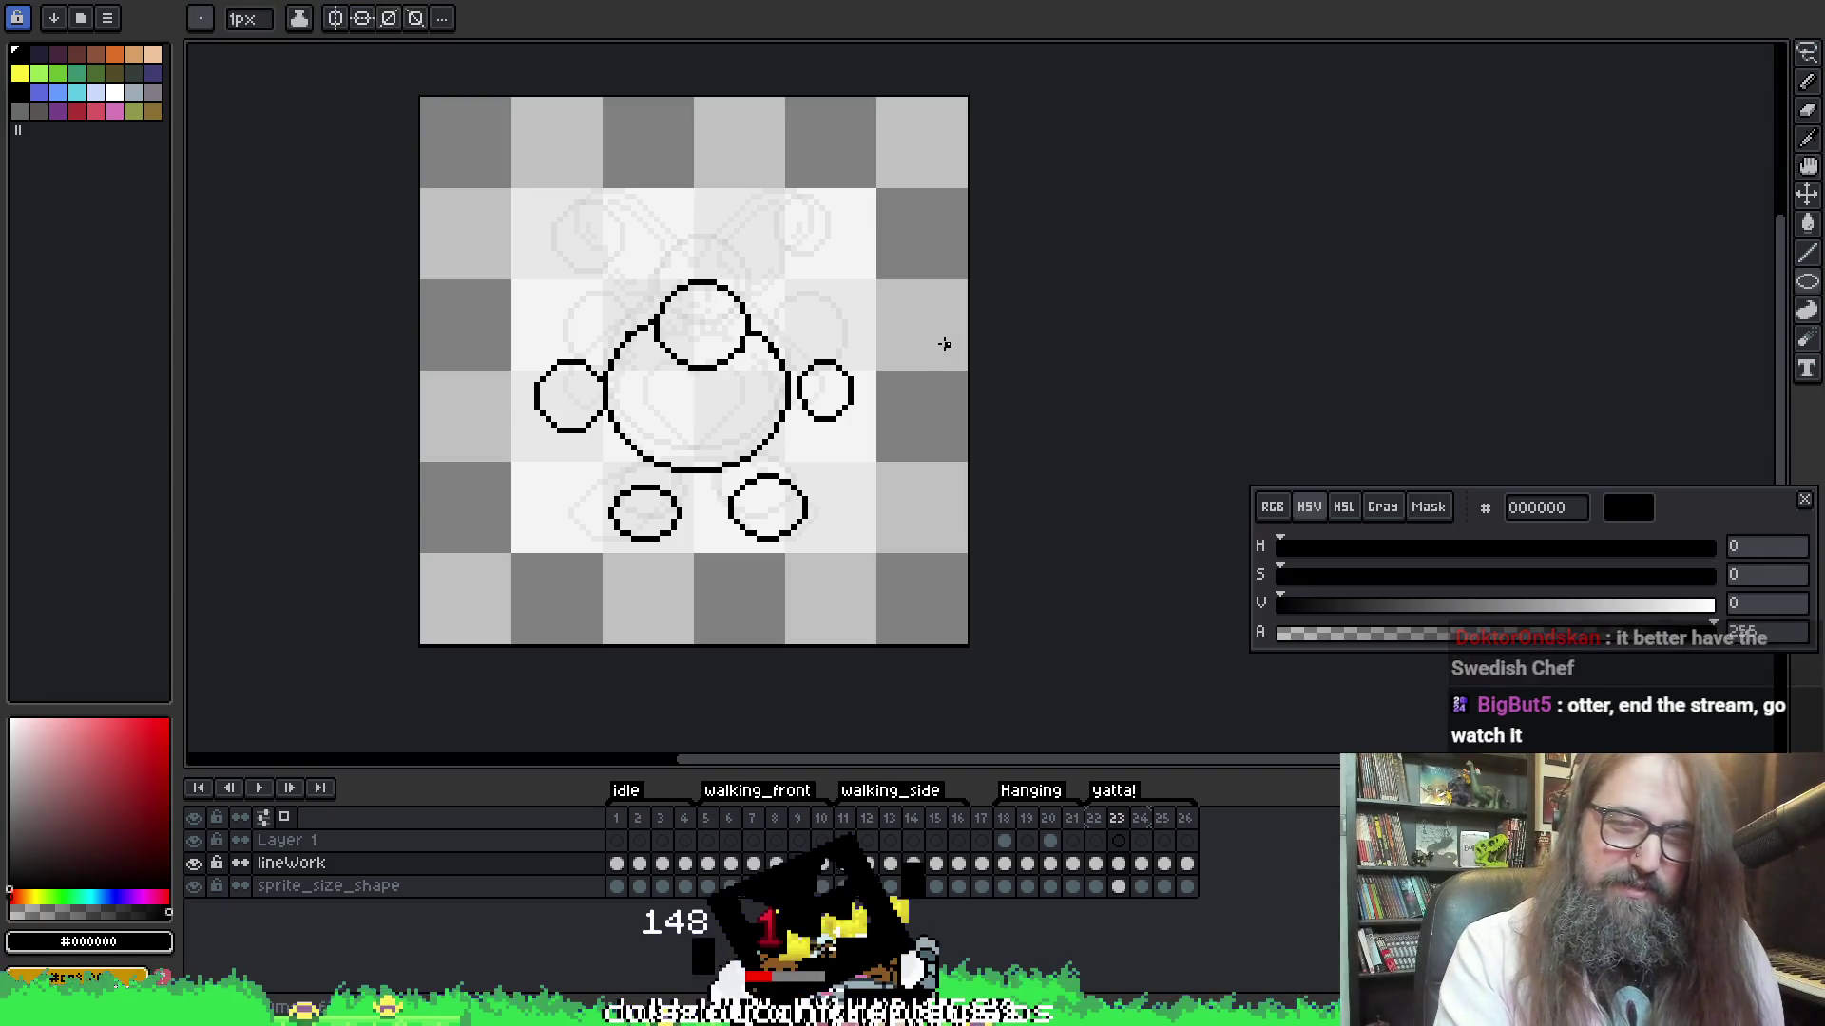
Step back from frame 23 to frame 22's bunny line art with the Left key
{"action": "key", "text": "Left"}
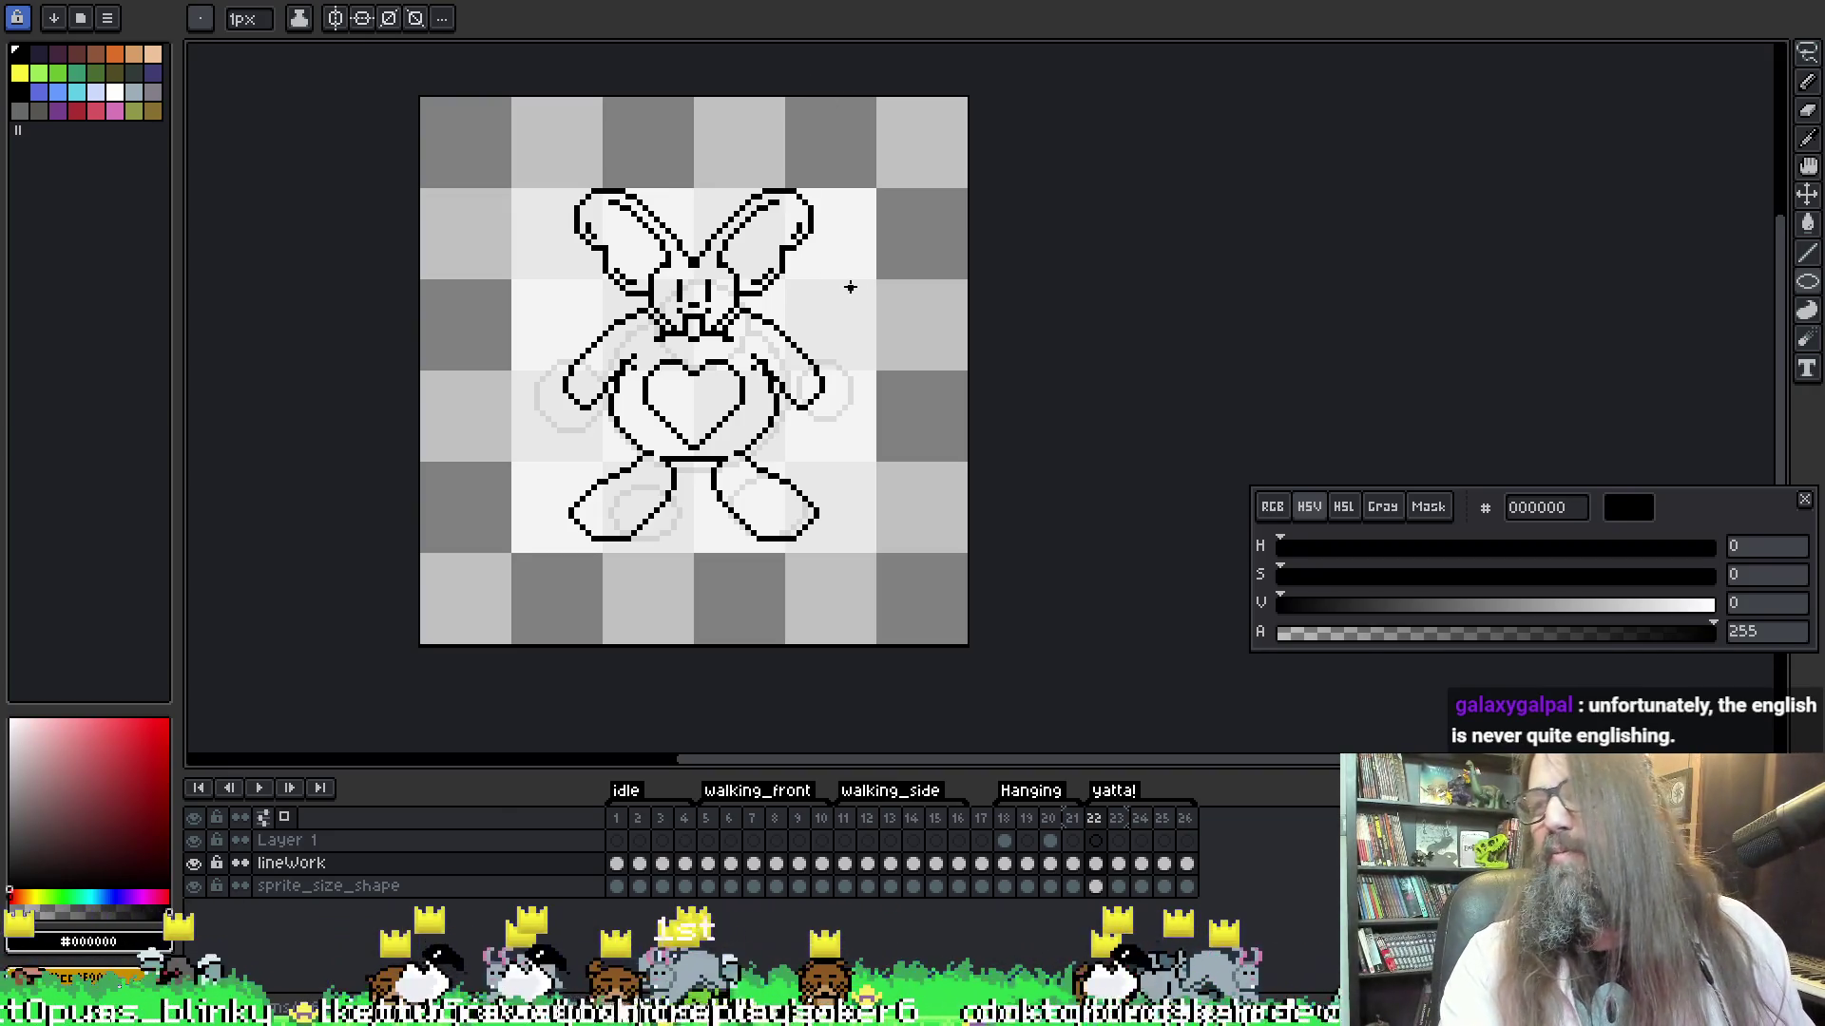
Play the yatta! animation from bunny frame 22 to compare it with the circle-guide frames
{"action": "key", "text": "Right"}
{"action": "key", "text": "Right"}
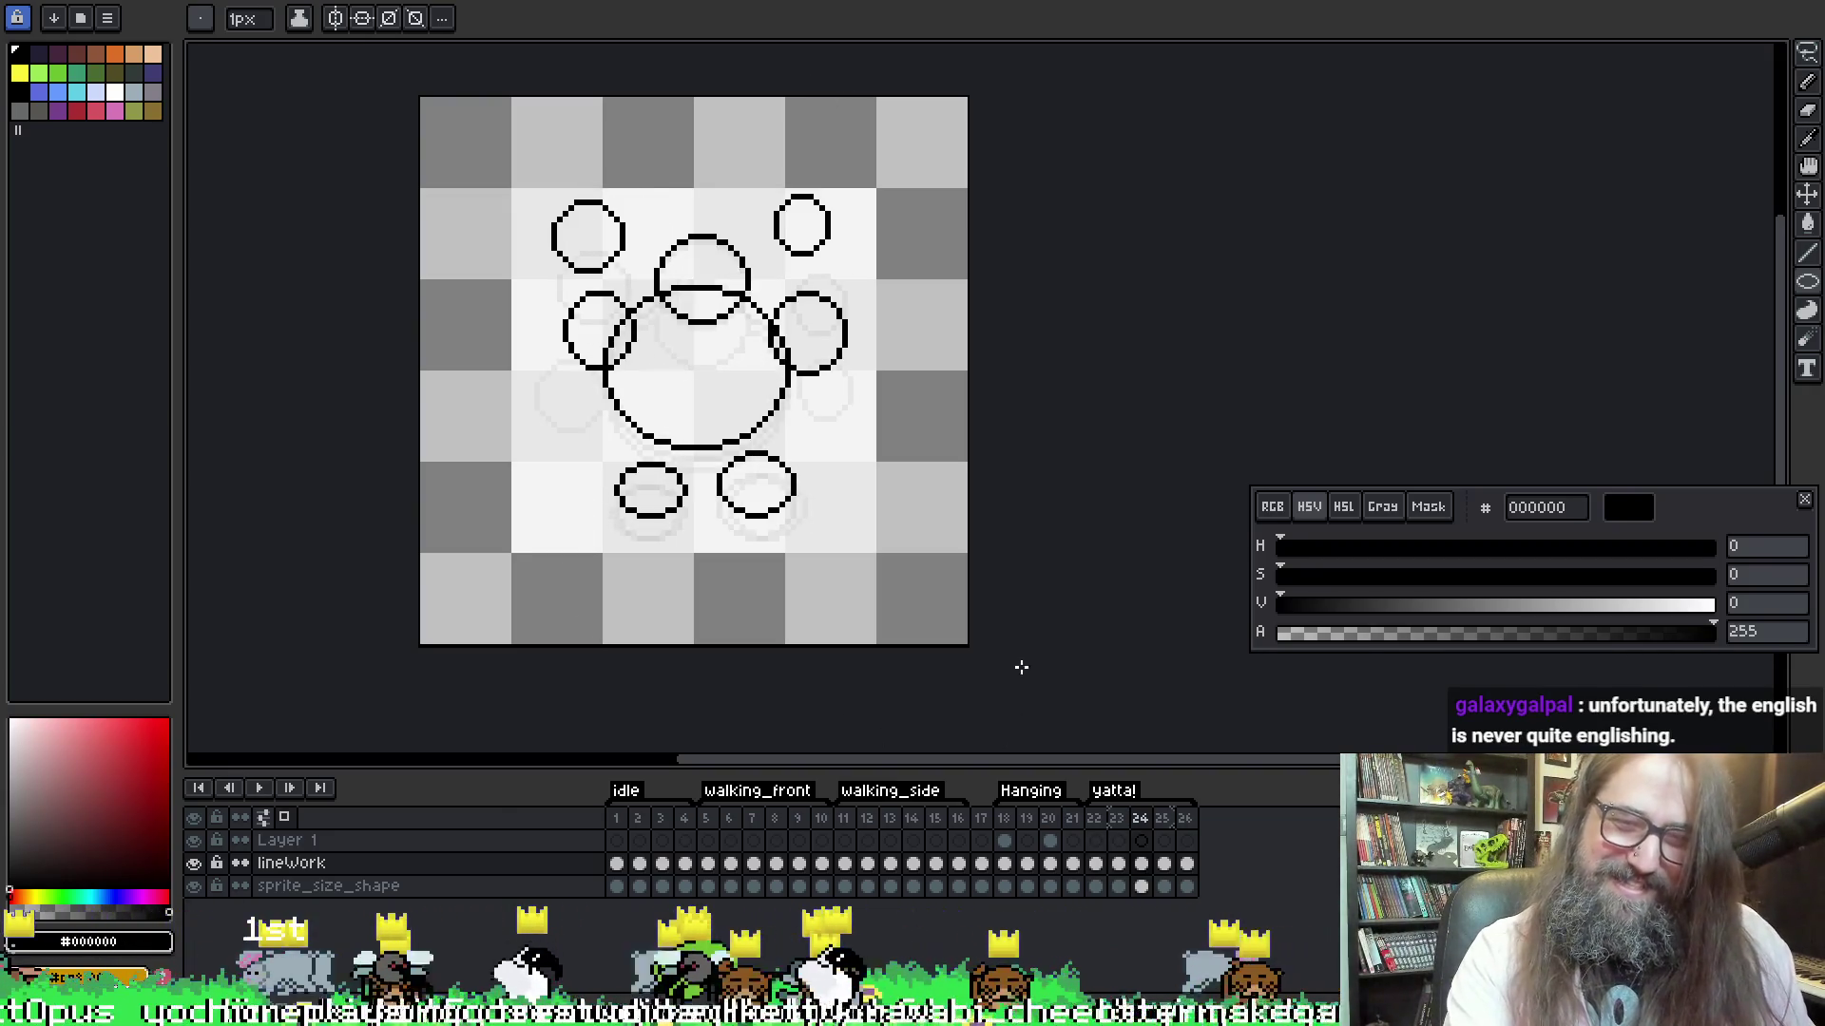
{"action": "left_click", "coordinate": [1095, 819]}
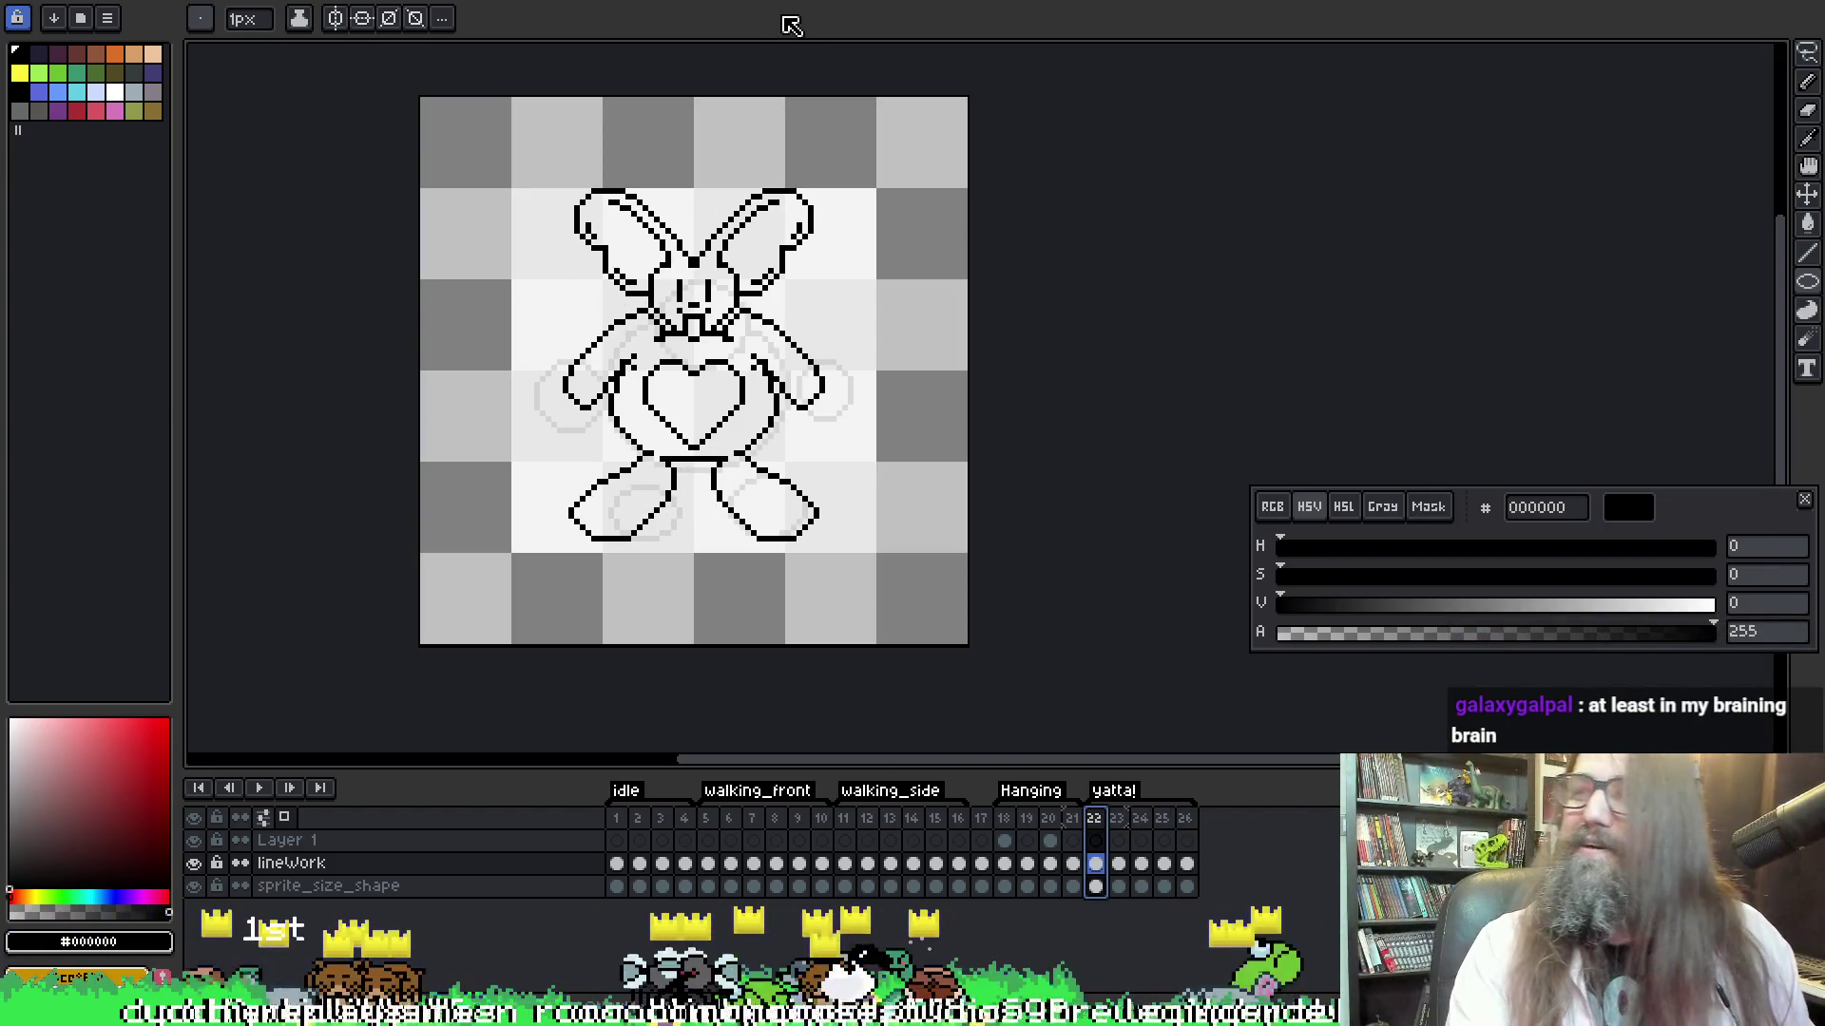
{"action": "key", "text": "Return"}
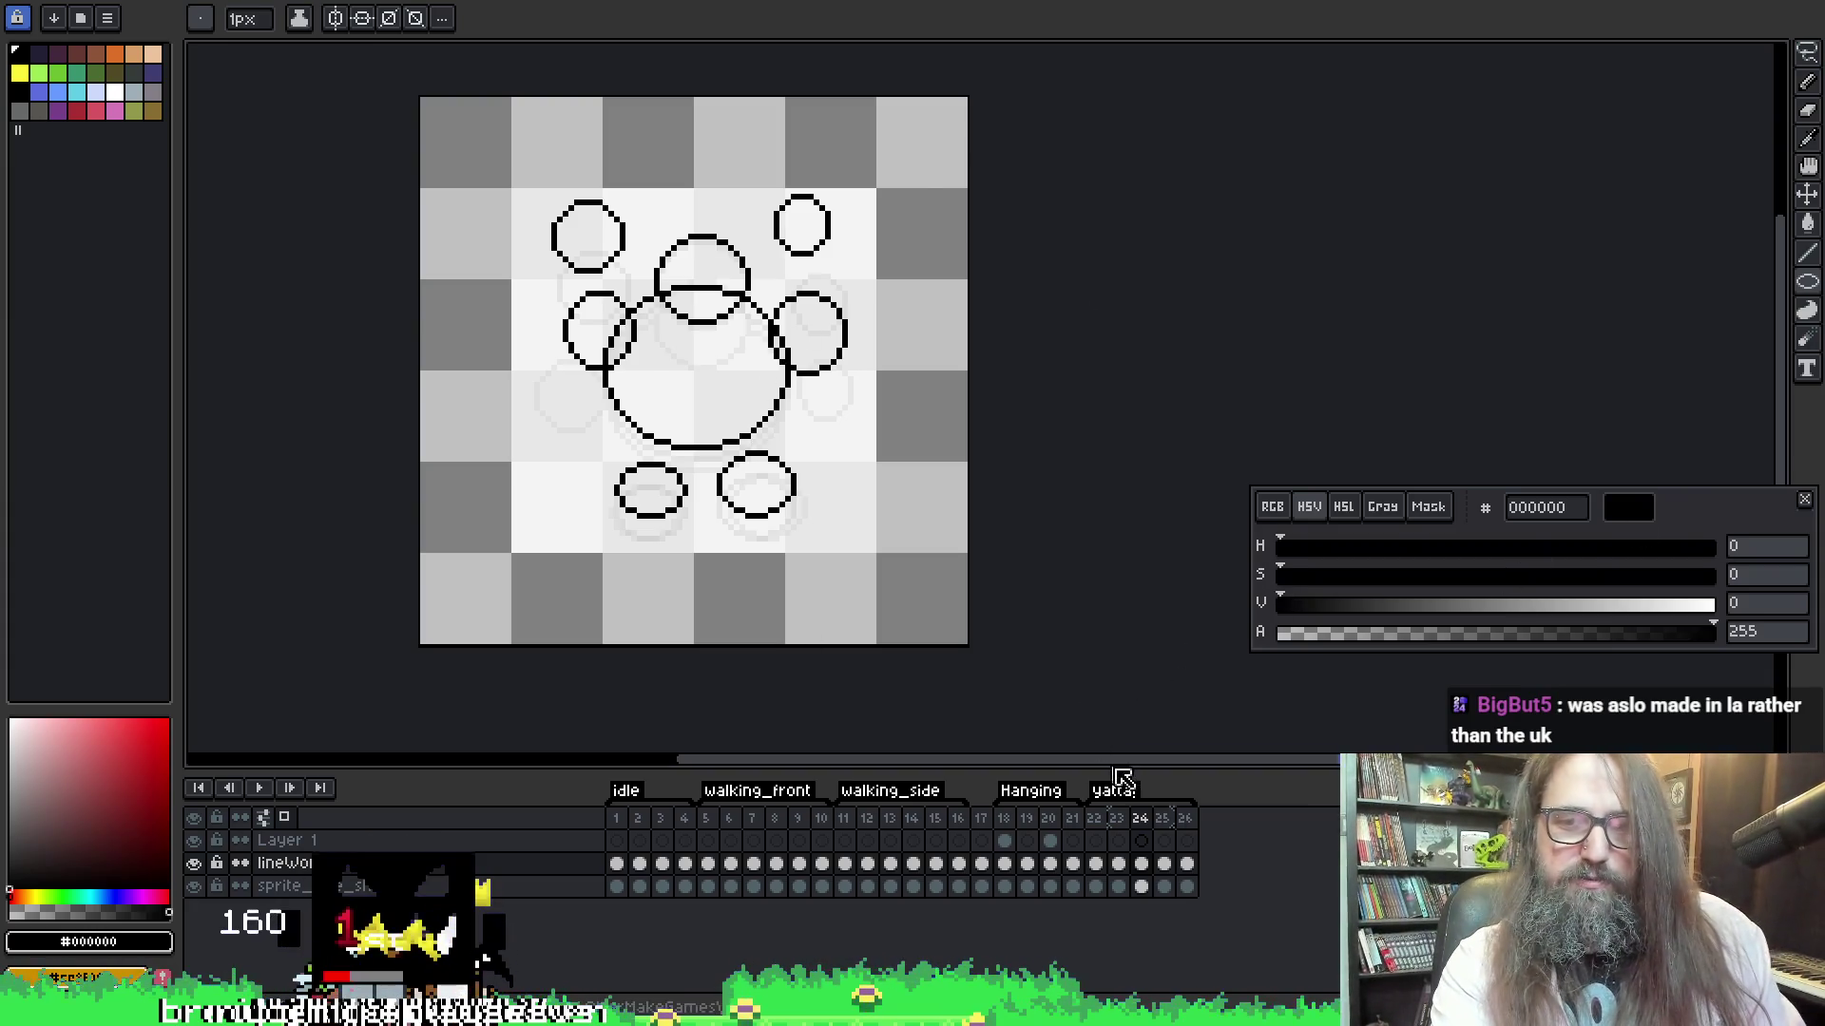
{"action": "left_click", "coordinate": [1094, 818]}
{"action": "right_click", "coordinate": [1184, 827]}
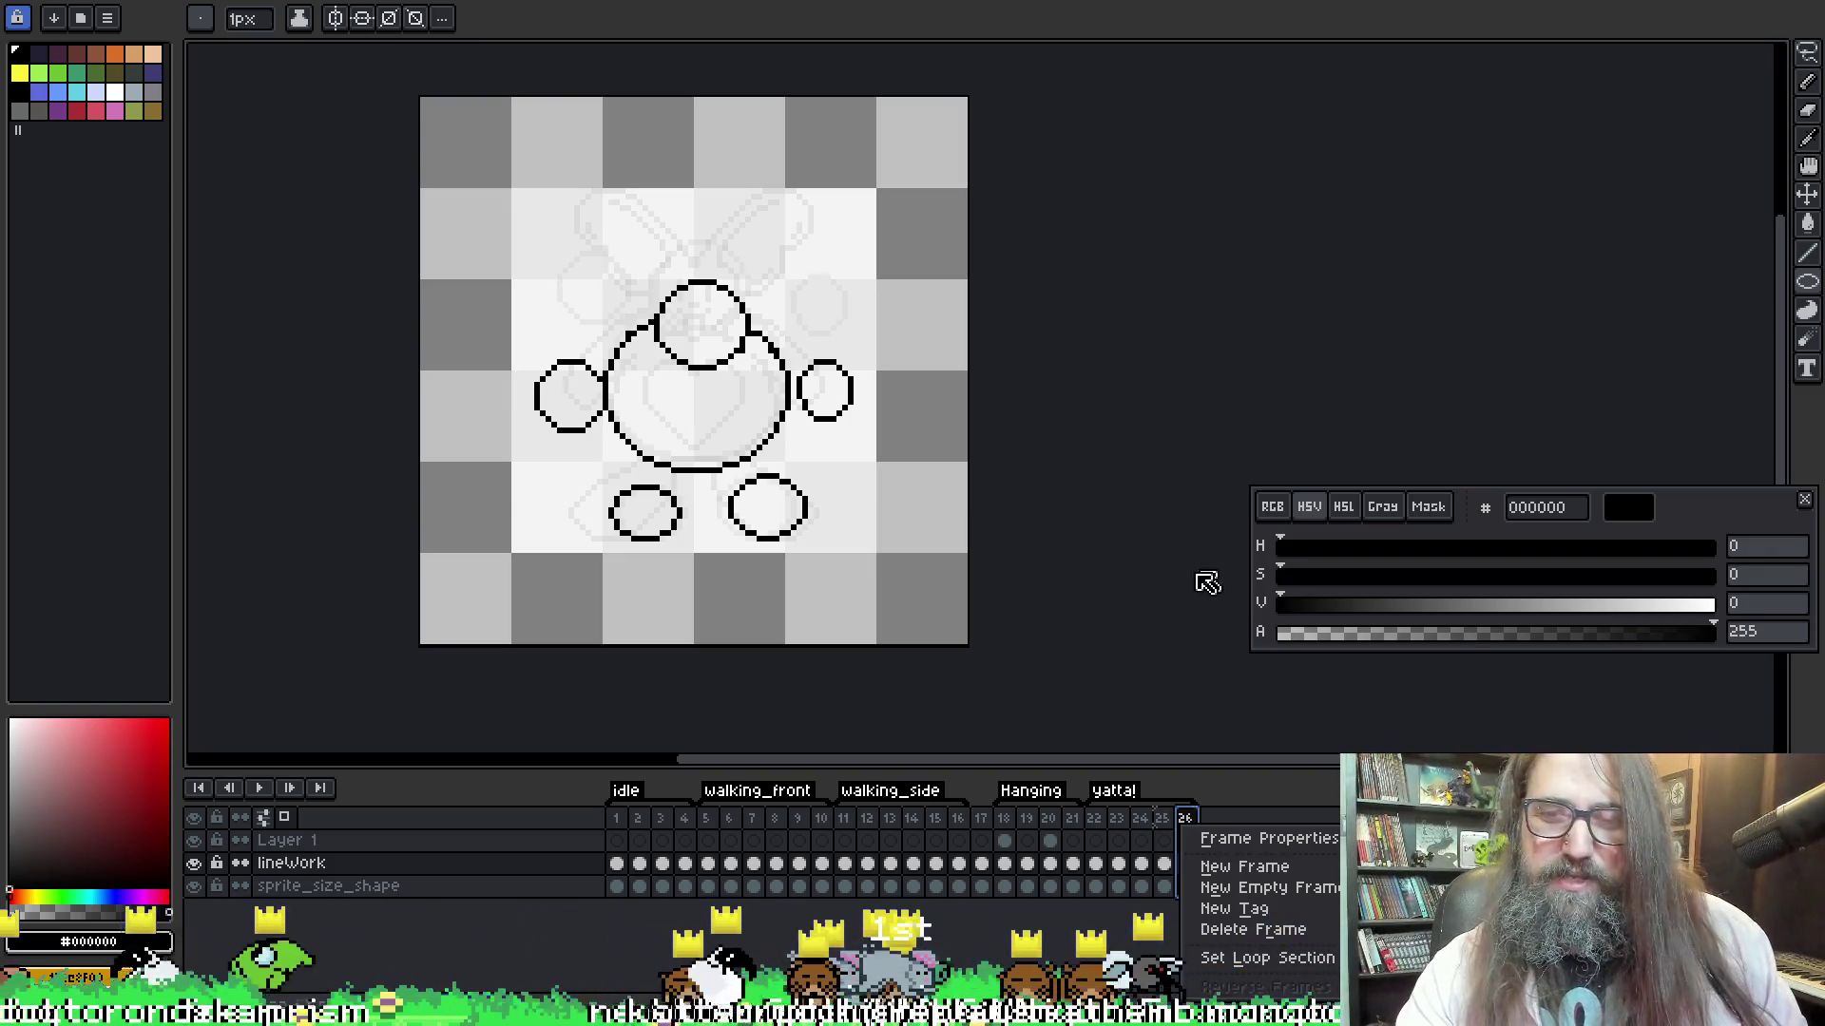
Select frame 22's lineWork cel and play the yatta! tag animation
{"action": "left_click", "coordinate": [1112, 823]}
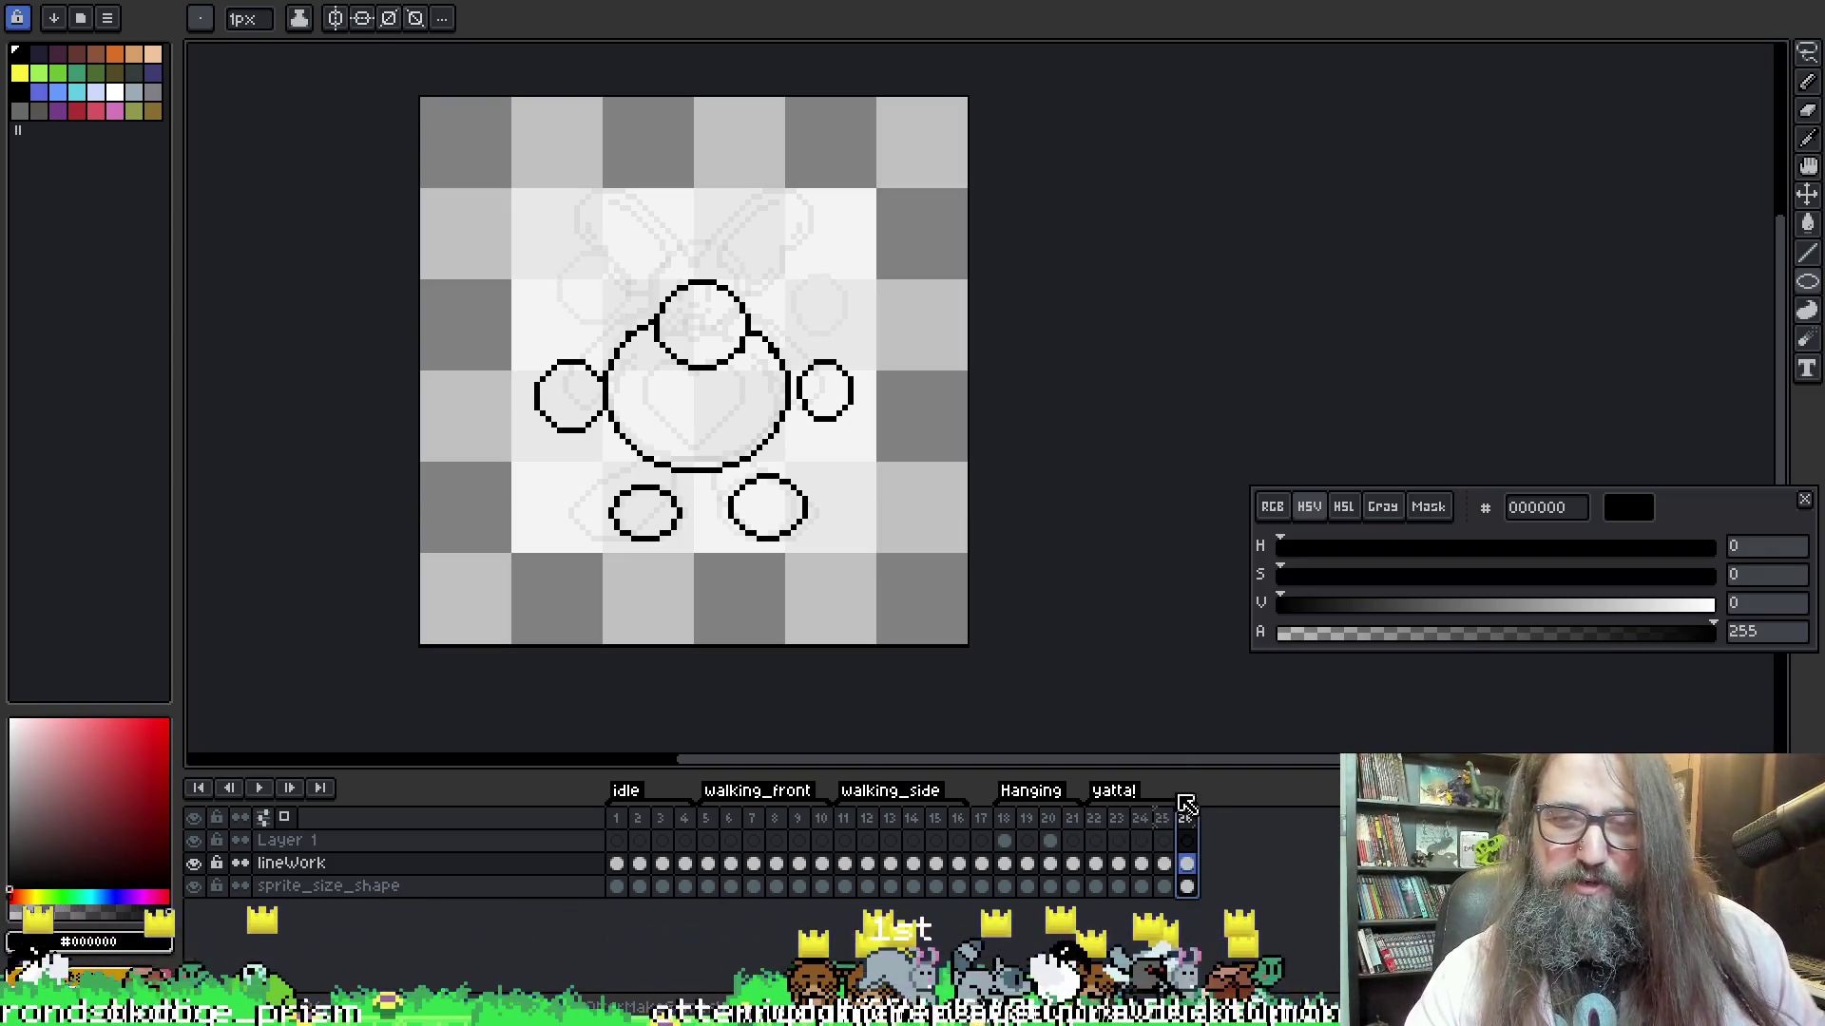
{"action": "left_click", "coordinate": [1096, 863]}
{"action": "key", "text": "Return"}
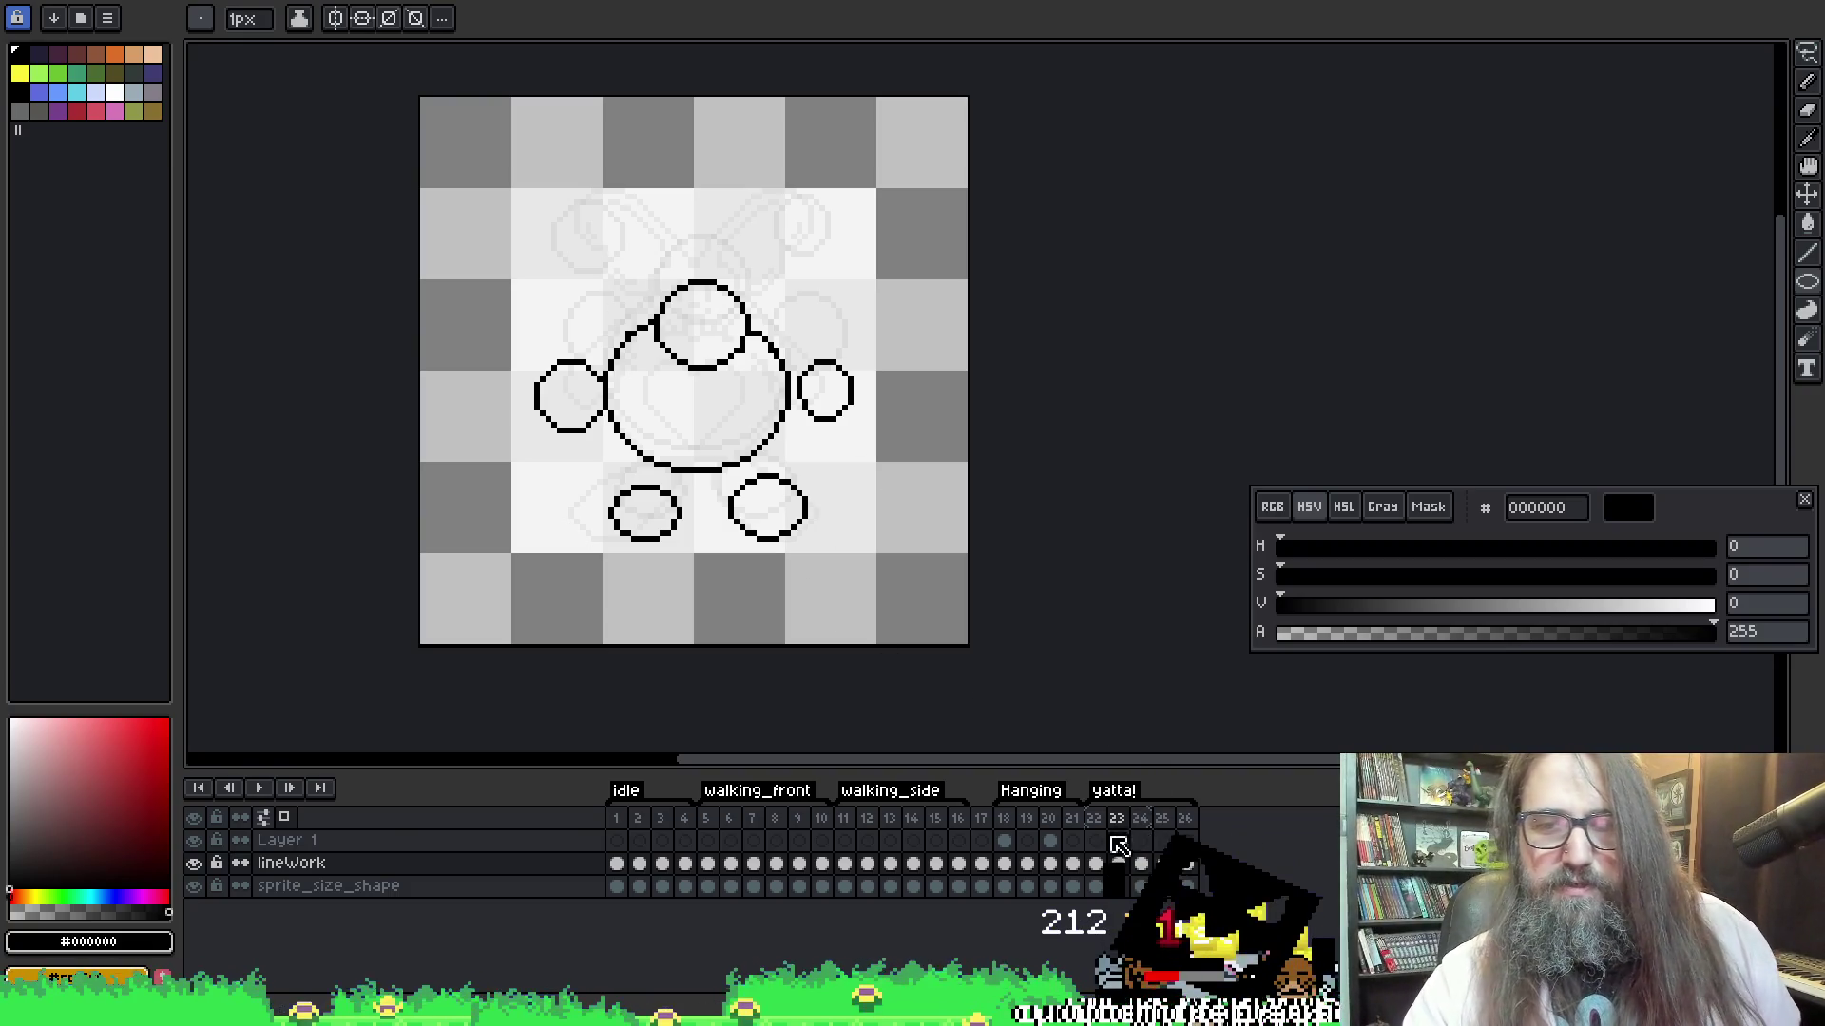
{"action": "left_click", "coordinate": [1096, 863]}
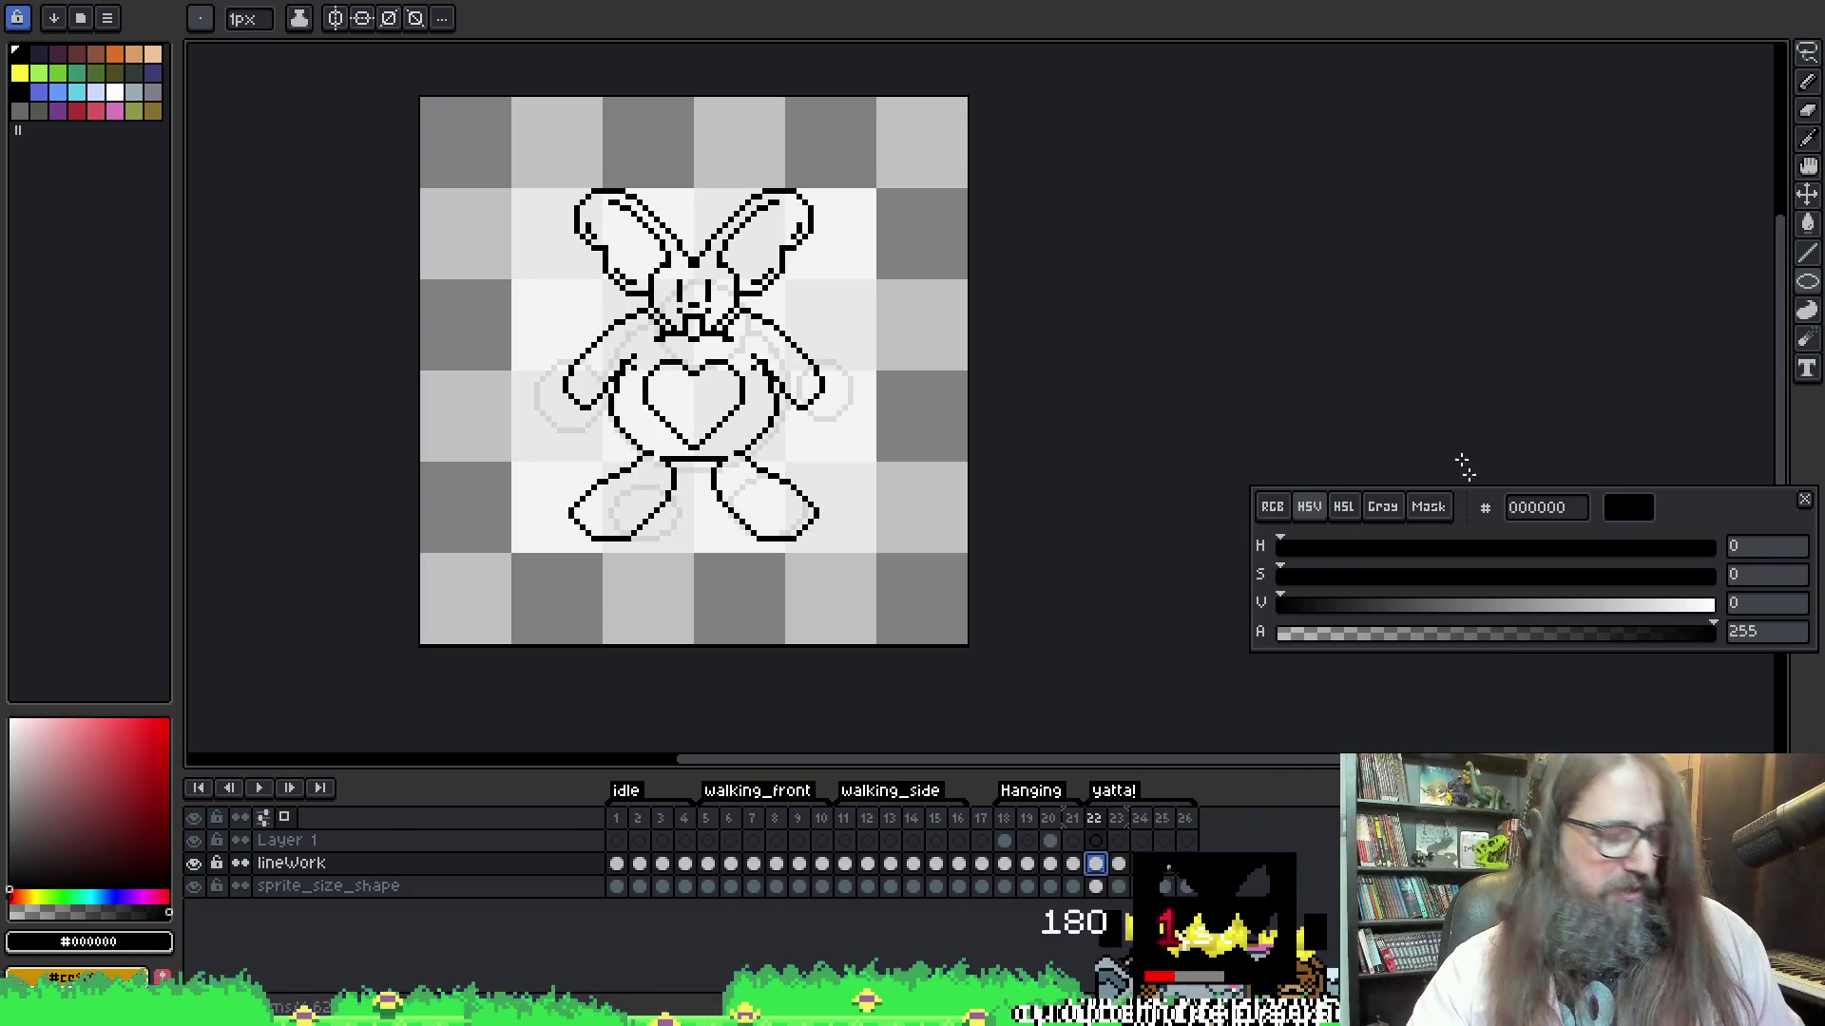
{"action": "key", "text": "ctrl+a"}
{"action": "key", "text": "Escape"}
Flip between bunny frame 22 and the circle frames 23–25 to compare the drawings
{"action": "key", "text": "ctrl+Right"}
{"action": "key", "text": "ctrl+Right"}
{"action": "key", "text": "ctrl+Right"}
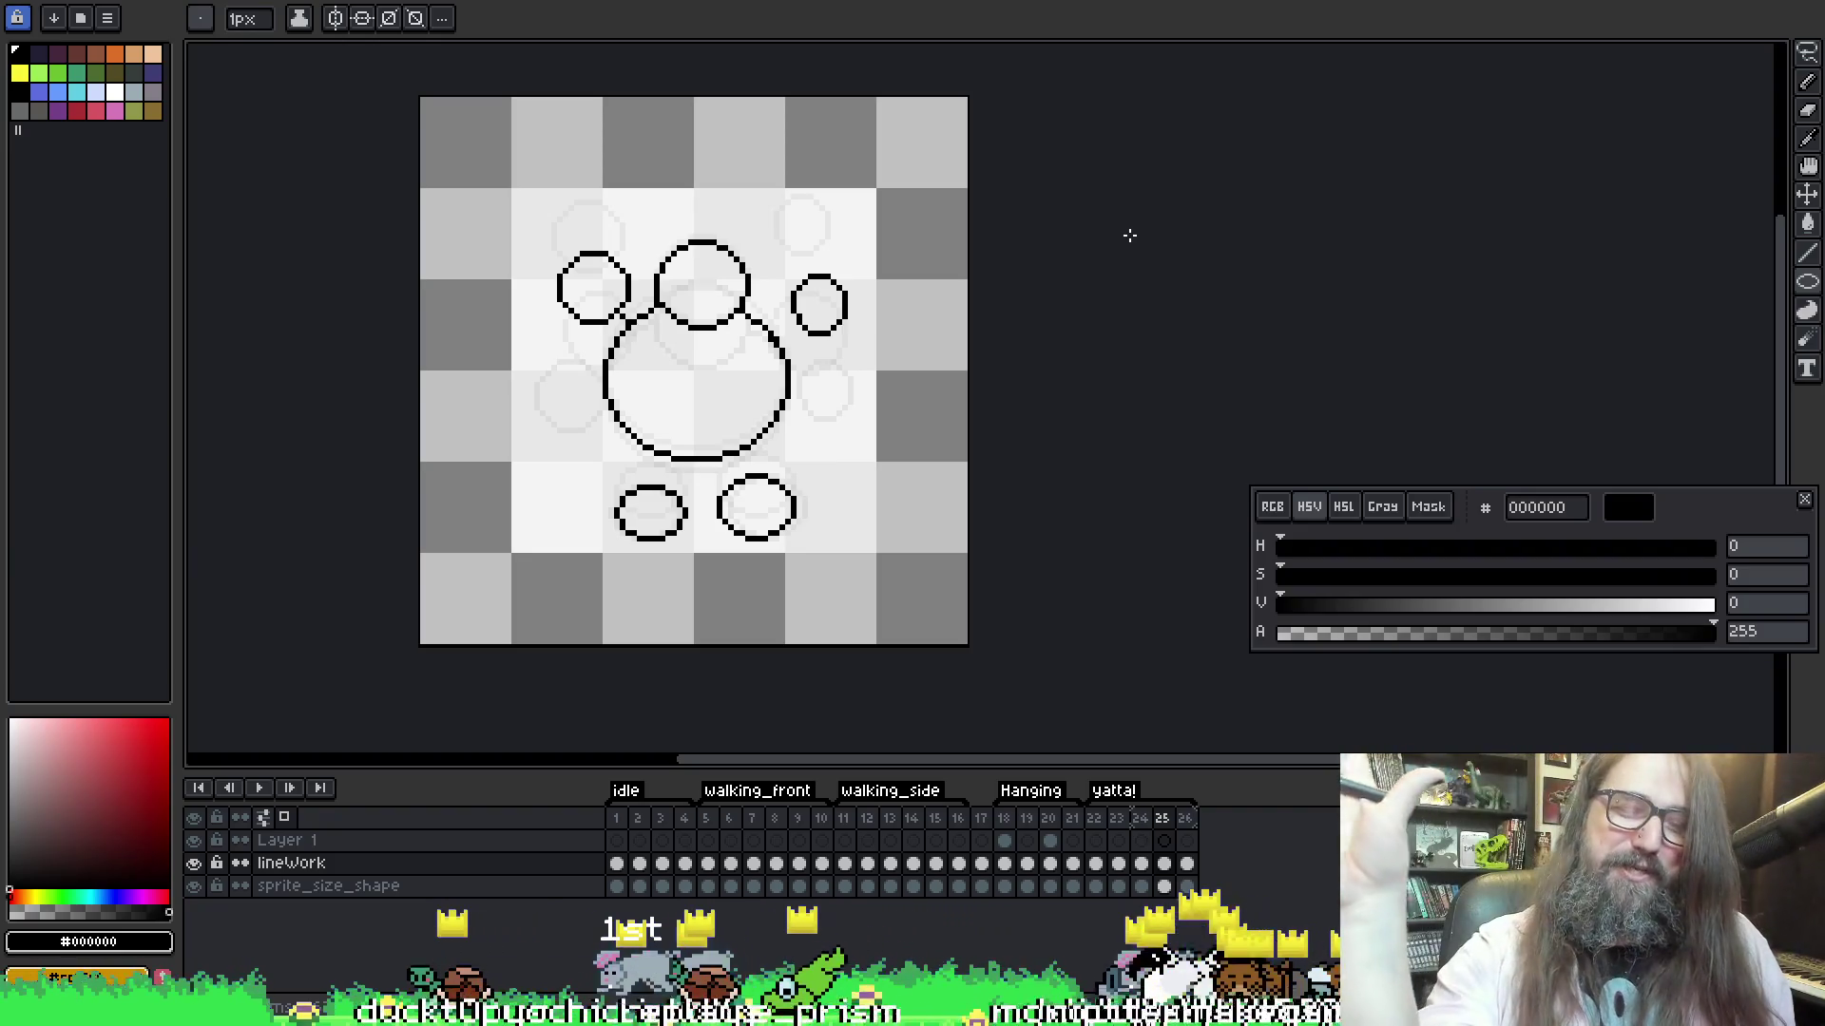
{"action": "left_click_drag", "start_coordinate": [1021, 264], "coordinate": [1070, 272]}
{"action": "key", "text": "Left"}
{"action": "key", "text": "Left"}
{"action": "key", "text": "Left"}
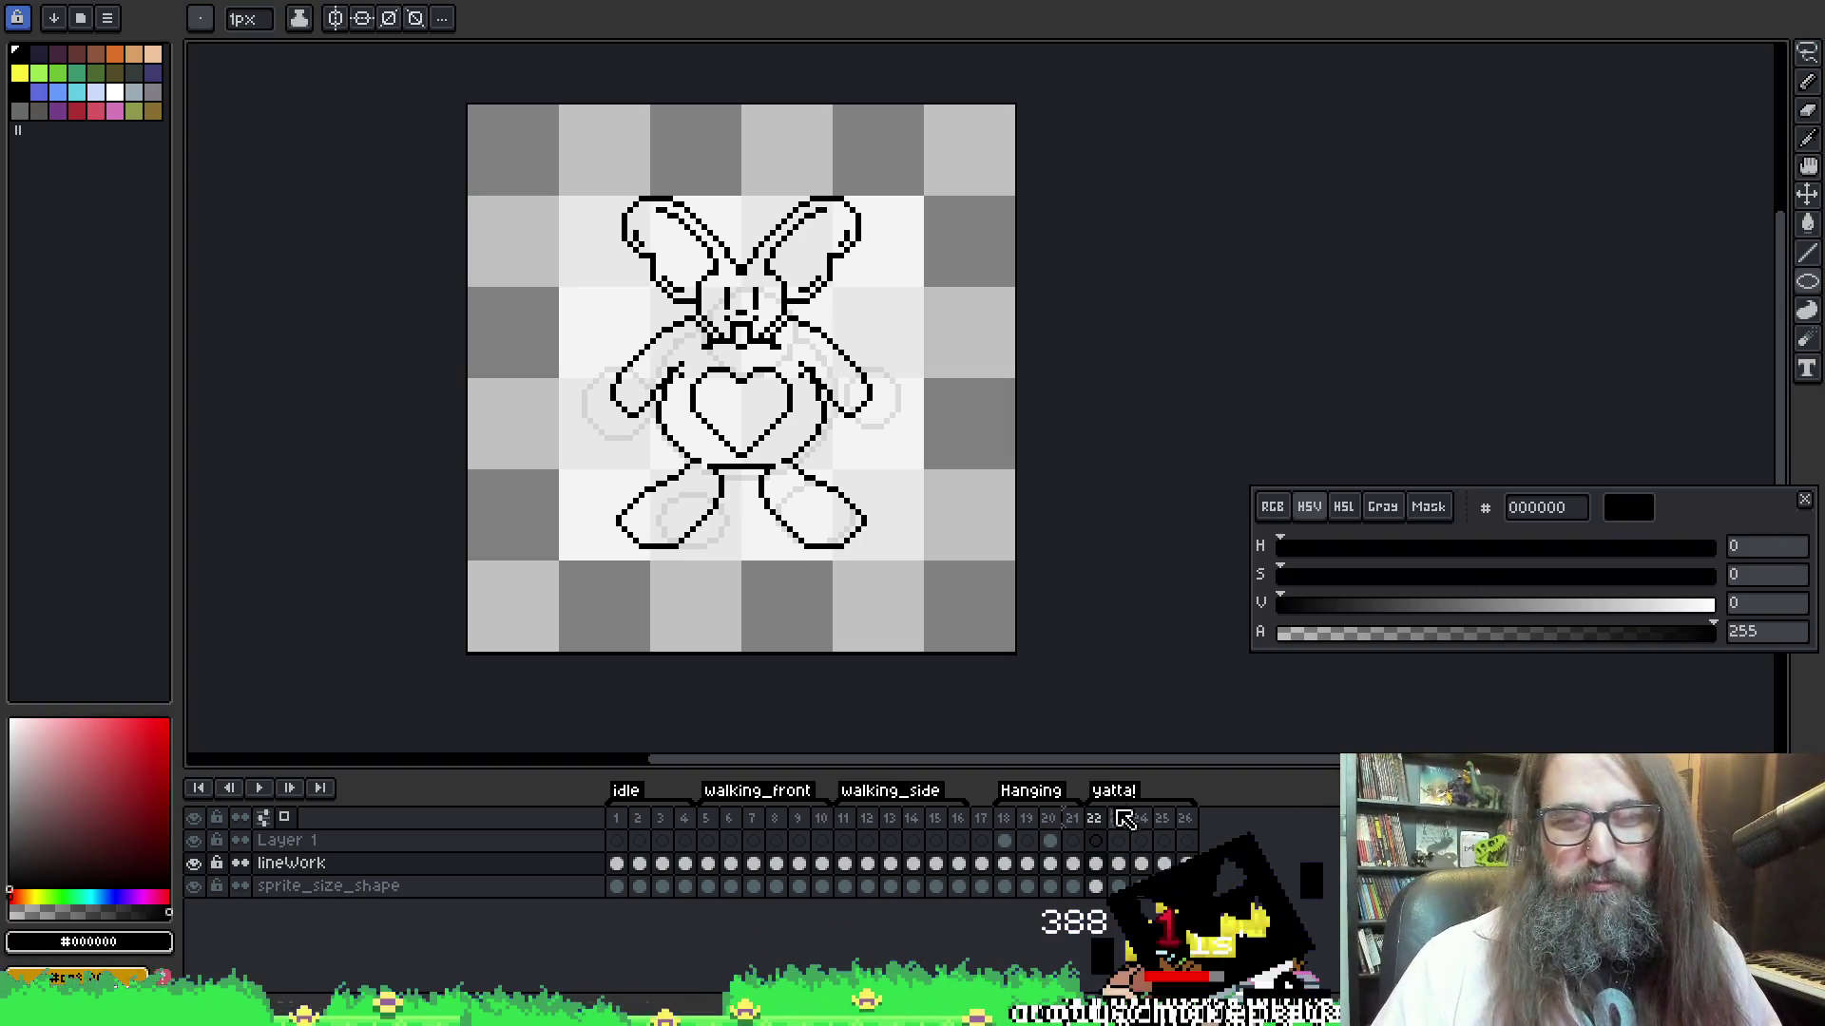
{"action": "key", "text": "Return"}
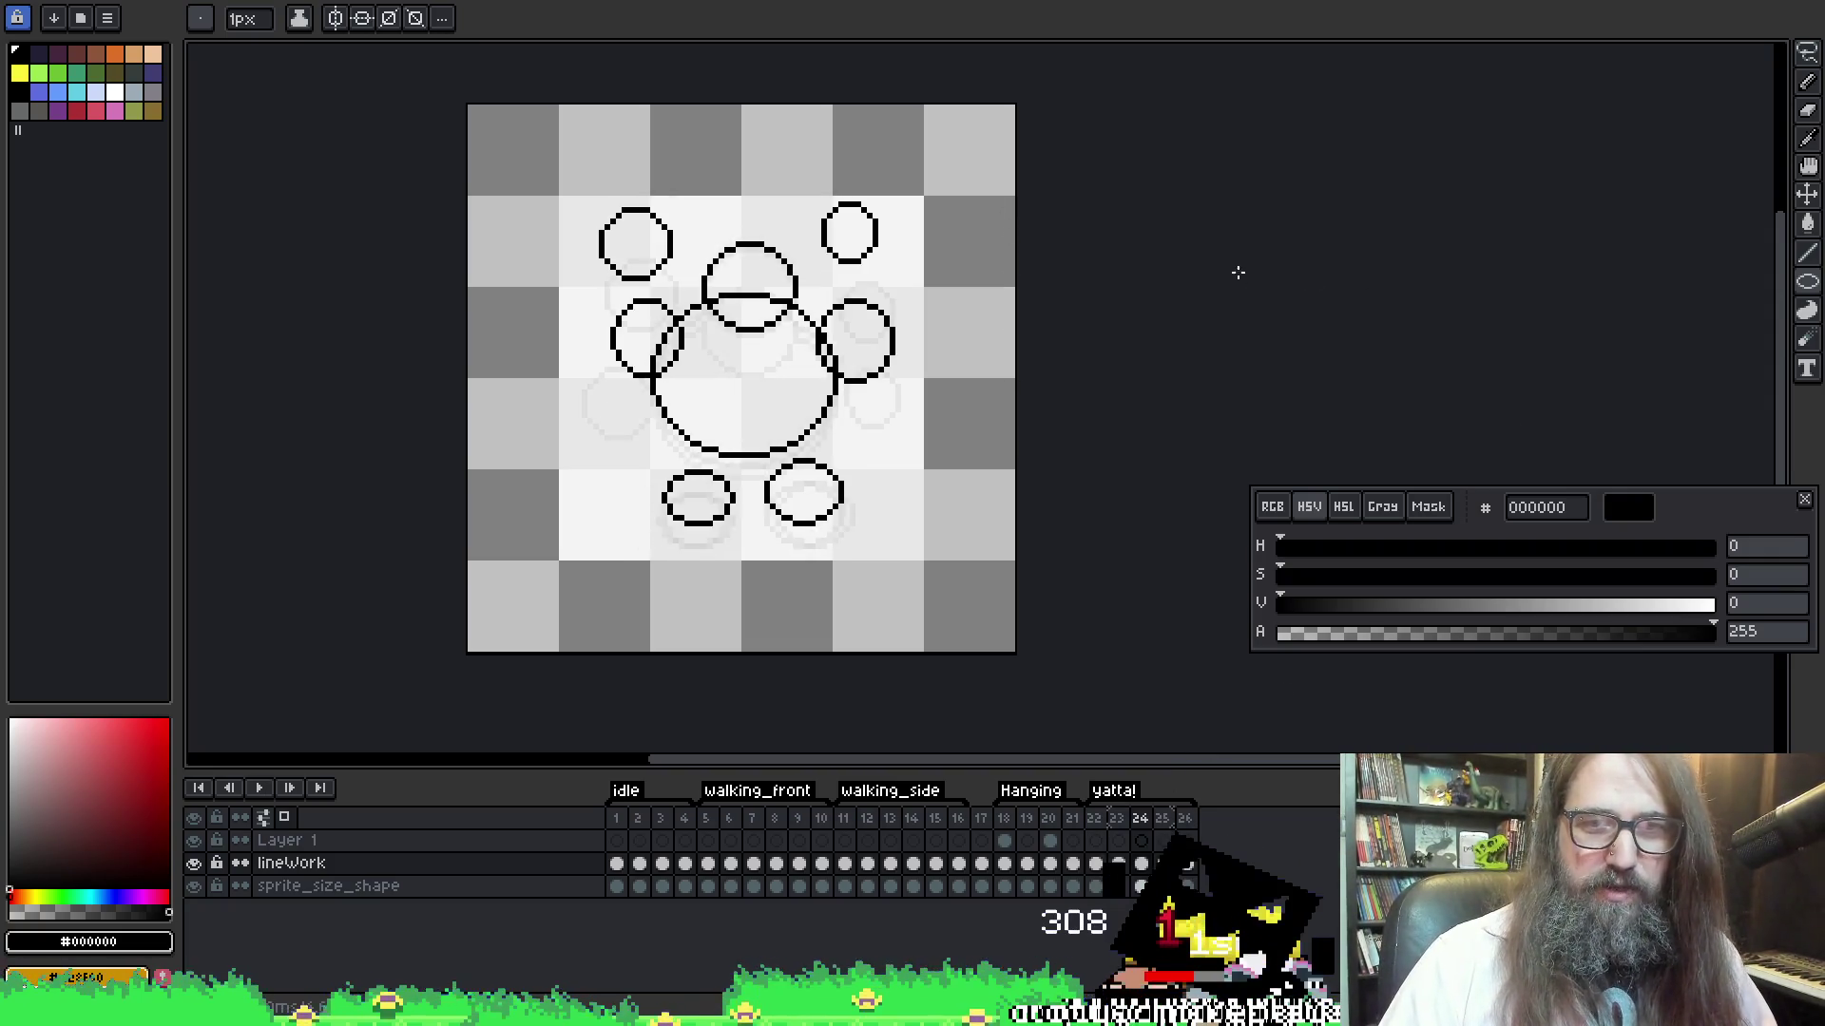
{"action": "key", "text": "Return"}
{"action": "key", "text": "Left"}
{"action": "key", "text": "Right"}
{"action": "key", "text": "Right"}
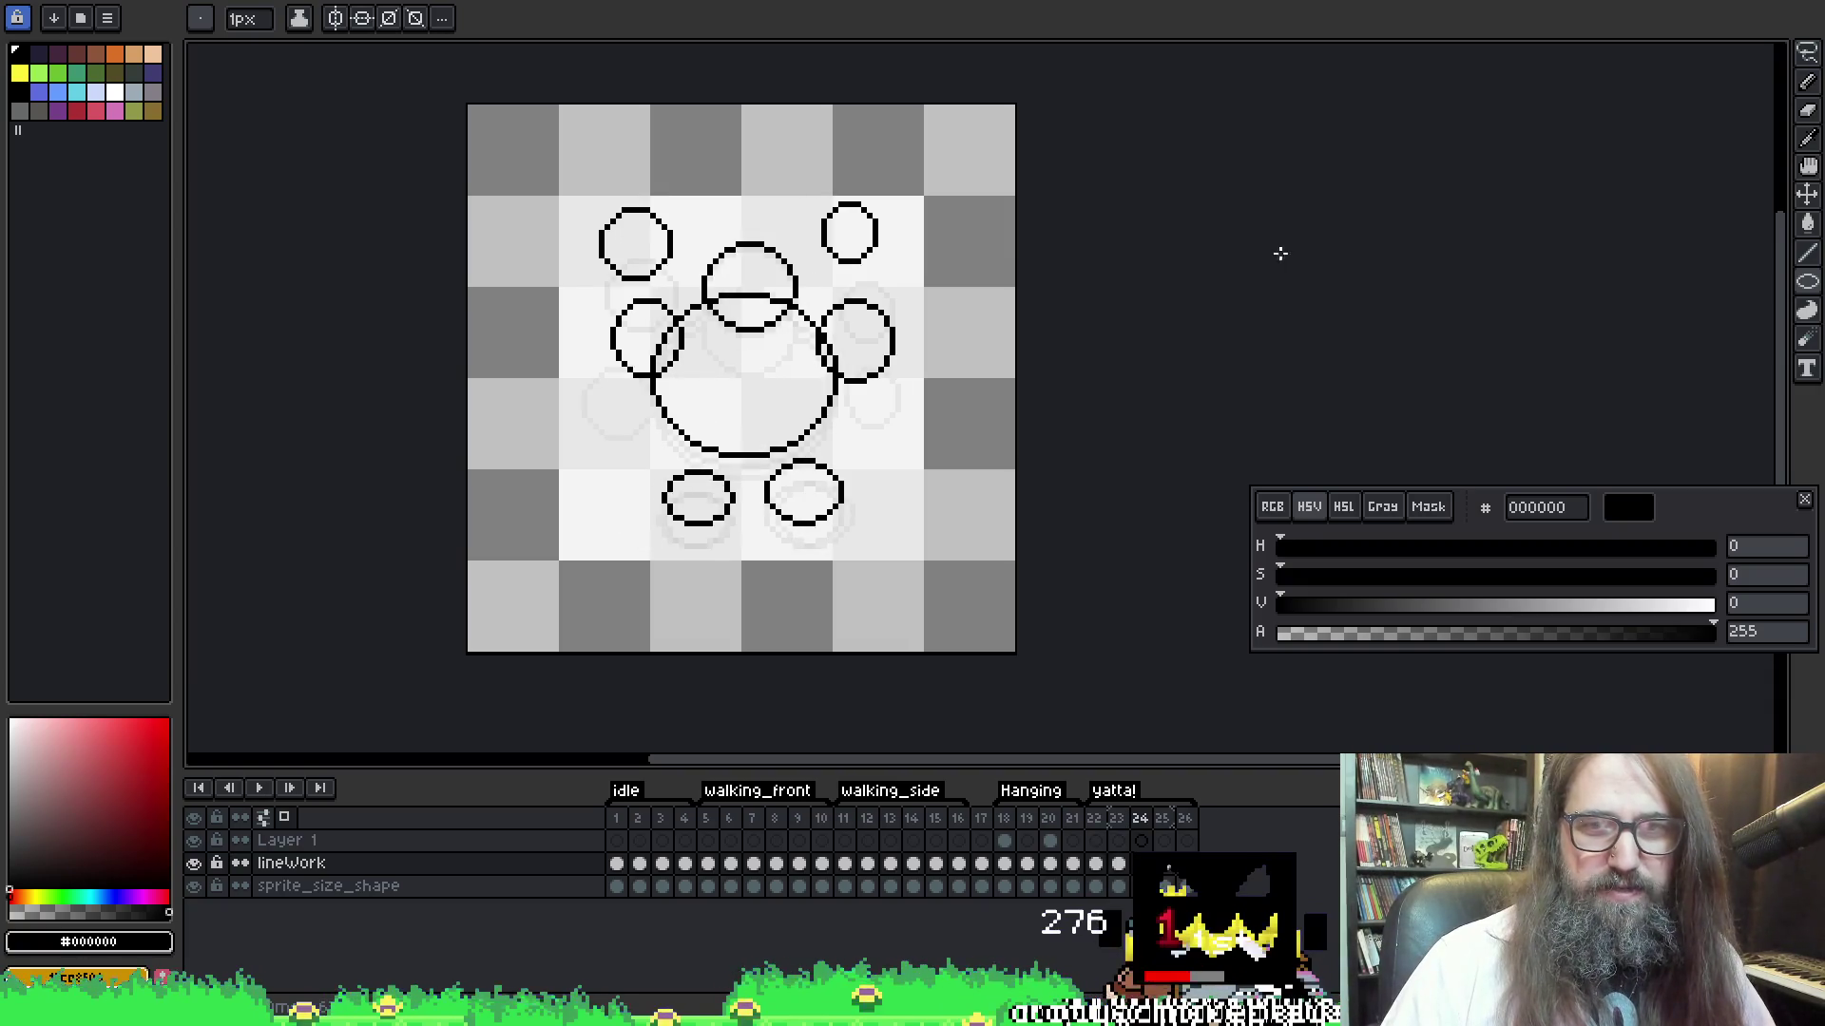
{"action": "key", "text": "Left"}
{"action": "key", "text": "Right"}
{"action": "key", "text": "Left"}
{"action": "key", "text": "Right"}
{"action": "key", "text": "Right"}
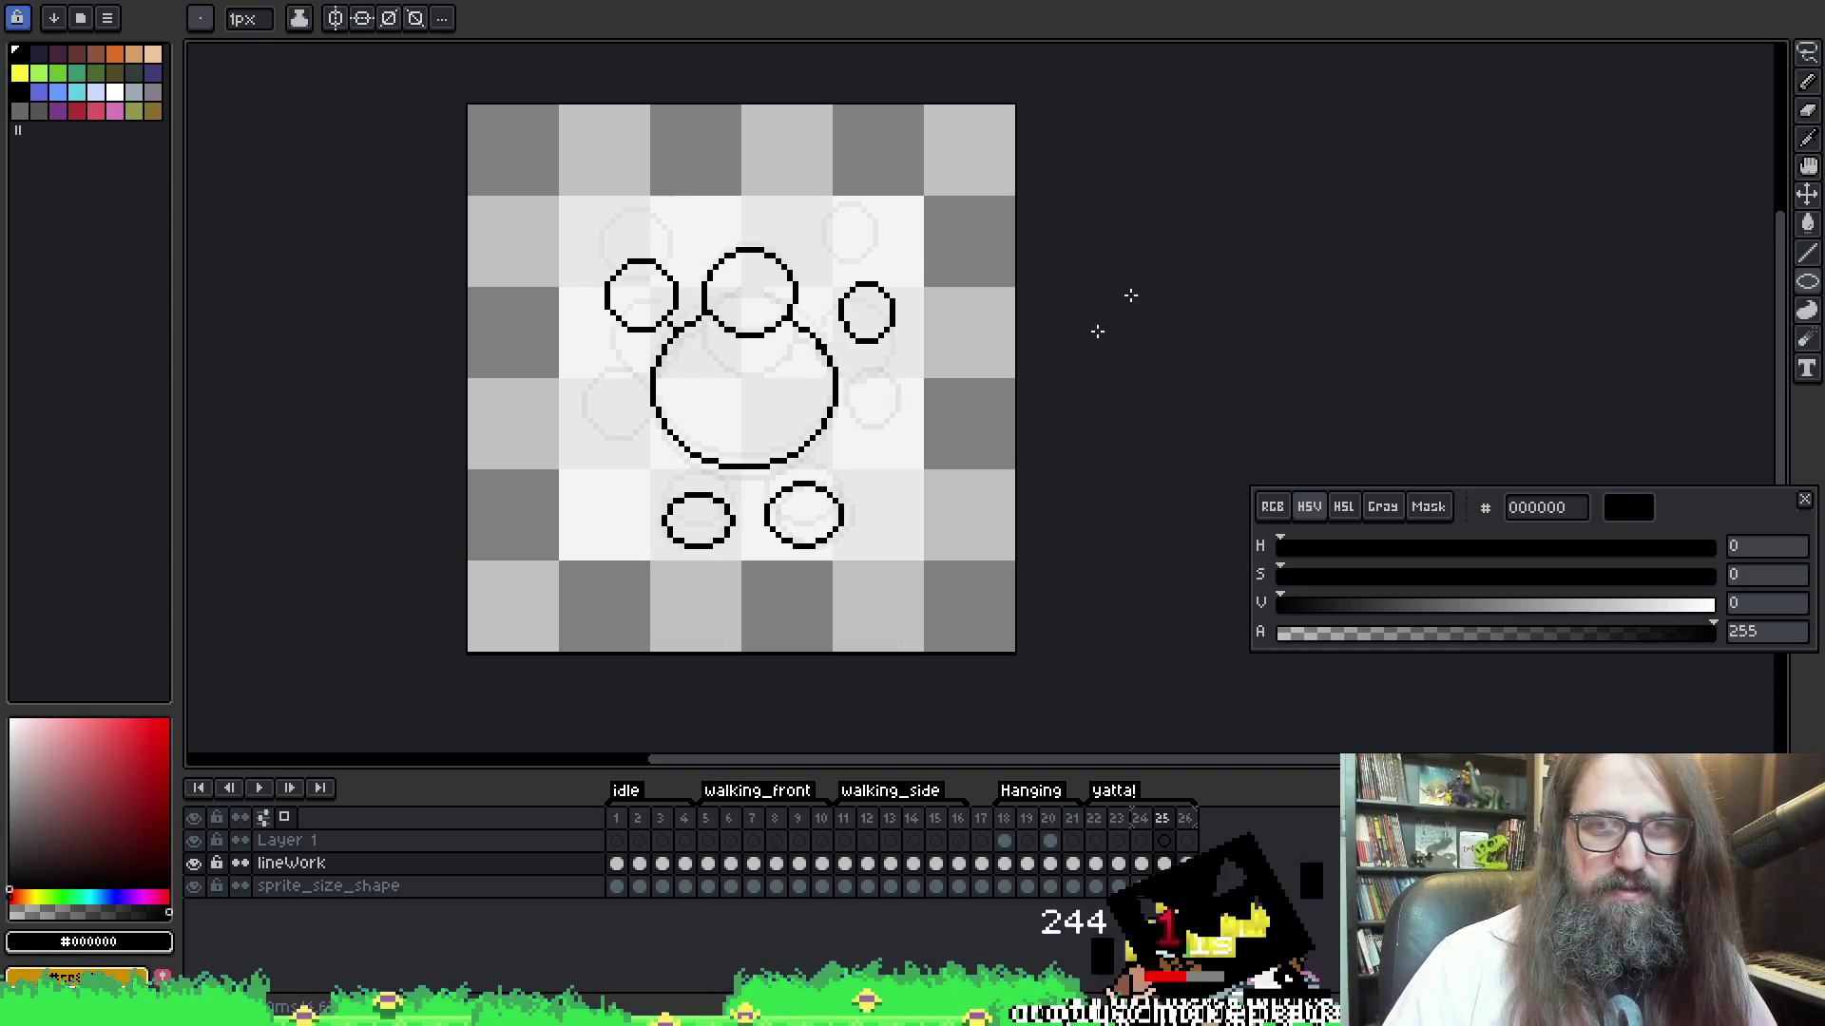
Insert a new frame after frame 24 on the lineWork layer with Alt+N
{"action": "left_click", "coordinate": [1141, 865]}
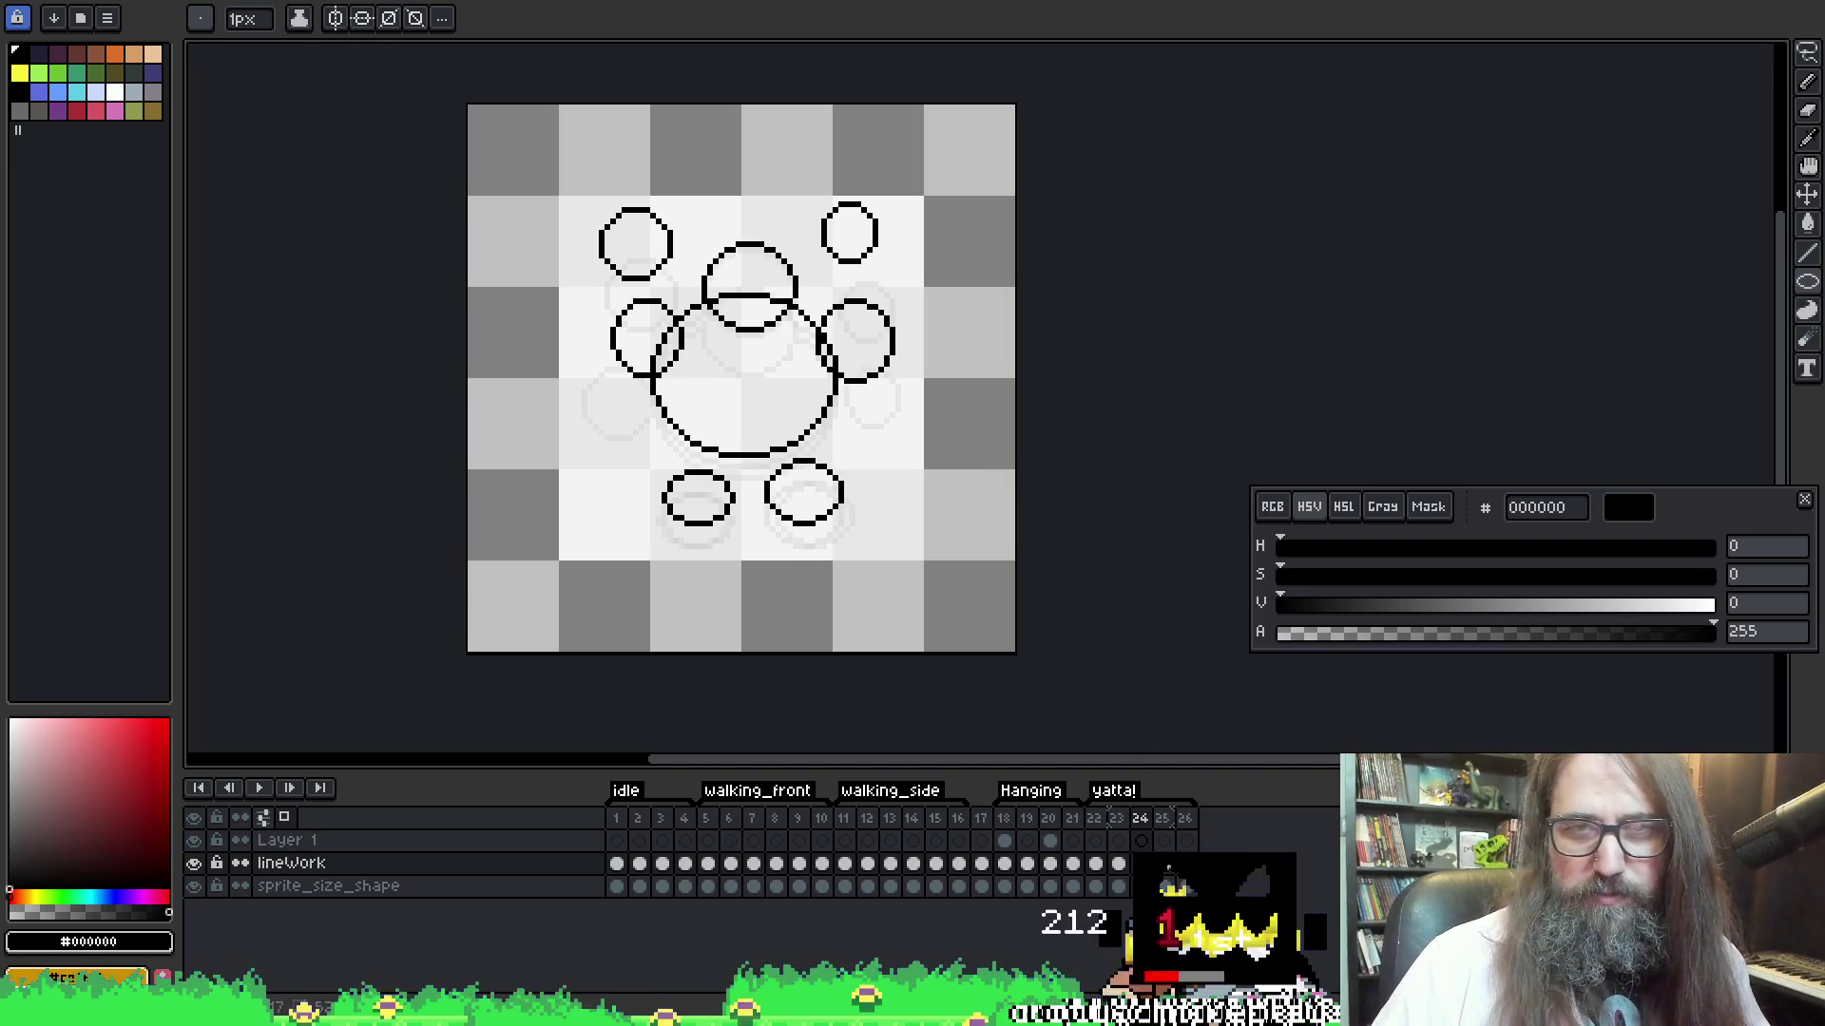
{"action": "key", "text": "Right"}
{"action": "key", "text": "Left"}
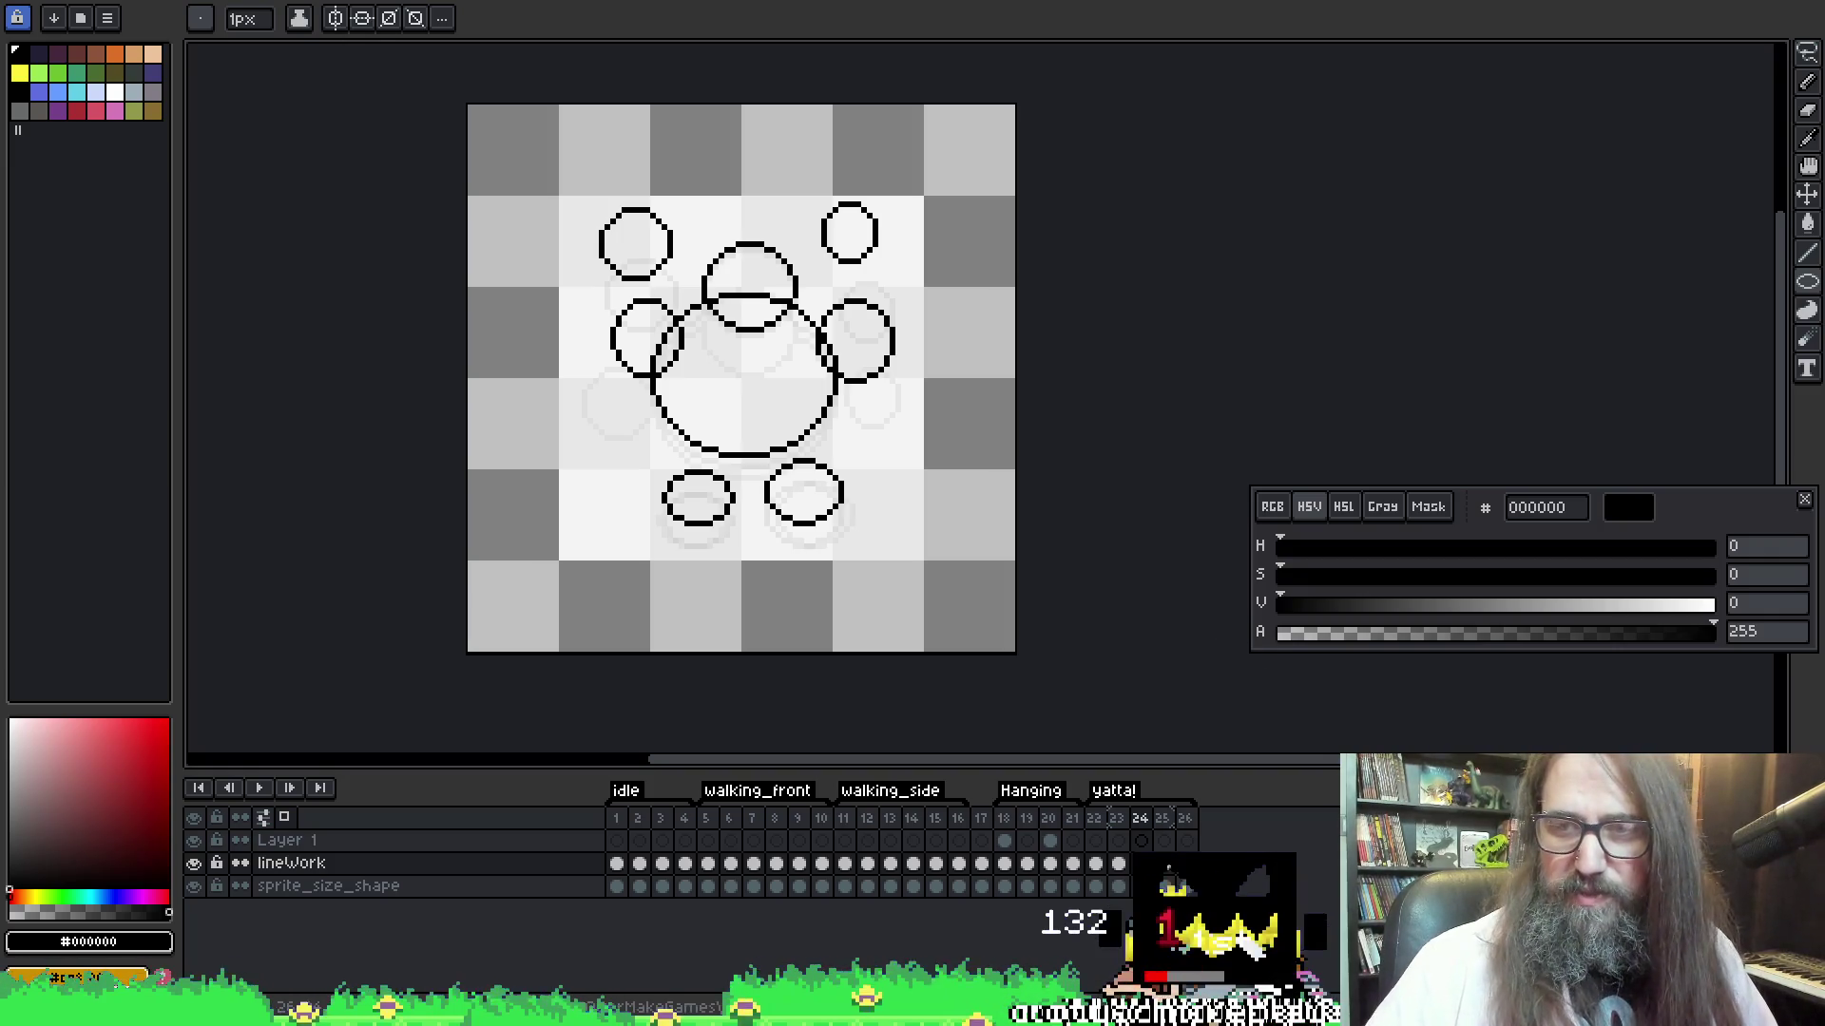
{"action": "key", "text": "alt+n"}
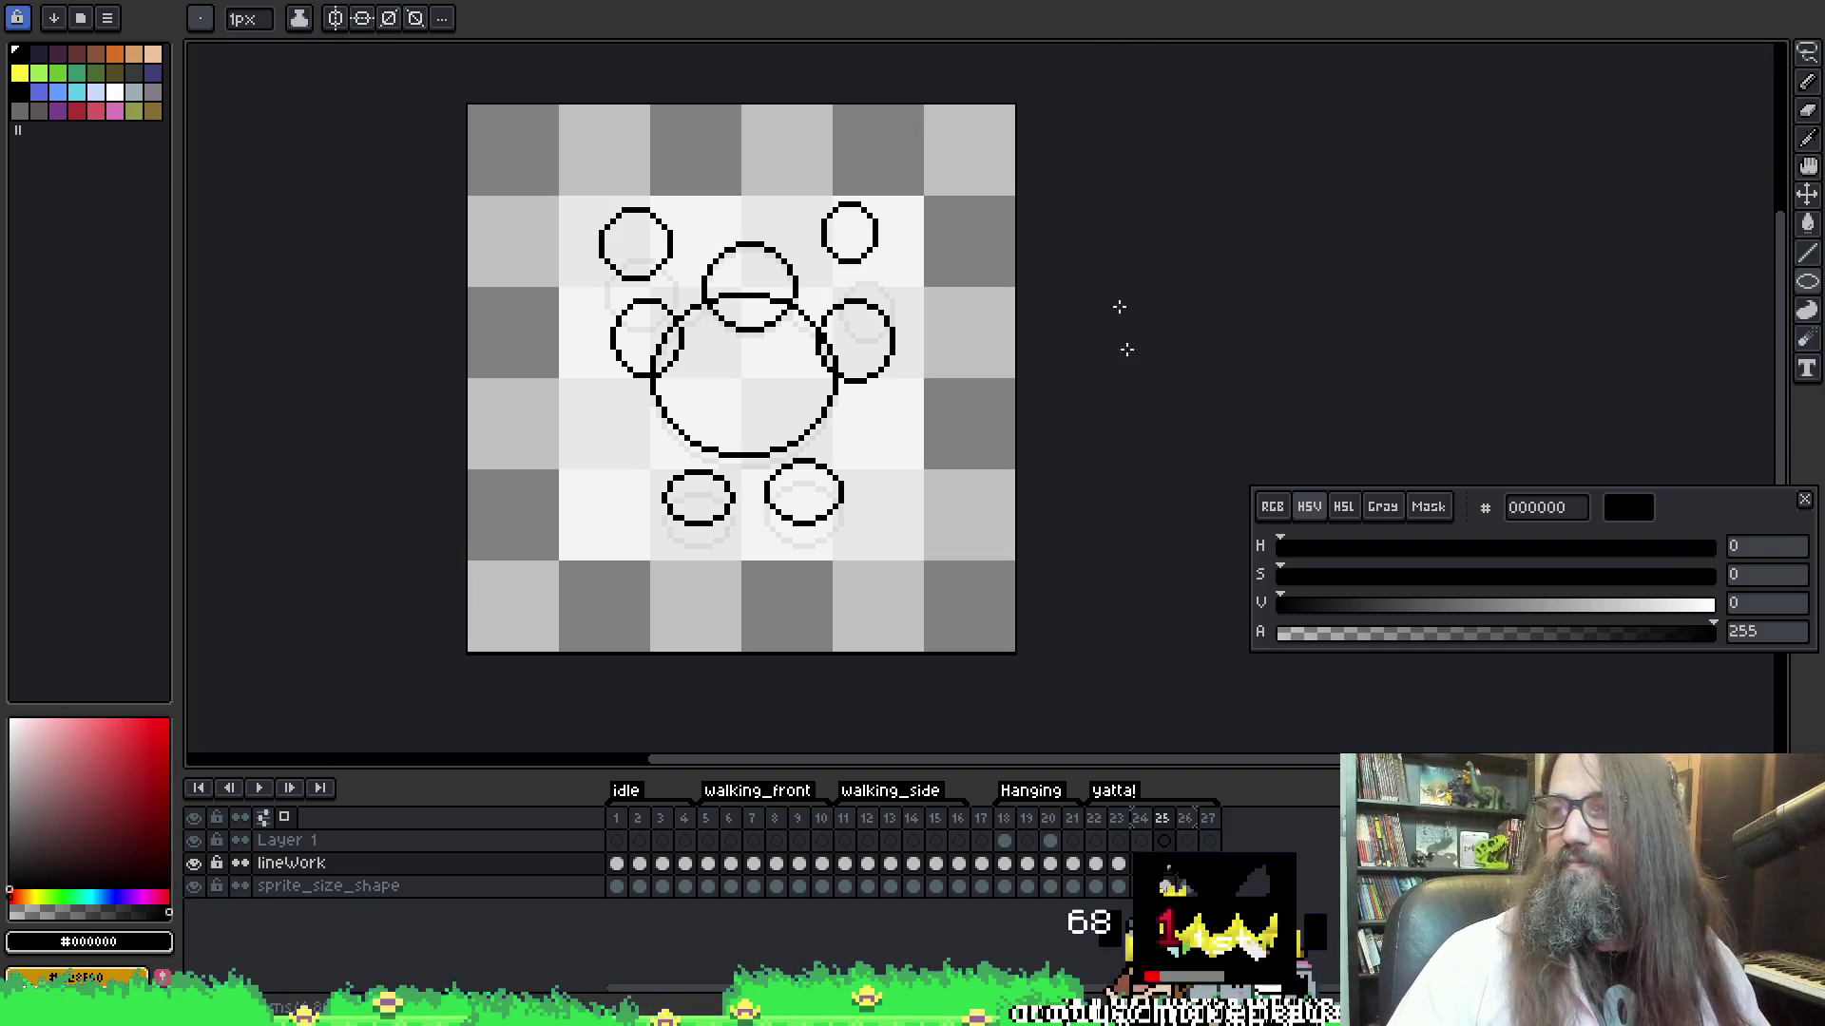
{"action": "left_click_drag", "start_coordinate": [1047, 314], "coordinate": [1011, 298]}
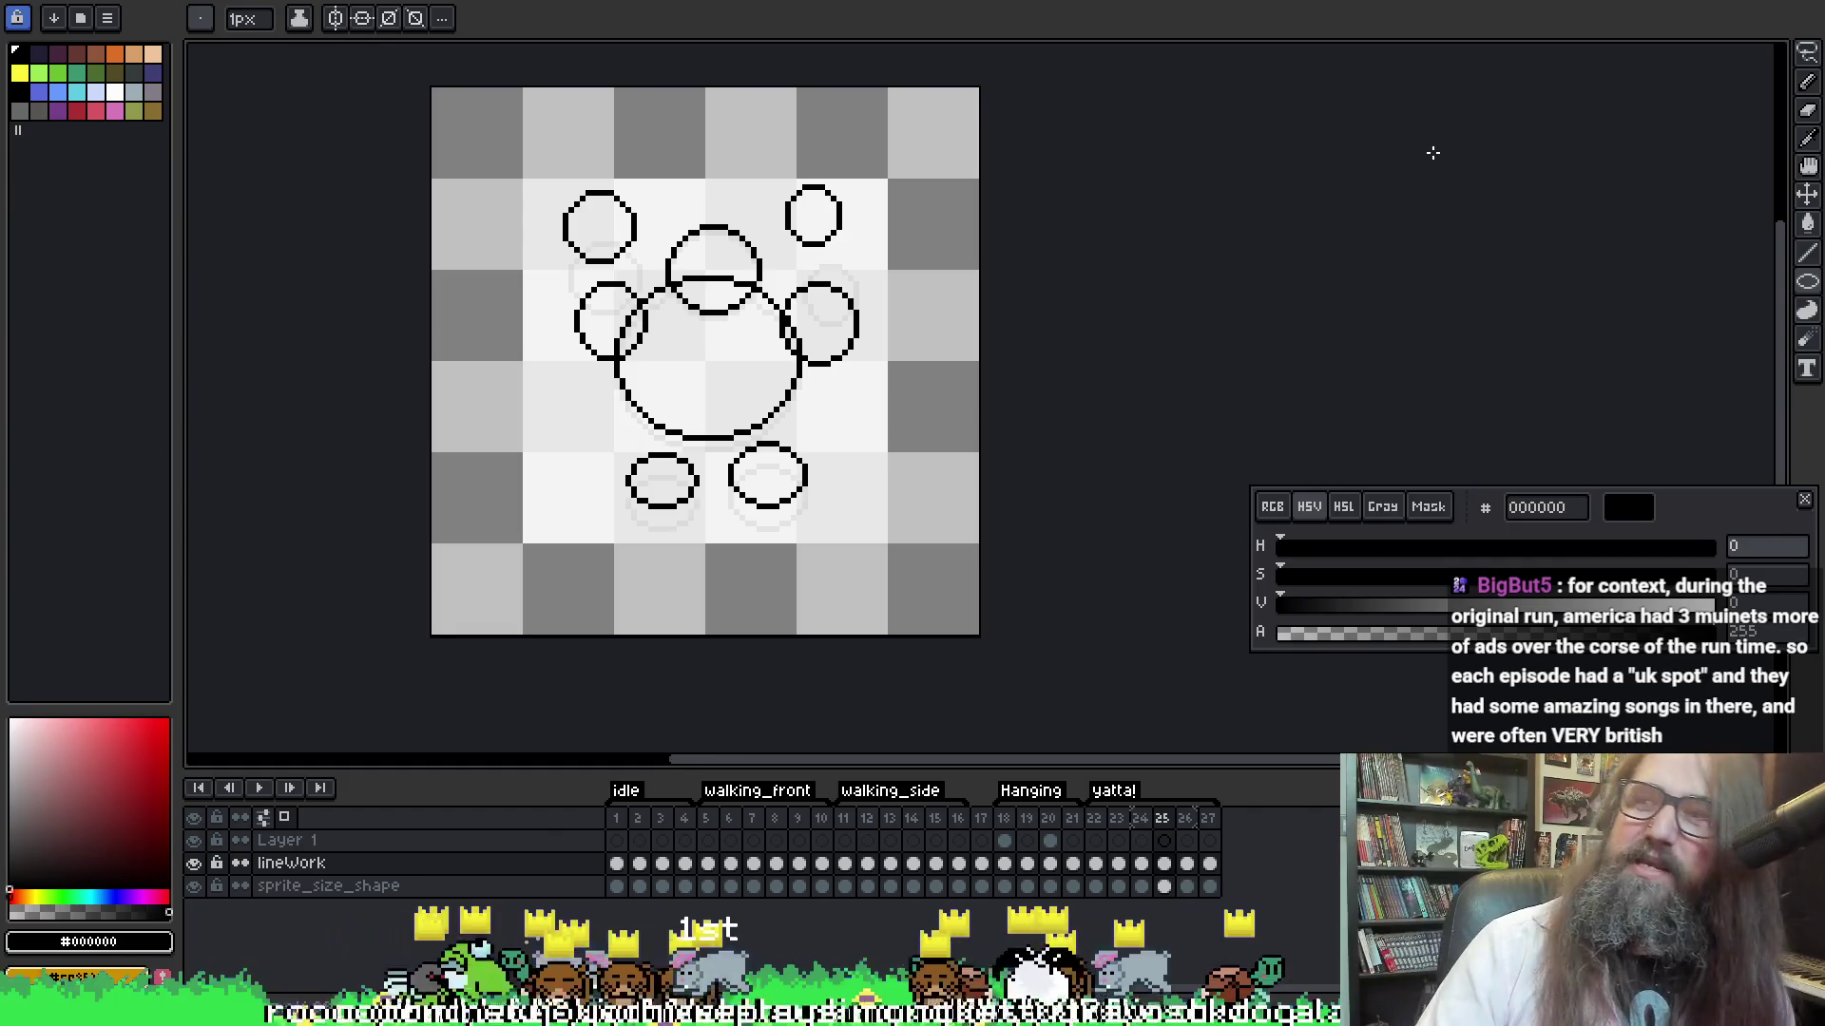
Pan over frame 25's circle sketch of head, body, raised hands and feet
{"action": "key", "text": "space"}
{"action": "left_click_drag", "start_coordinate": [796, 425], "coordinate": [808, 453]}
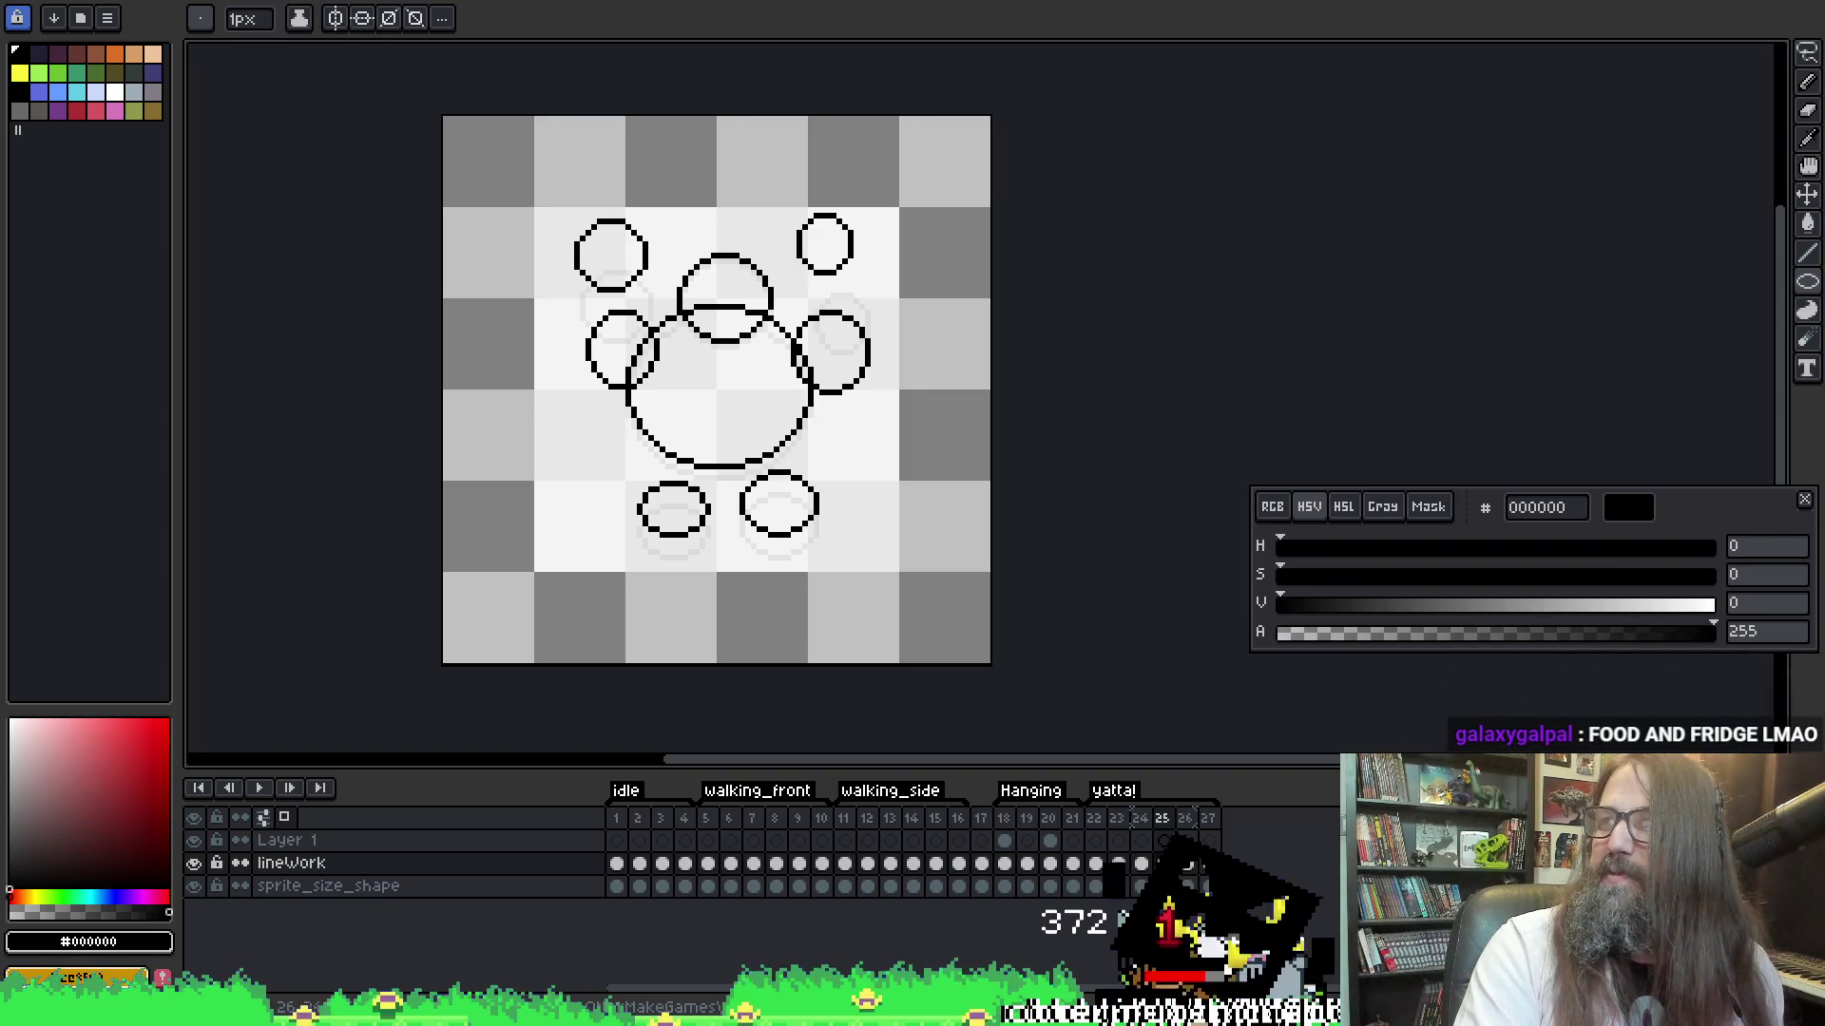
{"action": "key", "text": "alt+Tab"}
Move the YouTube video window down, then close it to return to Pixelorama
{"action": "mouse_move", "coordinate": [624, 4]}
{"action": "left_mouse_down"}
{"action": "mouse_move", "coordinate": [625, 420]}
{"action": "mouse_move", "coordinate": [618, 185]}
{"action": "left_mouse_up"}
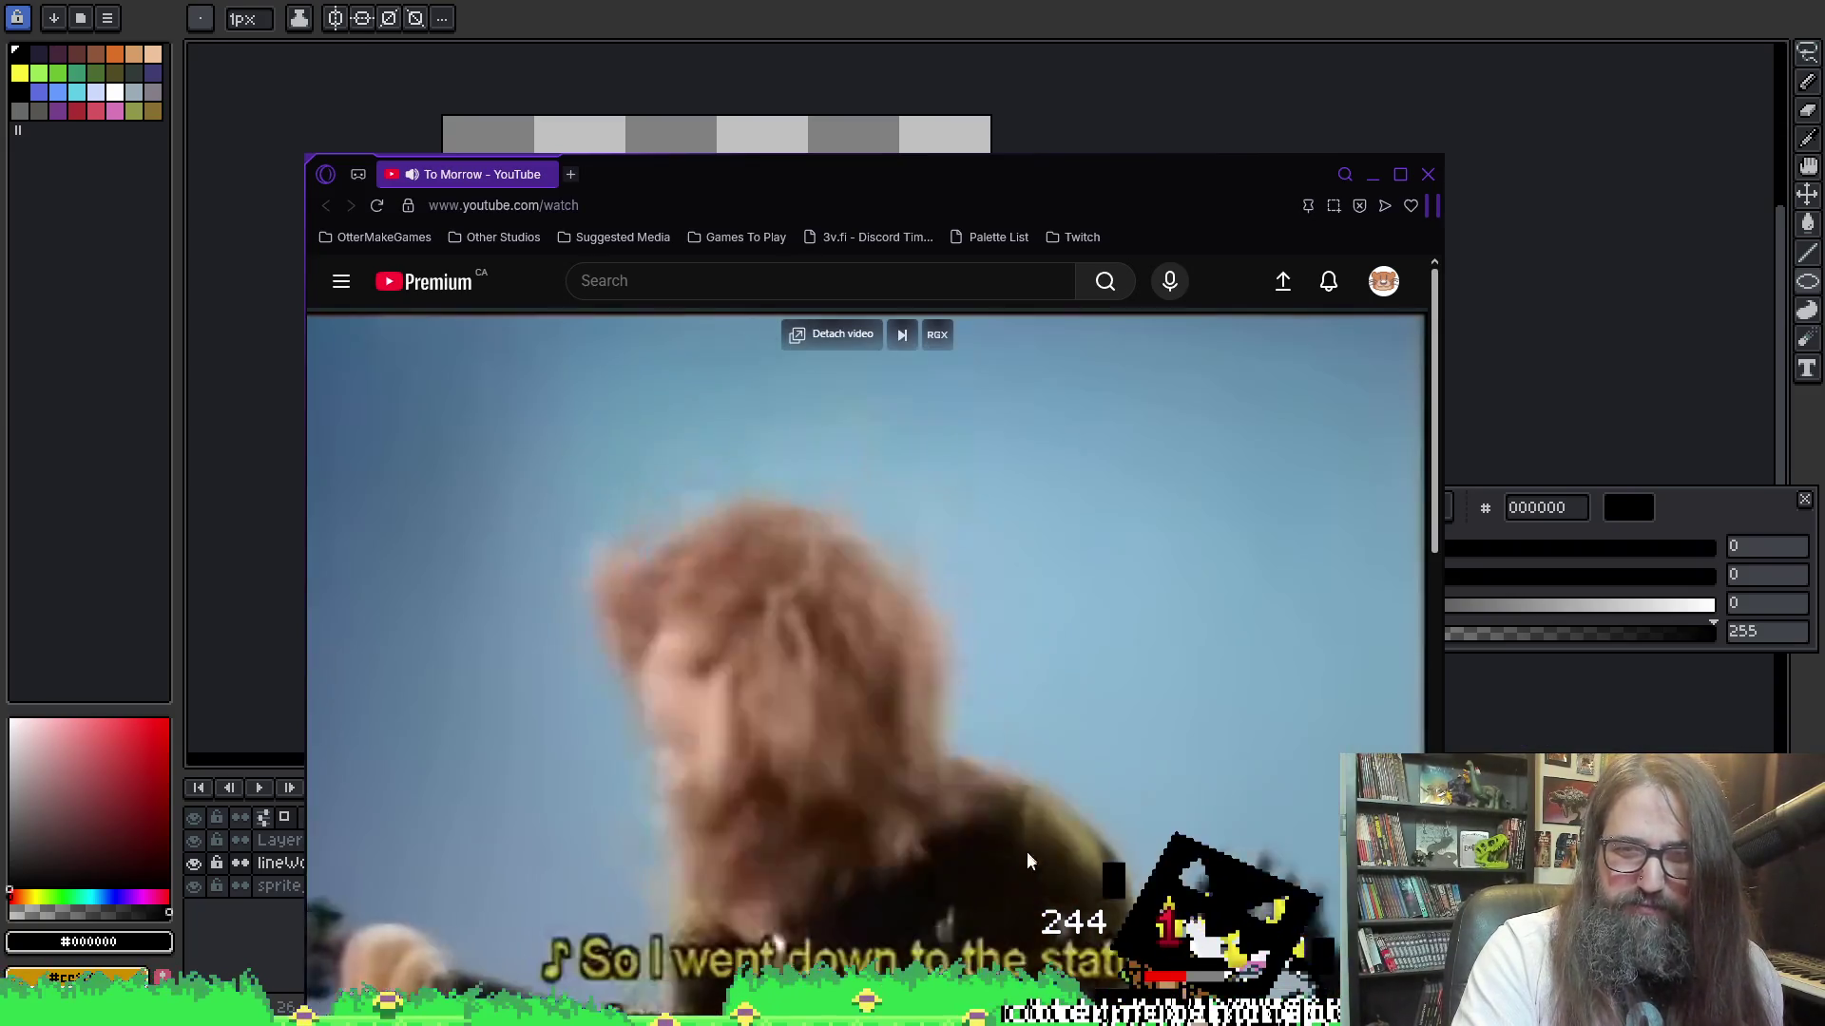
{"action": "left_click", "coordinate": [1429, 176]}
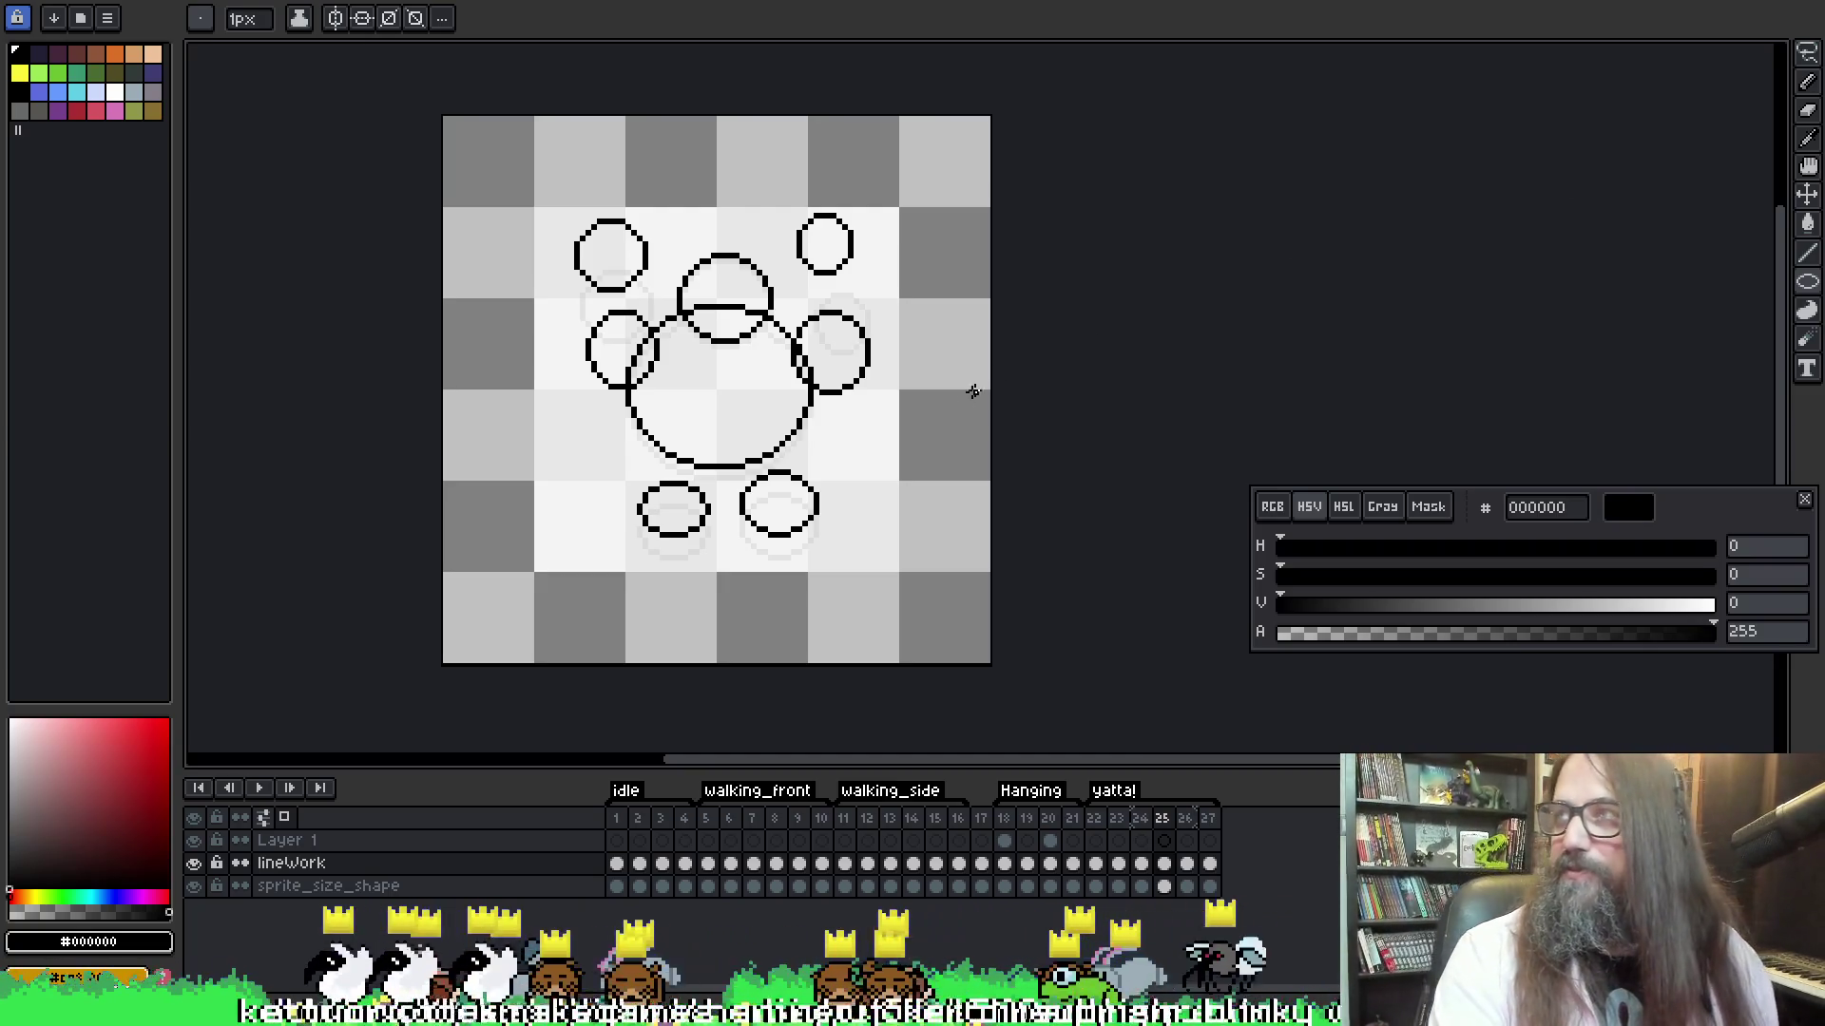
Preview the animation, then lasso the upper circles and nudge them up two pixels
{"action": "scroll", "coordinate": [440, 424], "scroll_direction": "right", "scroll_amount": 3}
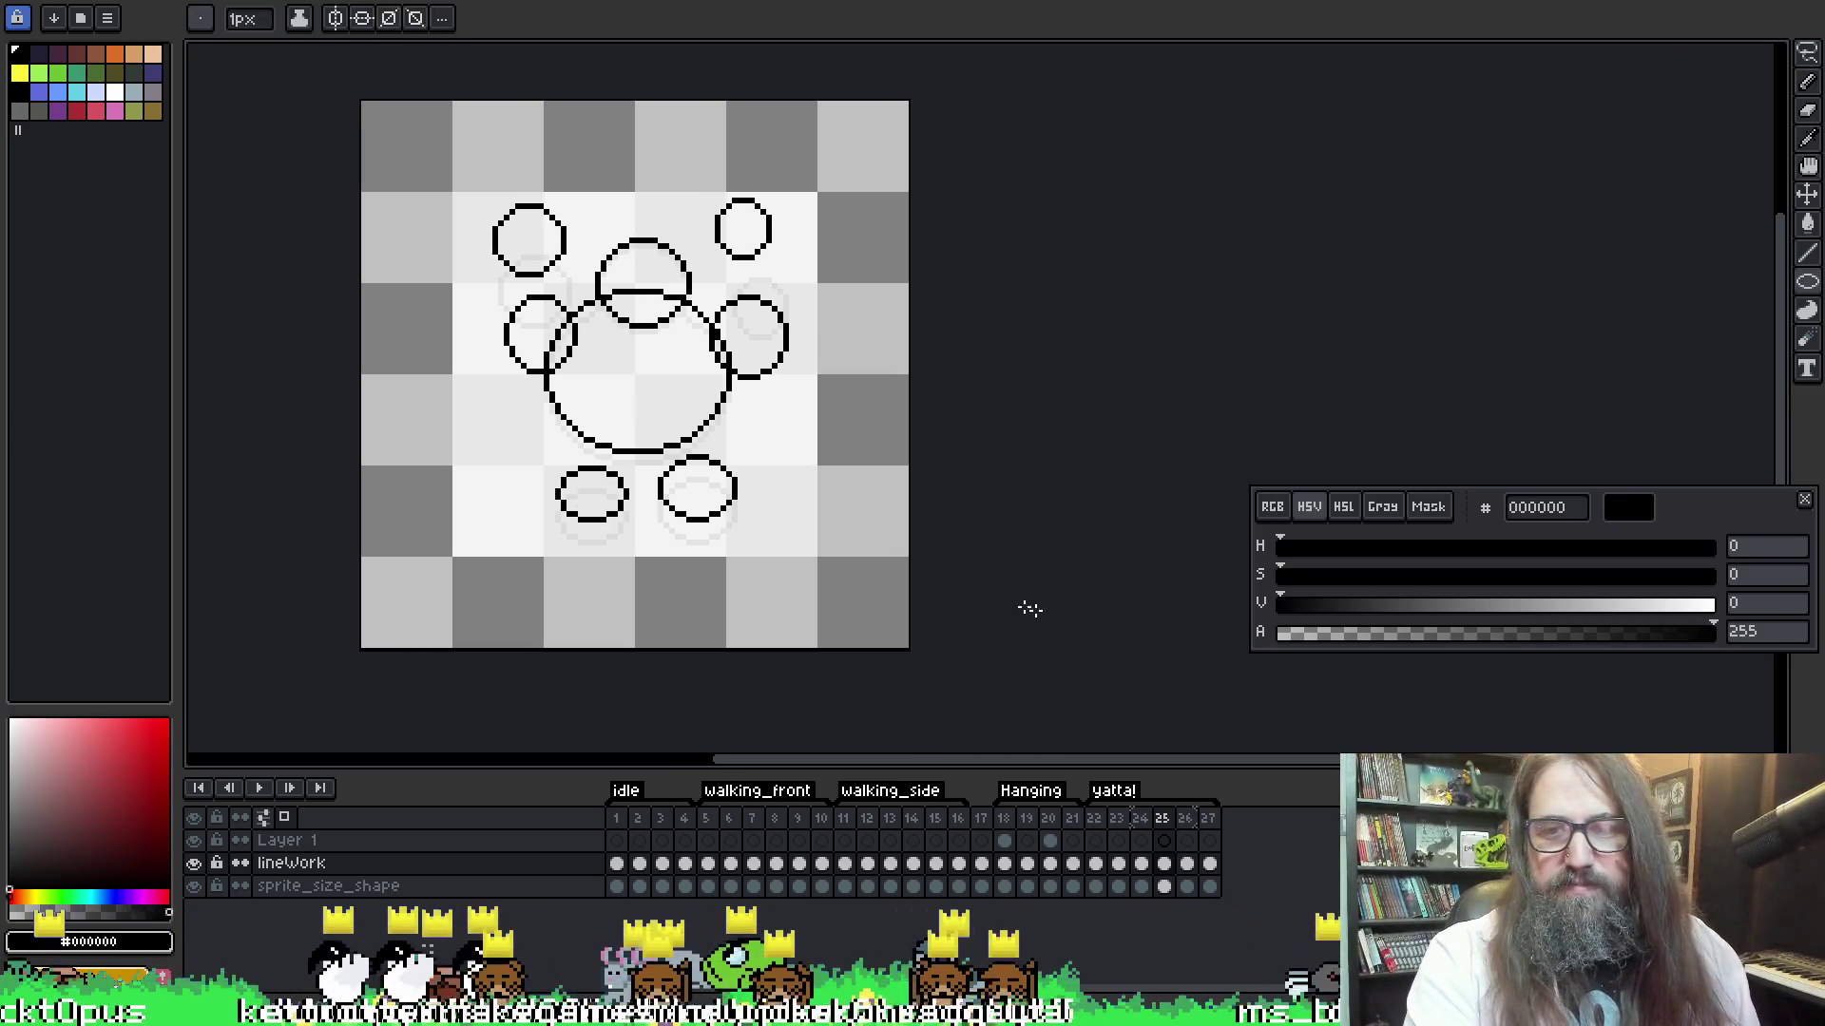
{"action": "key", "text": "Return"}
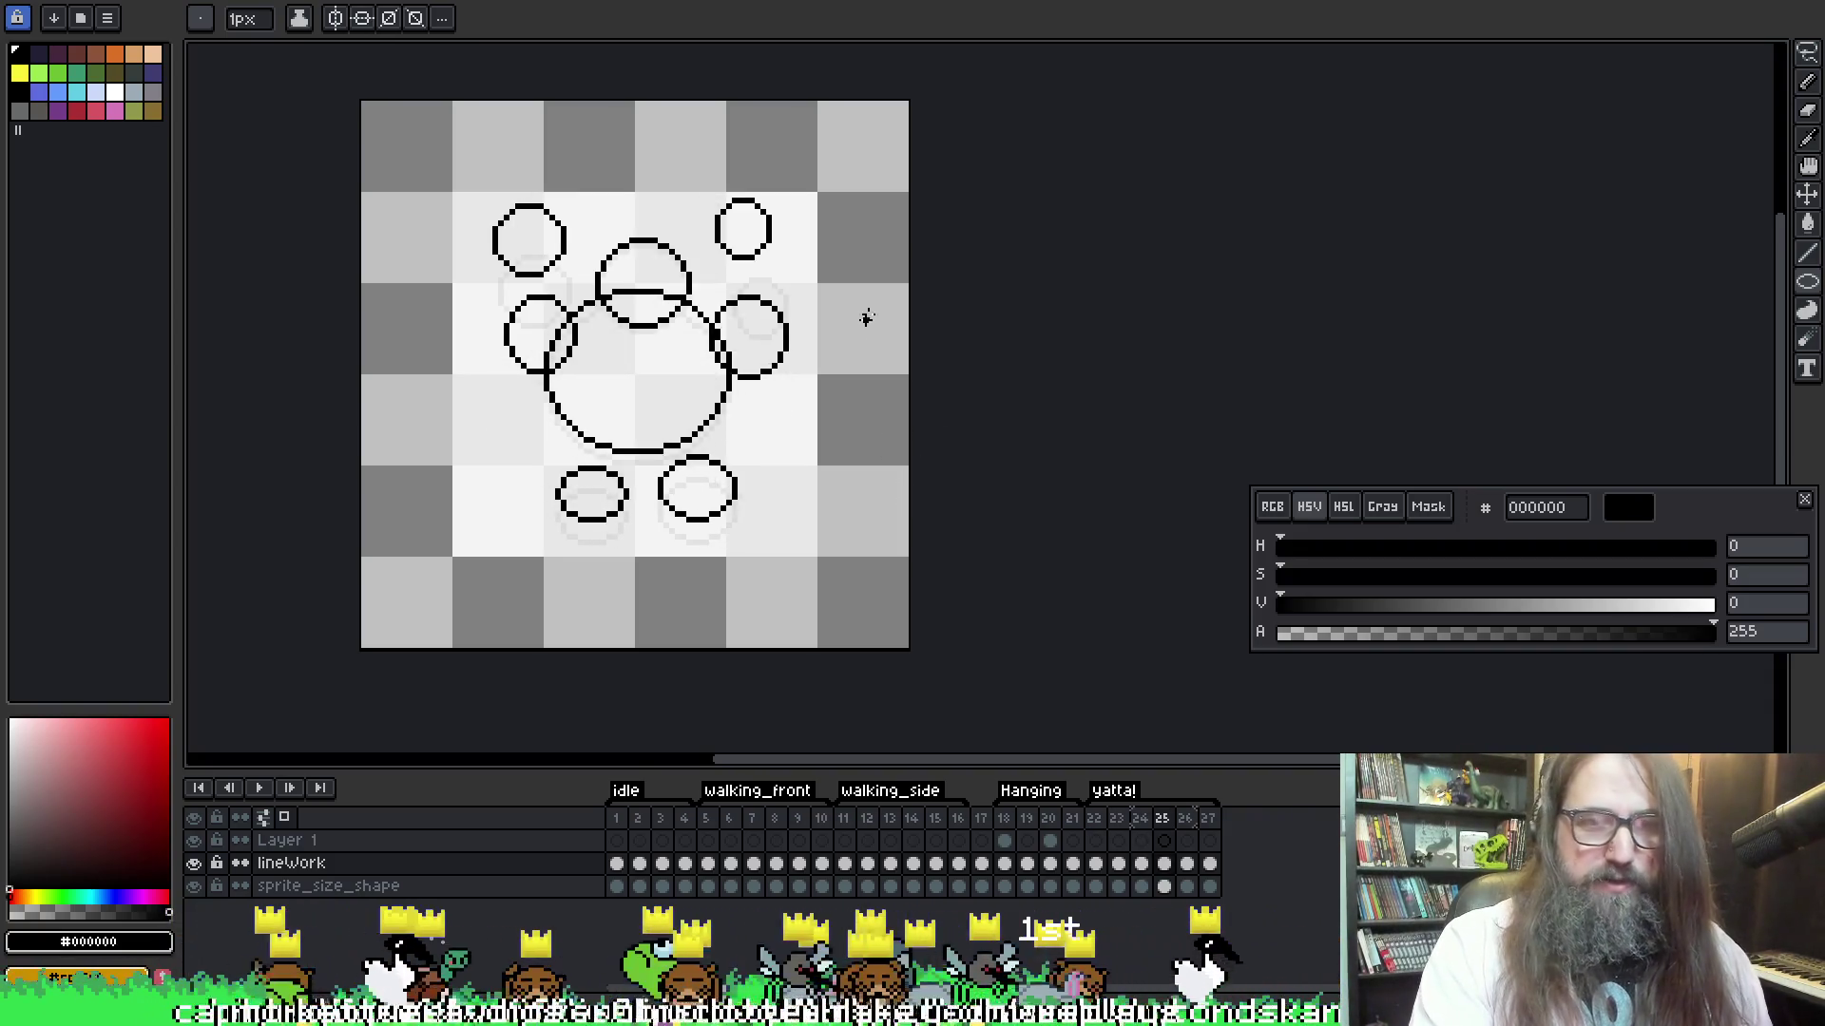
{"action": "key", "text": "m"}
{"action": "key", "text": "q"}
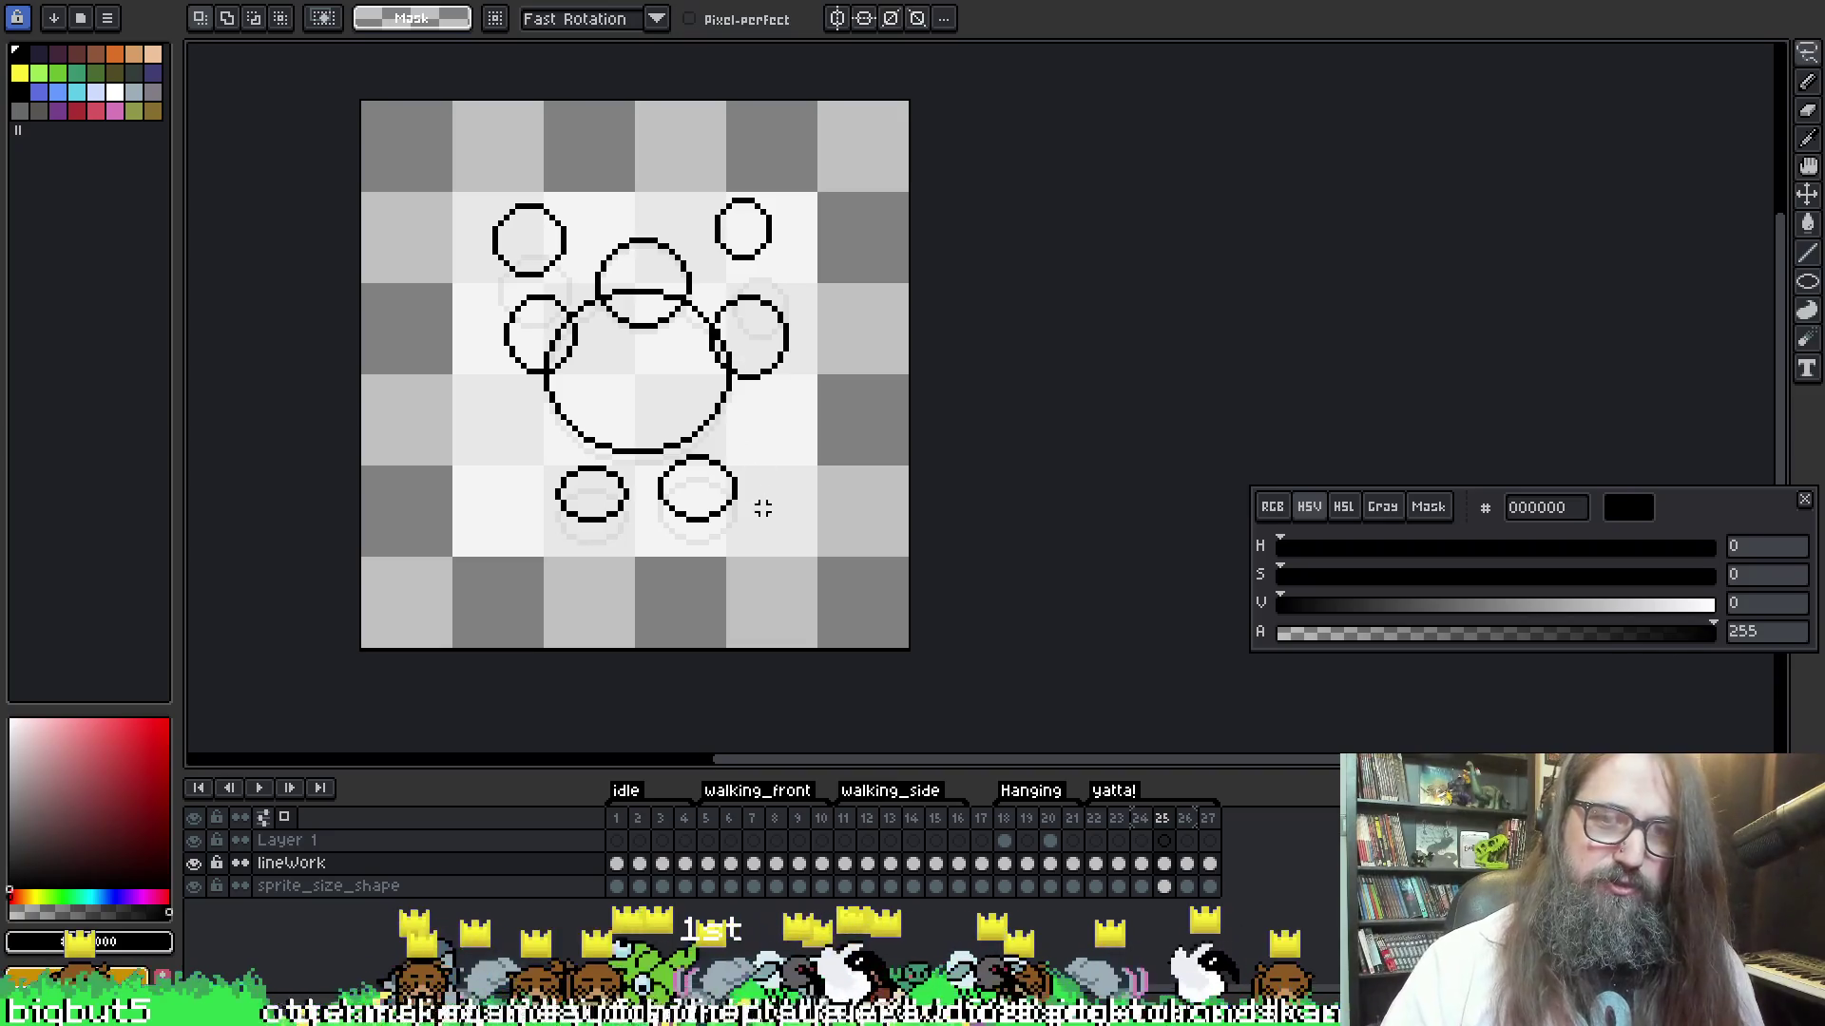
{"action": "mouse_move", "coordinate": [803, 290]}
{"action": "left_mouse_down"}
{"action": "mouse_move", "coordinate": [708, 276]}
{"action": "mouse_move", "coordinate": [581, 211]}
{"action": "mouse_move", "coordinate": [578, 280]}
{"action": "mouse_move", "coordinate": [477, 337]}
{"action": "mouse_move", "coordinate": [590, 542]}
{"action": "mouse_move", "coordinate": [757, 521]}
{"action": "left_mouse_up"}
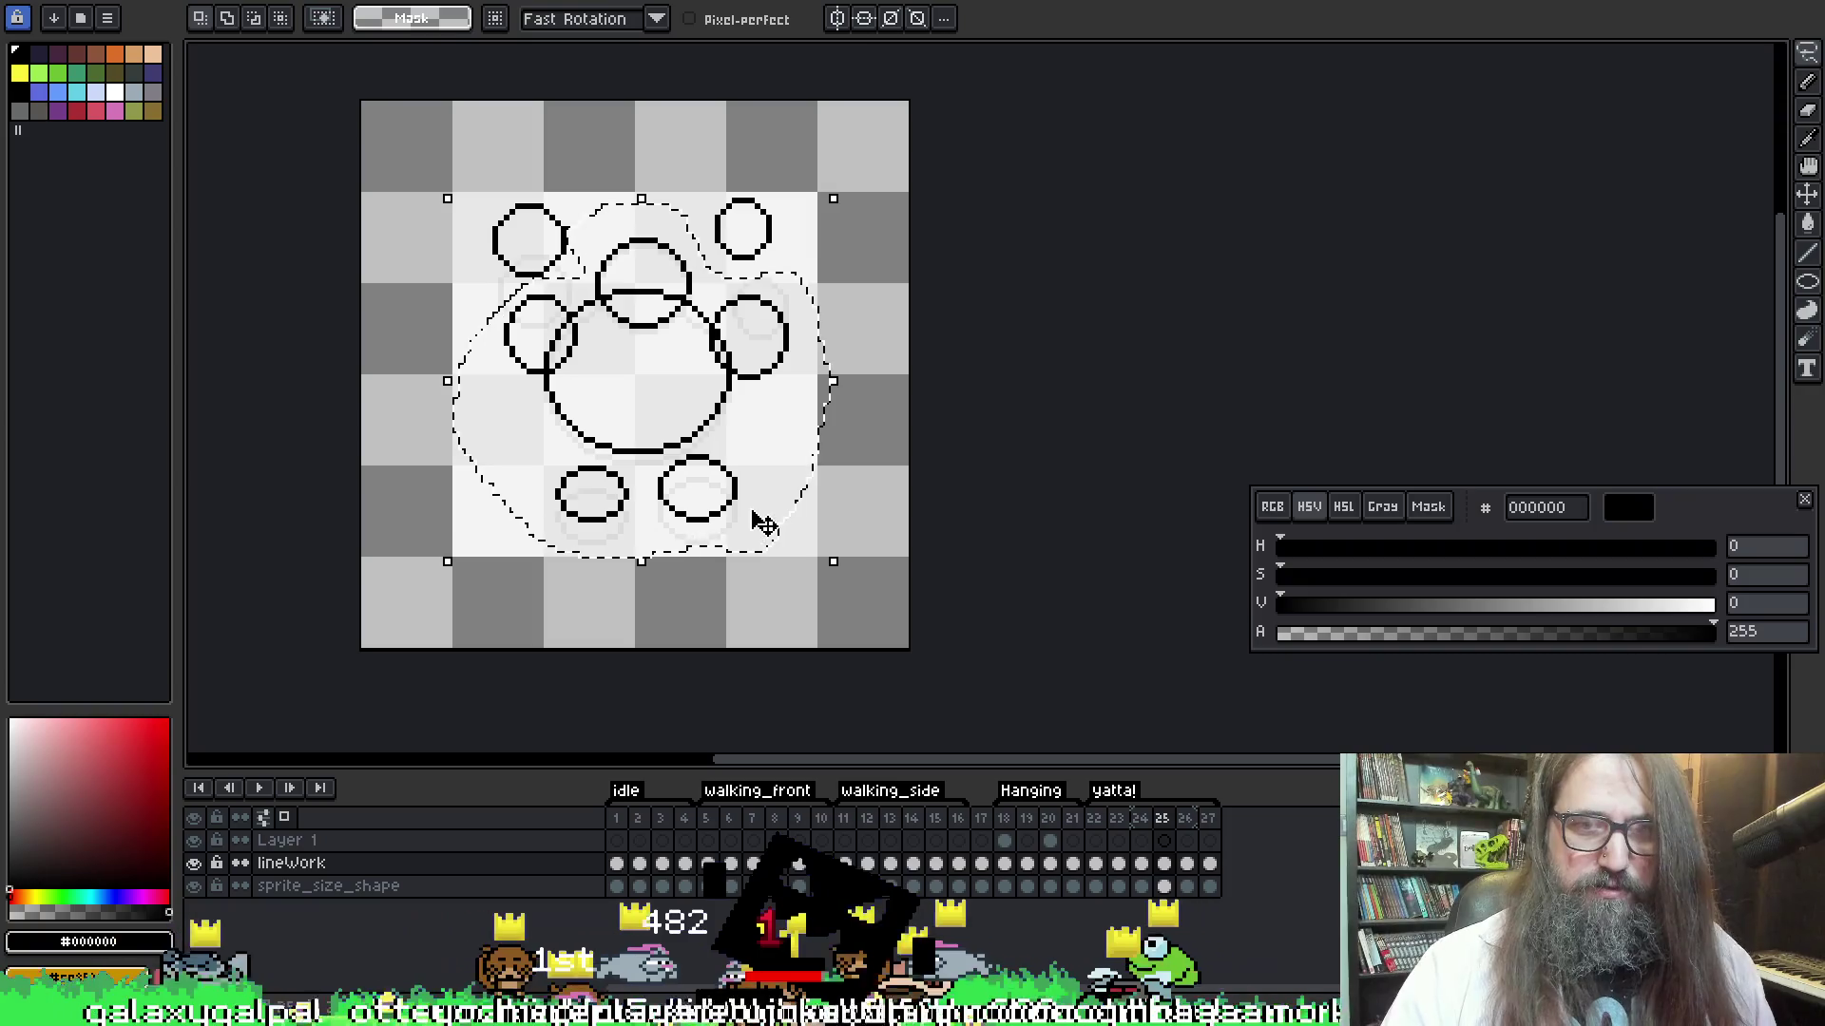
{"action": "key", "text": "Up"}
{"action": "key", "text": "Up"}
{"action": "key", "text": "ctrl+d"}
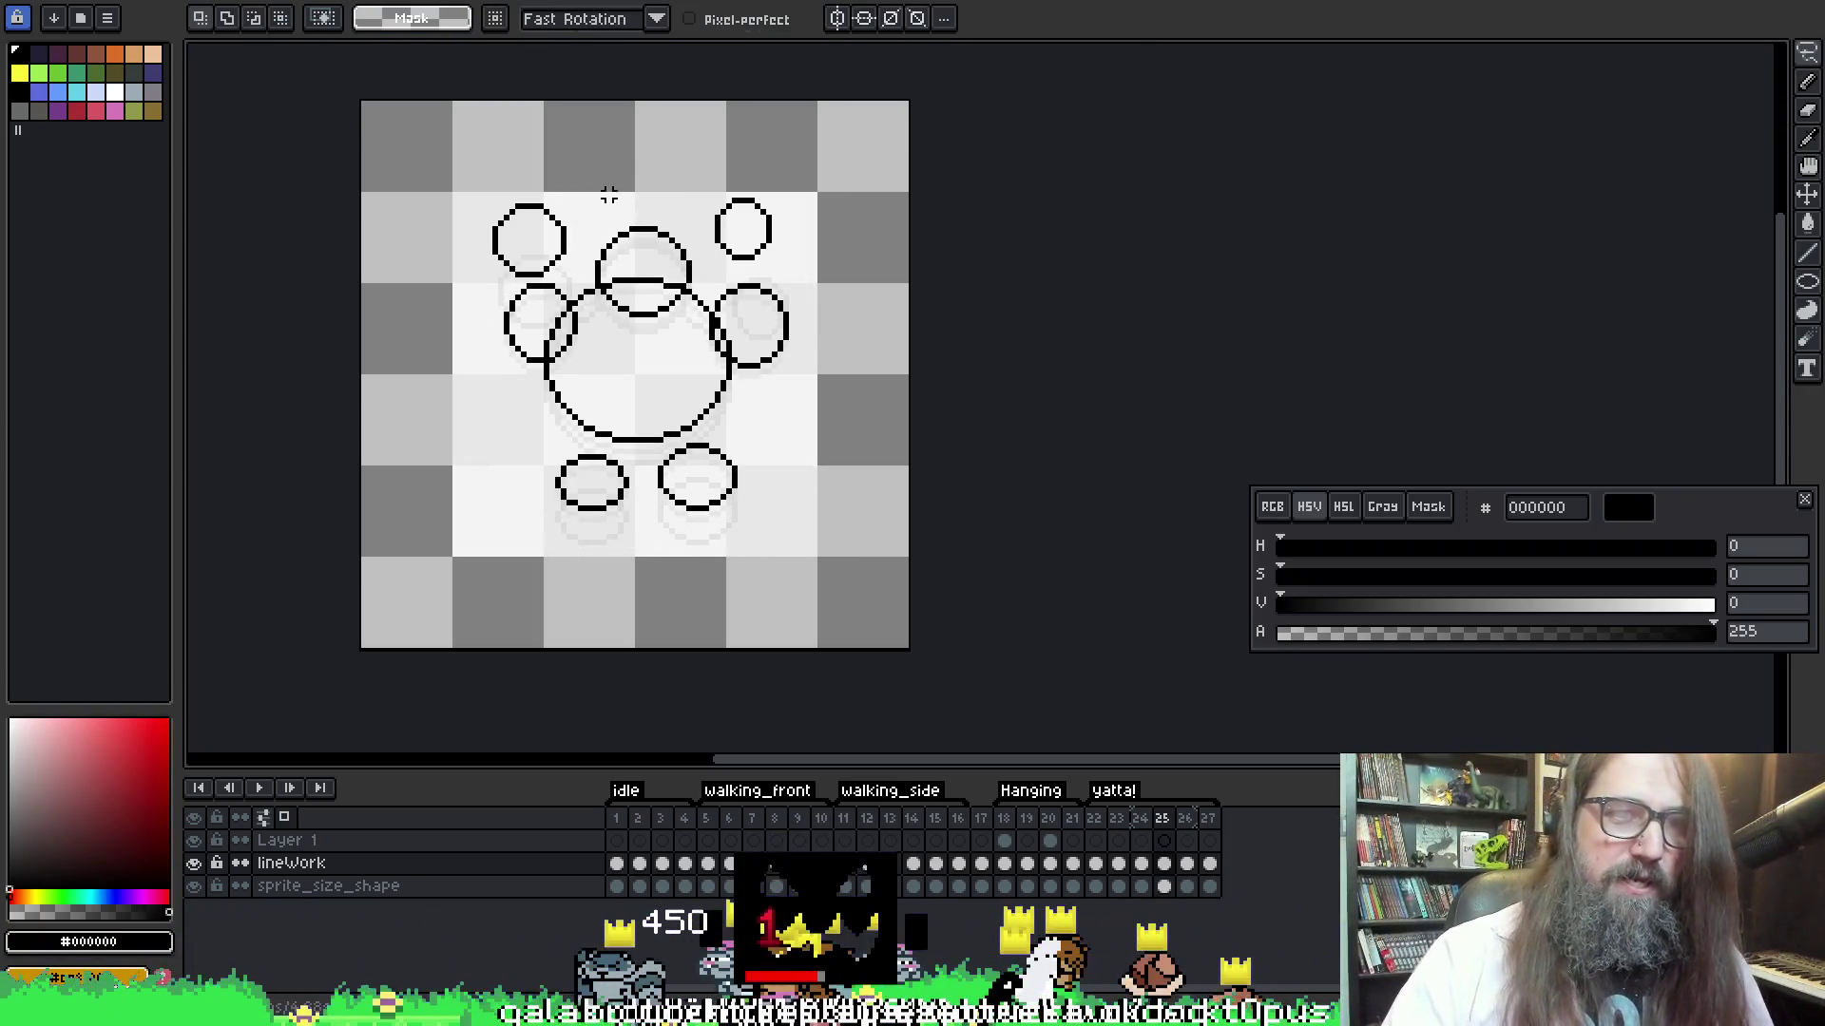
Undo the stray strokes around the top-left and top-right circles
{"action": "key", "text": "ctrl+z"}
{"action": "key", "text": "ctrl+d"}
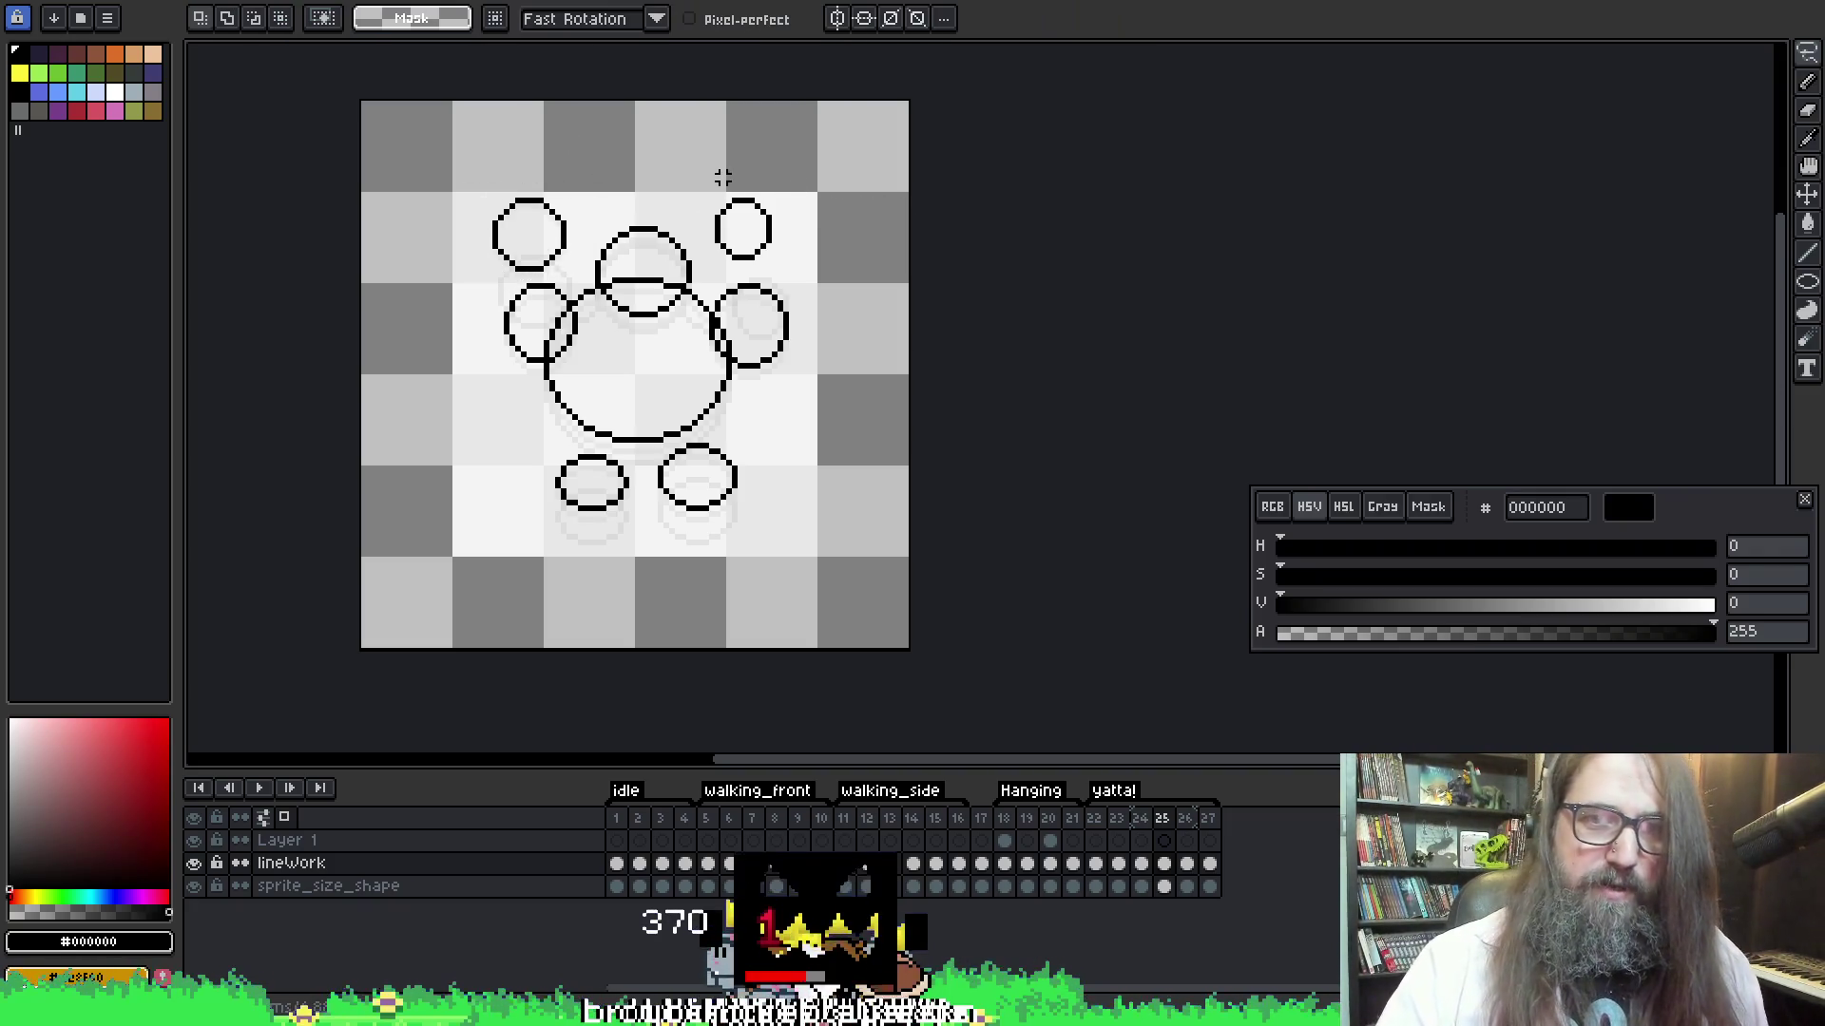
{"action": "key", "text": "ctrl+z"}
{"action": "key", "text": "ctrl+d"}
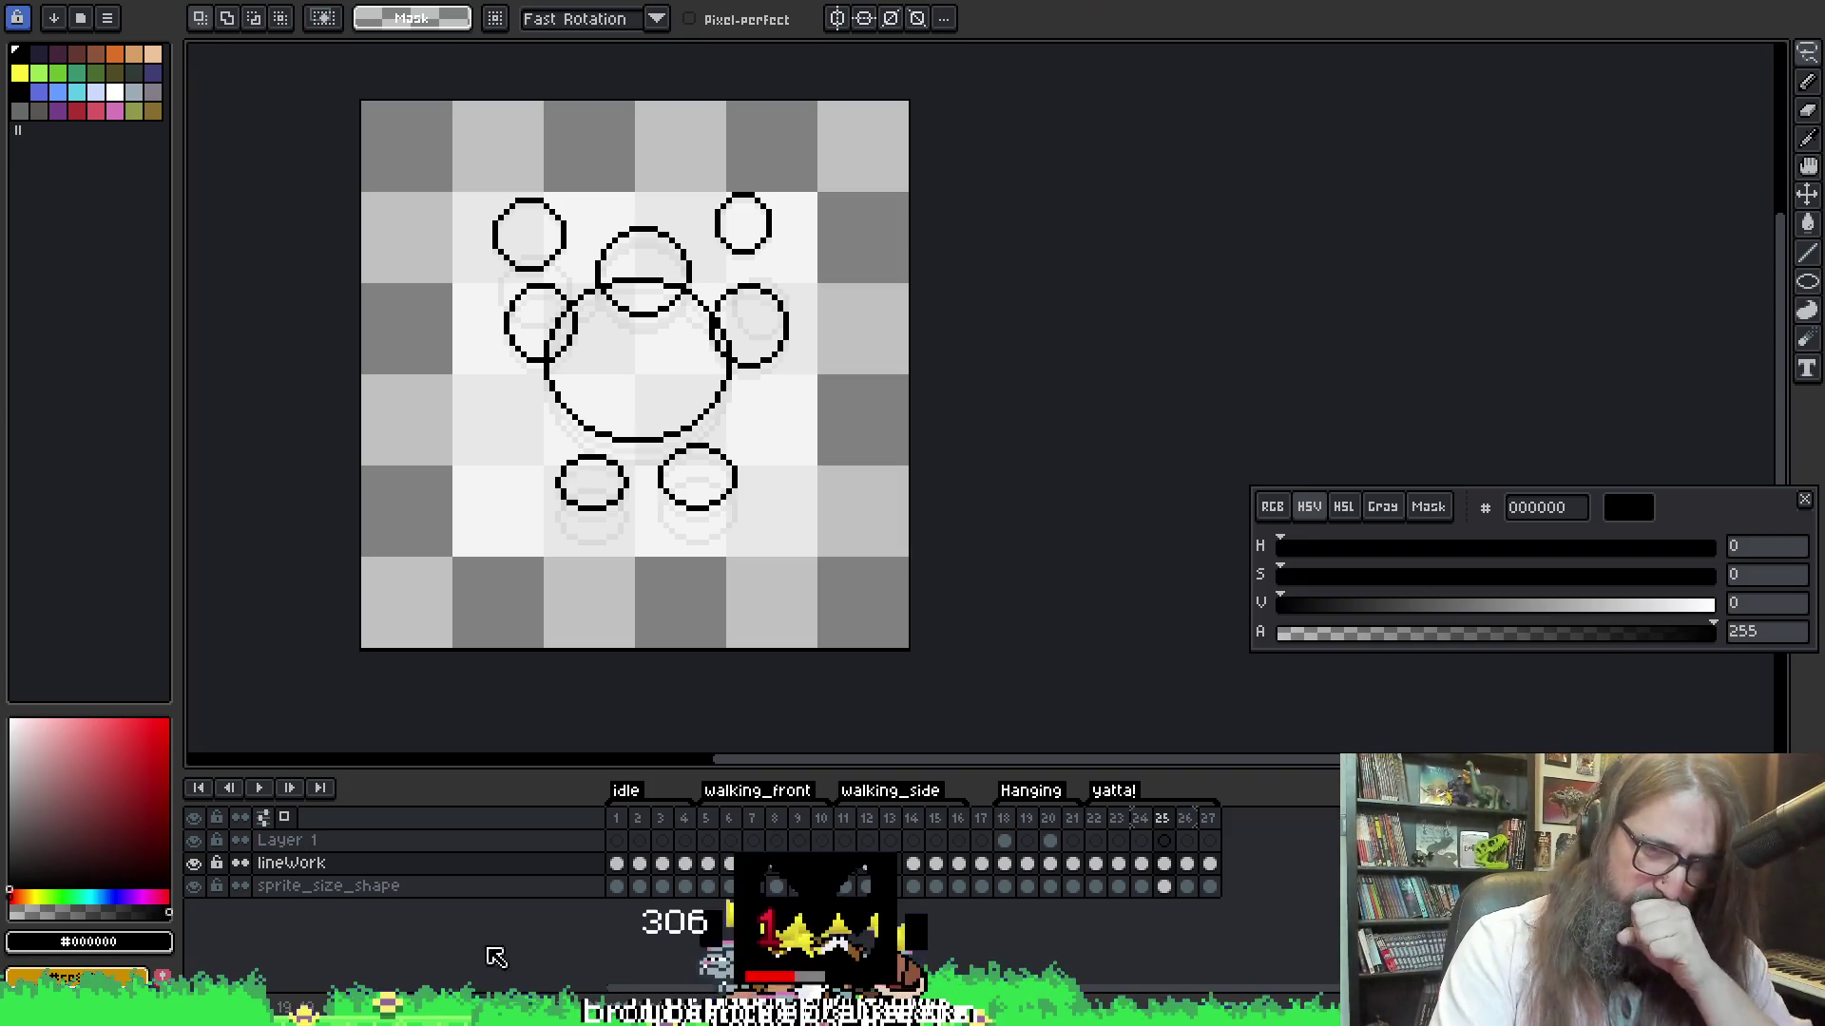
Bring up the HaveAHeart GameMaker project and run the game with F5
{"action": "mouse_move", "coordinate": [604, 988]}
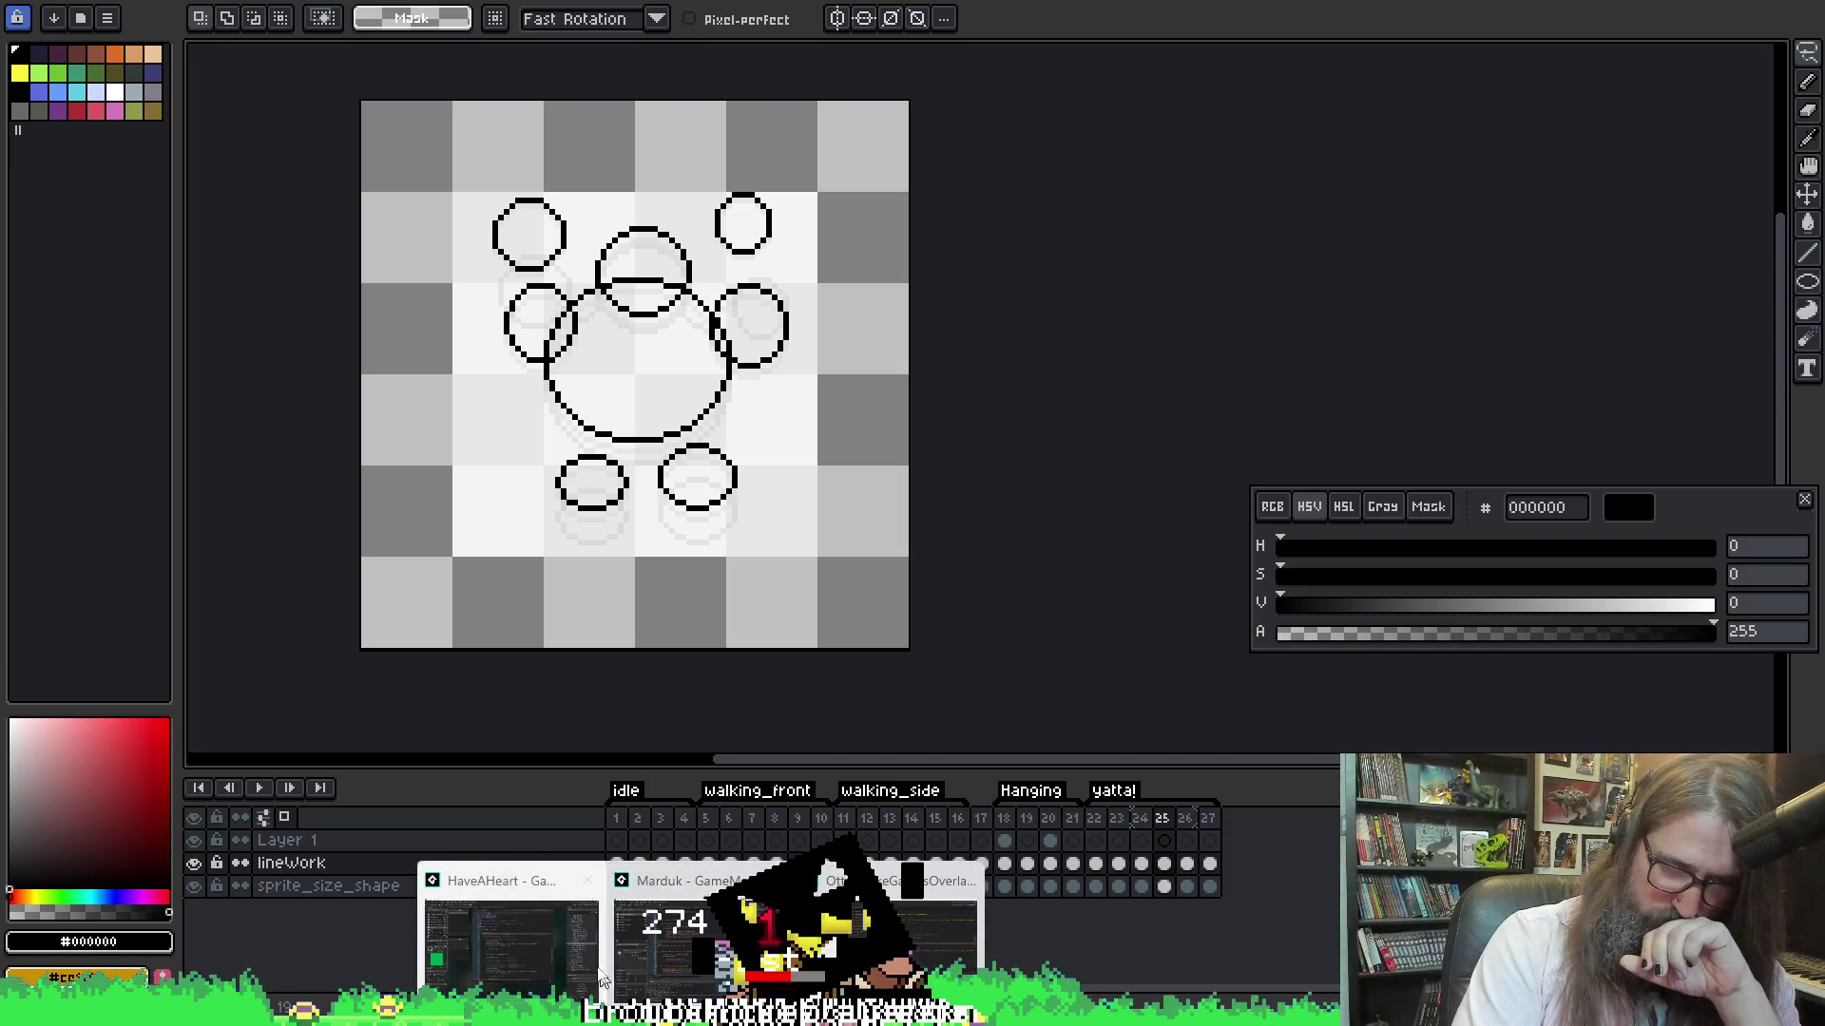
{"action": "left_click", "coordinate": [494, 933]}
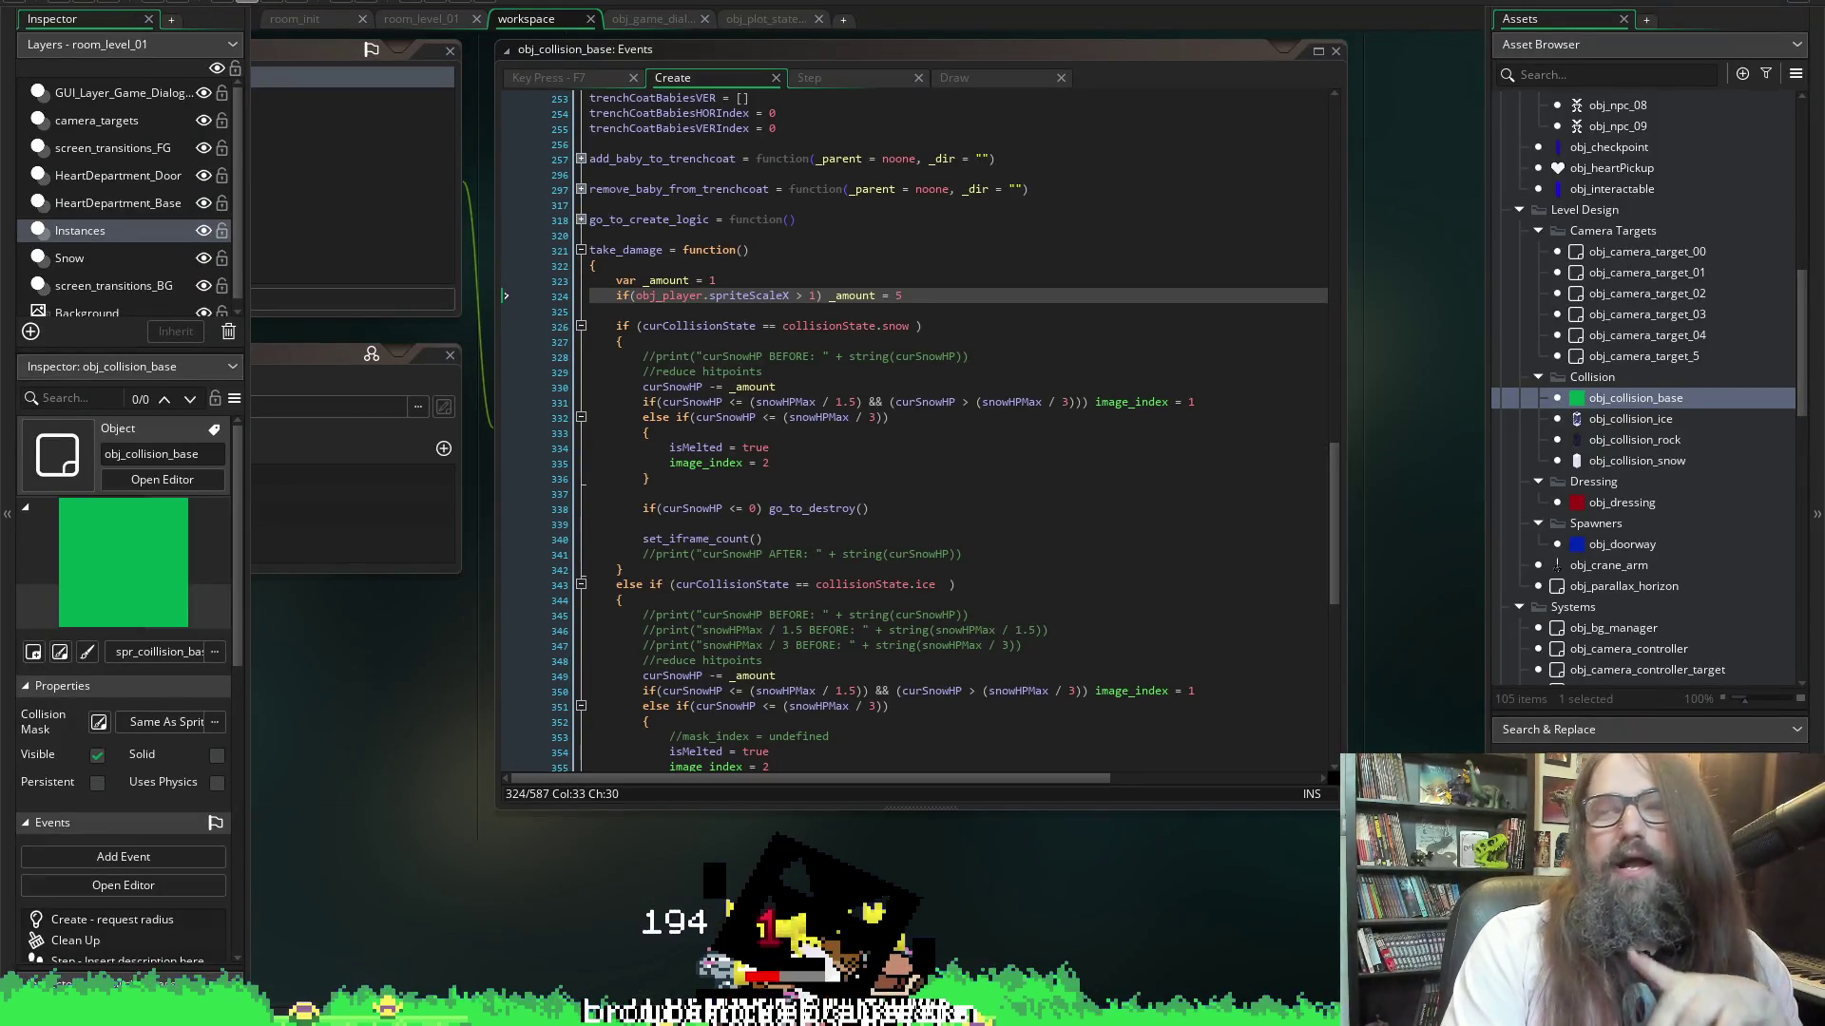
{"action": "key", "text": "F5"}
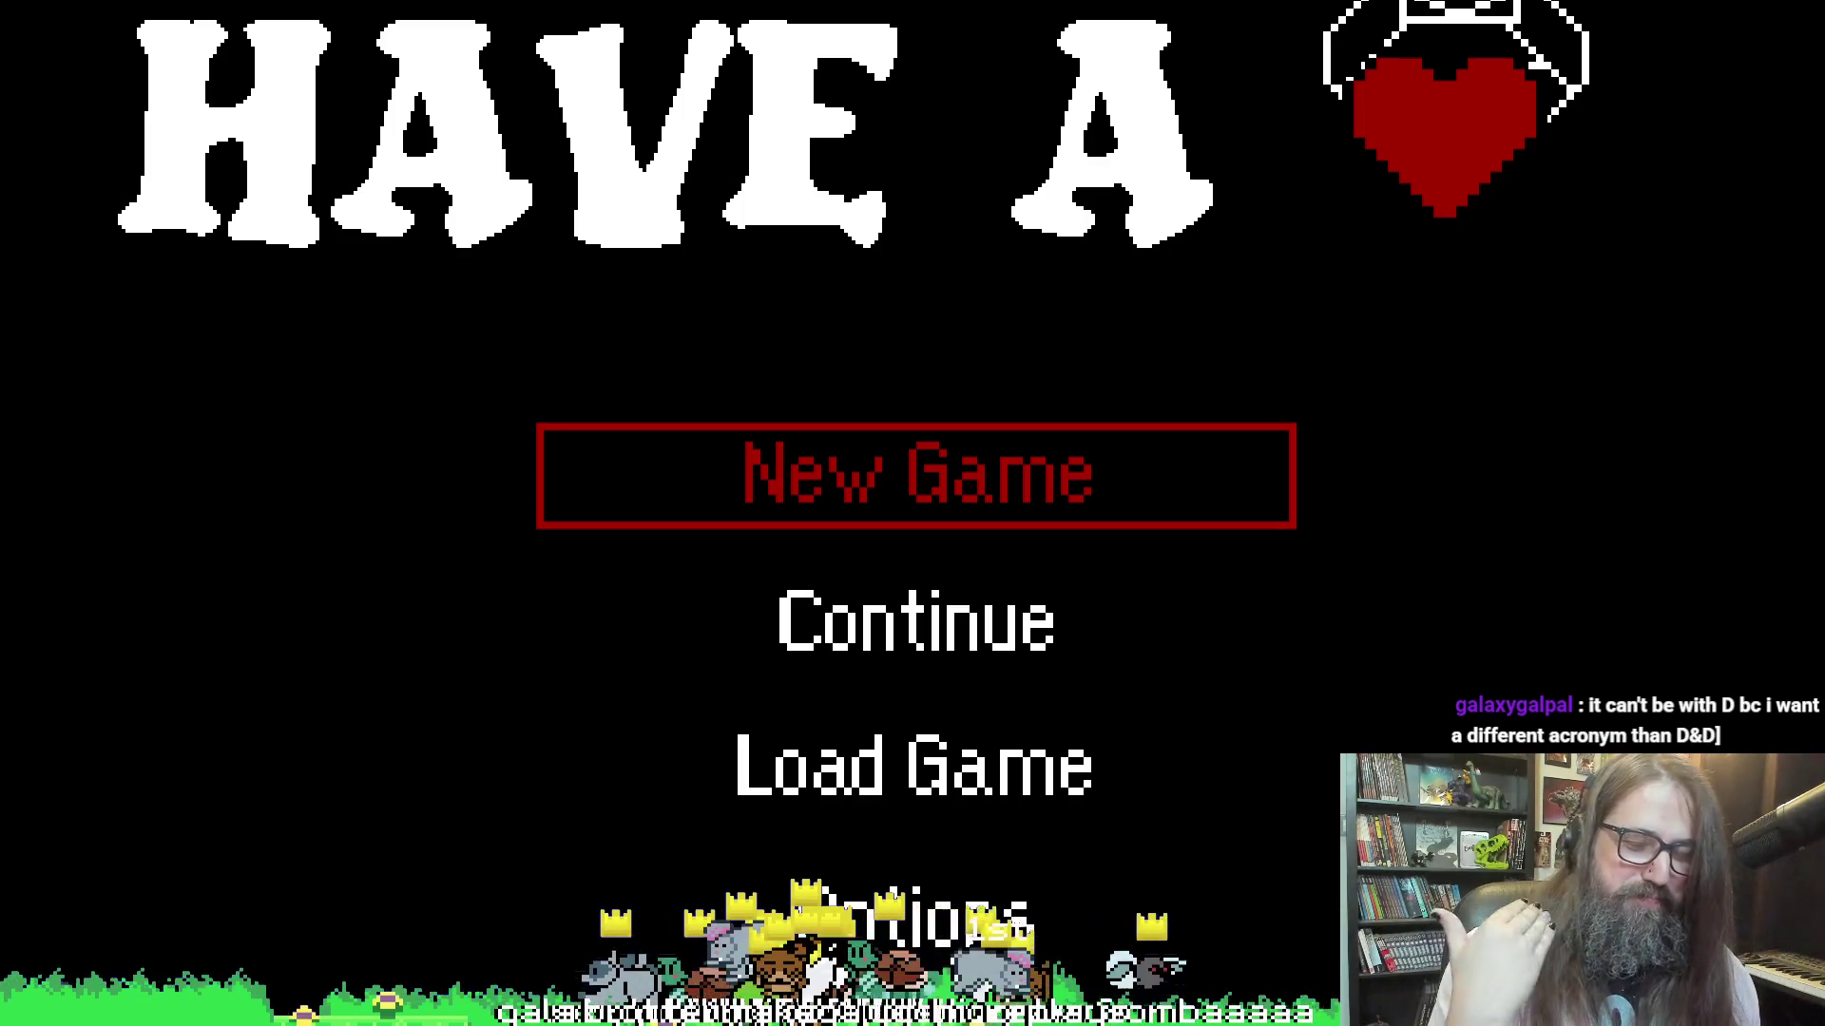
Continue the saved game and walk left to talk to the nearby bunny
{"action": "key", "text": "Down"}
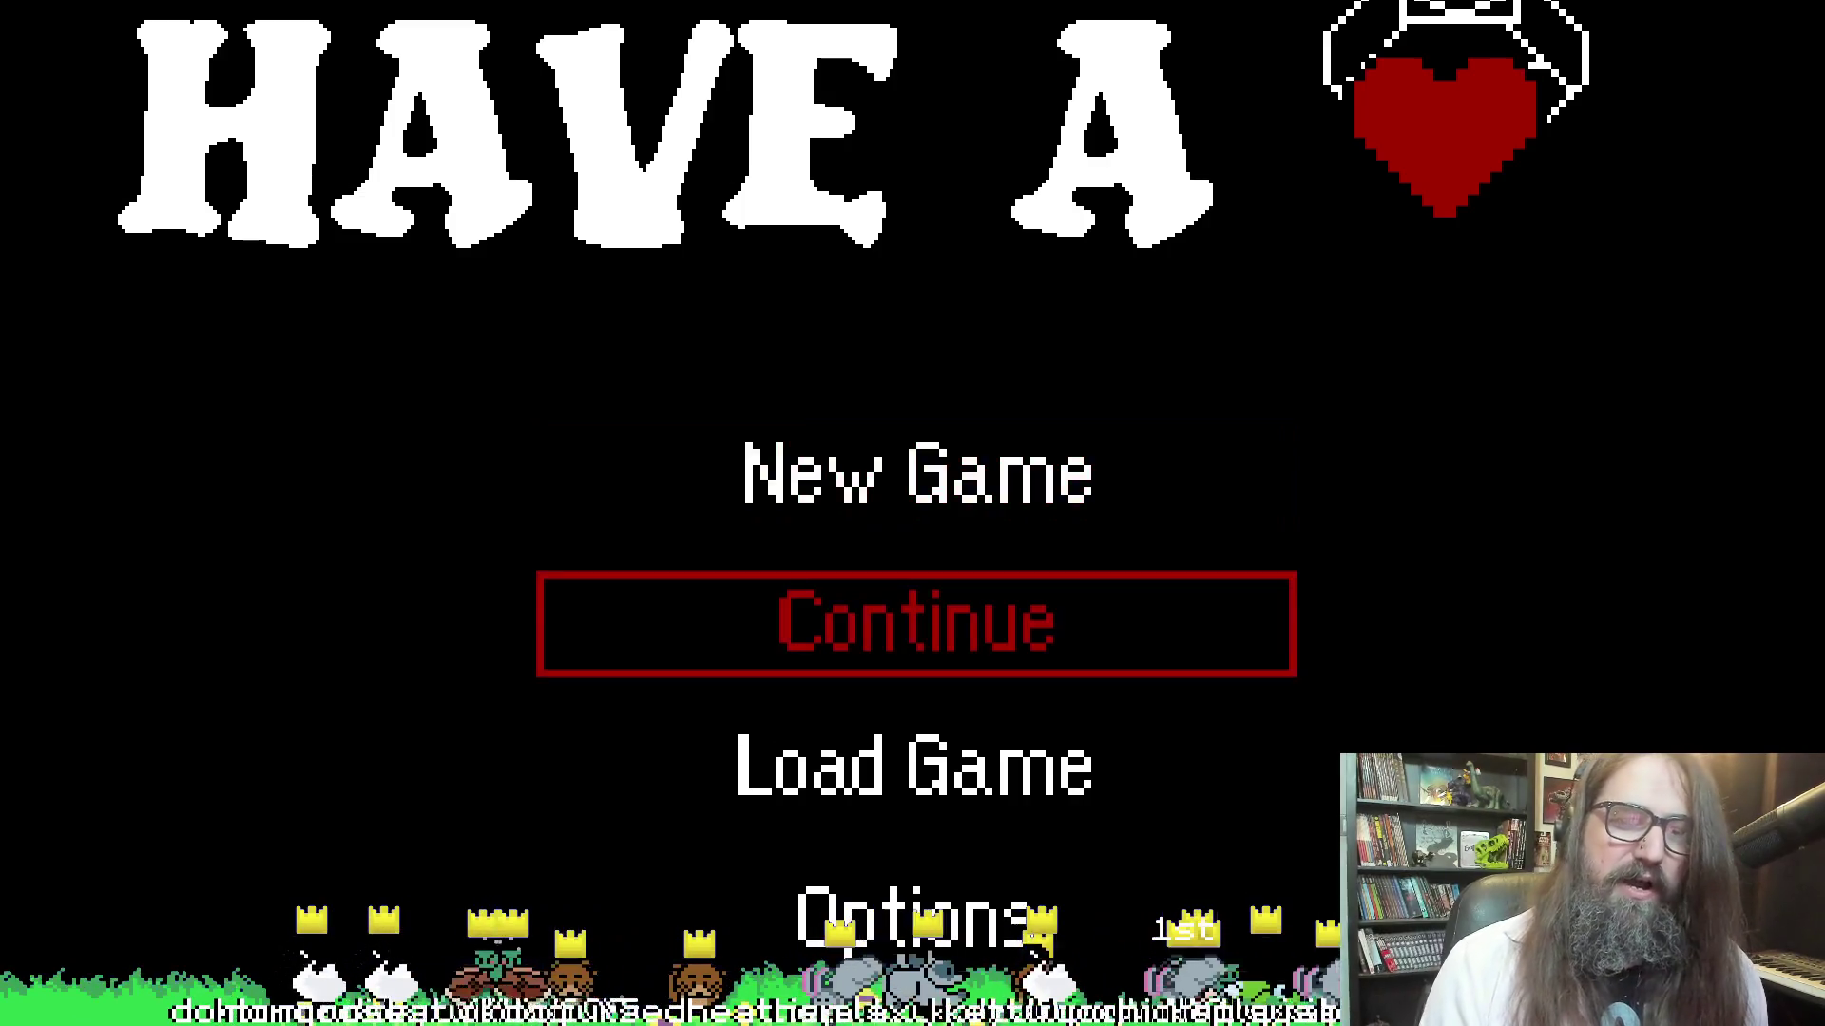
{"action": "key", "text": "Return"}
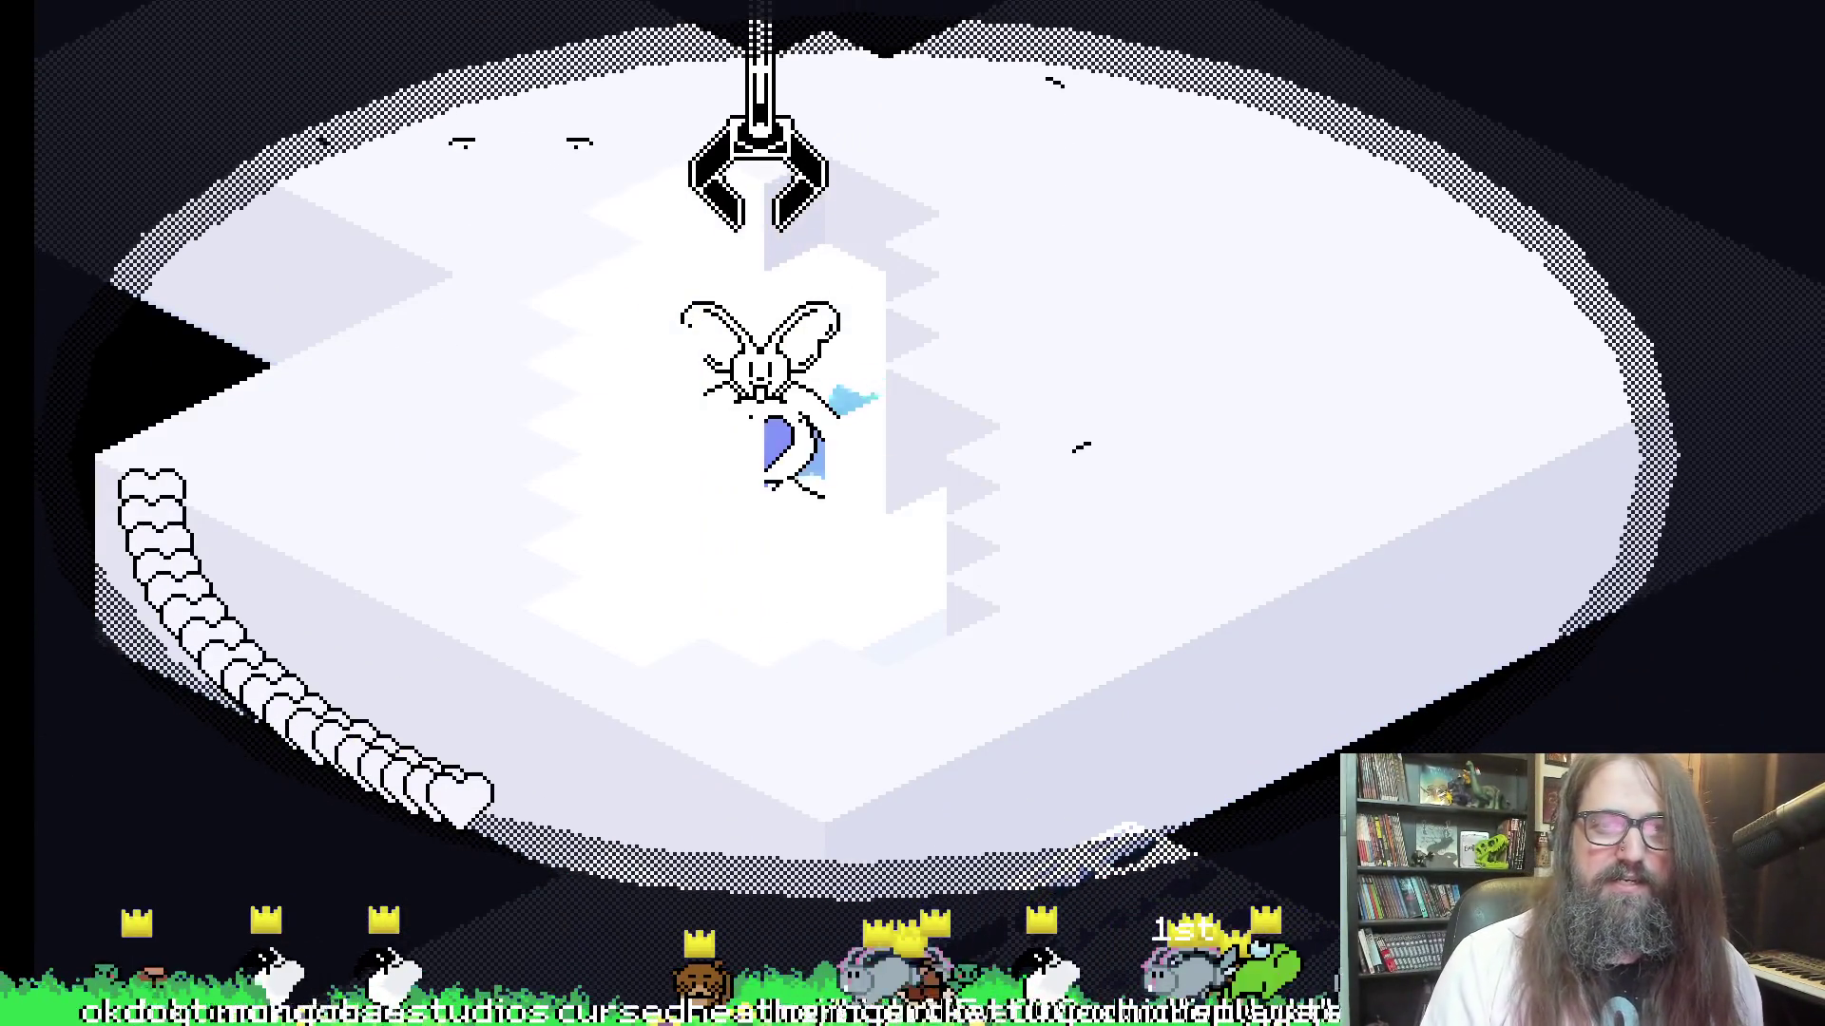
{"action": "key", "text": "Left"}
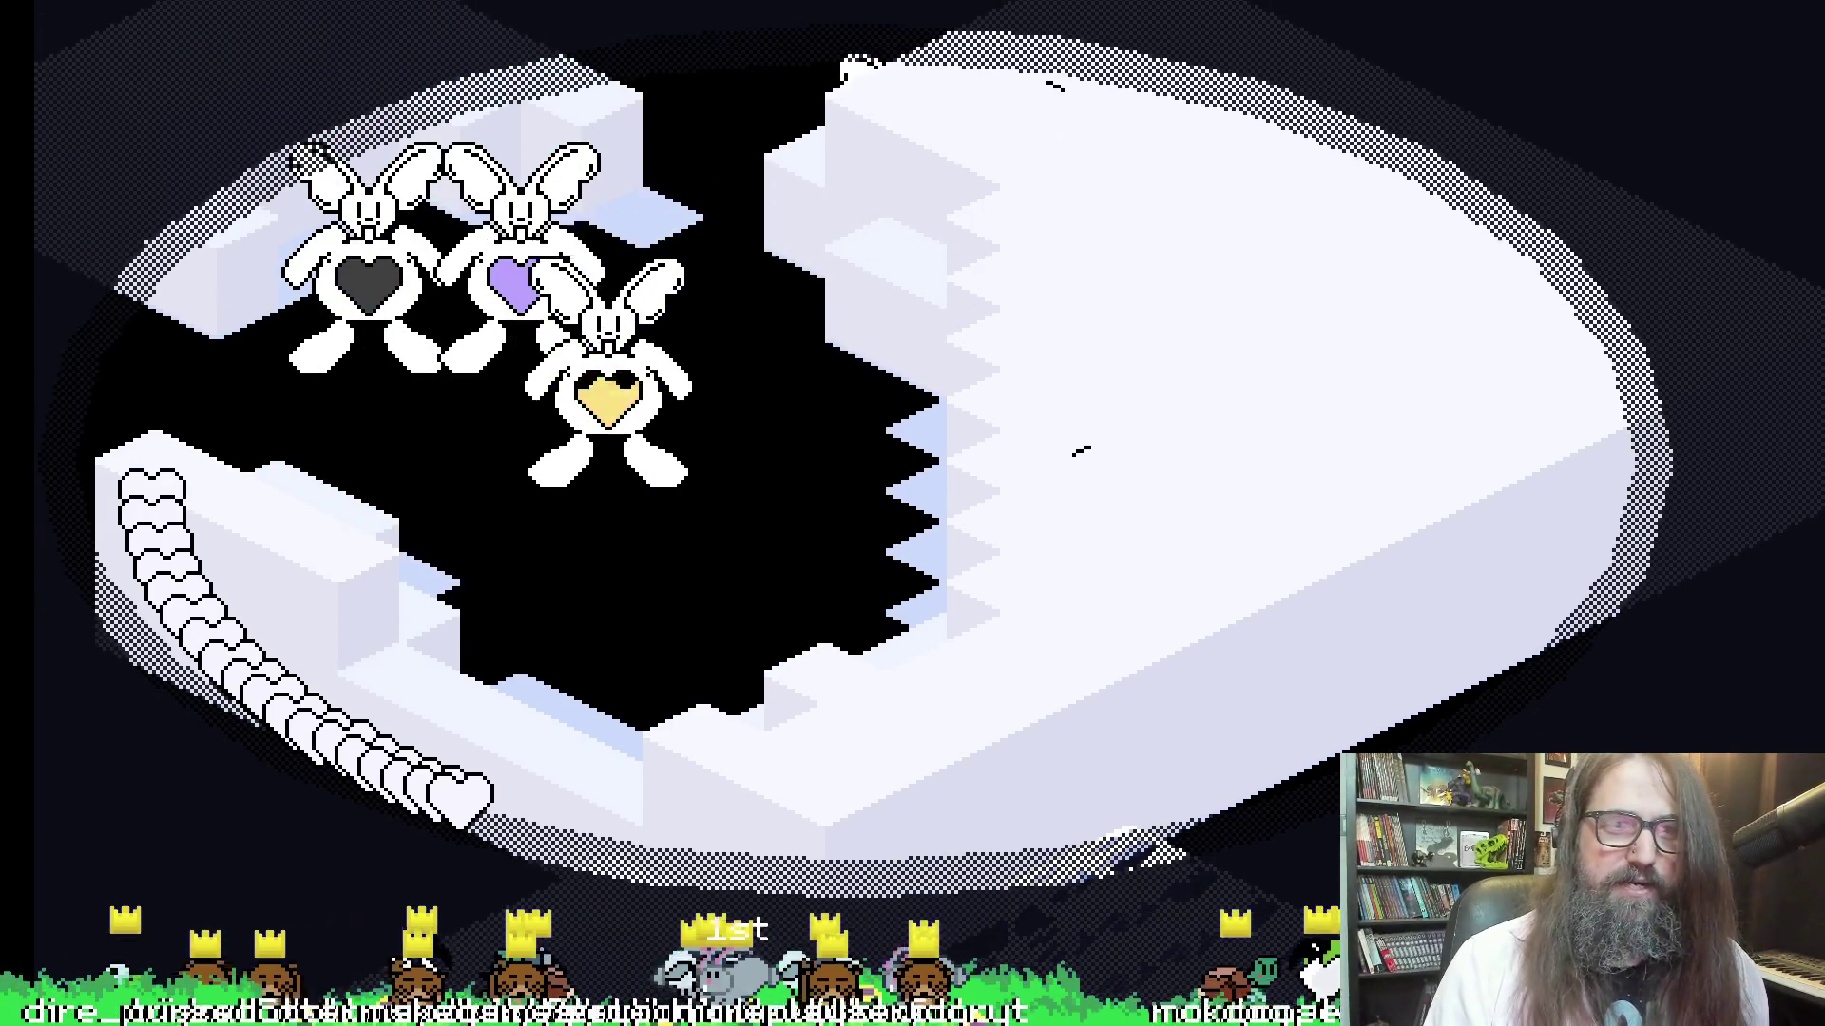
{"action": "key", "text": "space"}
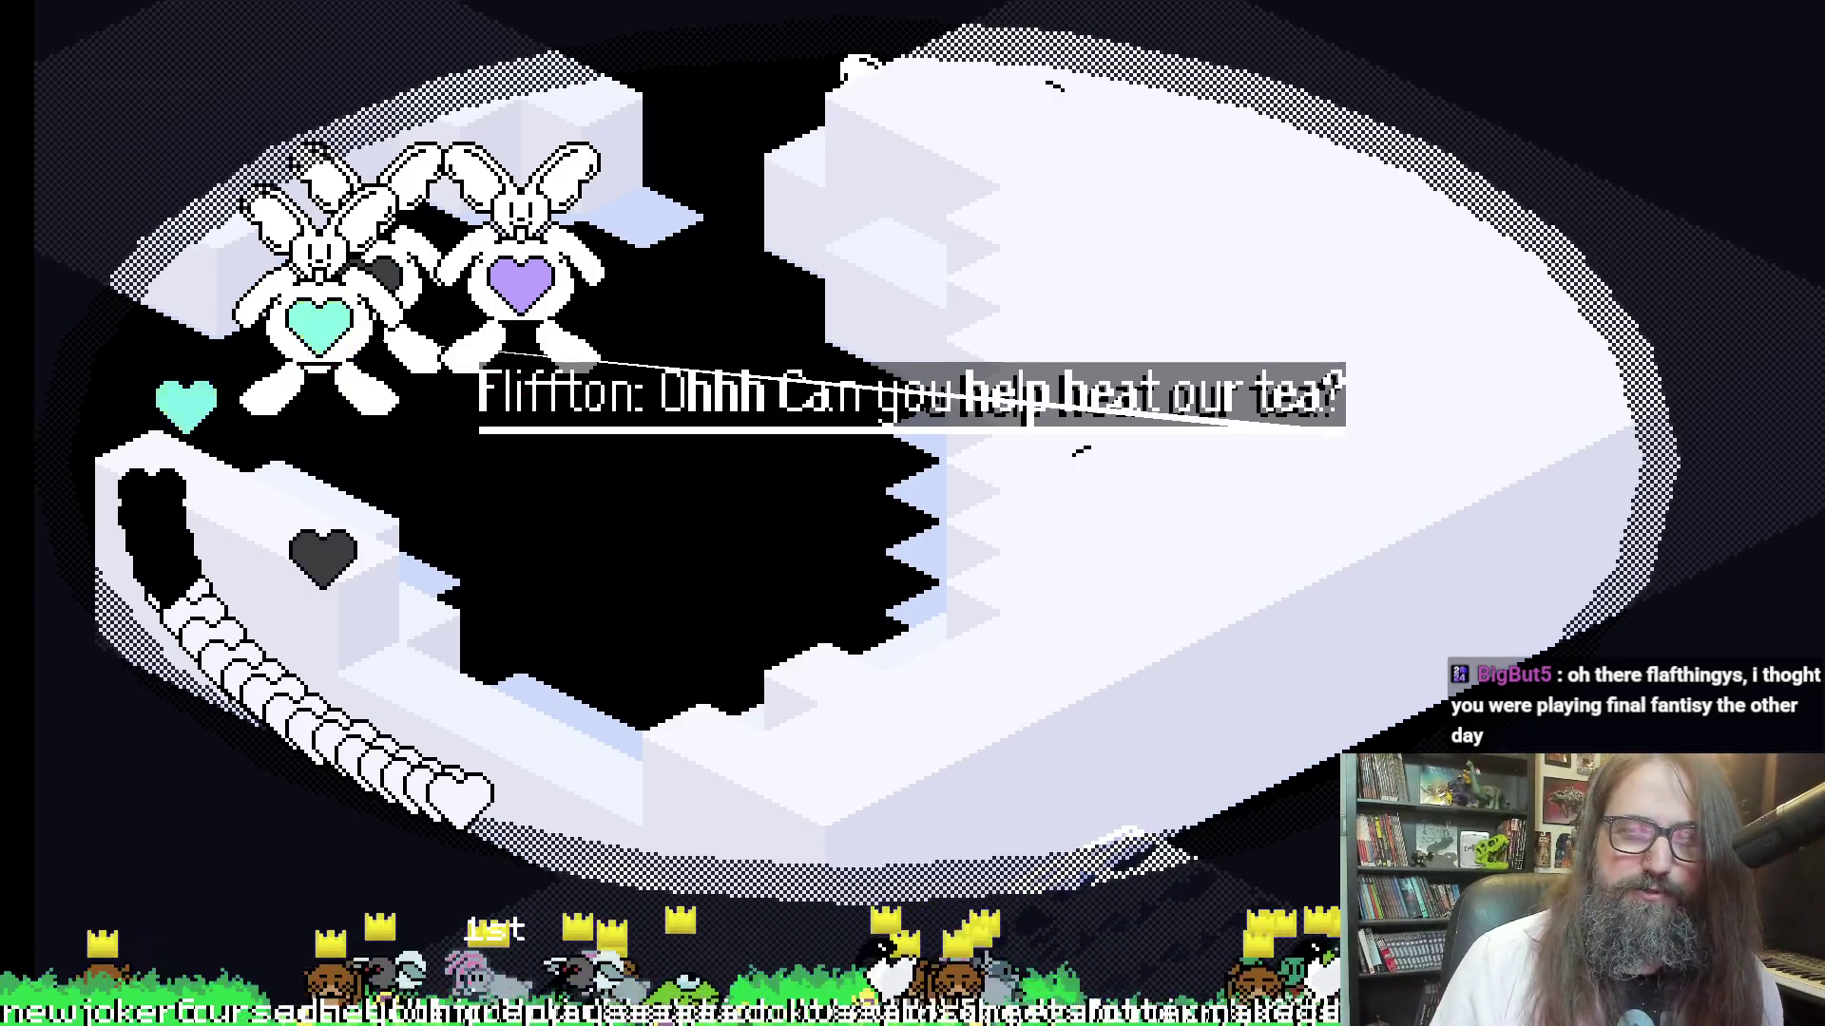
Walk across the dark gap into the bunny group by the wall and talk to Fliffy
{"action": "key", "text": "Down"}
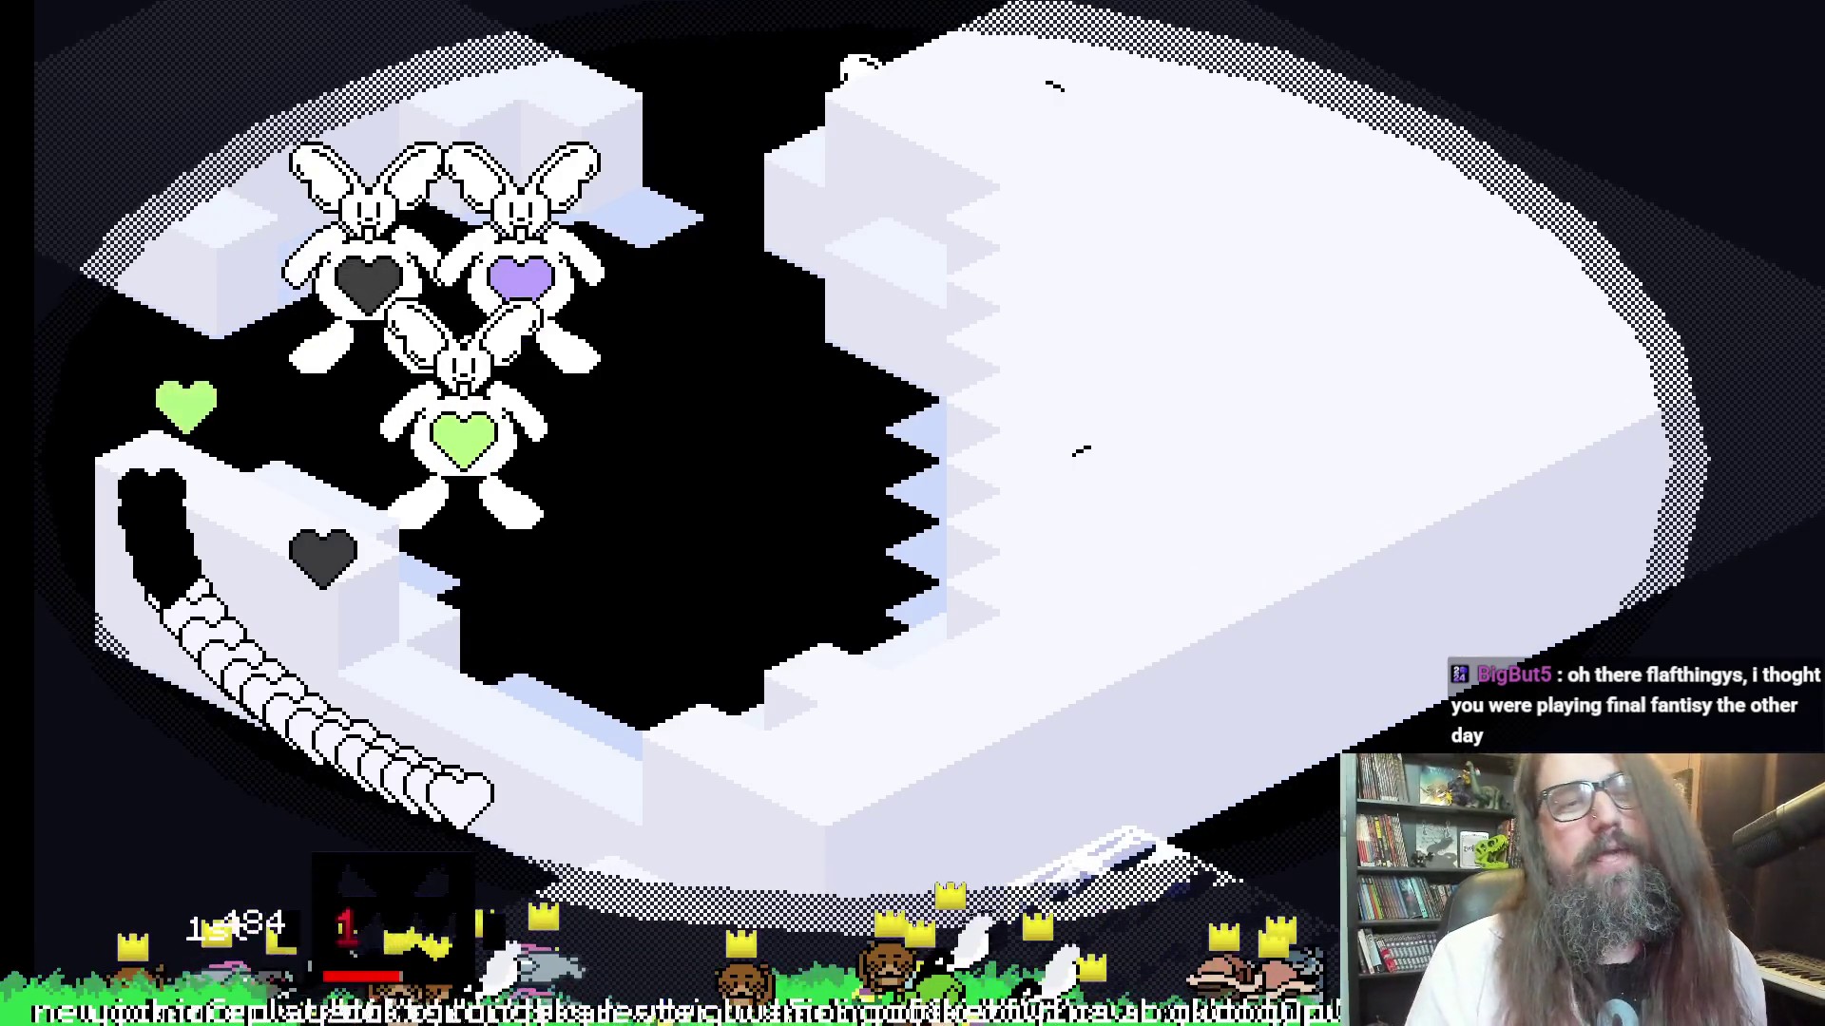
{"action": "key", "text": "Up"}
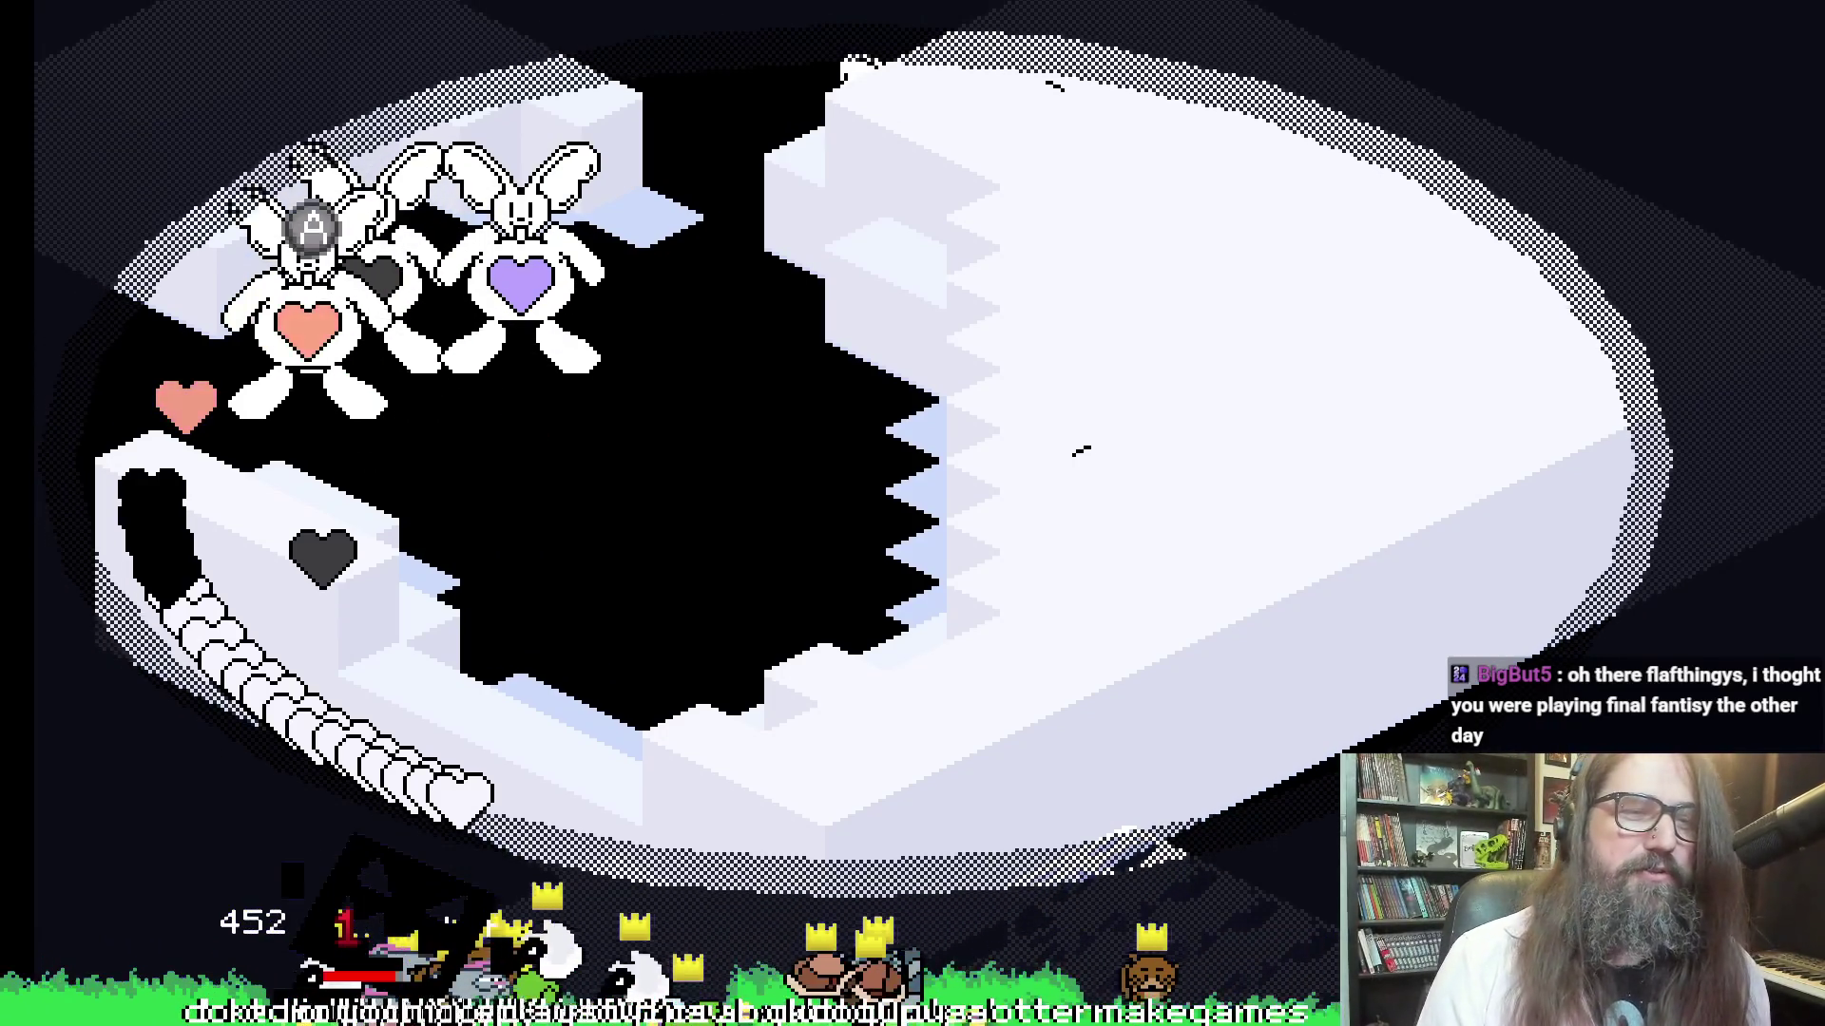
{"action": "key", "text": "Right"}
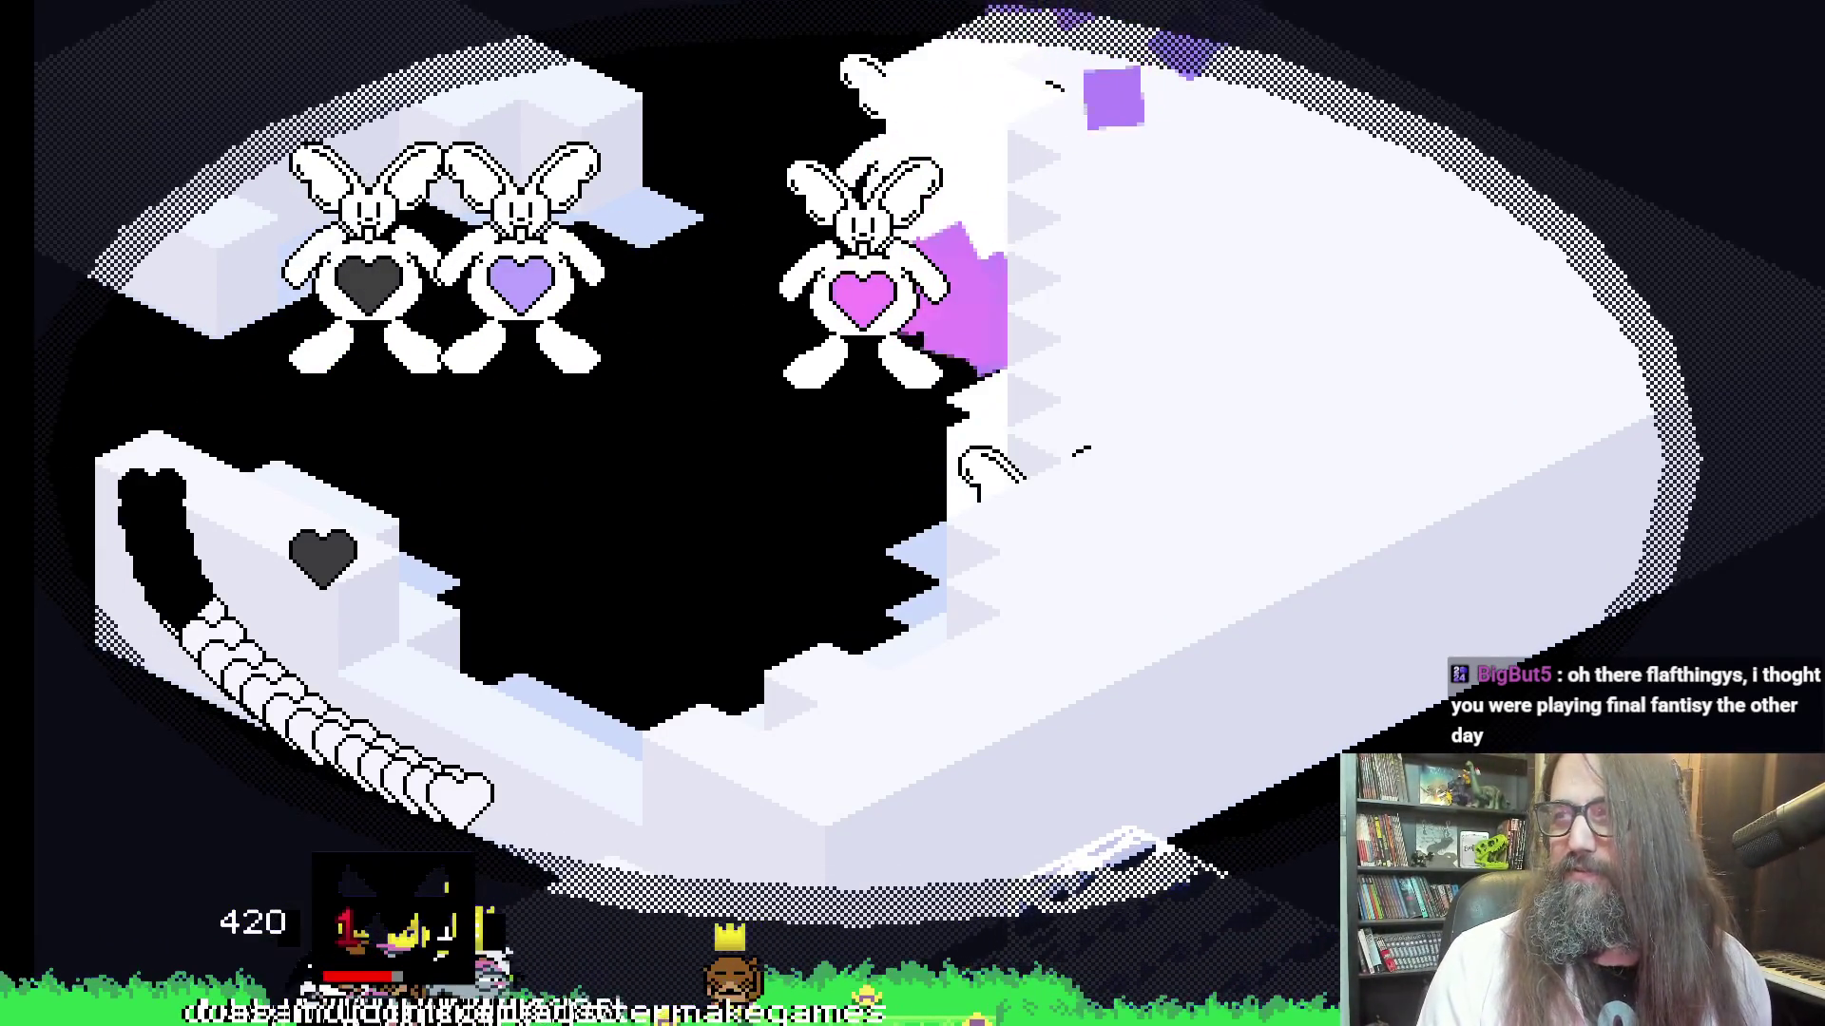
{"action": "key", "text": "Down"}
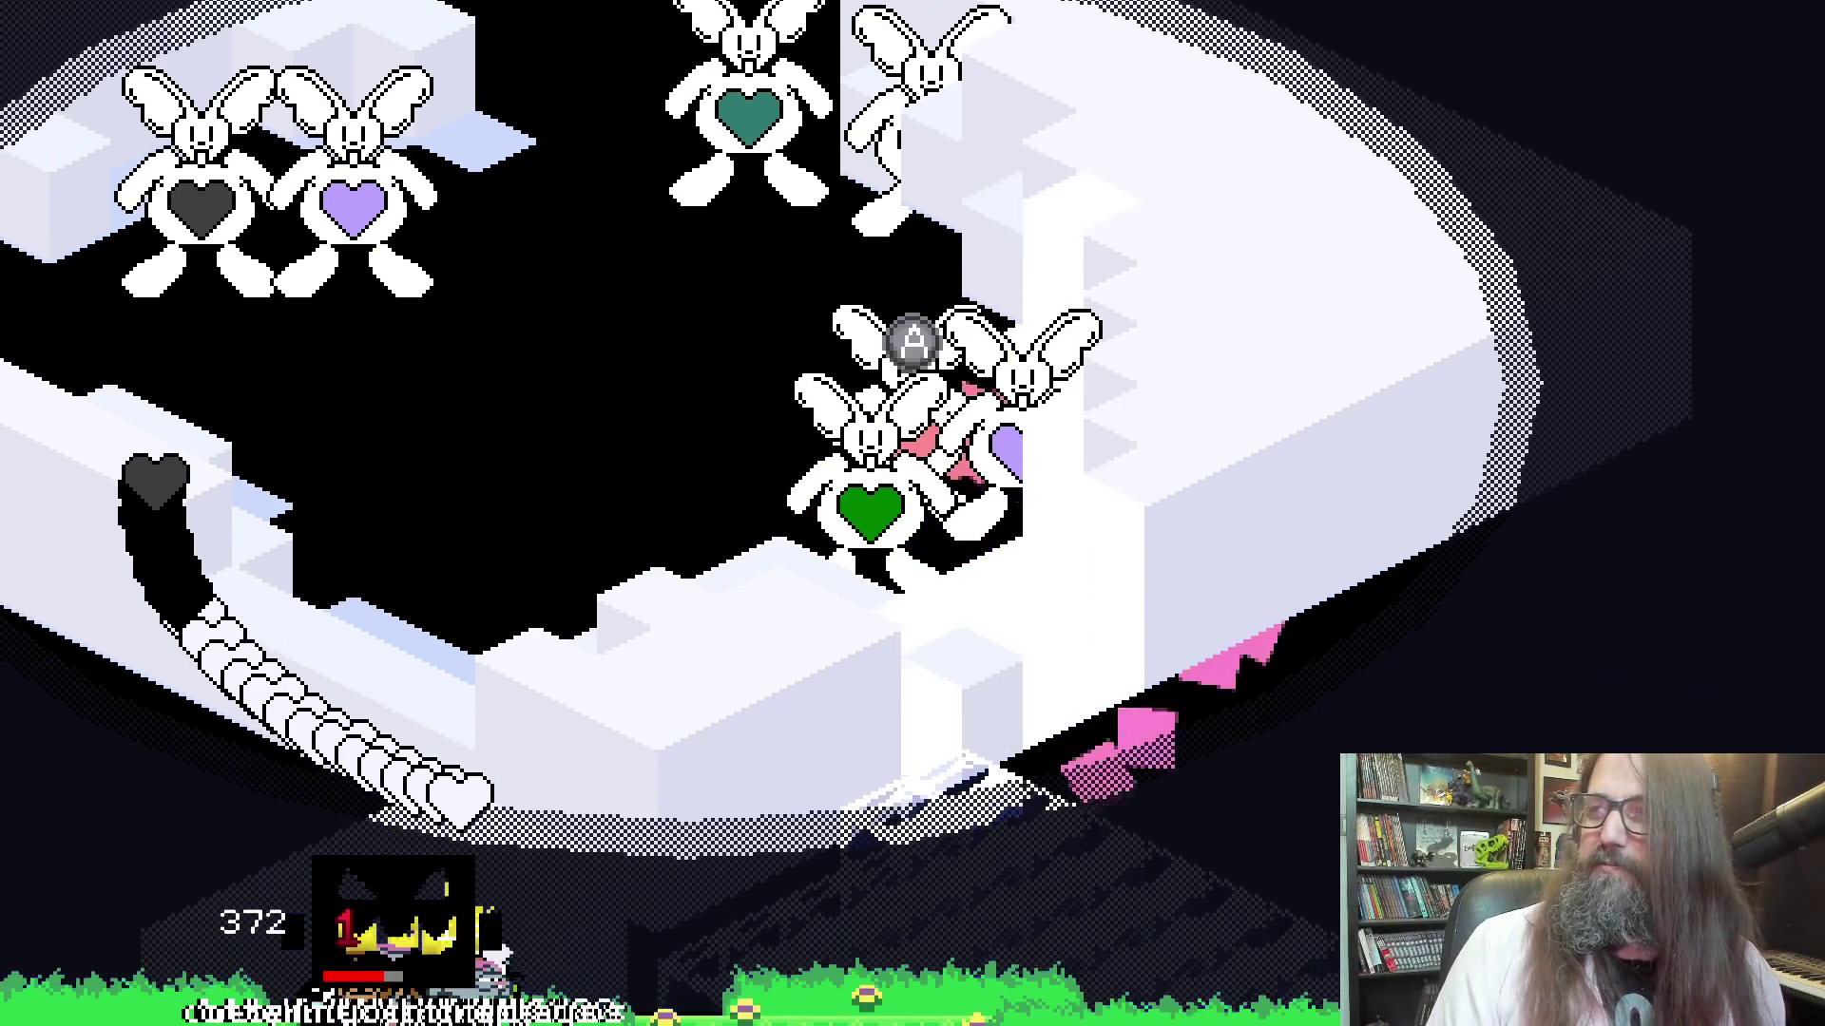
{"action": "key", "text": "Right"}
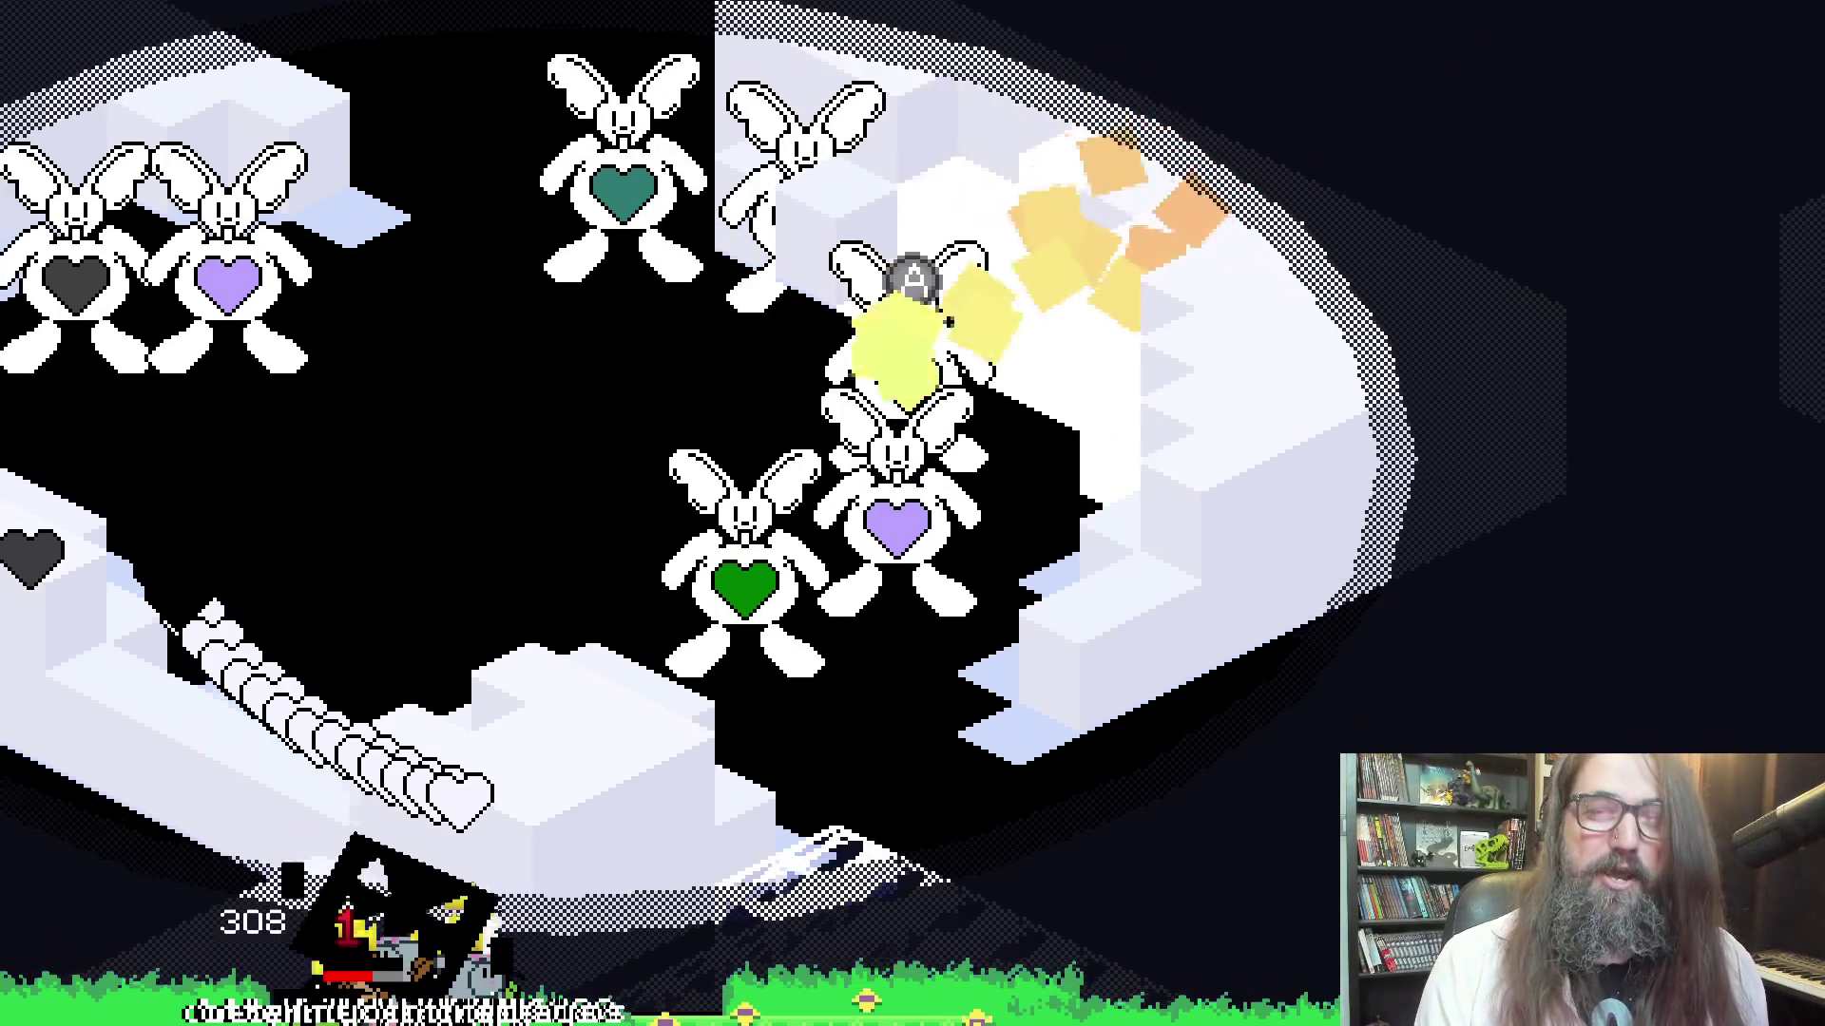
{"action": "key", "text": "Up"}
{"action": "key", "text": "Down"}
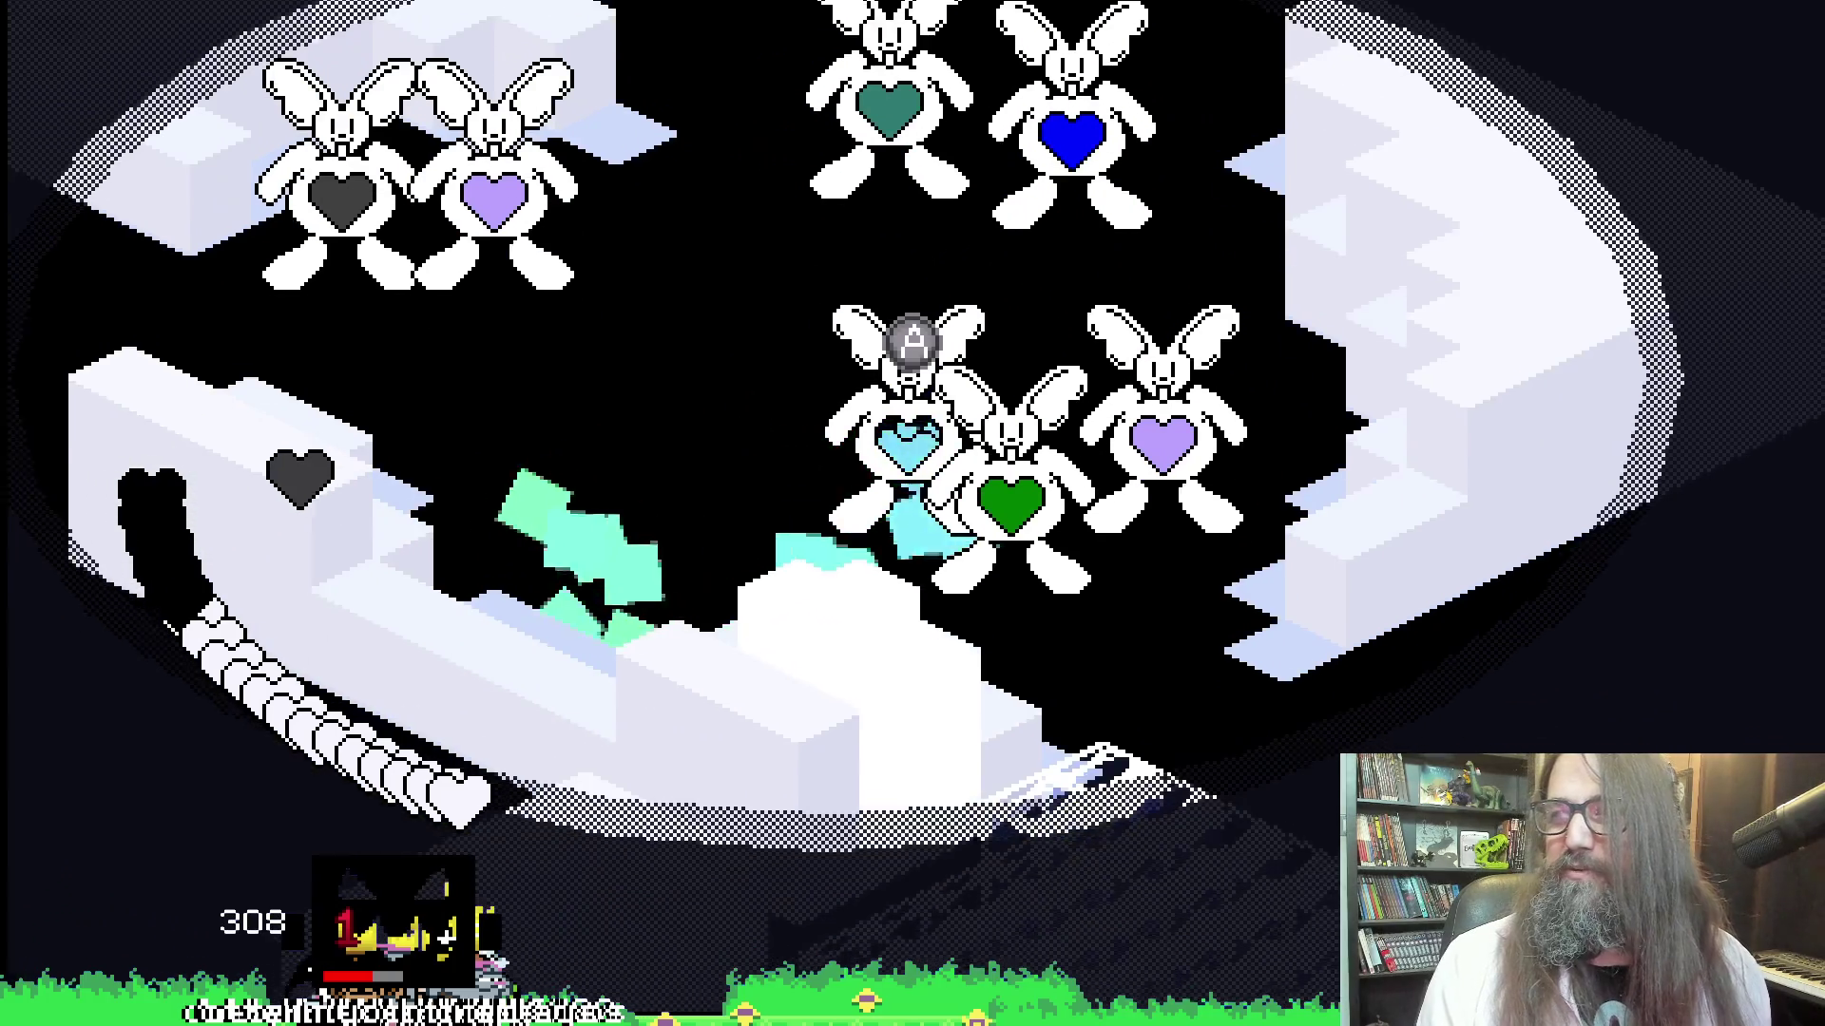
{"action": "key", "text": "Right"}
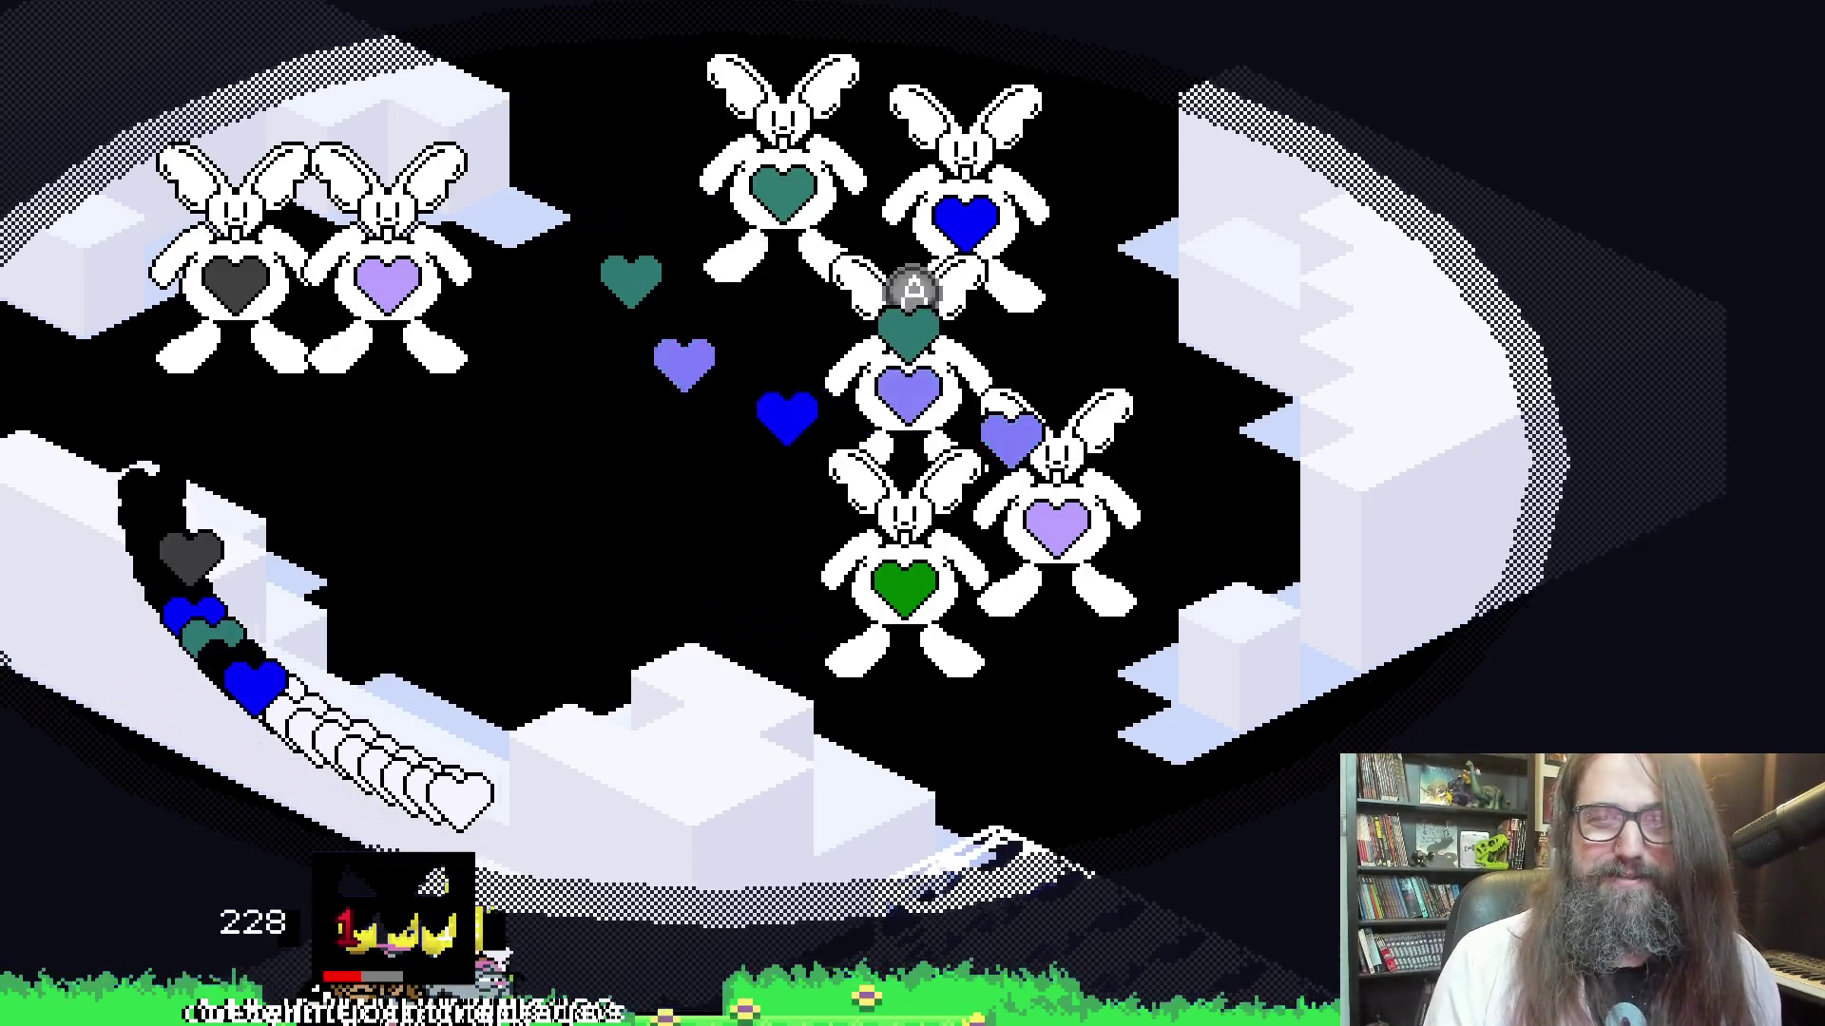
{"action": "key", "text": "space"}
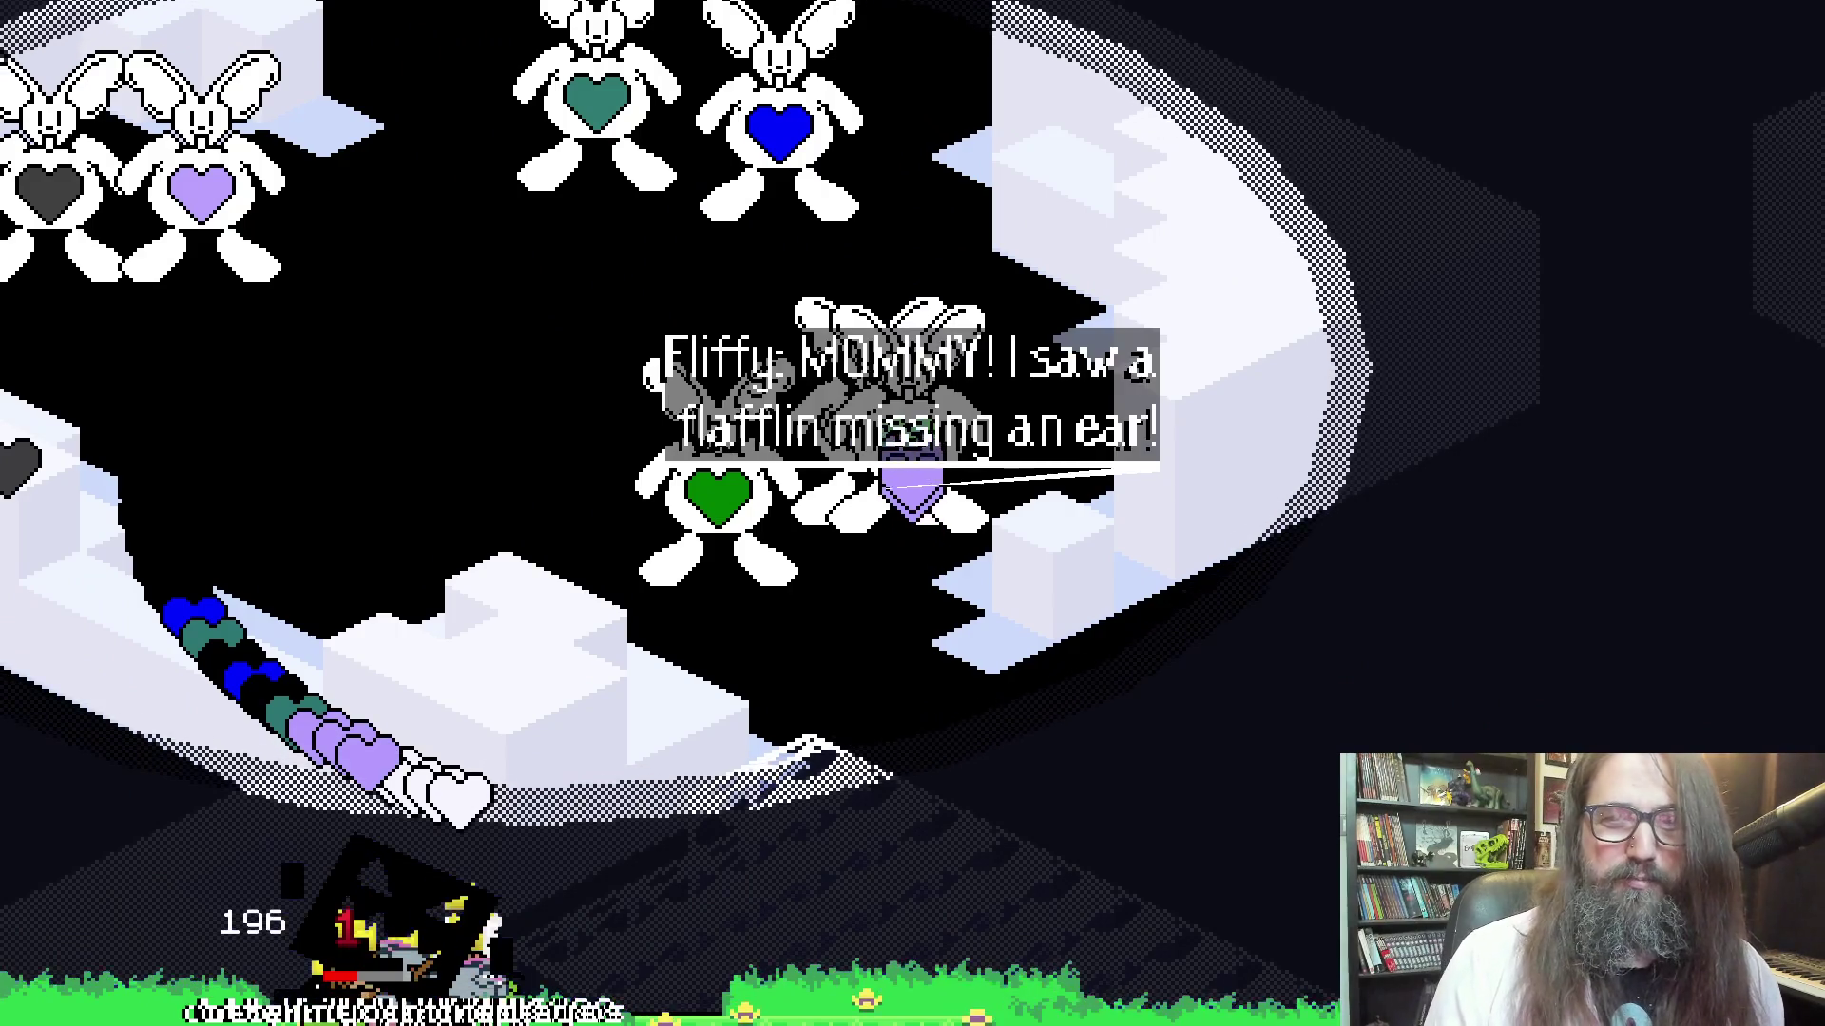